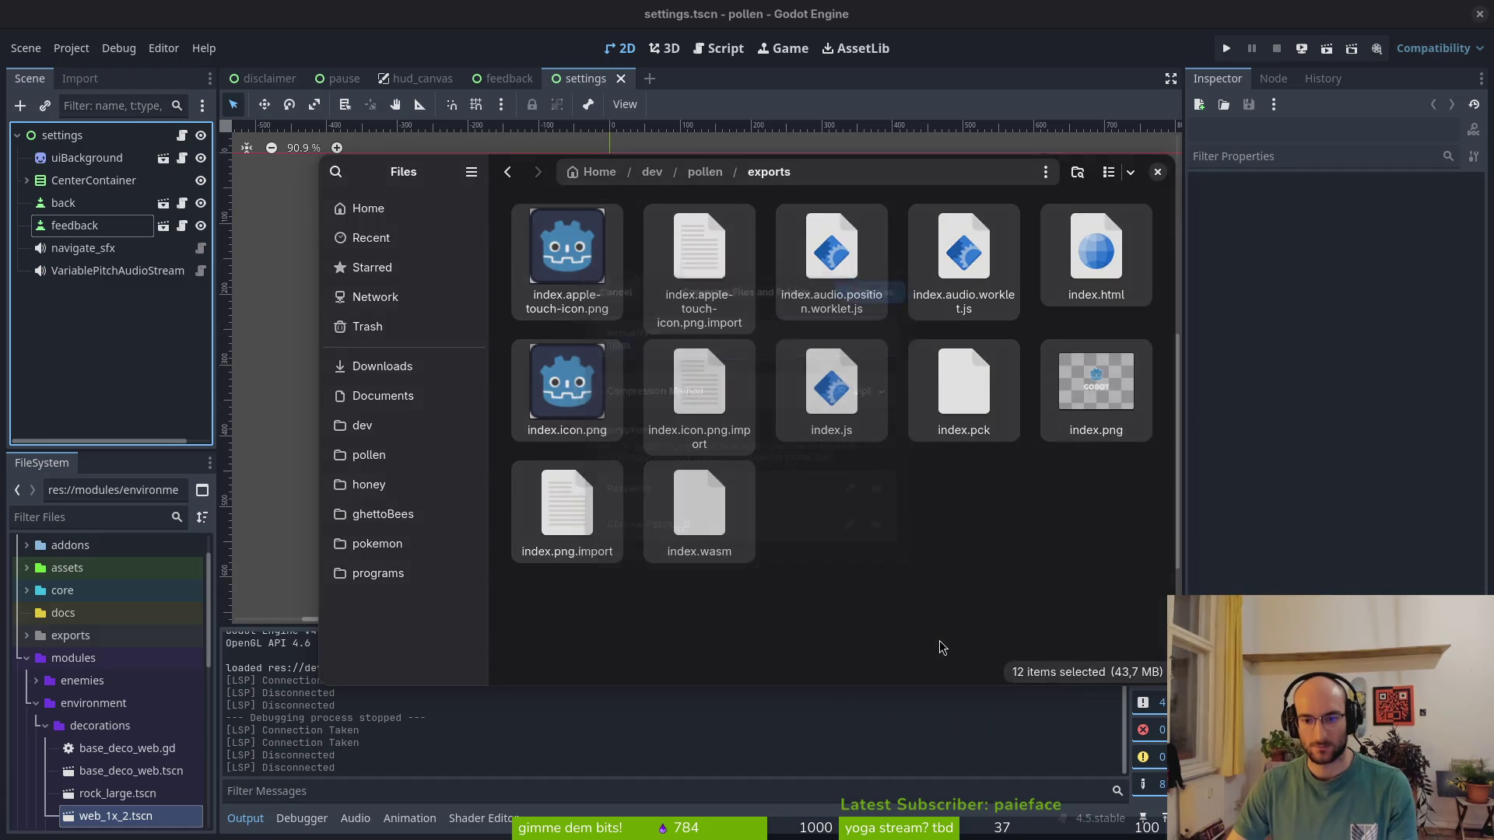
Compress the exported web build files into web.zip and load the itch.io homepage in a browser
key(Return)
click(1260, 557)
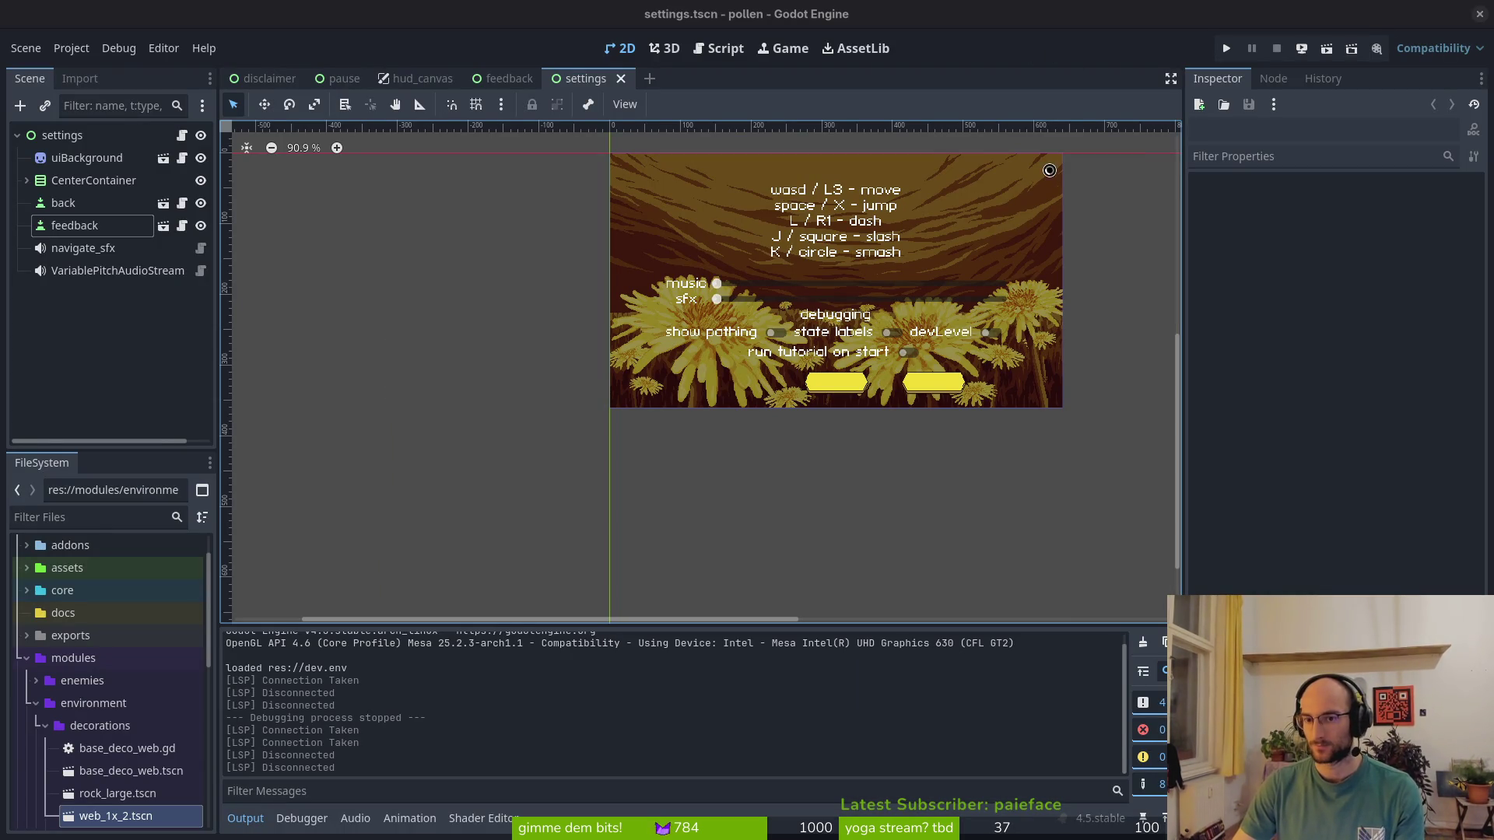
text(itch.io)
key(Return)
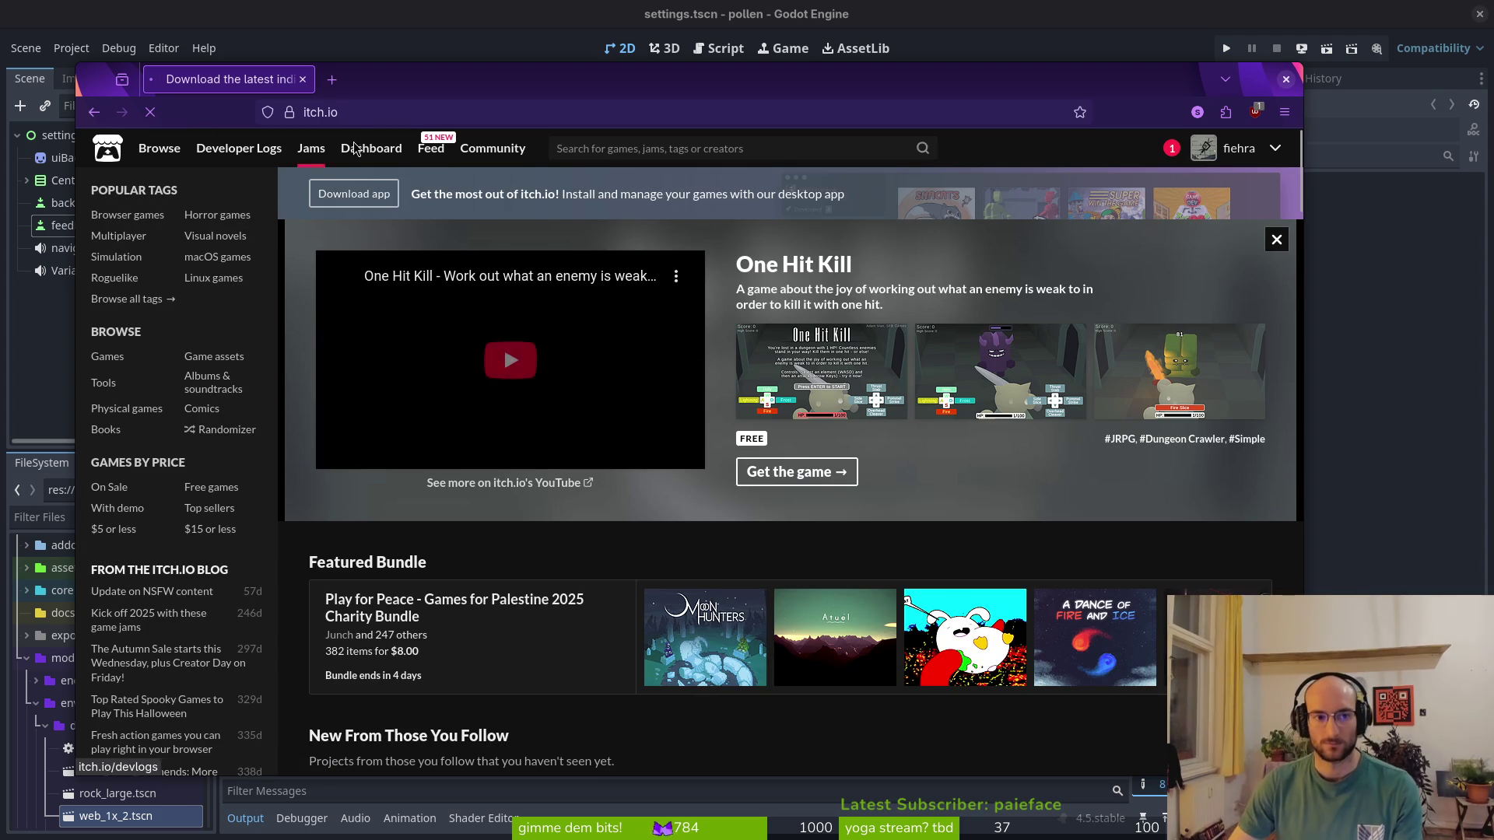
Go from the itch.io dashboard to the pollinate or die edit page and start a new file upload
click(358, 148)
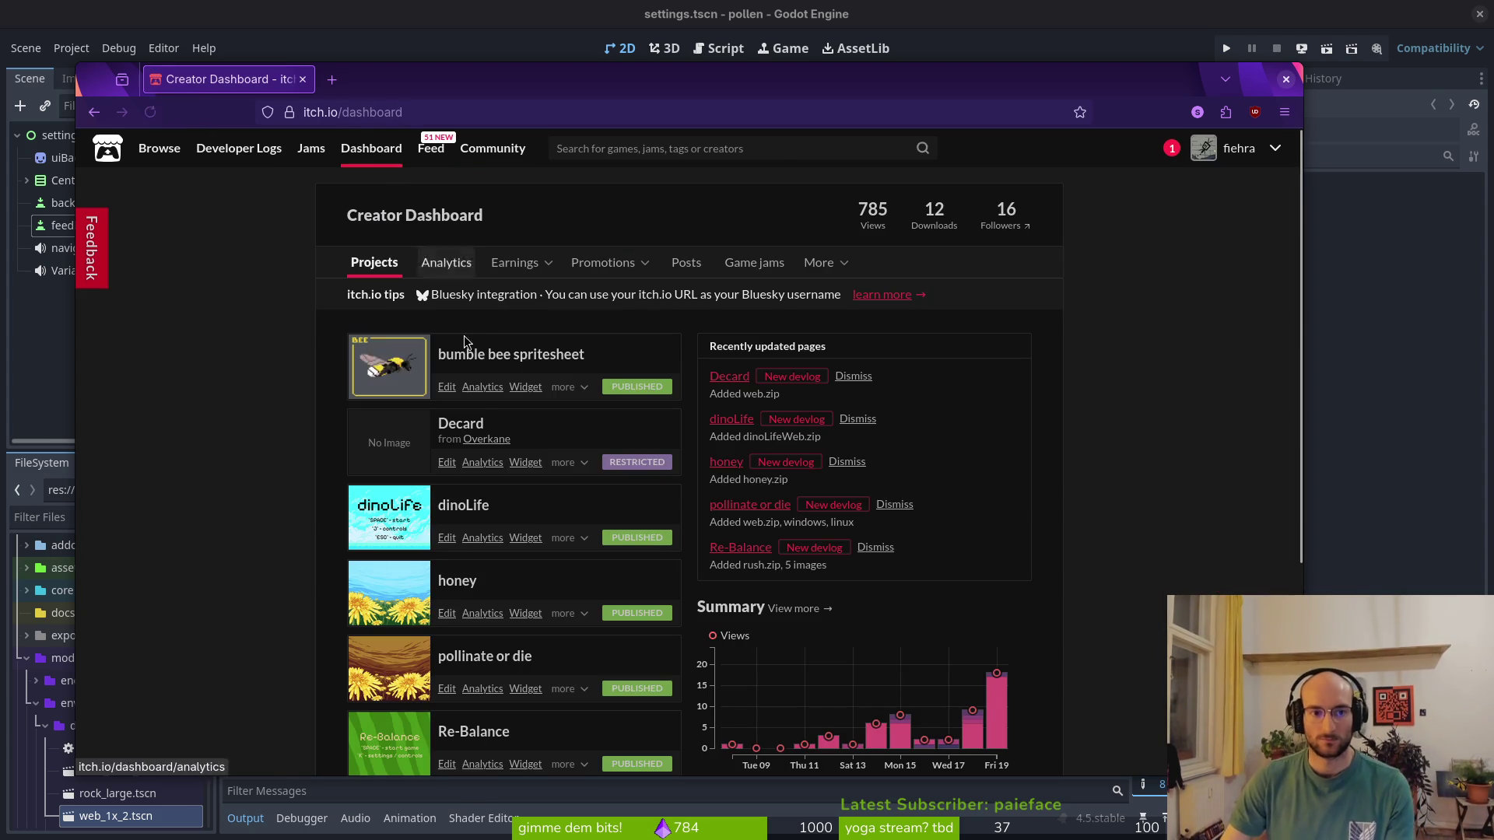
click(498, 657)
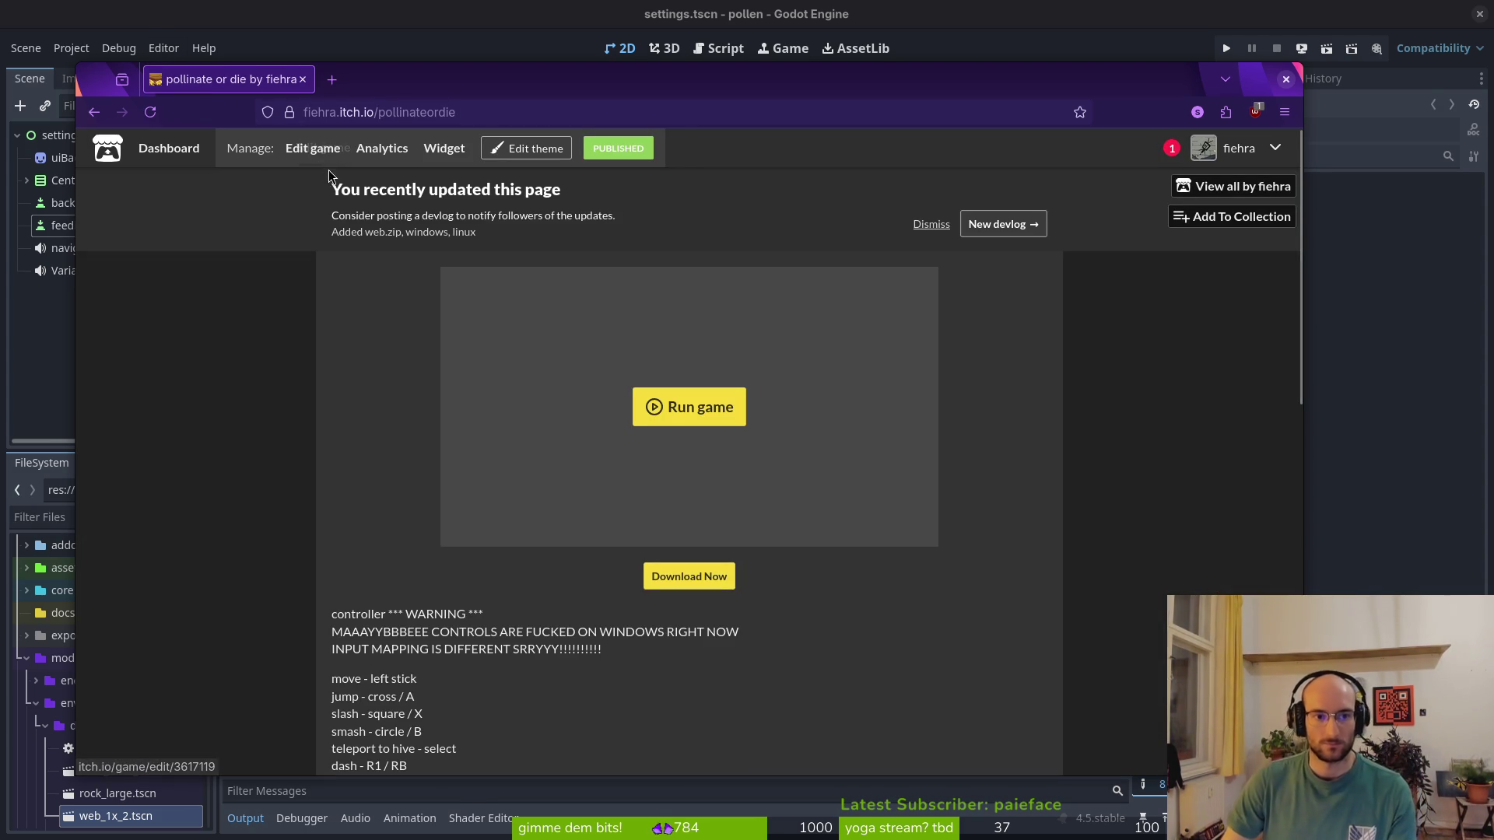
click(315, 156)
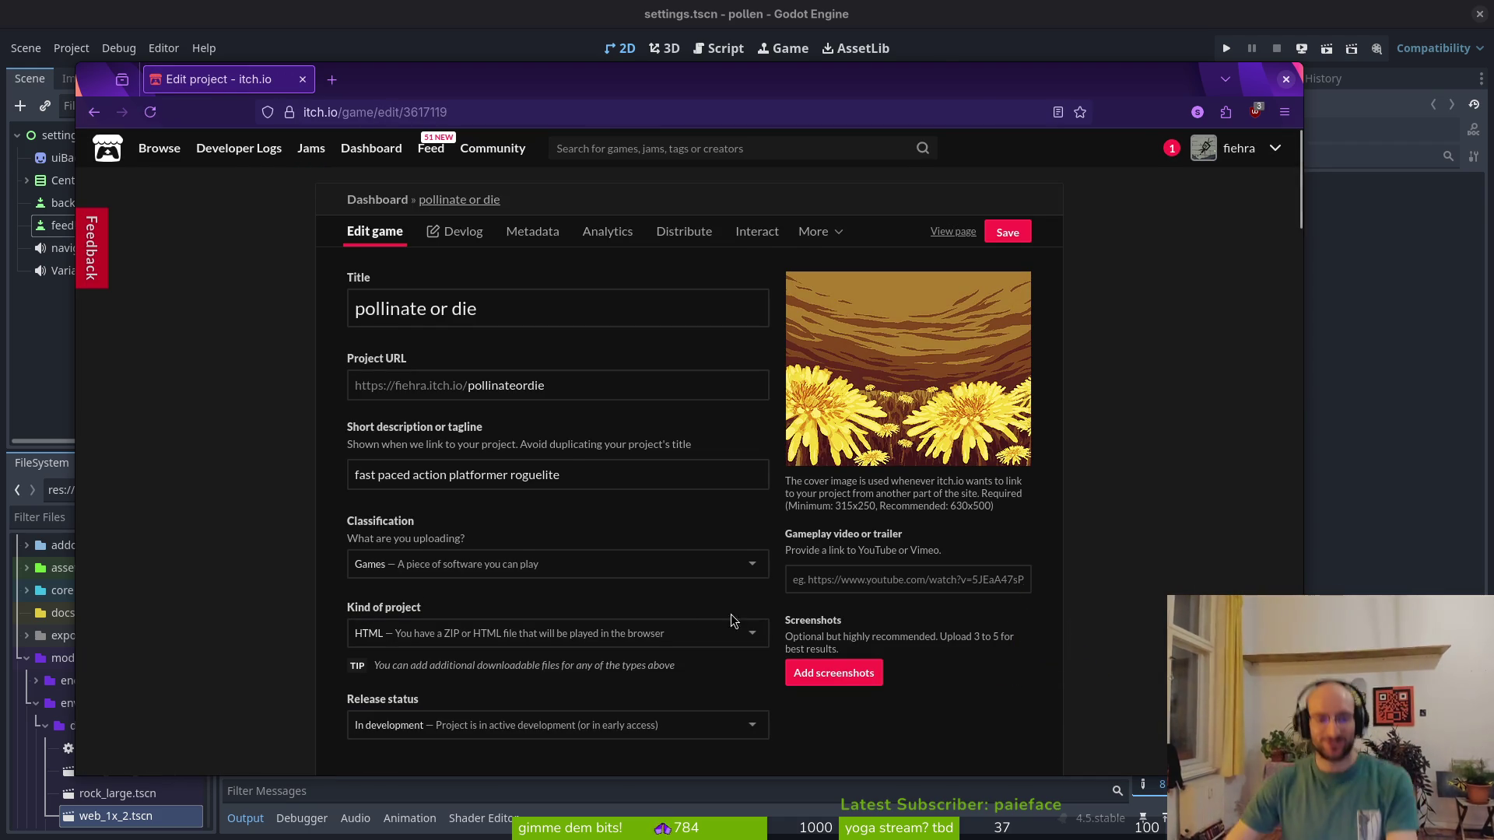
scroll(622, 584, down, 8)
scroll(704, 452, up, 4)
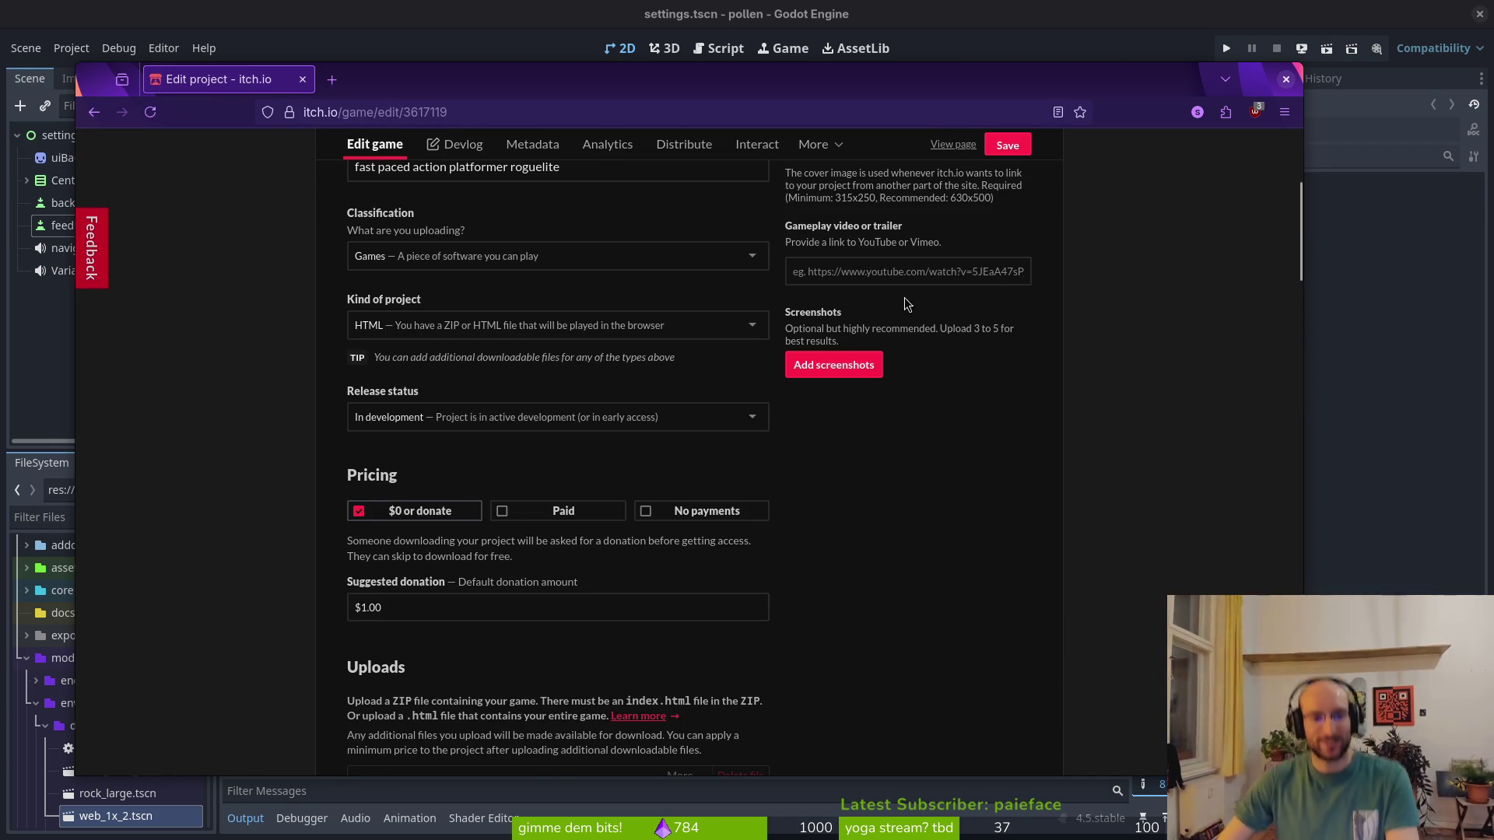
scroll(893, 265, down, 8)
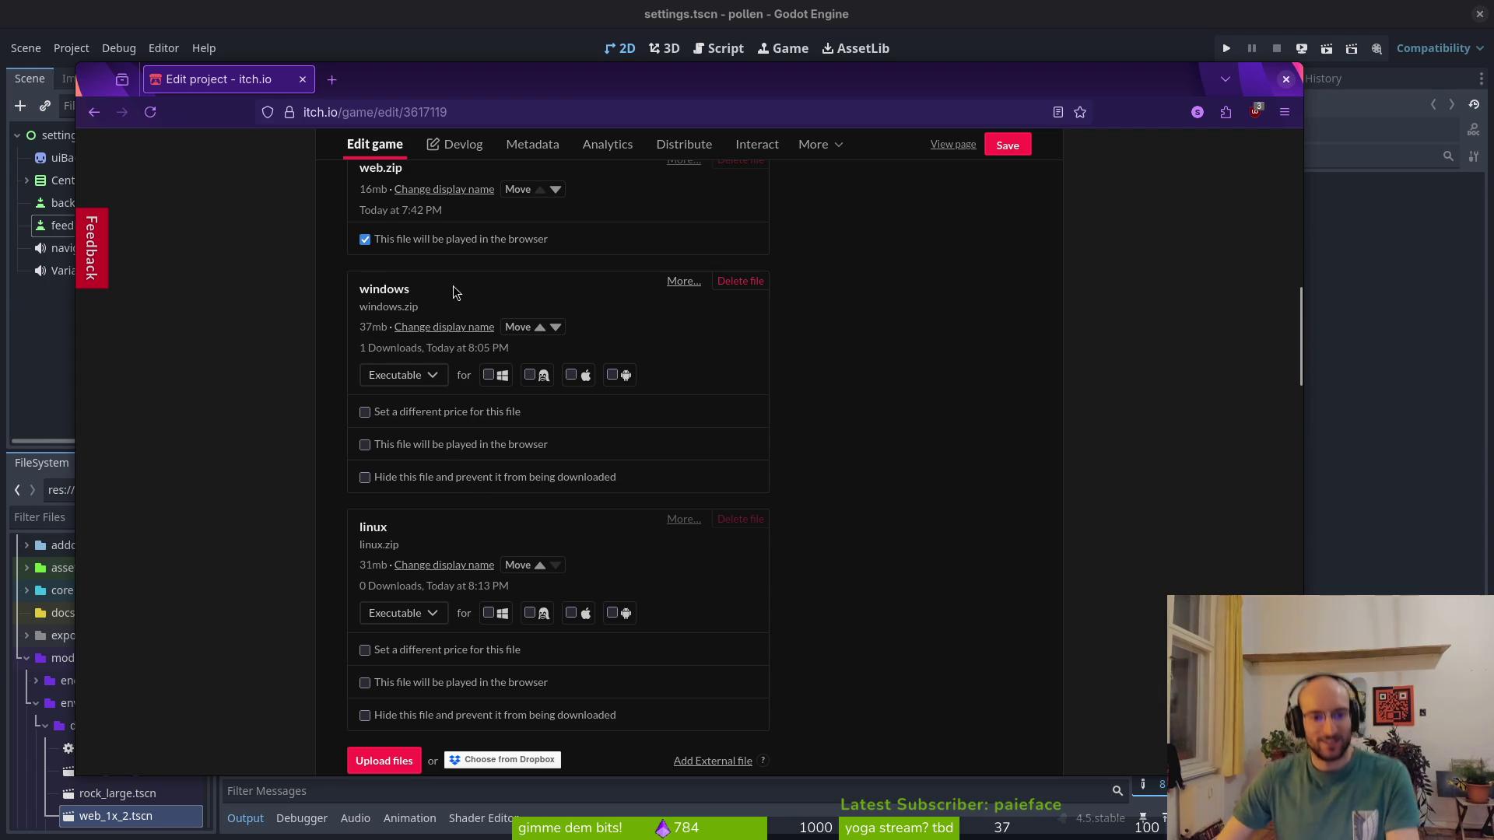
scroll(395, 249, up, 1)
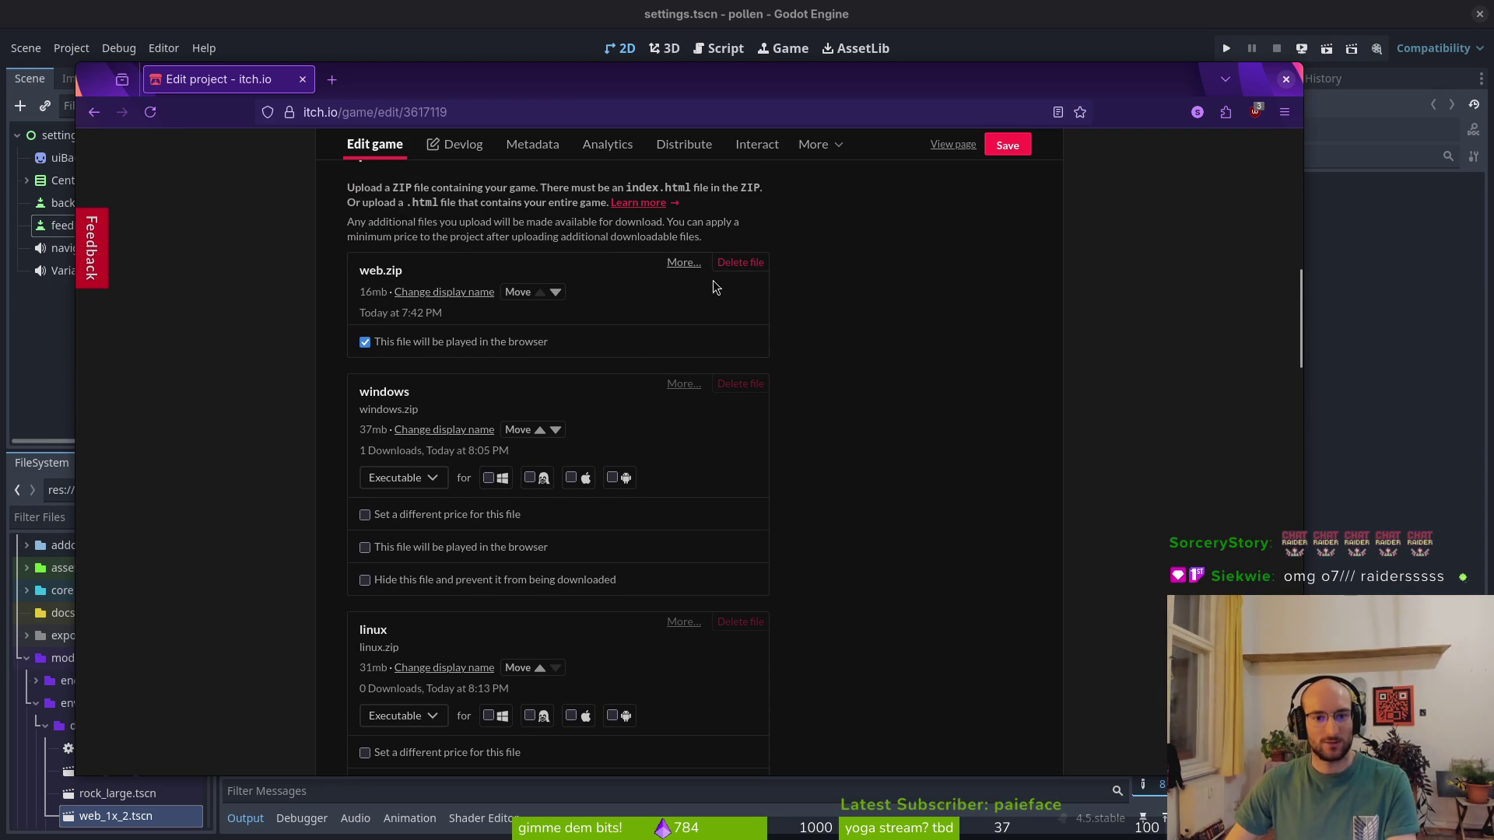
scroll(640, 427, down, 5)
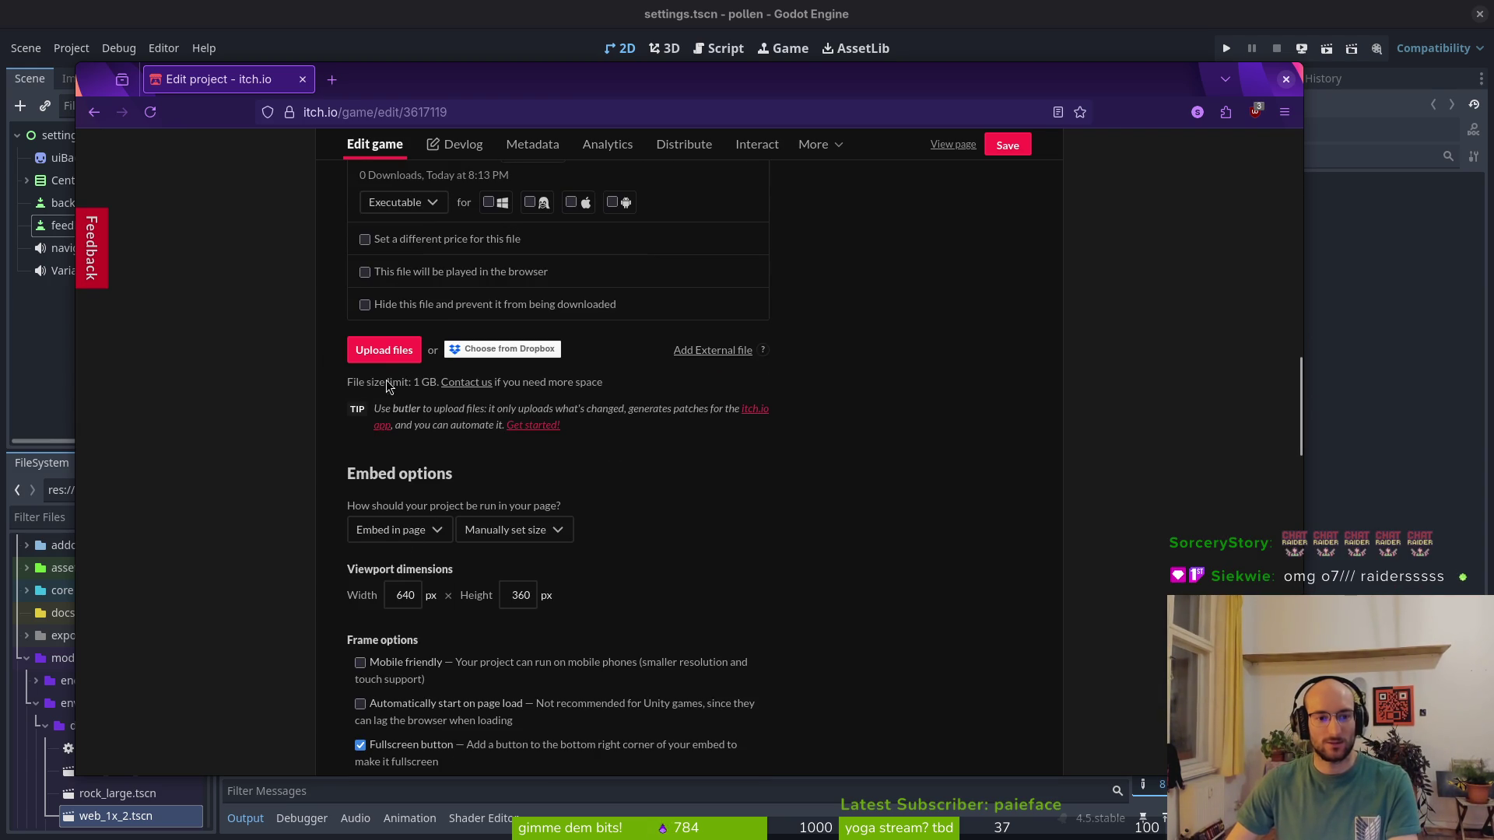
click(386, 352)
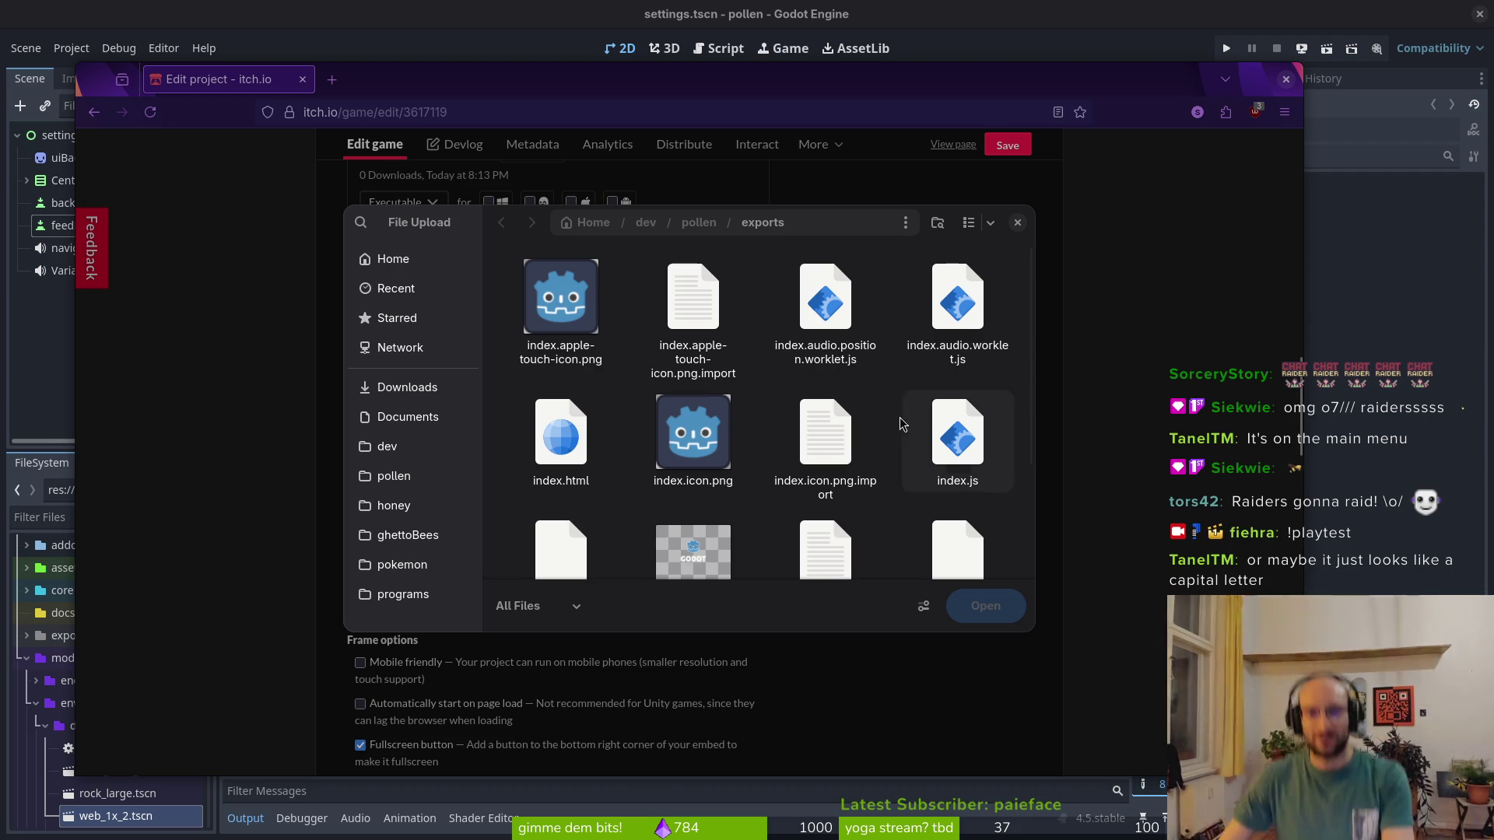
Upload web.zip from the pollen/exports folder
scroll(851, 431, down, 2)
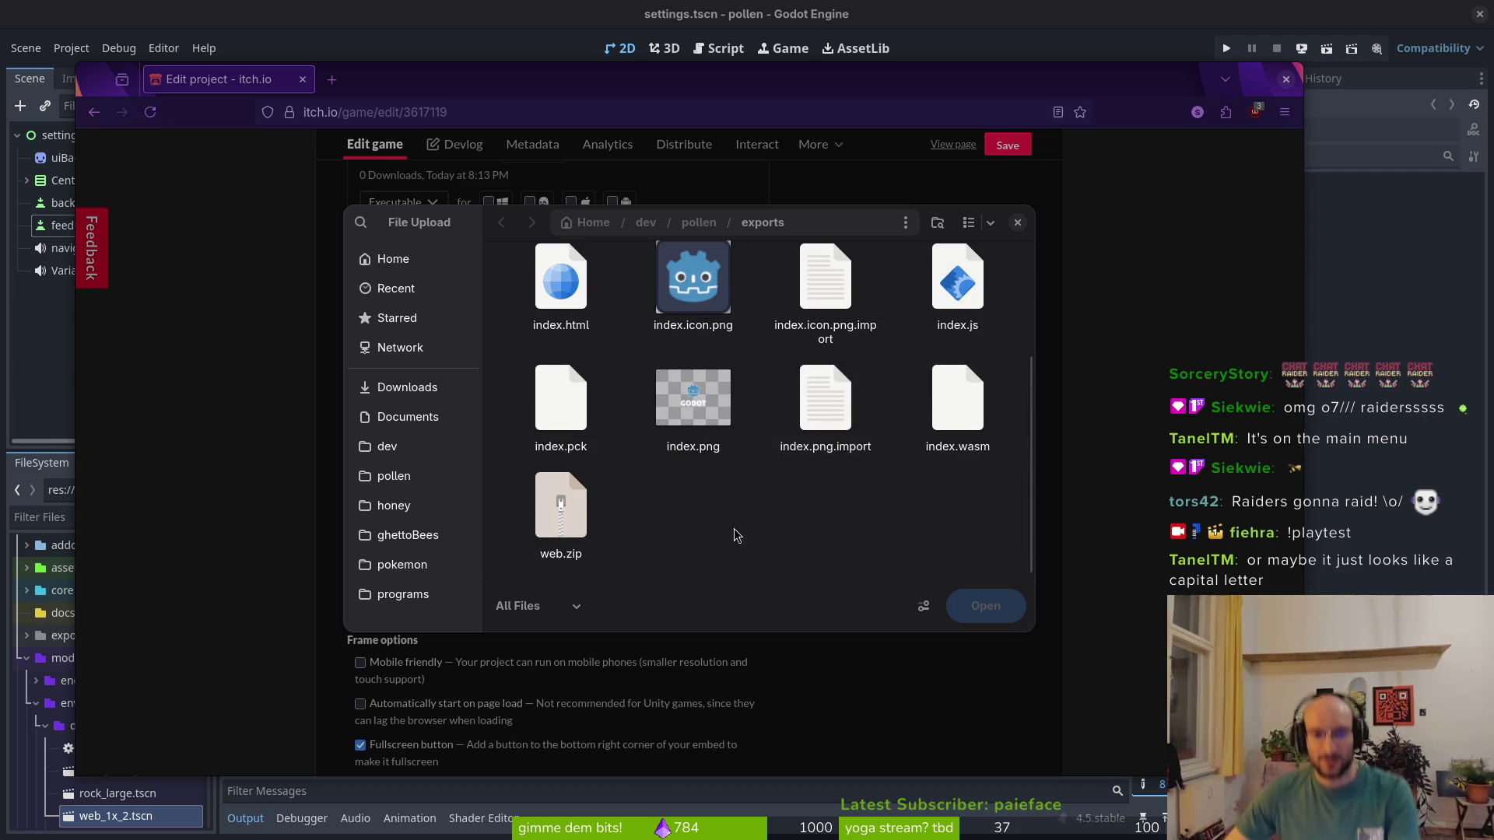
click(575, 553)
click(983, 611)
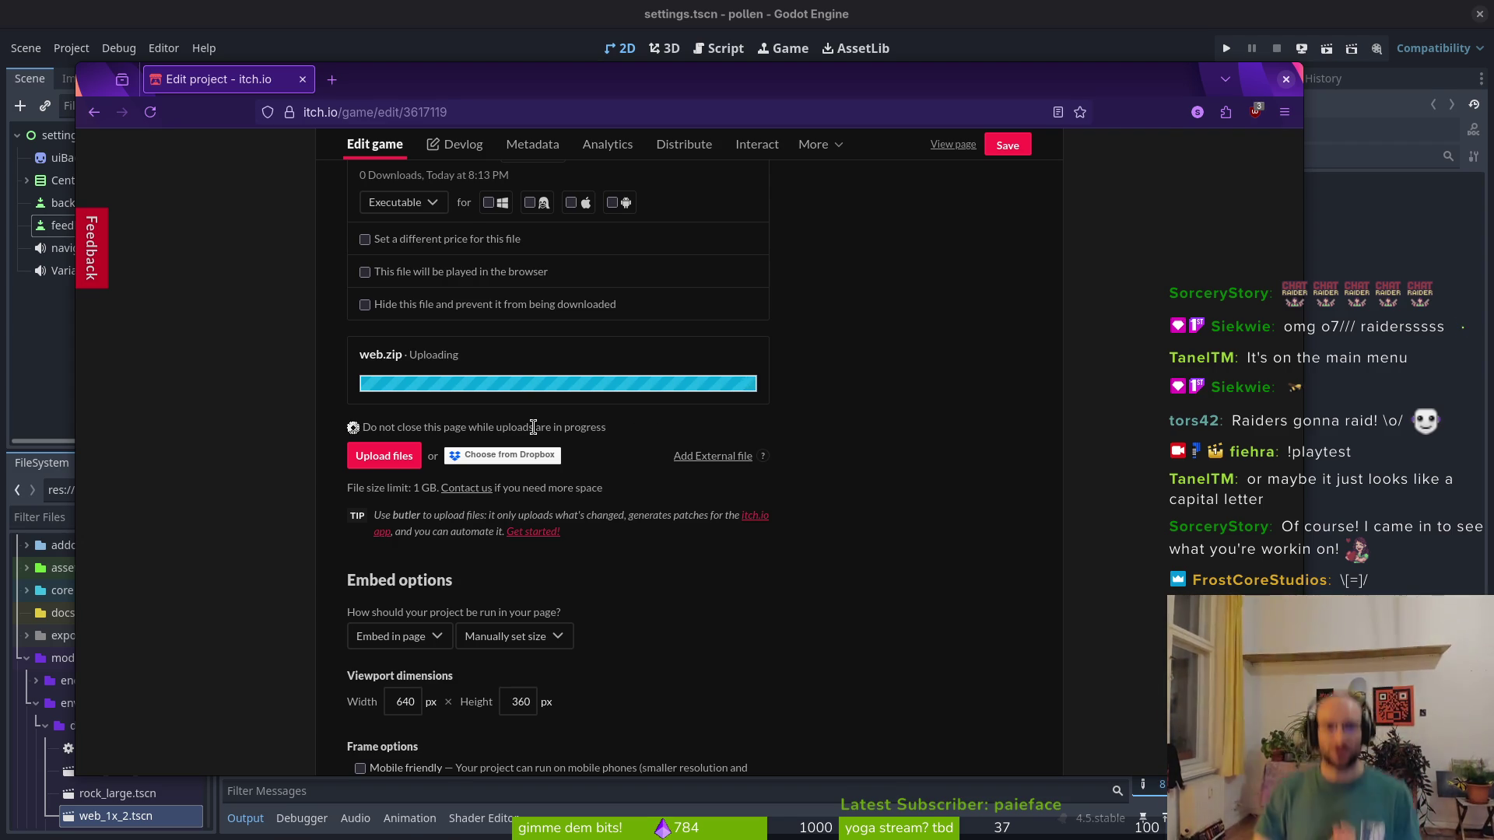
Mark web.zip as playable in the browser and save the project page
click(389, 494)
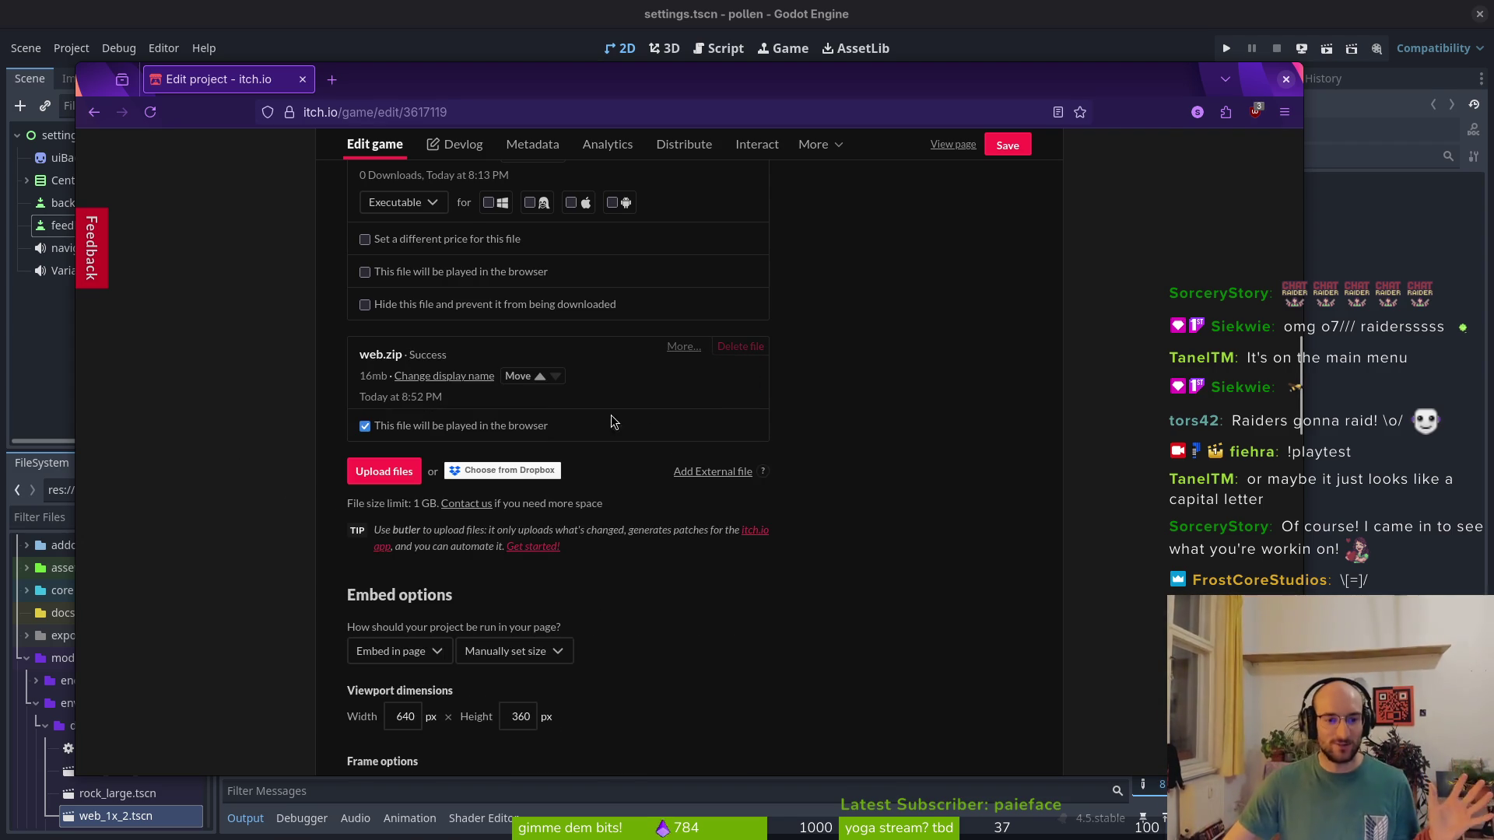
click(1025, 144)
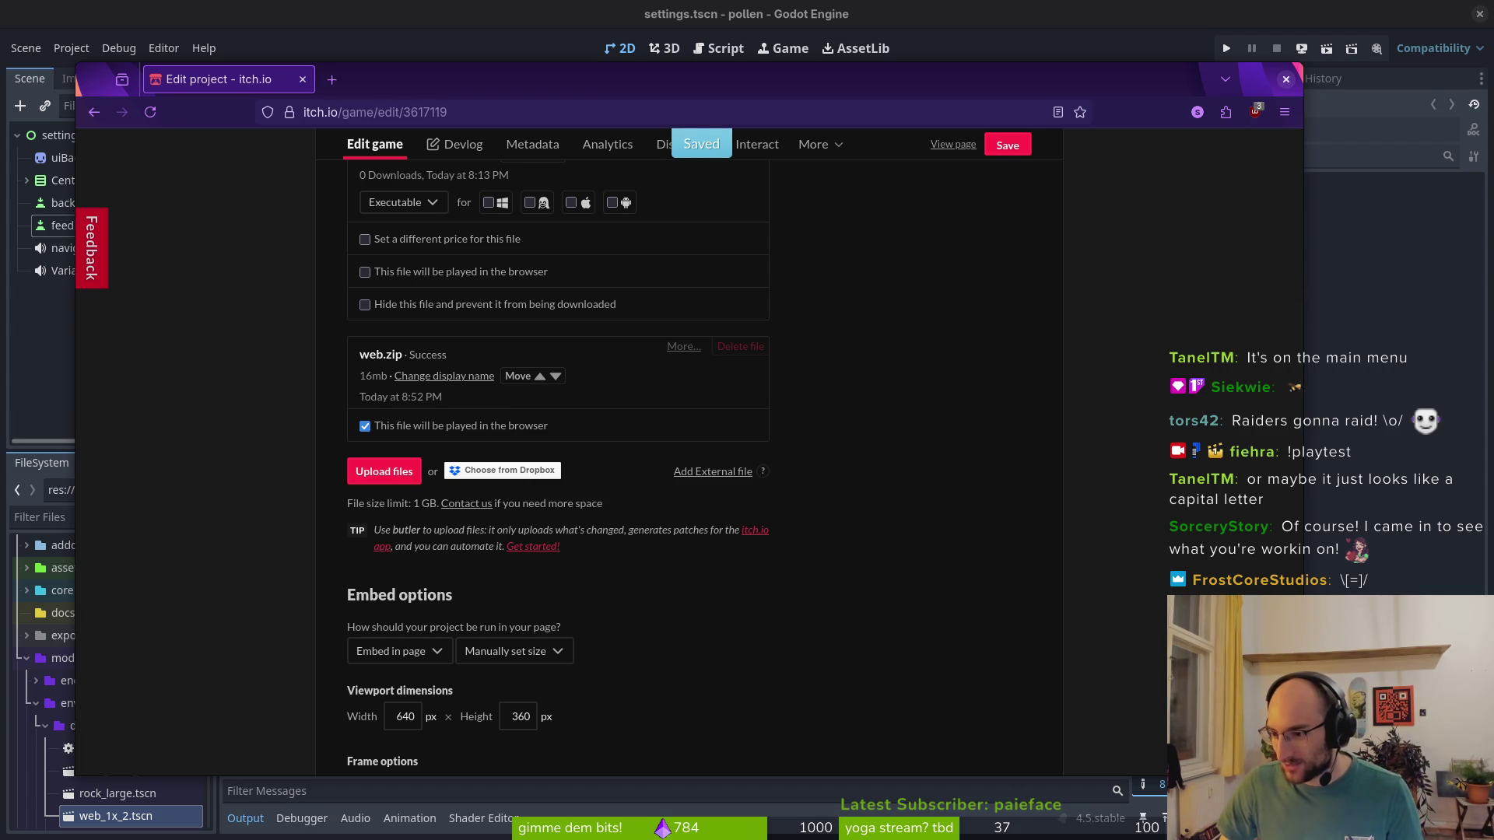
click(392, 22)
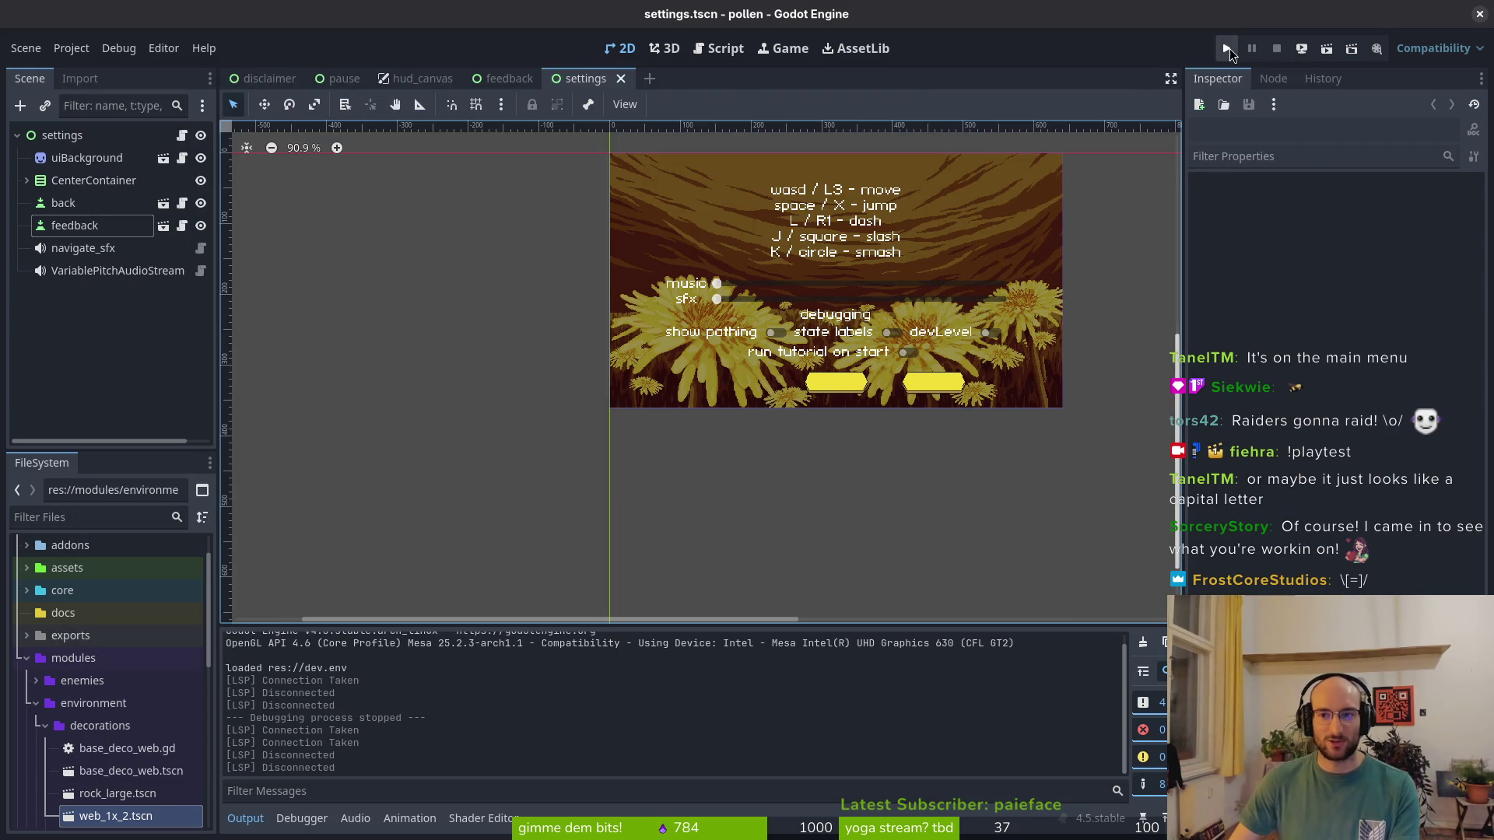
Run the pollen game past the playtesting splash to its main menu, then stop it
click(1226, 48)
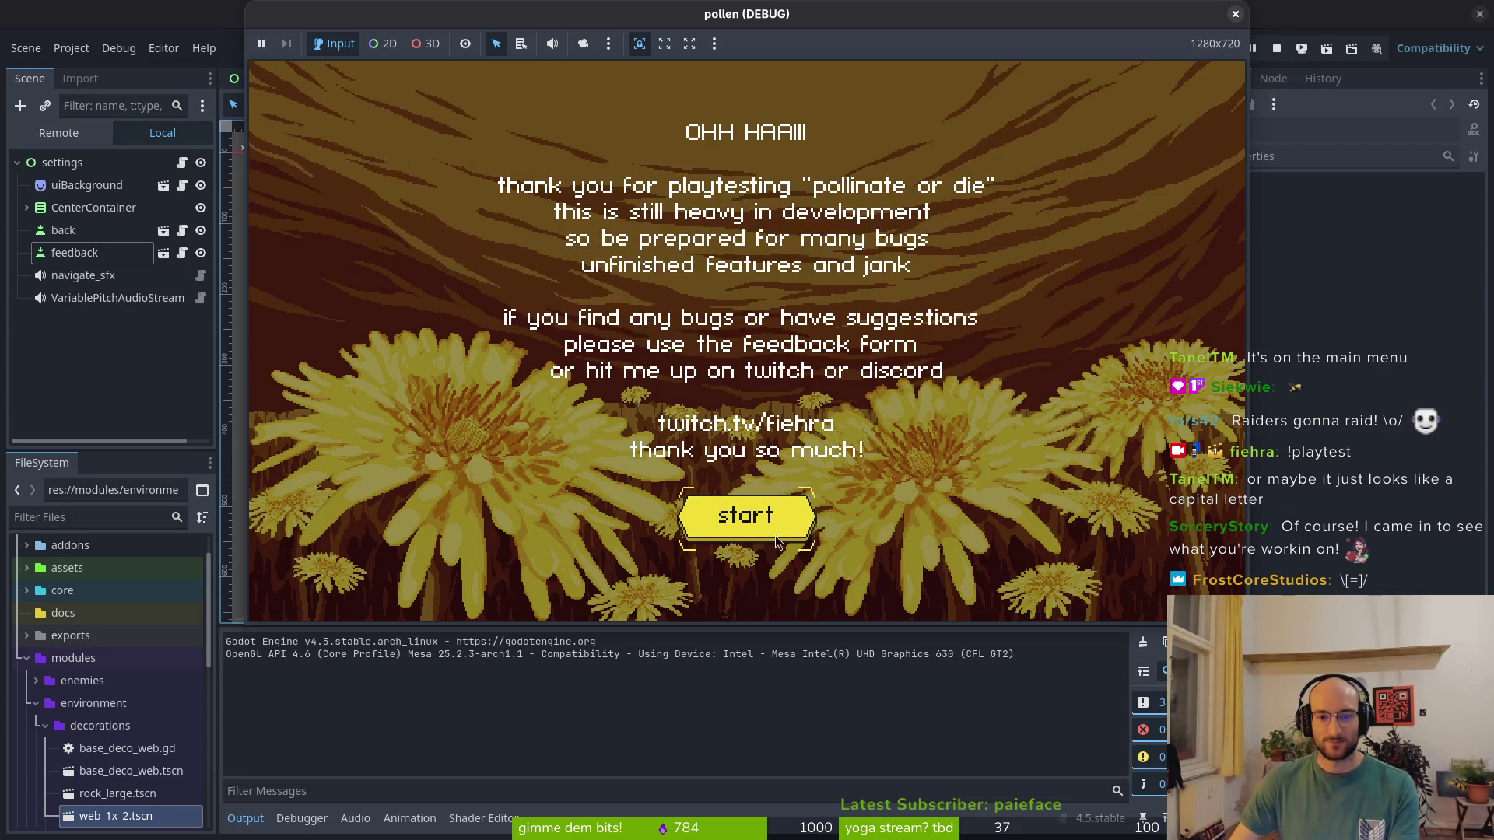
click(775, 534)
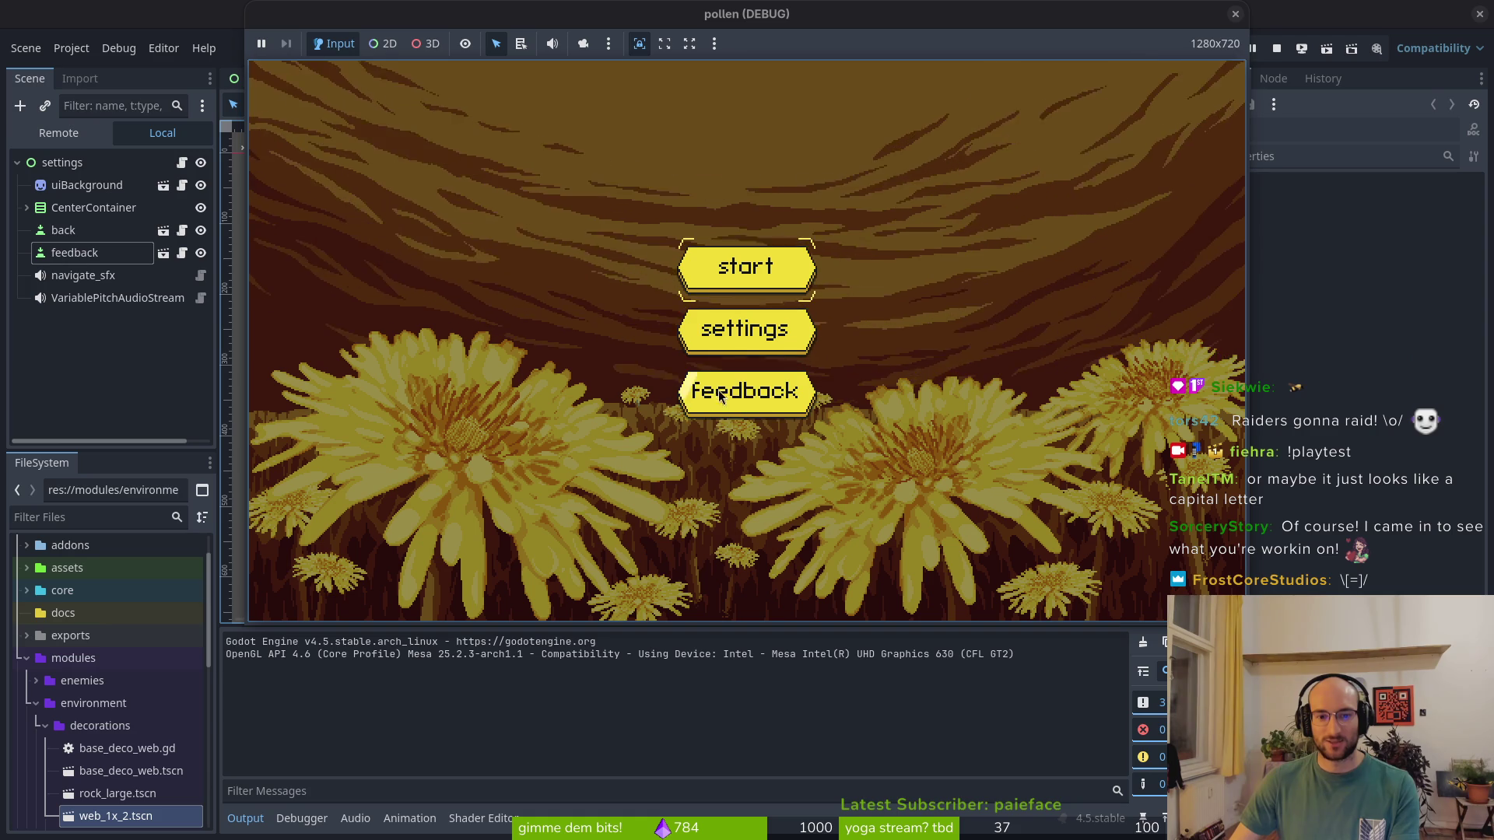
click(1233, 14)
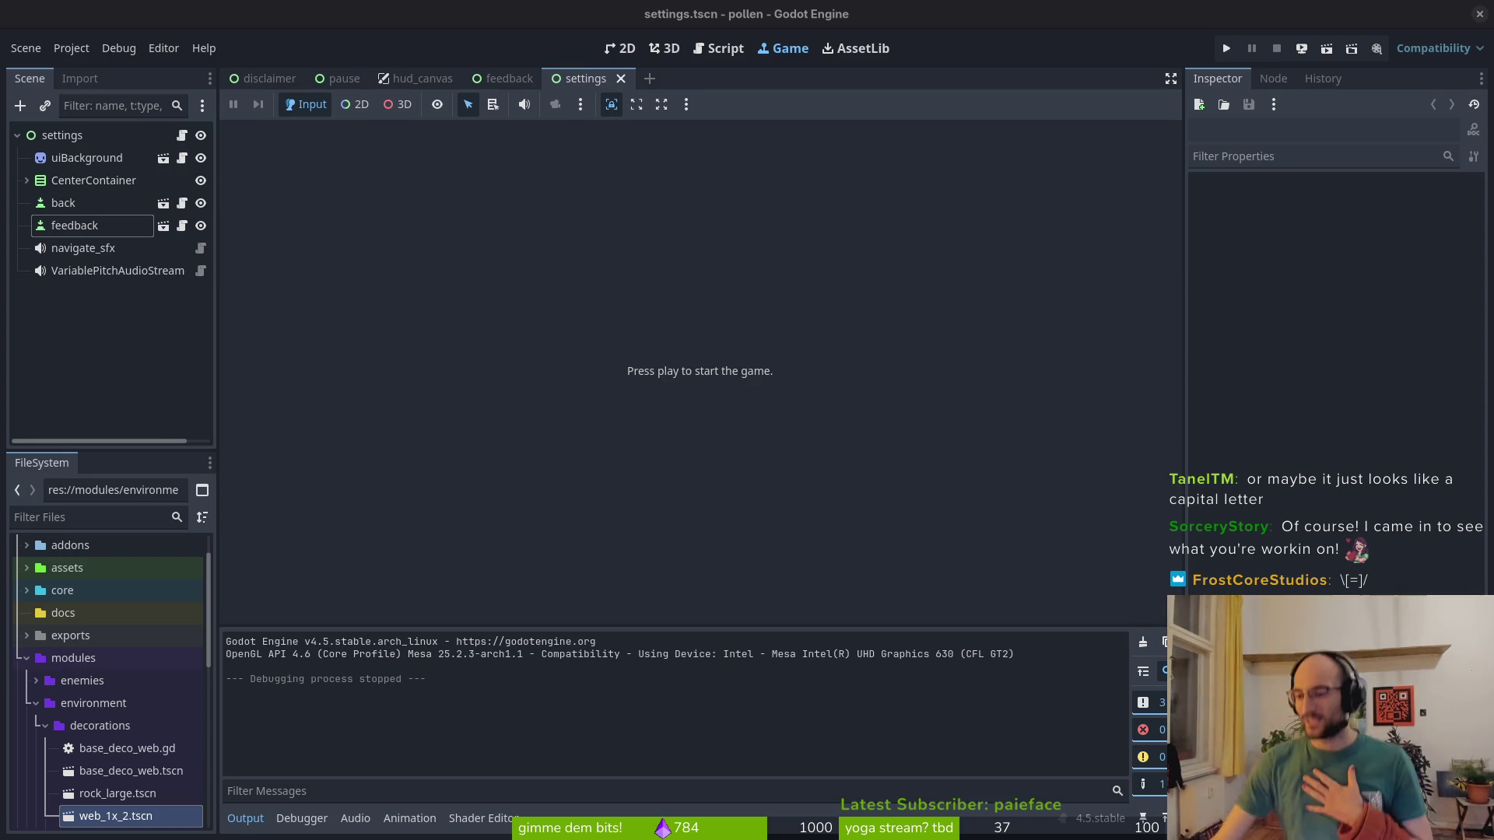
click(40, 310)
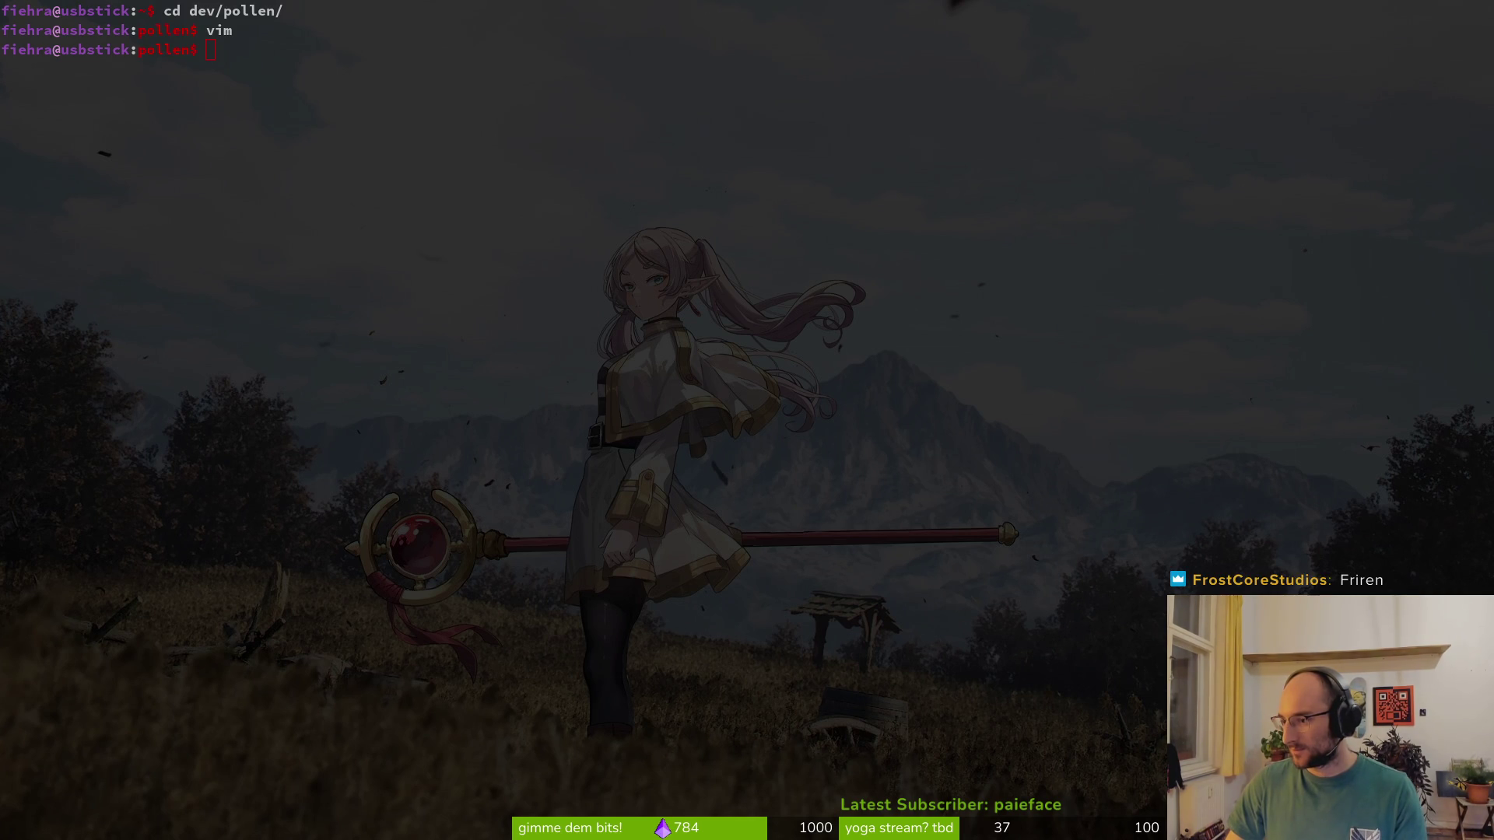
Open the public itch.io game page and launch the web build in a maximized browser
key(alt+Tab)
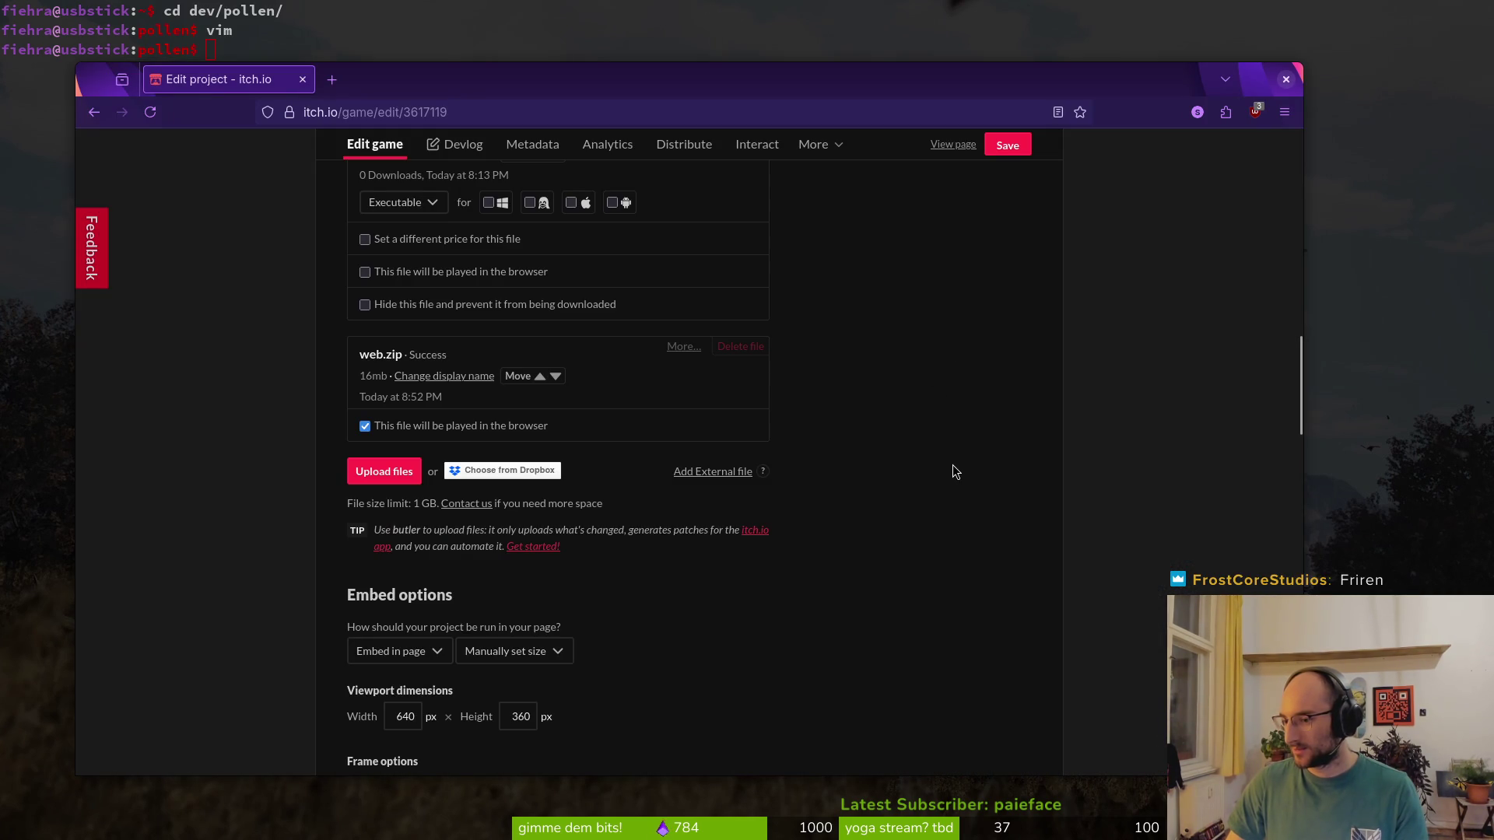
key(alt+Tab)
key(alt+Tab)
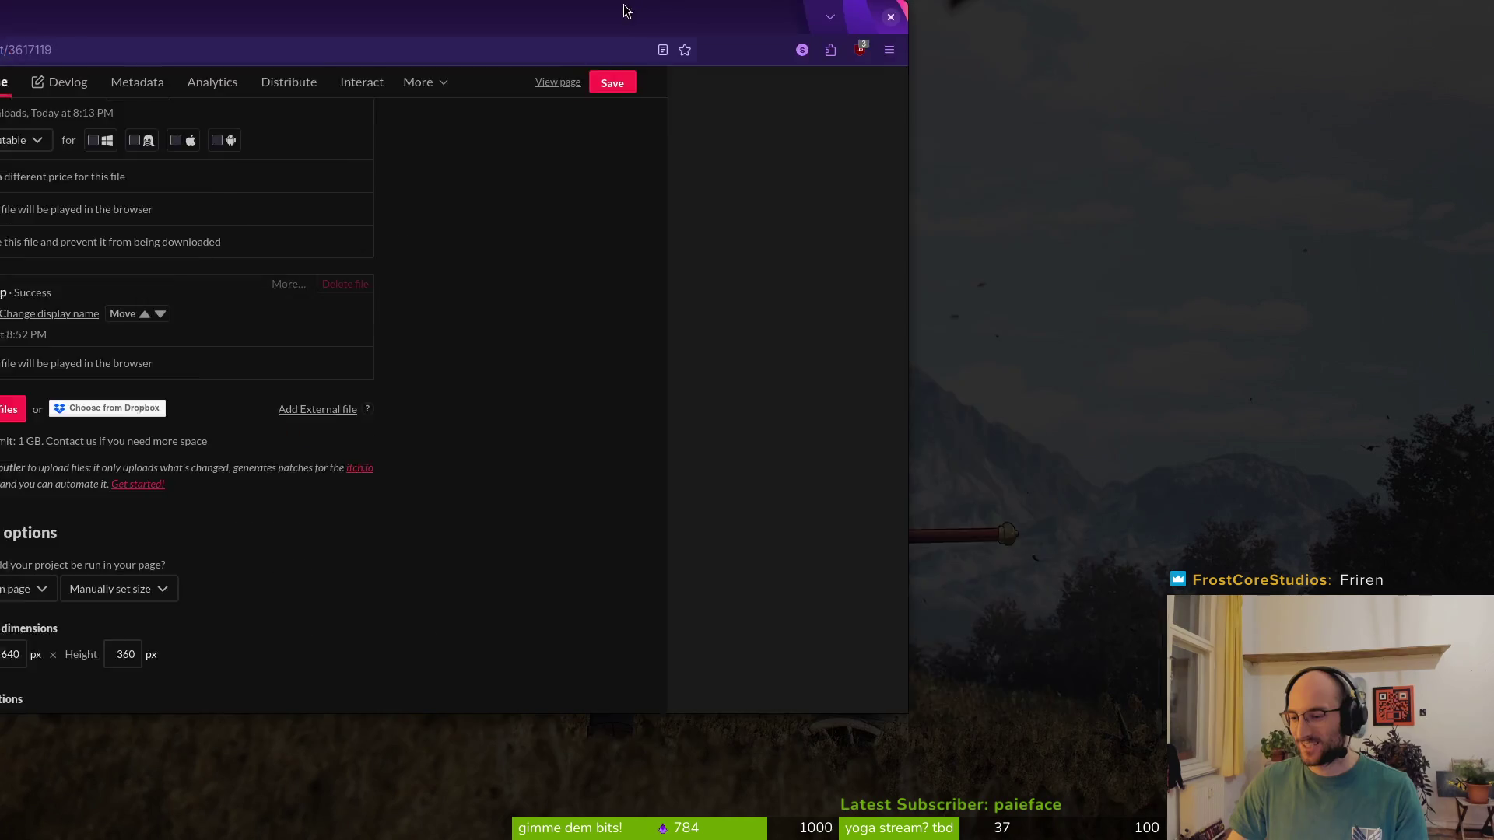
key(alt+Tab)
key(alt+Tab)
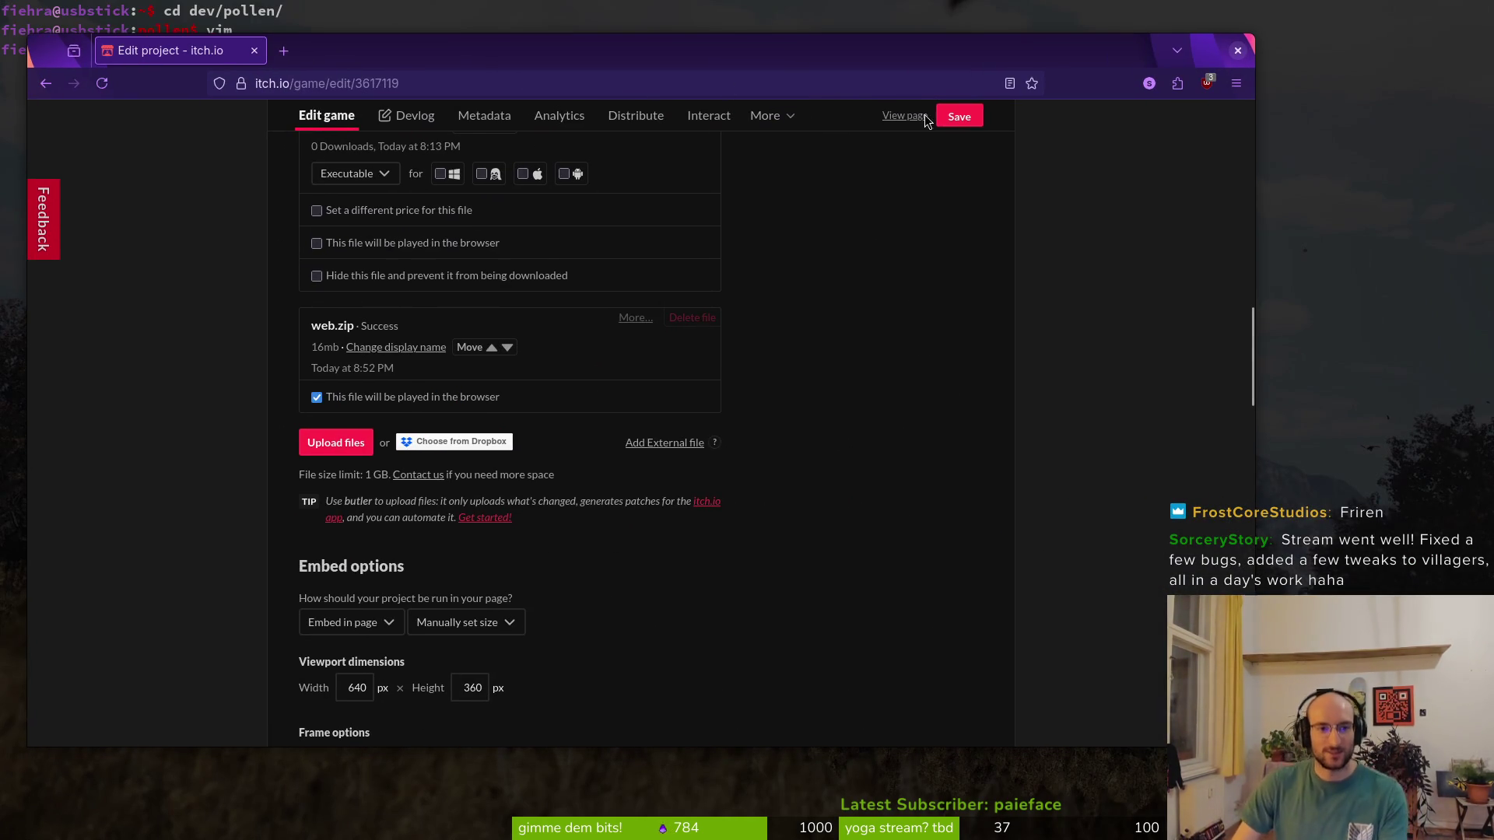
click(906, 117)
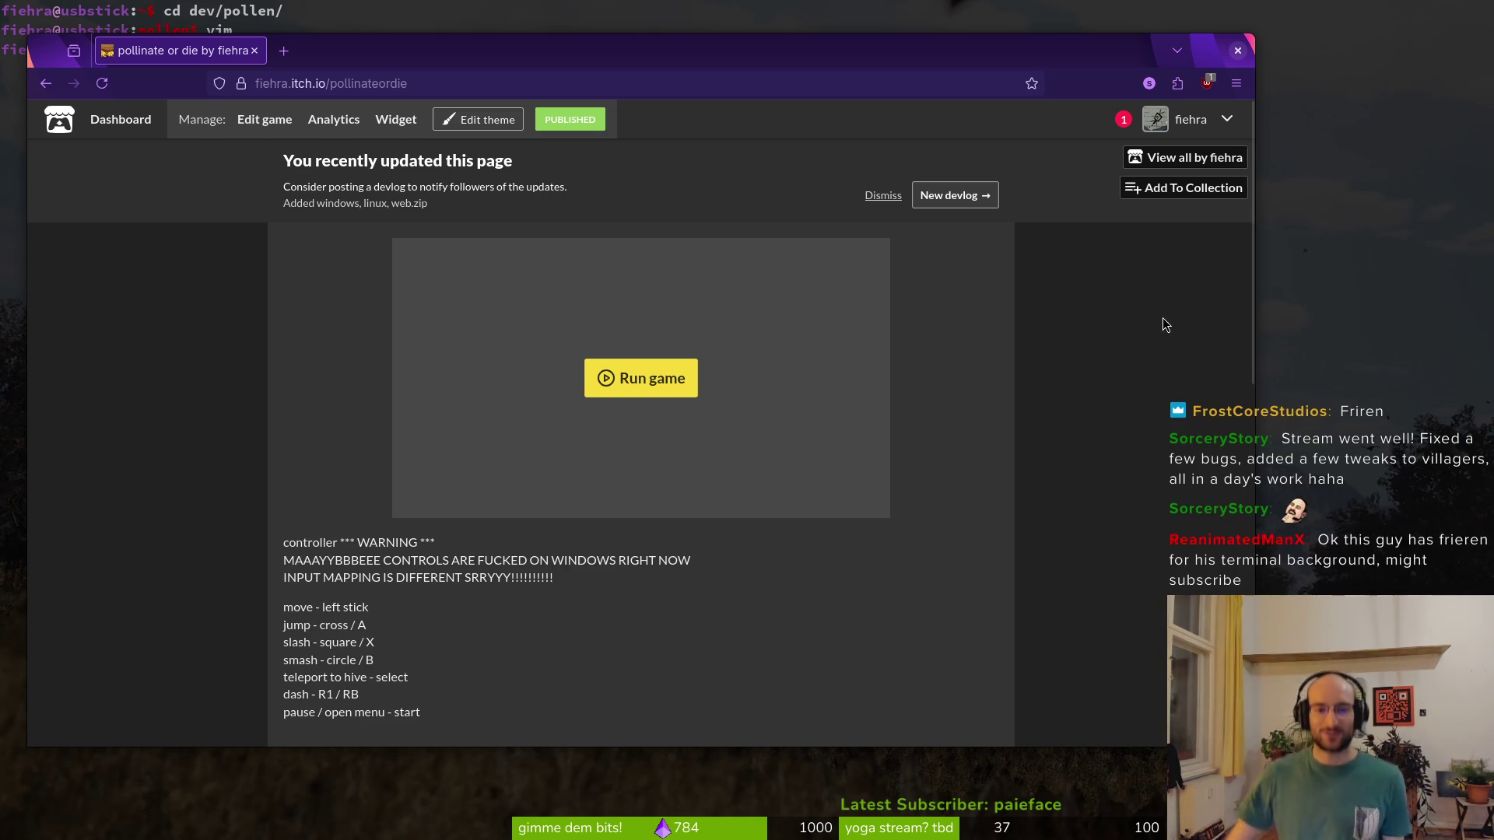
click(634, 373)
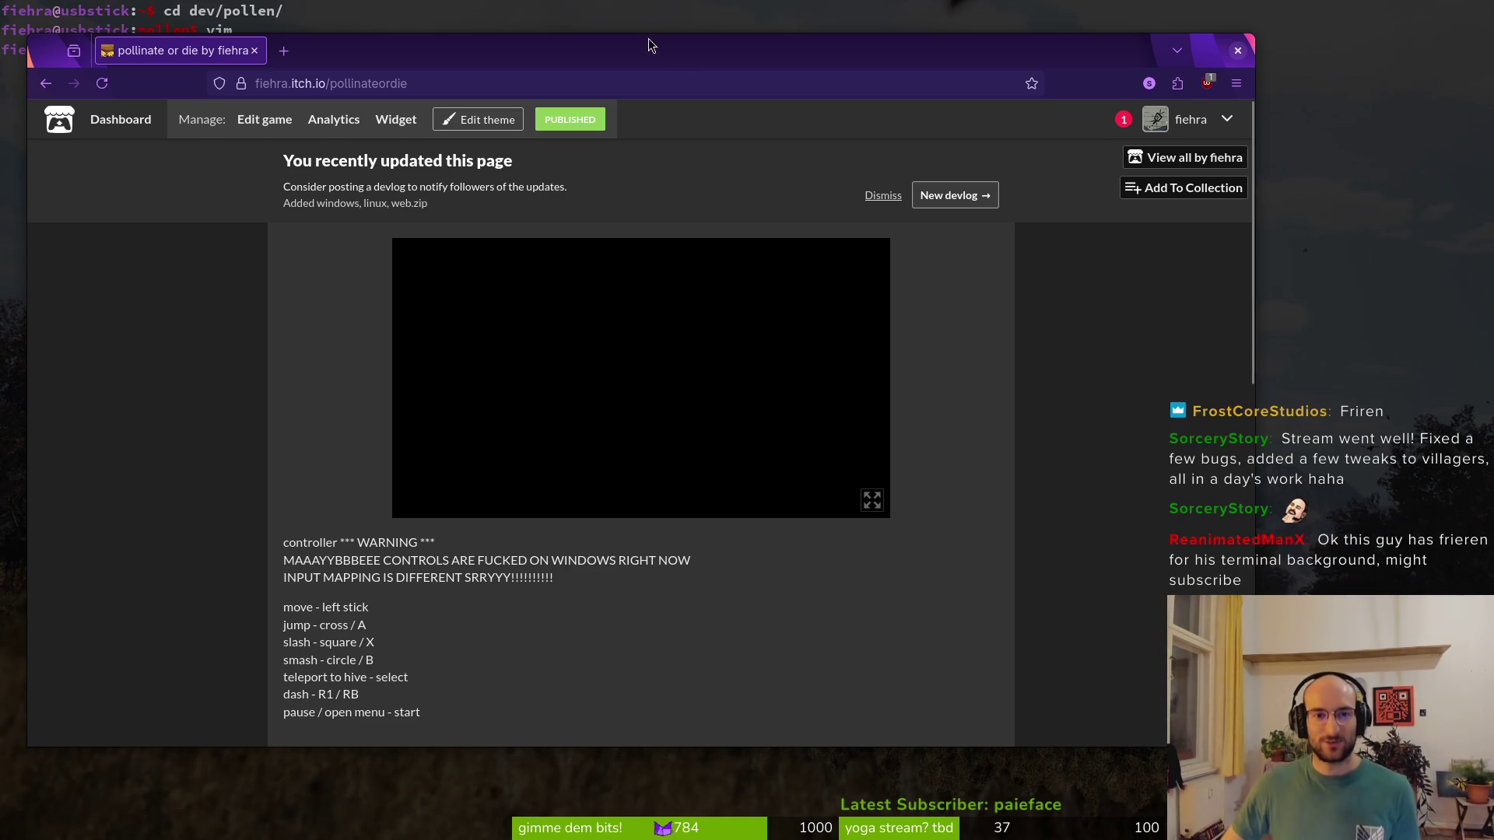
double_click(652, 45)
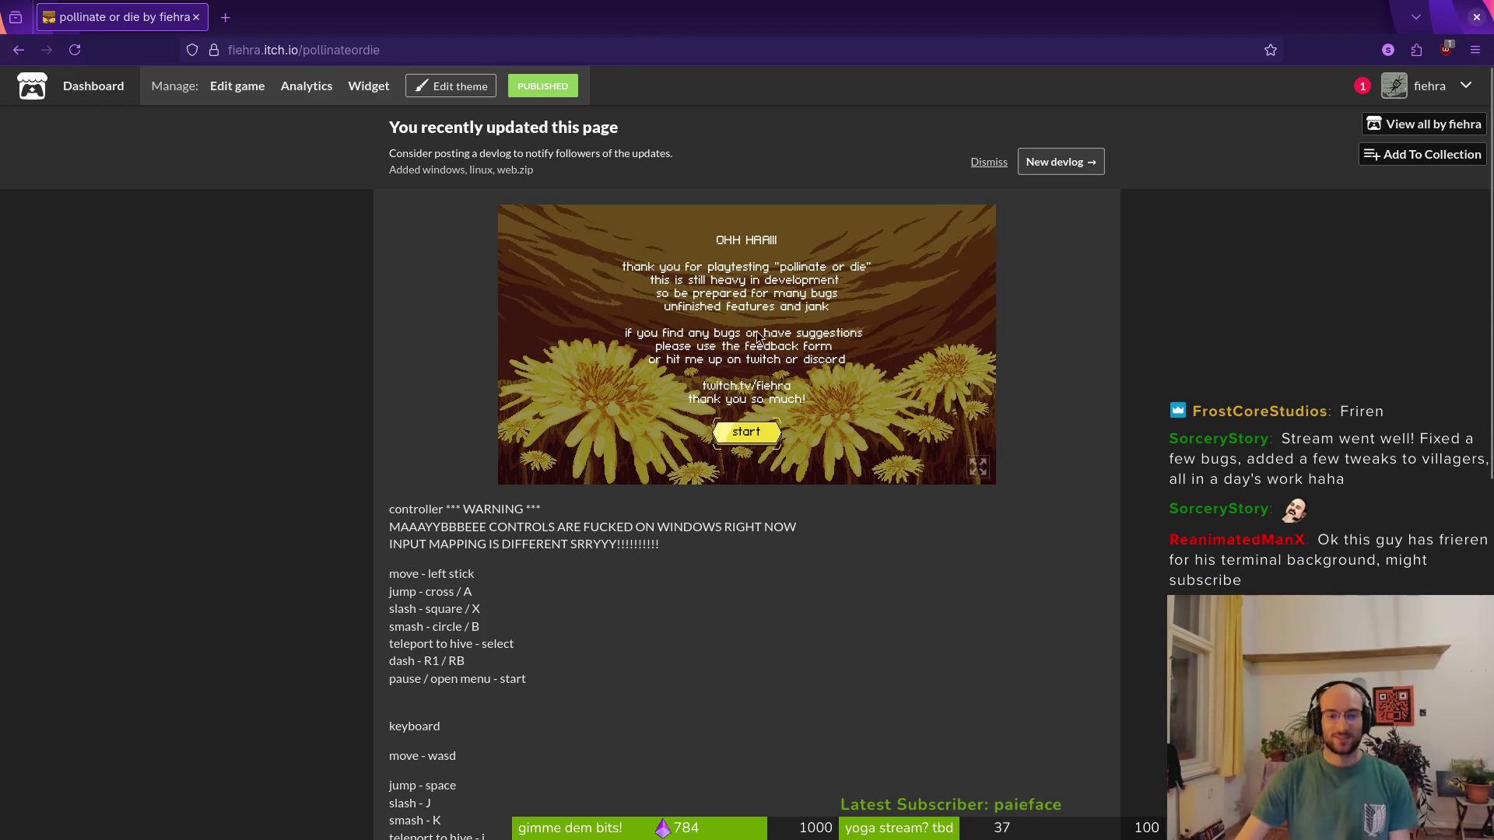
Send the test feedback message 'asdasd' from the in-game feedback form and return to the menu
key(Return)
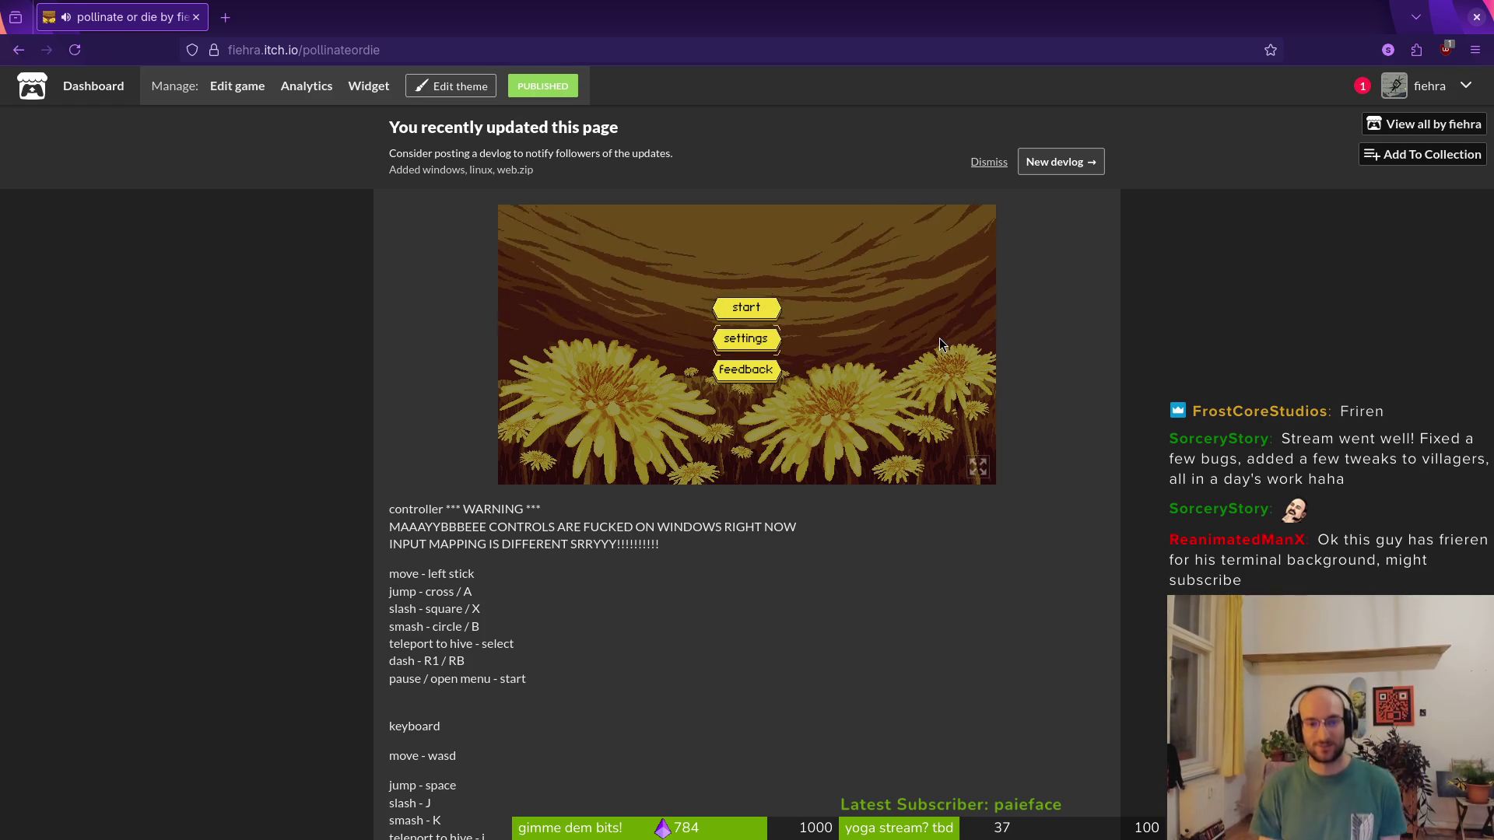
key(Down)
key(Down)
key(Return)
text(asdasd)
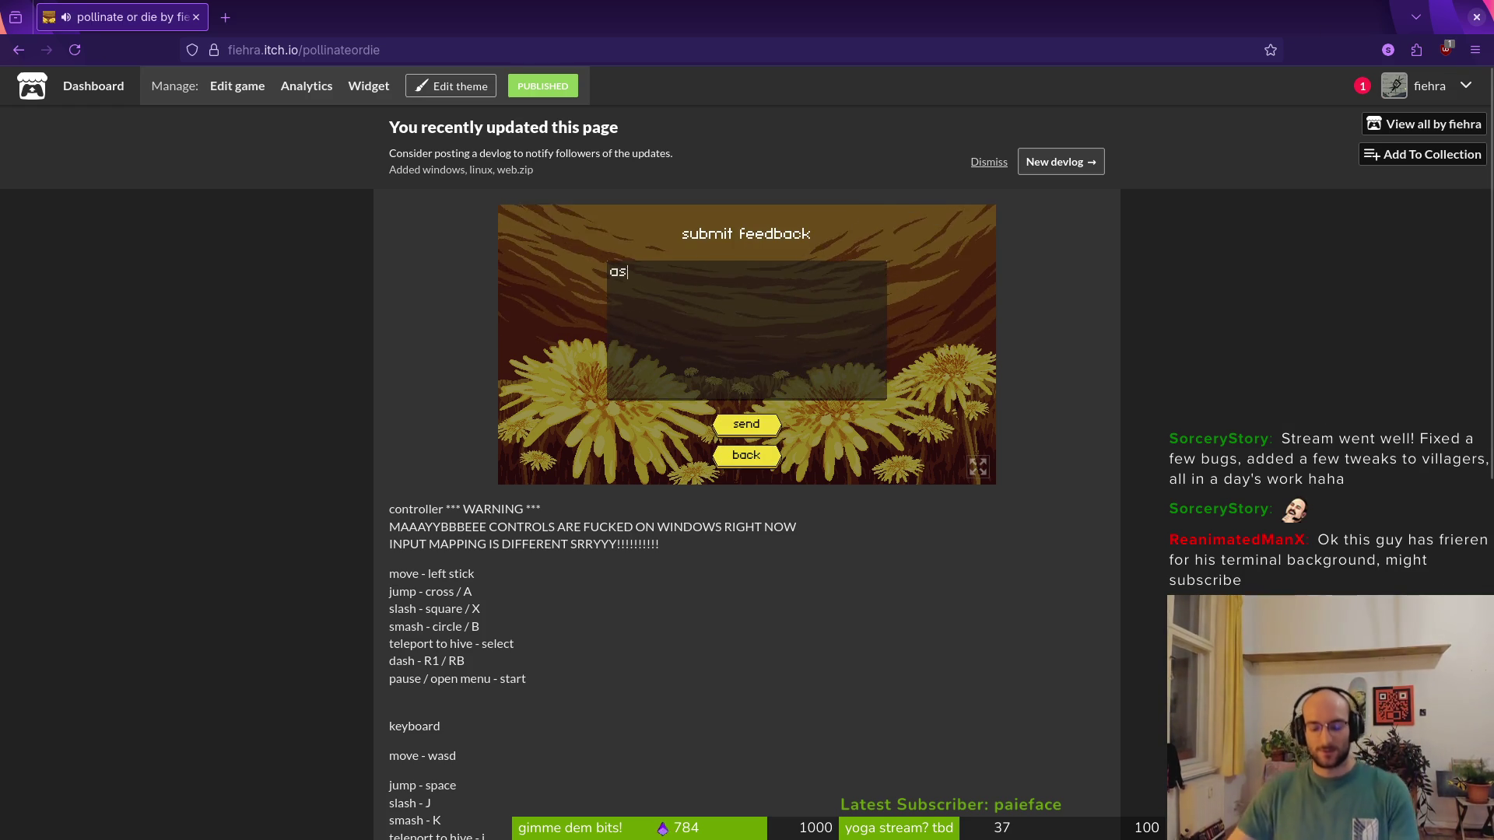
click(751, 425)
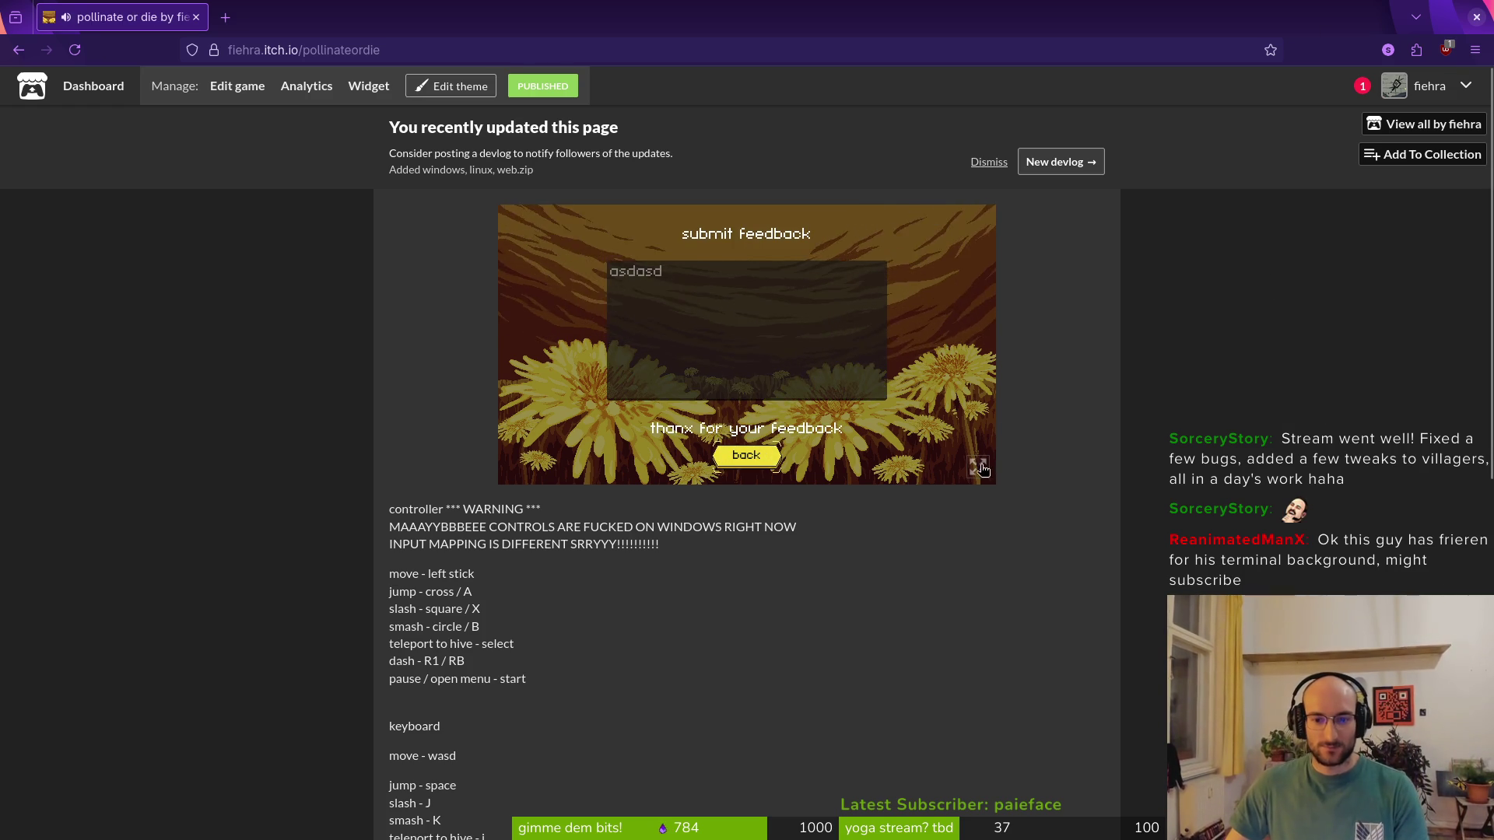
click(762, 462)
key(super+1)
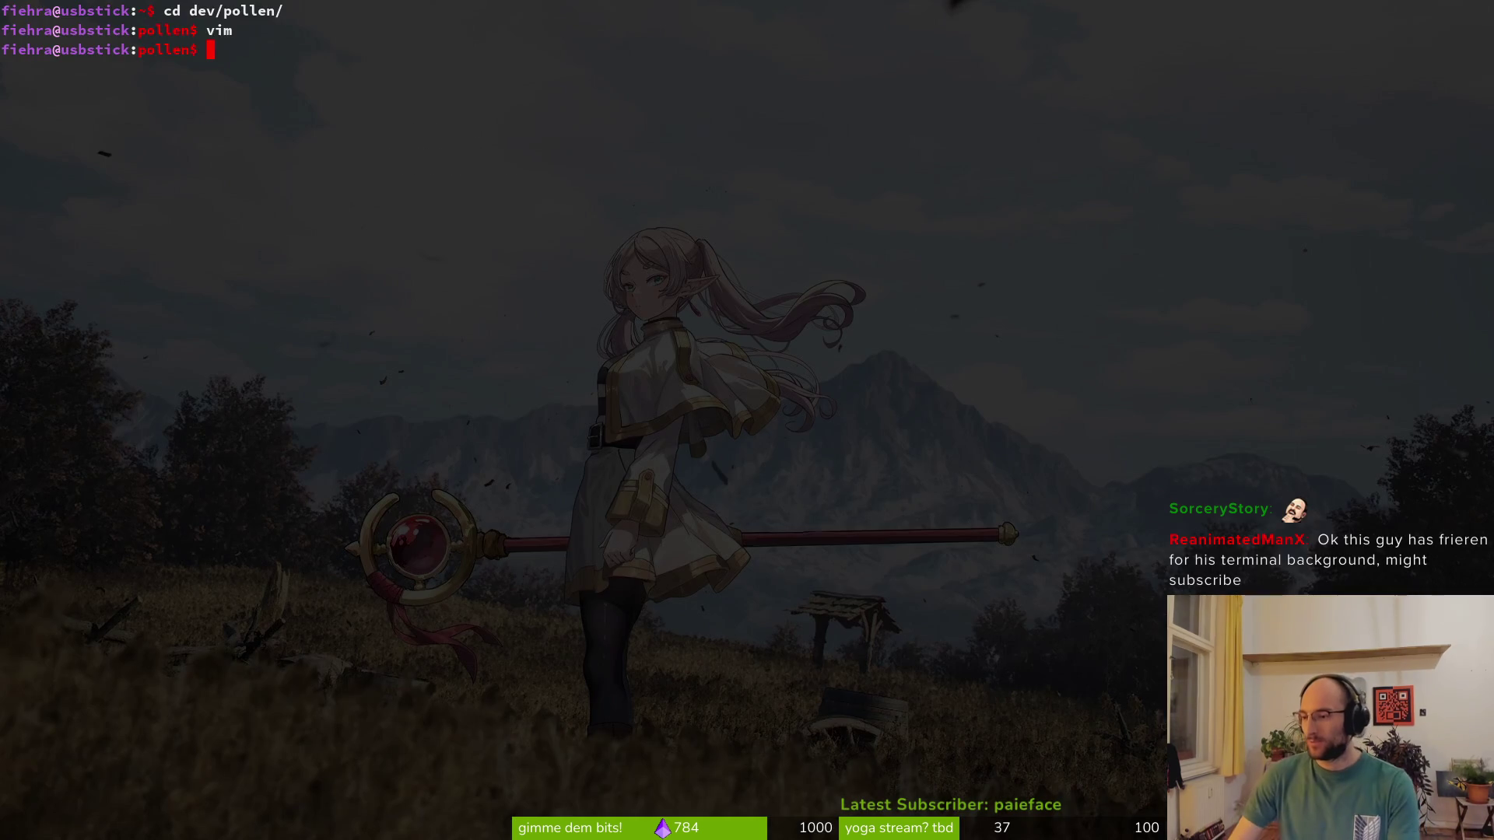
Cycle through the open windows until Discord's #feedback-bugreport channel sits over the Godot editor
key(super+2)
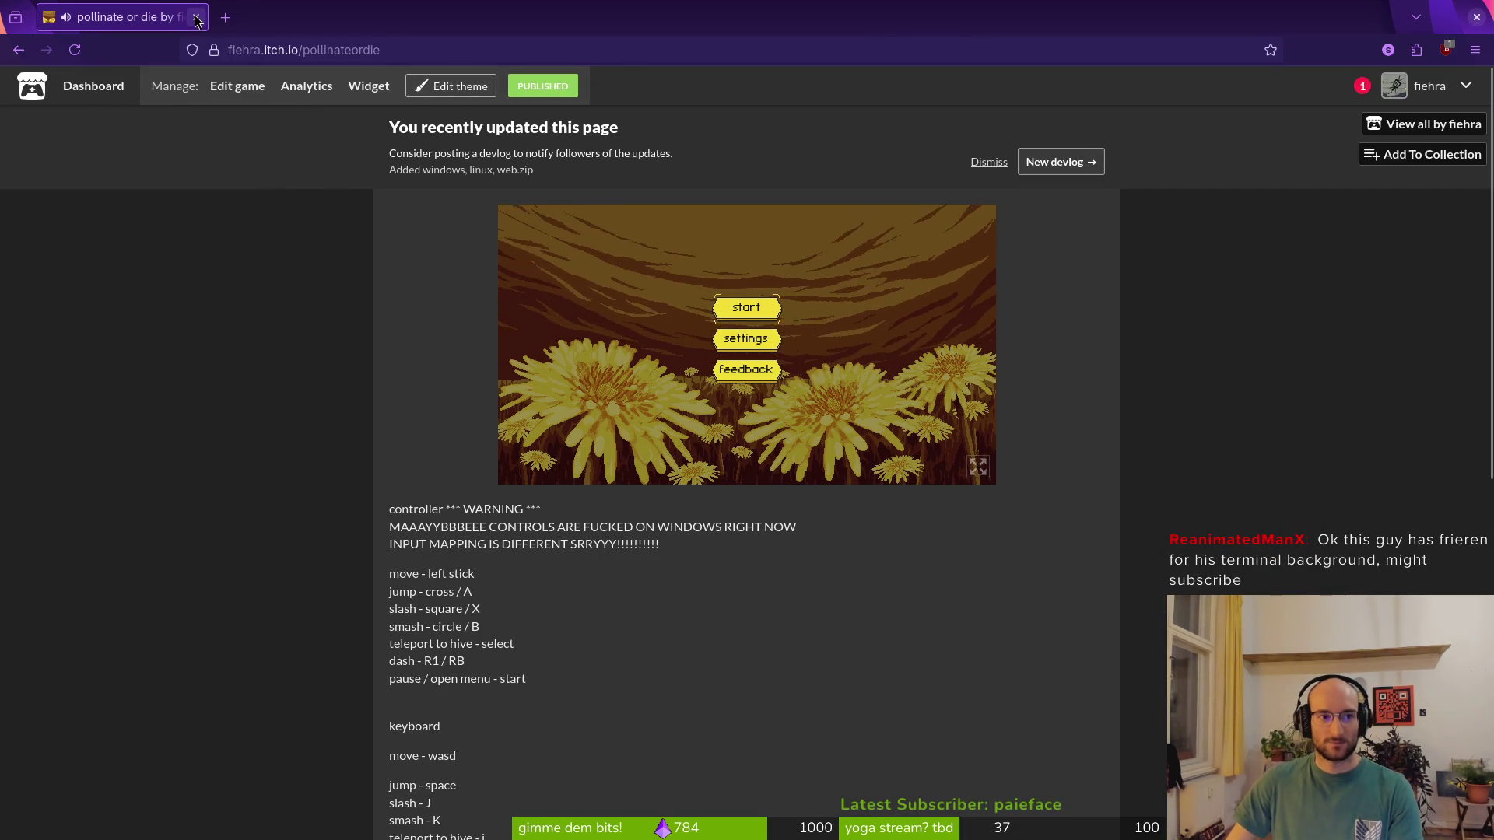
key(super+1)
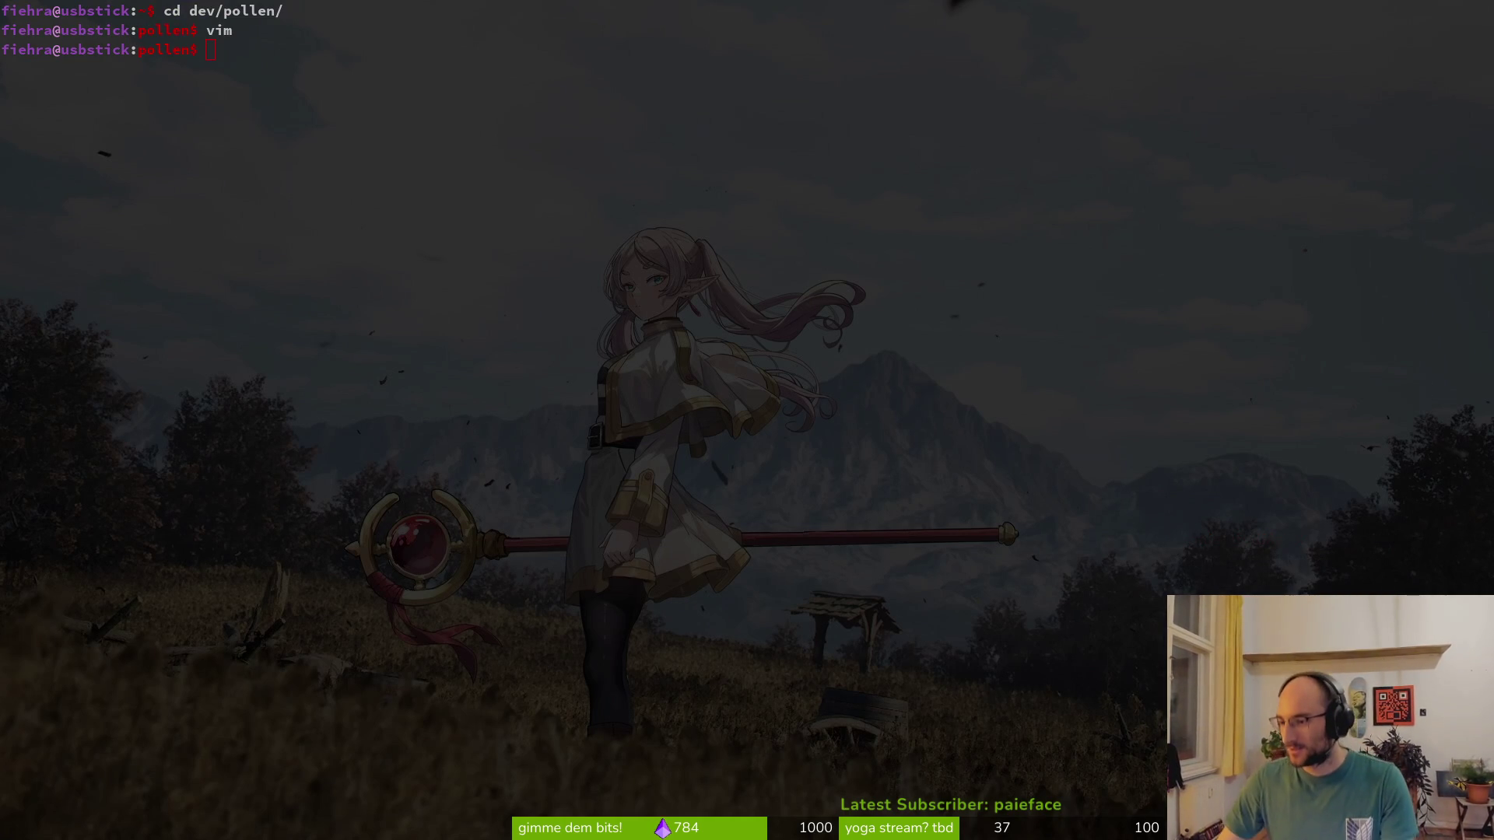
key(super+2)
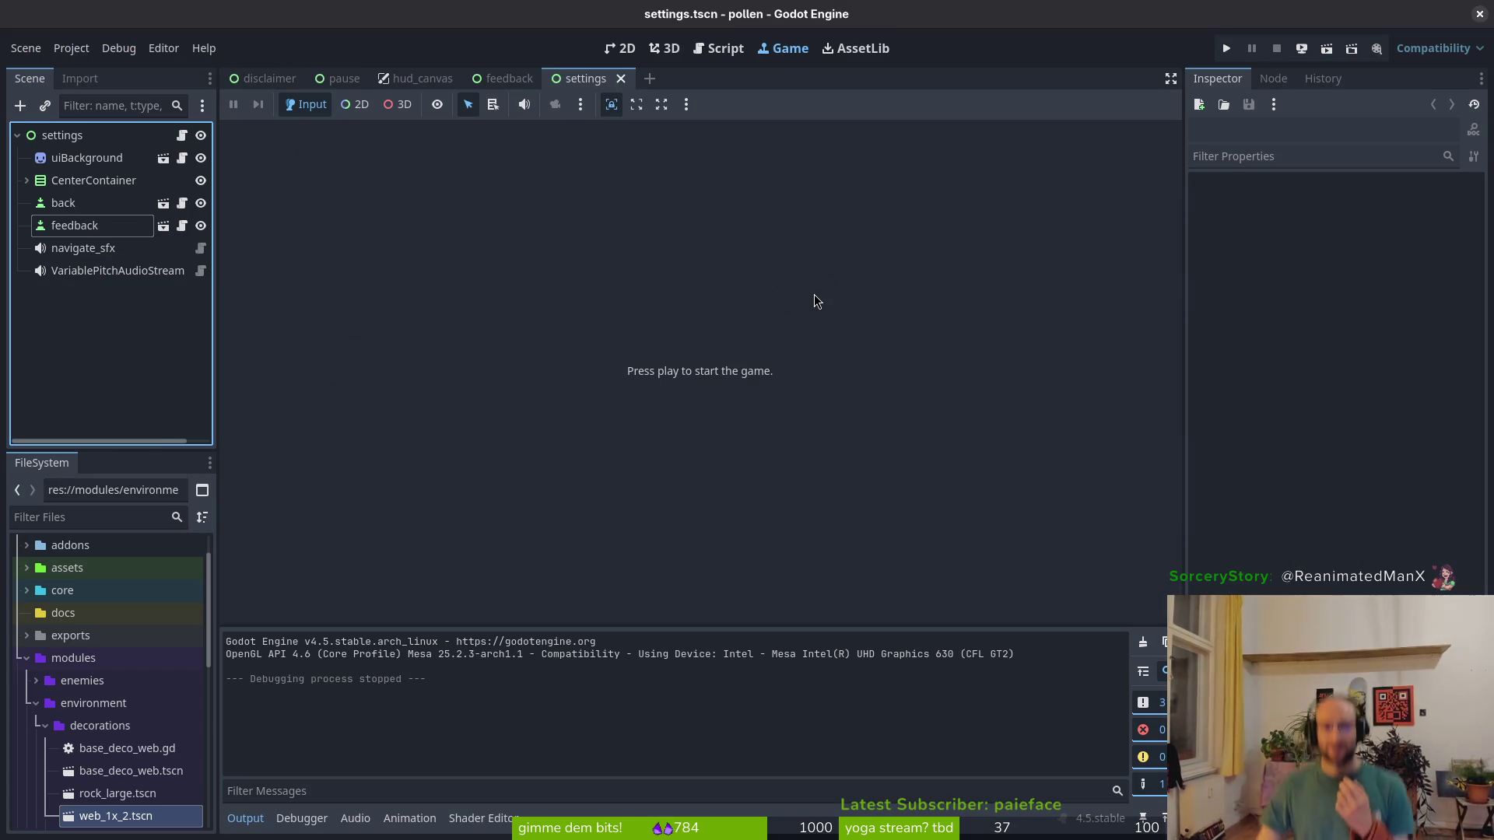
key(super)
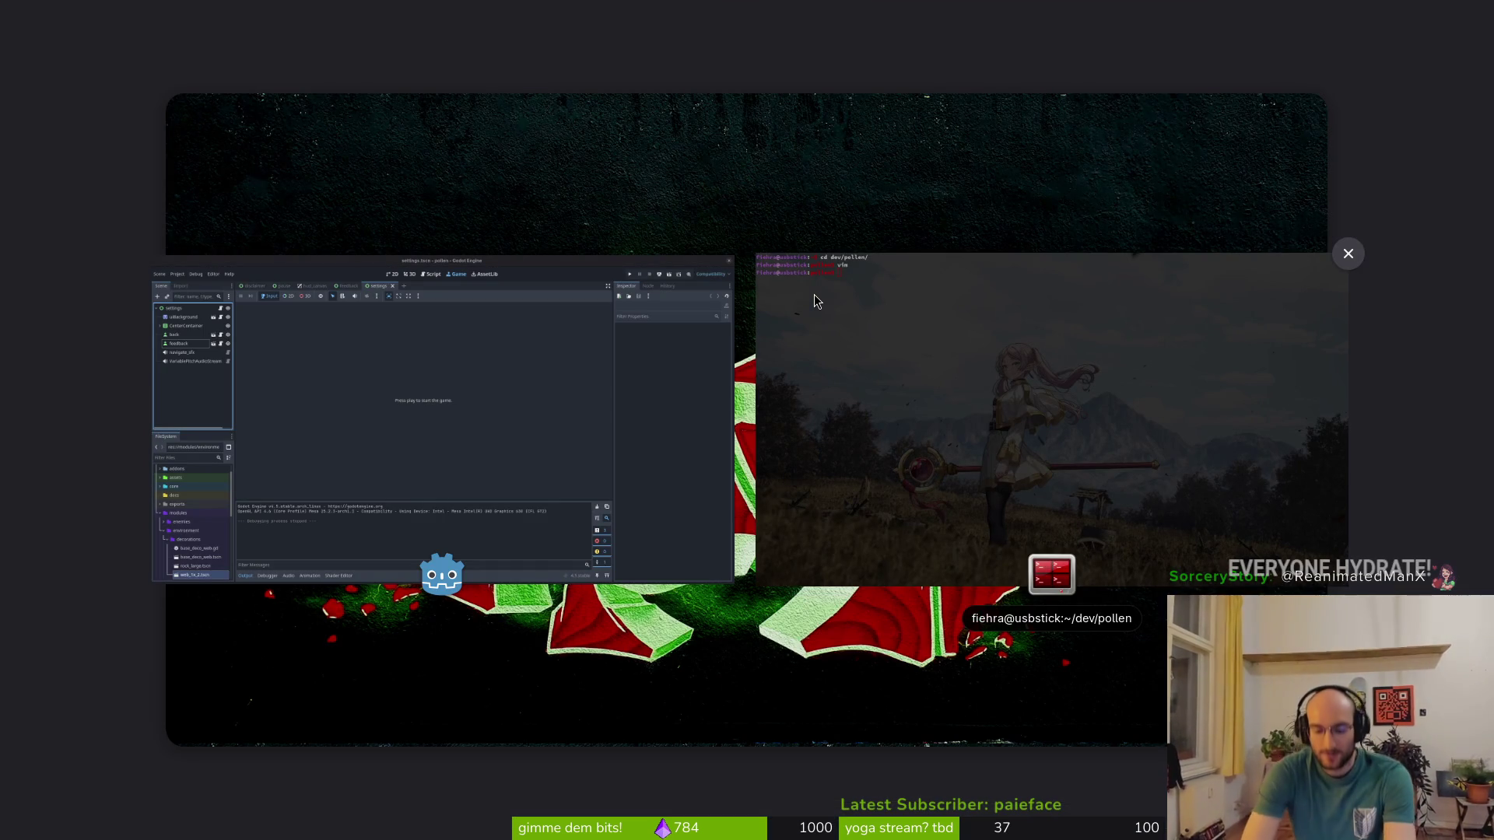
key(super)
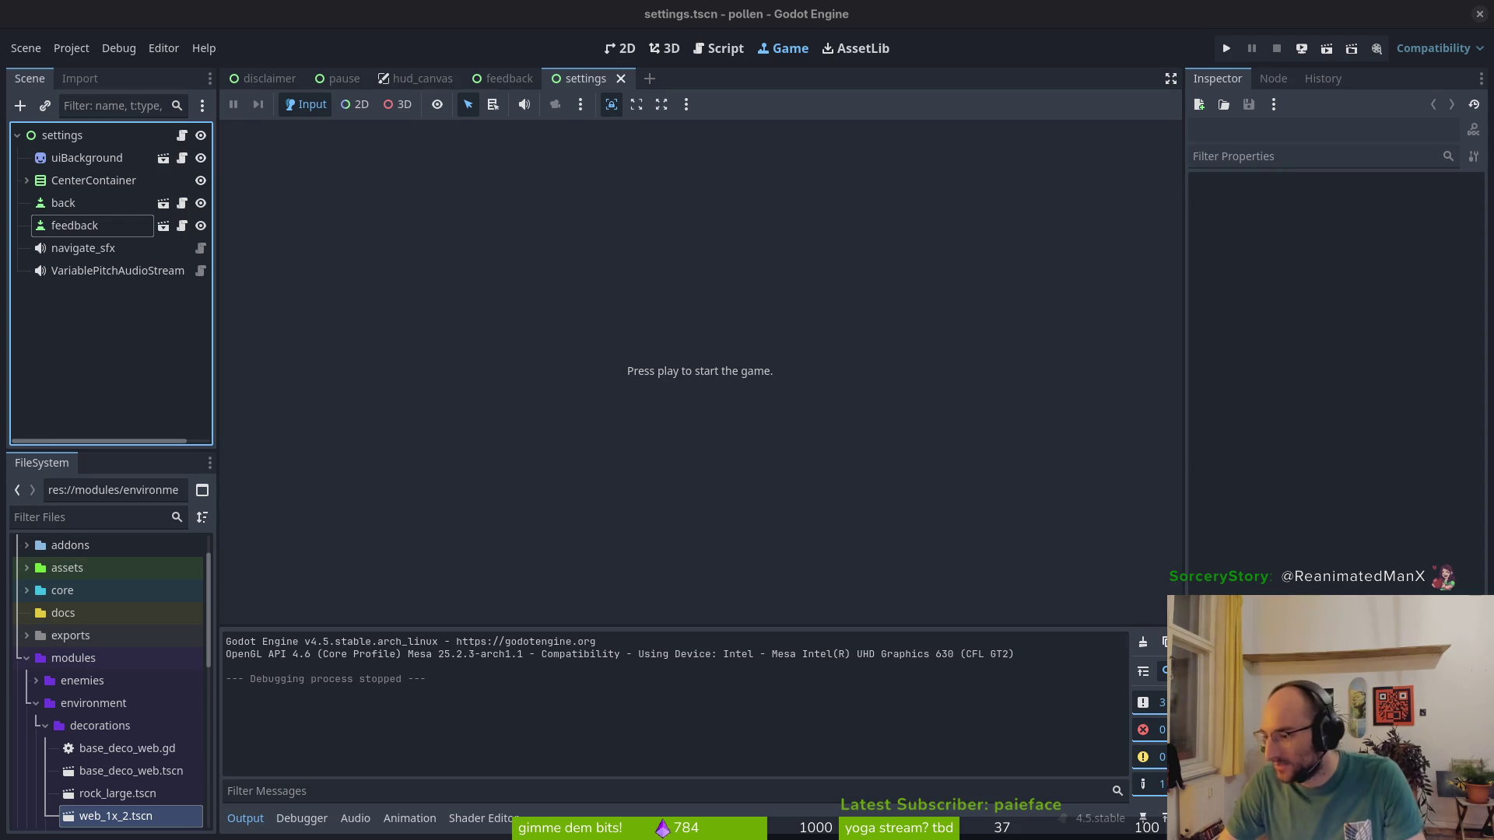
key(alt+Tab)
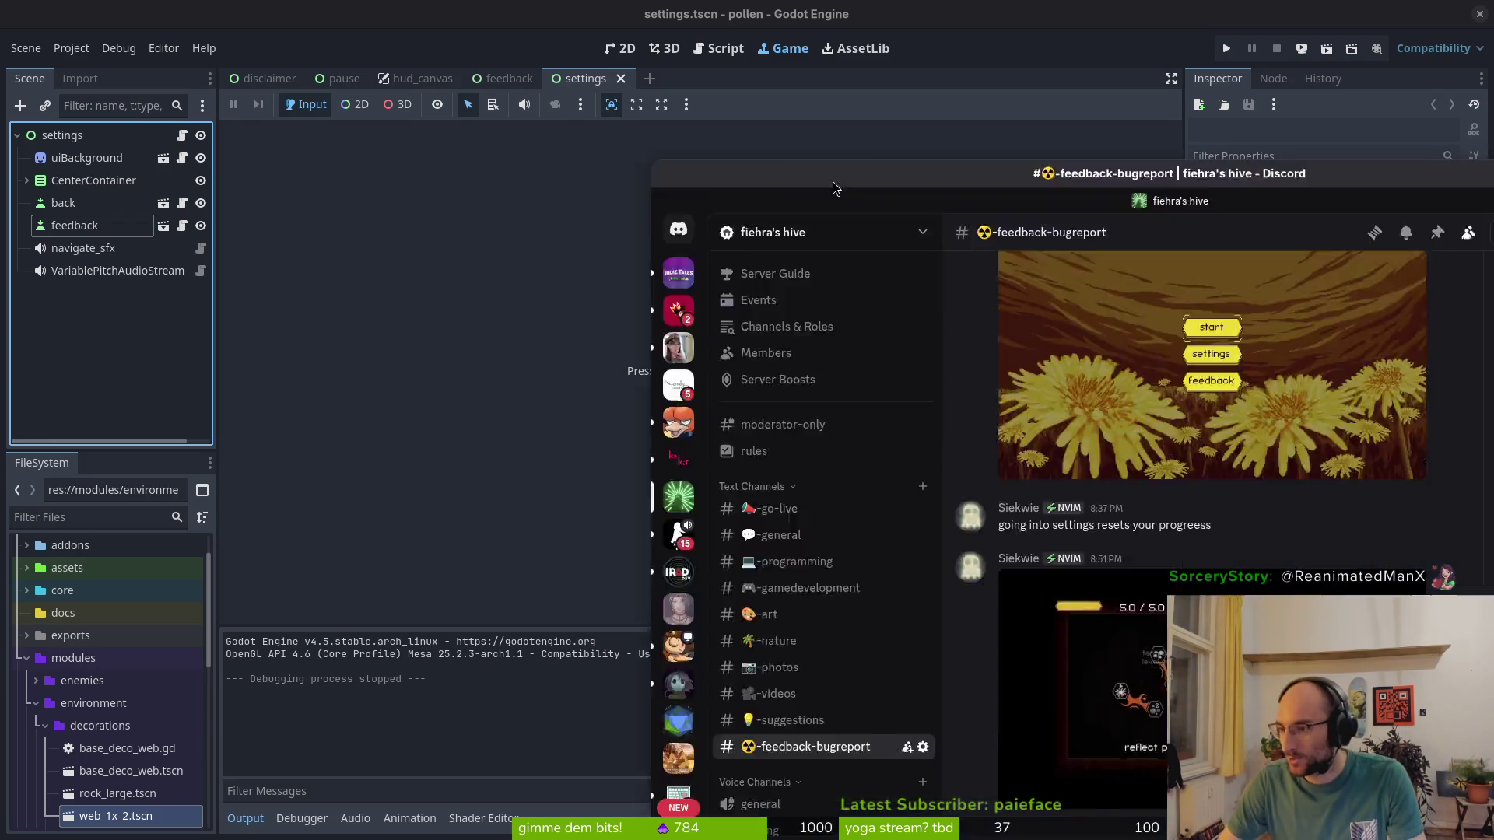
Play the attached gameplay bug video full screen from the beginning
click(765, 609)
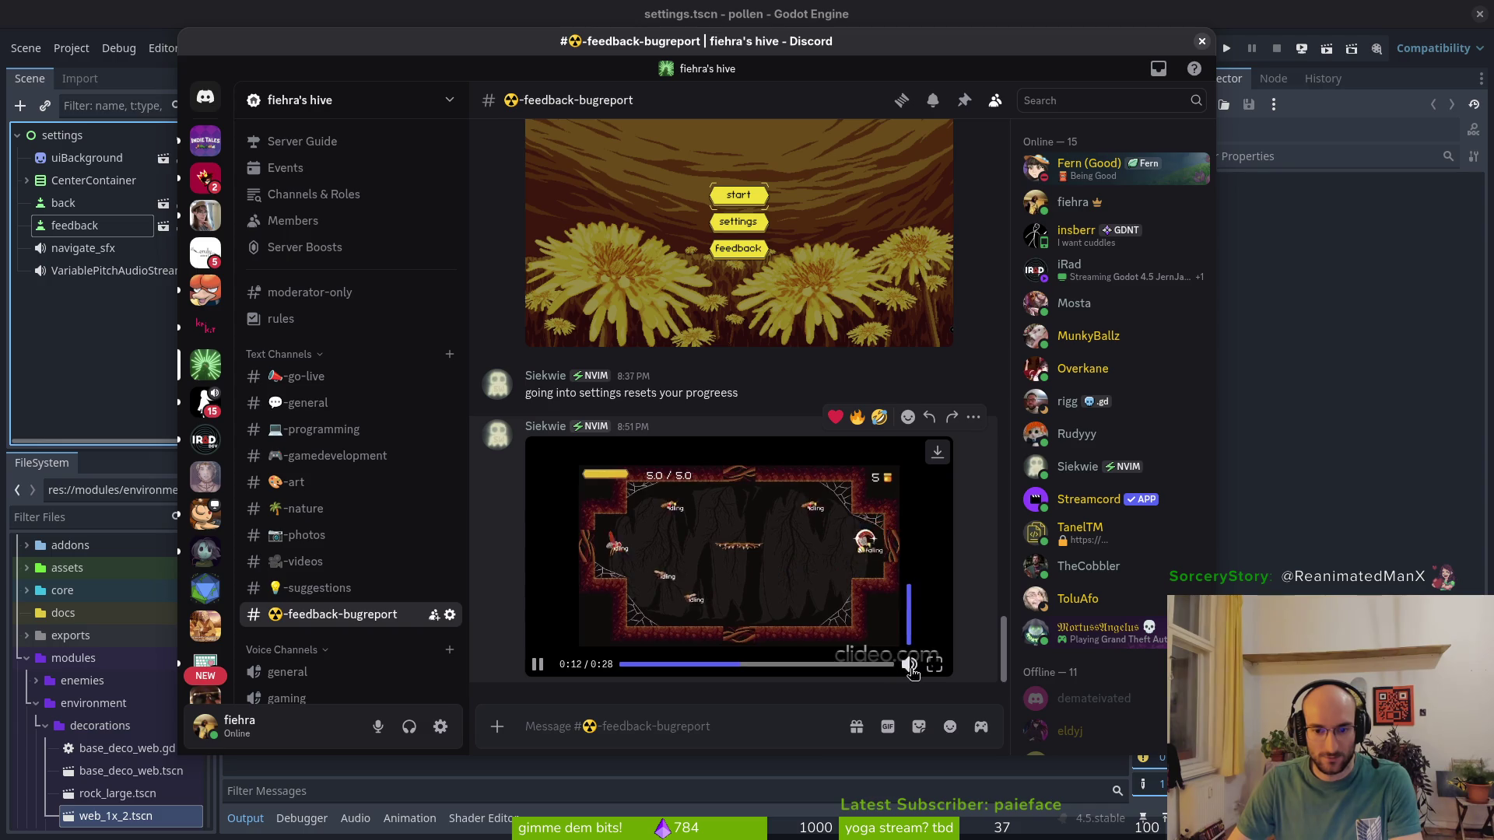
click(934, 663)
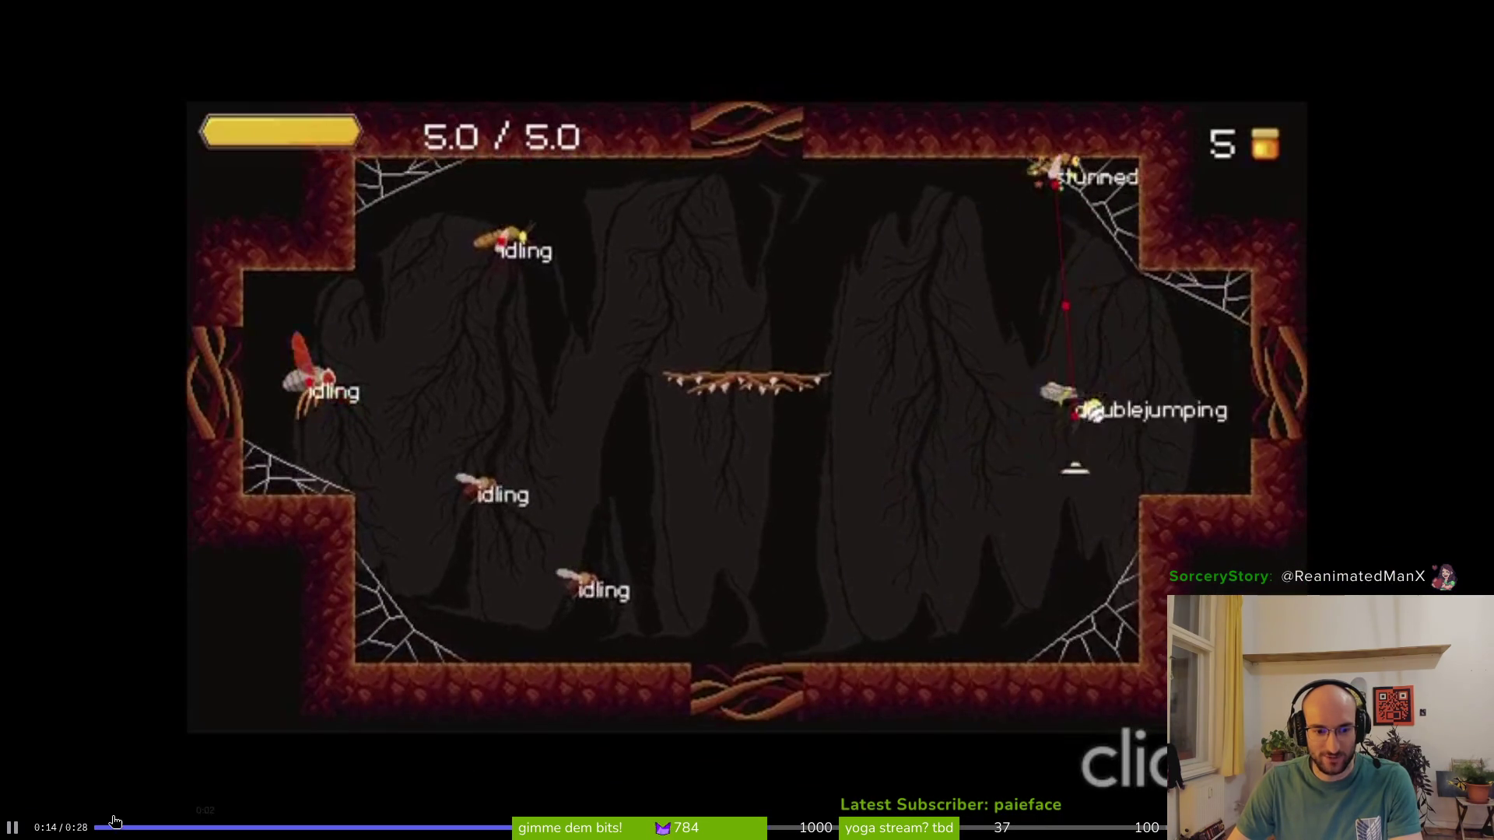
click(101, 827)
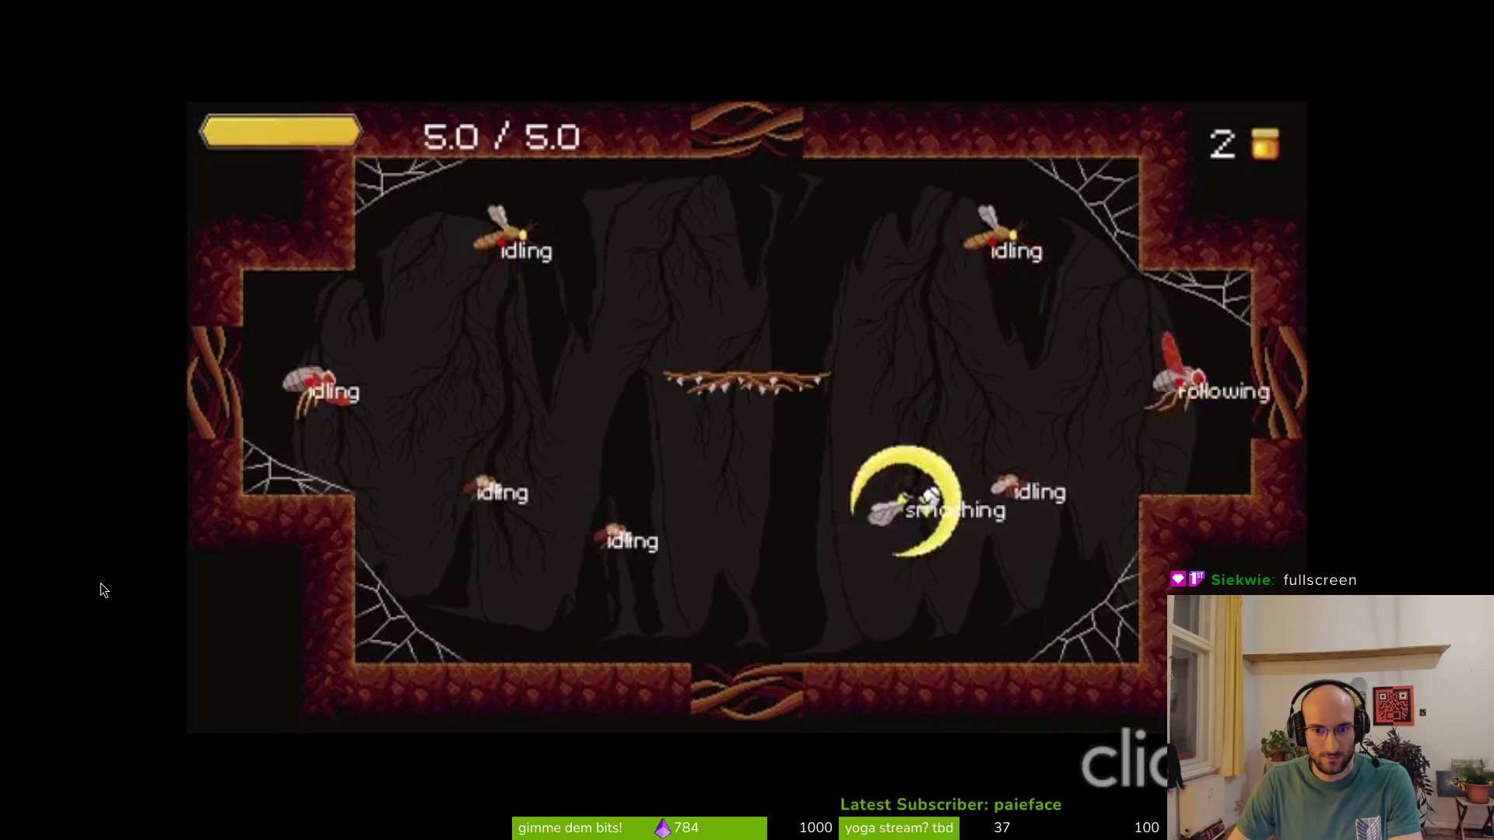
mouse_move(109, 582)
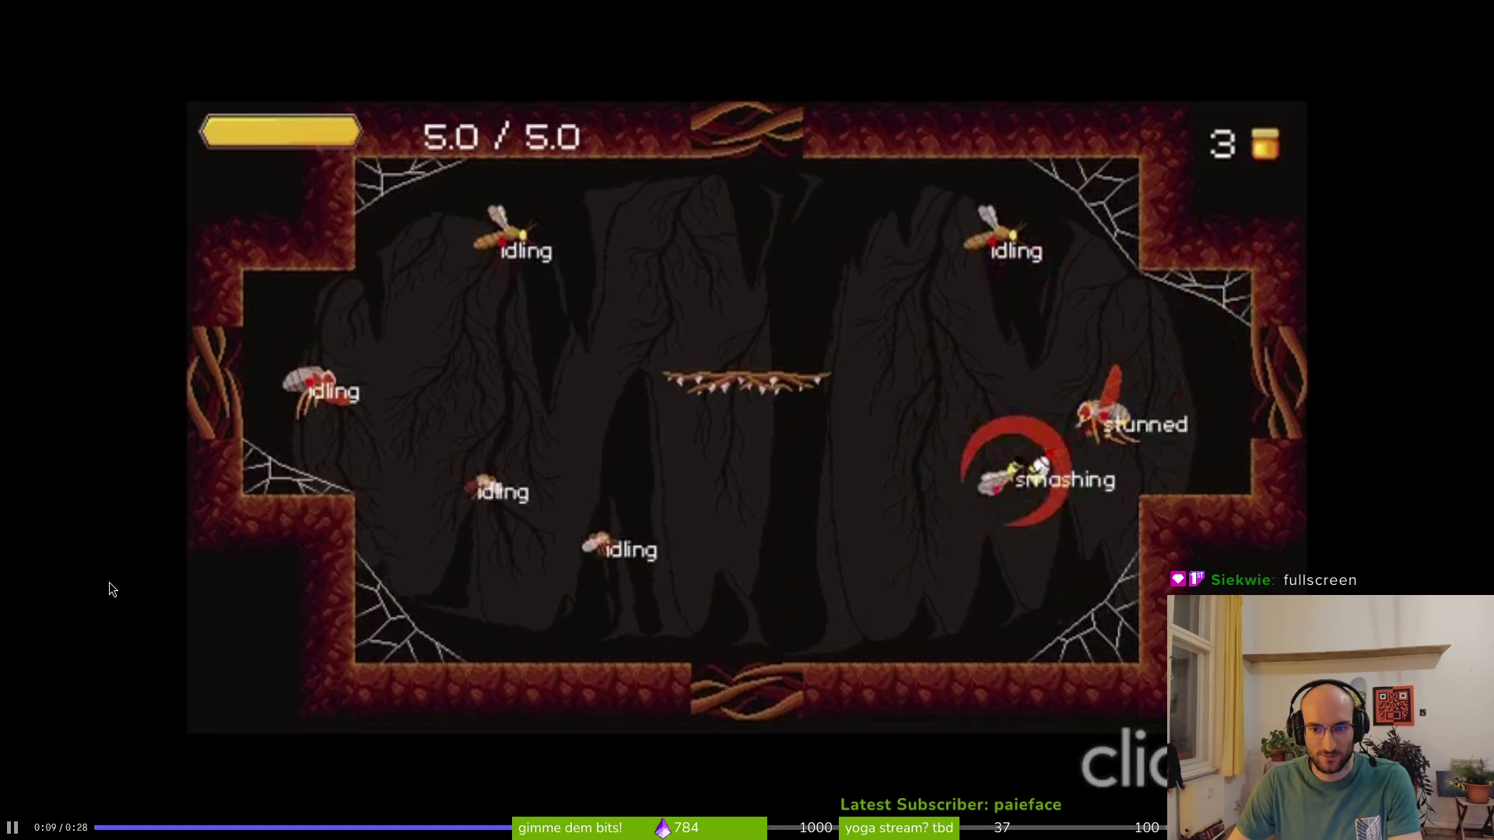
mouse_move(162, 564)
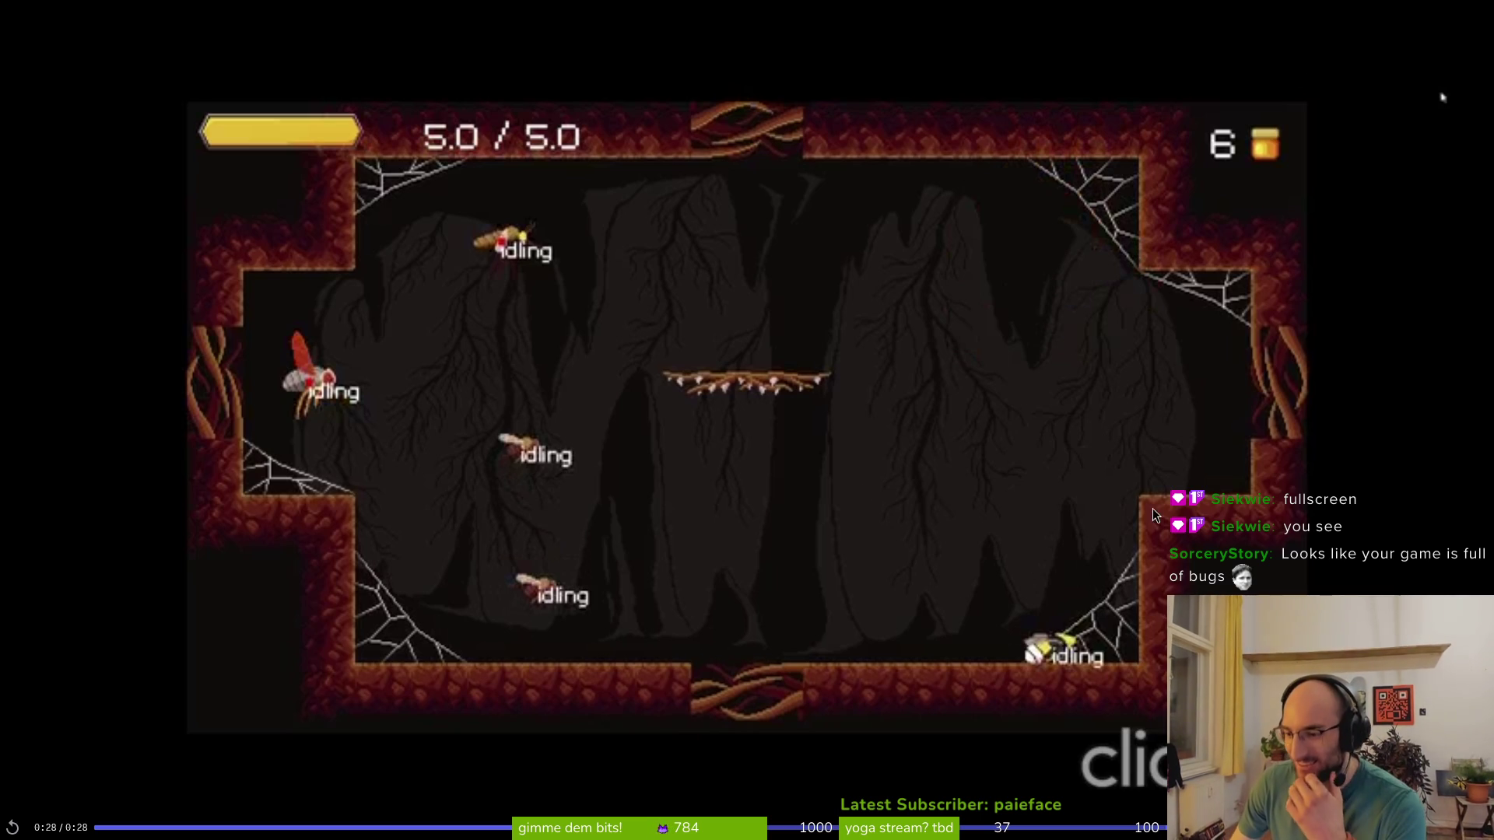
Rewind and rewatch the mosquito stun footage, then leave full screen
click(978, 828)
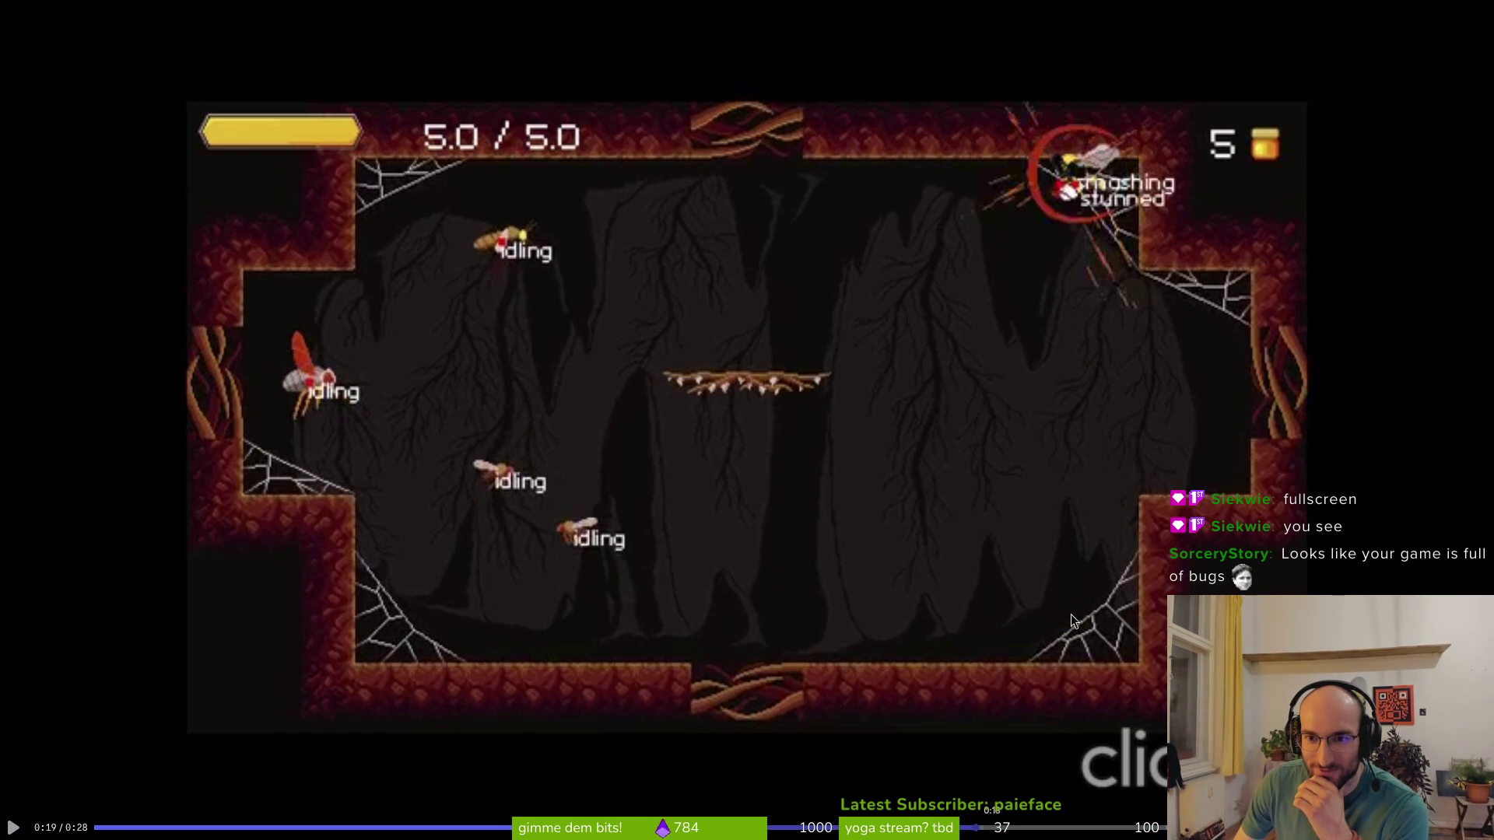
click(108, 828)
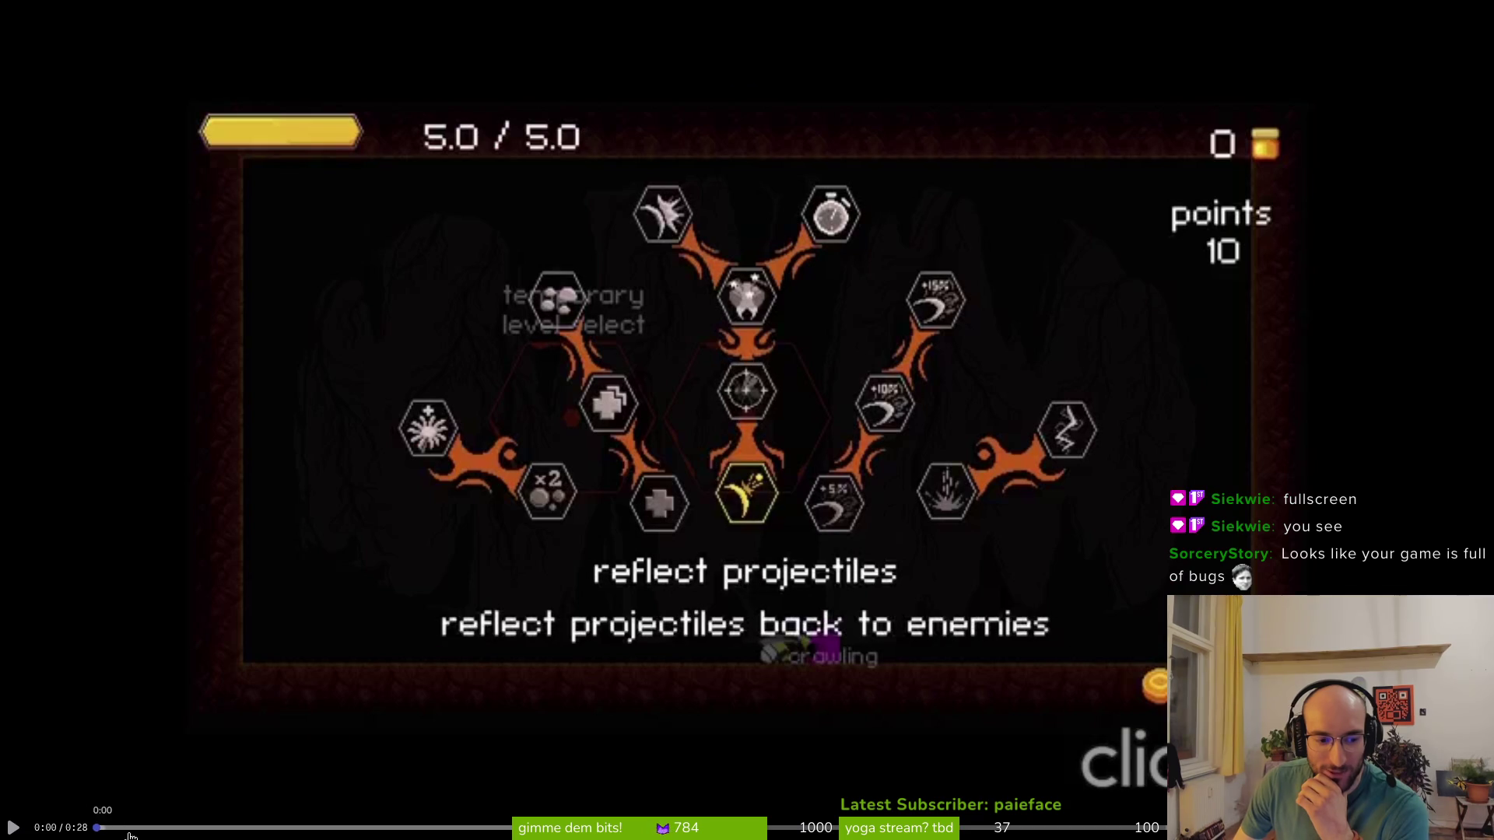
click(515, 600)
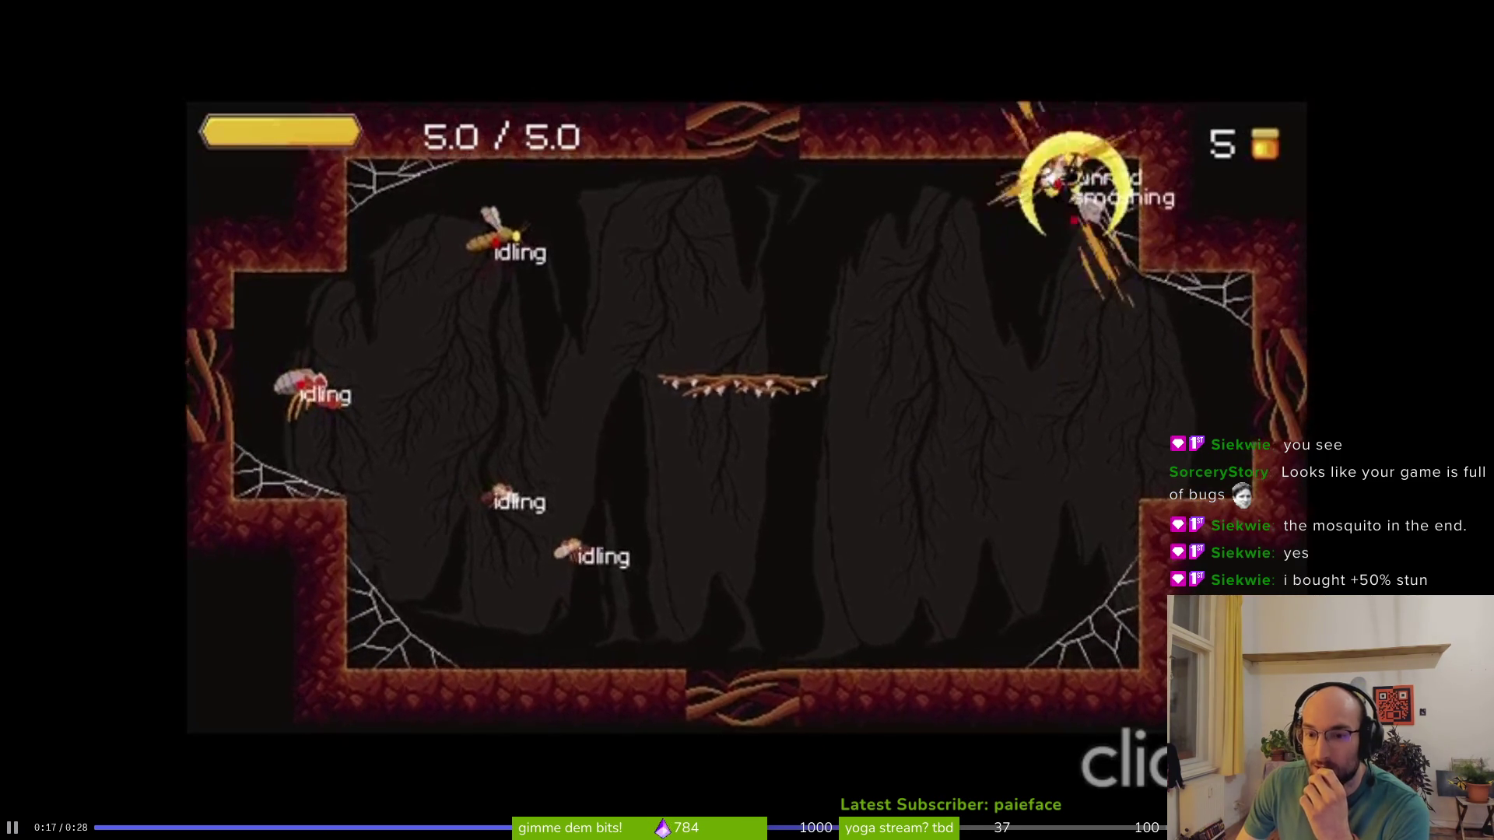
key(Escape)
key(super)
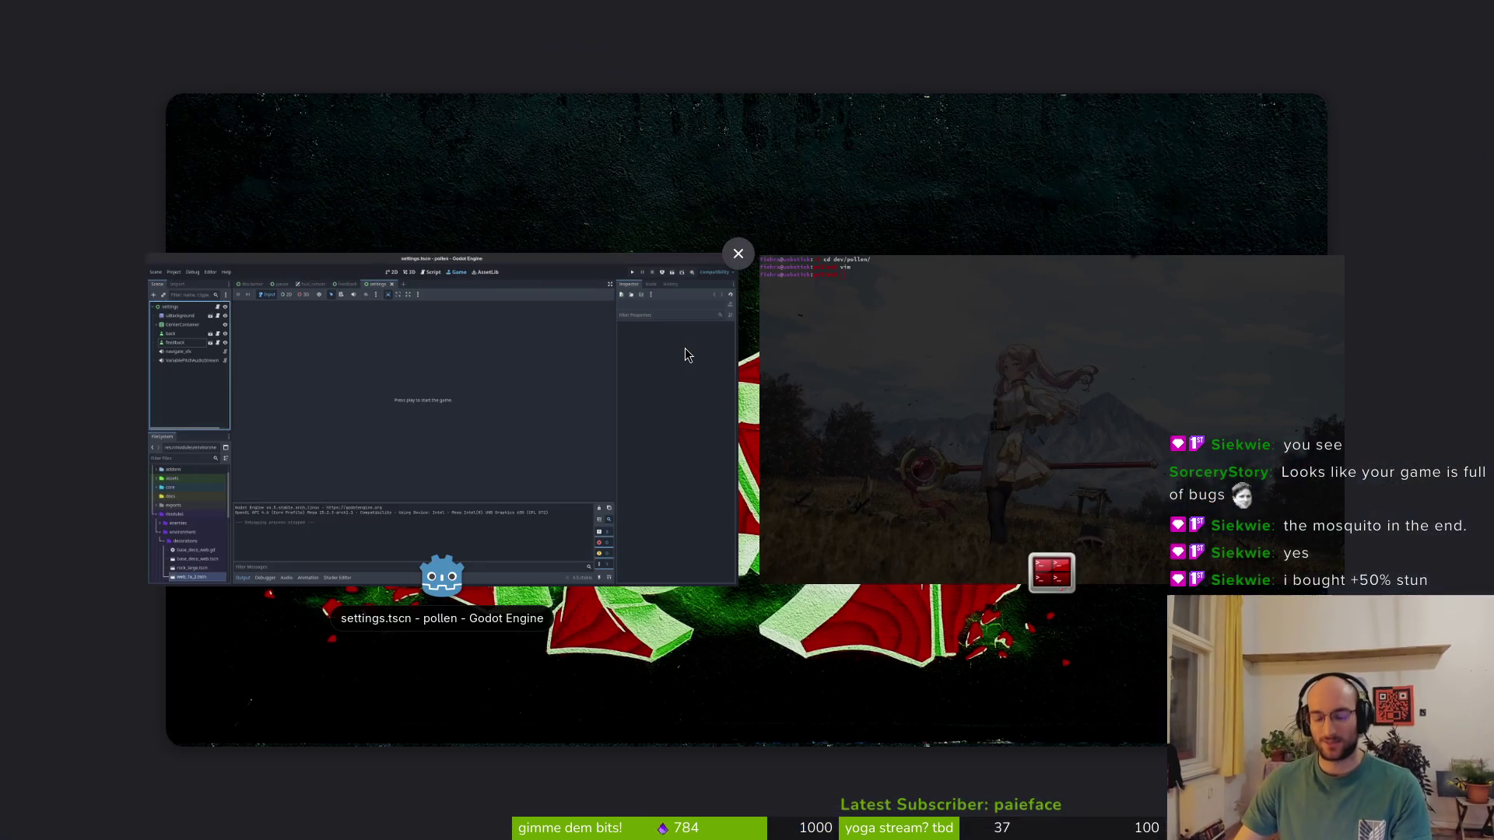
Launch vim in the pollen project folder from the terminal
key(ctrl+alt+Right)
text(cd de)
key(BackSpace)
key(BackSpace)
key(BackSpace)
text(v9km)
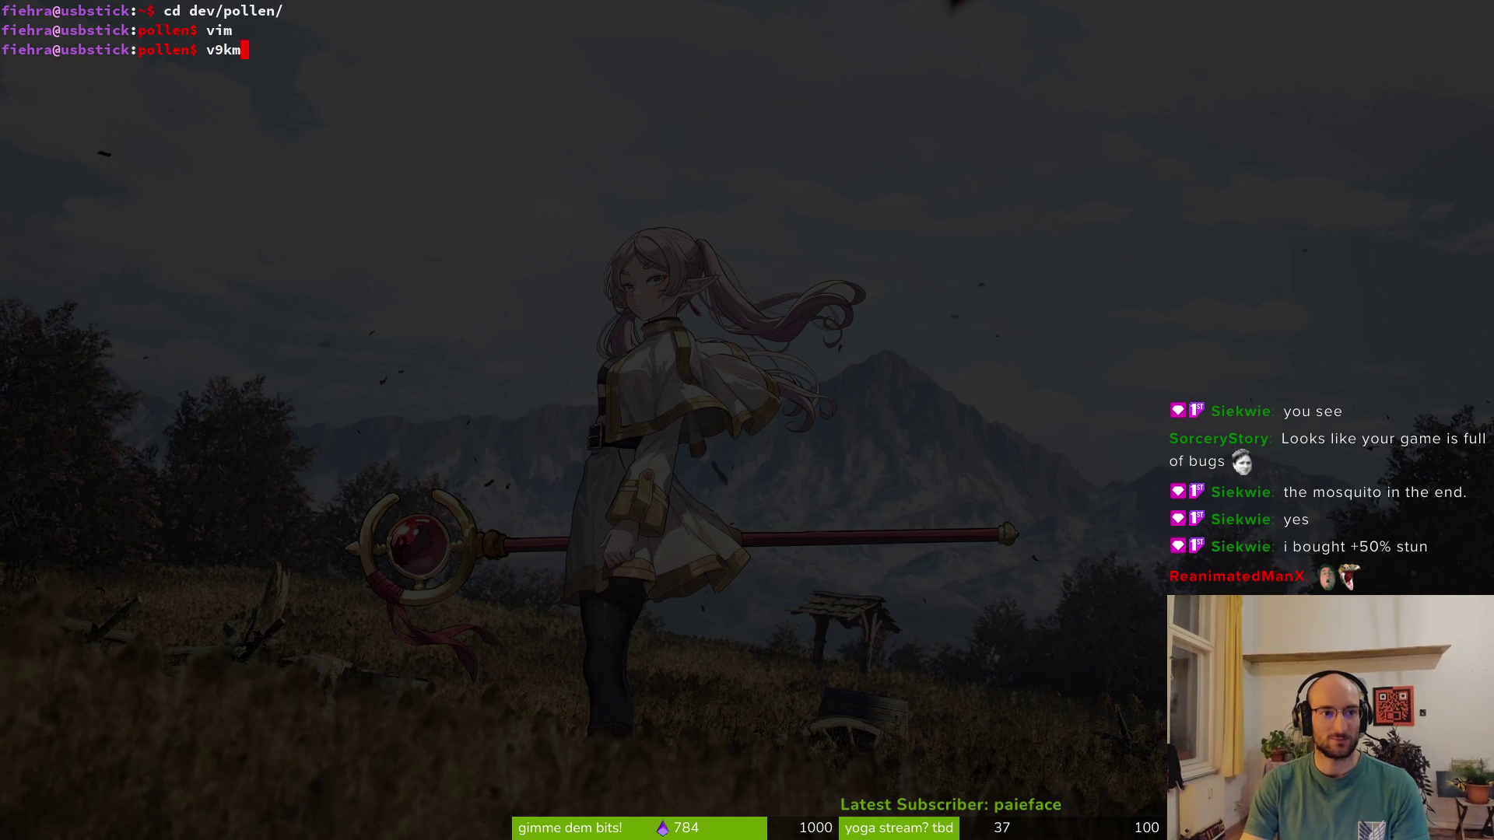
text(im)
key(Return)
Open core/globals/skill.helper.gd and read through its apply_skill_buffs code
text(skil)
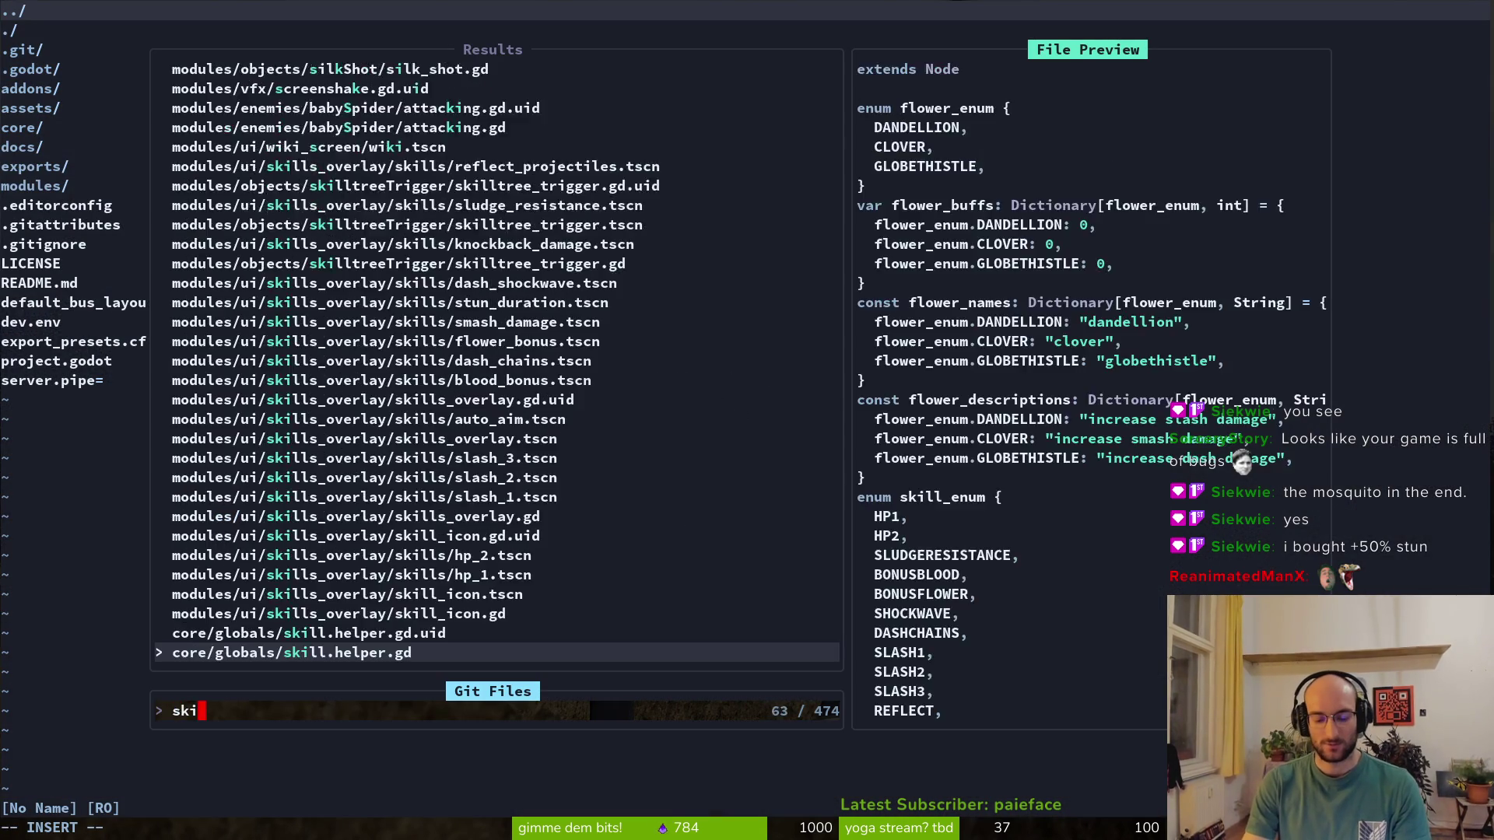
key(Return)
scroll(540, 287, down, 20)
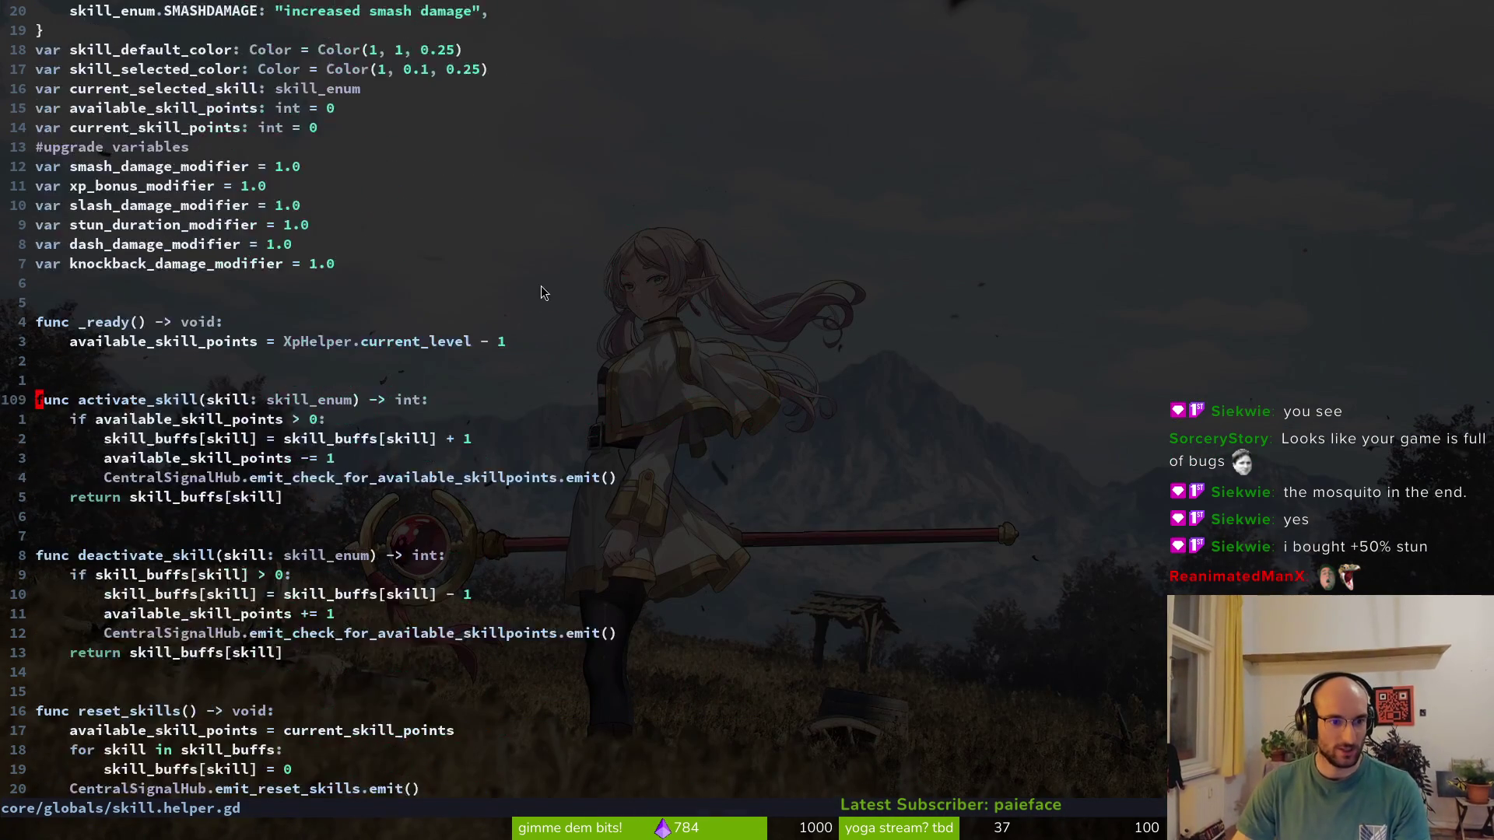
scroll(280, 228, down, 13)
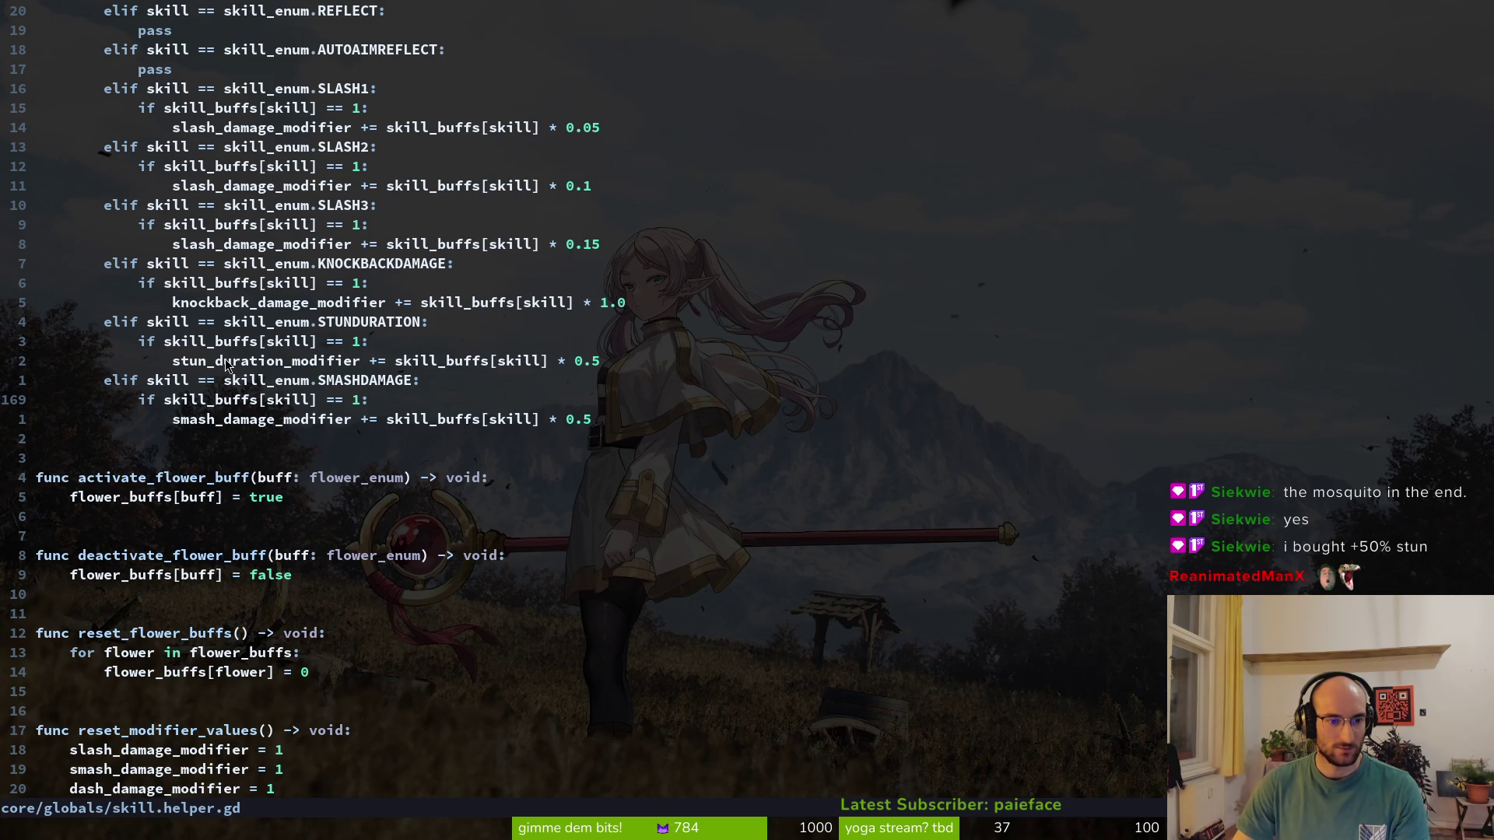
key(ctrl+p)
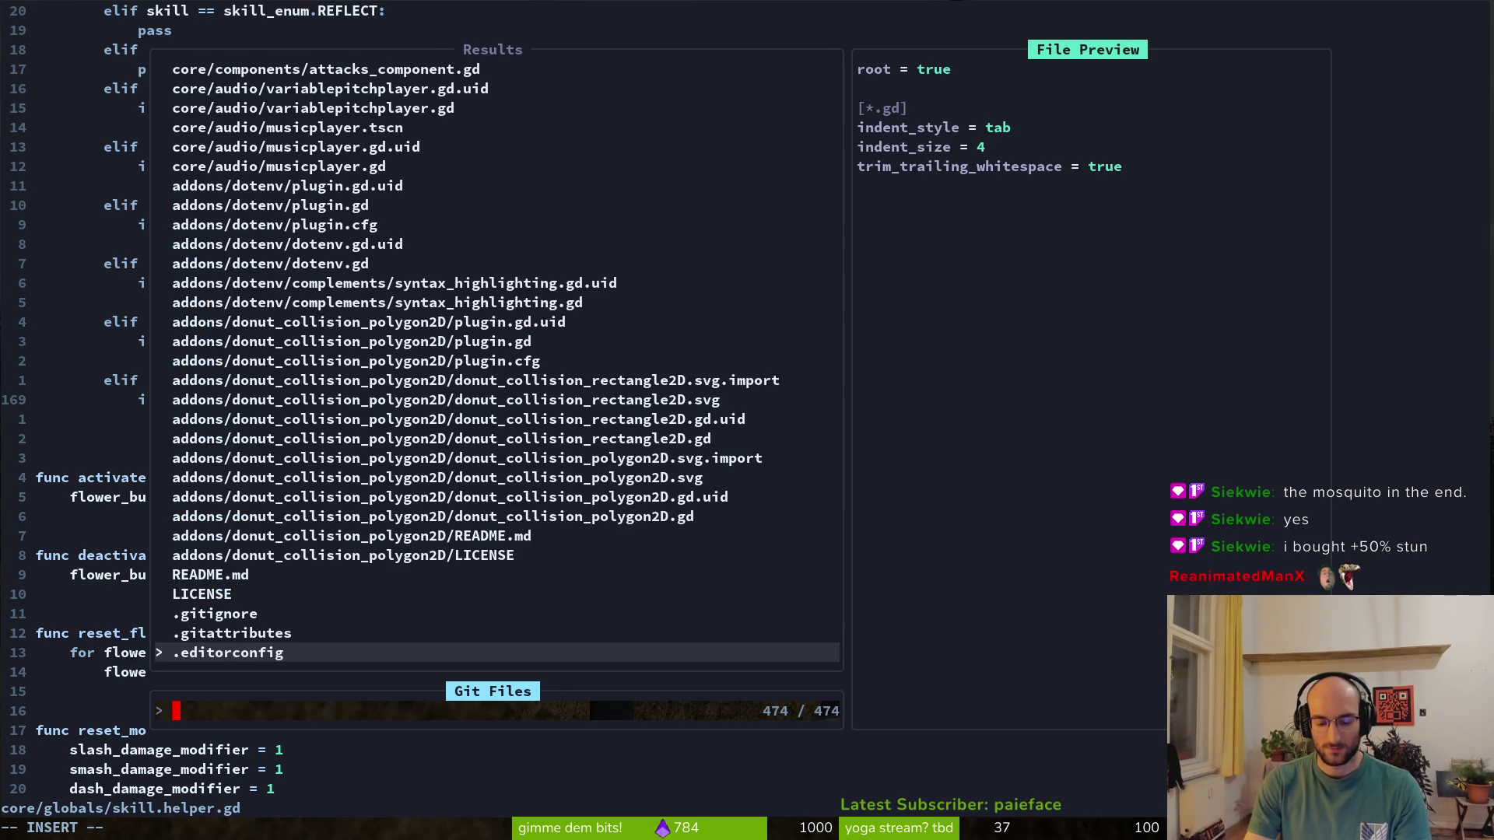
Open modules/player/attacks/smash.gd and scroll through it
text(smash)
key(Up)
key(Up)
key(Up)
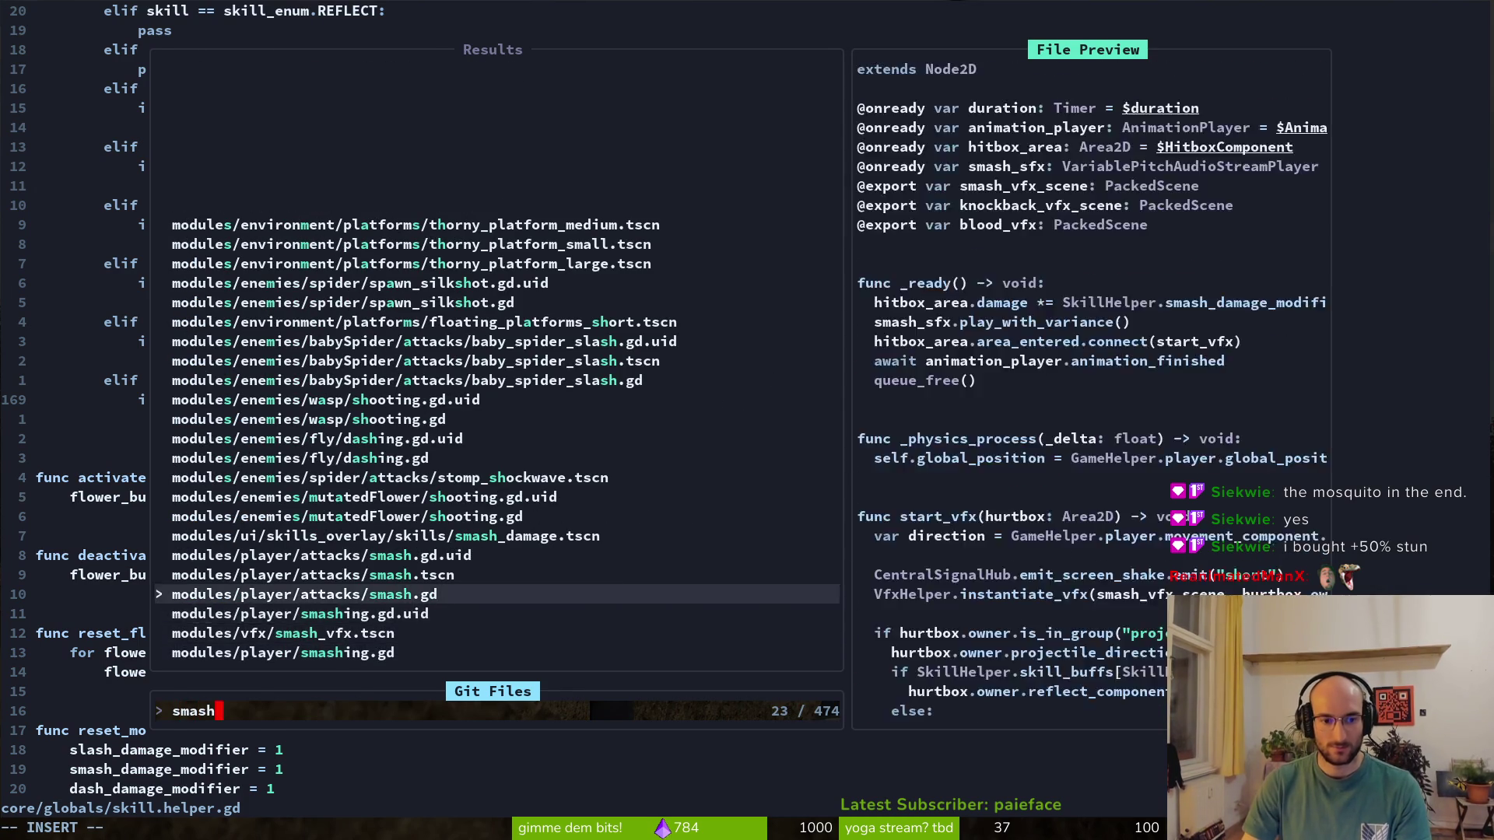
key(Return)
scroll(327, 400, down, 13)
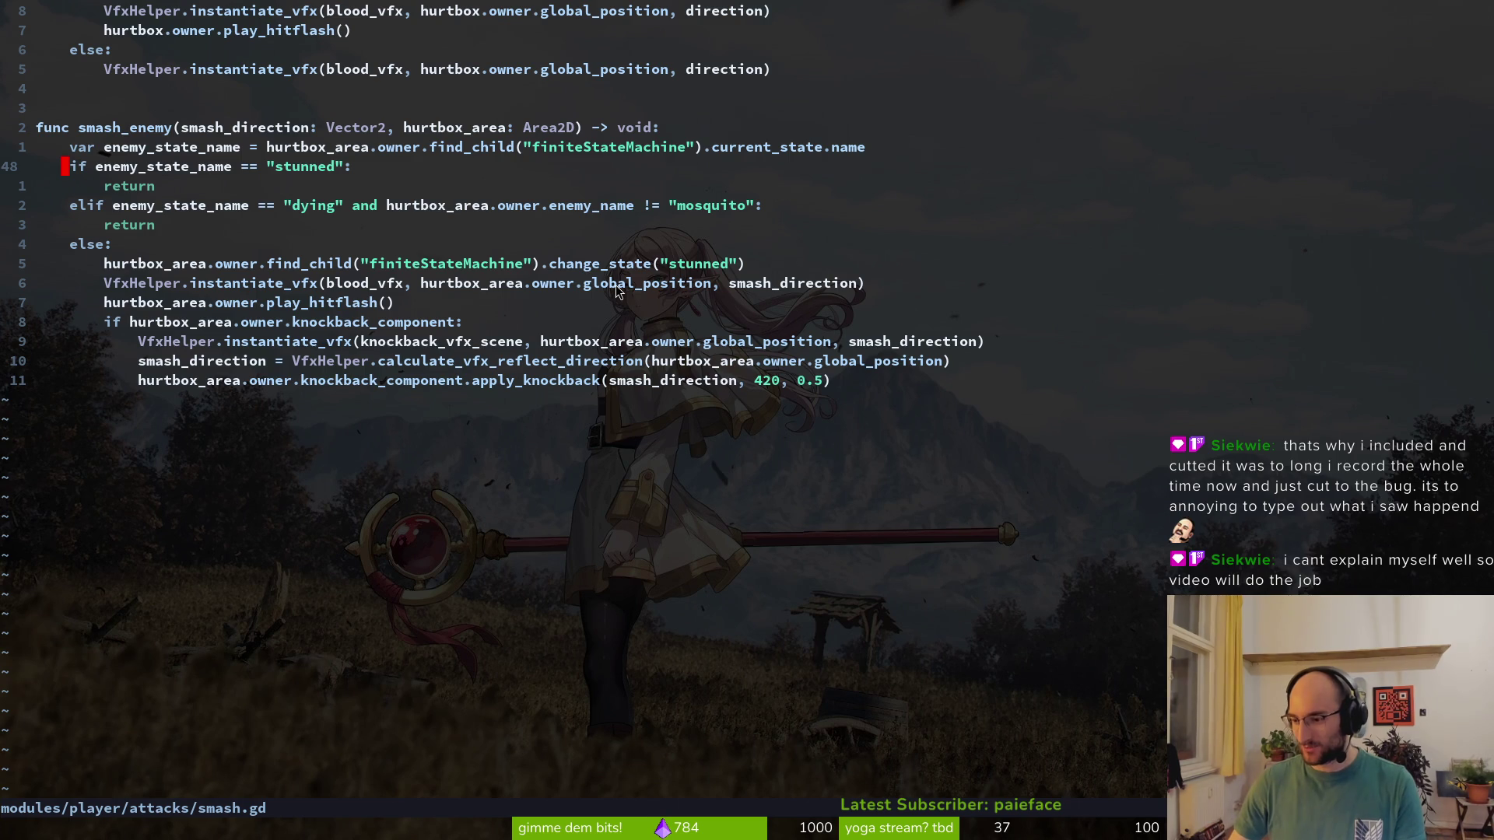
scroll(263, 219, down, 2)
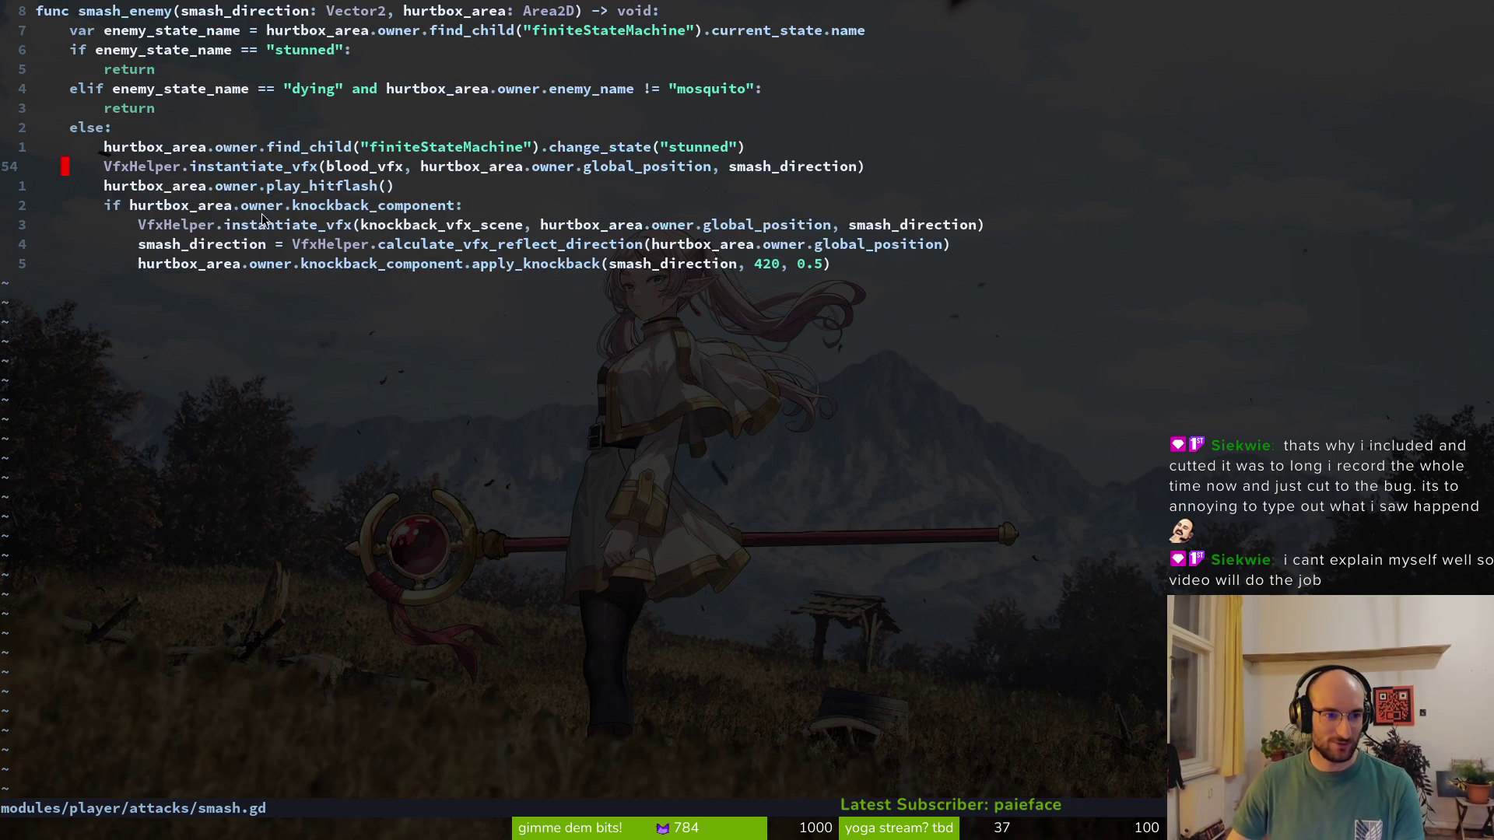
scroll(263, 219, up, 4)
Inspect smash_enemy's play_hitflash call and block-select the 420 knockback force value
click(288, 426)
click(395, 428)
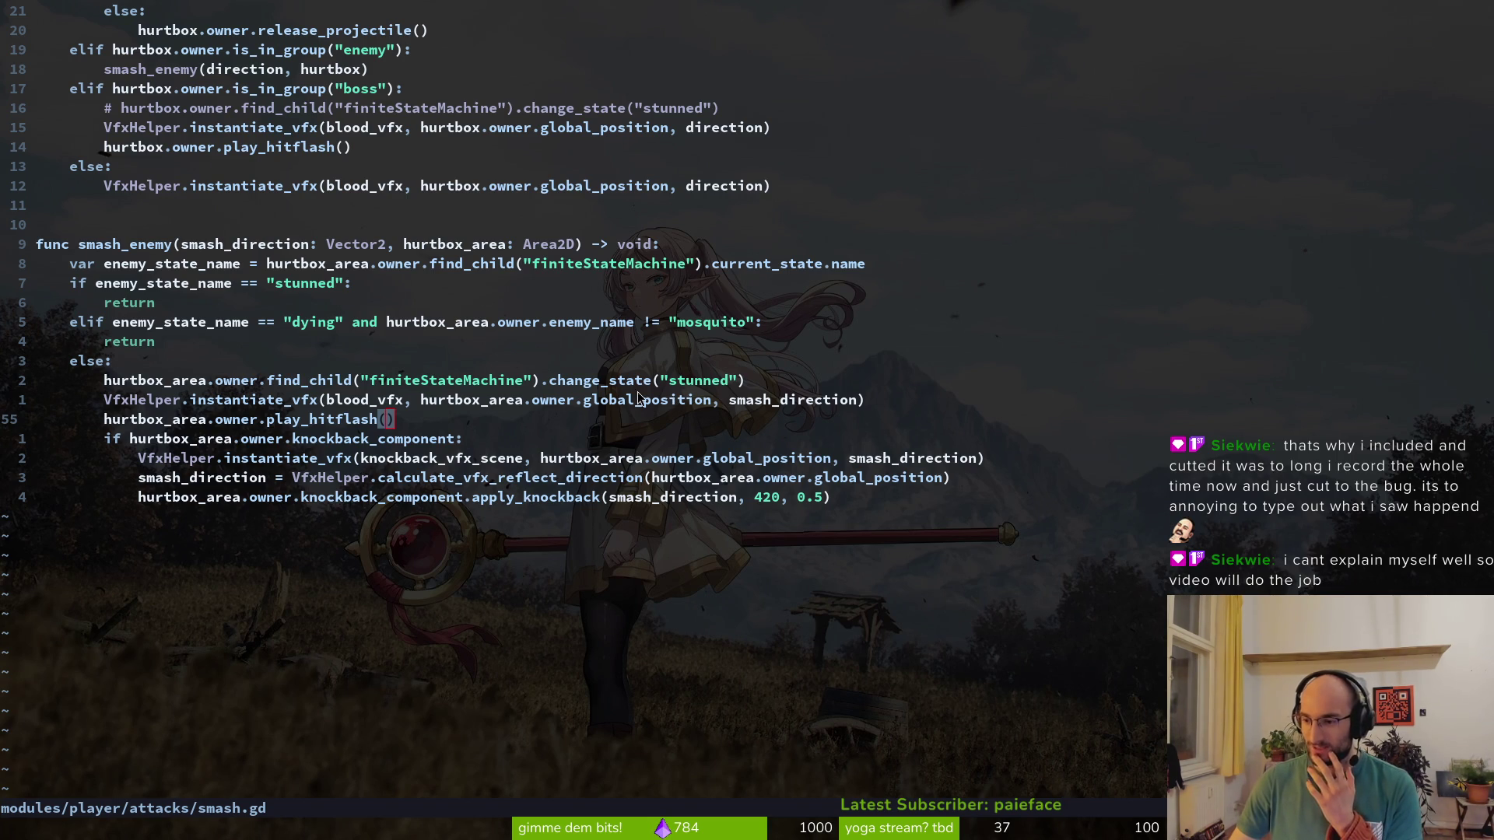
click(767, 498)
key(v)
key(shift+v)
key(ctrl+v)
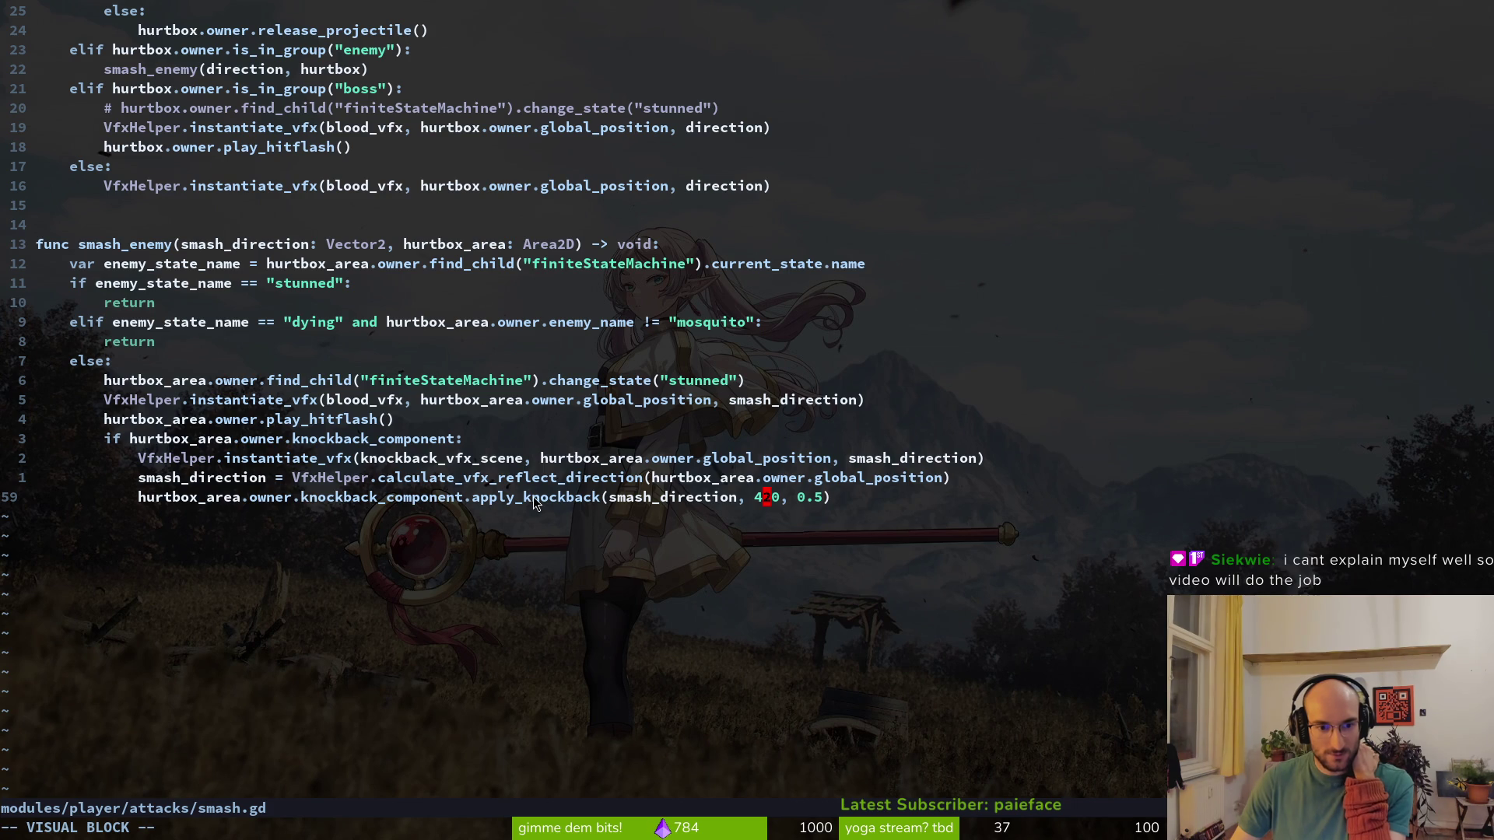
key(Escape)
scroll(617, 518, up, 5)
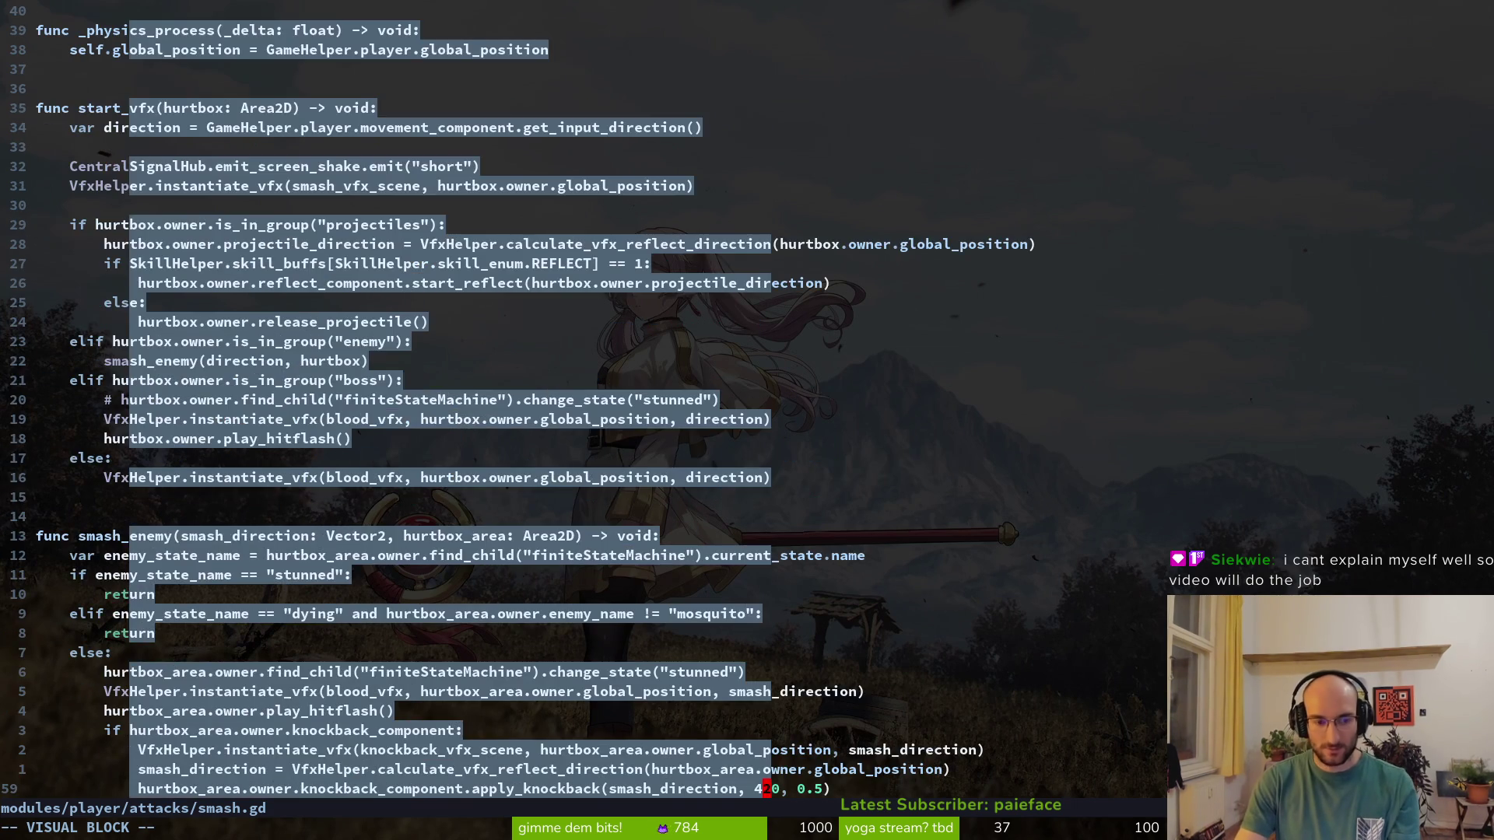
Open core/components/knockback_component.gd via the project file finder
key(ctrl+p)
text(knockbac)
key(BackSpace)
key(BackSpace)
key(BackSpace)
text(c)
key(Return)
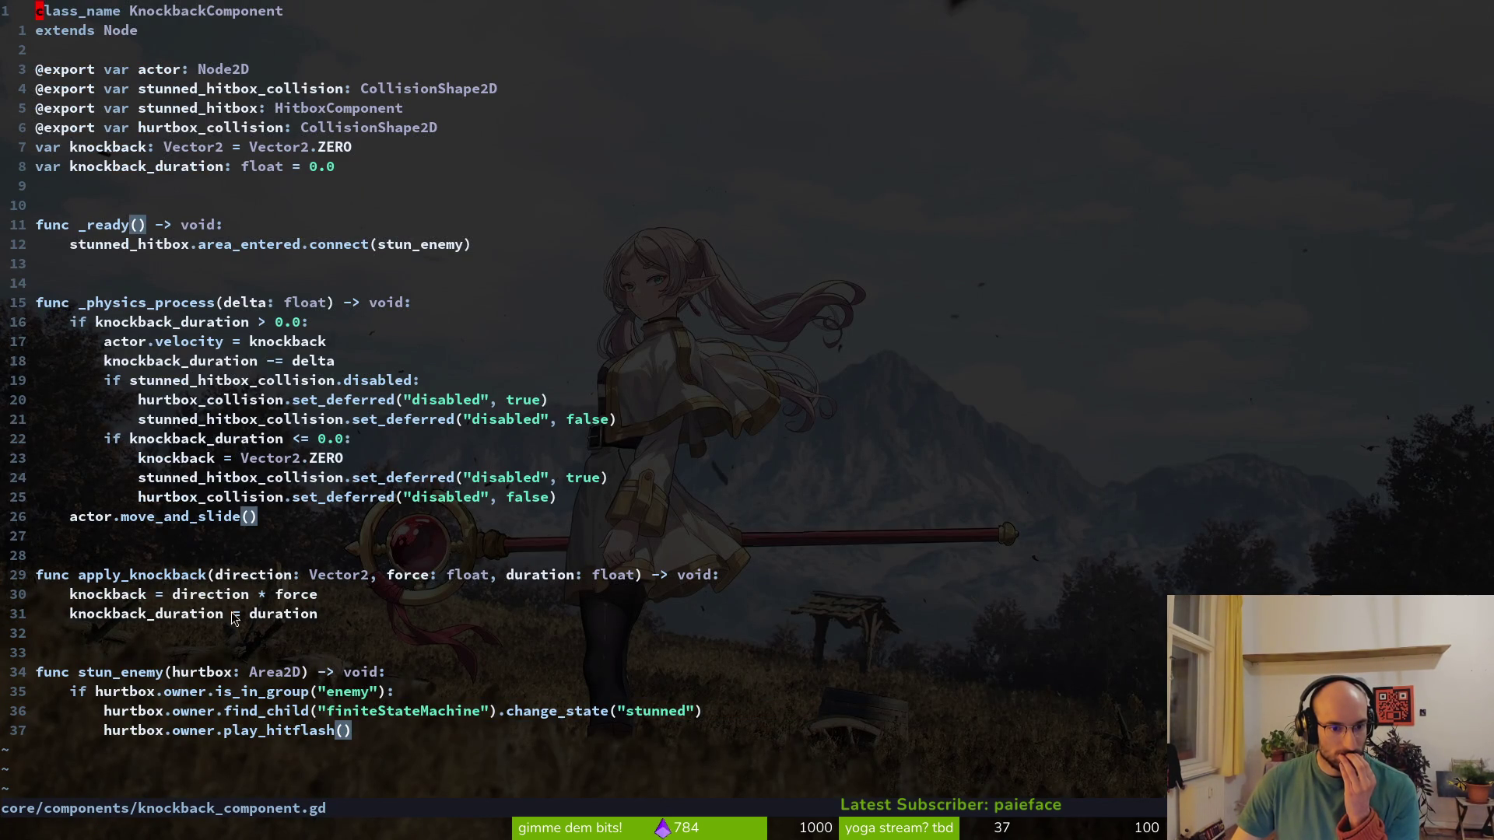
Grep the project for stun_duration and open mosquito/stunned.gd at line 39
key(space)
text(psstun_durat)
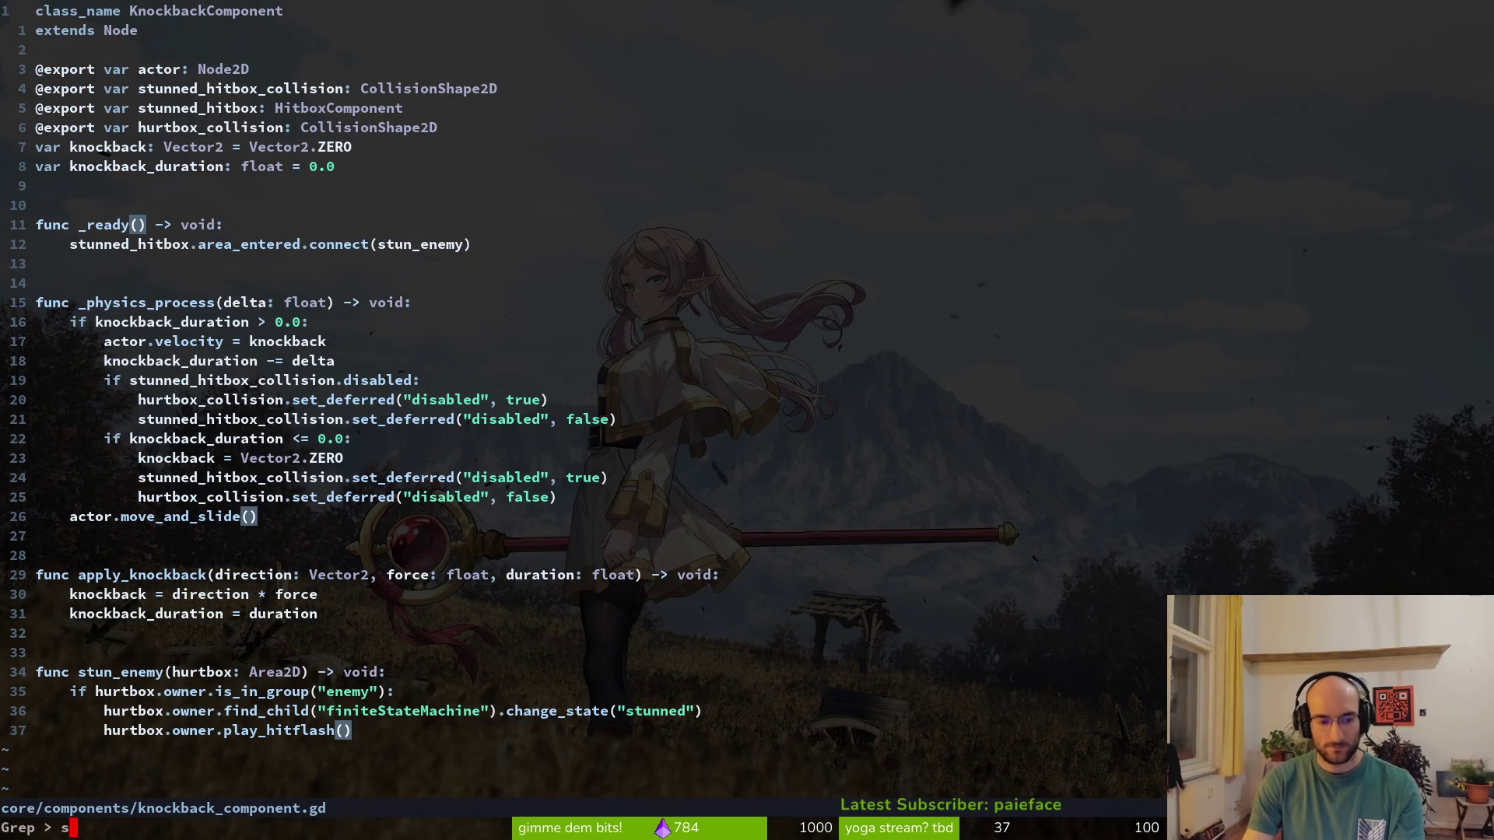
text(ion)
key(Return)
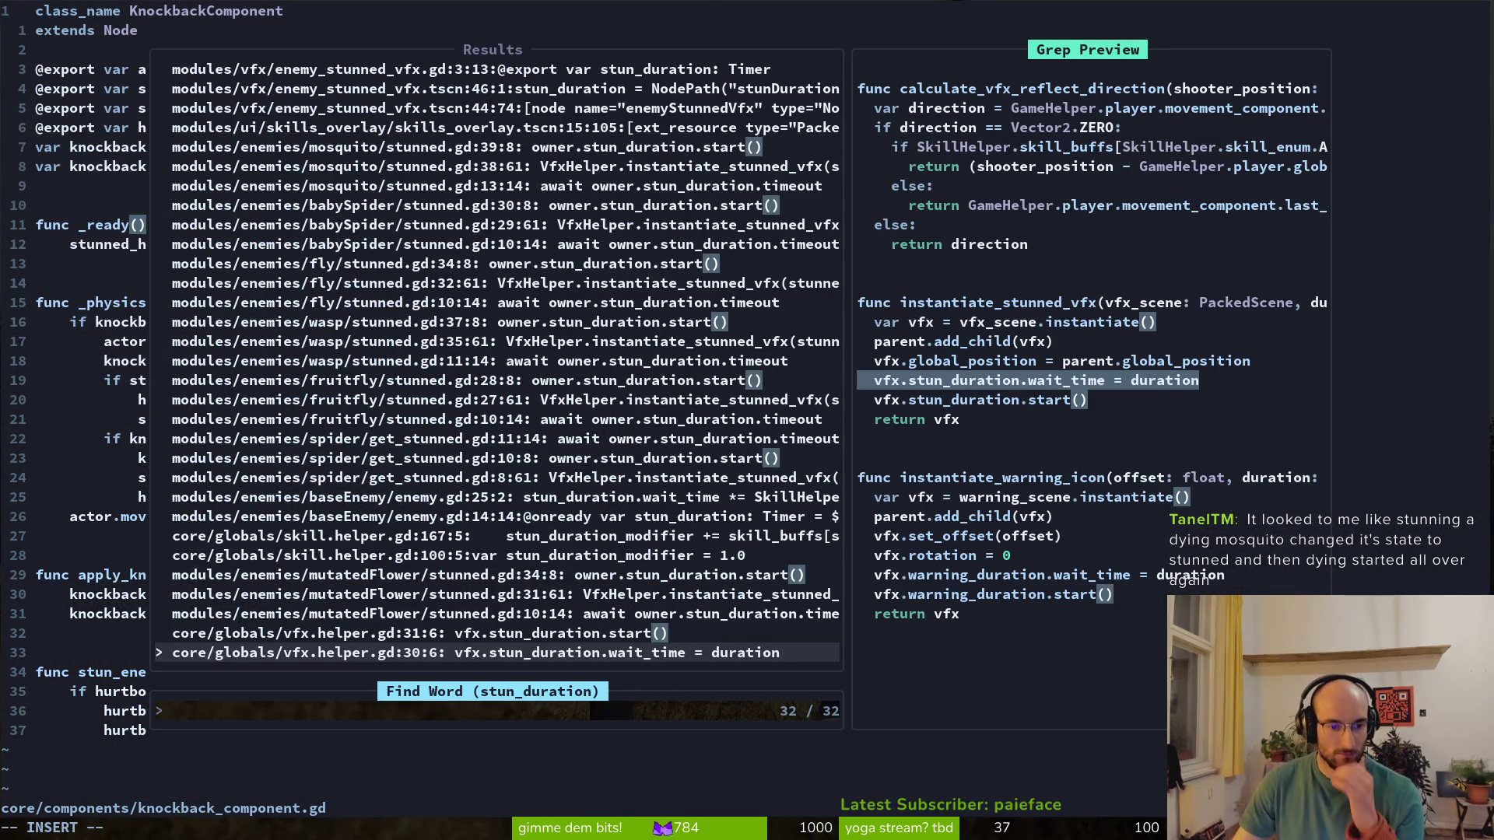
key(Down)
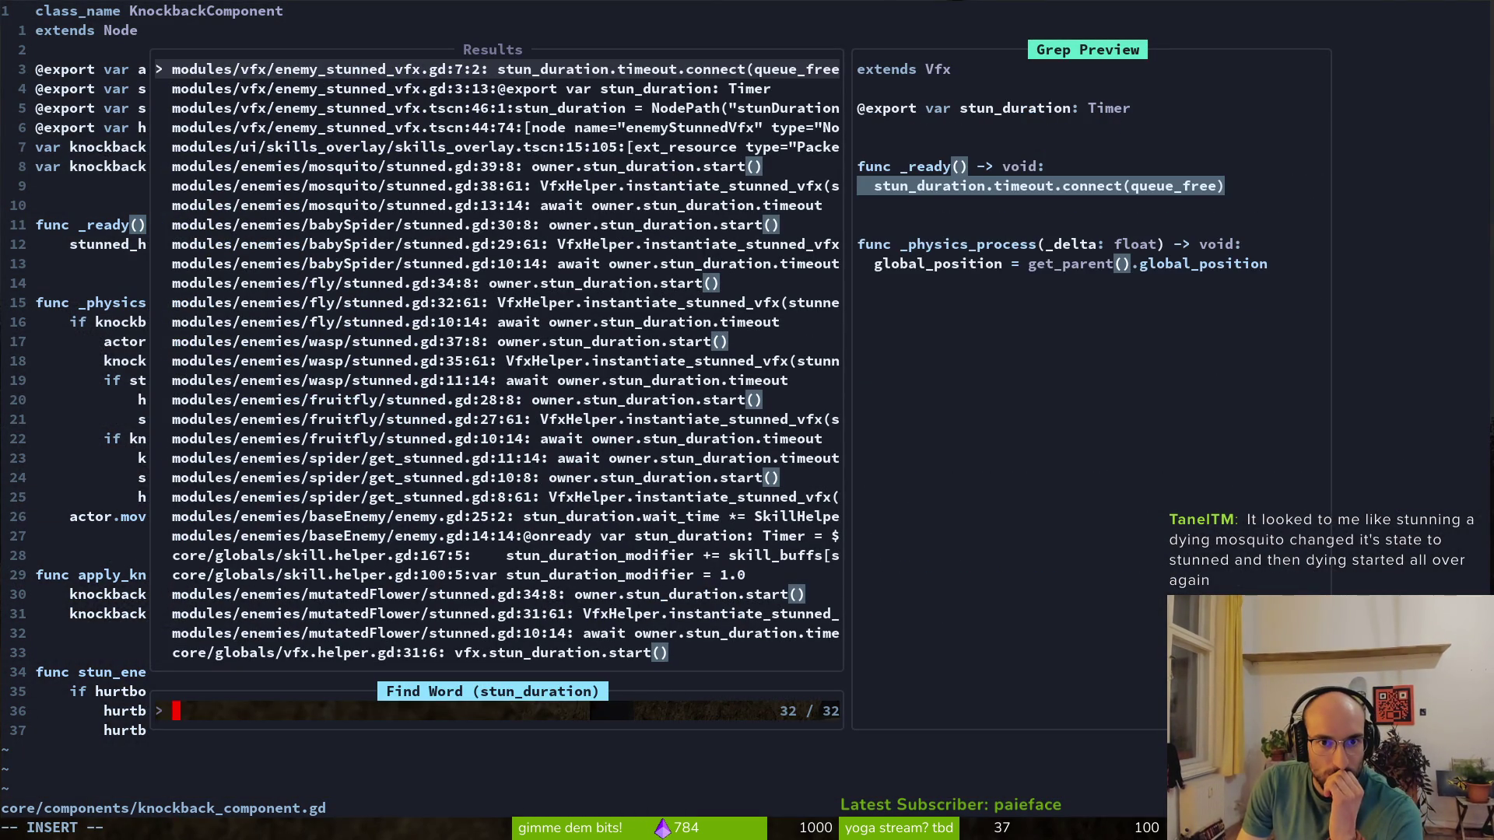
key(Down)
key(Down)
key(Down)
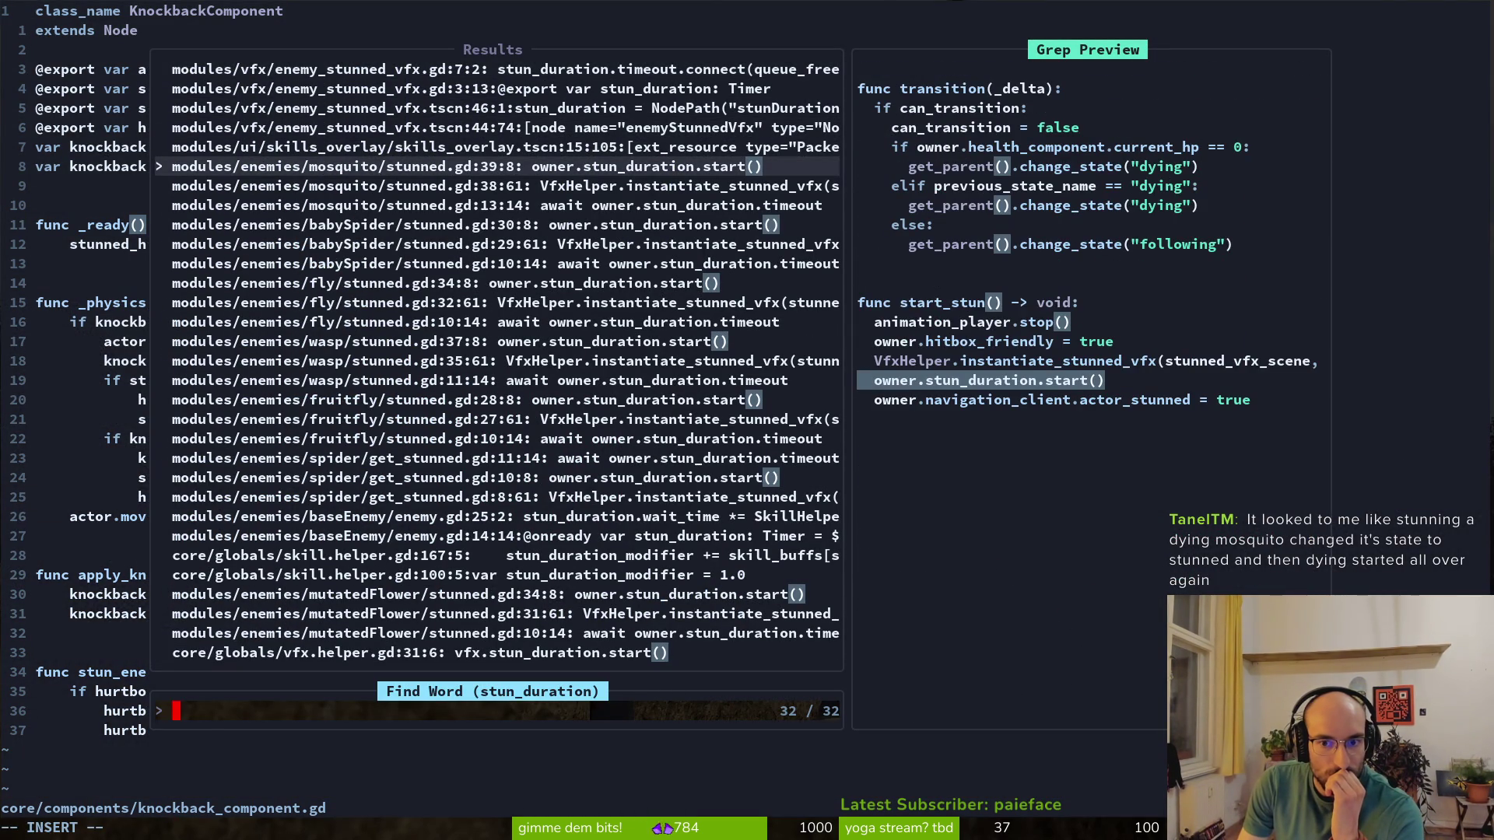
key(Return)
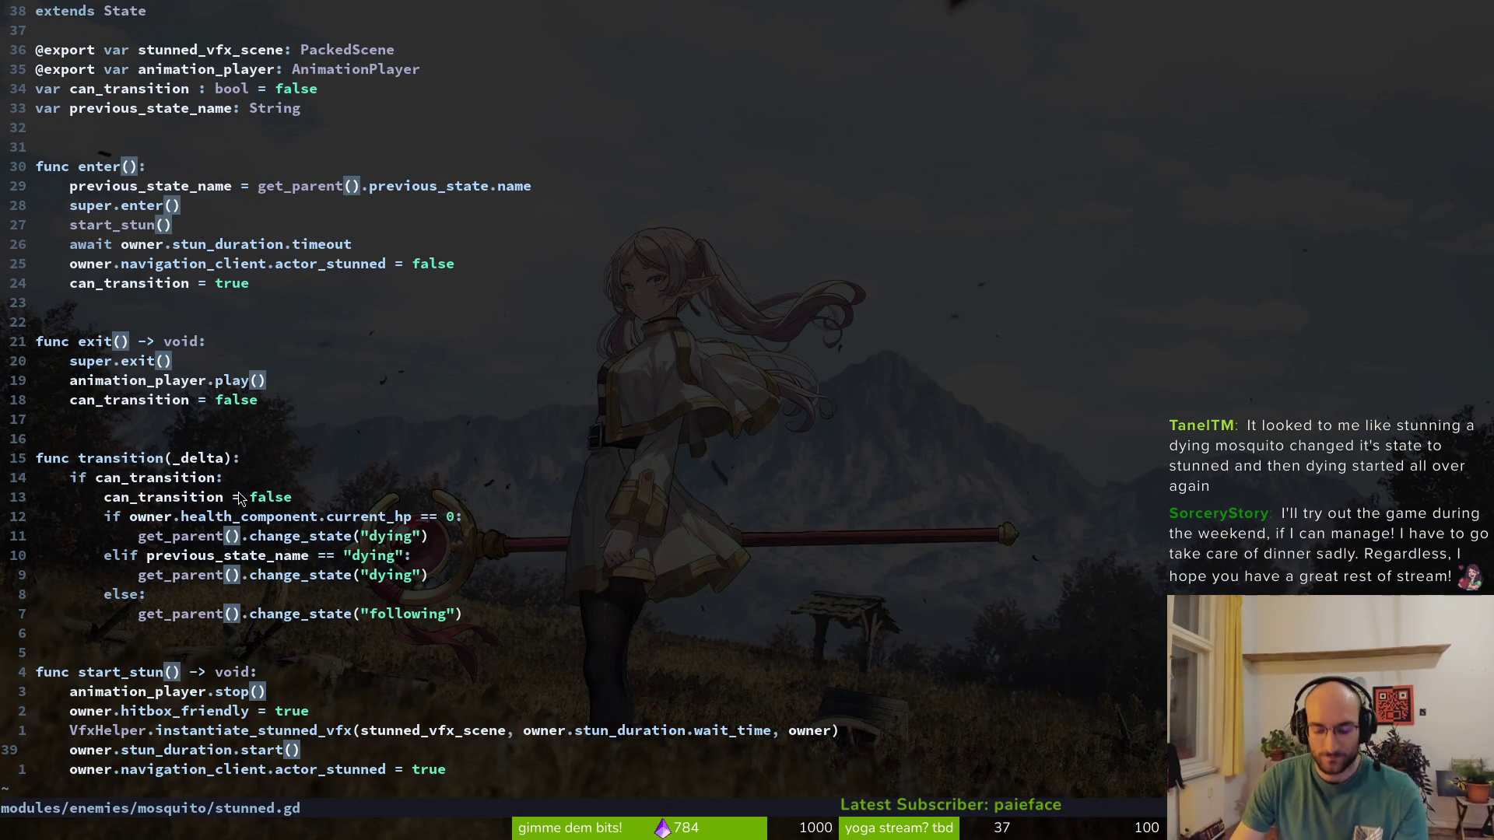
Open modules/enemies/baseEnemy/enemy.gd to see how stun_duration is scaled
key(ctrl+p)
text(enemy)
key(Return)
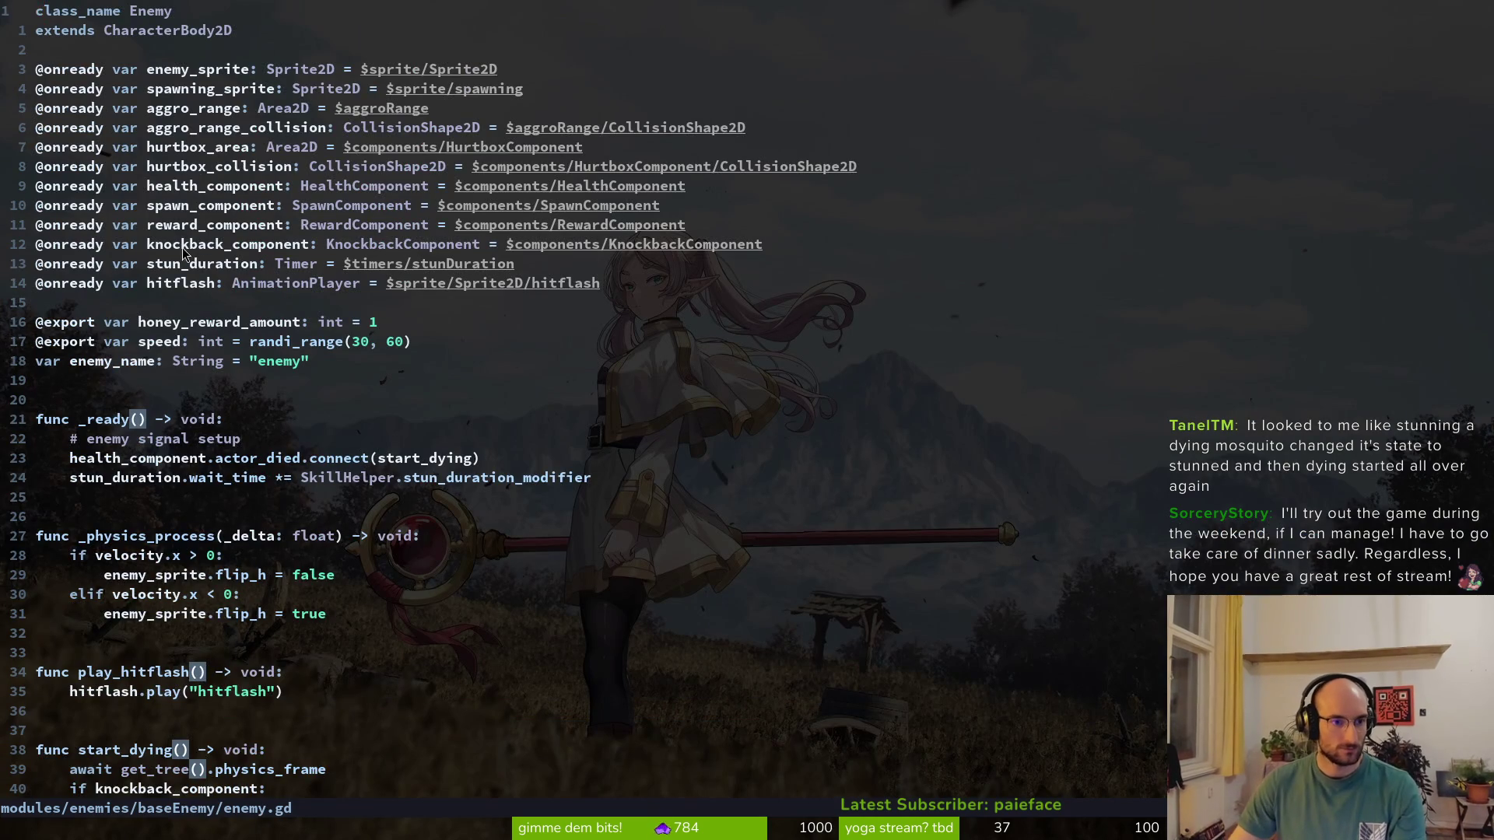
Review enemy.gd's stun_duration lines and select the 'time *=' part of line 25
click(171, 265)
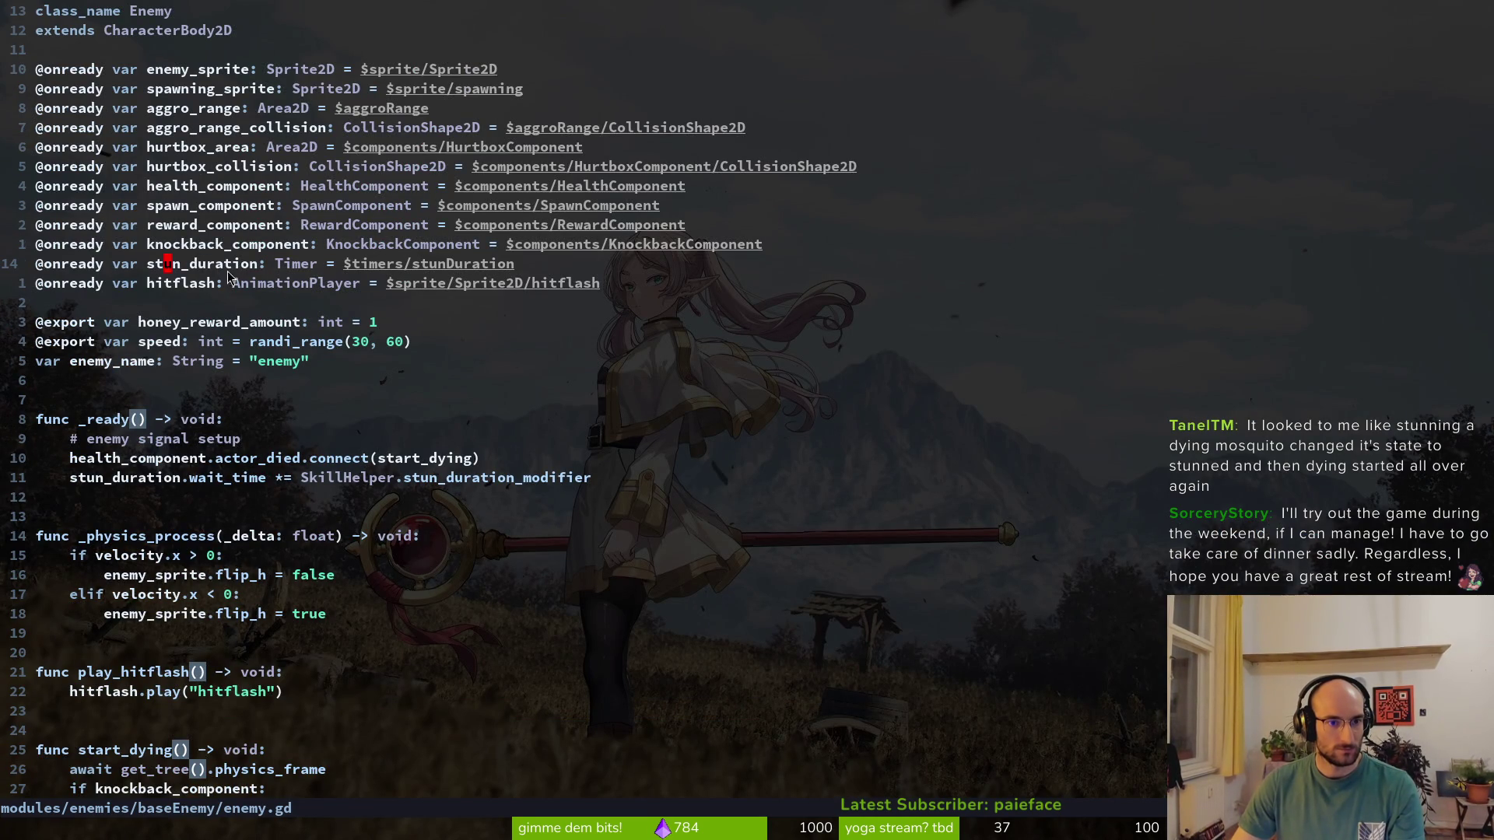
click(278, 479)
key(v)
key(Escape)
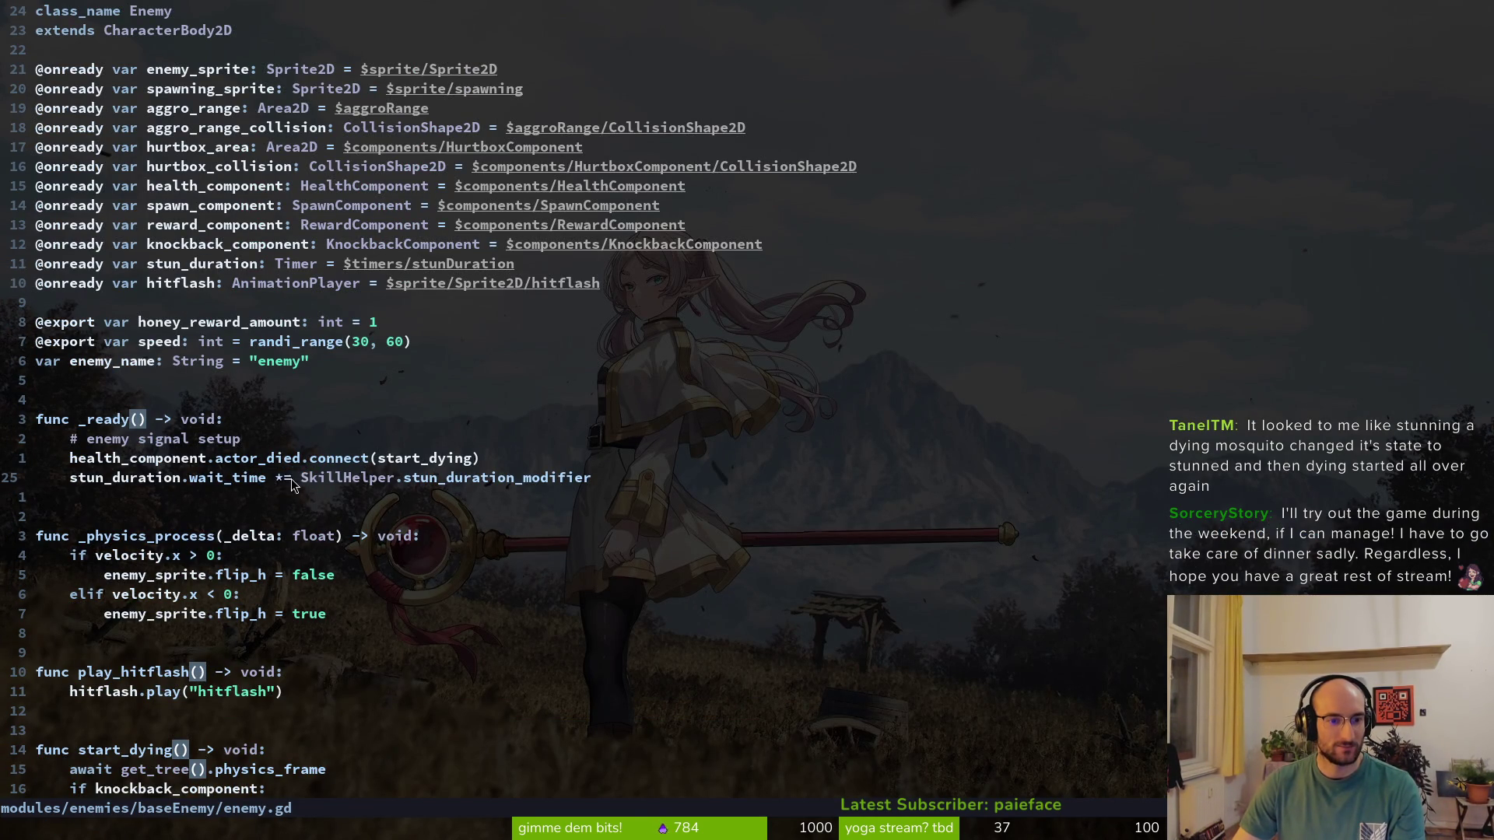
key(v)
key(l)
key(l)
key(l)
mouse_move(233, 478)
mouse_down()
mouse_move(77, 478)
mouse_move(334, 477)
mouse_move(305, 478)
mouse_up()
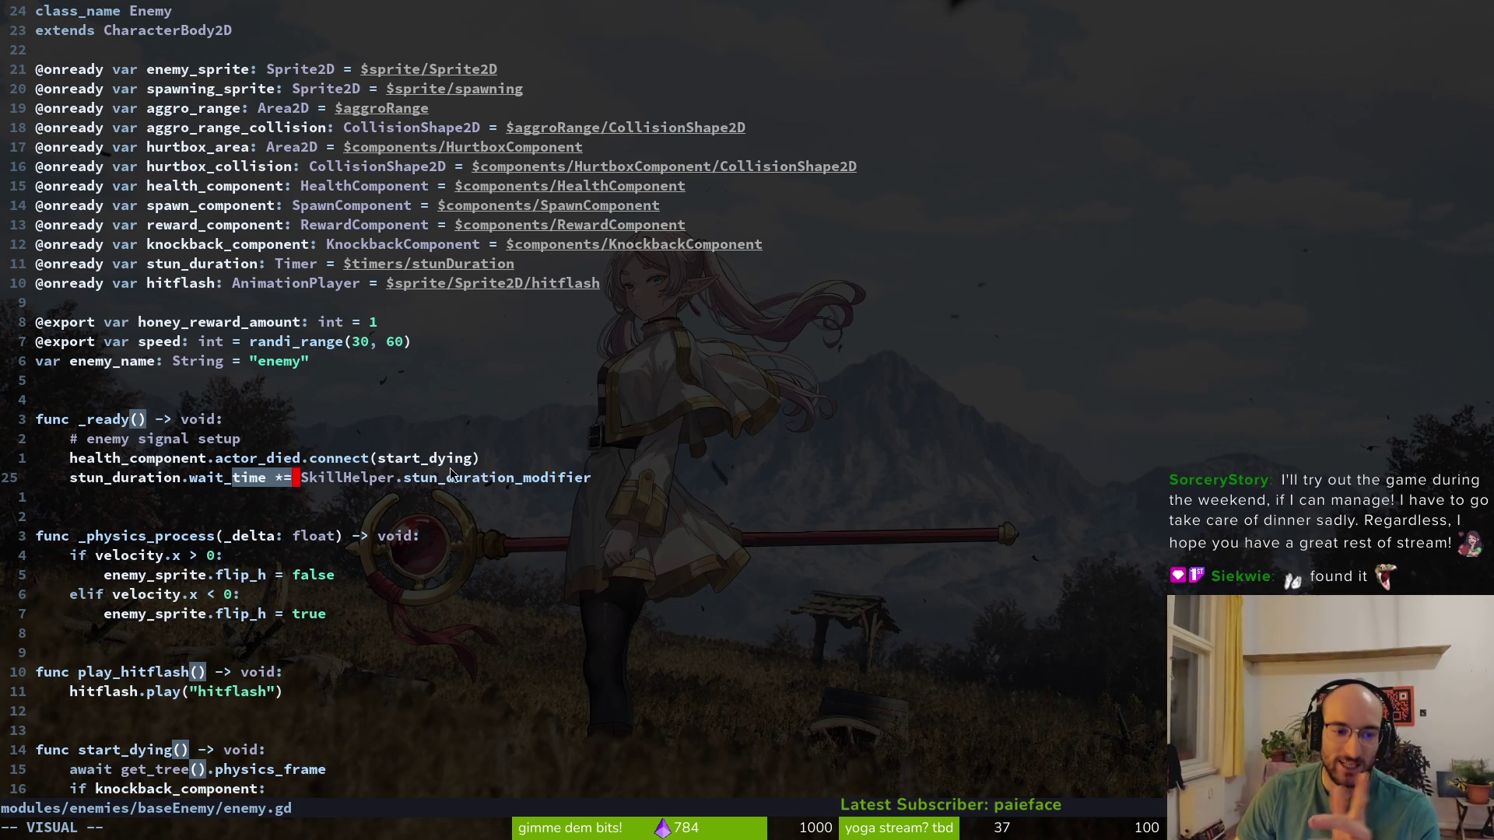
click(282, 481)
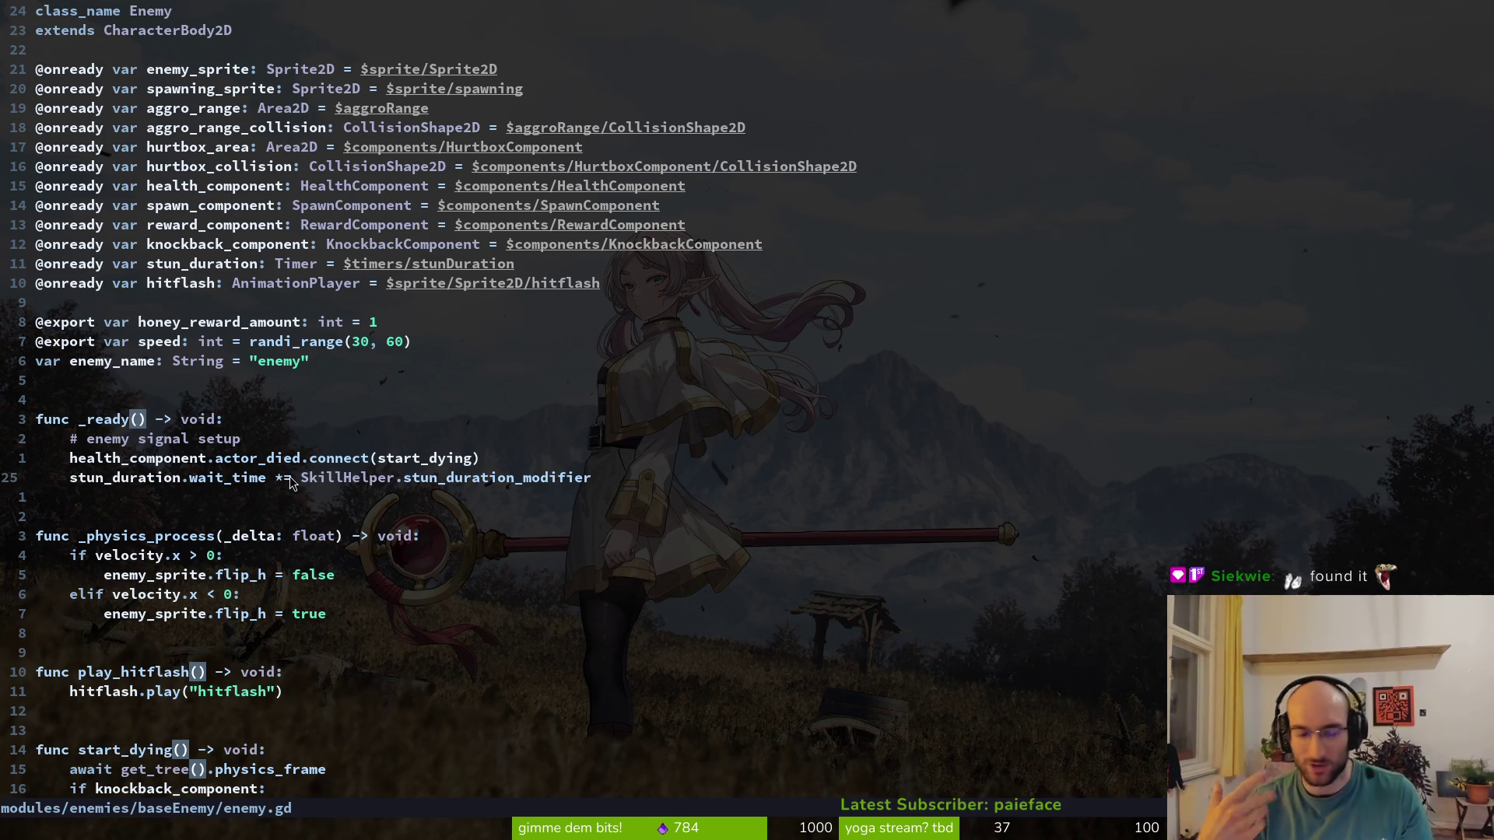
Bring up the Telescope Git Files finder listing the project's 474 files
key(ctrl+p)
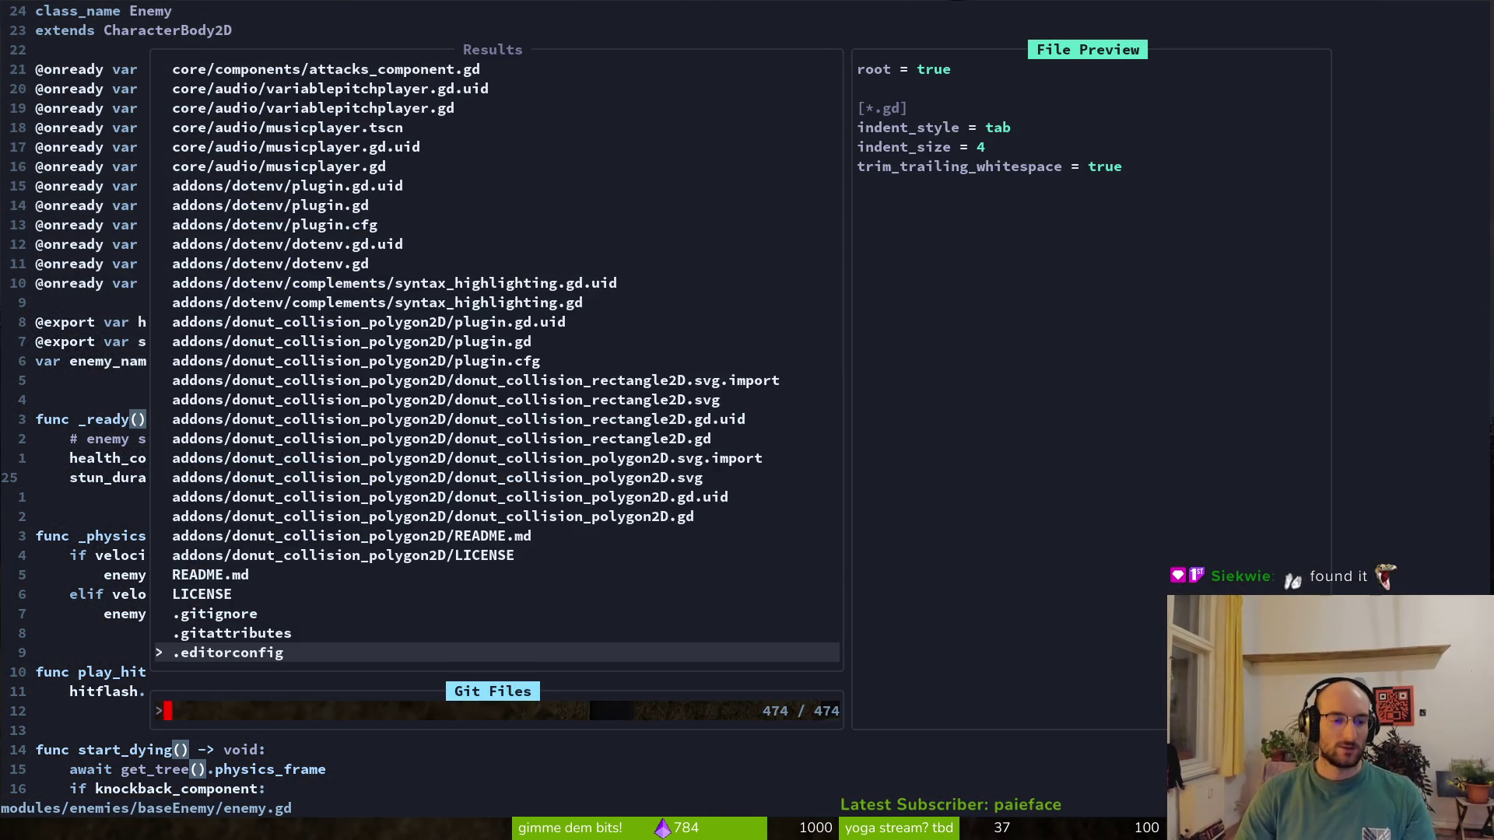
key(Escape)
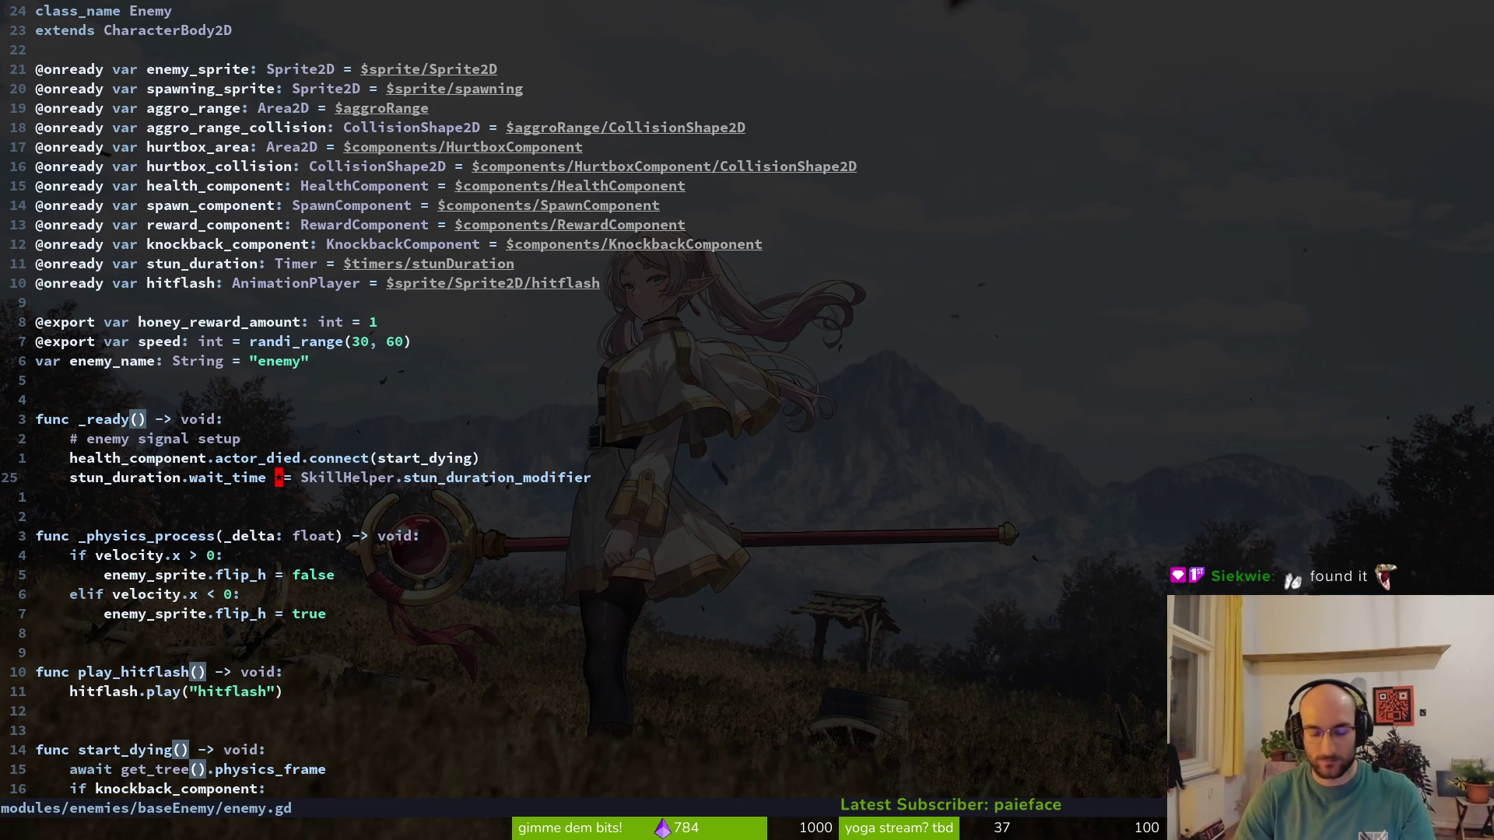
key(ctrl+p)
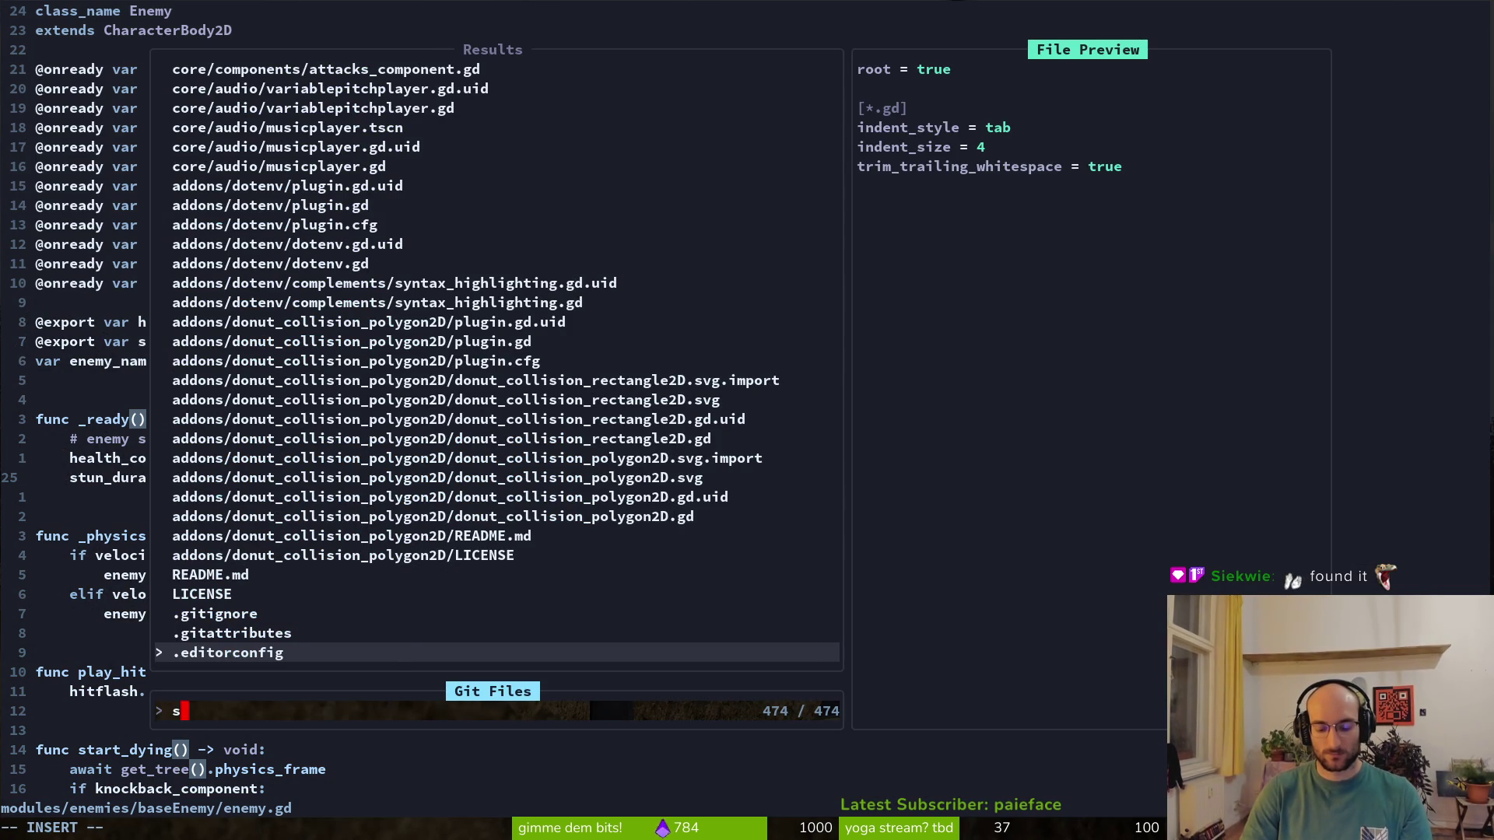
Open skill.helper.gd in a side split via a 'skhel' search, then return to Godot
text(skhel)
key(ctrl+v)
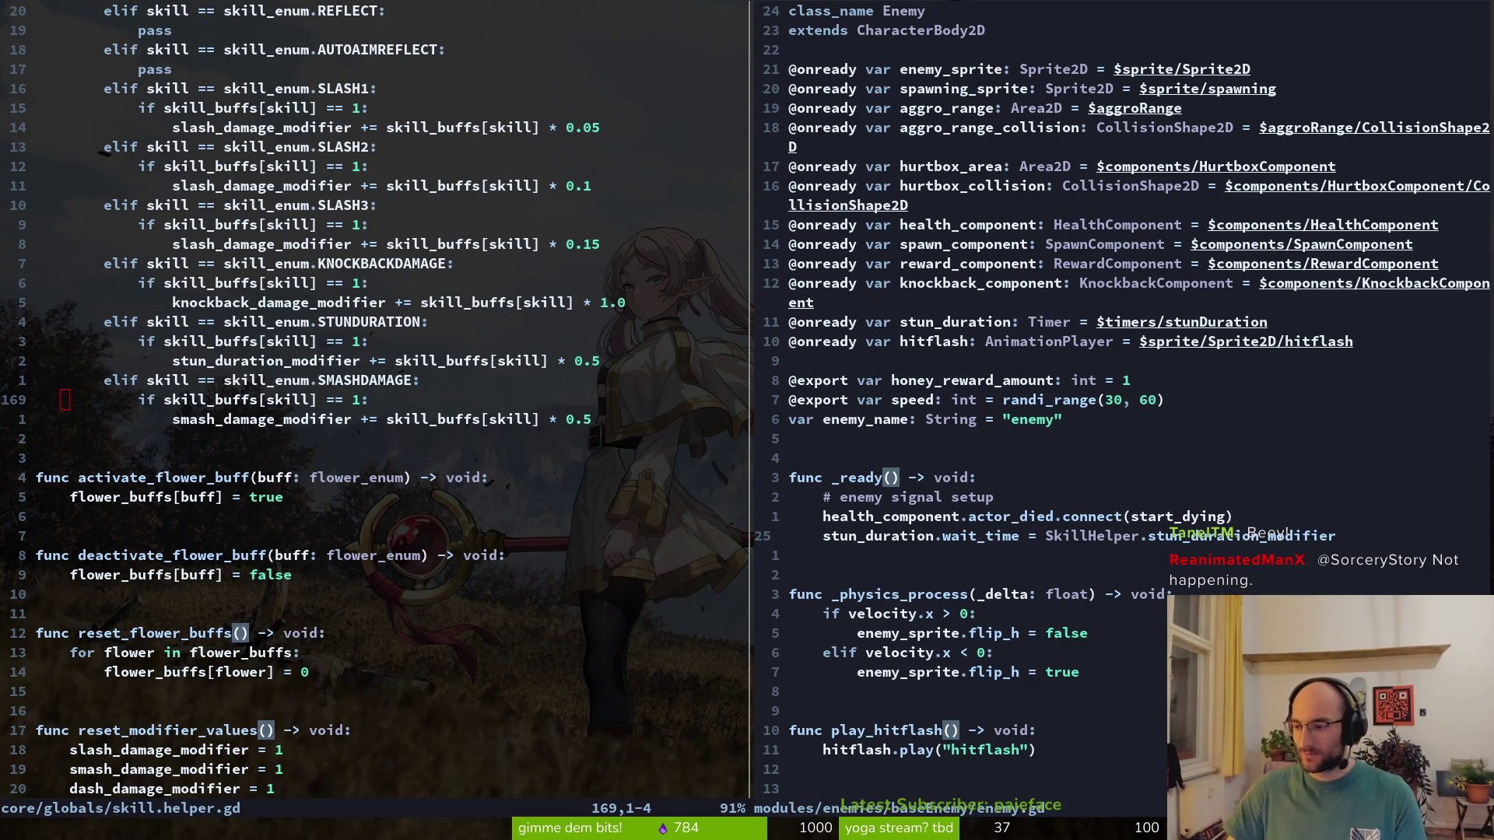
key(alt+Tab)
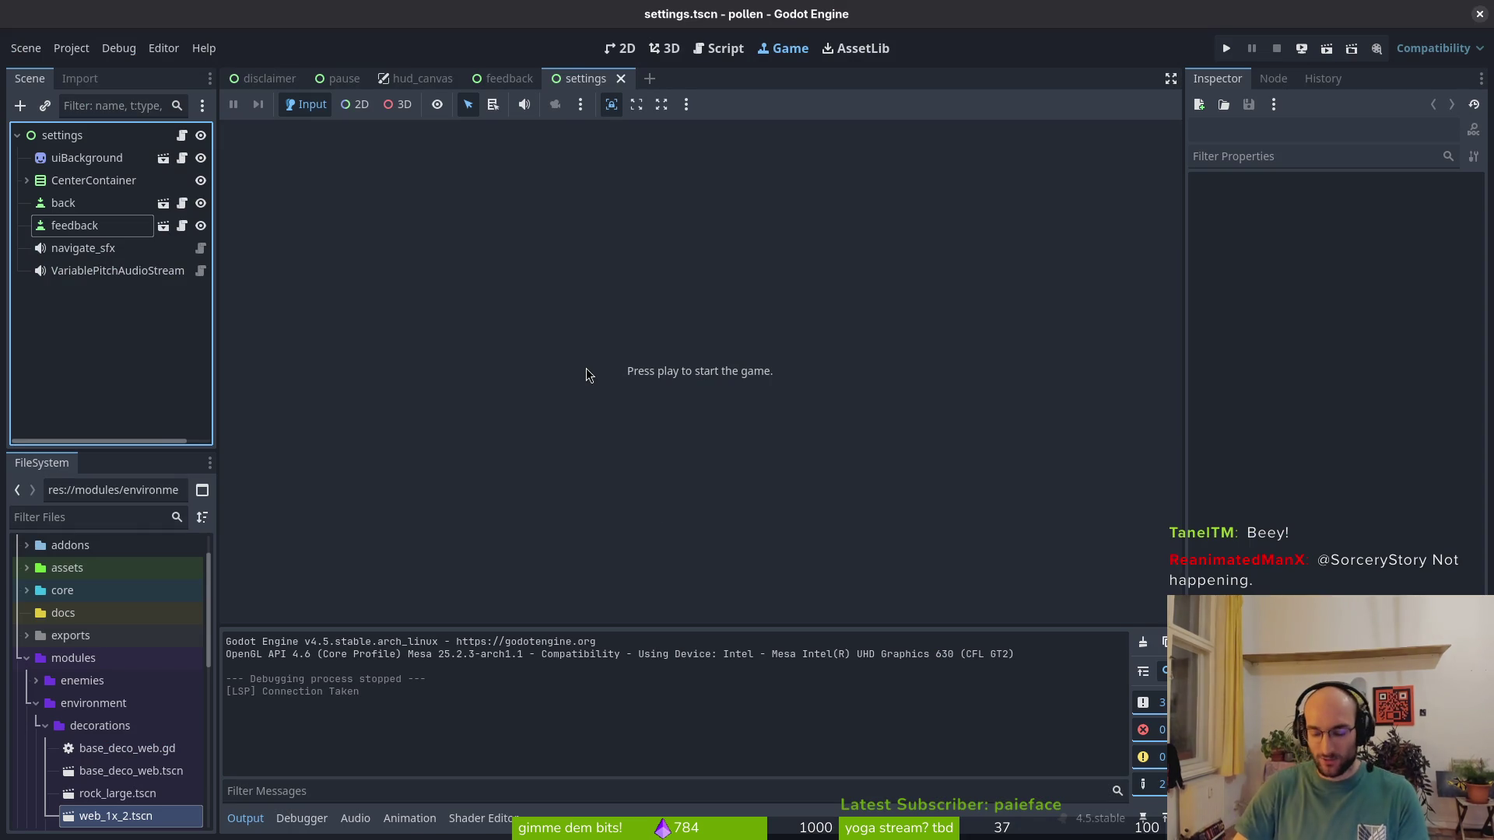
Close Godot's feedback, hud_canvas, pause and settings scene tabs, keeping disclaimer open
middle_click(504, 81)
middle_click(420, 79)
middle_click(343, 78)
middle_click(350, 78)
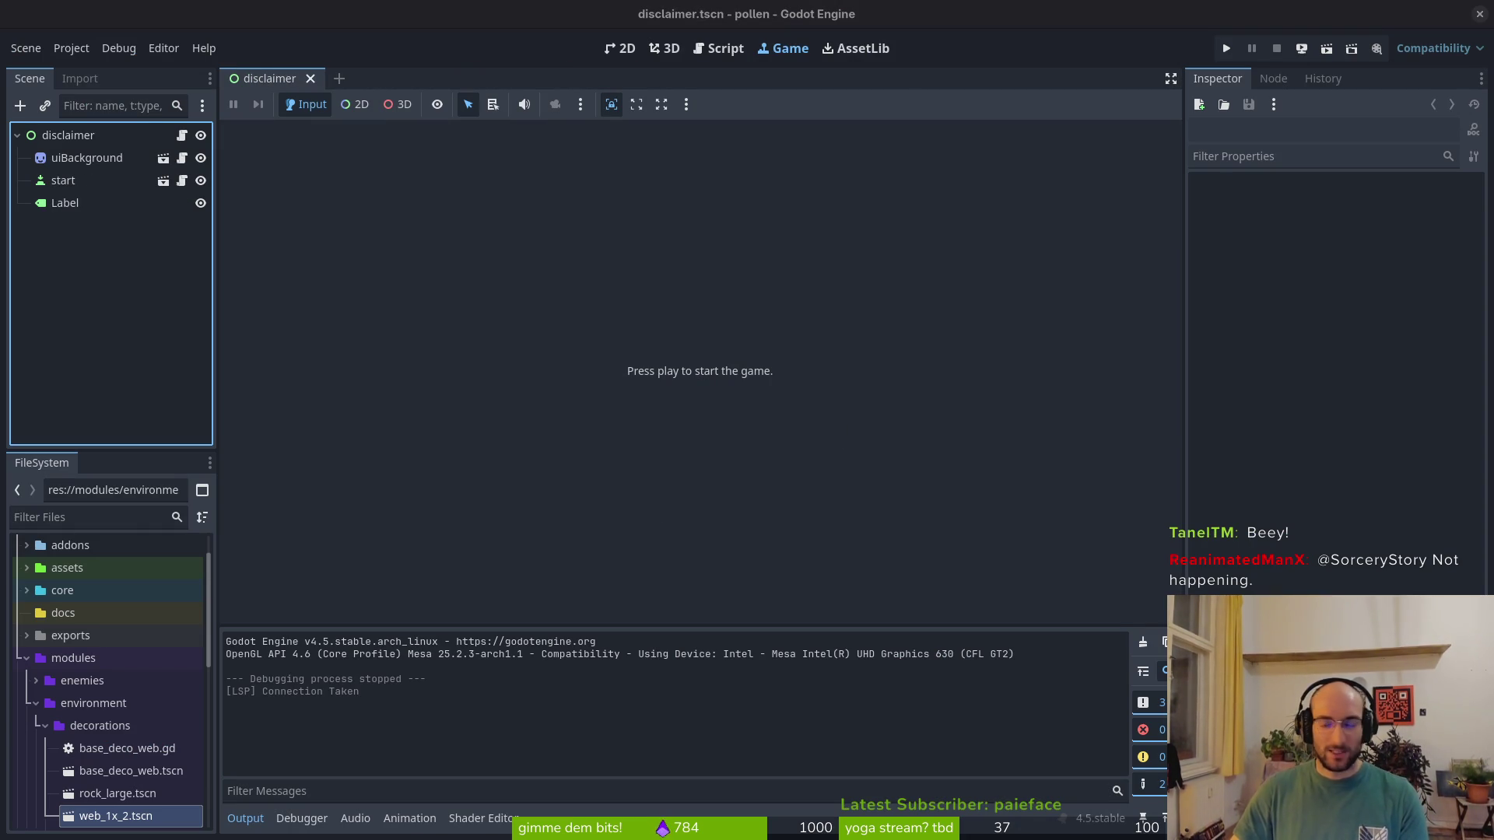
Undo the edit so enemy.gd's line 25 multiplies with *= again, and save it
key(alt+Tab)
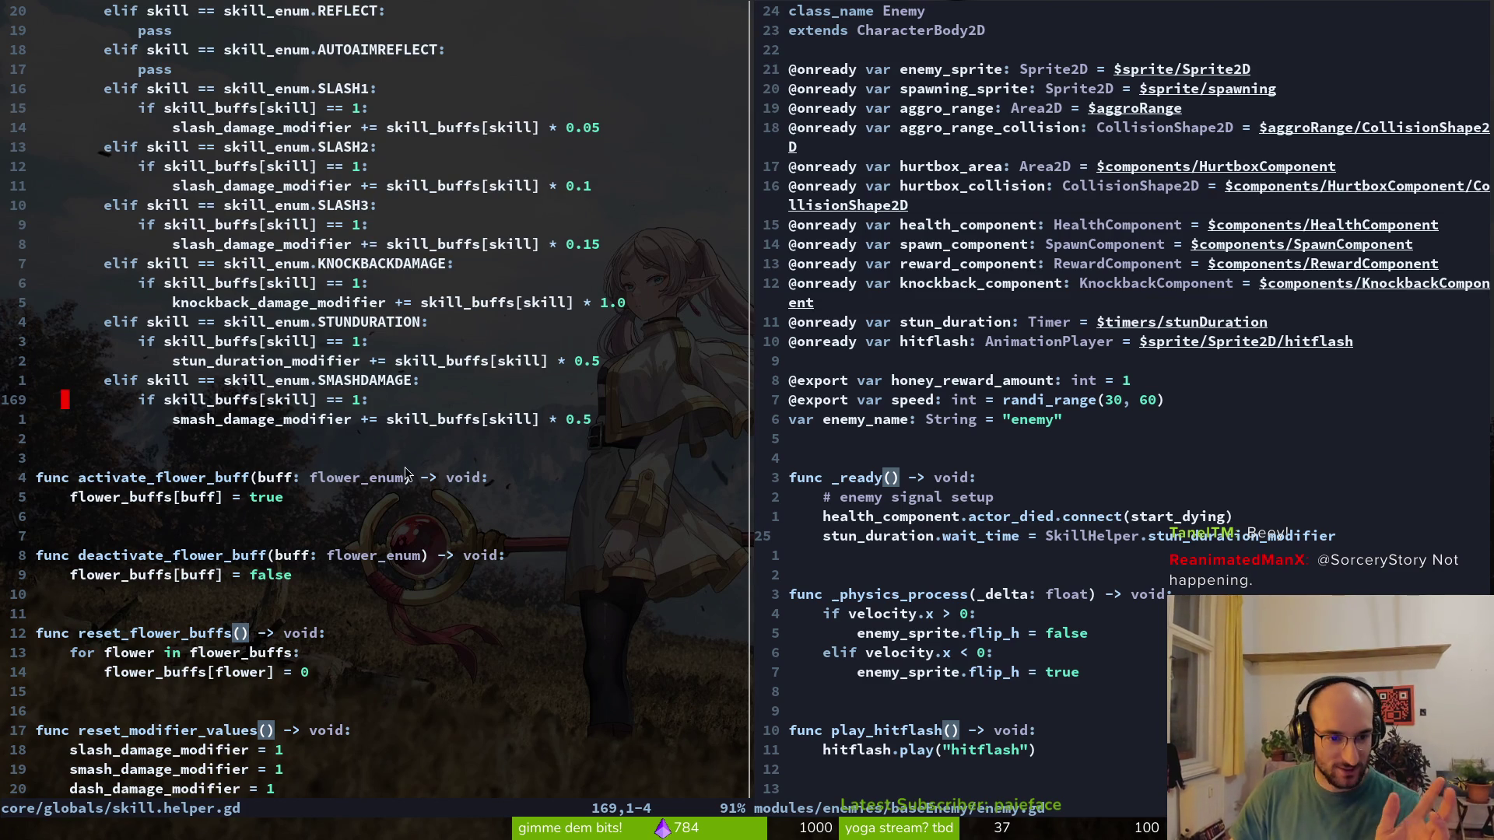
scroll(353, 408, up, 2)
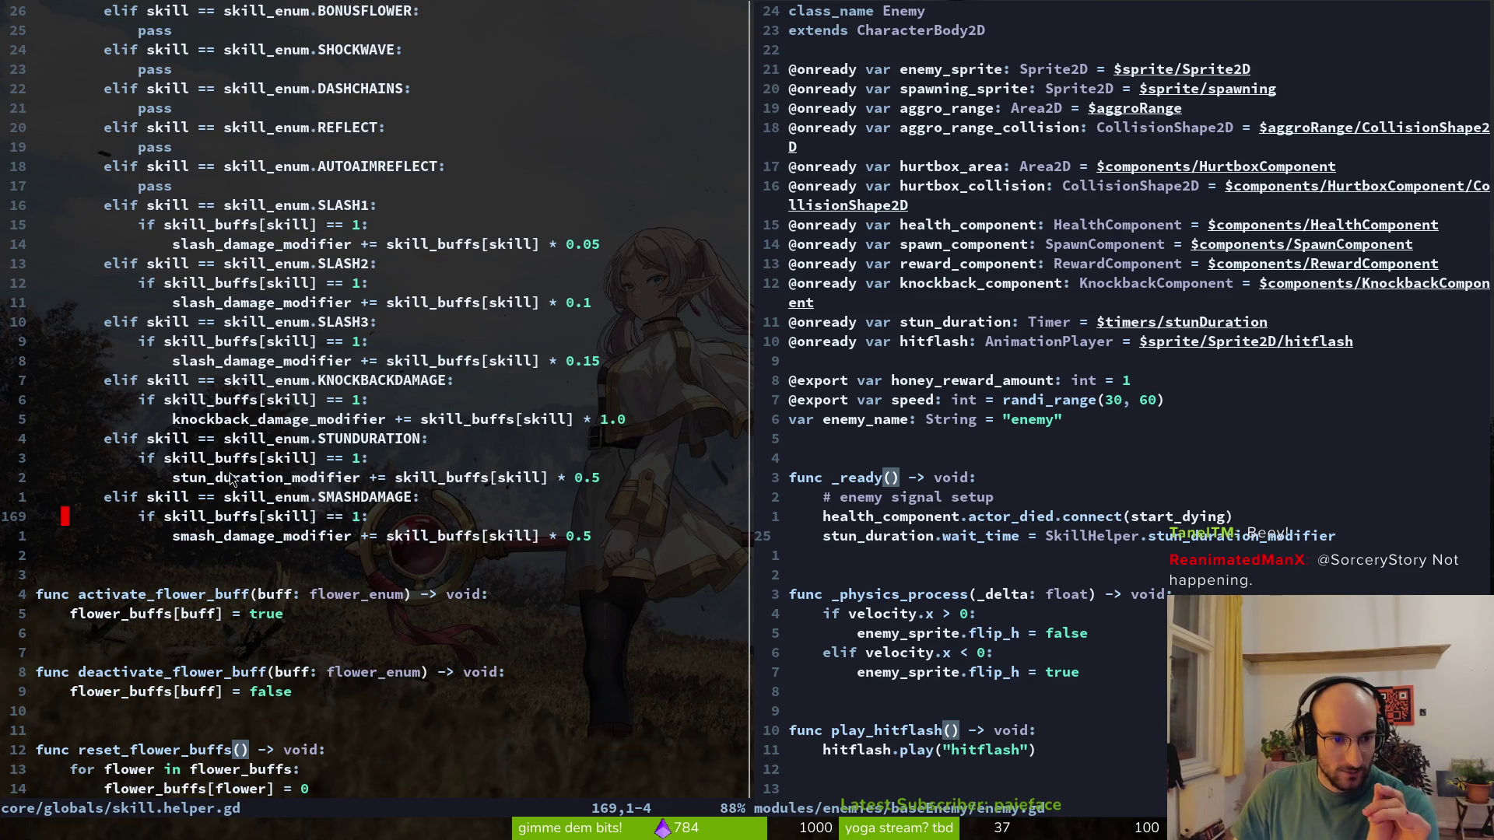
drag(162, 473, 578, 477)
key(Escape)
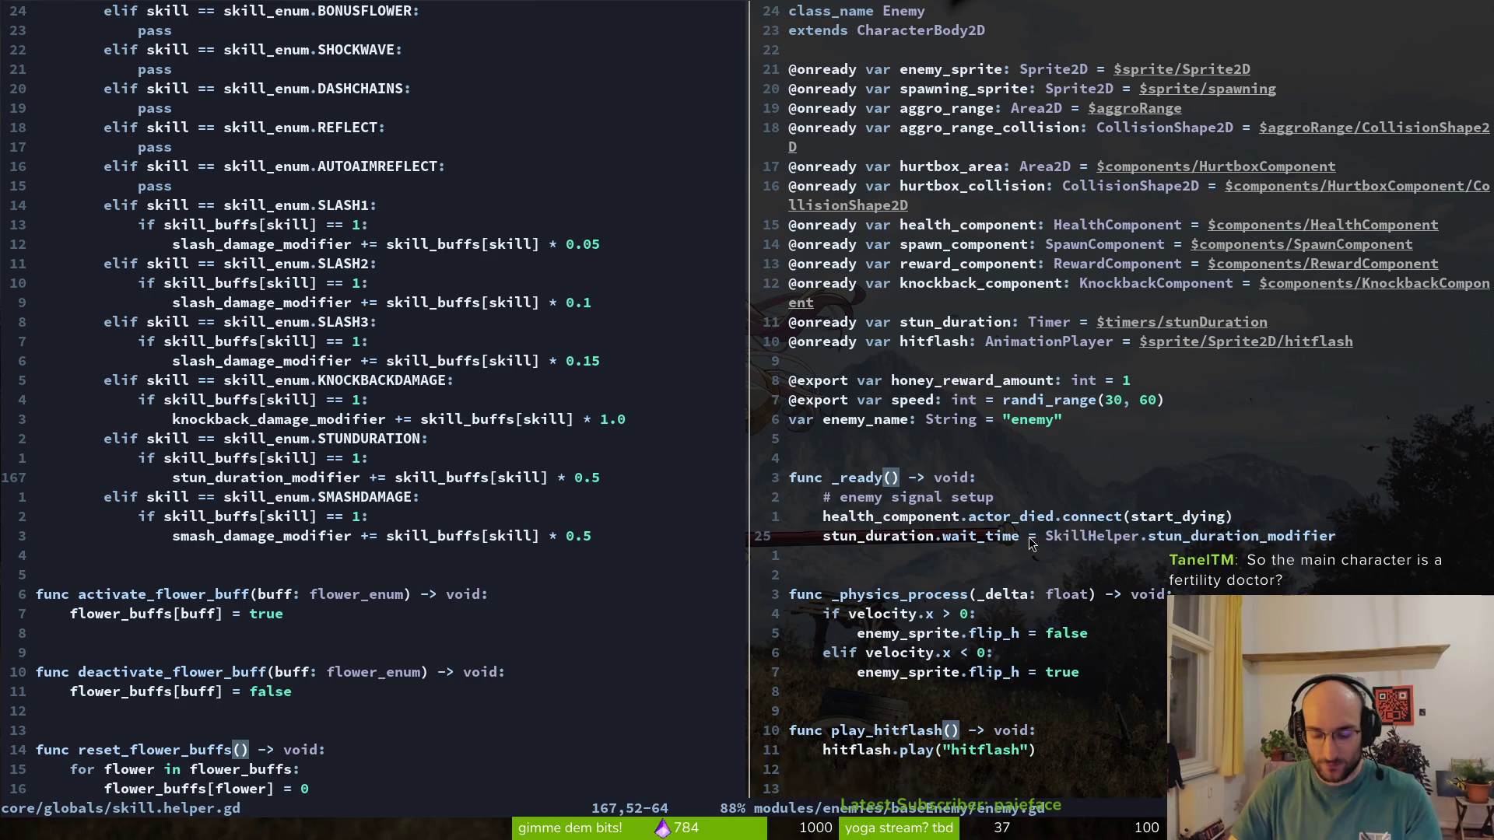
key(u)
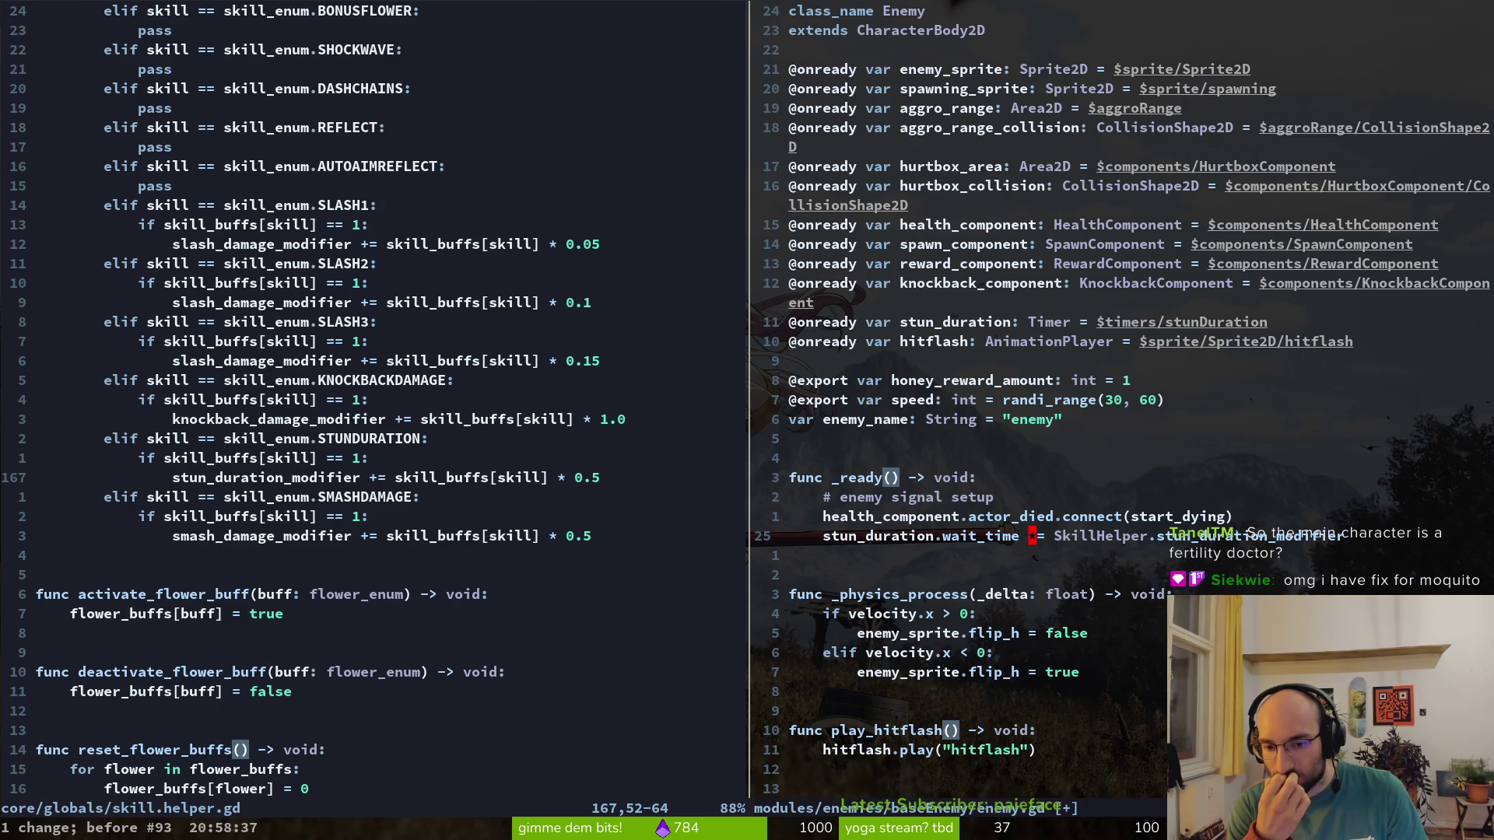
text(:w)
key(Return)
key(j)
key(j)
key(j)
key(j)
key(j)
key(k)
key(k)
key(k)
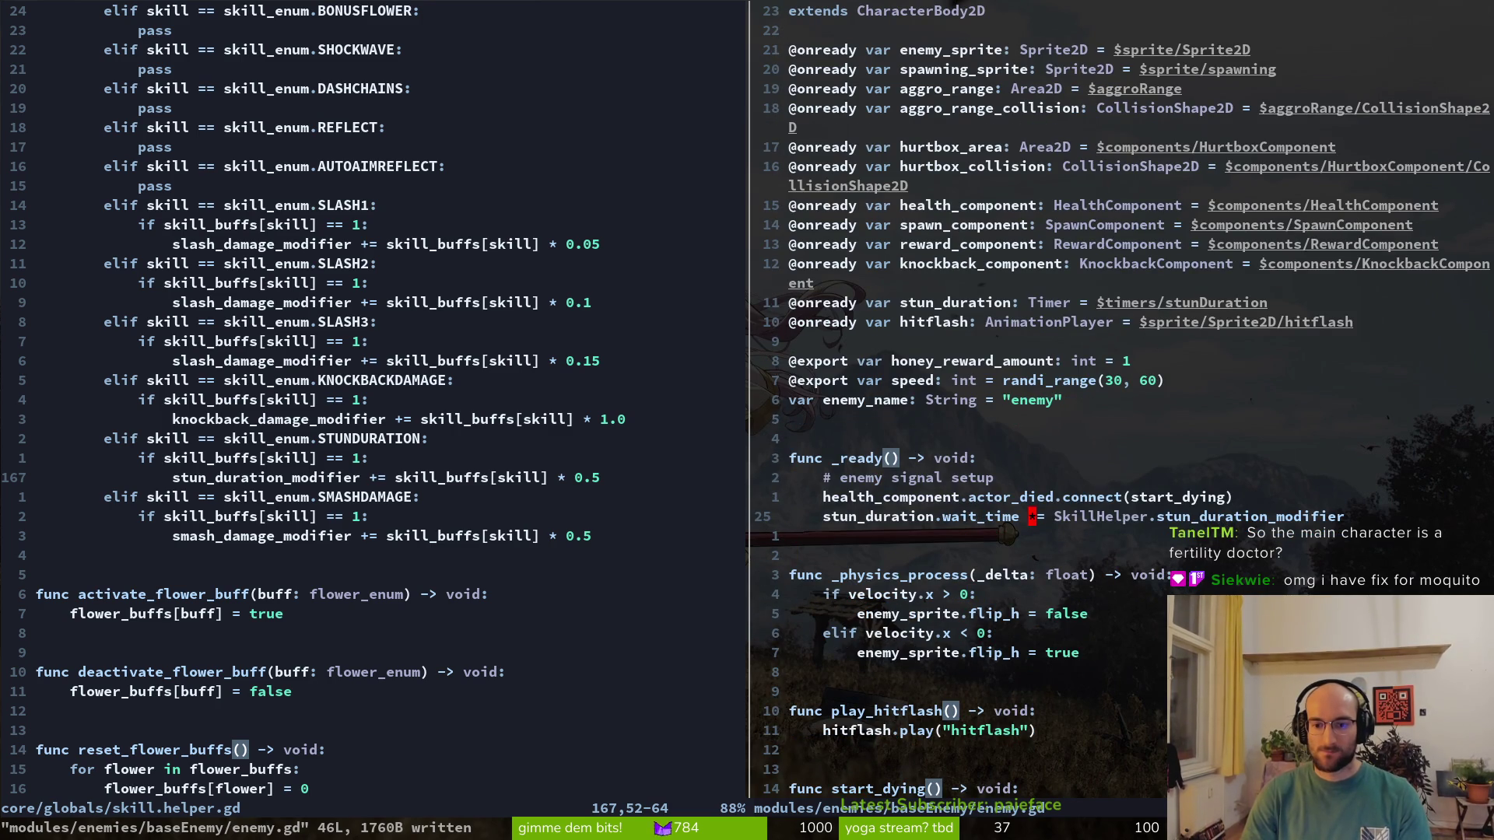
key(ctrl+p)
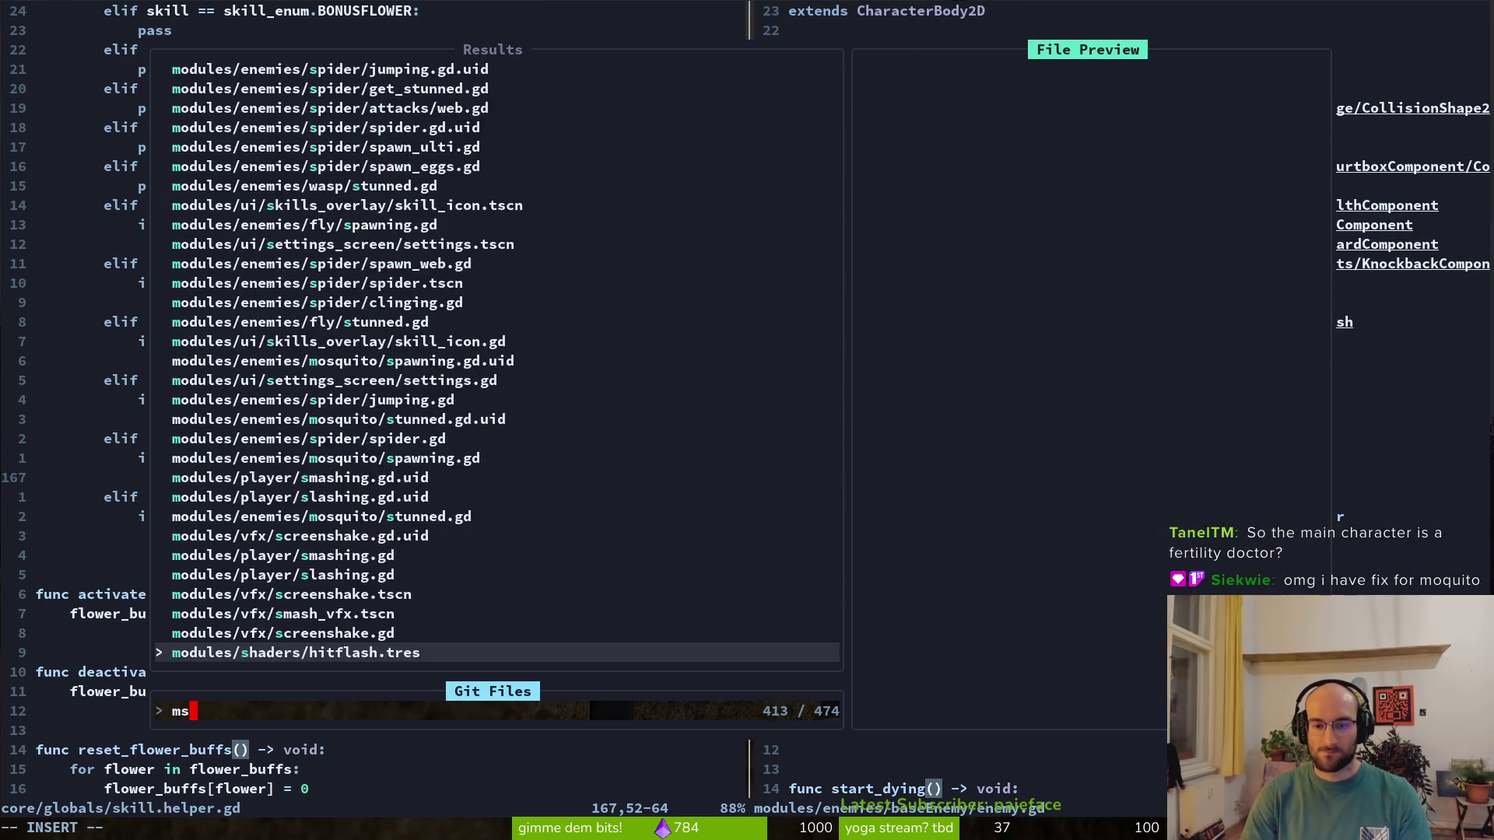
Open smash.gd through a 'smash' search and close the skill.helper.gd split
text(msah)
key(Up)
key(Up)
key(Up)
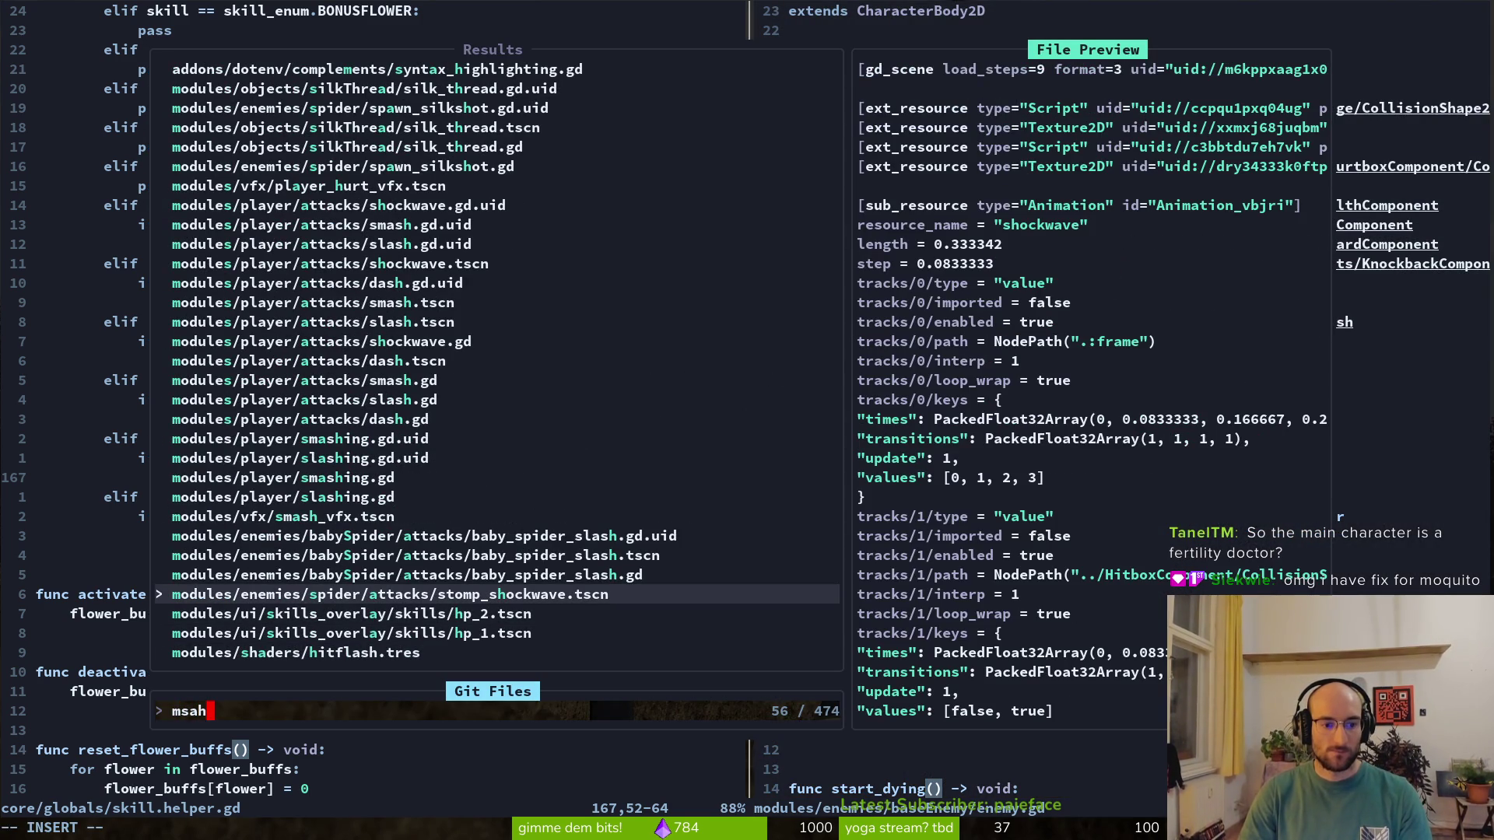
key(BackSpace)
key(BackSpace)
key(BackSpace)
text(smash)
key(Up)
key(Up)
key(Up)
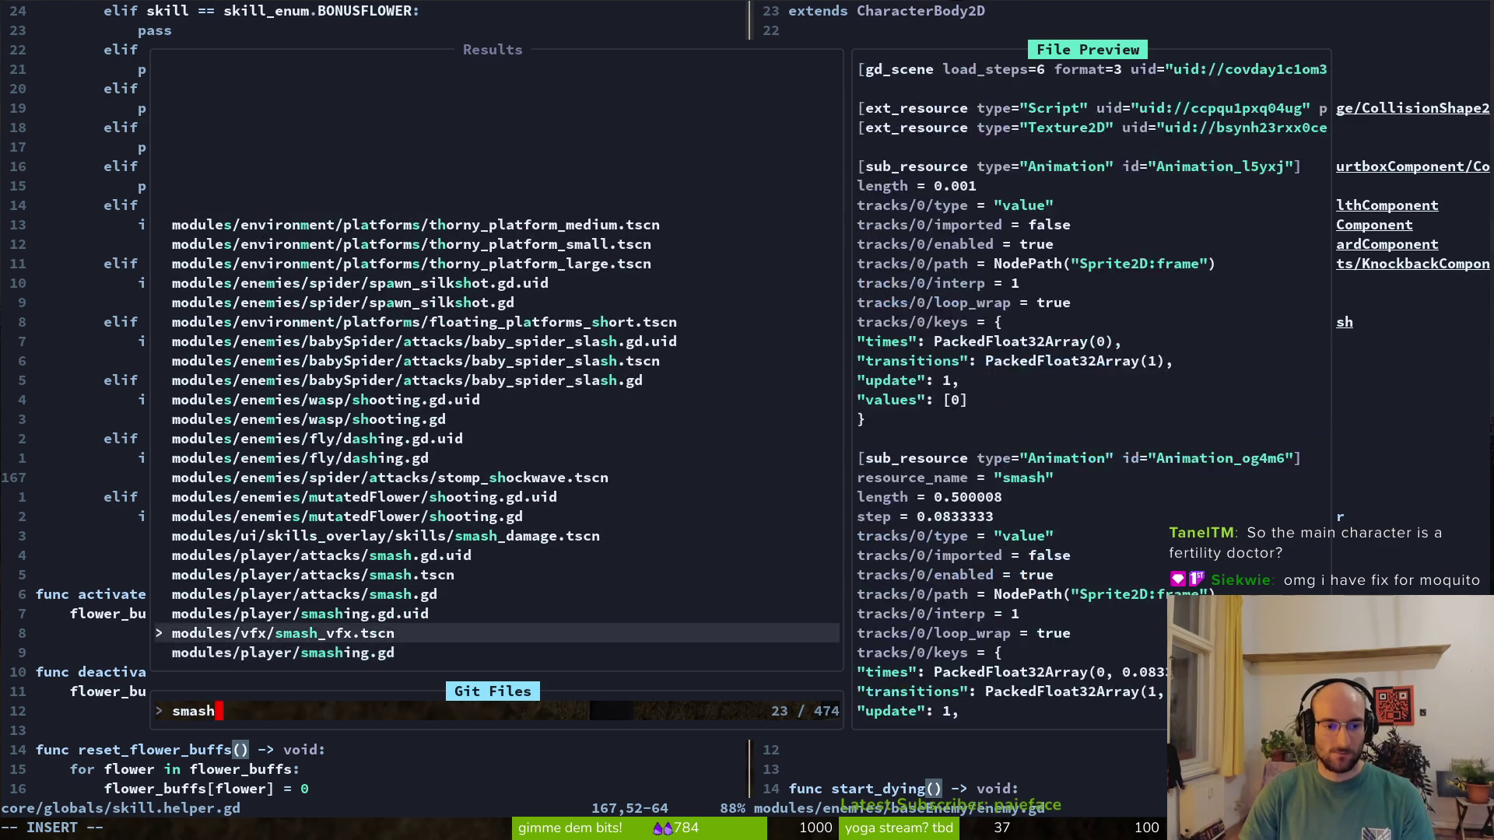
key(Return)
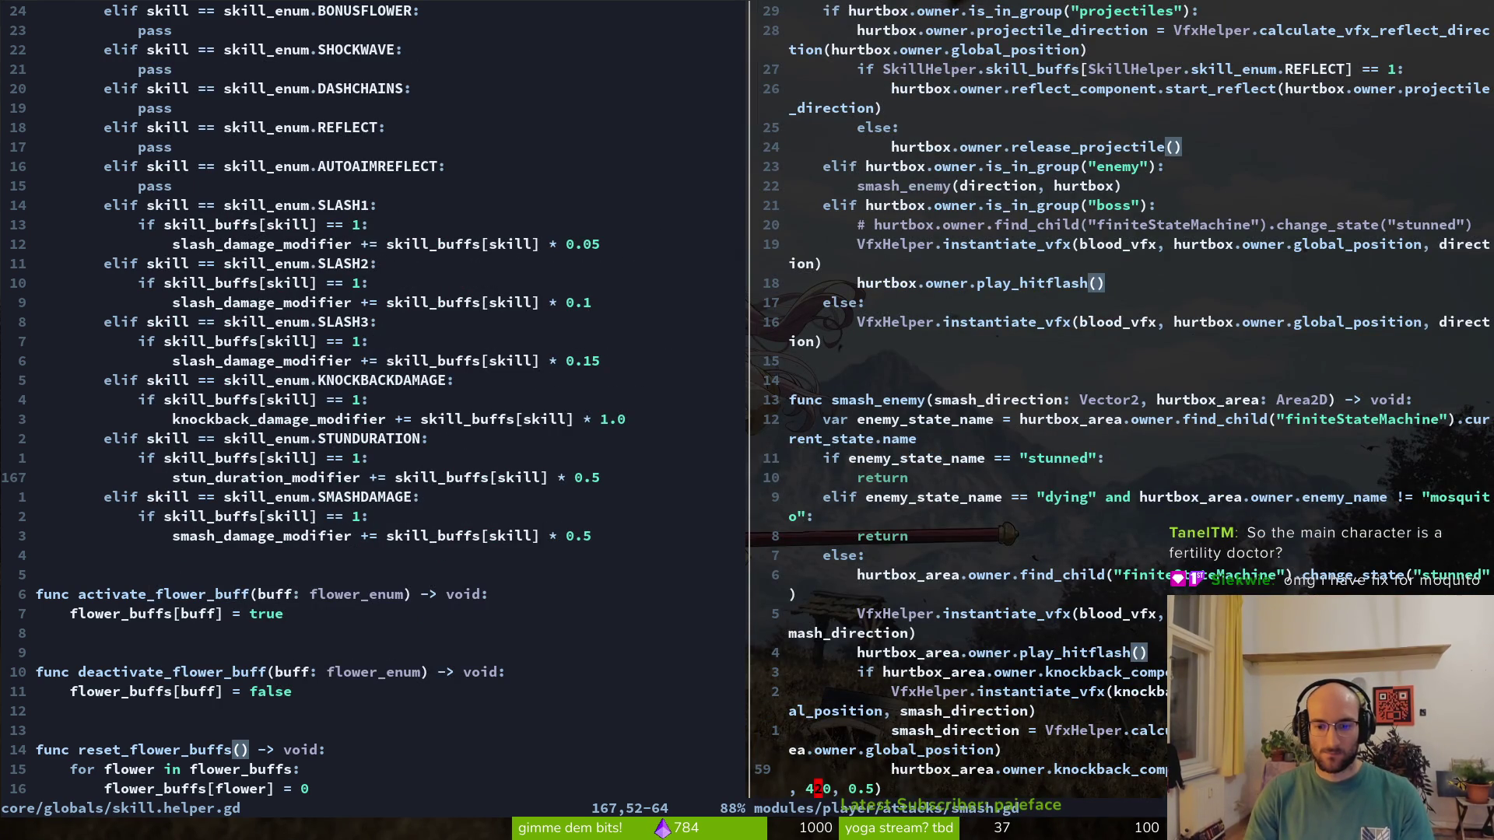
key(ctrl+w)
key(h)
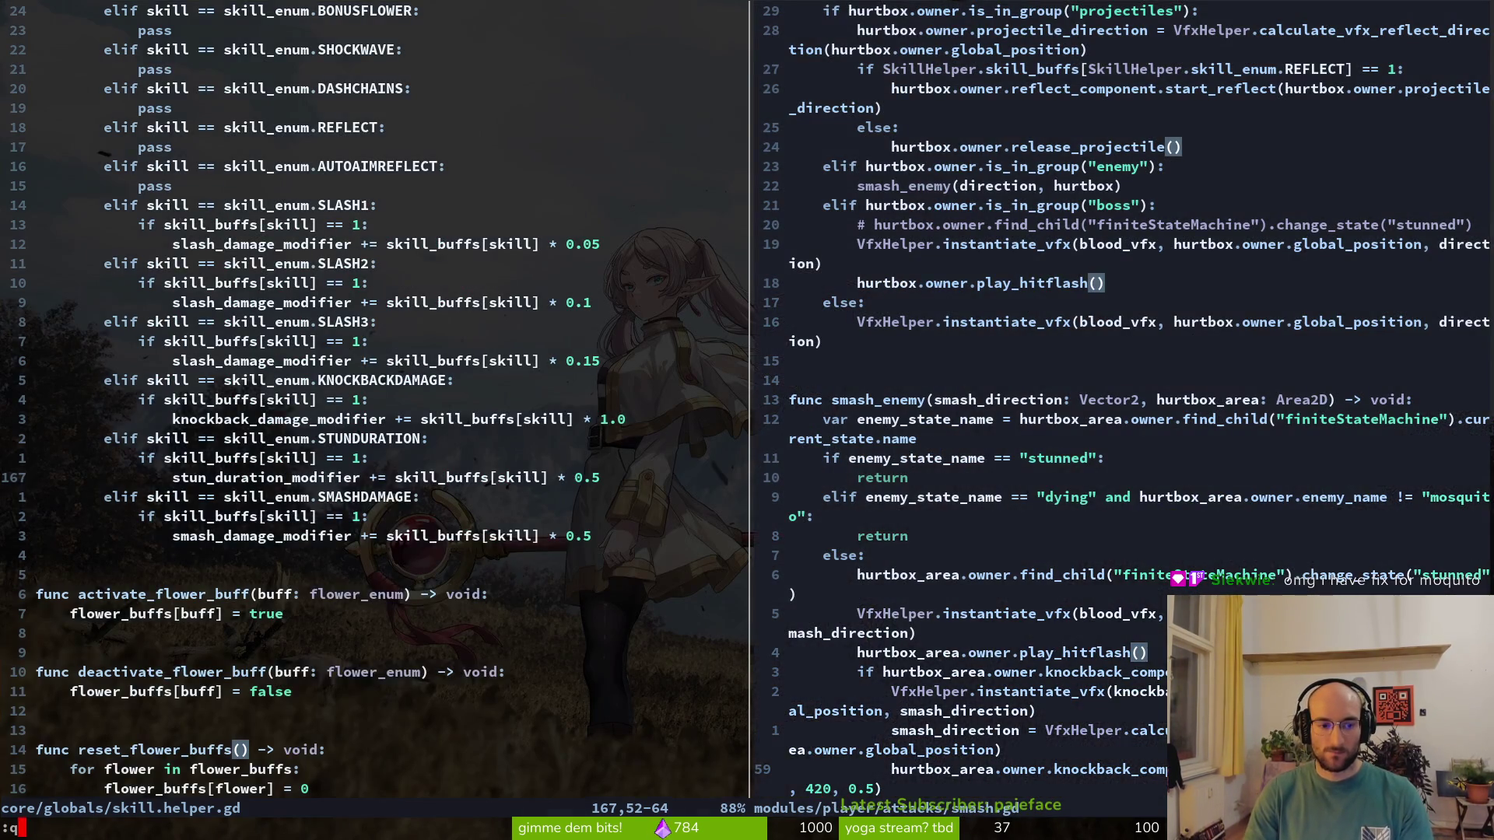
key(Return)
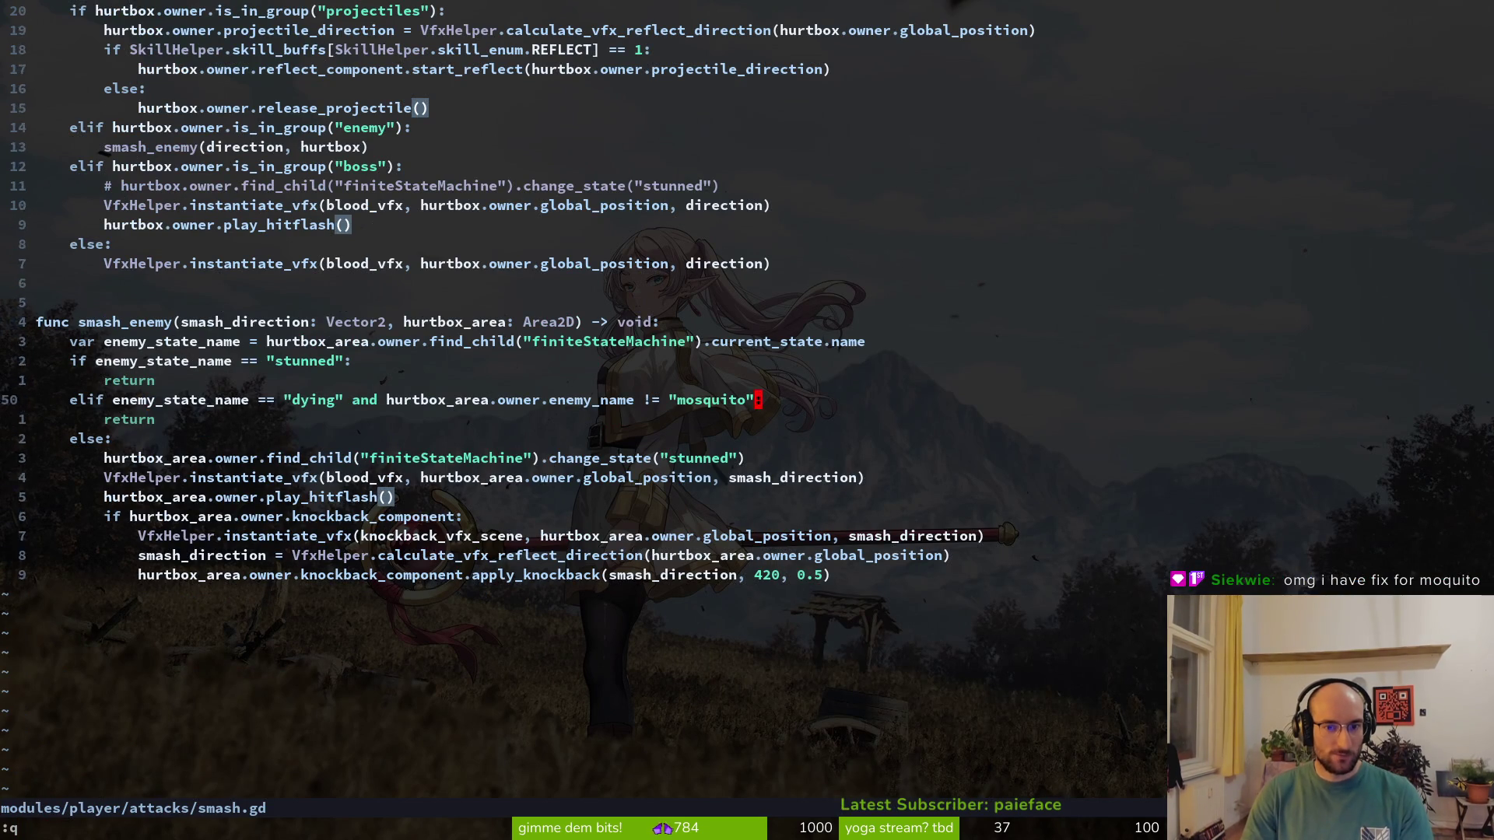
Add print_debug(hurtbox_area.owner.stun_duration) atop smash_enemy, save, and run the game in Godot
text(Oprint_debug()
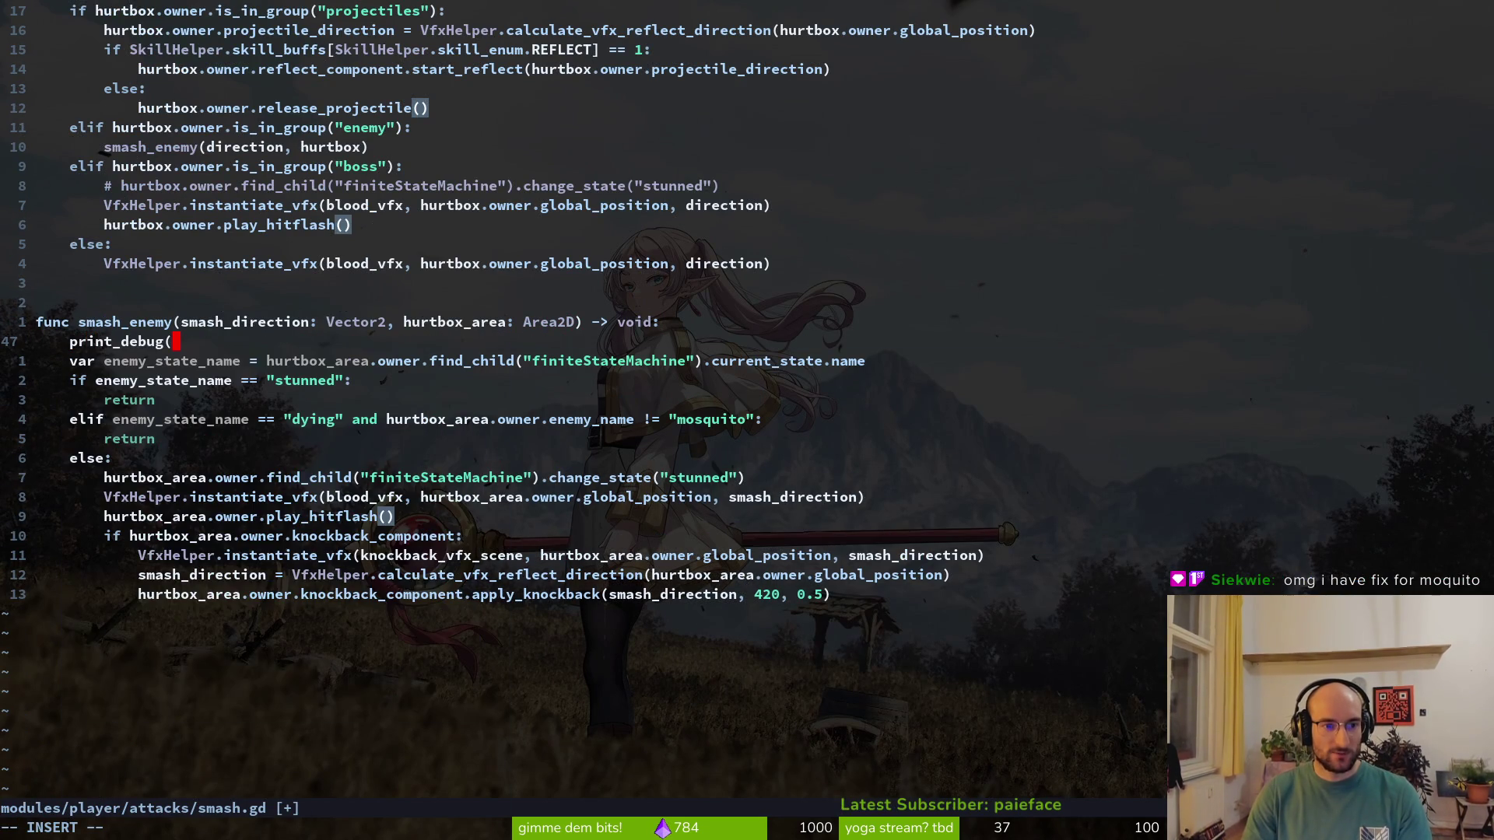
text(hurt)
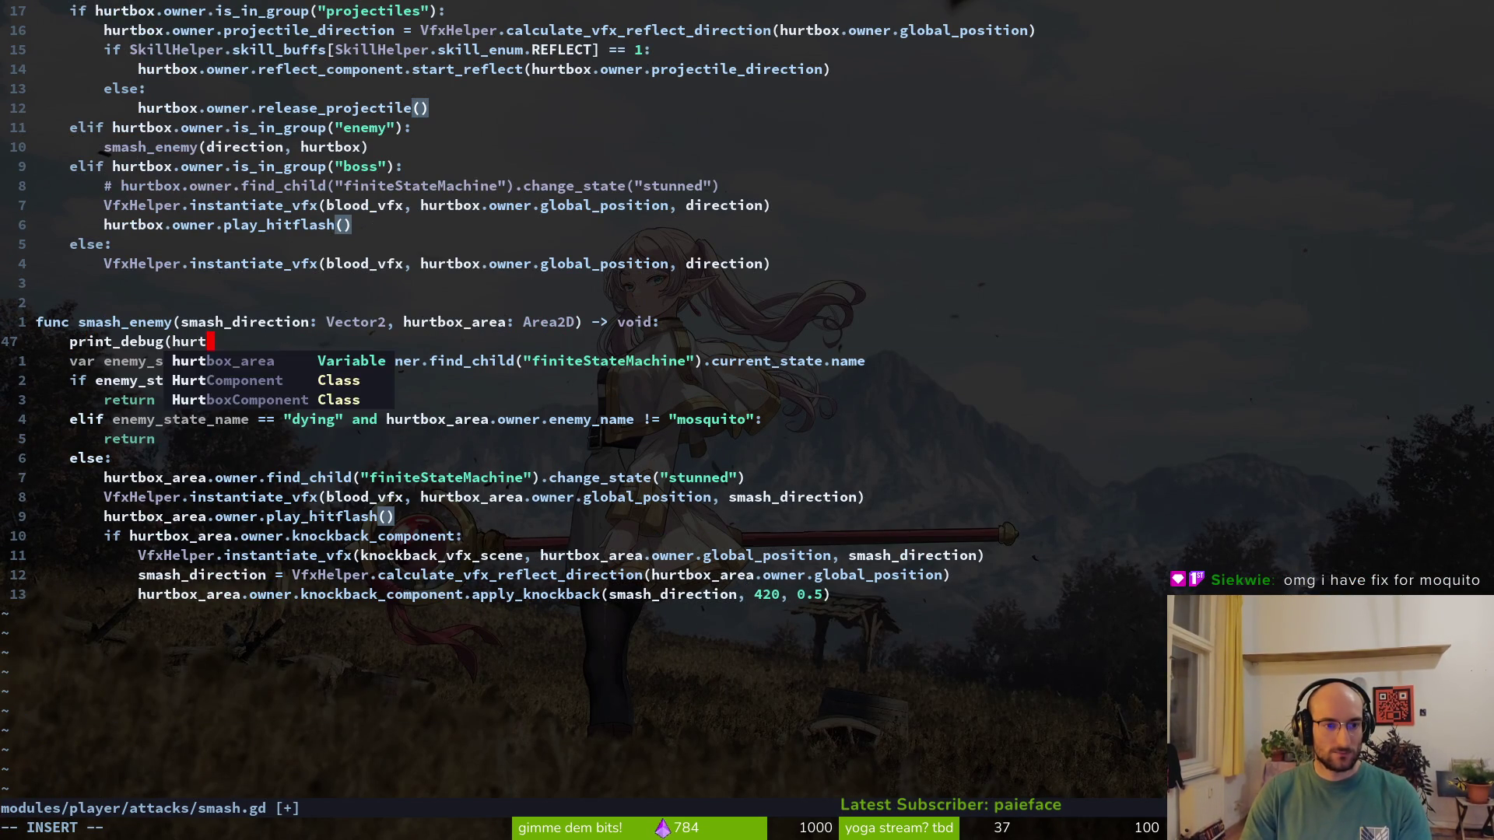
text(box_area.owner.stun_)
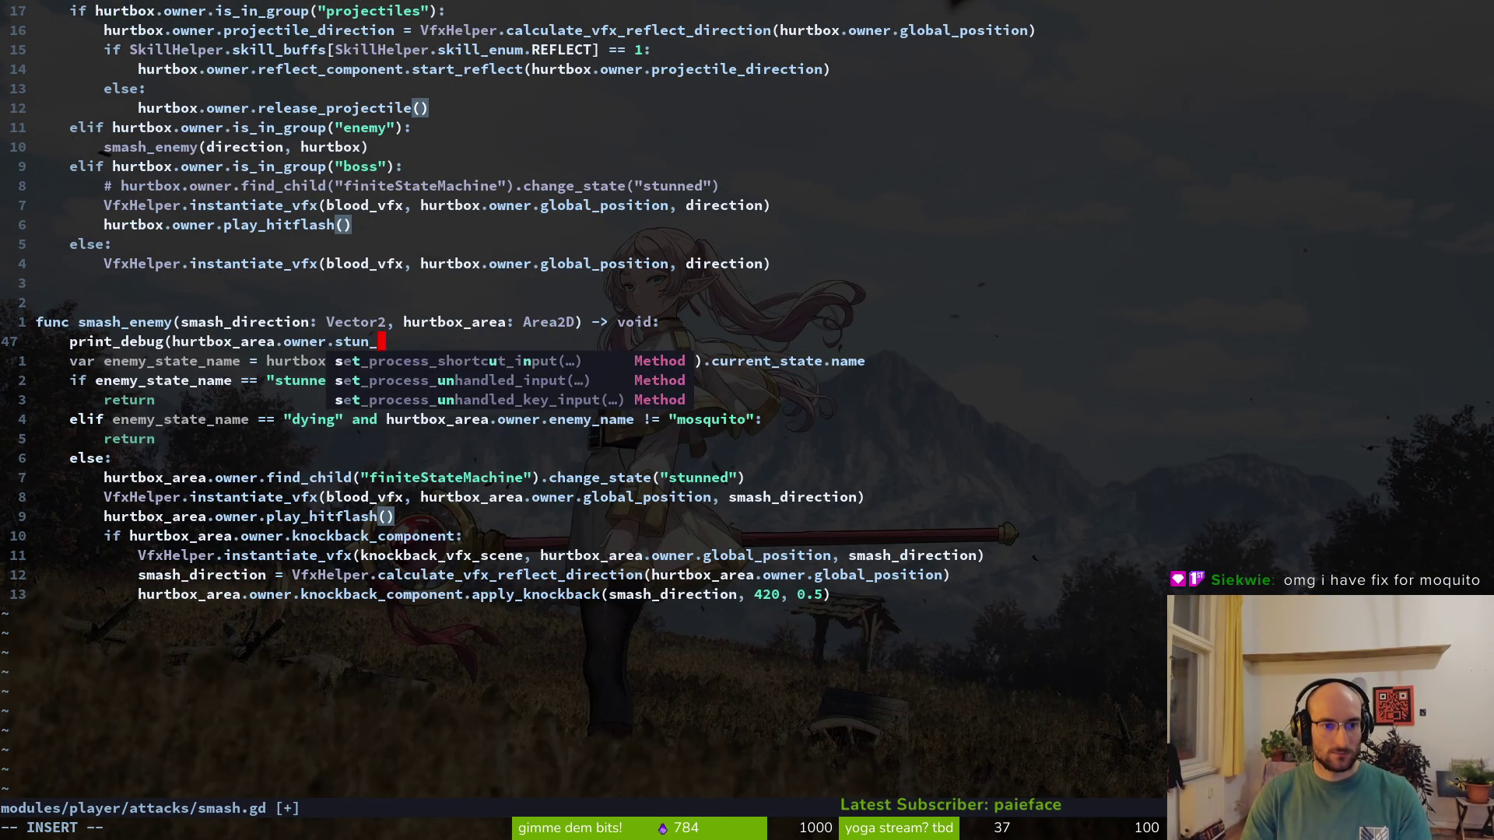
text(duration))
key(BackSpace)
key(Escape)
text(:w)
key(Return)
key(i)
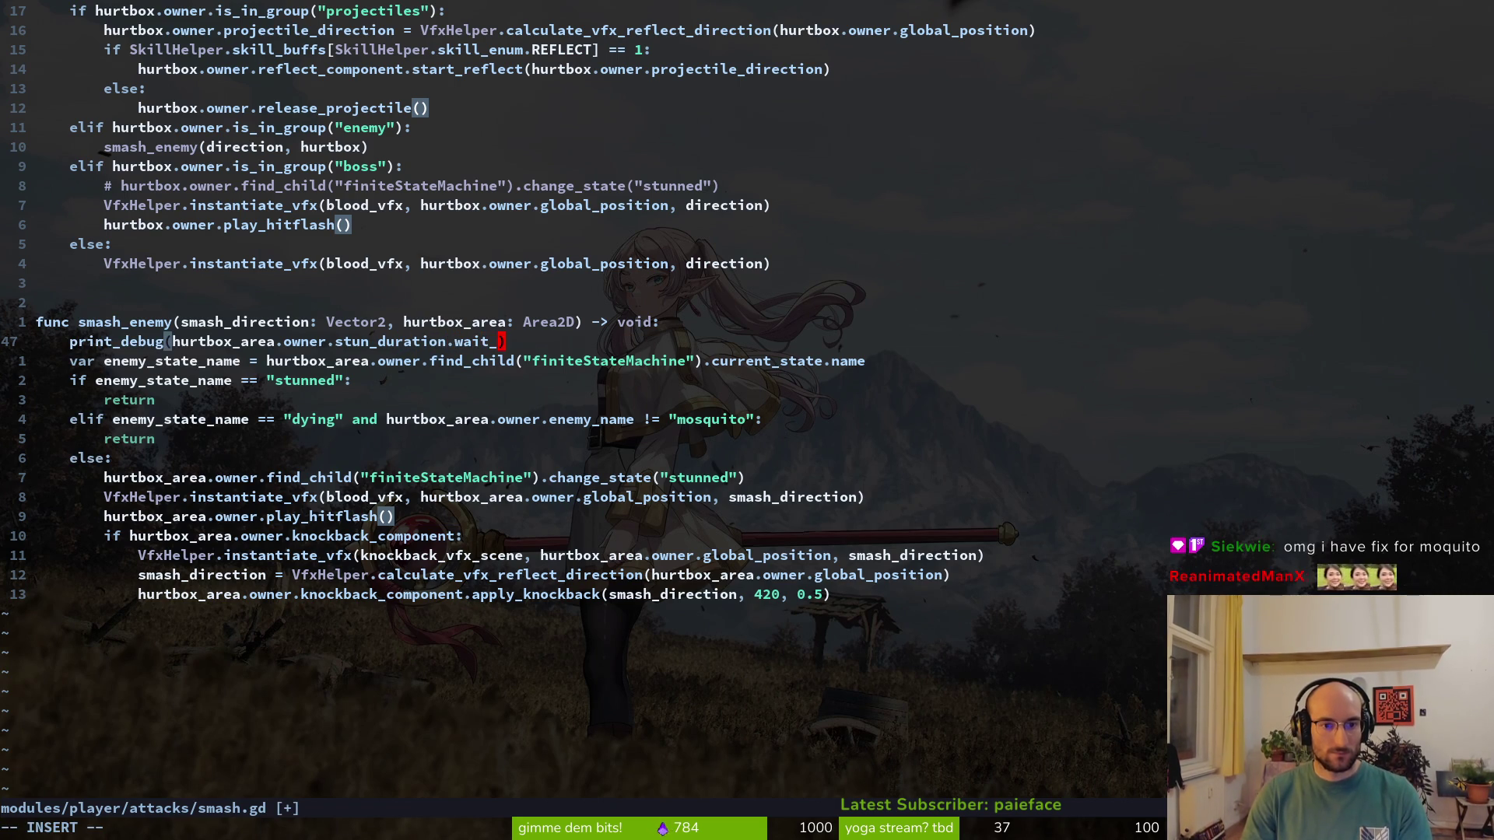
key(alt+Tab)
key(F5)
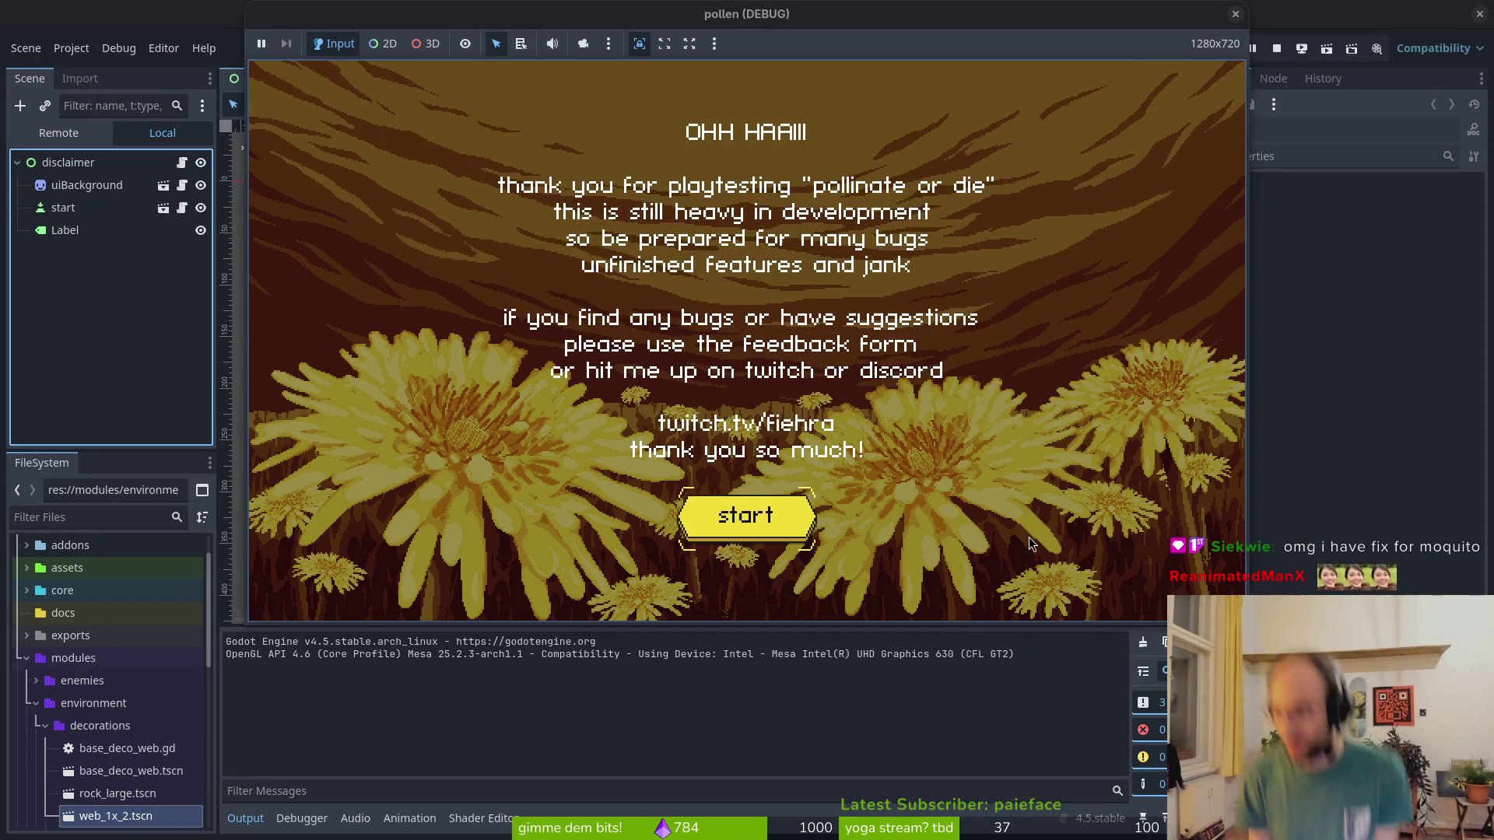
Pass the disclaimer and main menu, fly into the right hexagon level, then close the game
key(Return)
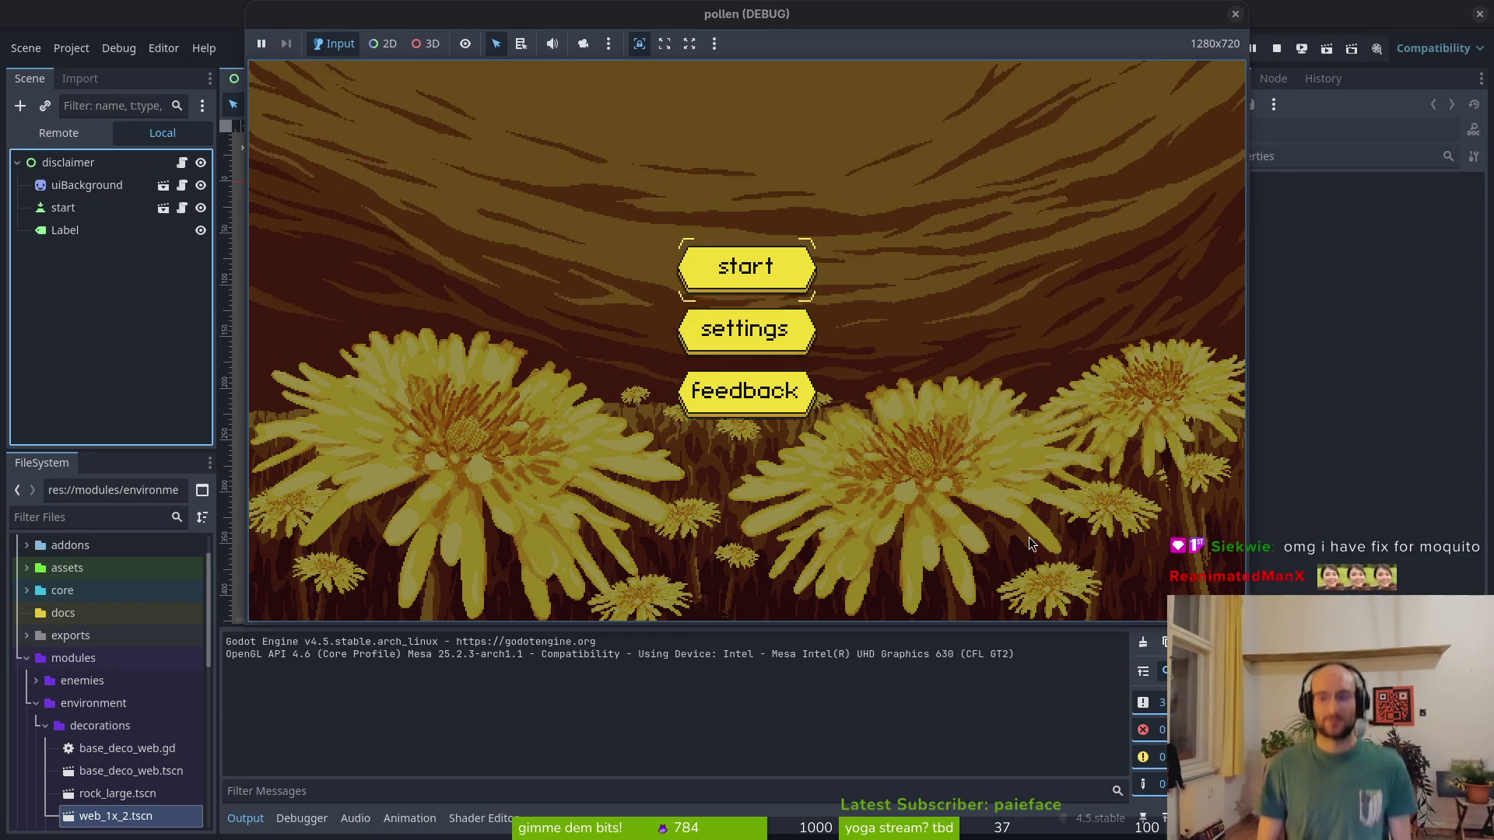
key(Return)
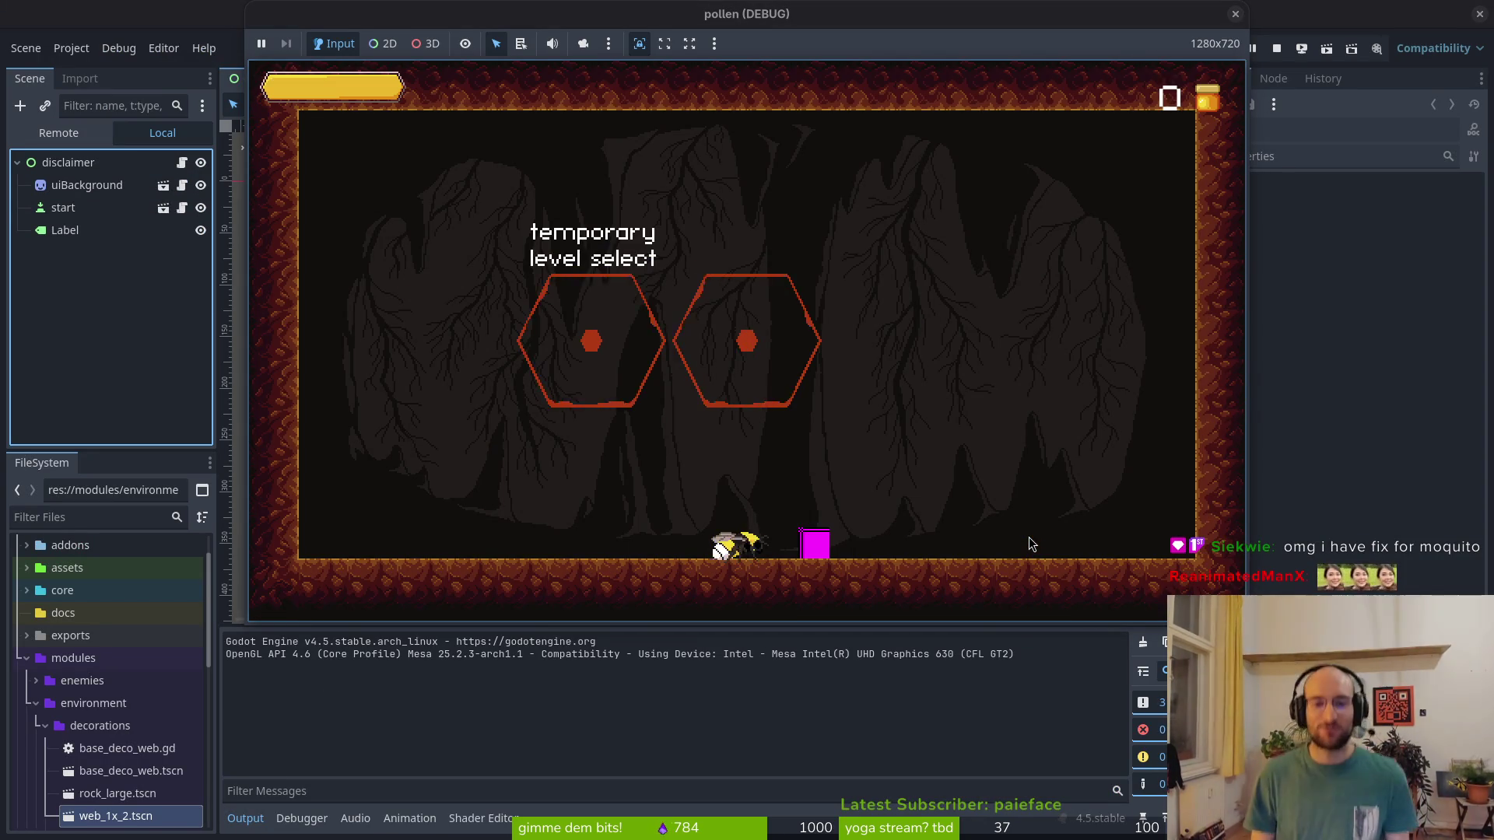
key(Up)
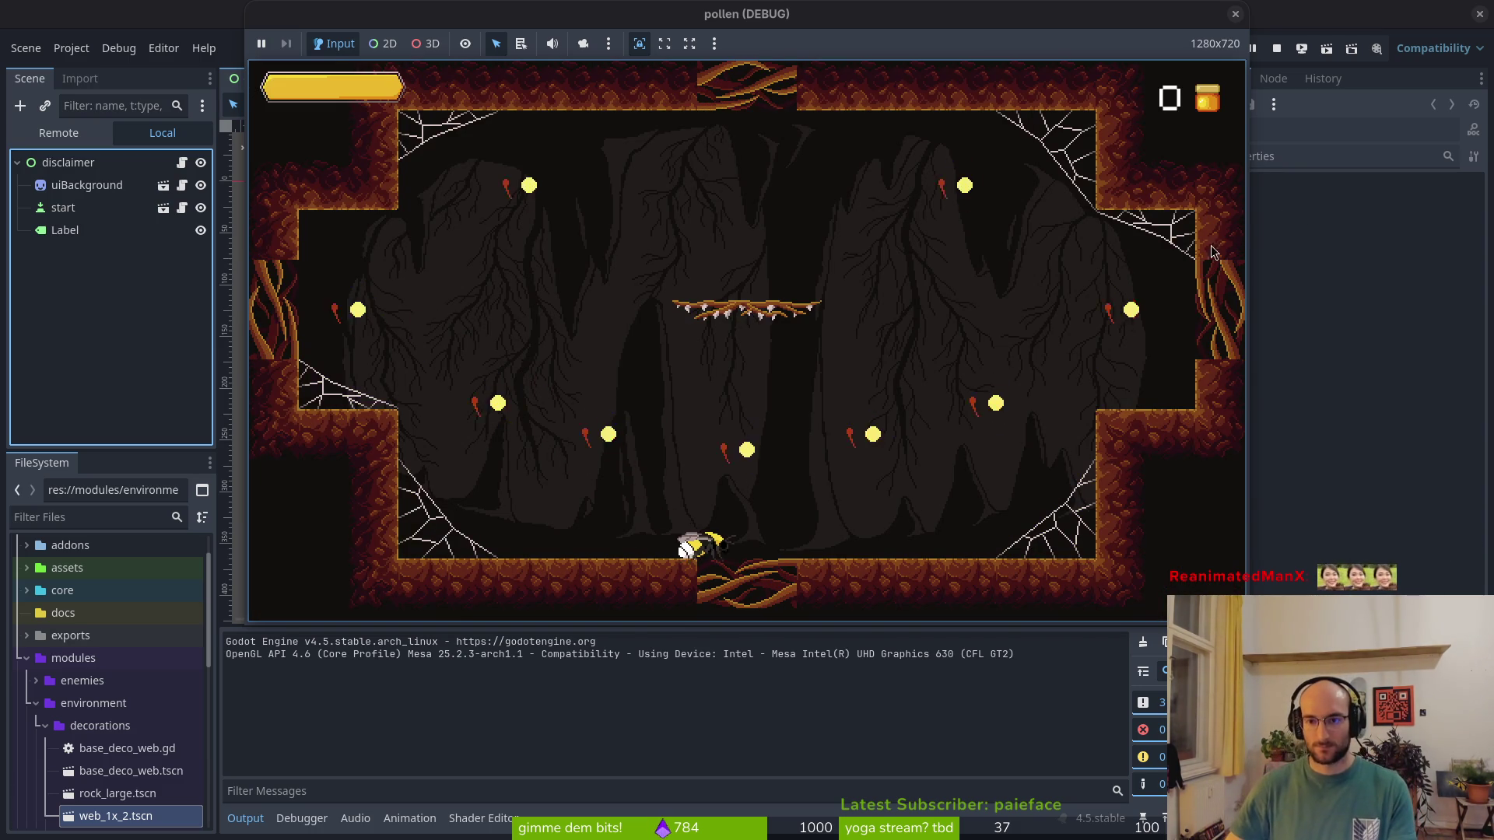
click(1278, 47)
Back in Vim, open the Git Files finder and try the searches 'debu' and 'mus'
key(alt+Tab)
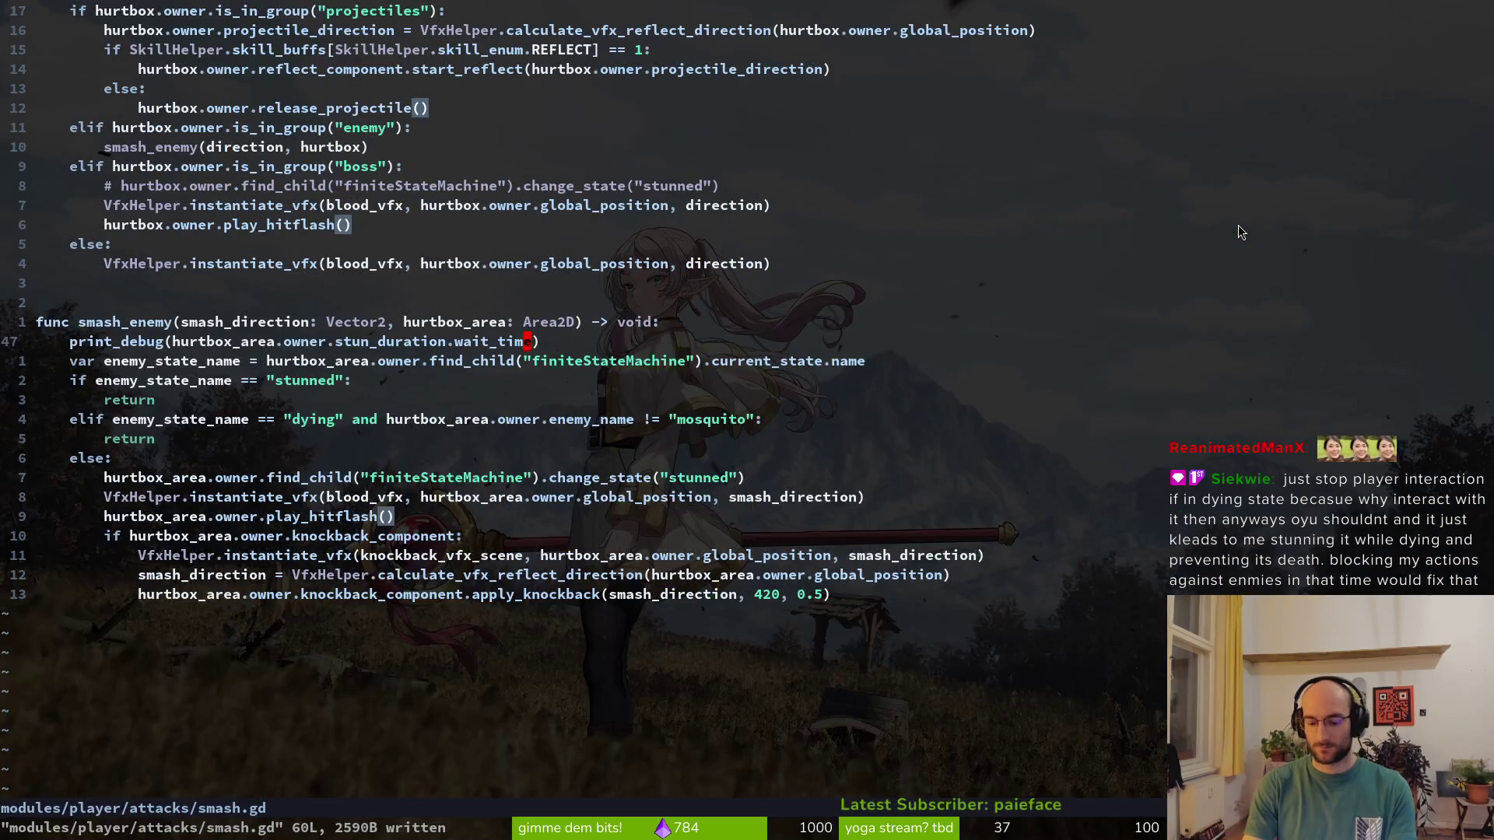
key(ctrl+p)
text(debu)
key(BackSpace)
key(BackSpace)
key(BackSpace)
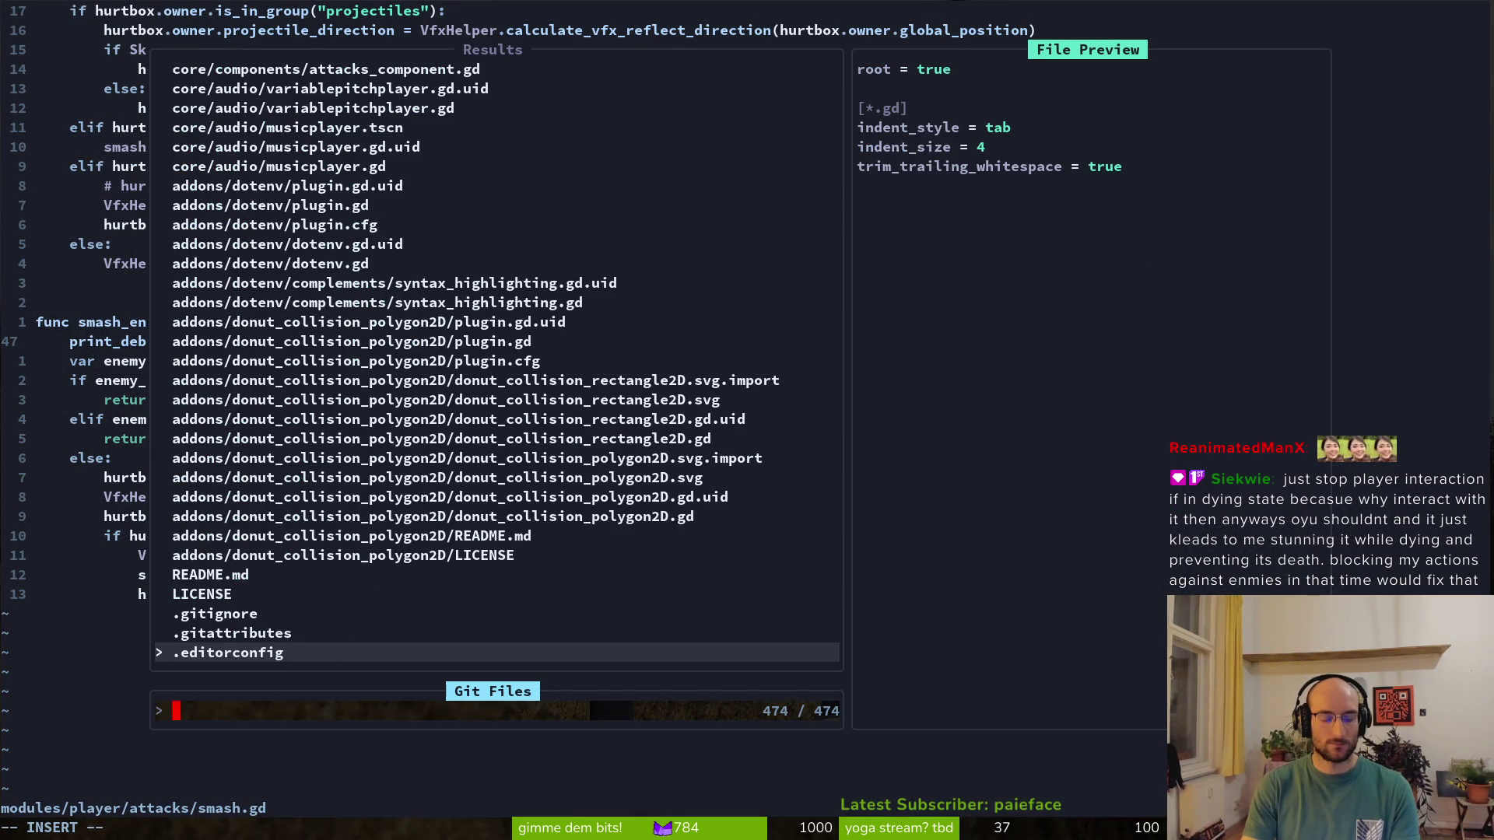
text(mus)
key(BackSpace)
key(BackSpace)
key(BackSpace)
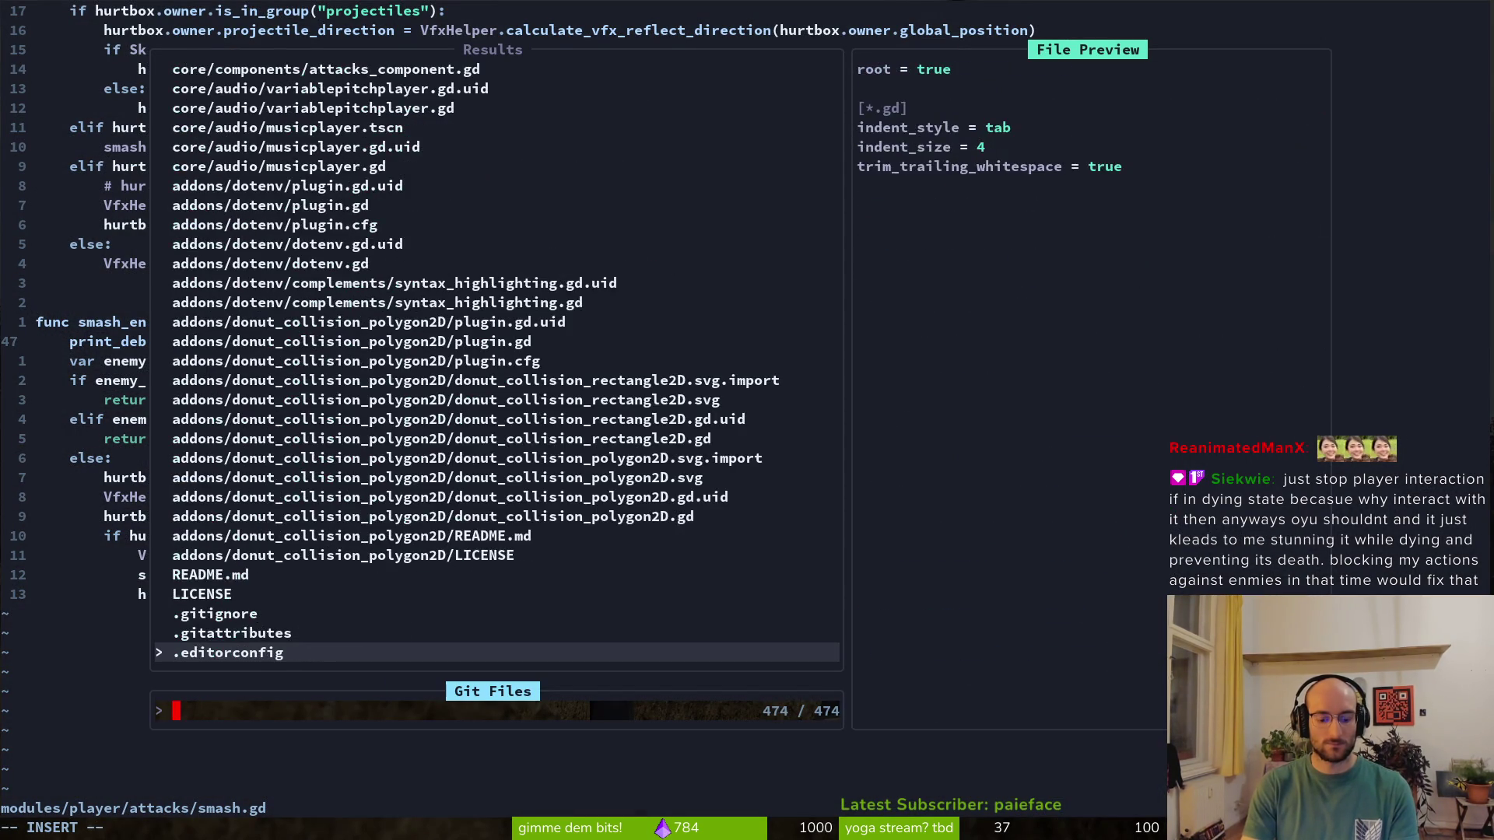
Relaunch the pollen game from Godot and fly into the right level hexagon
key(alt+Tab)
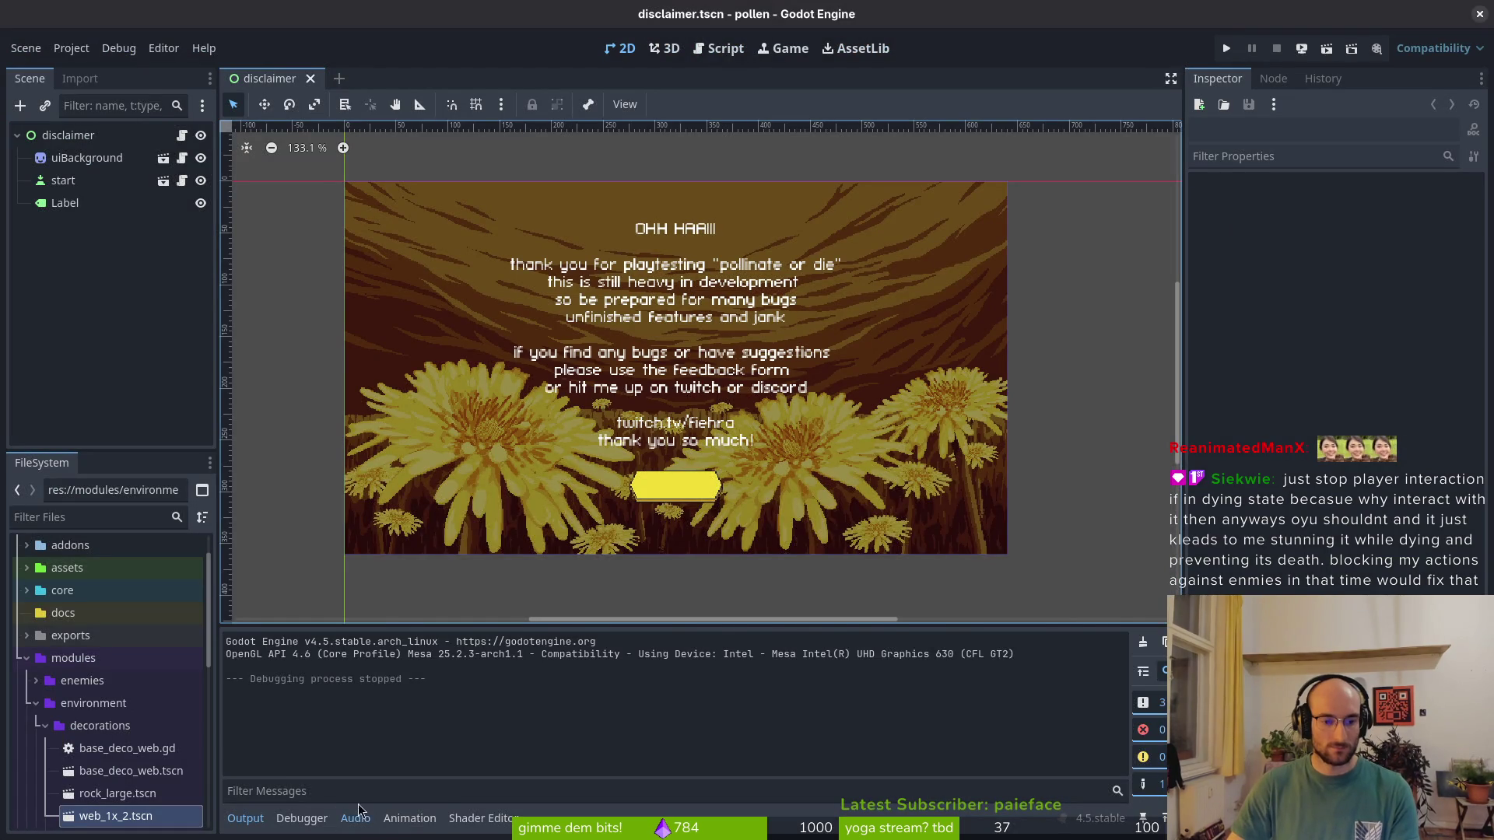
click(357, 815)
click(1229, 45)
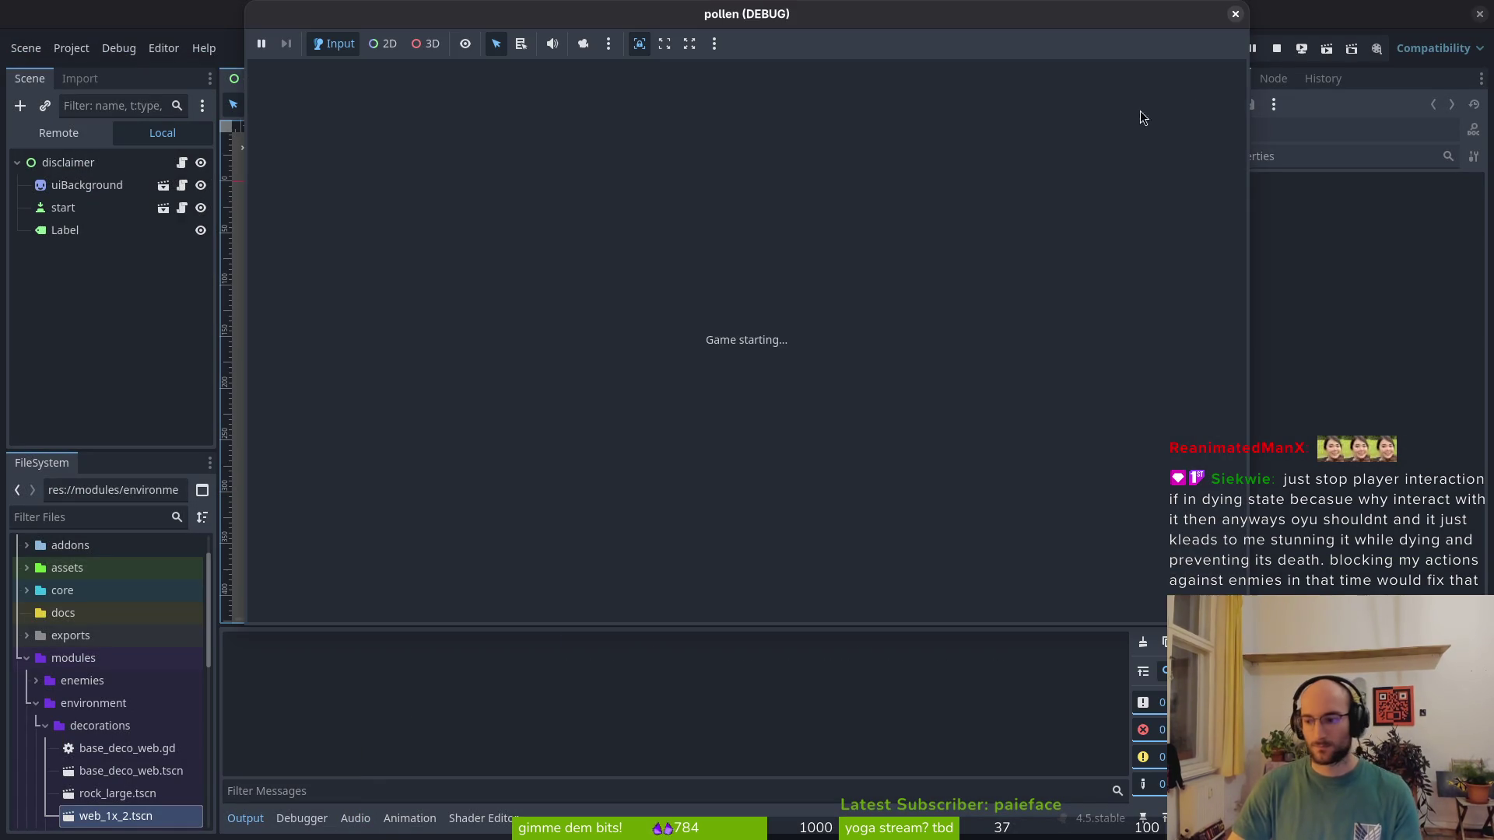
key(Return)
key(Return)
key(Up)
key(Return)
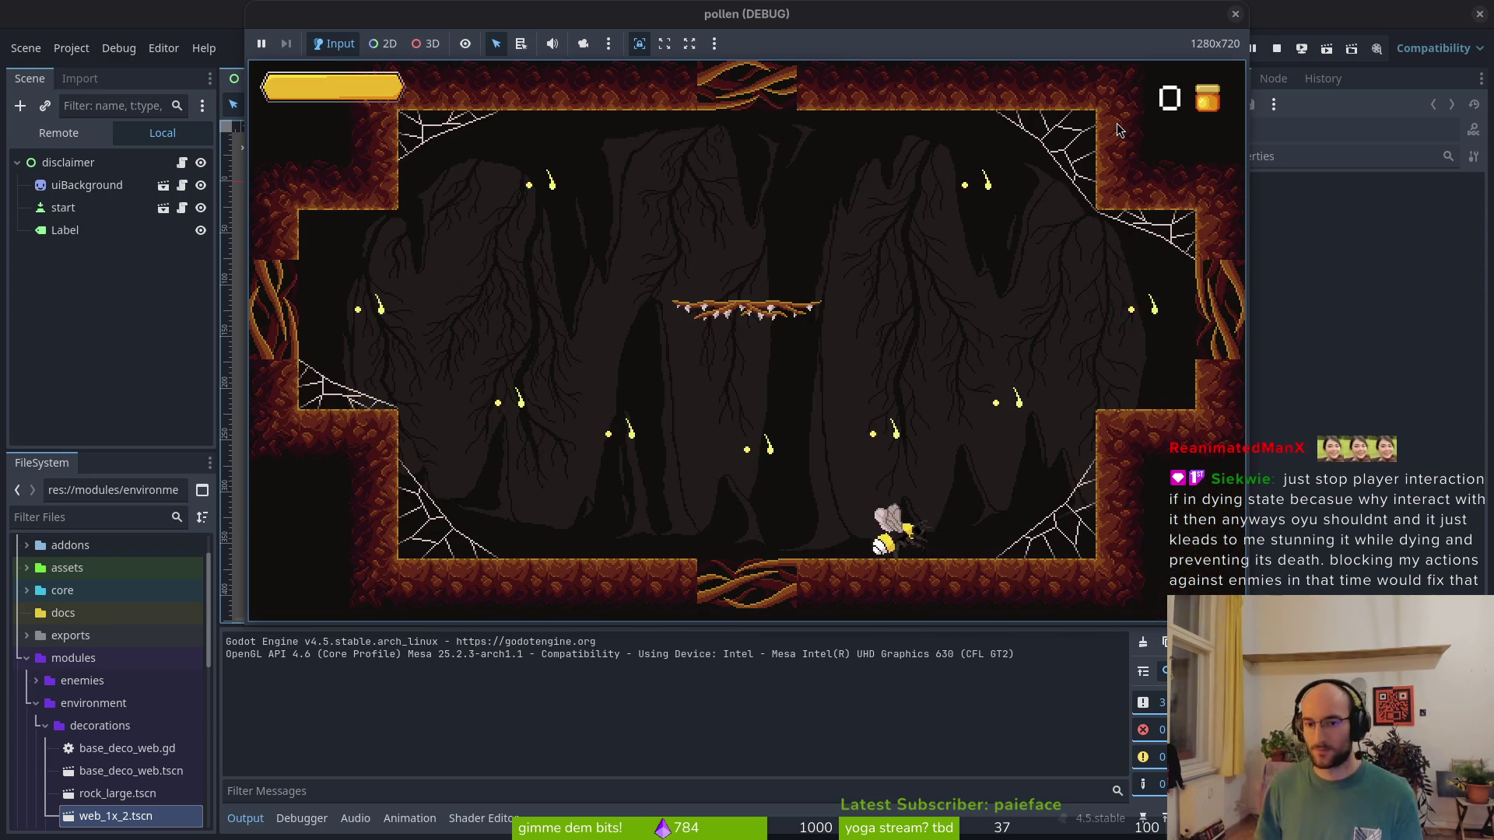
Smash the nearby enemies, then pause and quit the level to the main menu
key(space)
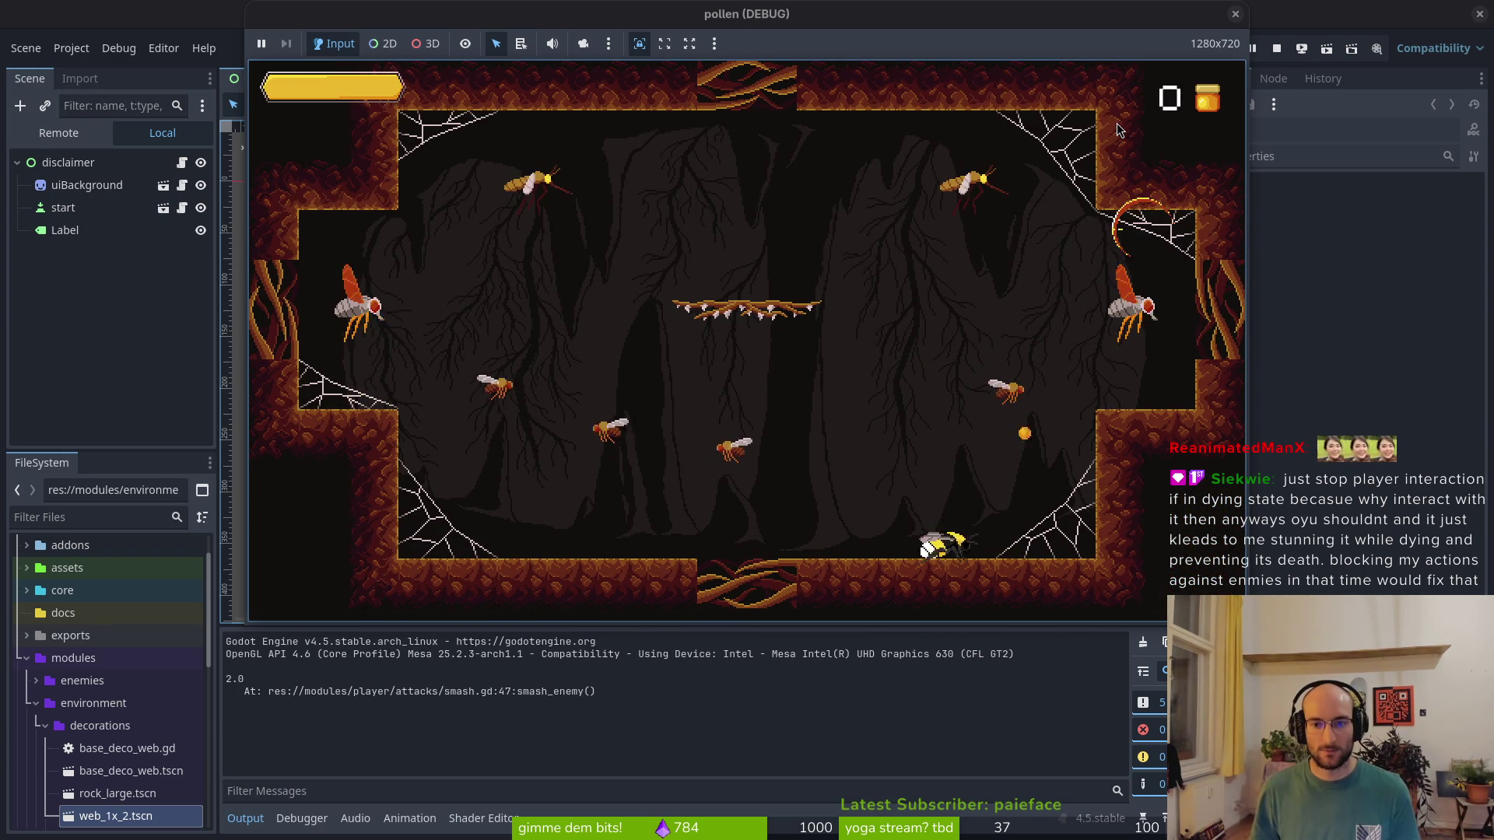
key(Escape)
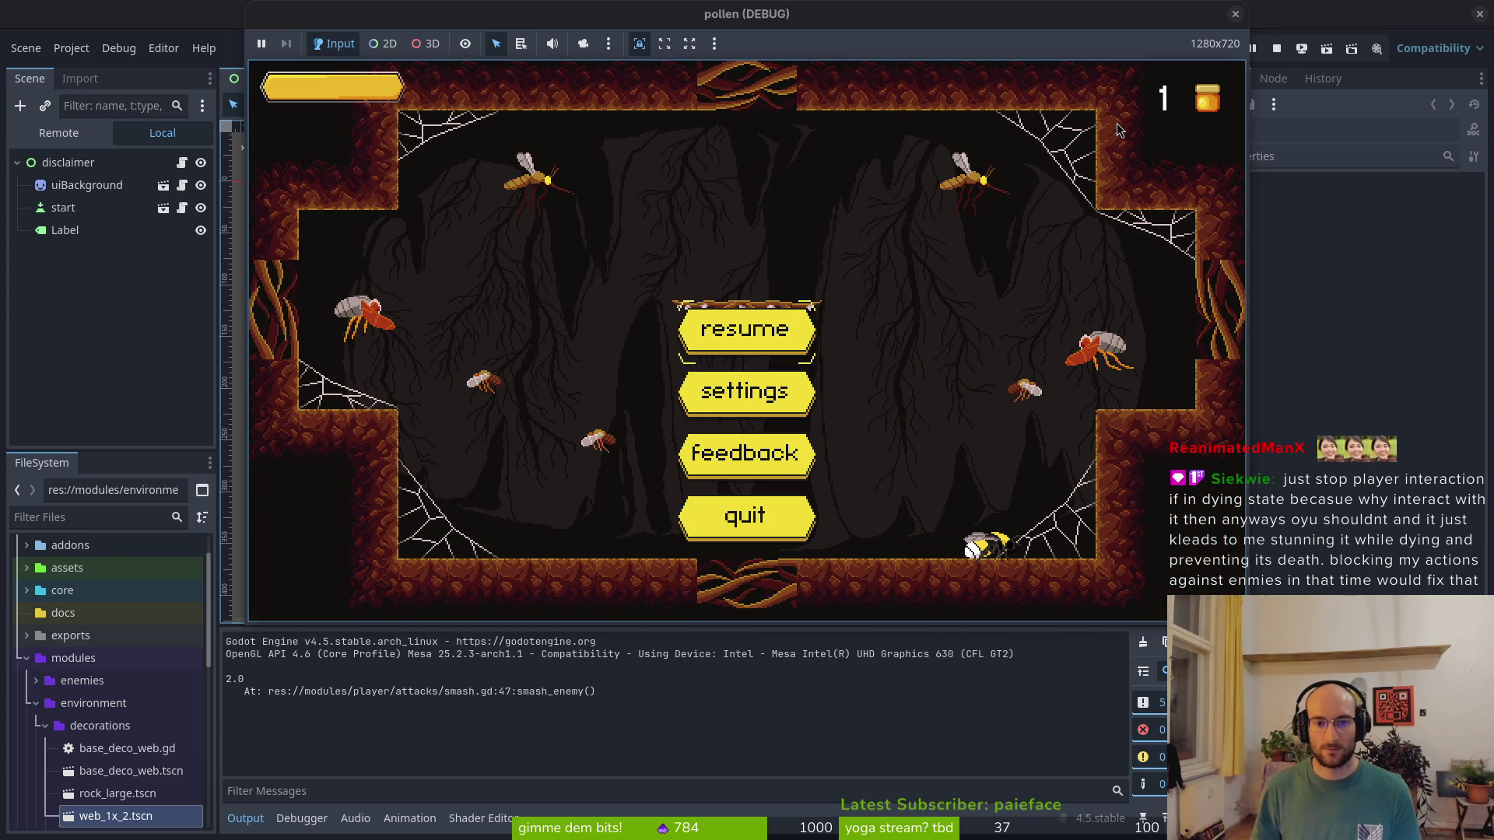
key(Up)
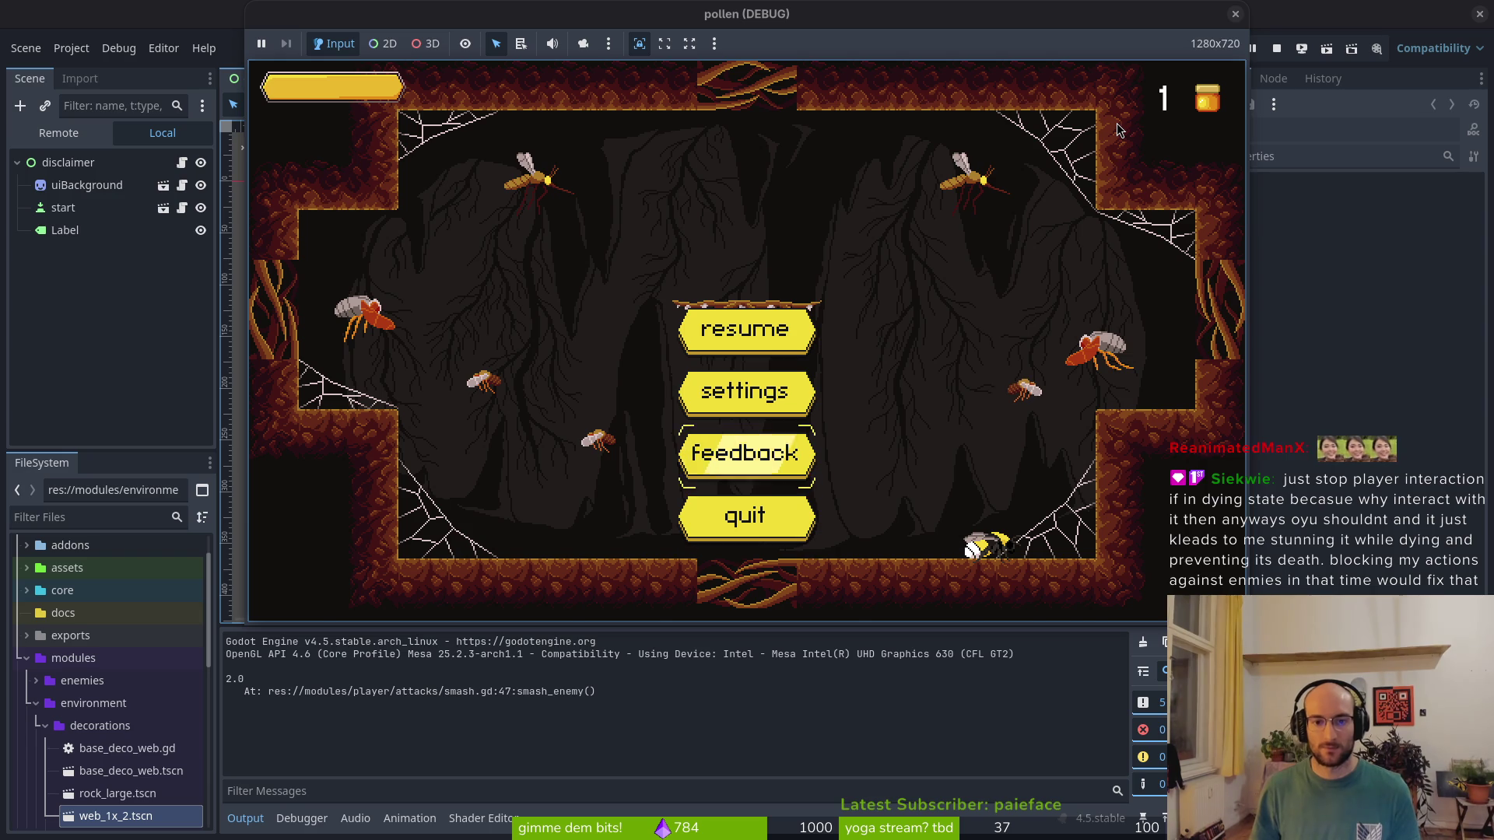
key(Down)
key(Return)
key(Return)
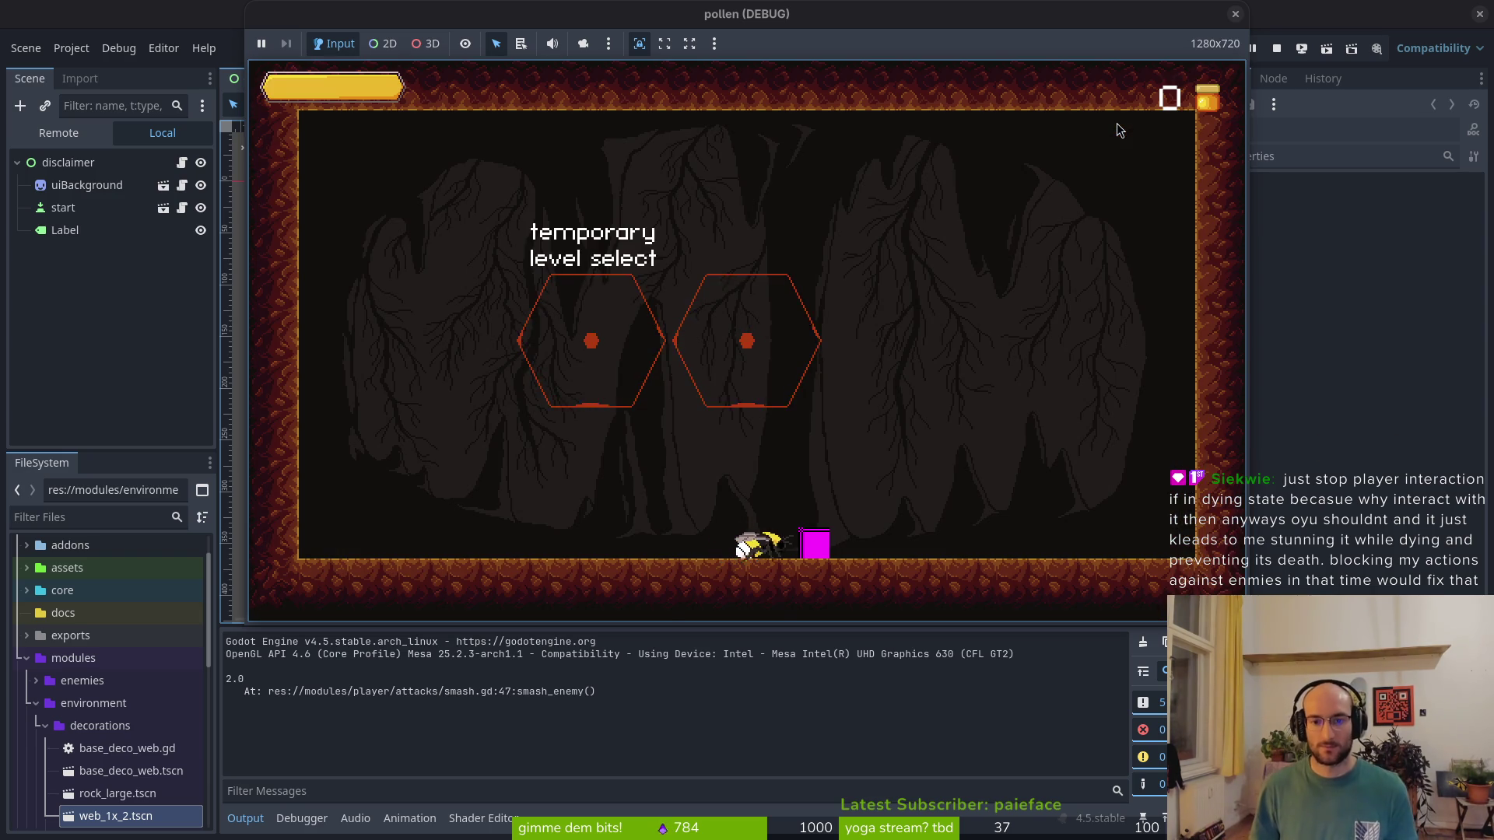
In the skill tree, unlock reflect auto aim, reflect projectiles, knockback damage and stun duration
key(Tab)
key(Right)
key(Down)
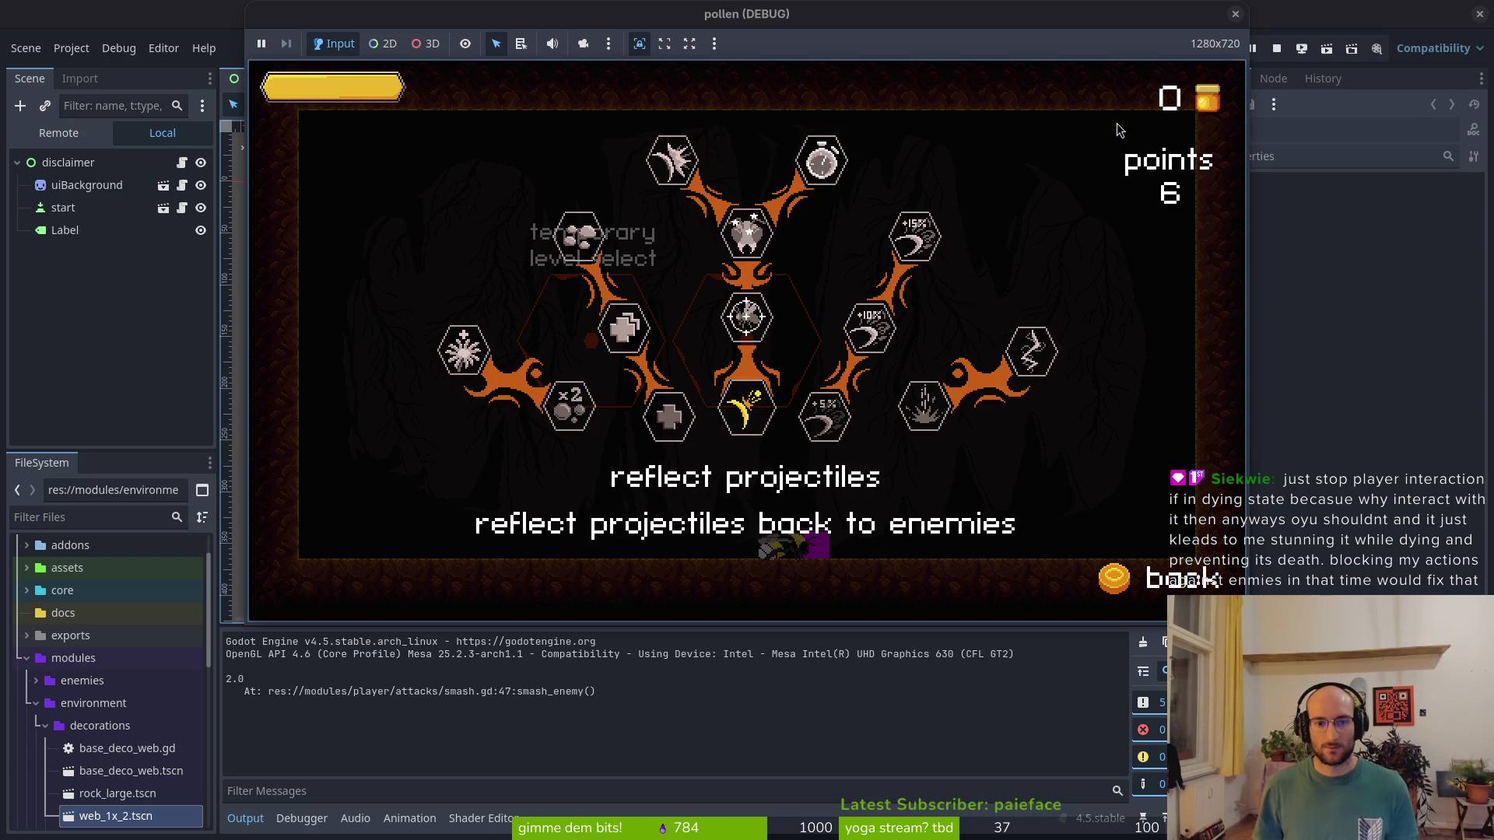
key(Up)
key(Return)
key(Return)
key(Up)
key(Return)
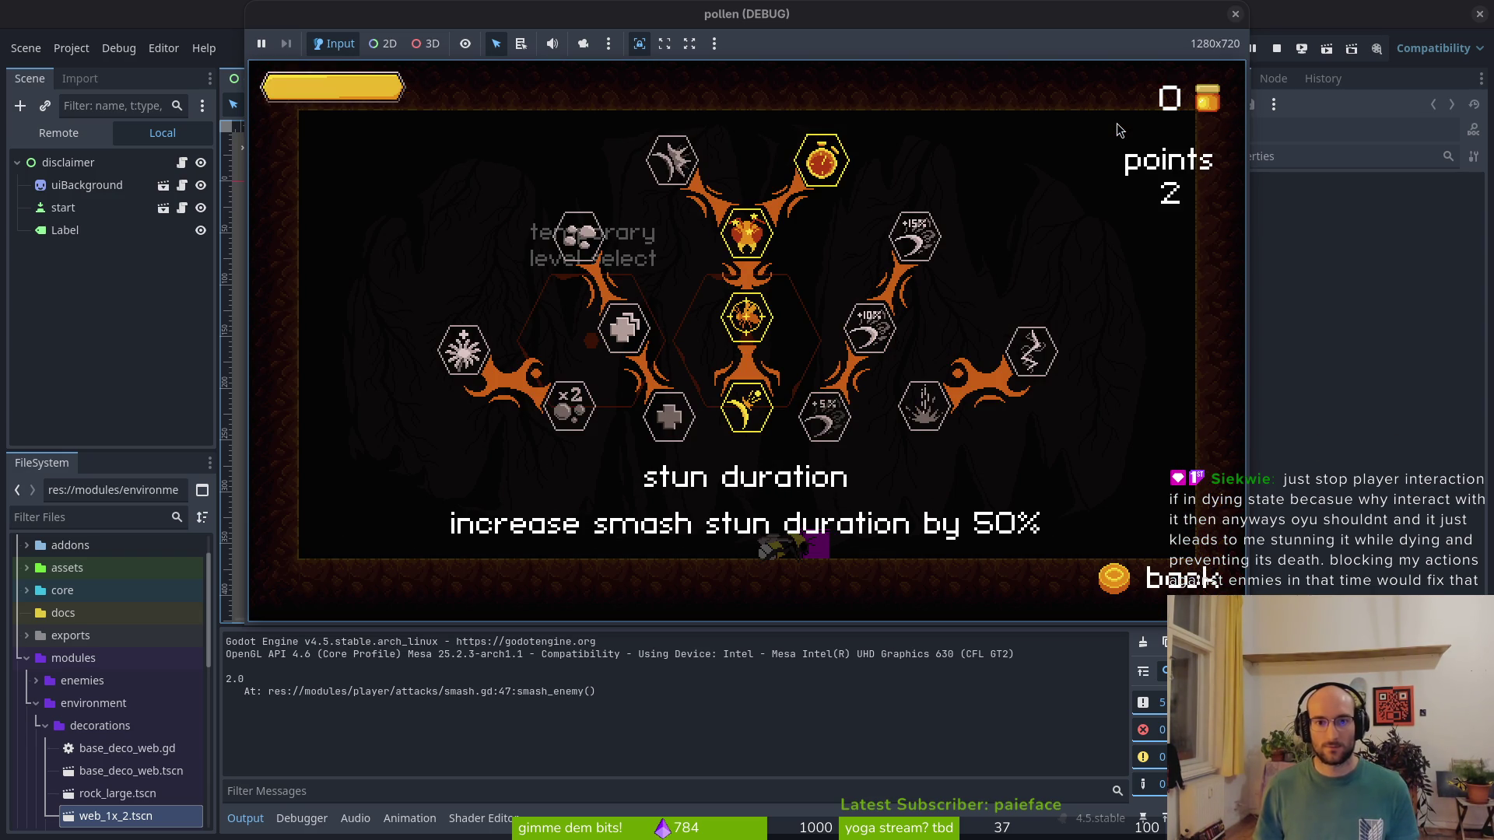
key(Left)
key(Down)
key(Right)
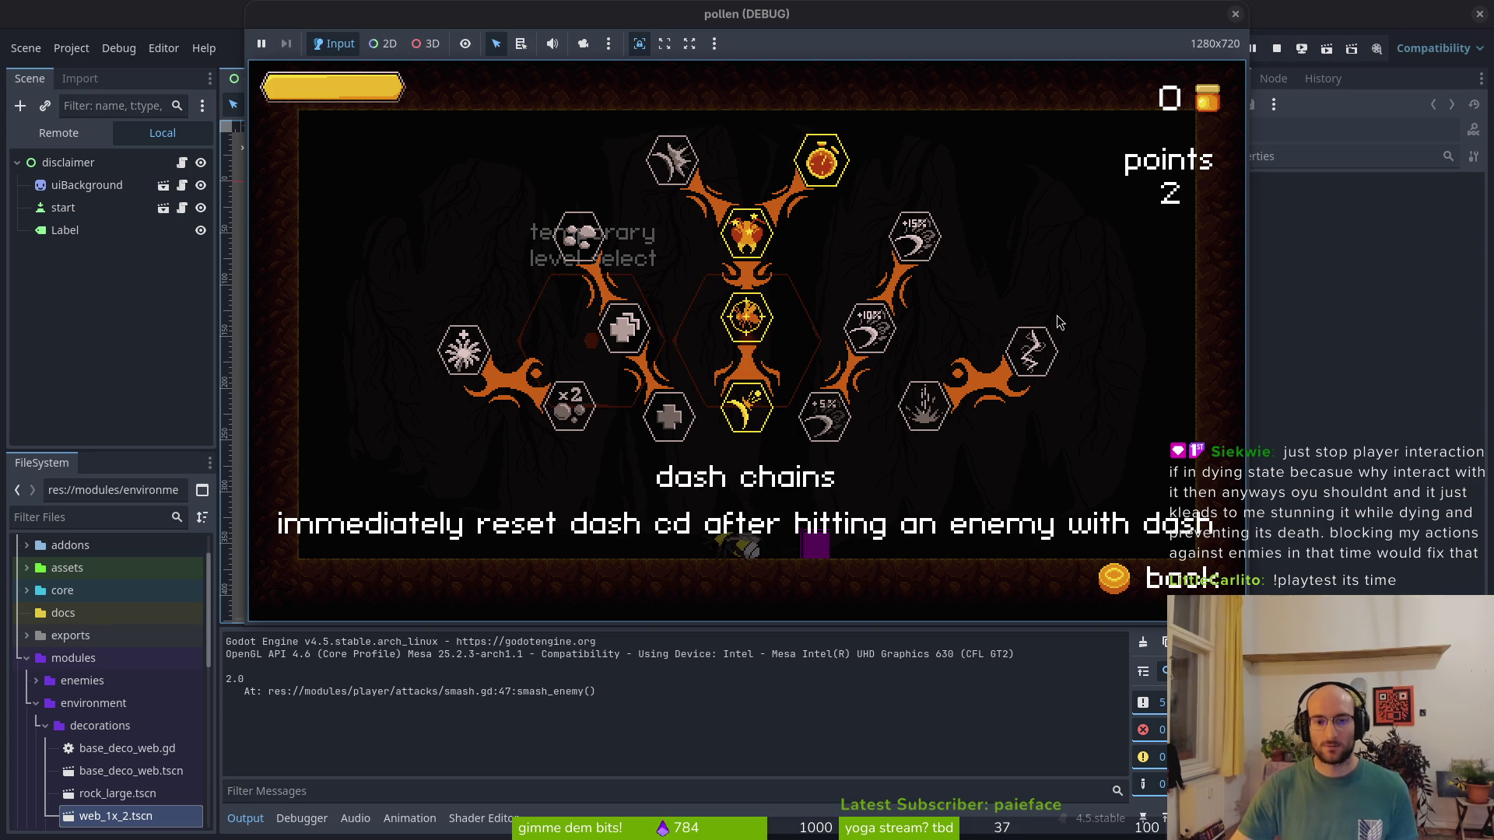
key(Left)
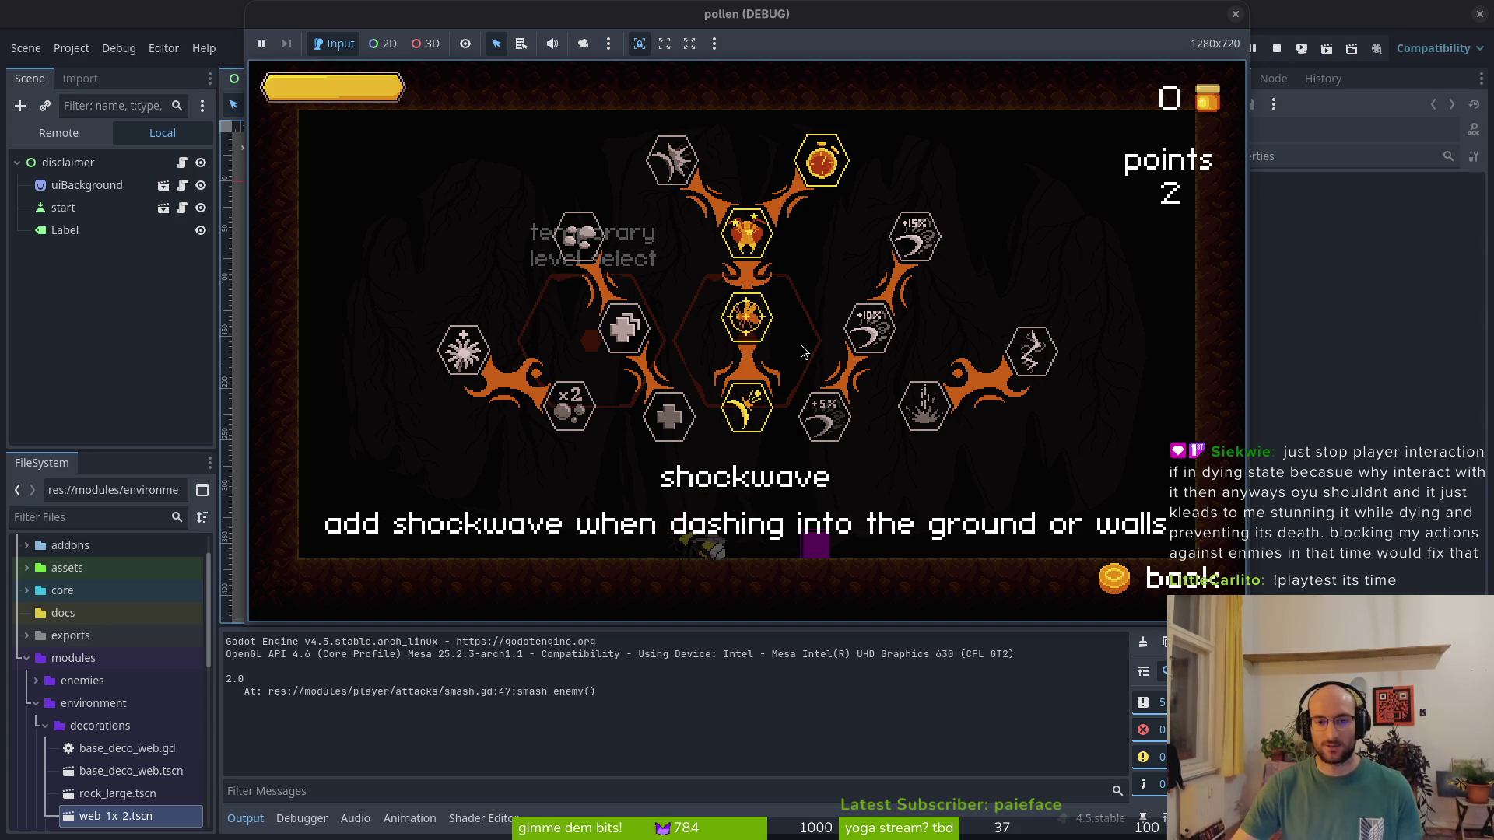
key(alt+Tab)
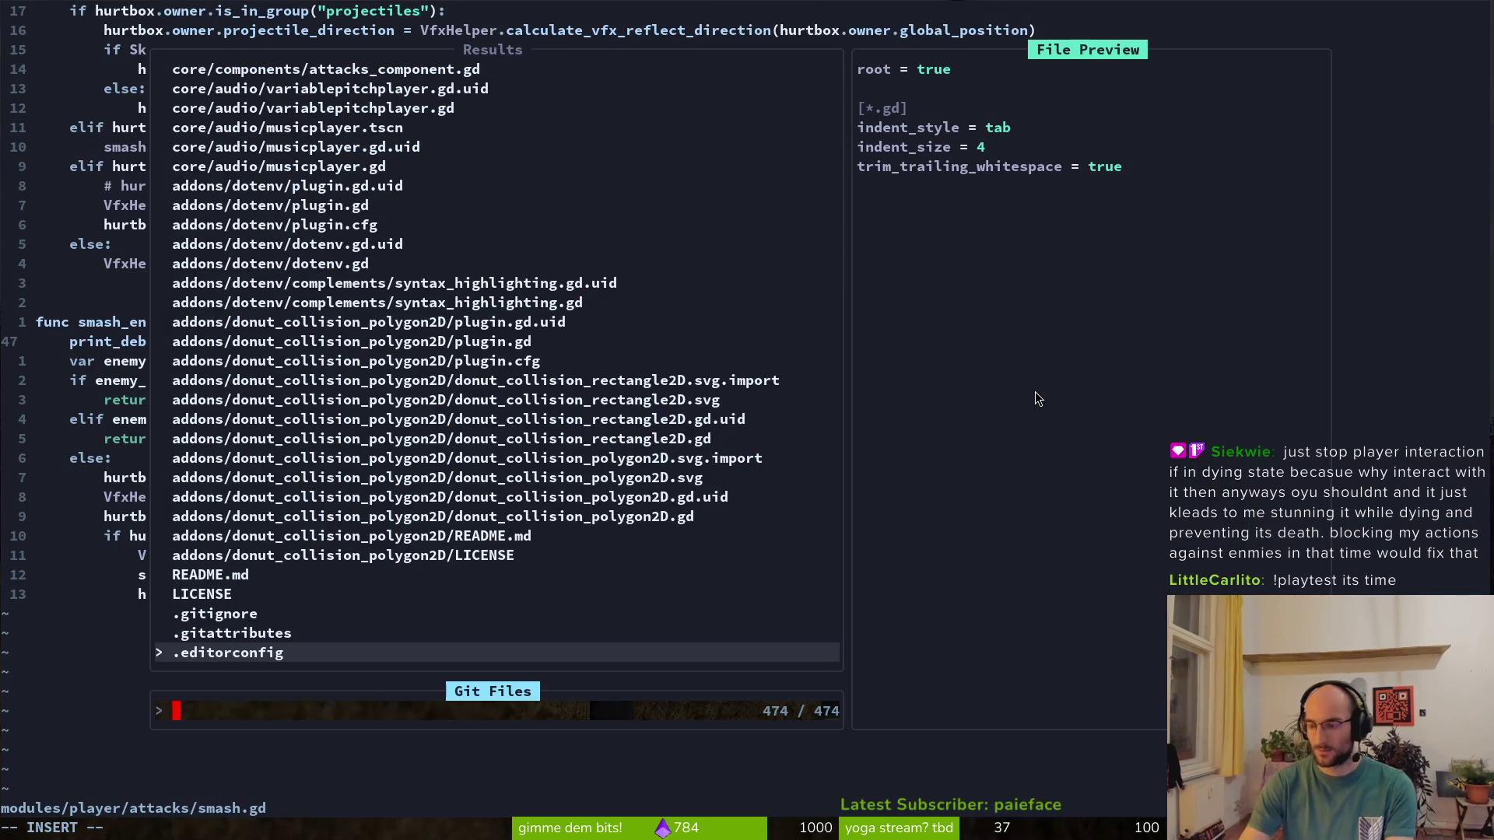
Open skills_overlay.gd from the Git Files finder via a 'skioverlay' search
key(Escape)
key(ctrl+p)
text(skiove)
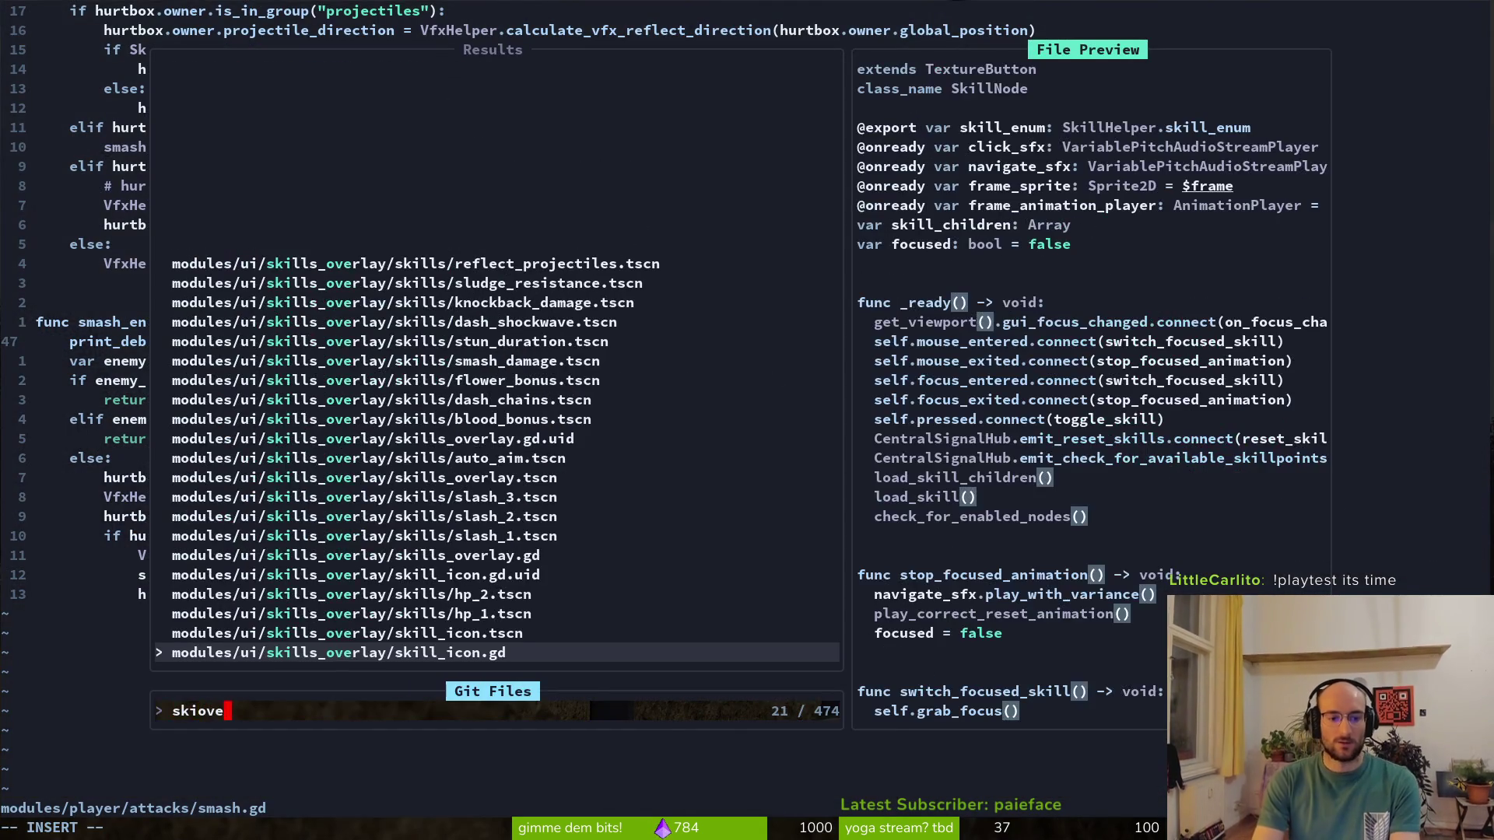
text(rlay)
key(Up)
key(Up)
key(Up)
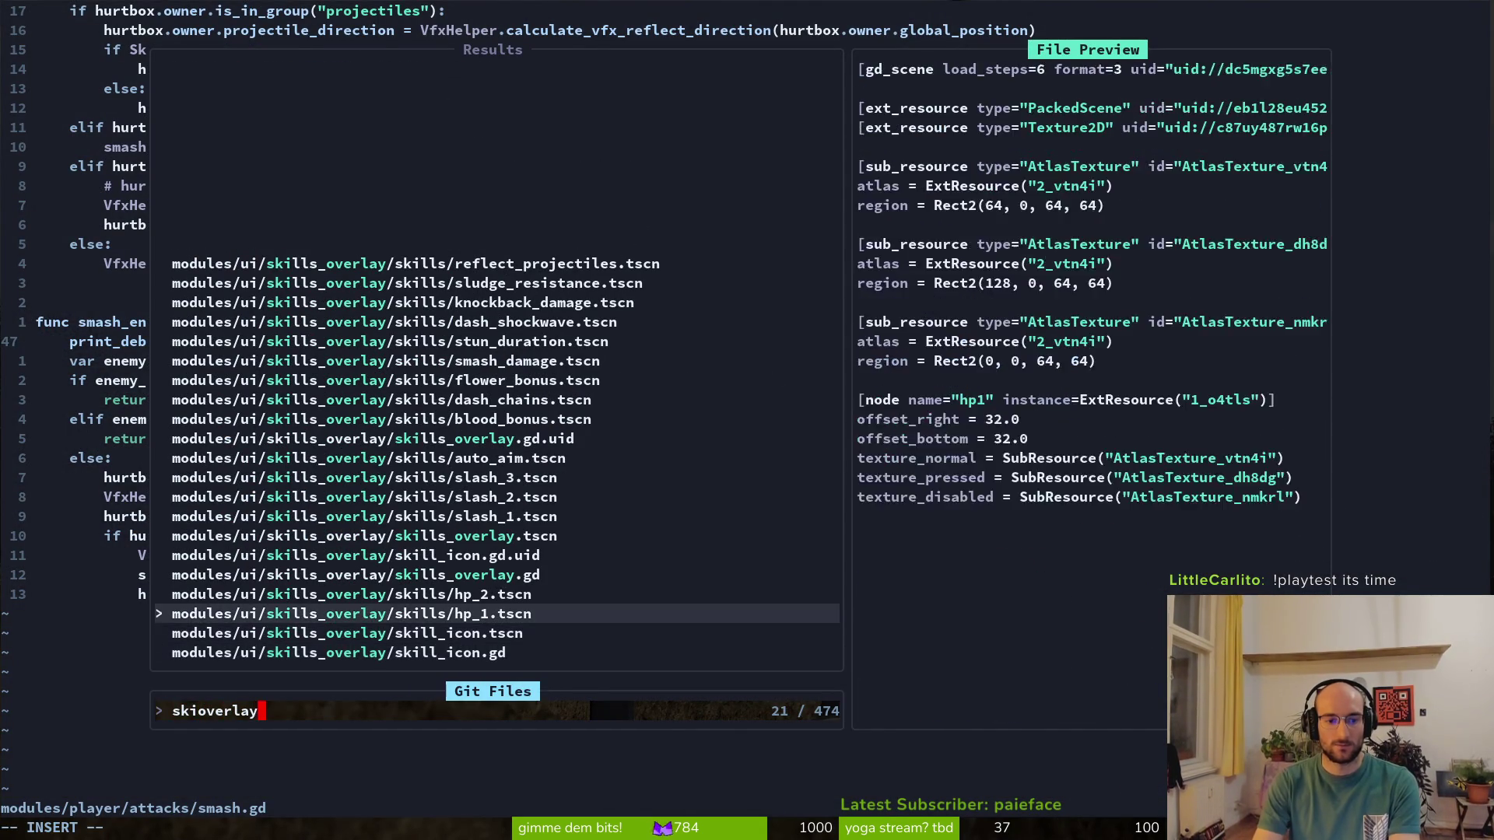
key(Return)
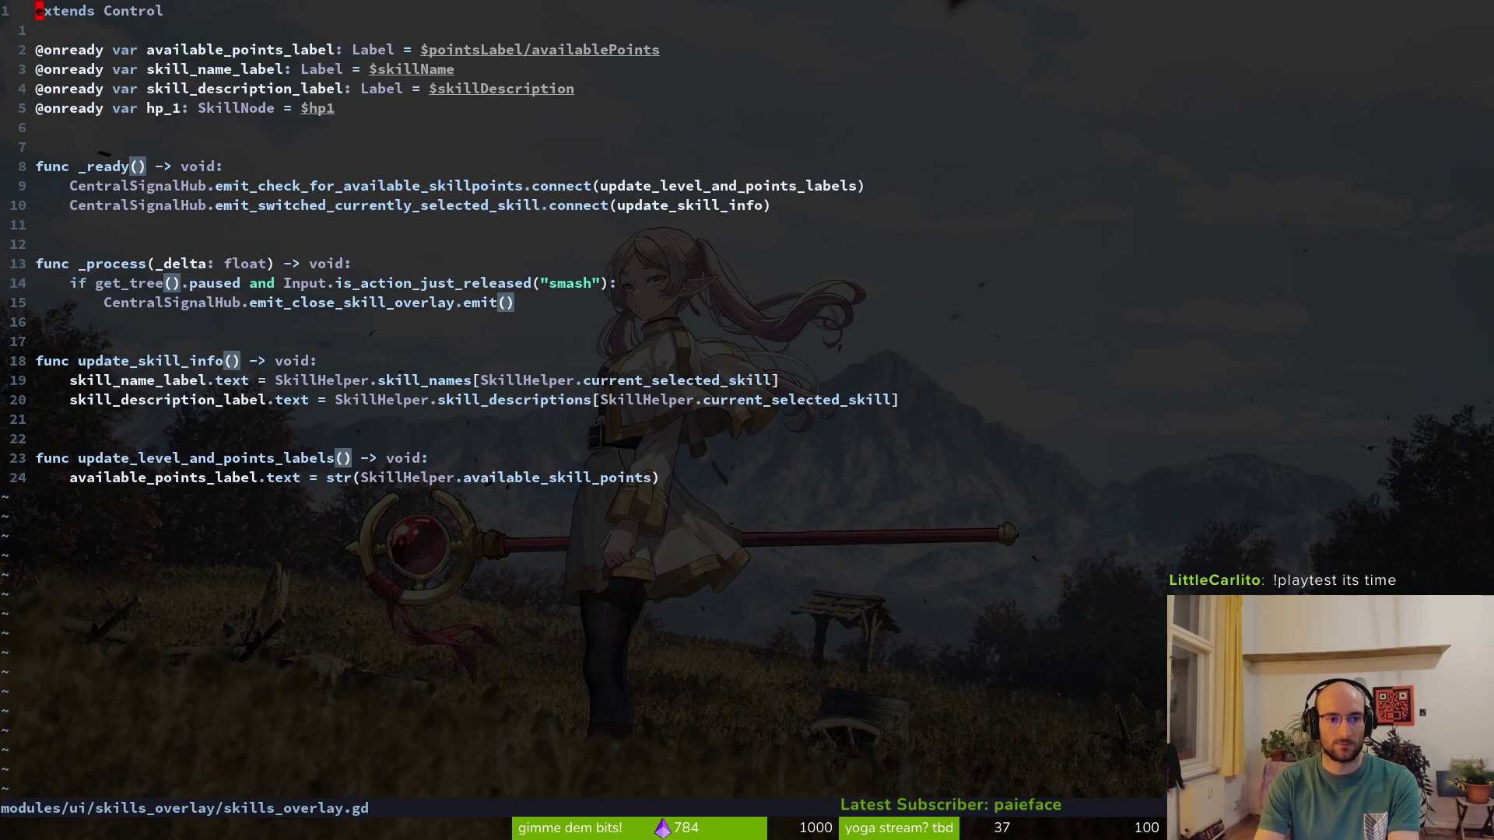
Replace the close-overlay signal with self.hide(), save, and start a 'get_tree().paused = false' line
key(j)
key(j)
key(j)
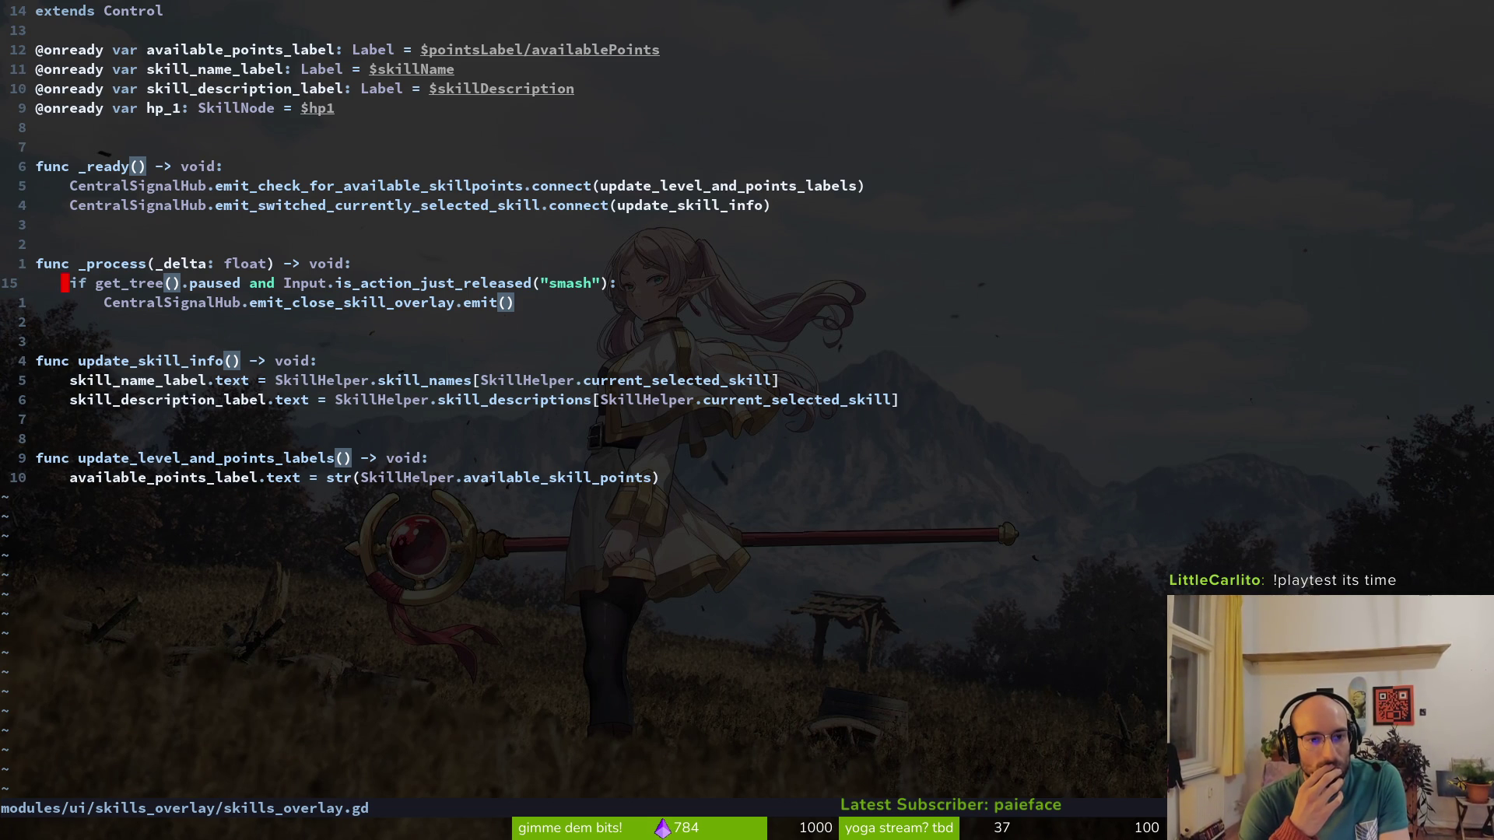
text(o)
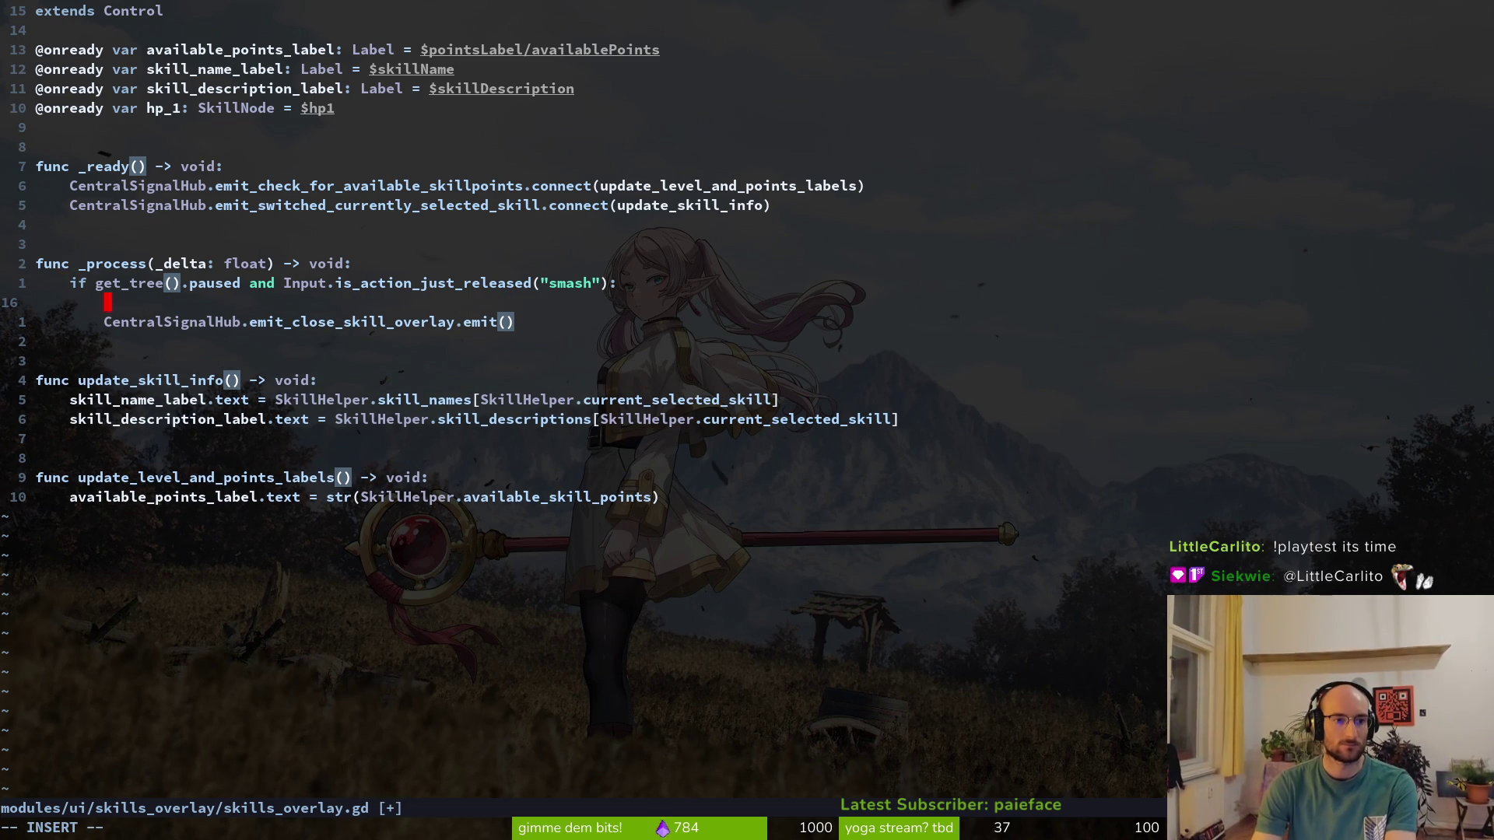
text(self.hide())
key(Escape)
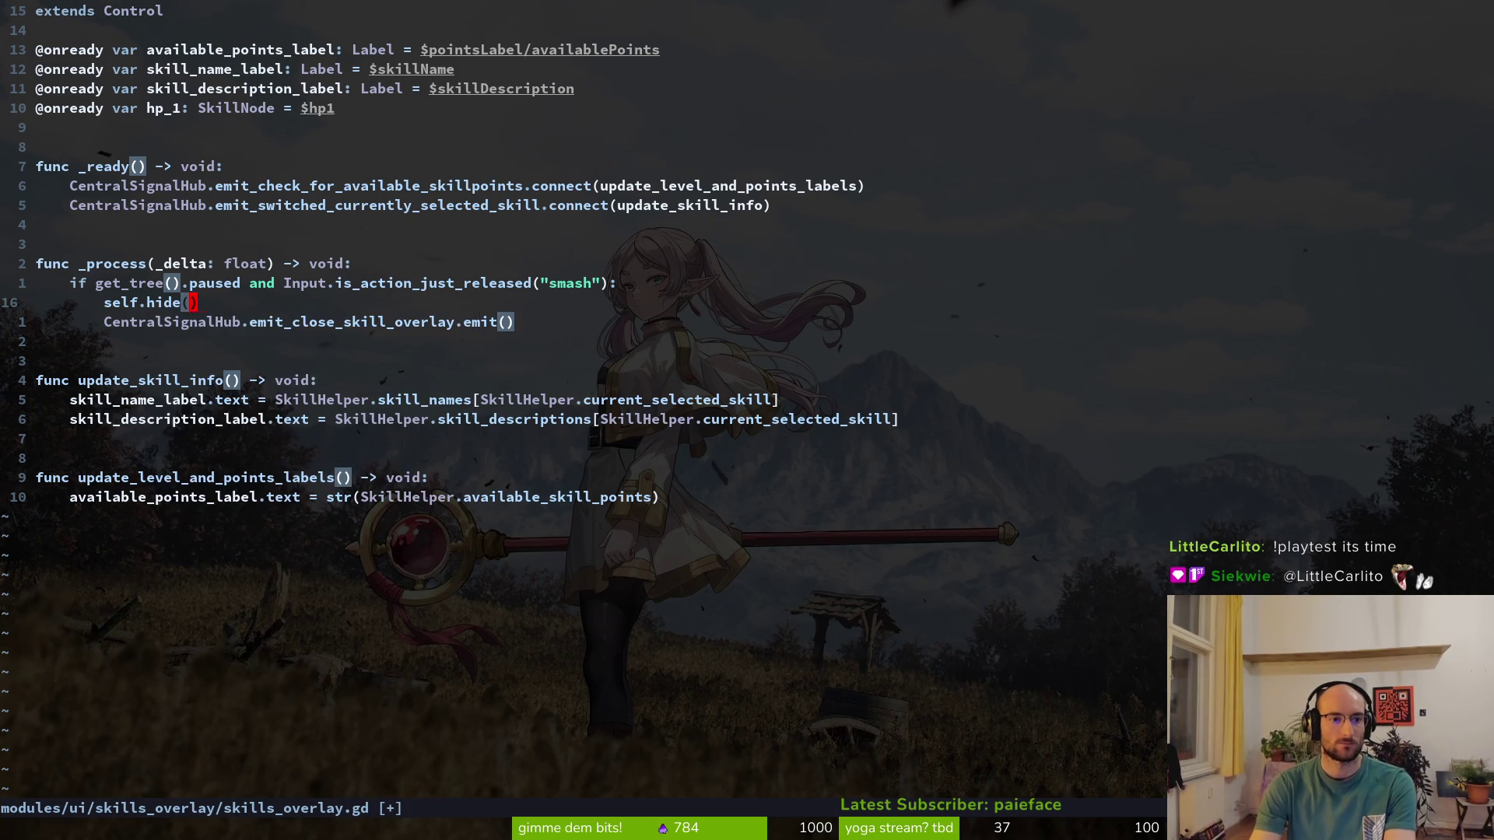
key(j)
key(d)
key(d)
text(:w)
key(Return)
key(j)
key(o)
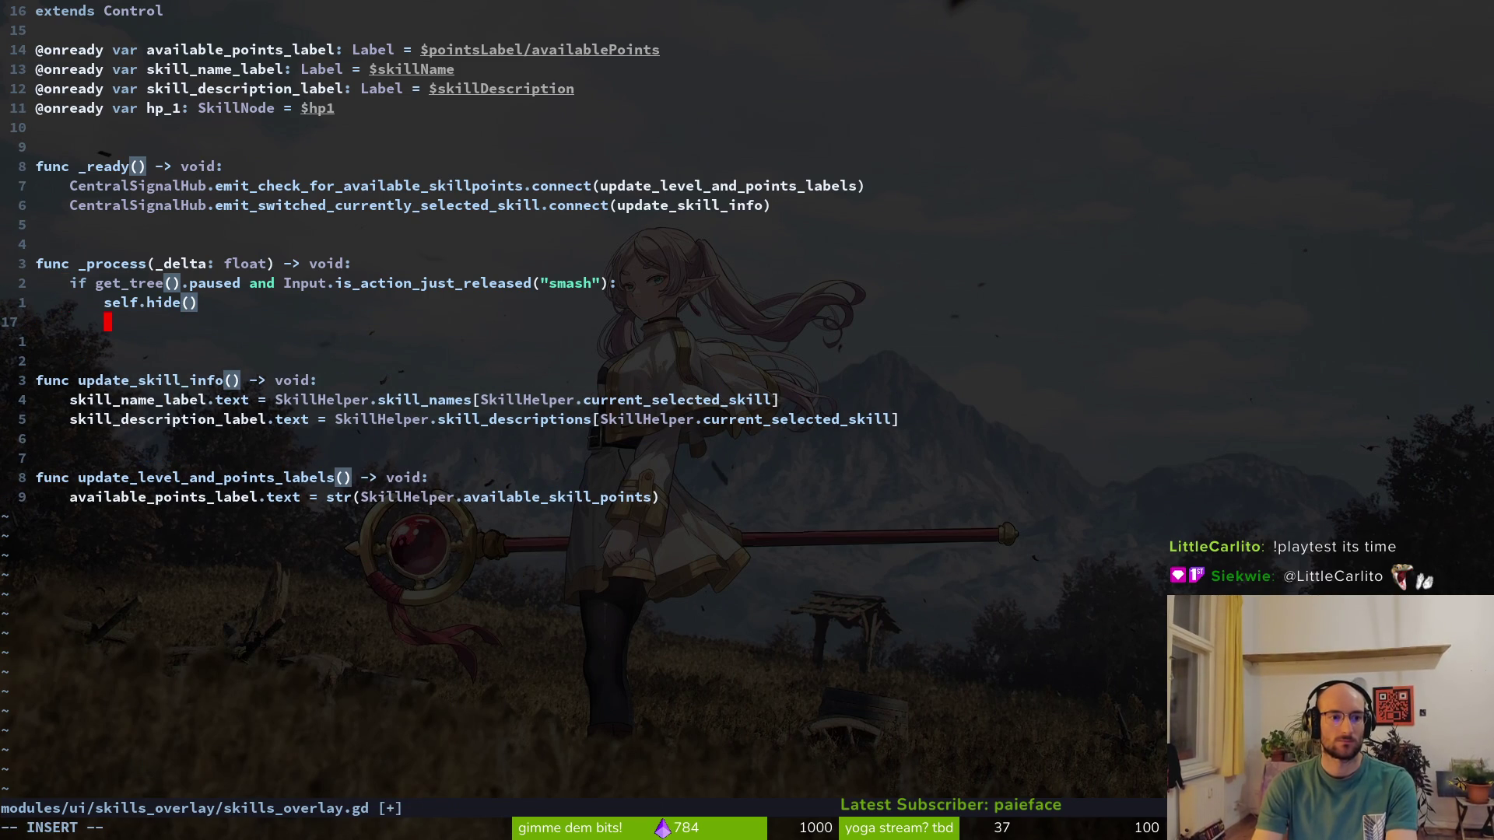
text(get_tree())
text(.paused = fals)
text(e)
Finish the get_tree().paused = false line and save skills_overlay.gd
key(Escape)
text(:w)
key(Return)
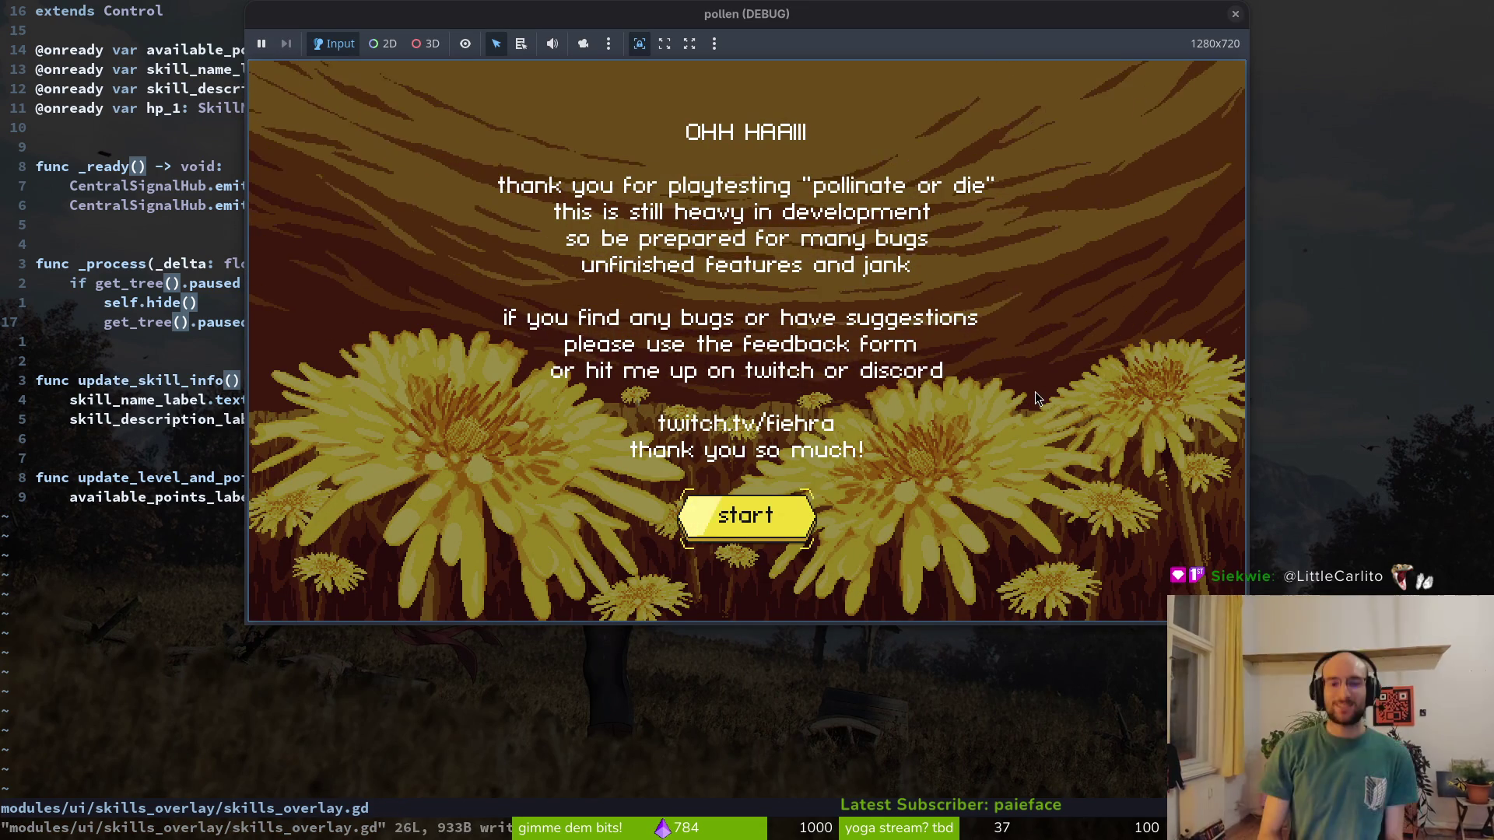
Start the game, open the skill tree overlay, browse several skills, then close the game
key(Return)
key(Return)
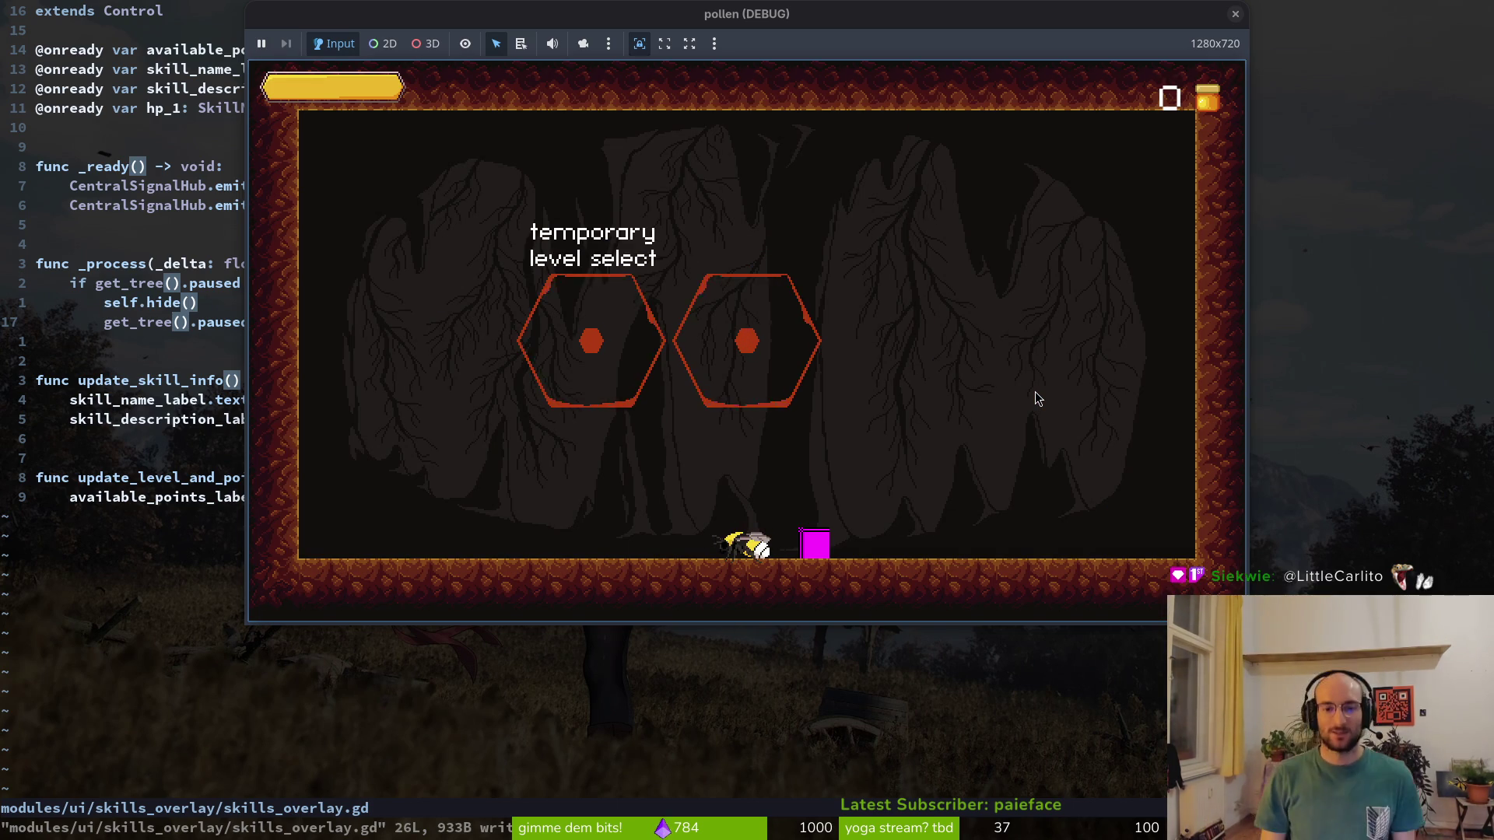
key(Tab)
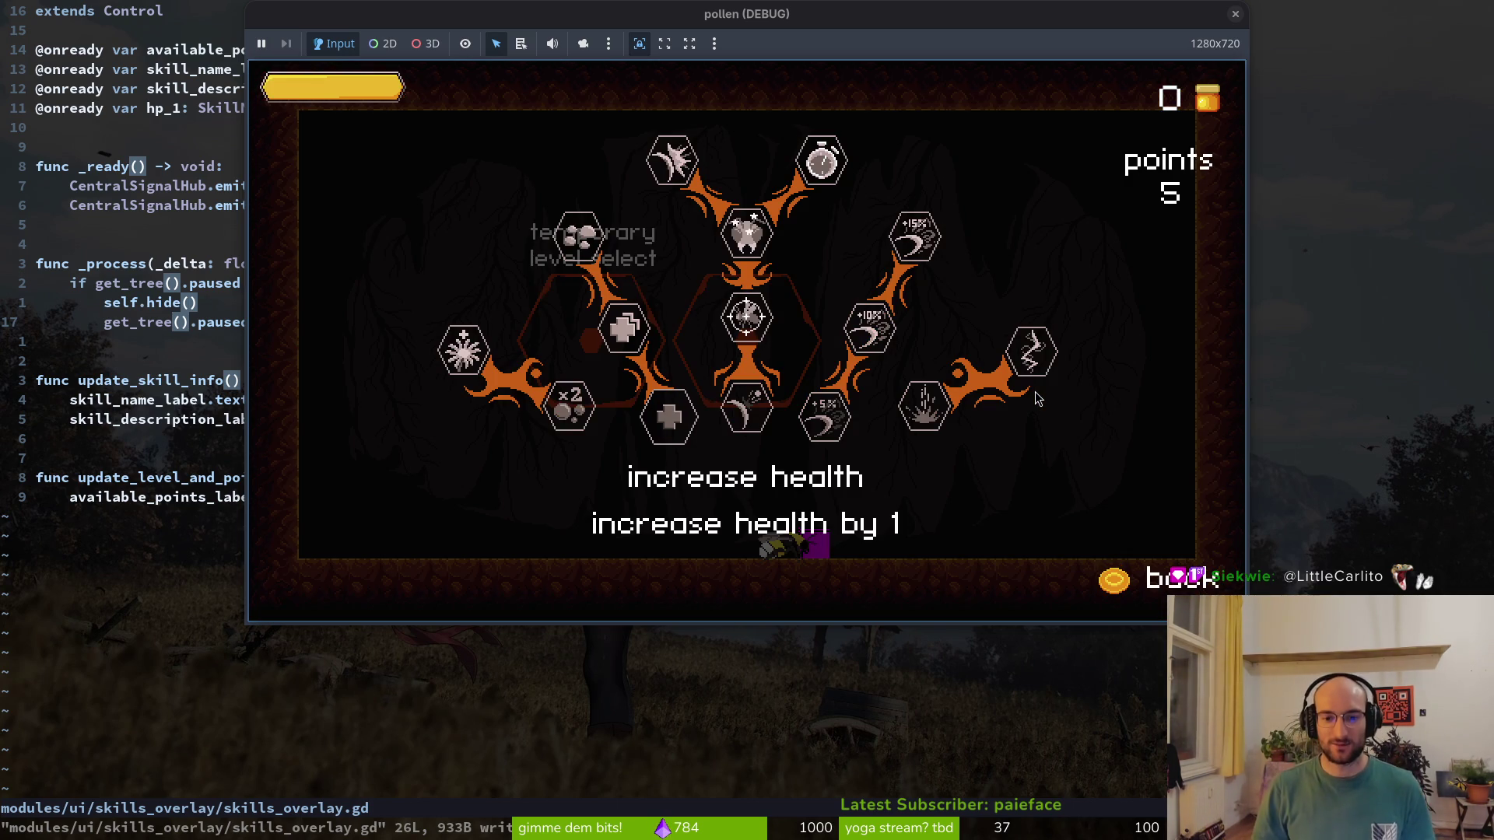
key(Right)
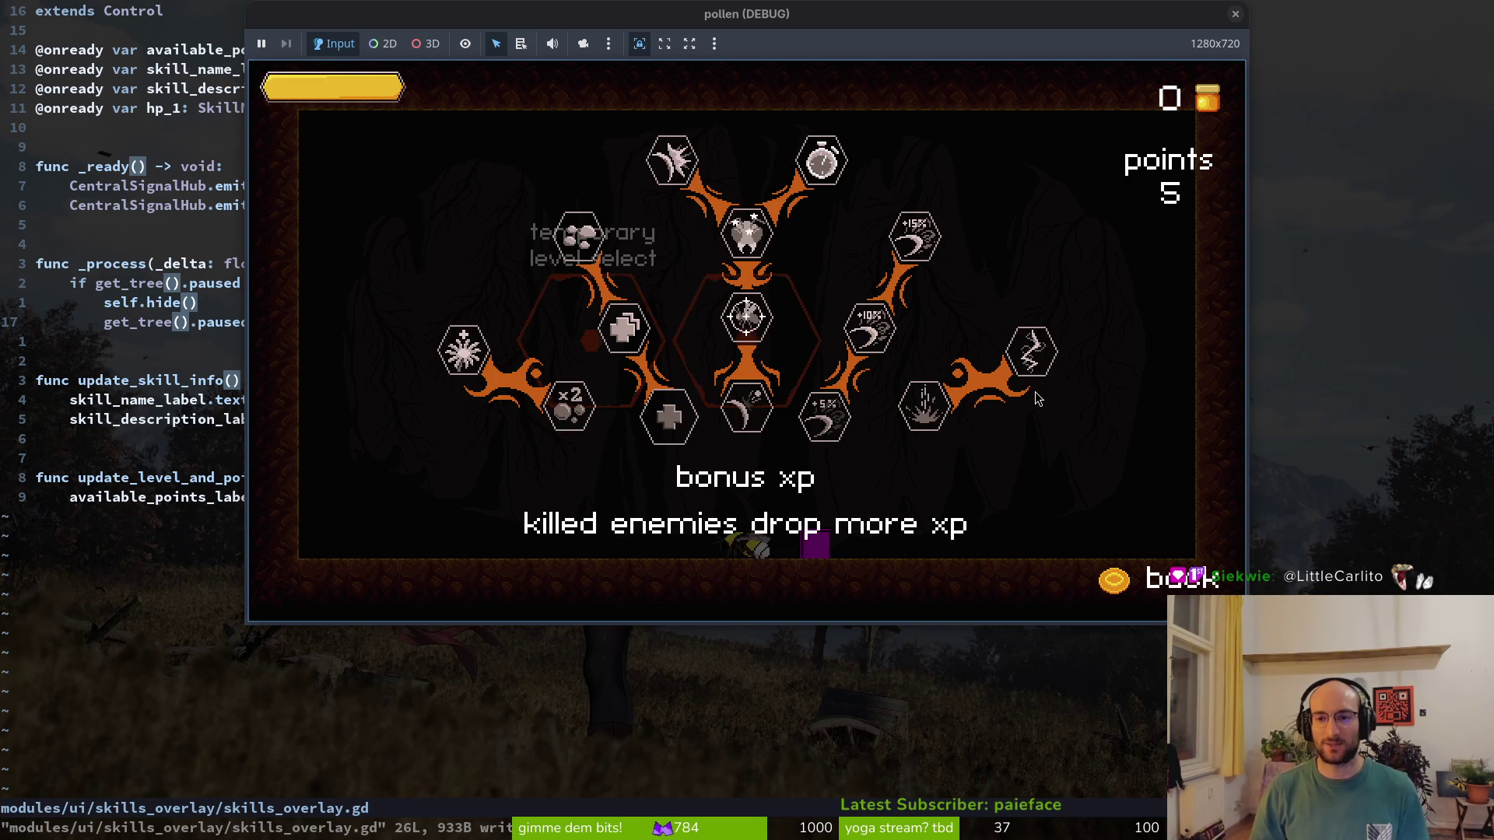
key(Left)
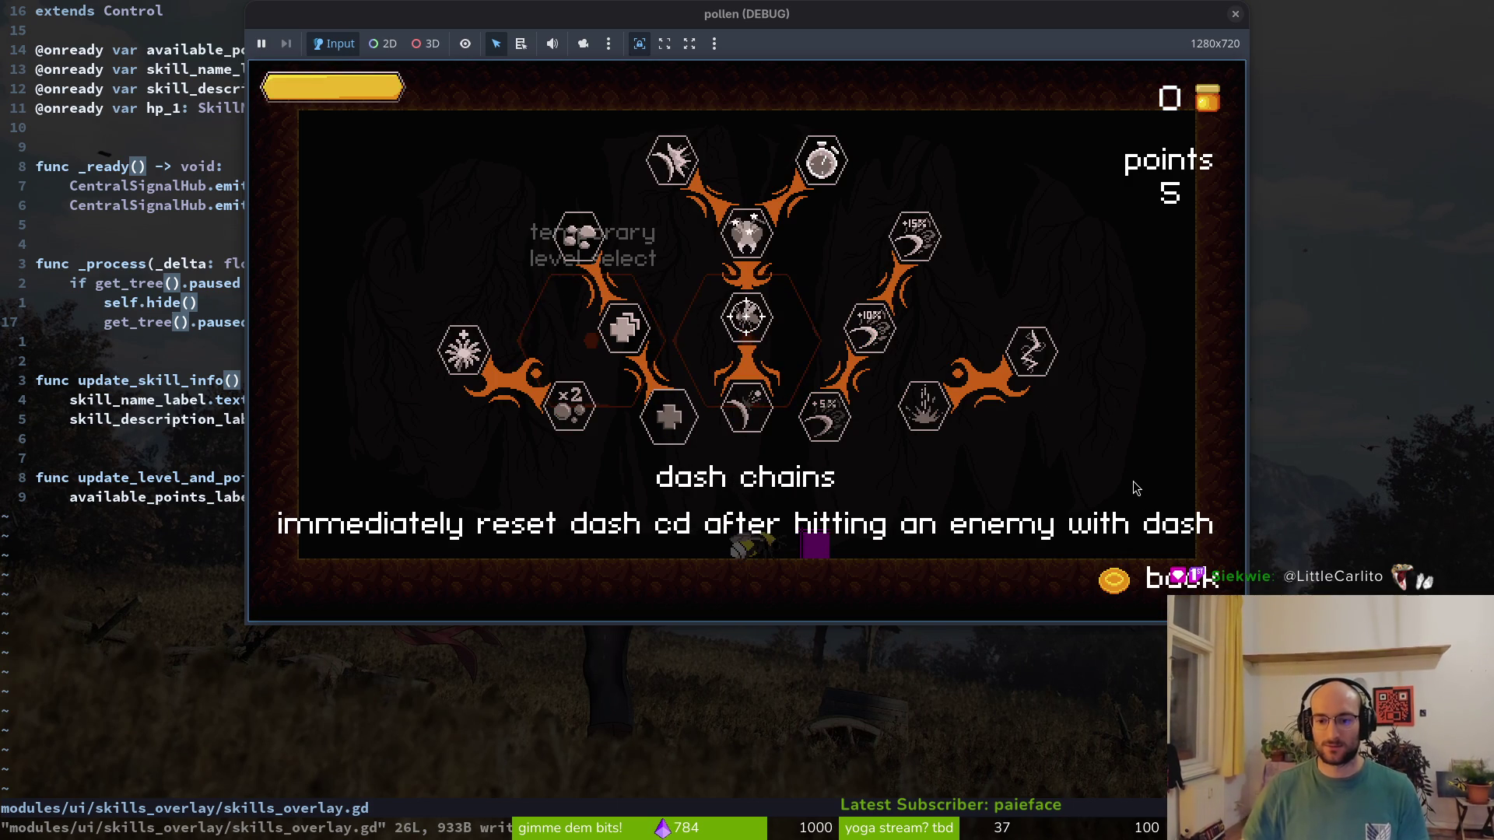
key(Right)
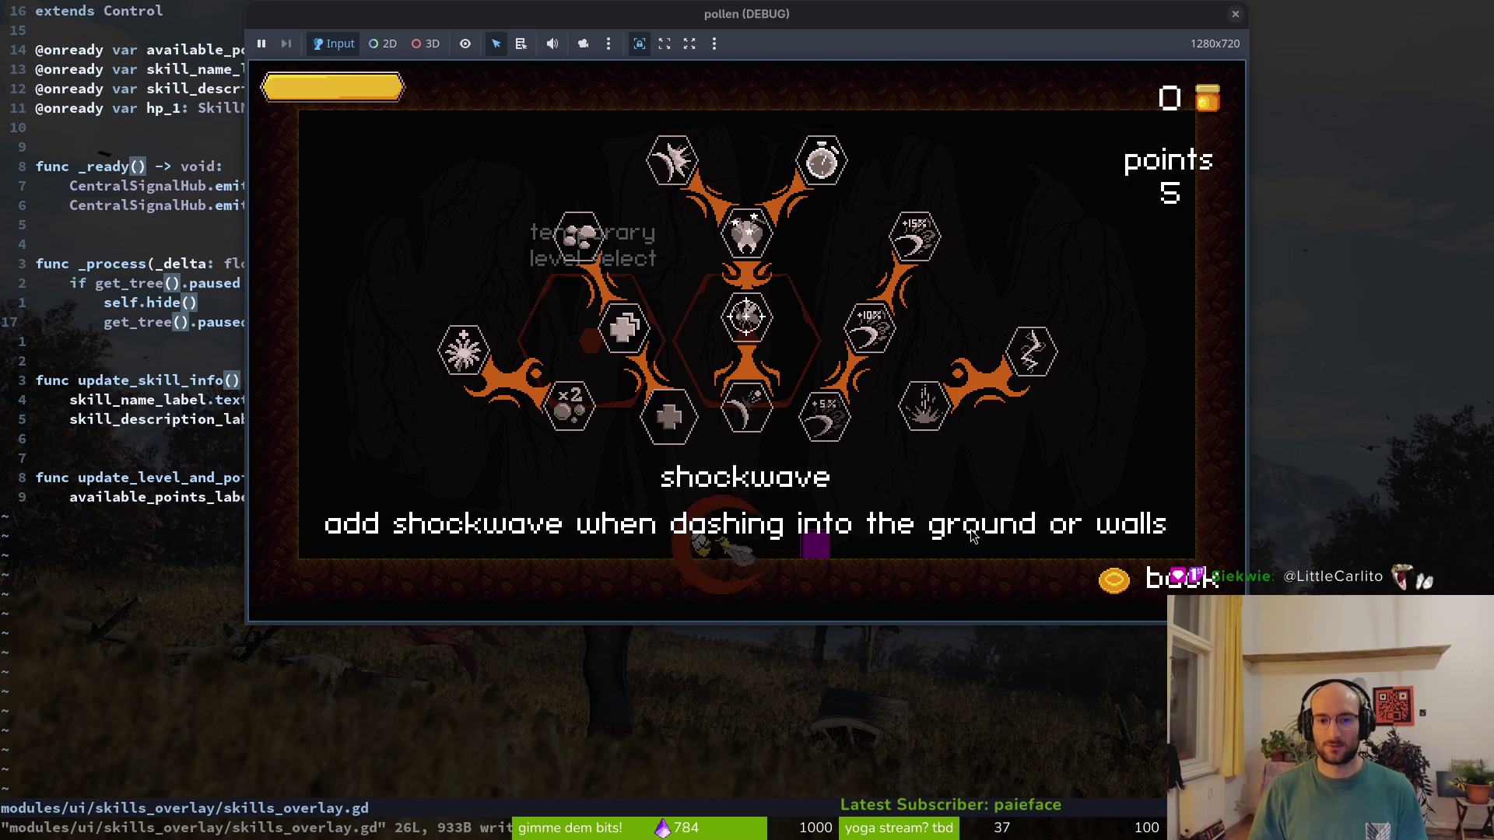
key(Left)
key(alt+F4)
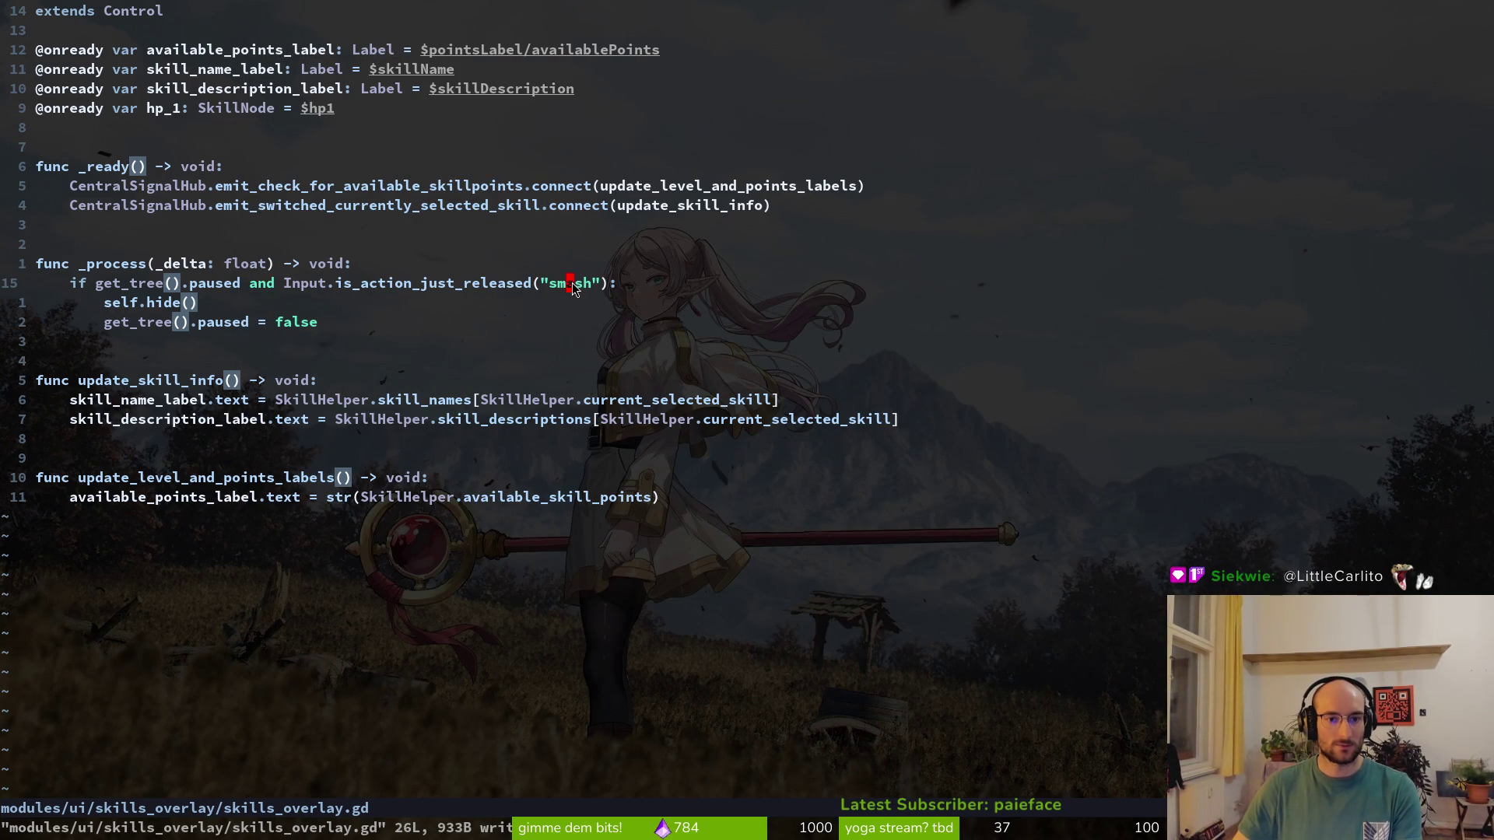
Open pause.gd through a 'pause' search in the file finder
key(ctrl+6)
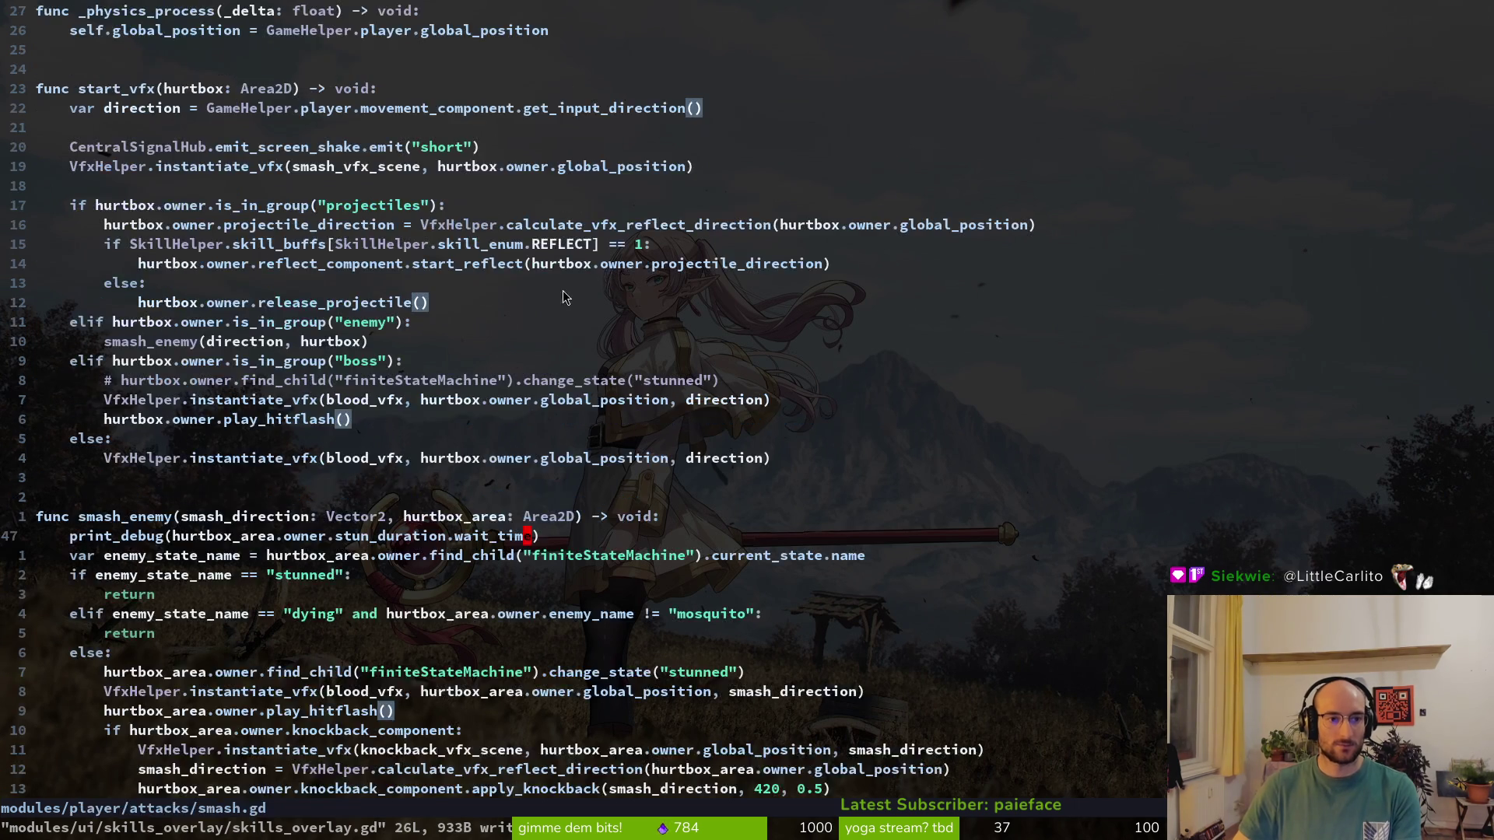
key(ctrl+6)
key(ctrl+p)
text(pause)
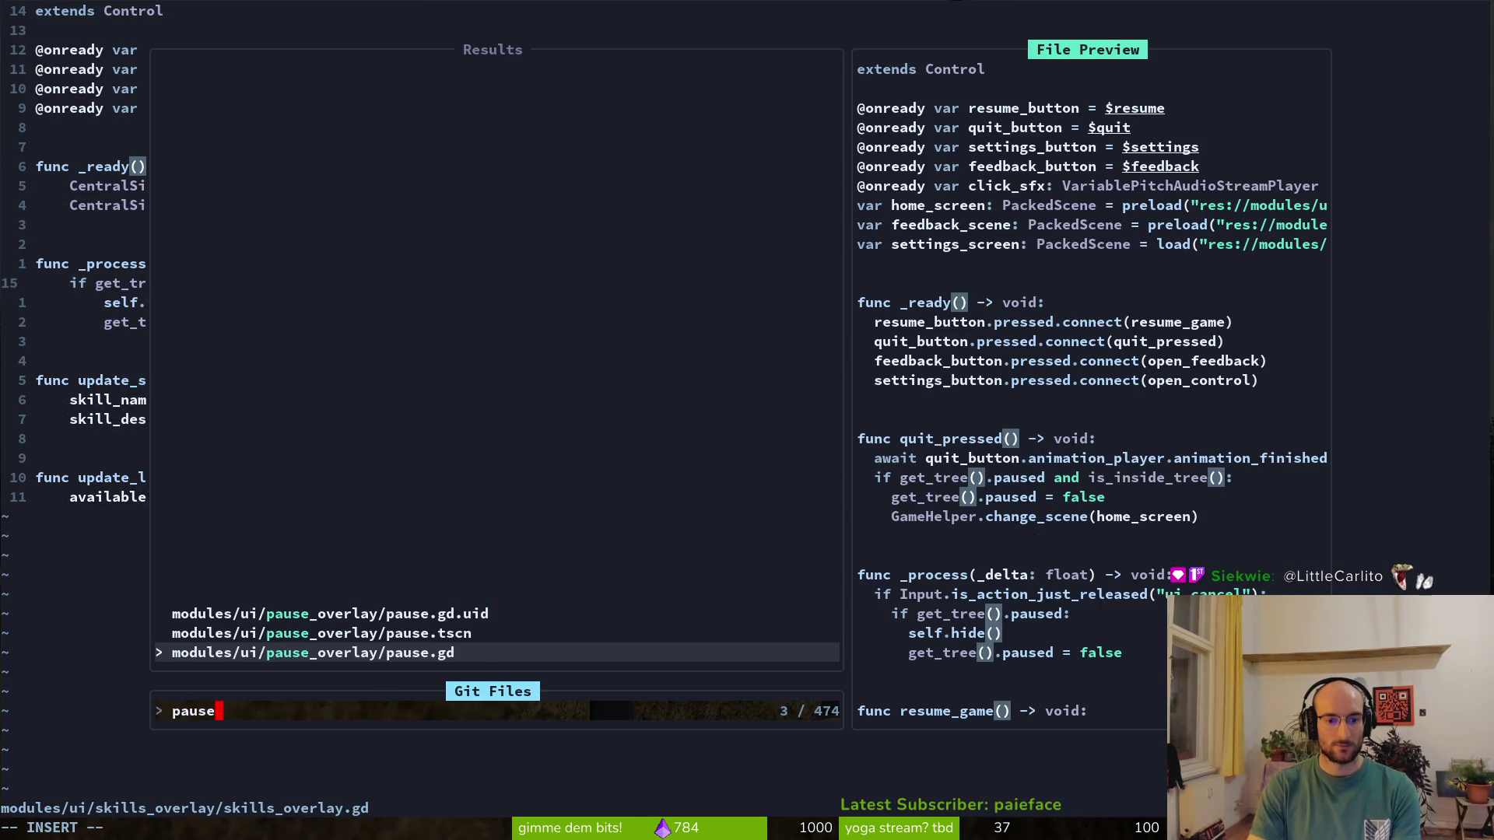
key(Return)
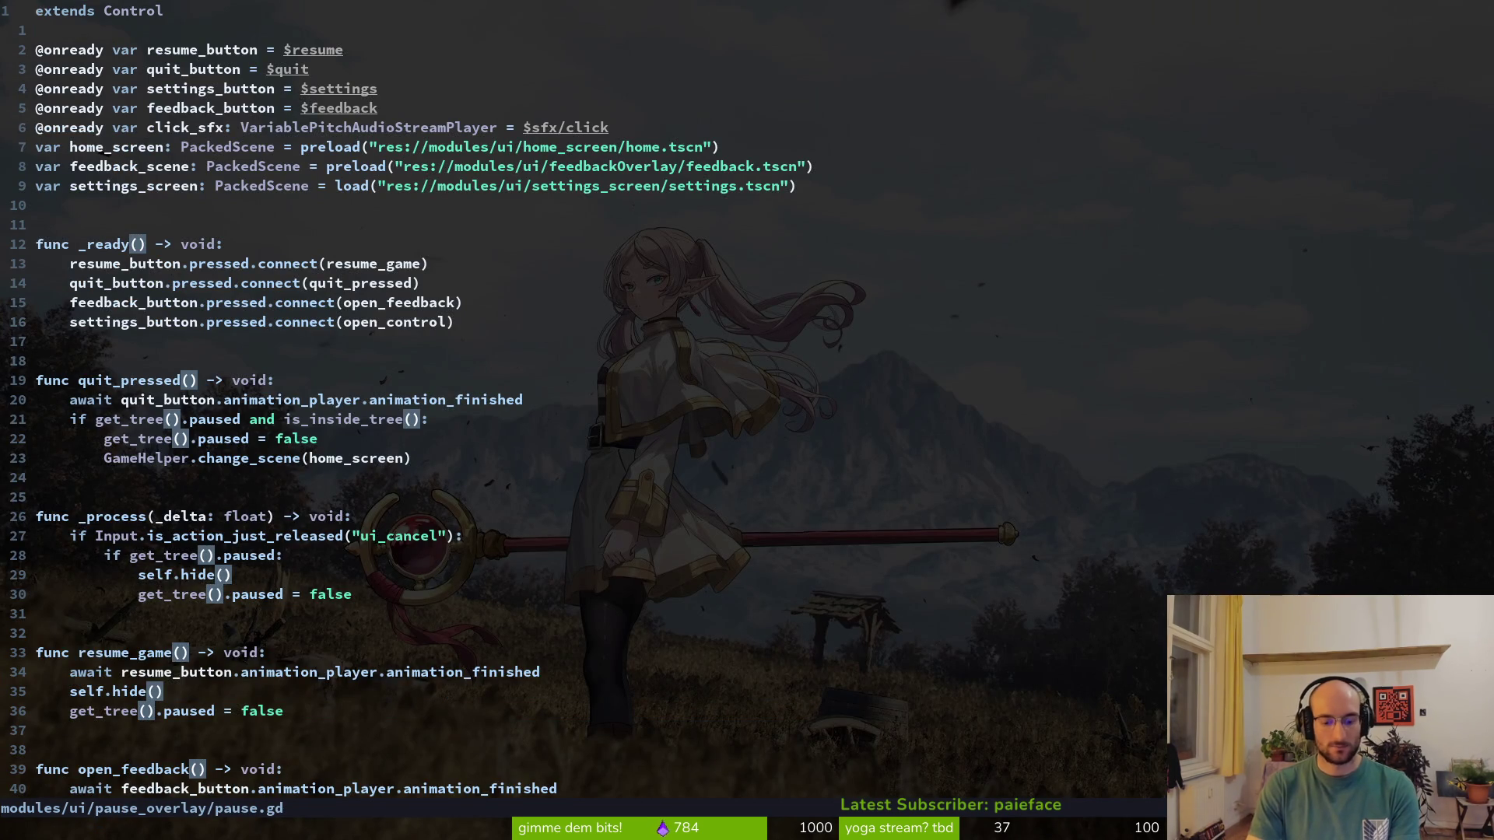
Copy pause.gd's five-line _process block over skills_overlay.gd's old _process body and save
key(2)
key(5)
key(j)
key(V)
key(j)
key(j)
key(j)
key(y)
key(ctrl+6)
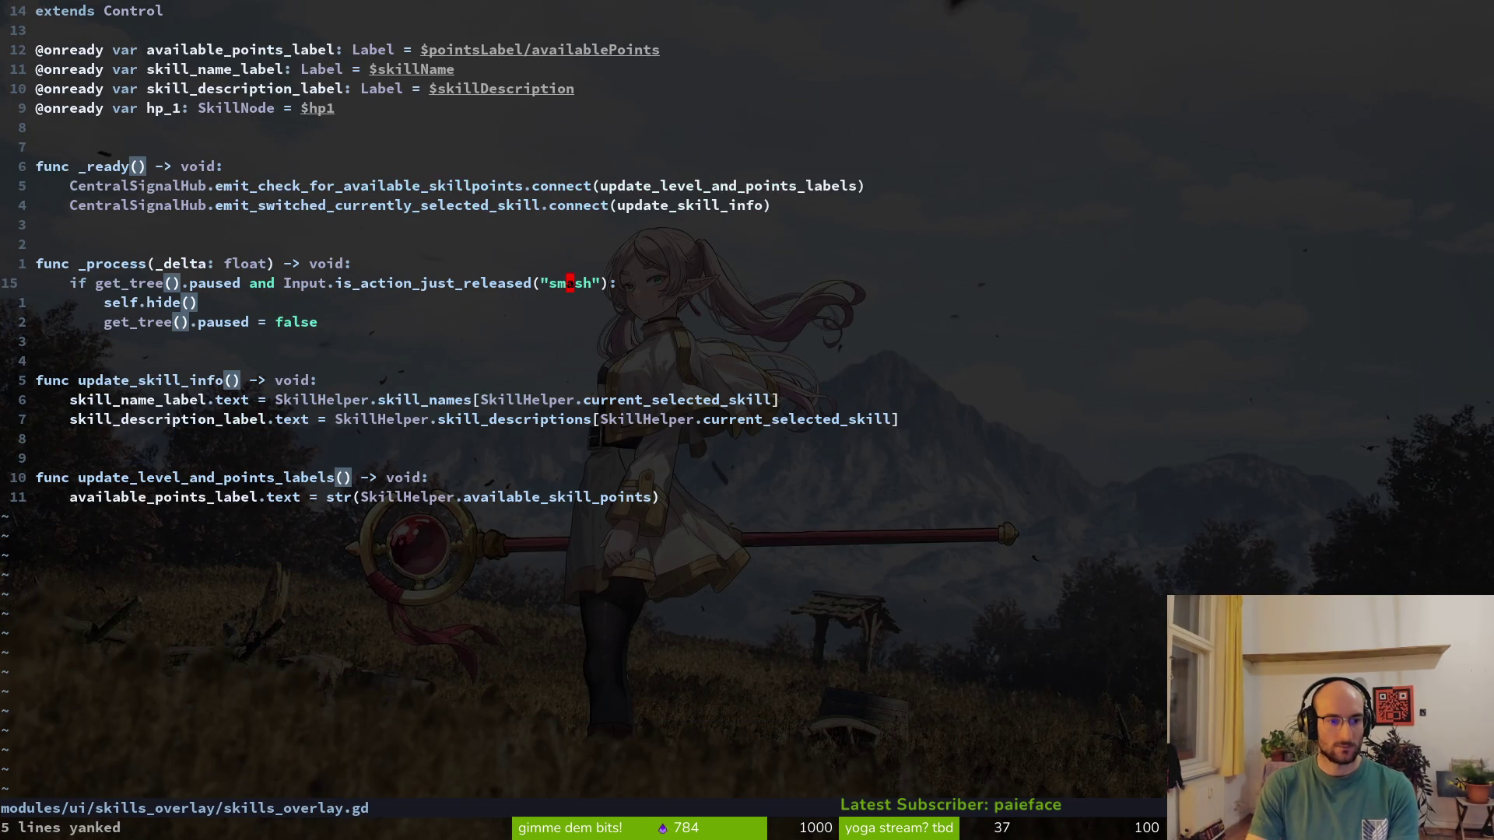
key(V)
key(j)
key(j)
key(j)
text(p)
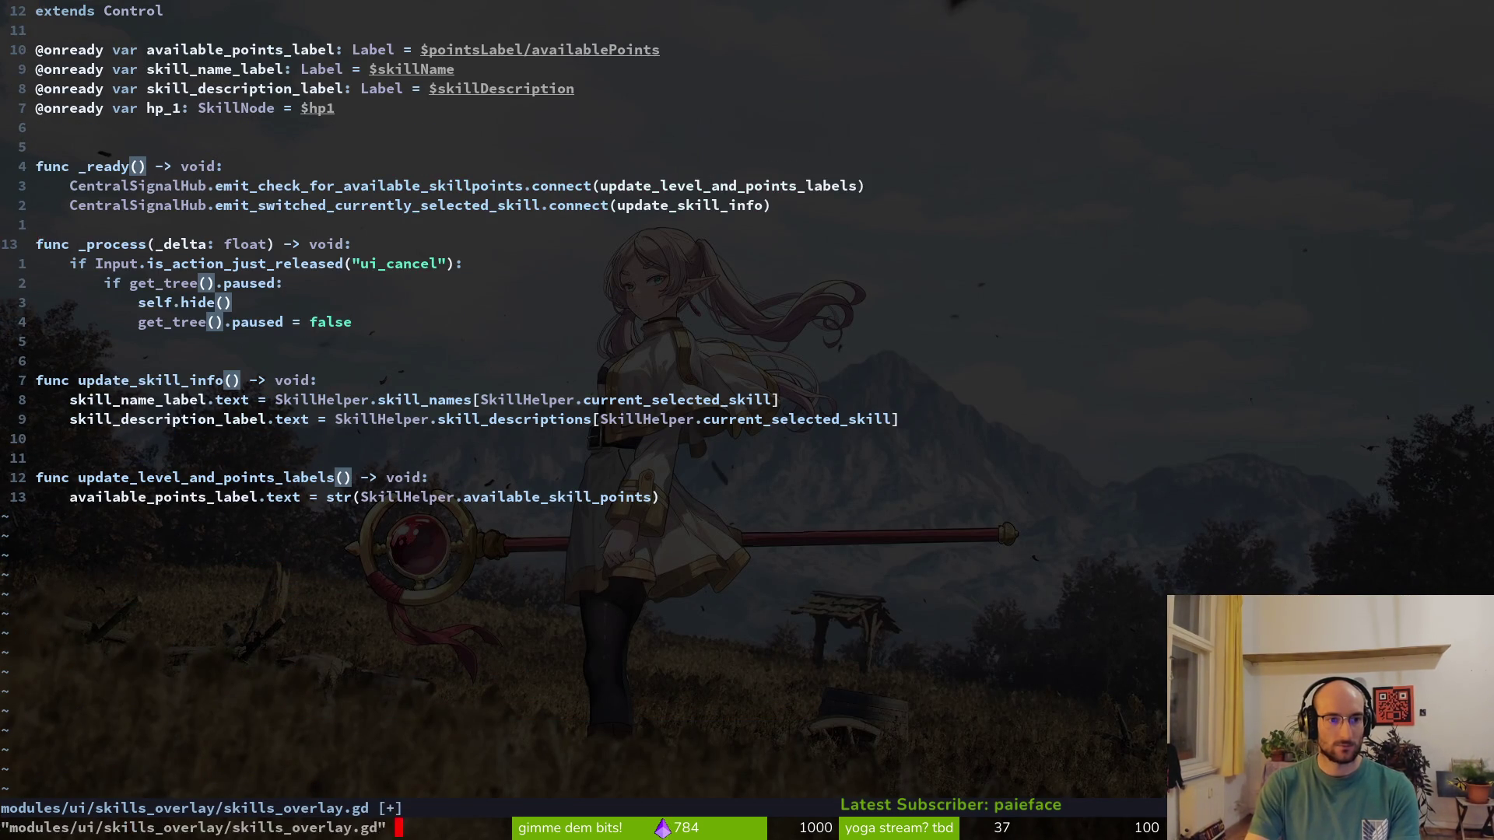
text(k:w)
key(Return)
Merge 'get_tree().paused and' into pause.gd's if, drop the nested check, dedent, save, relaunch
key(ctrl+6)
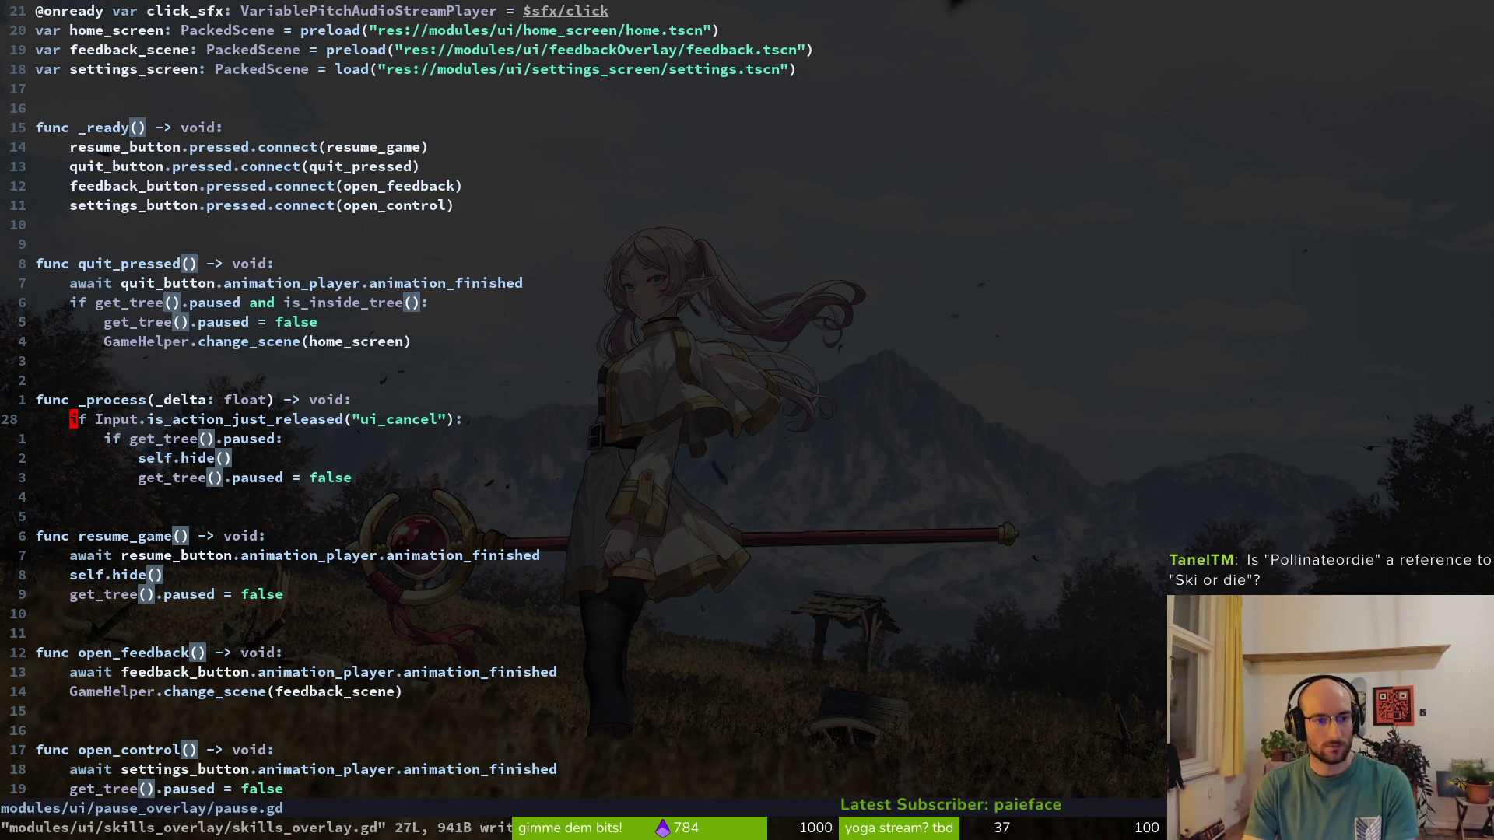
text(wiget_tree().paused and)
key(Escape)
key(j)
key(d)
key(d)
key(V)
key(j)
key(less)
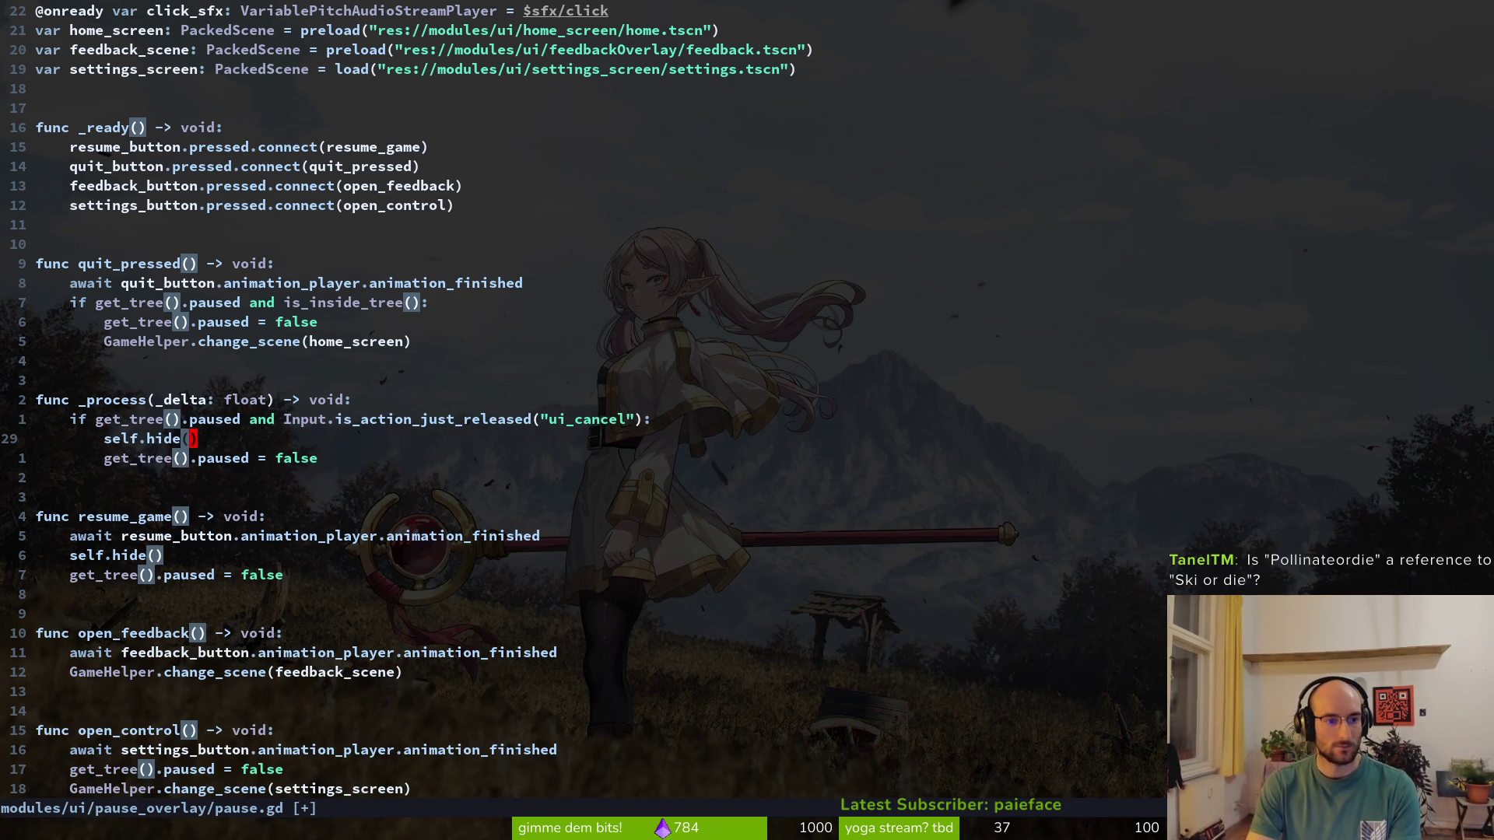
key(ctrl+s)
key(alt+Tab)
key(F5)
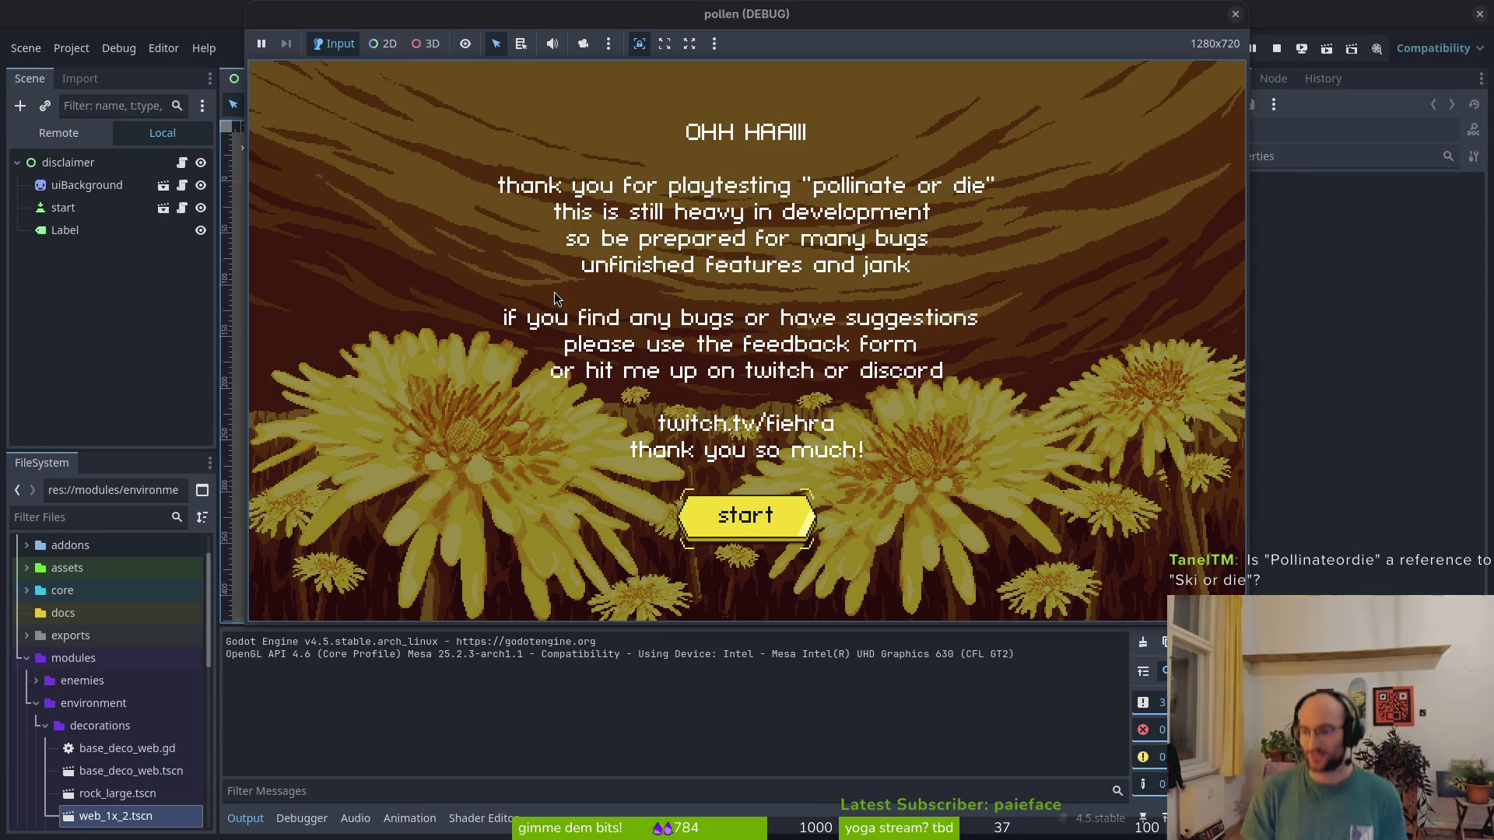
Playtest closing the skill tree overlay with Escape, then close the game
key(Return)
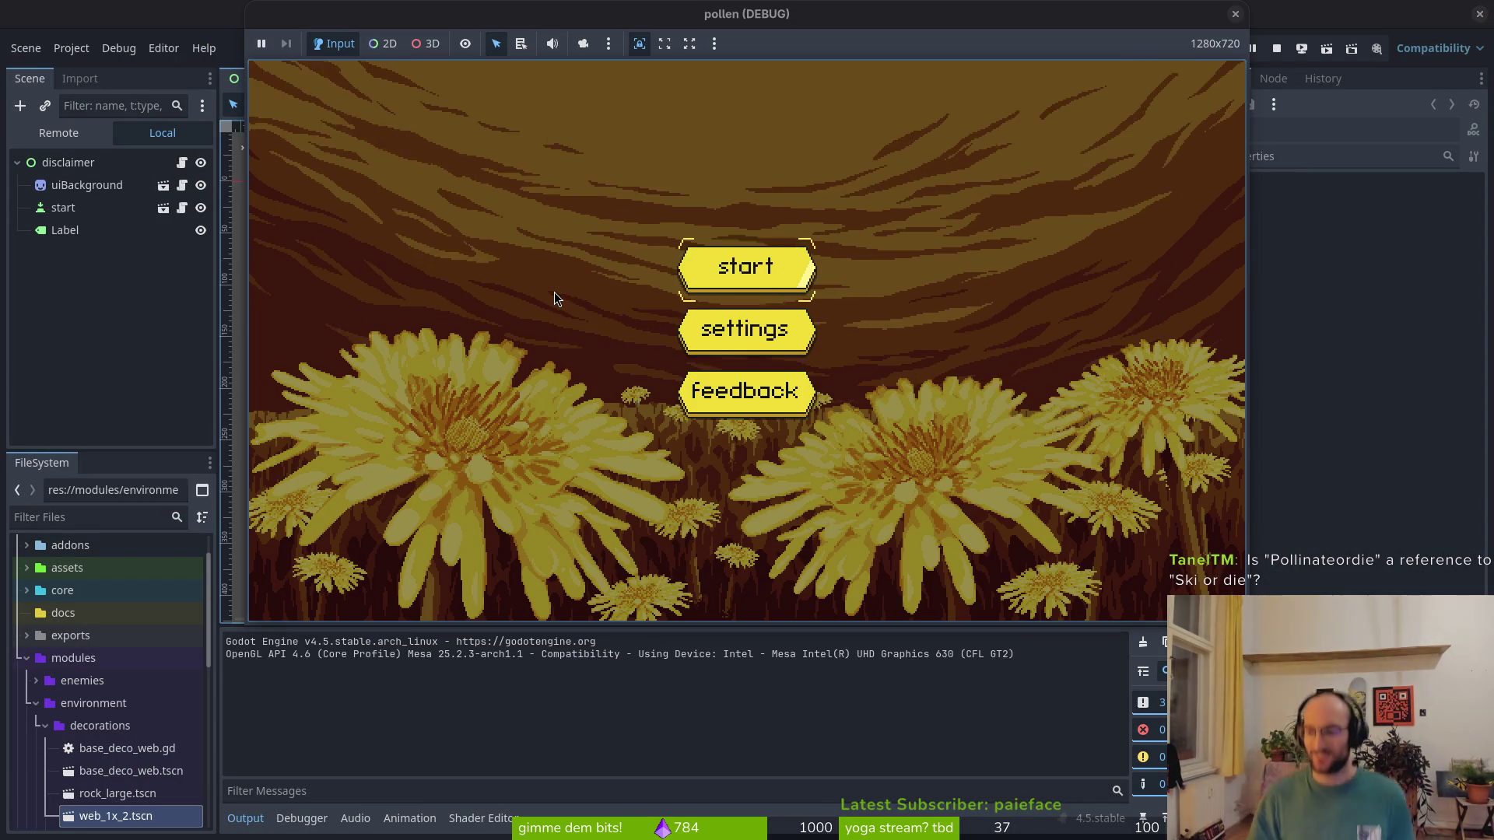
key(Return)
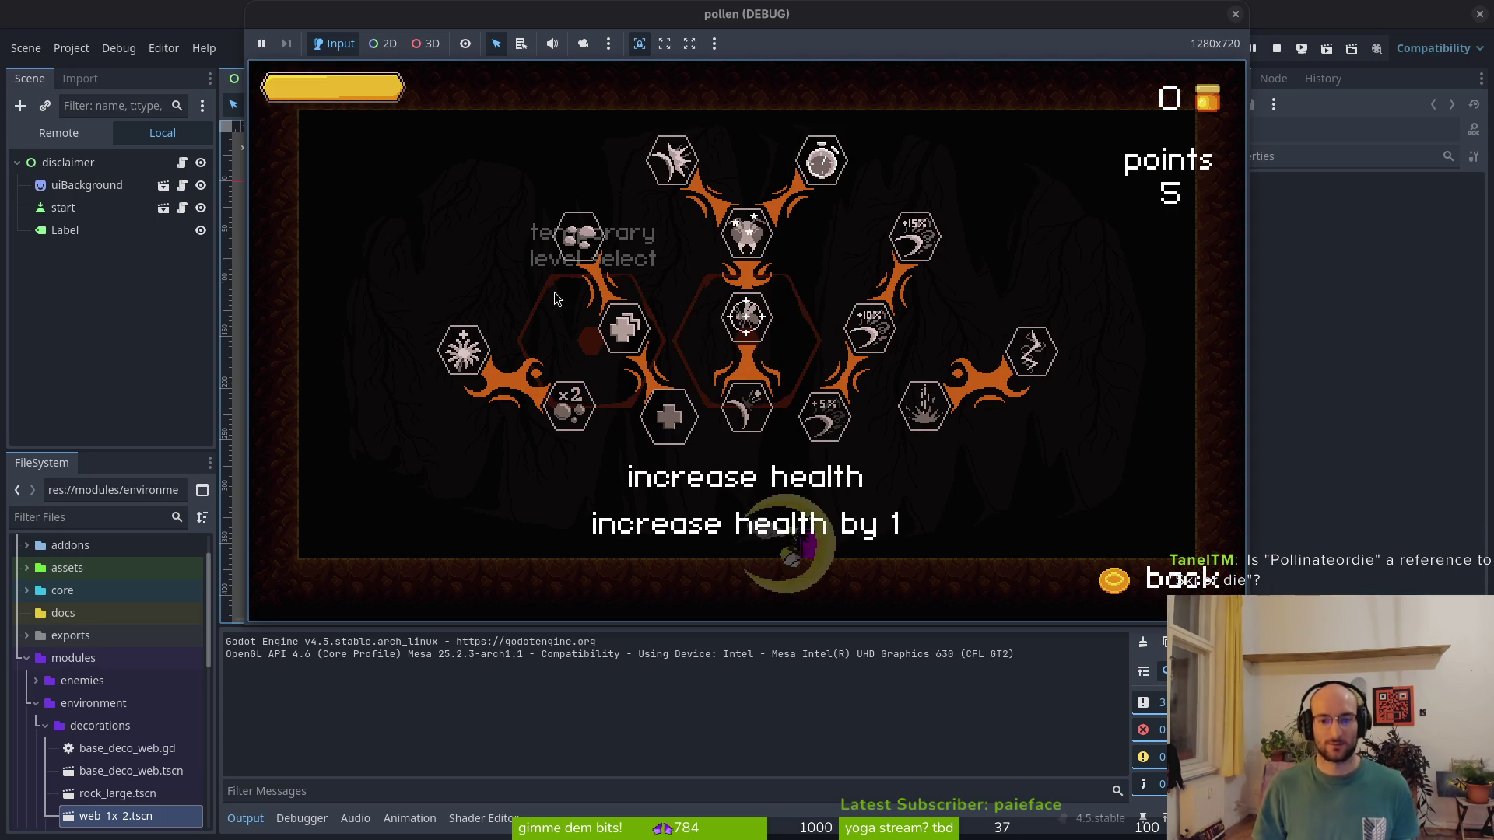
key(Escape)
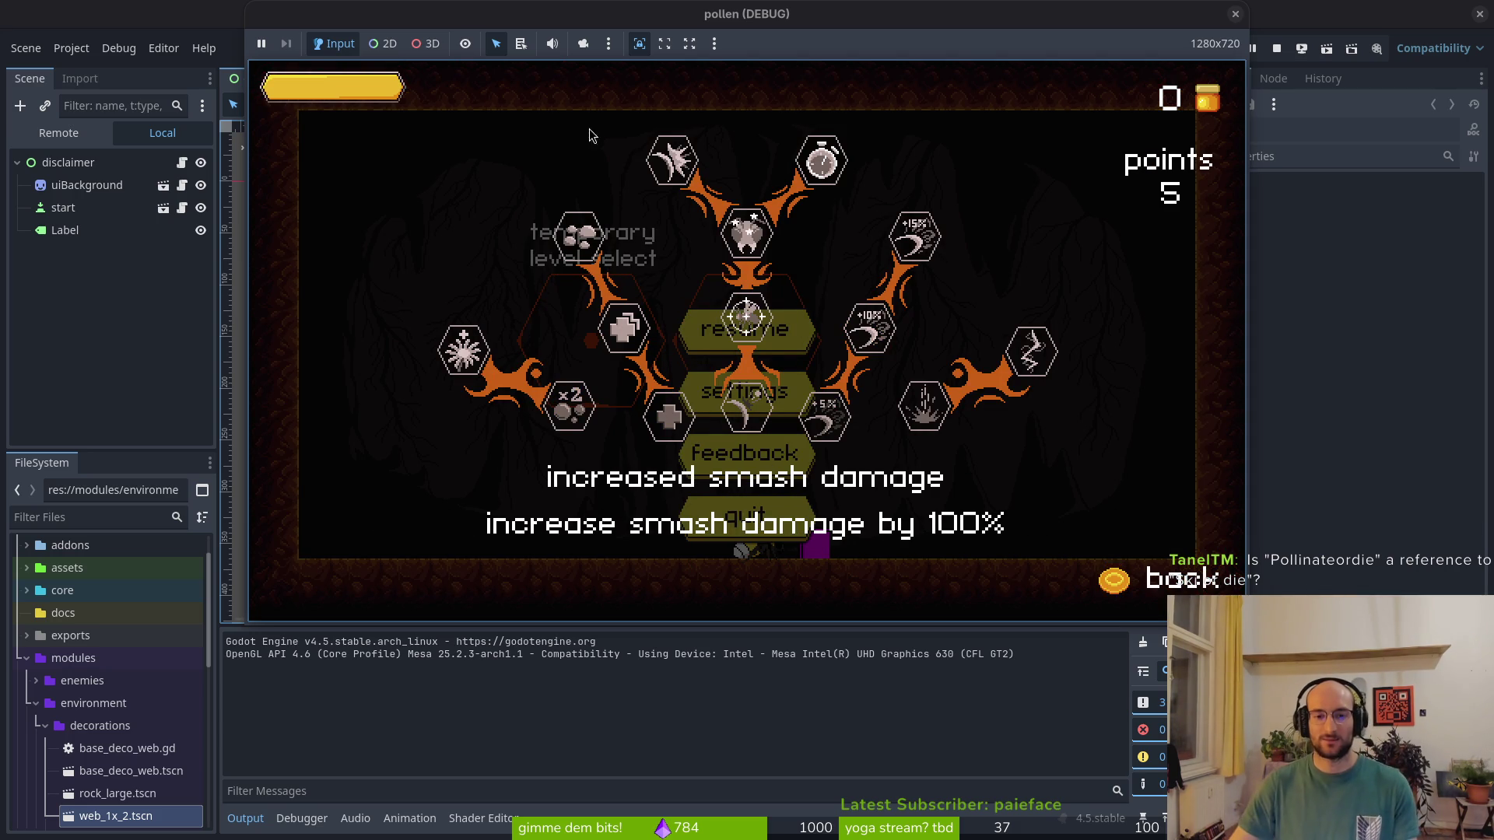
click(1236, 16)
key(alt+Tab)
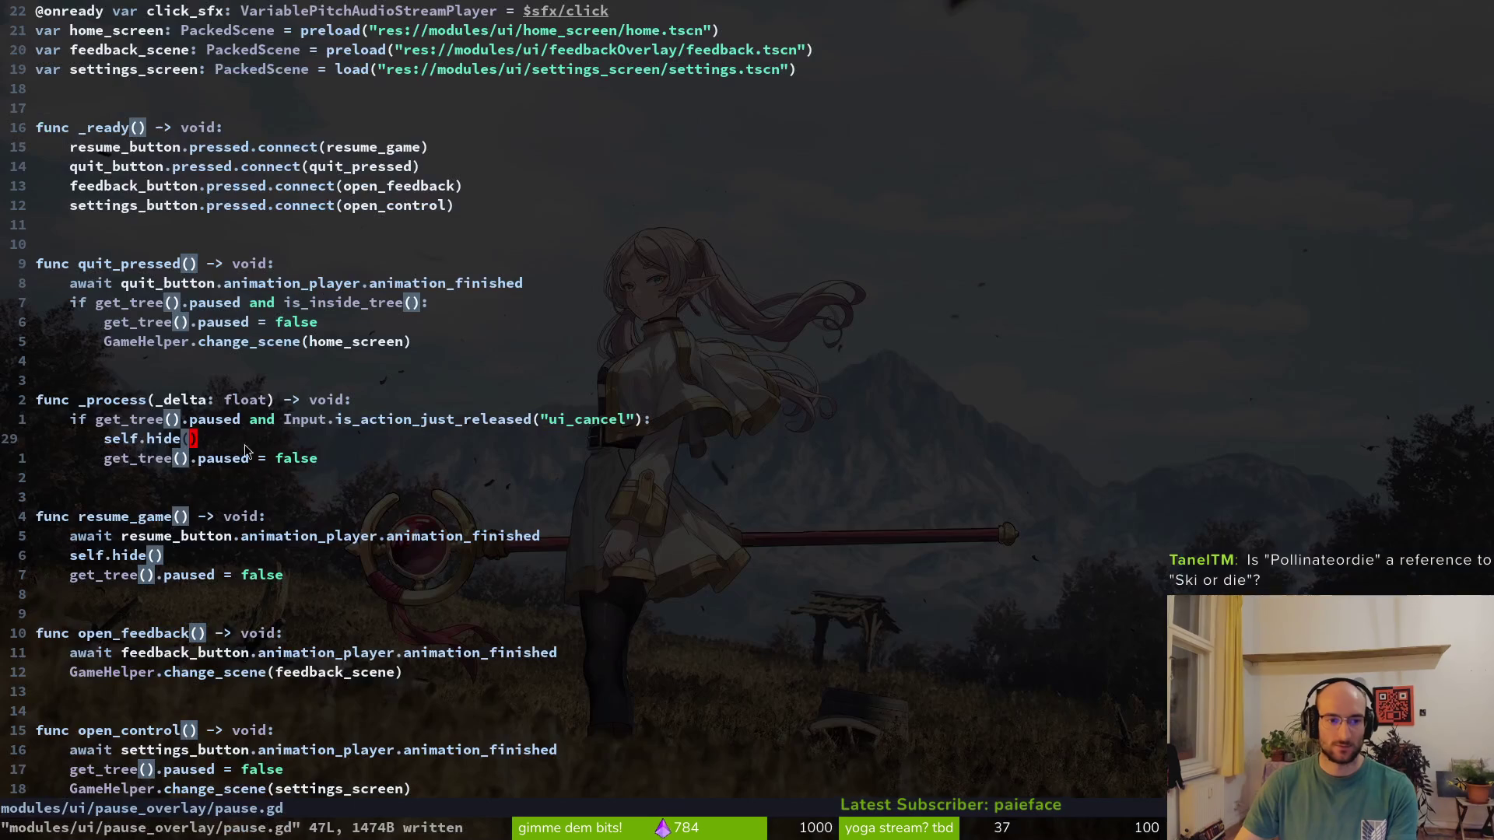
In skills_overlay.gd, delete the 'if get_tree().paused:' check, dedent the hide and unpause lines, and save
key(ctrl+6)
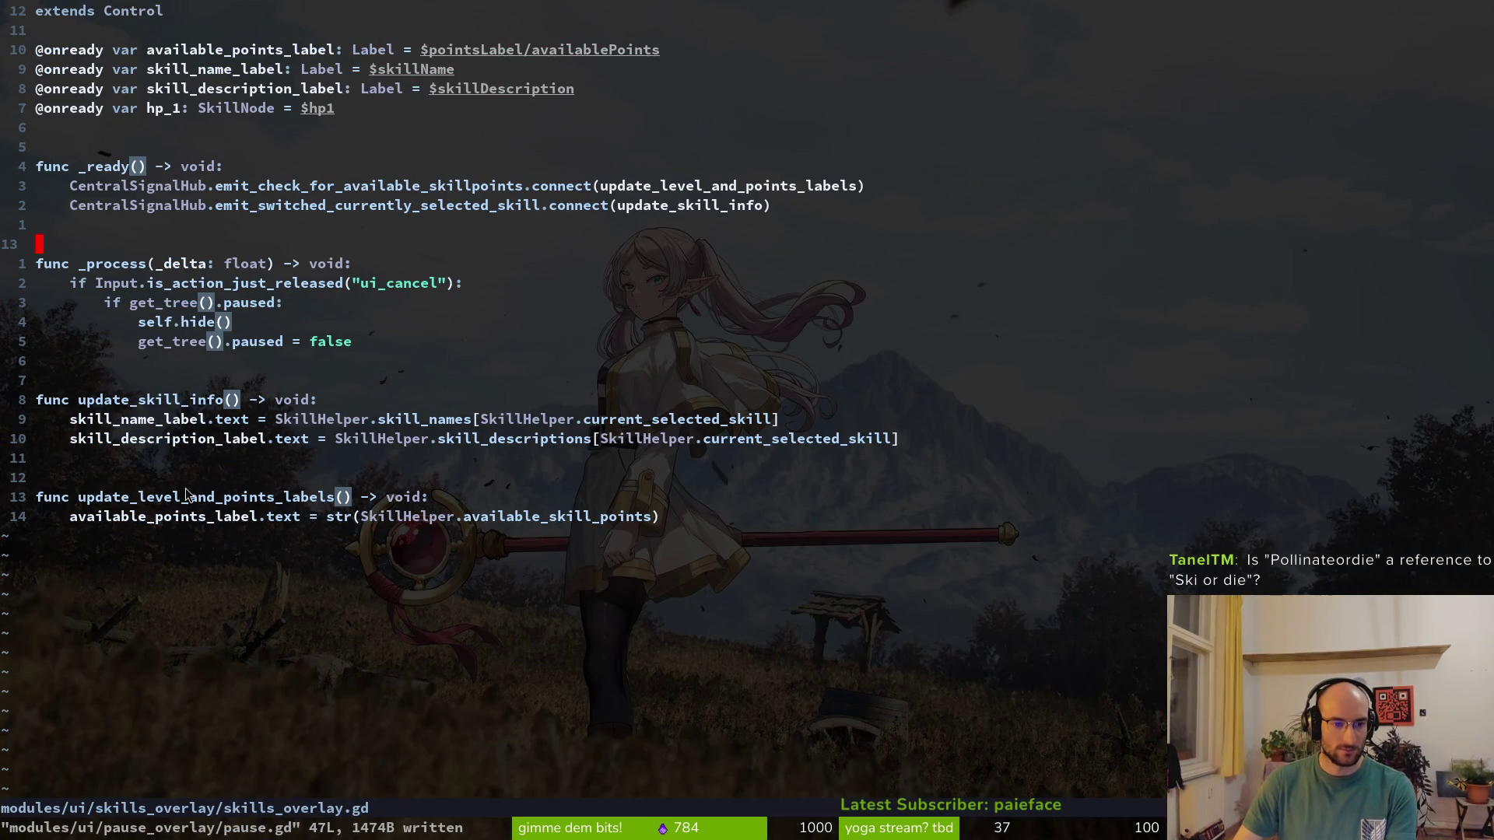
key(d)
key(d)
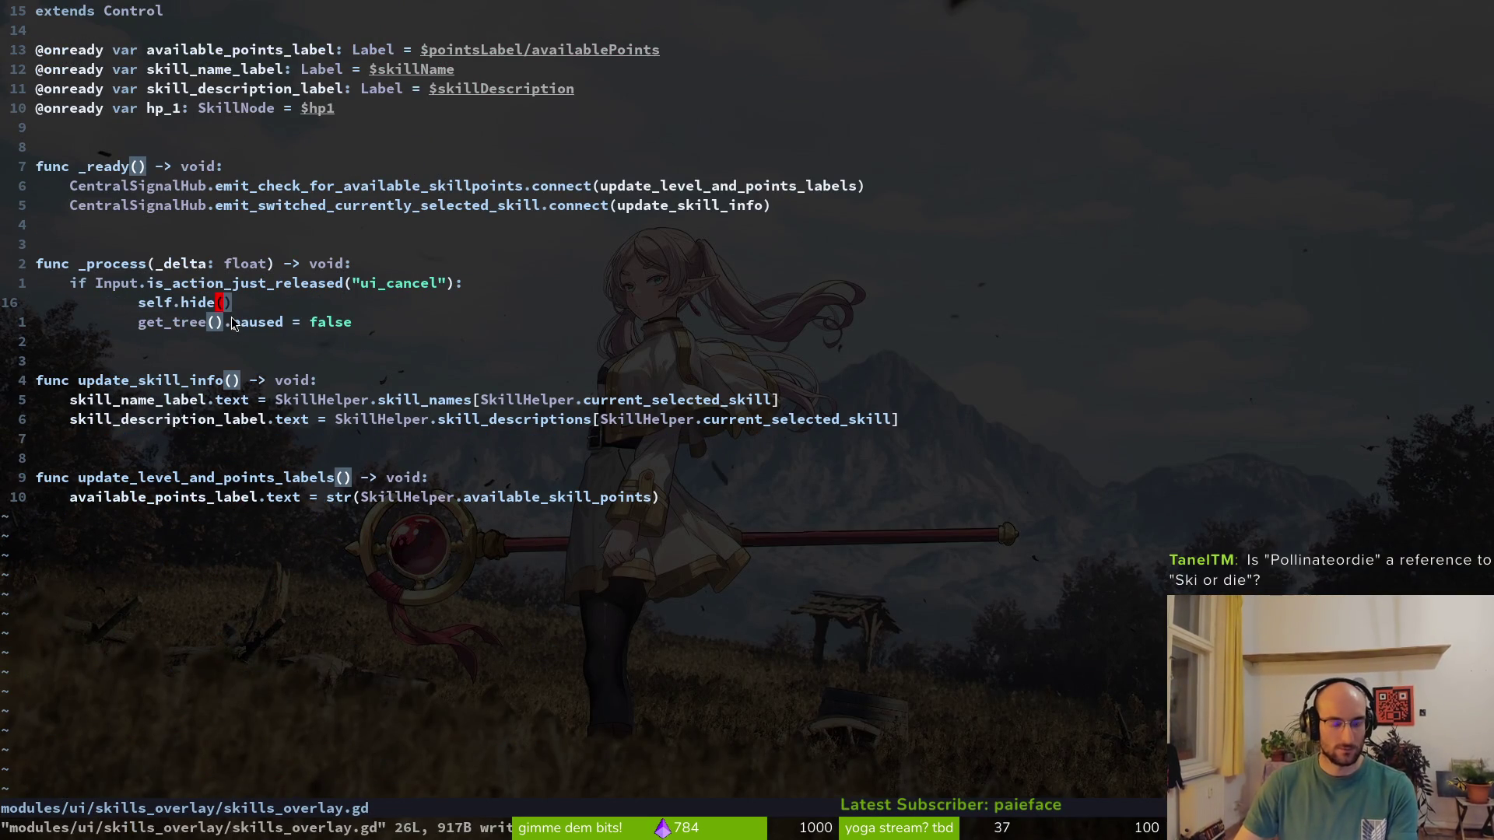
key(shift+v)
key(j)
key(less)
text(:w)
key(Return)
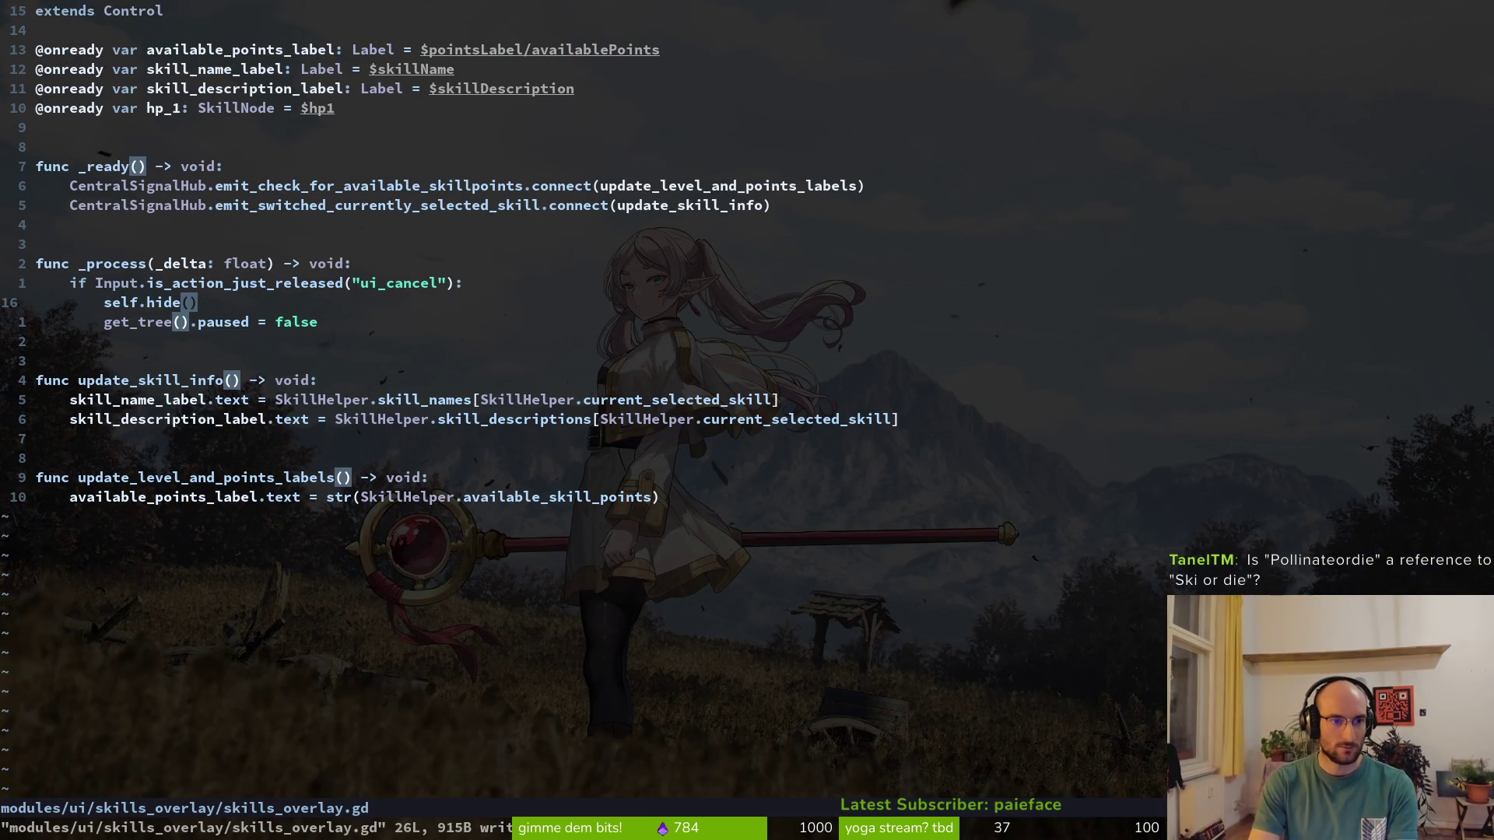
Rerun the game to verify the overlay and pause menu close on Escape
key(alt+Tab)
key(F5)
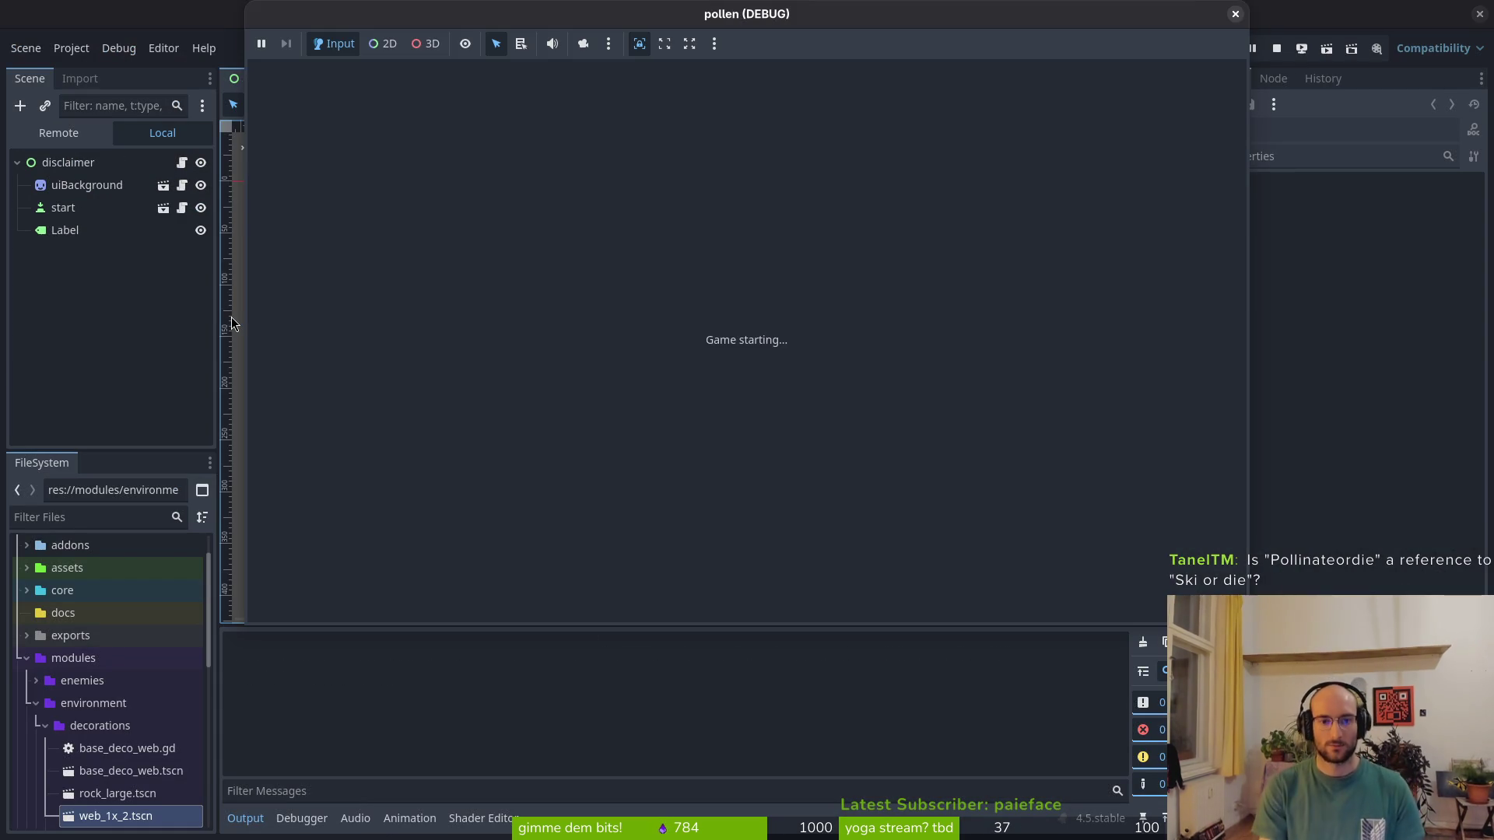
key(Return)
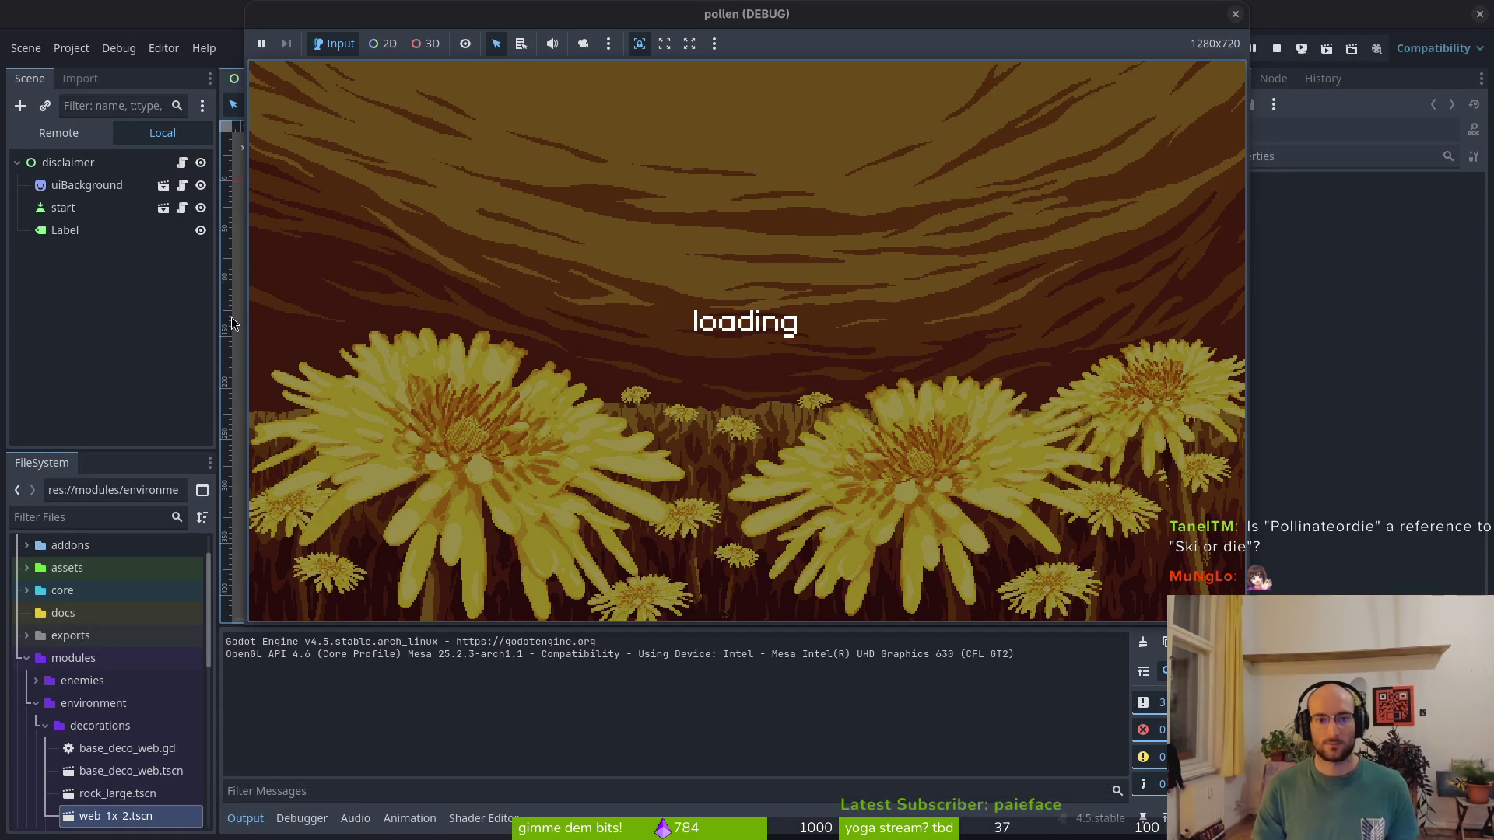
key(Escape)
key(Escape)
key(Escape)
key(Escape)
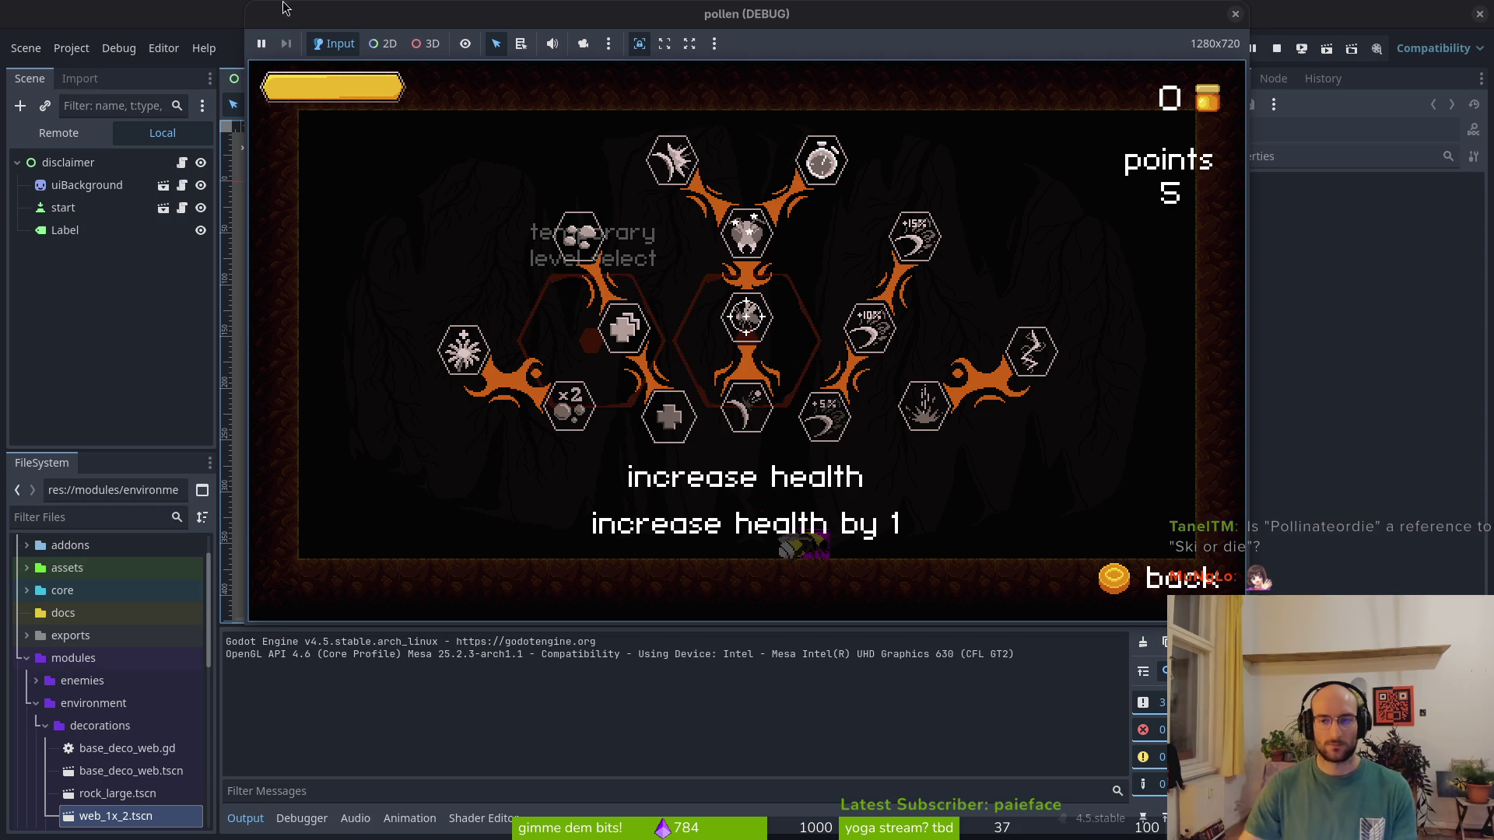
click(1235, 13)
key(alt+Tab)
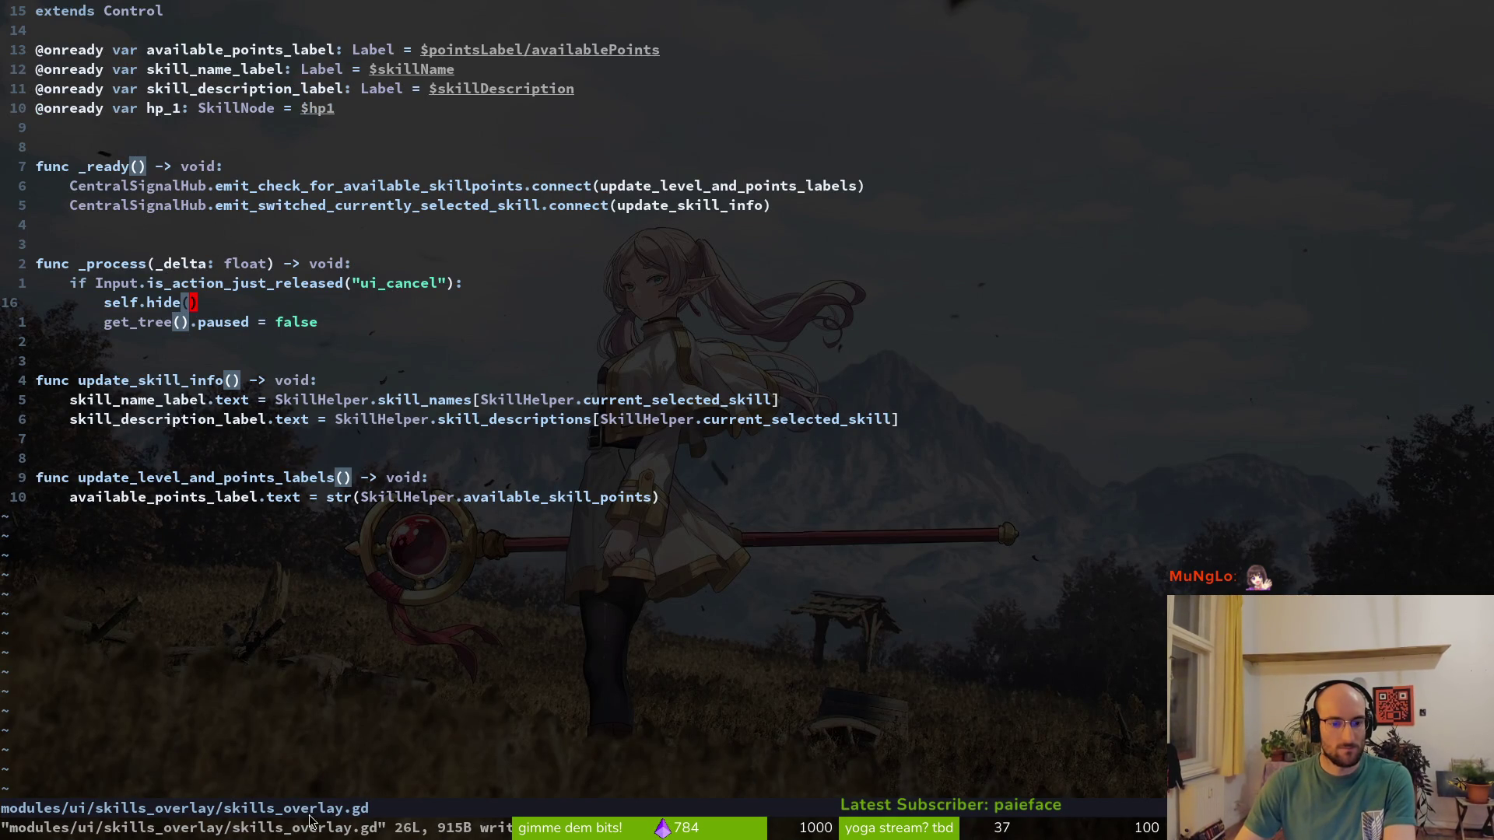
Add print_debug("pressed") below the hide line in skills_overlay.gd, save with :w, and rerun the game
click(279, 312)
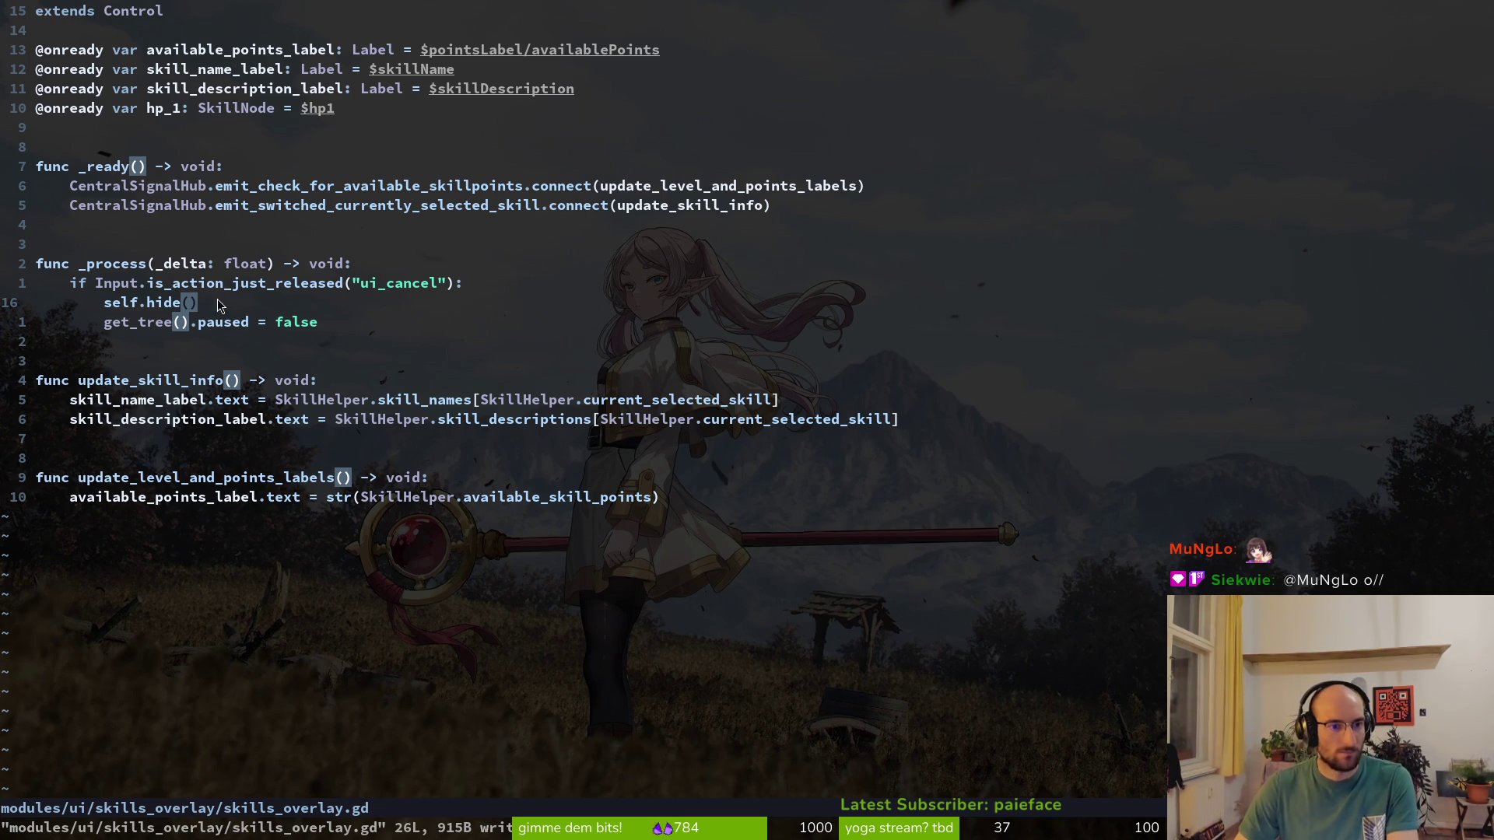
text(oprint_debug(")
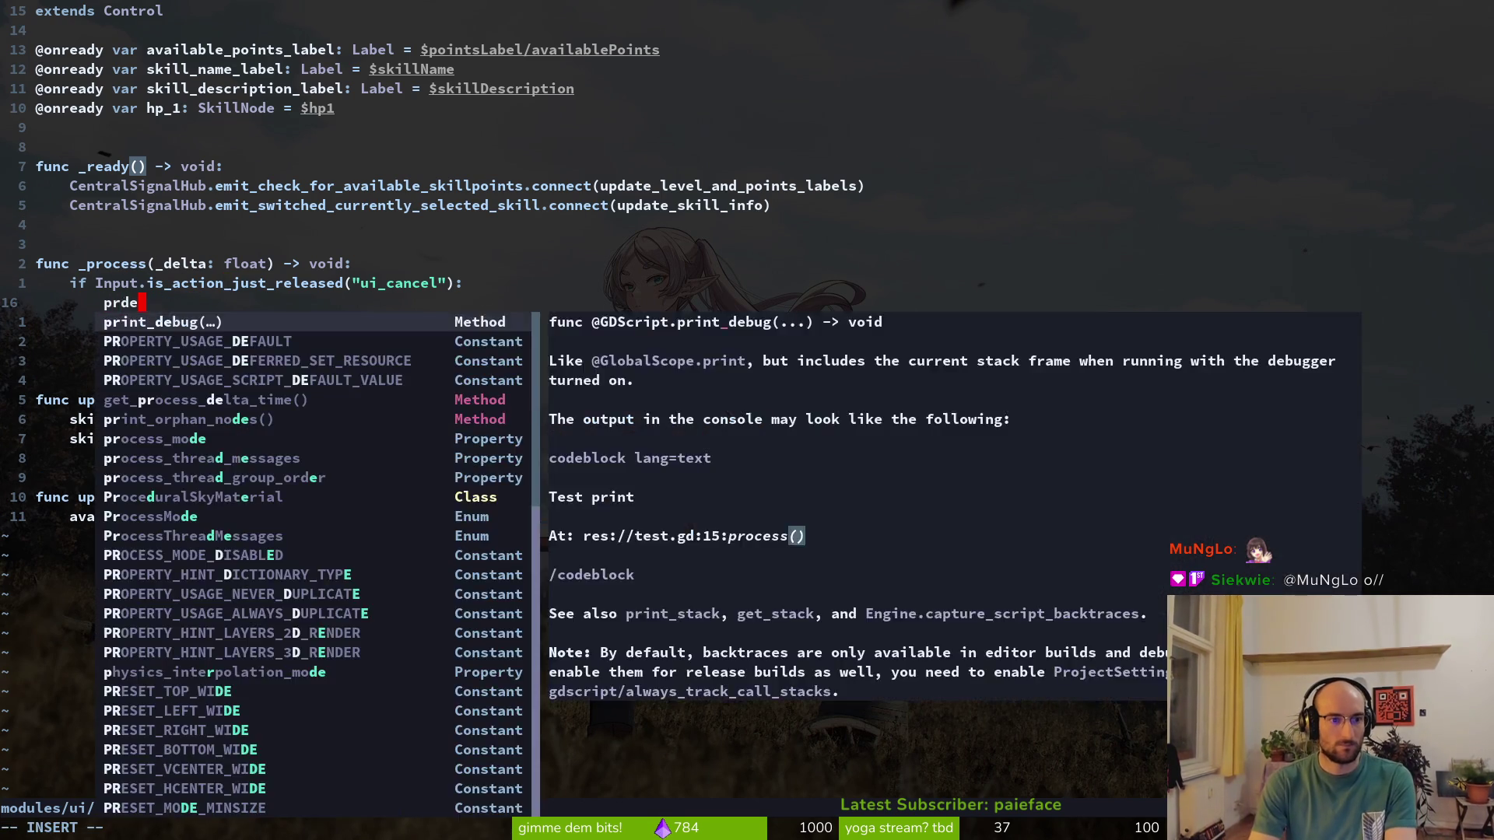
text(pressed"))
key(Escape)
text(:w)
key(F5)
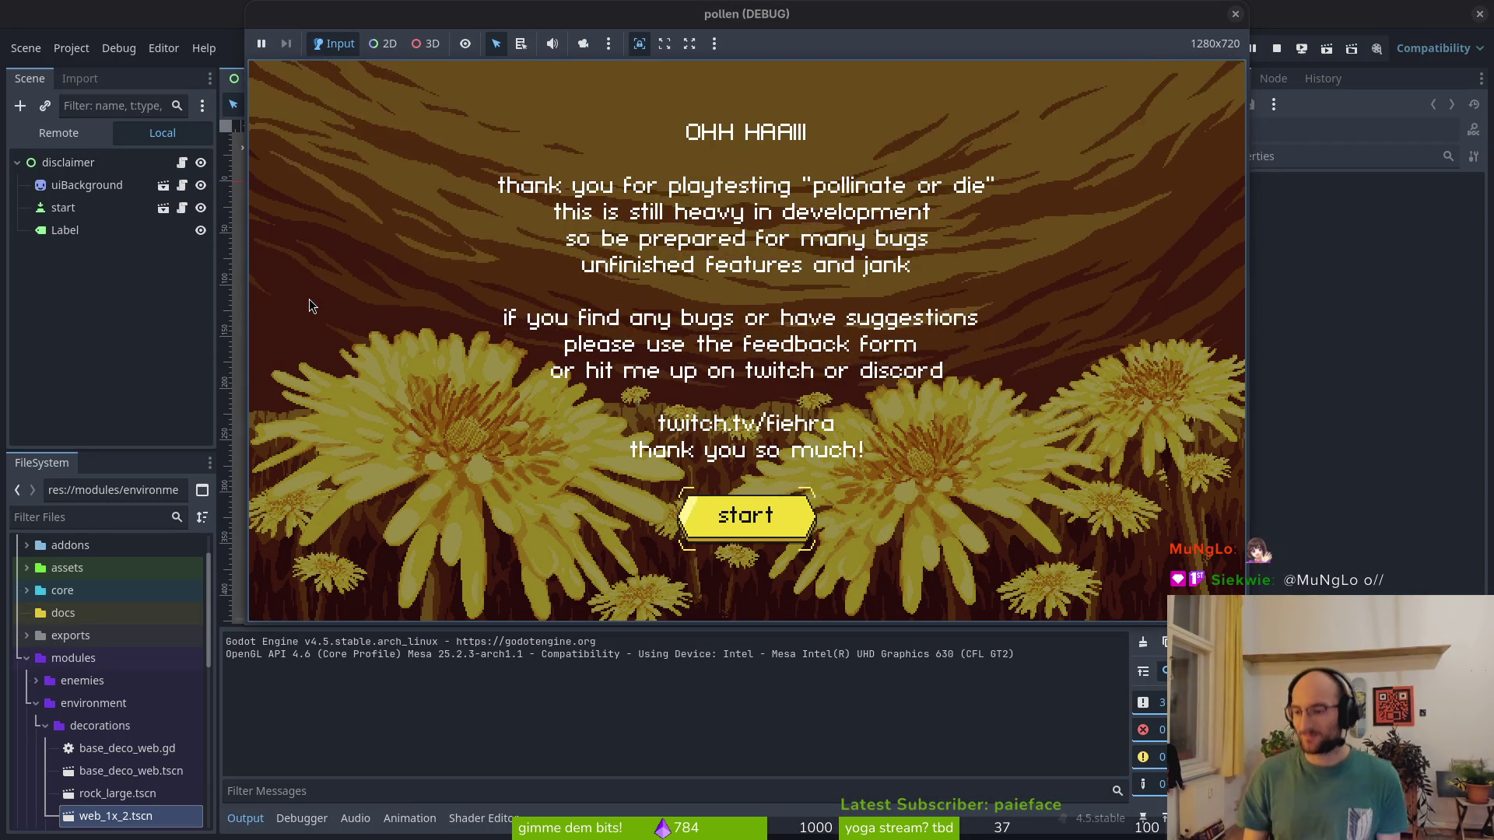
Start a playtest, open the skill tree with Tab, select the bonus xp skill, then close the game
key(Return)
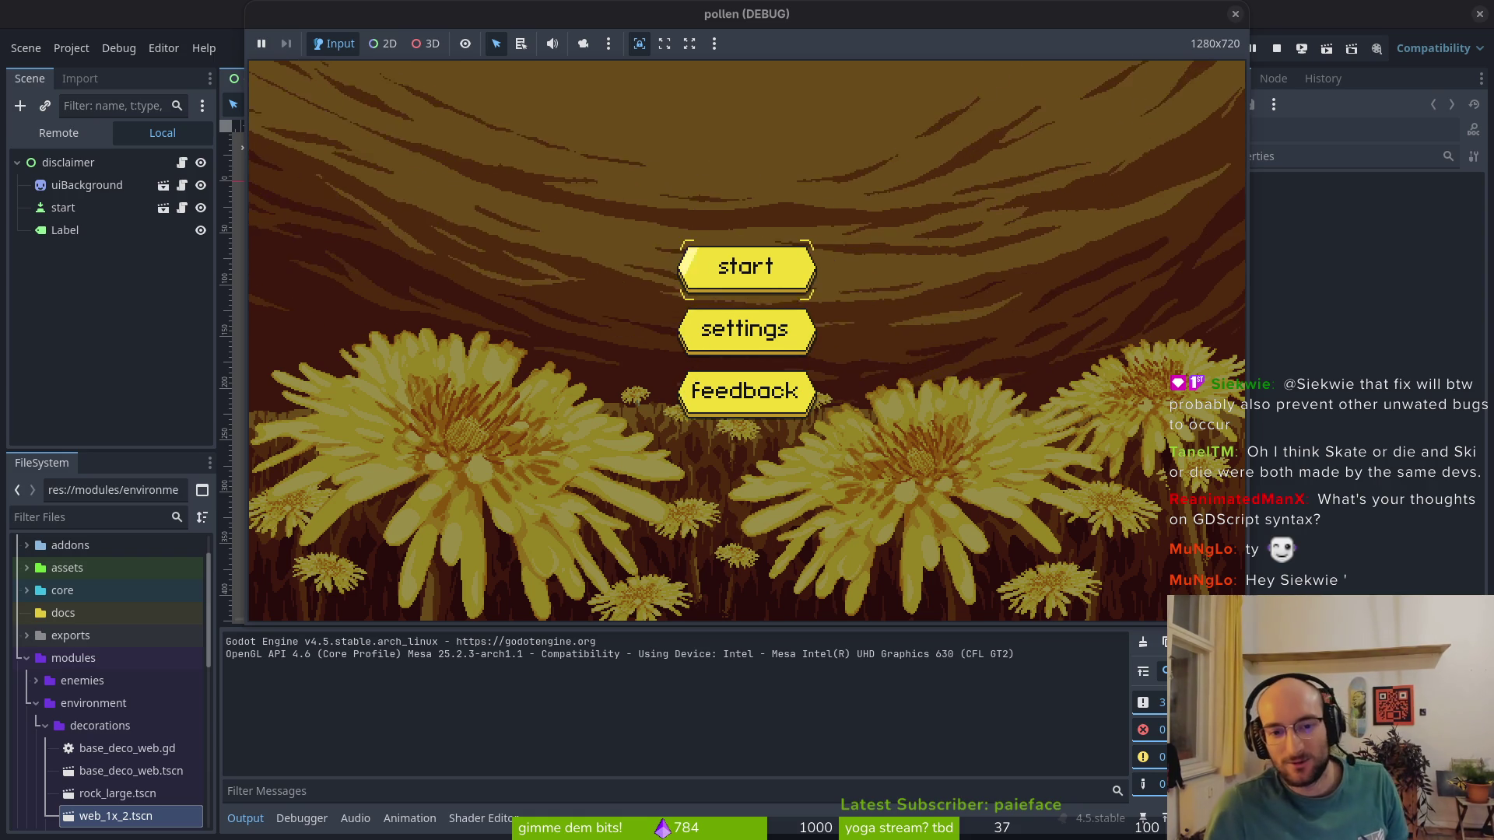
key(Return)
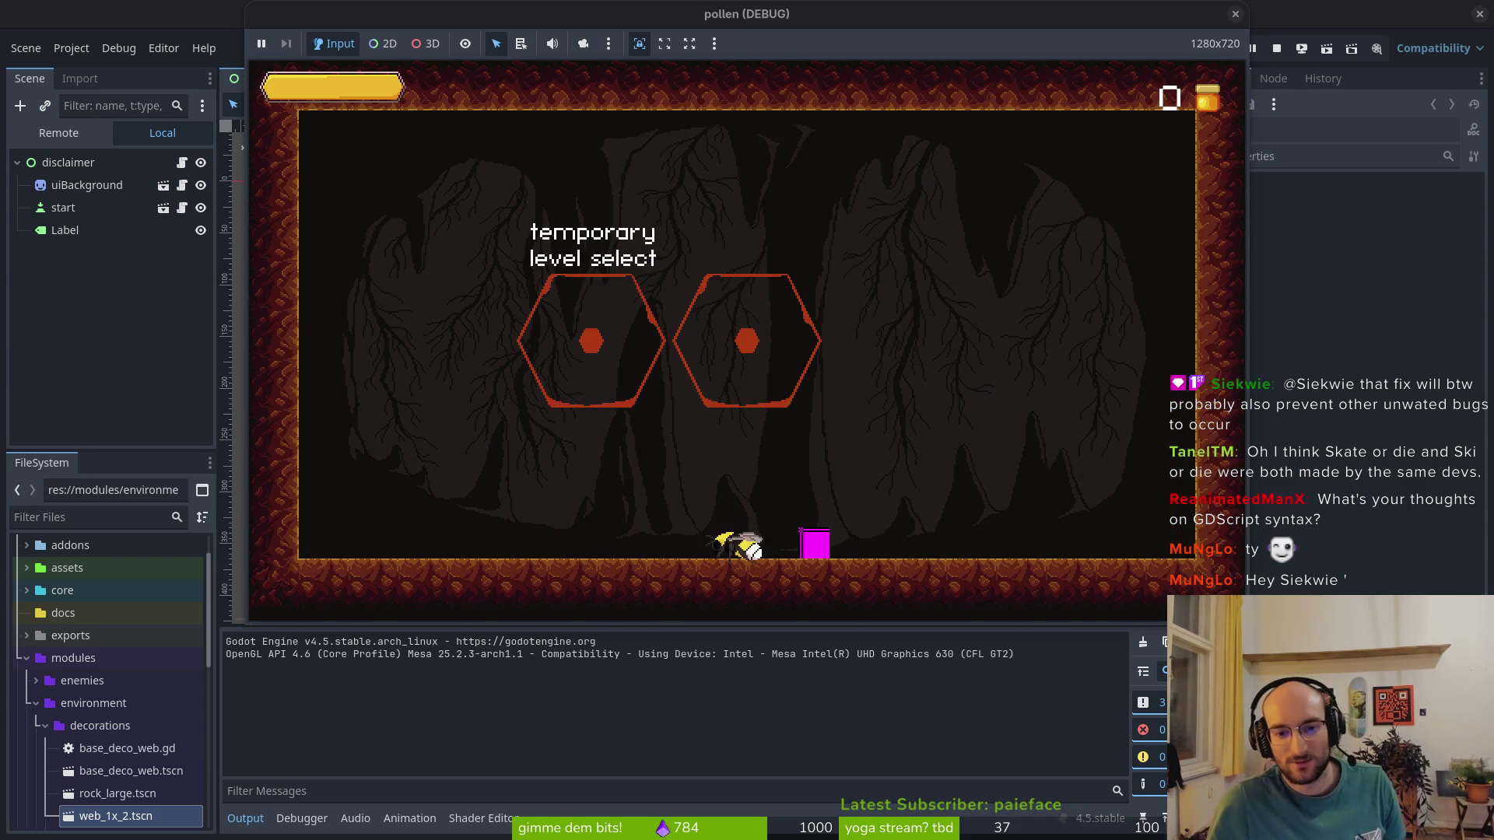
key(Tab)
key(Right)
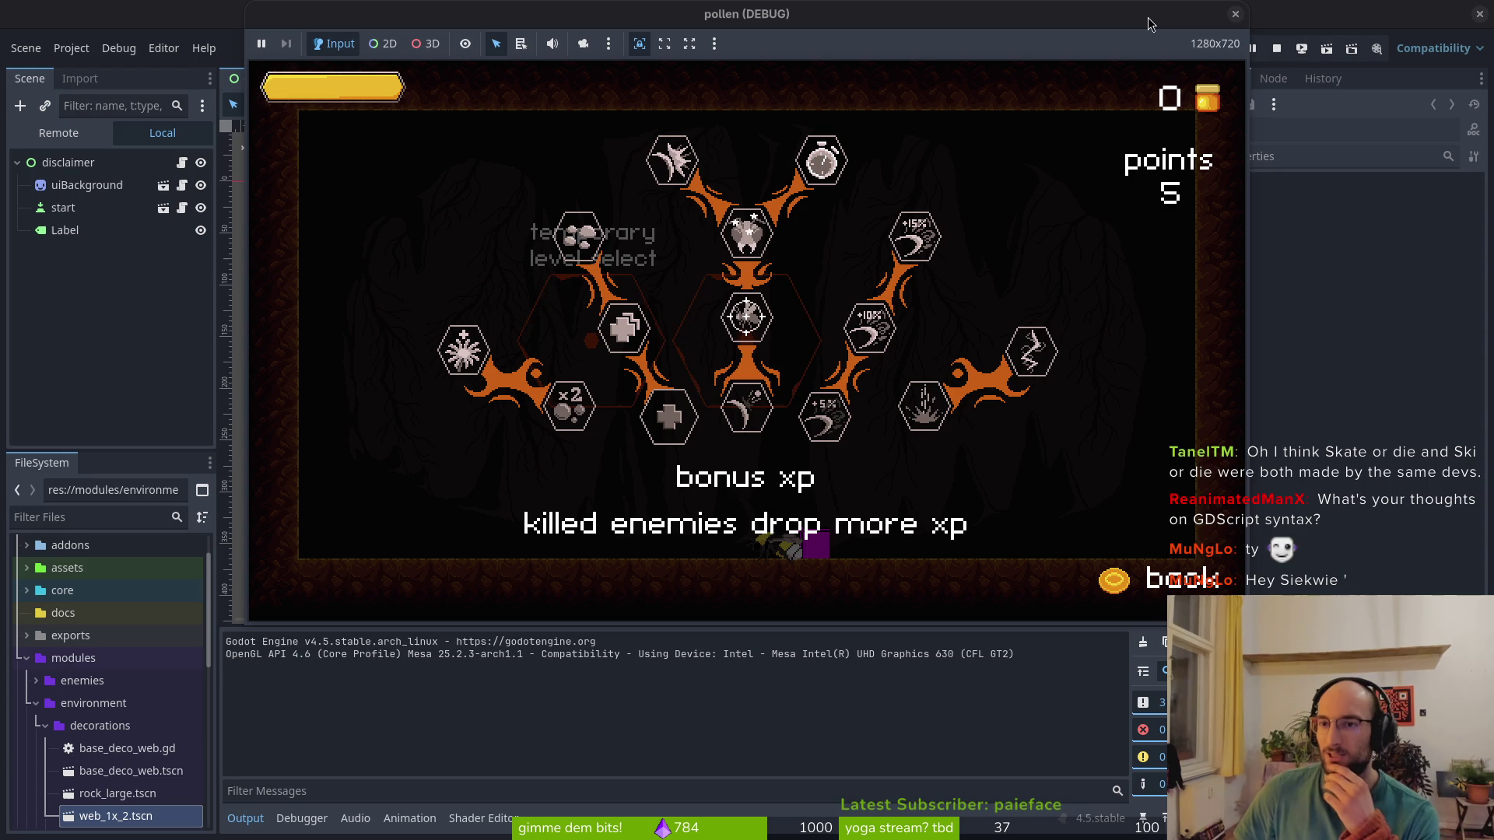
click(1236, 16)
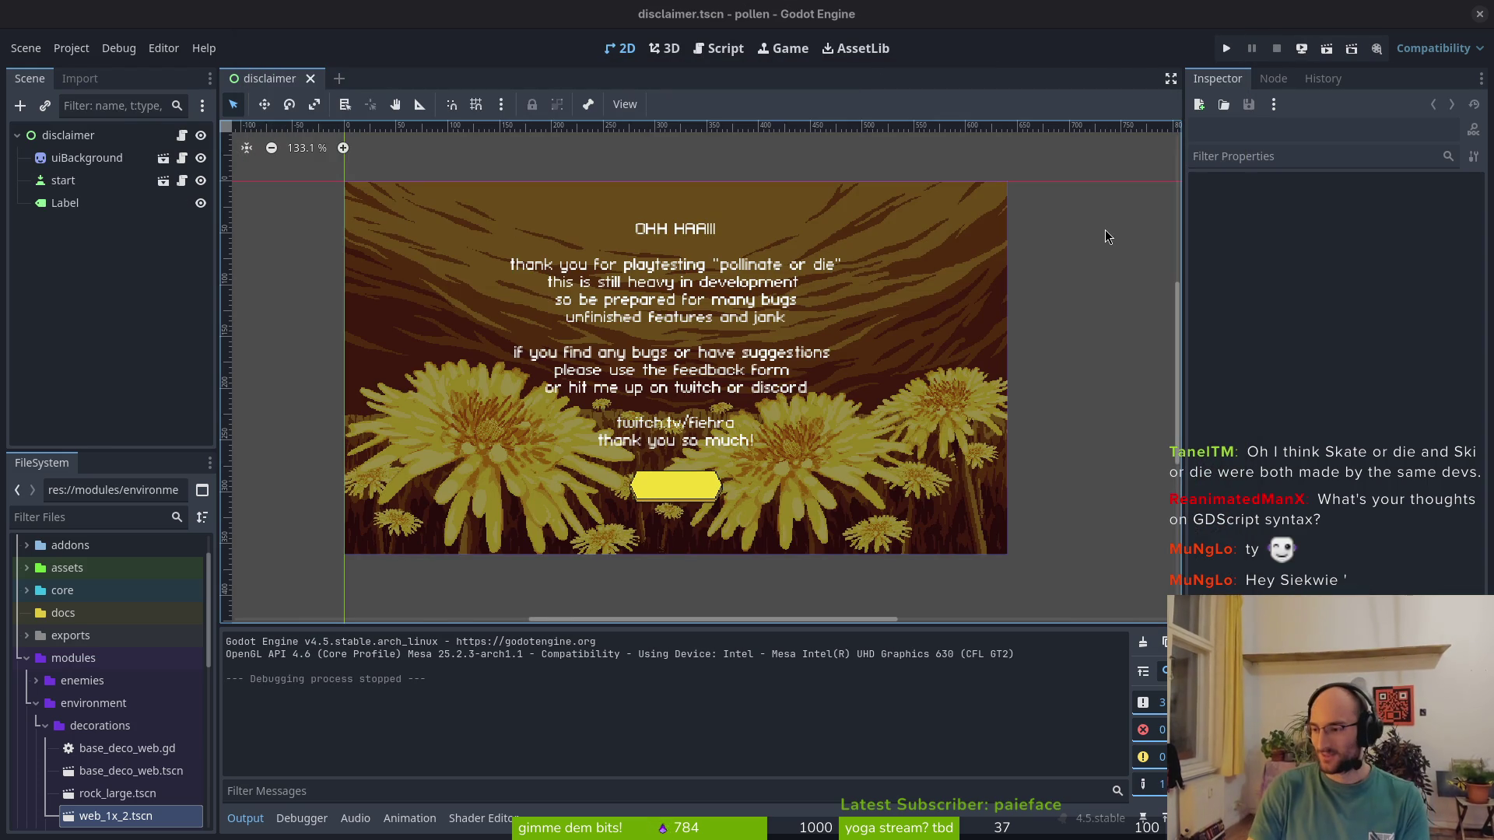
key(alt+Tab)
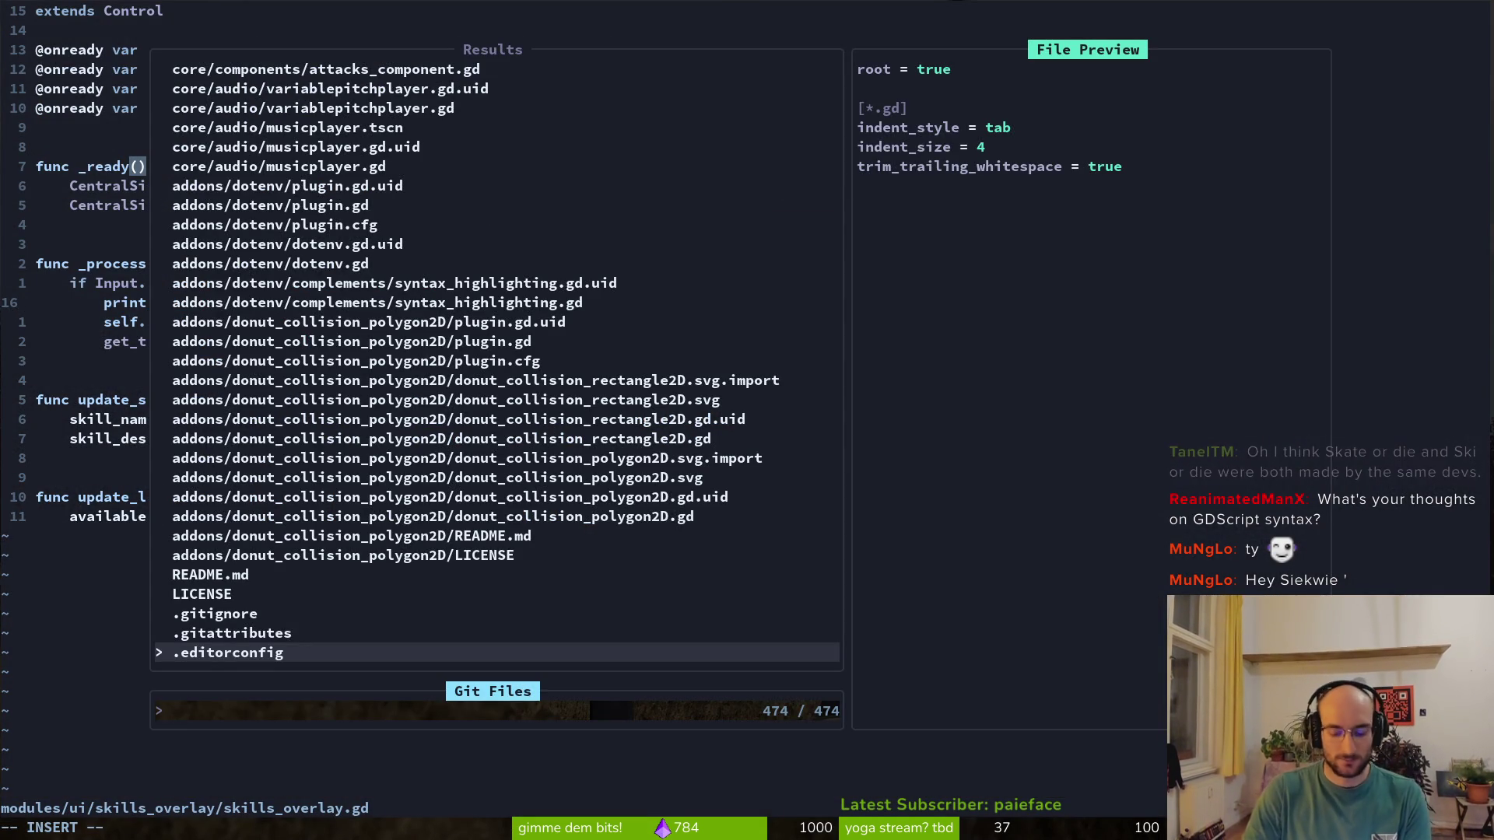
Open hud_canvas.gd, then search all files for ui_cancel and open pause.gd at that match
text(hud)
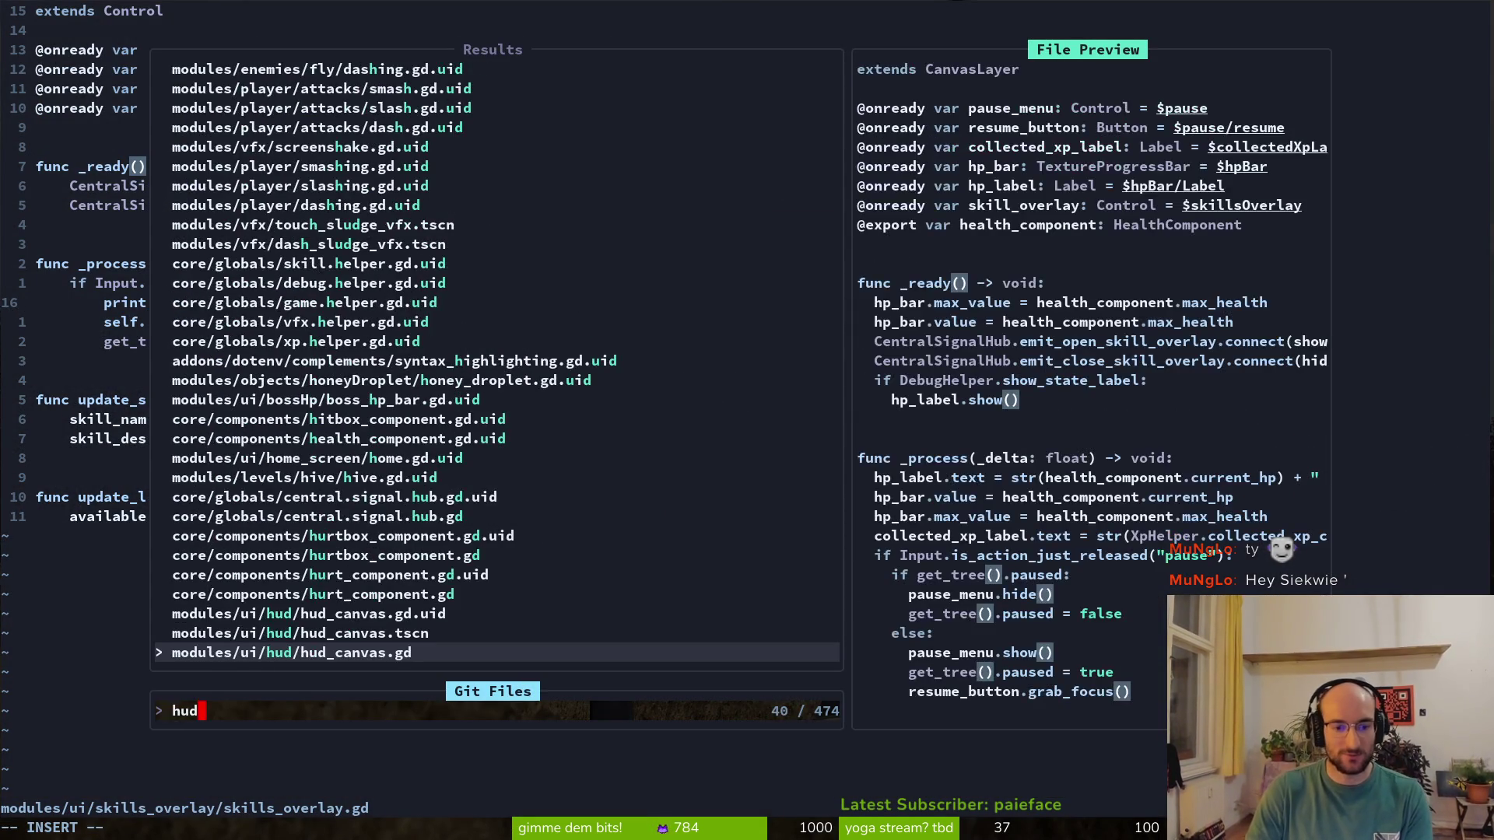
key(Return)
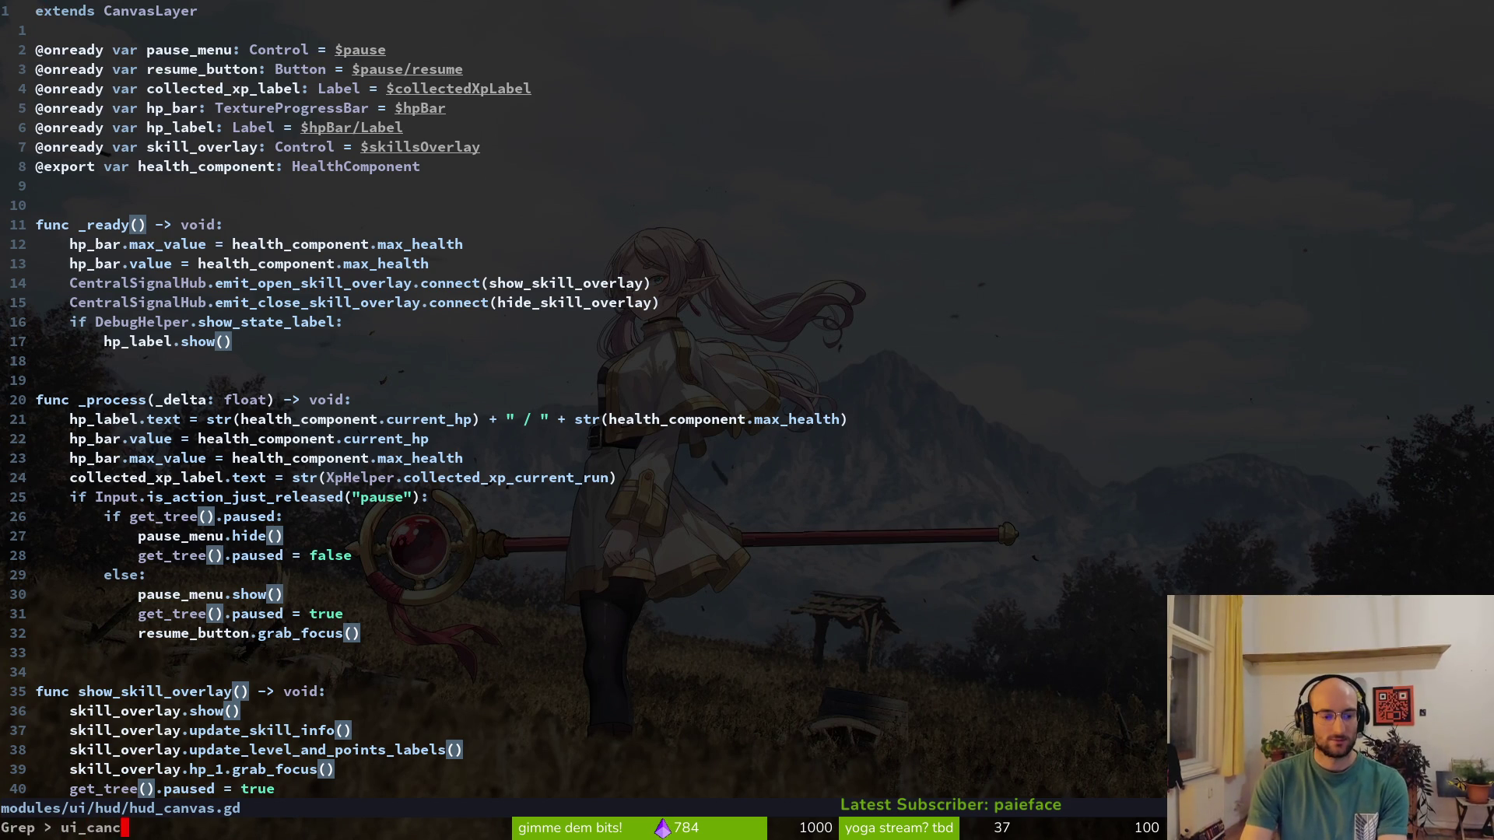
text(el)
key(Return)
key(ctrl+p)
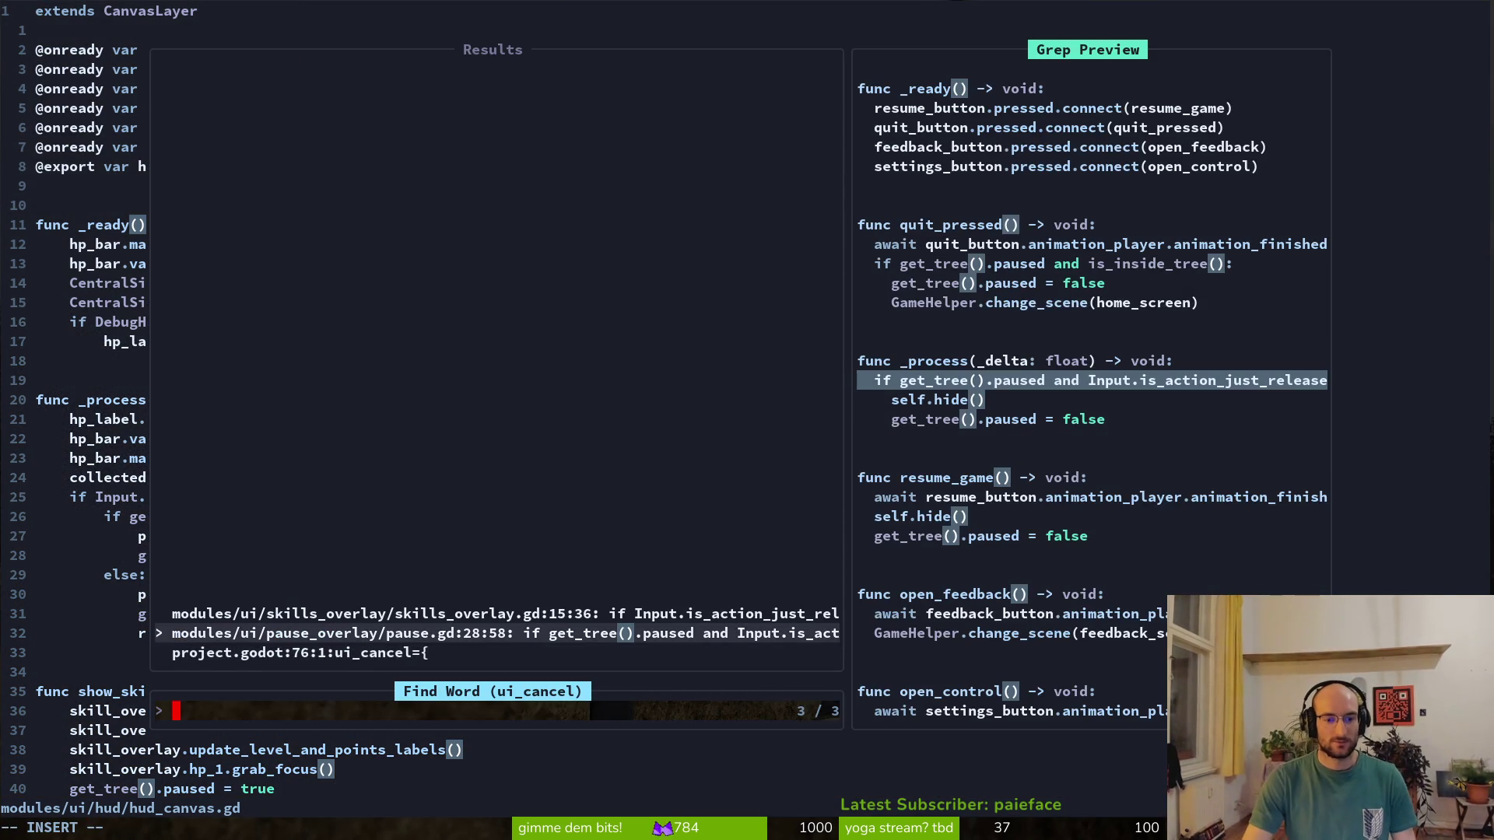
key(ctrl+p)
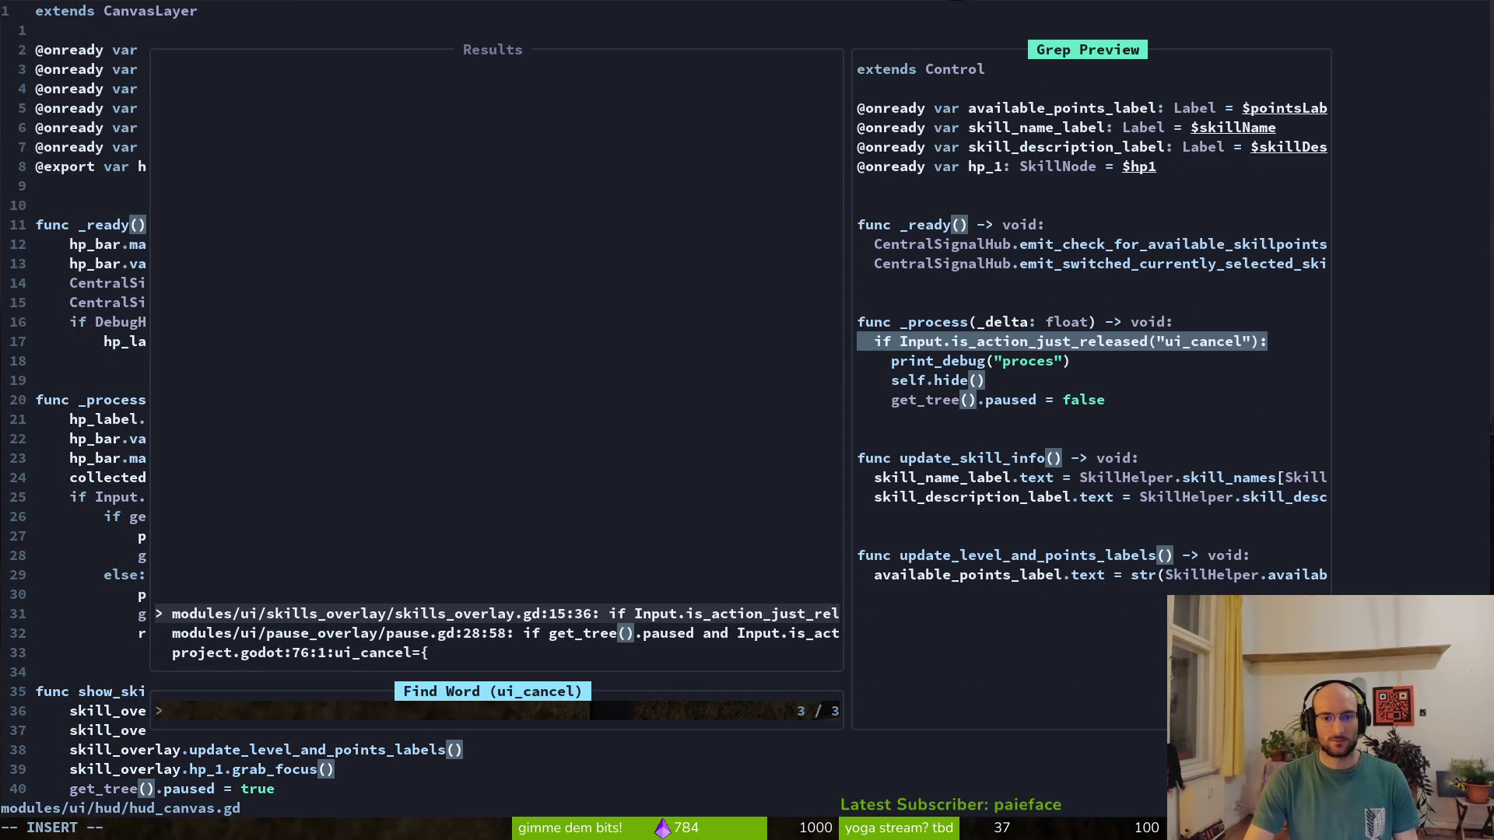
key(ctrl+n)
key(Return)
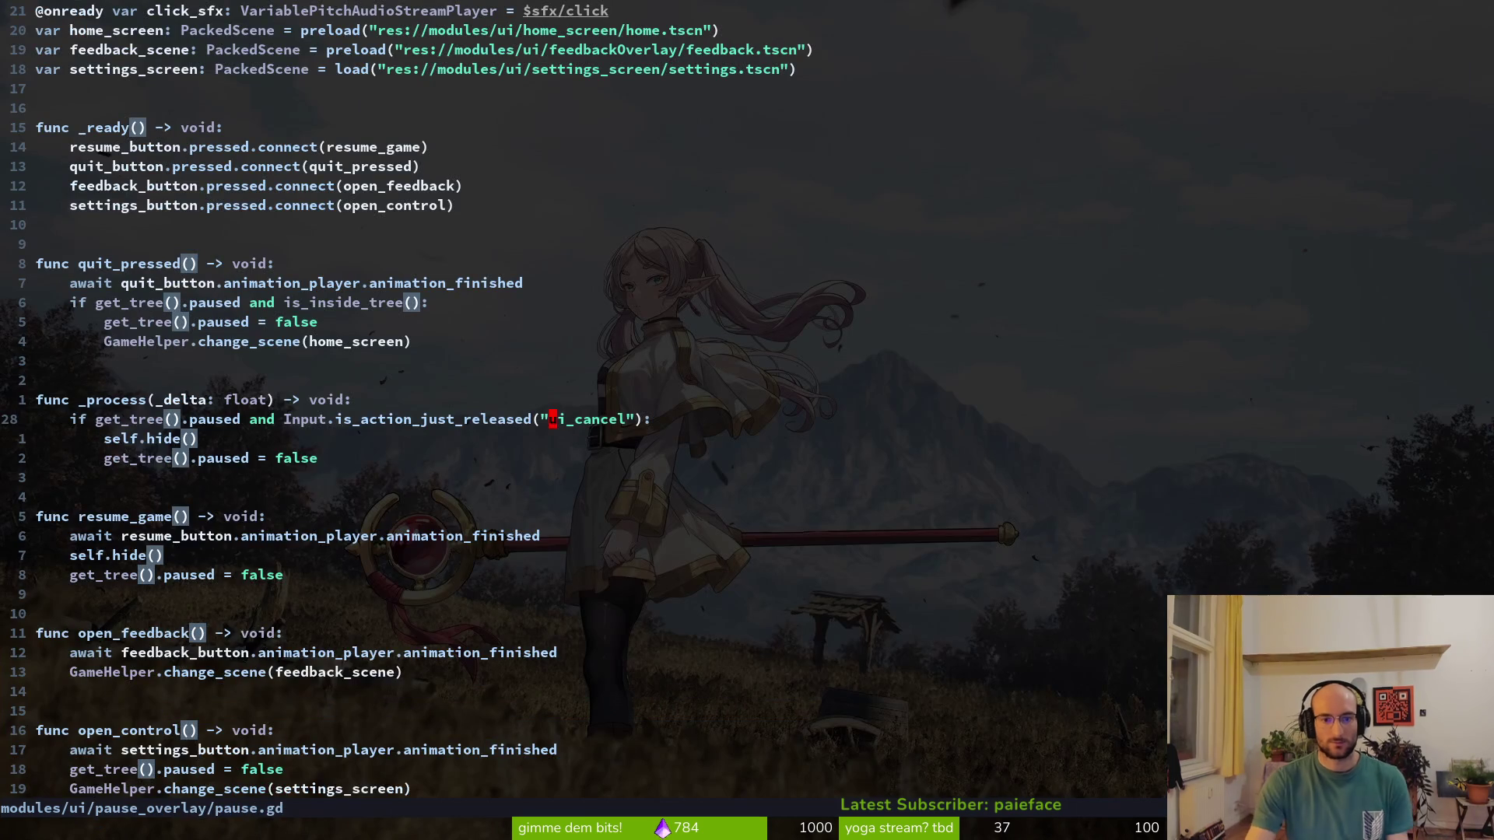
Add print_debug("canceling") under the ui_cancel check in pause.gd
text(o)
text(rde)
key(Return)
key(Escape)
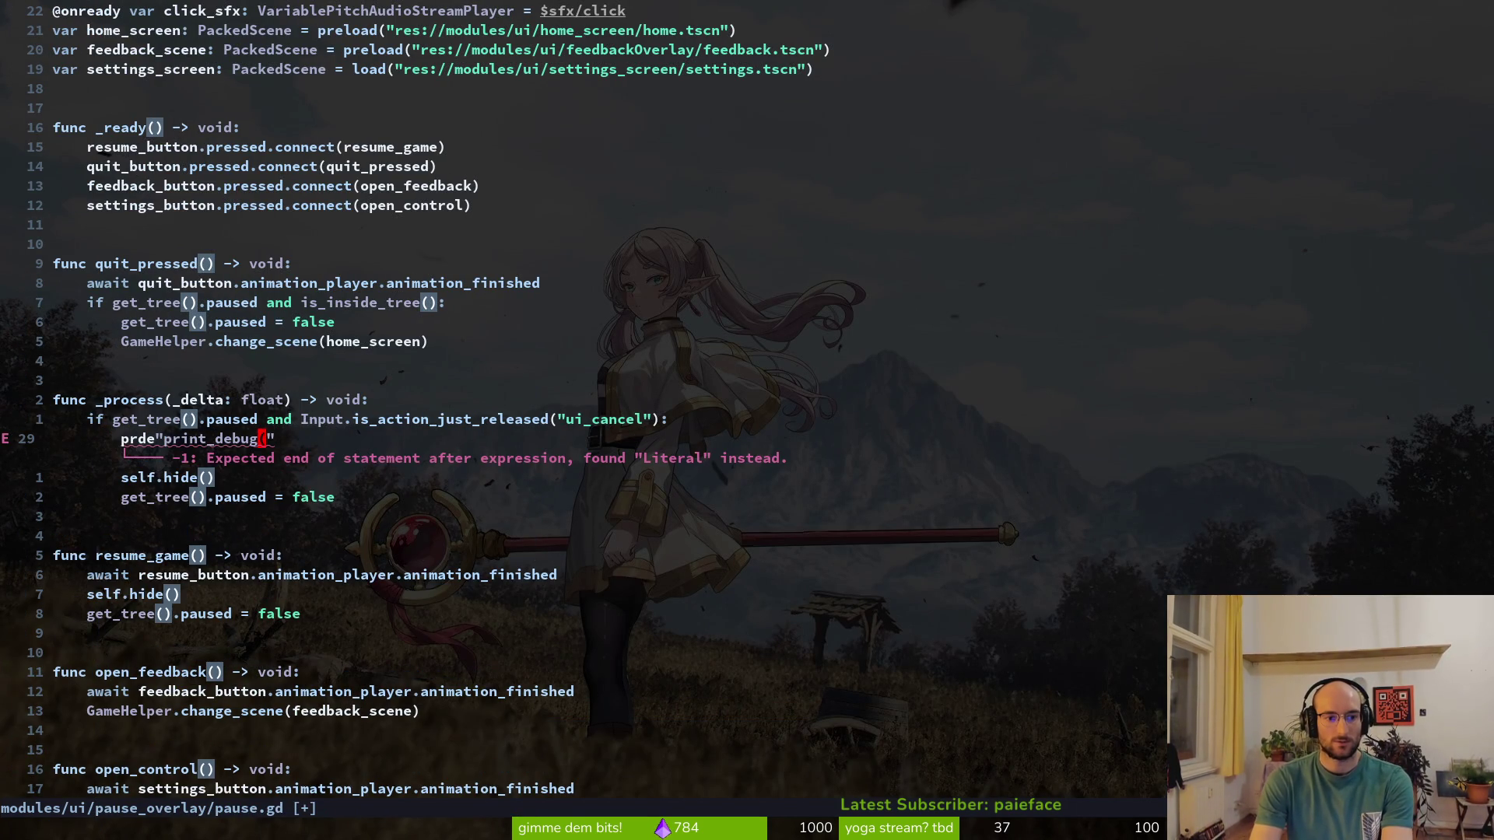
key(u)
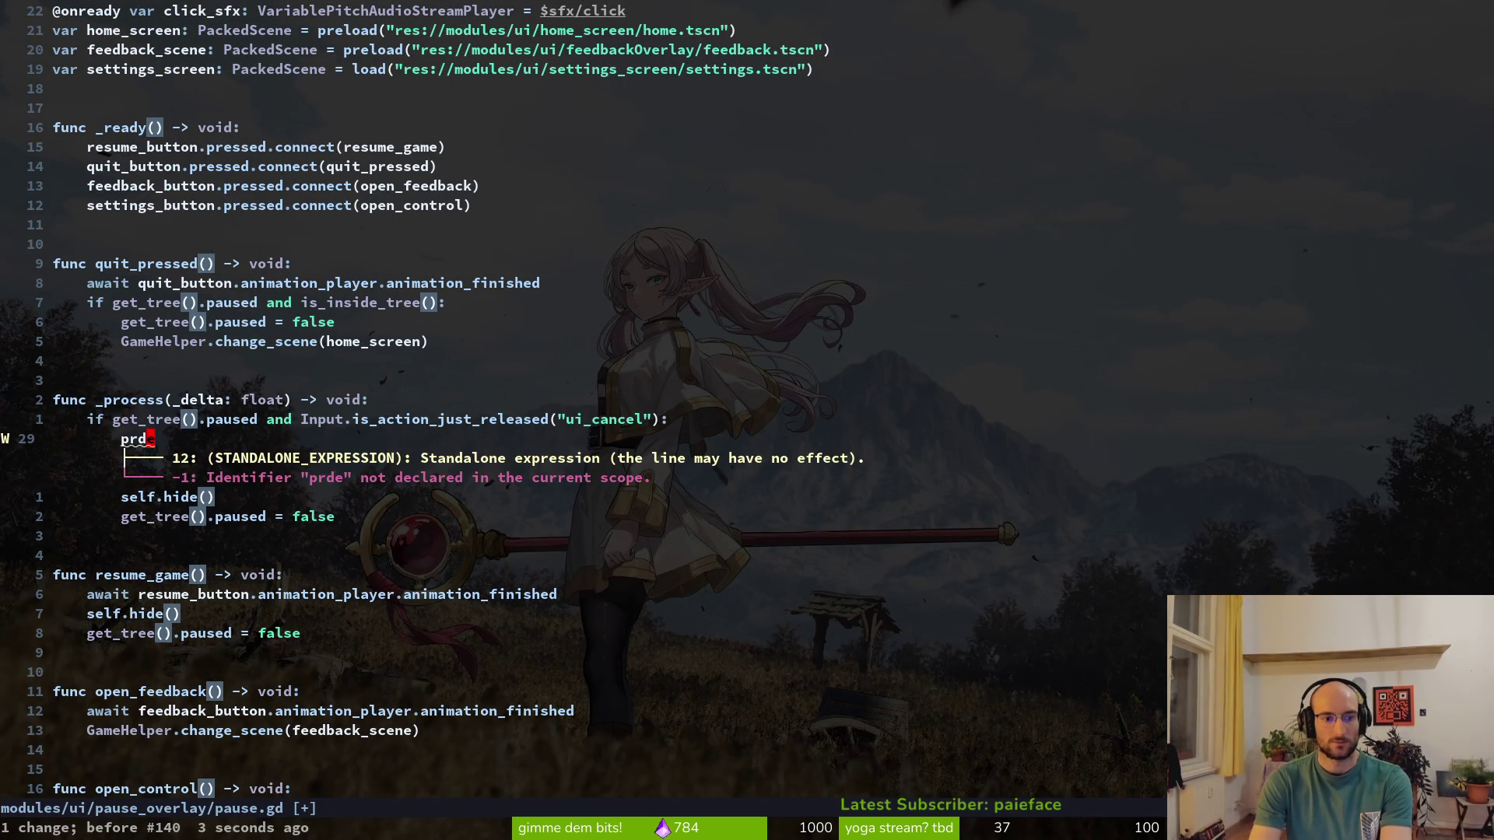
text(int_debug(")
key(Return)
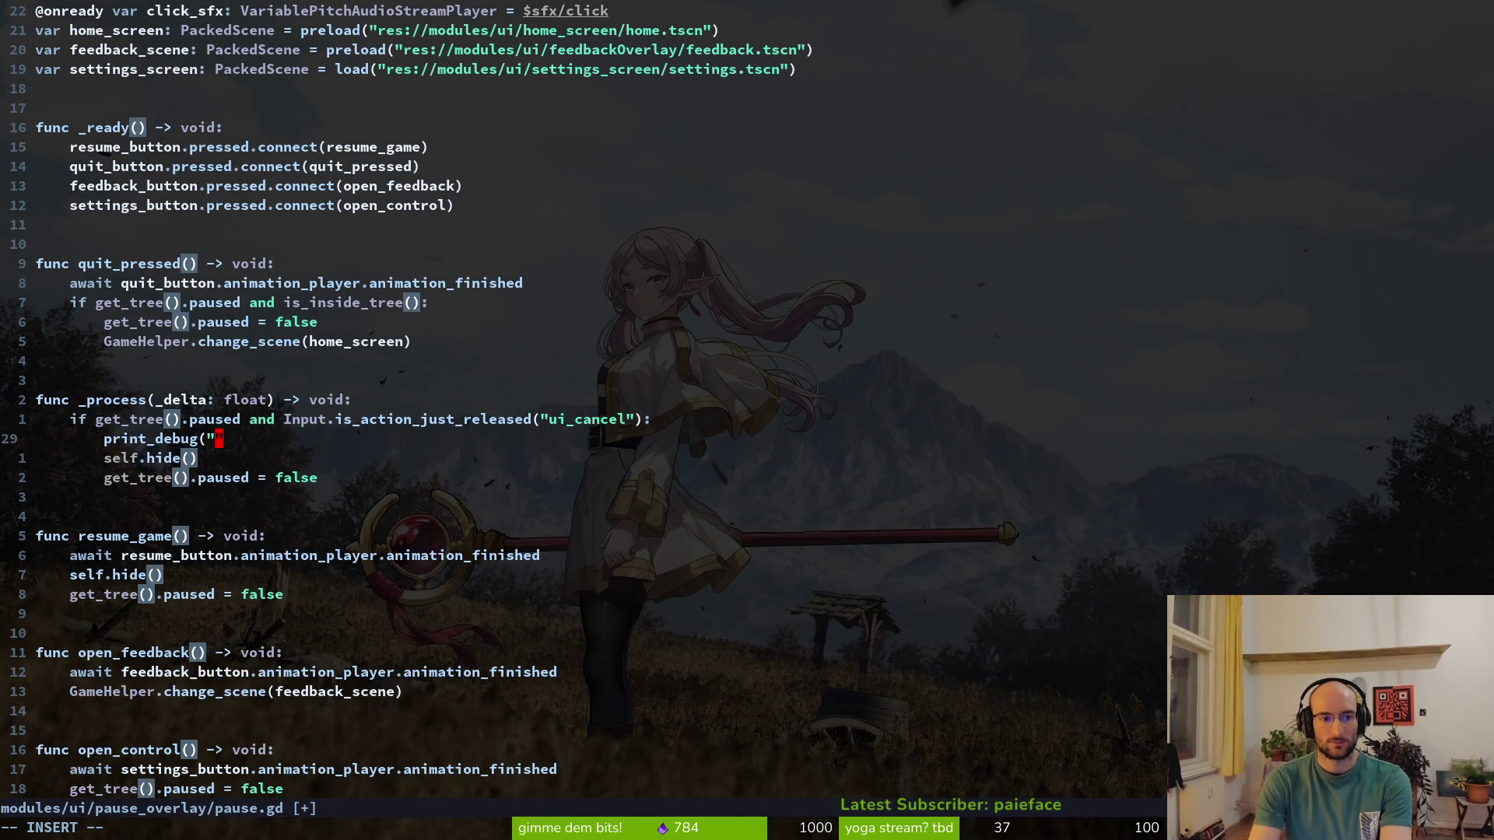
text(canceling")
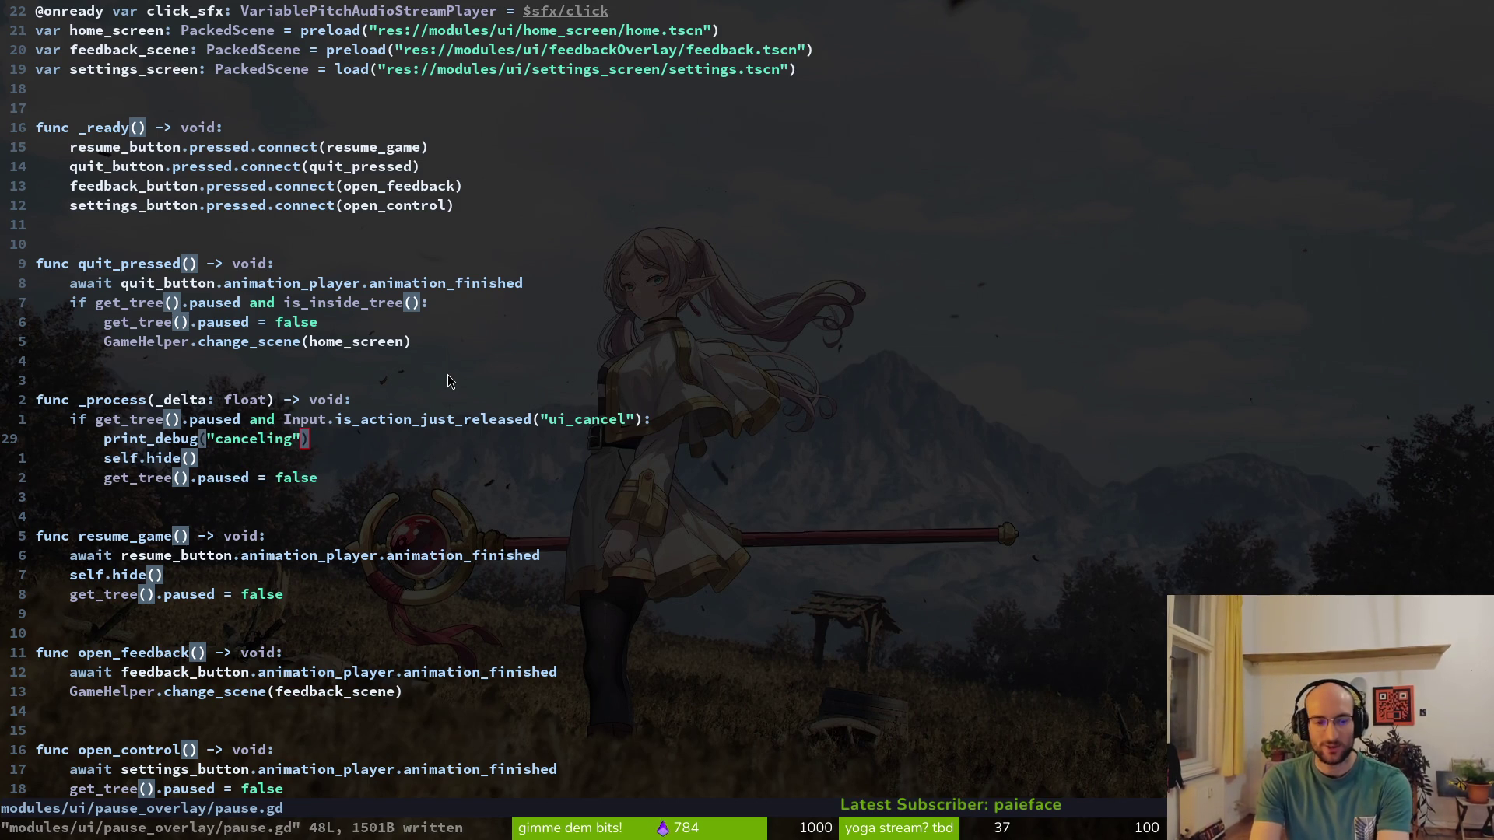
Run the game, open the skill tree and press Escape to test the 'canceling' print, then stop it
key(alt+Tab)
key(F5)
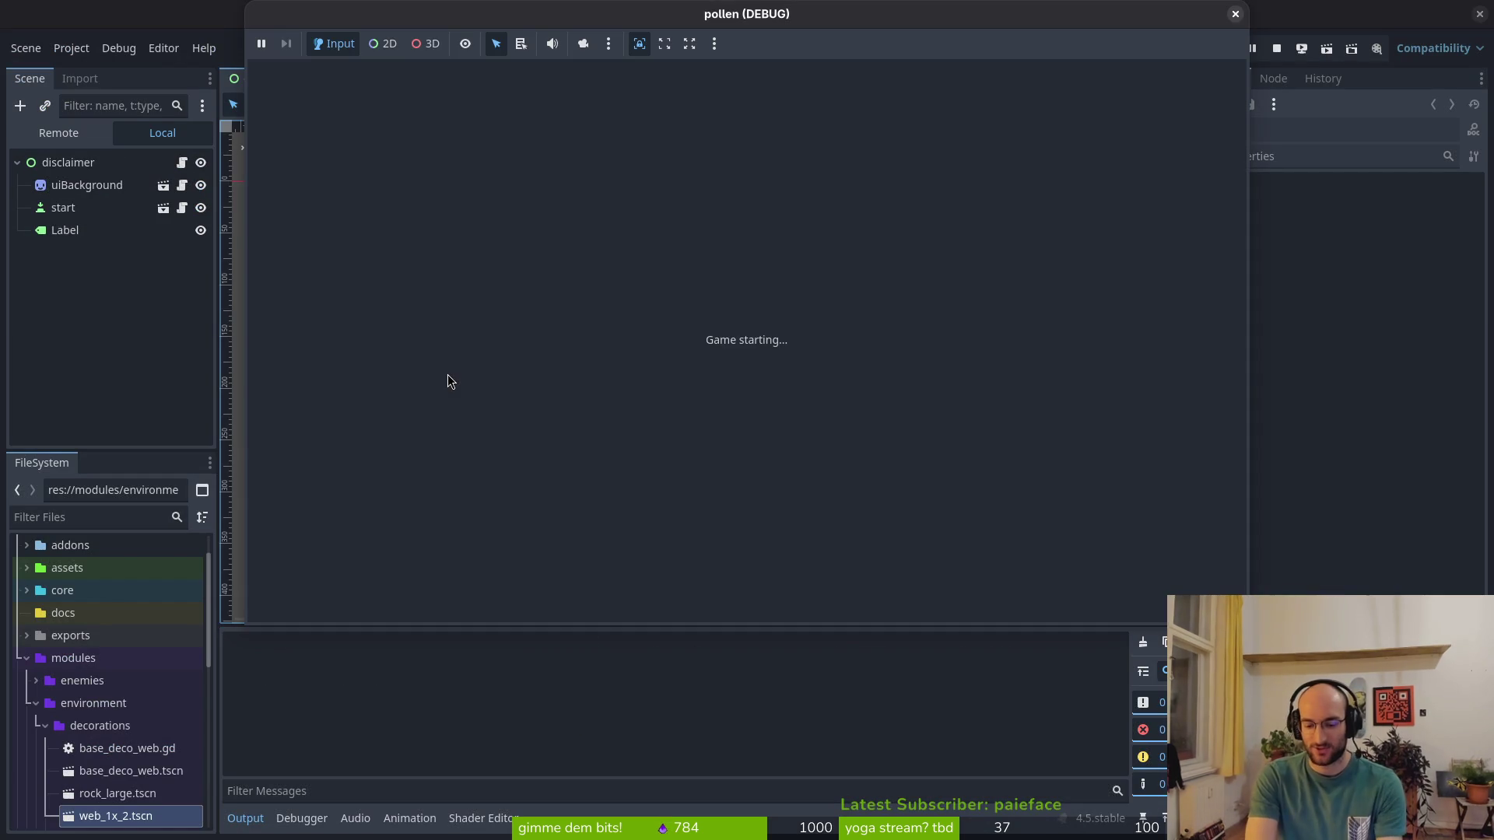
key(Return)
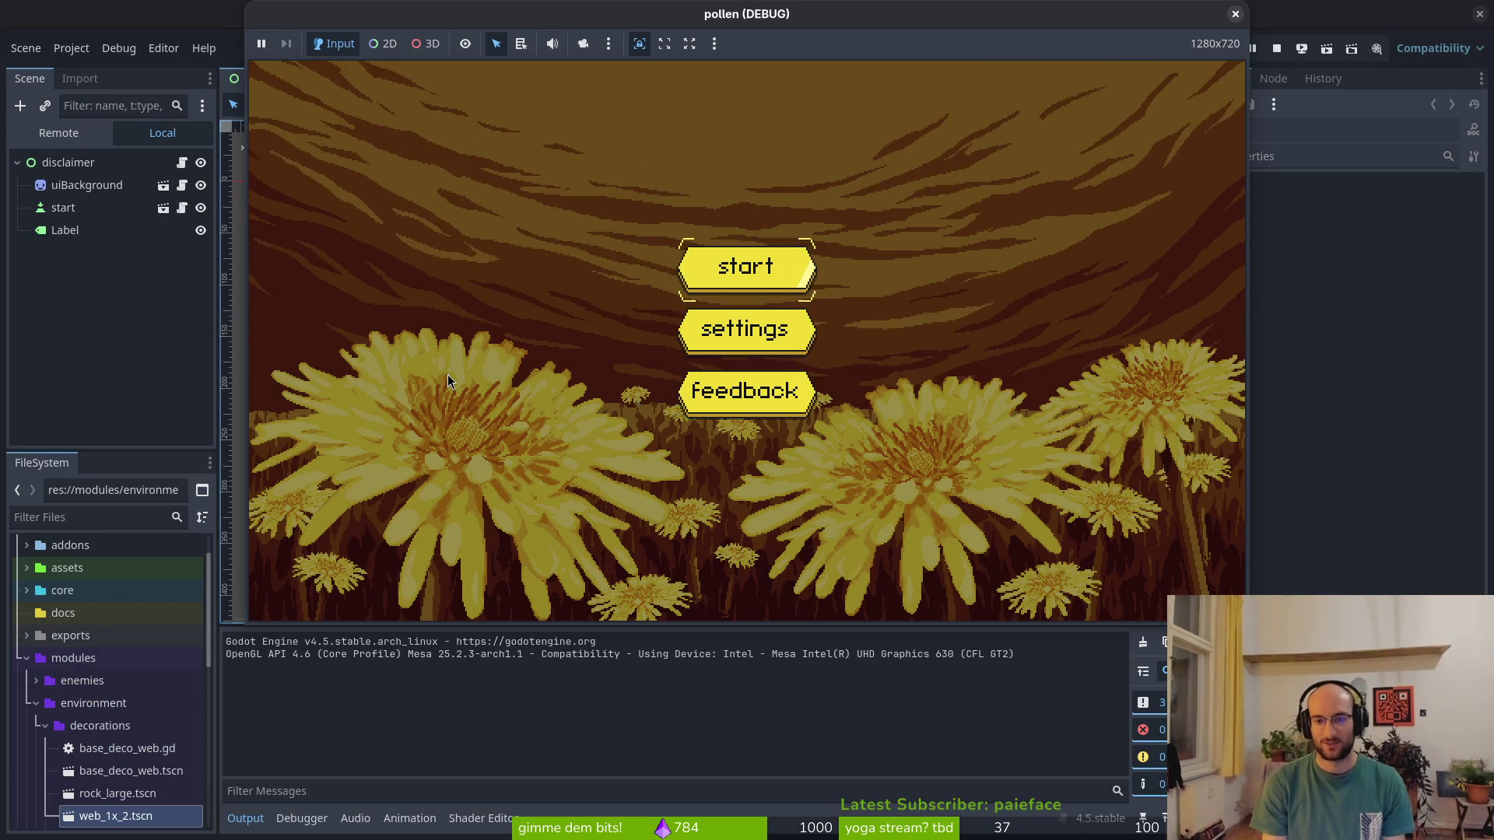
key(Return)
key(d)
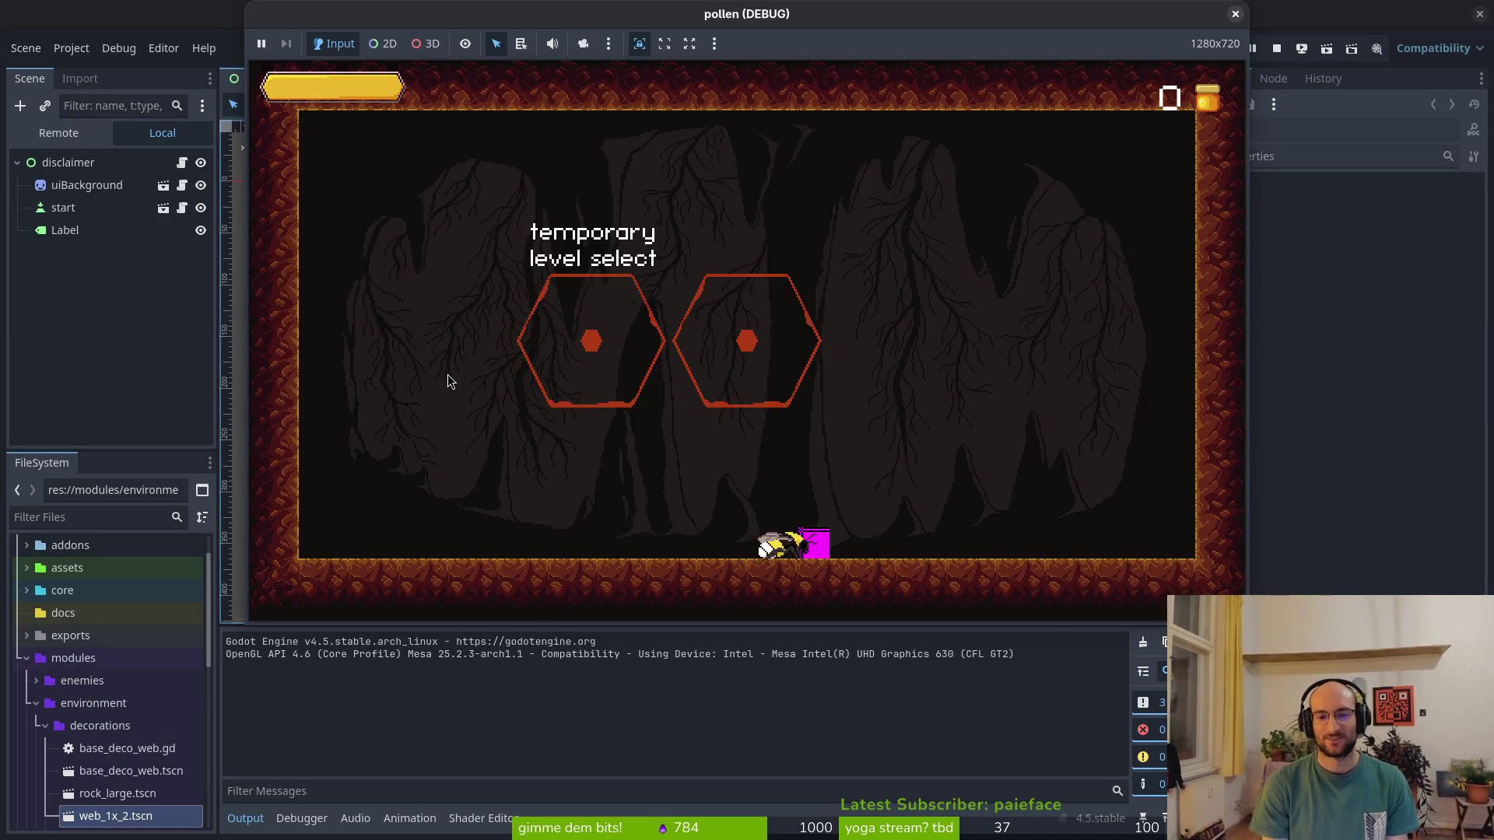
key(Escape)
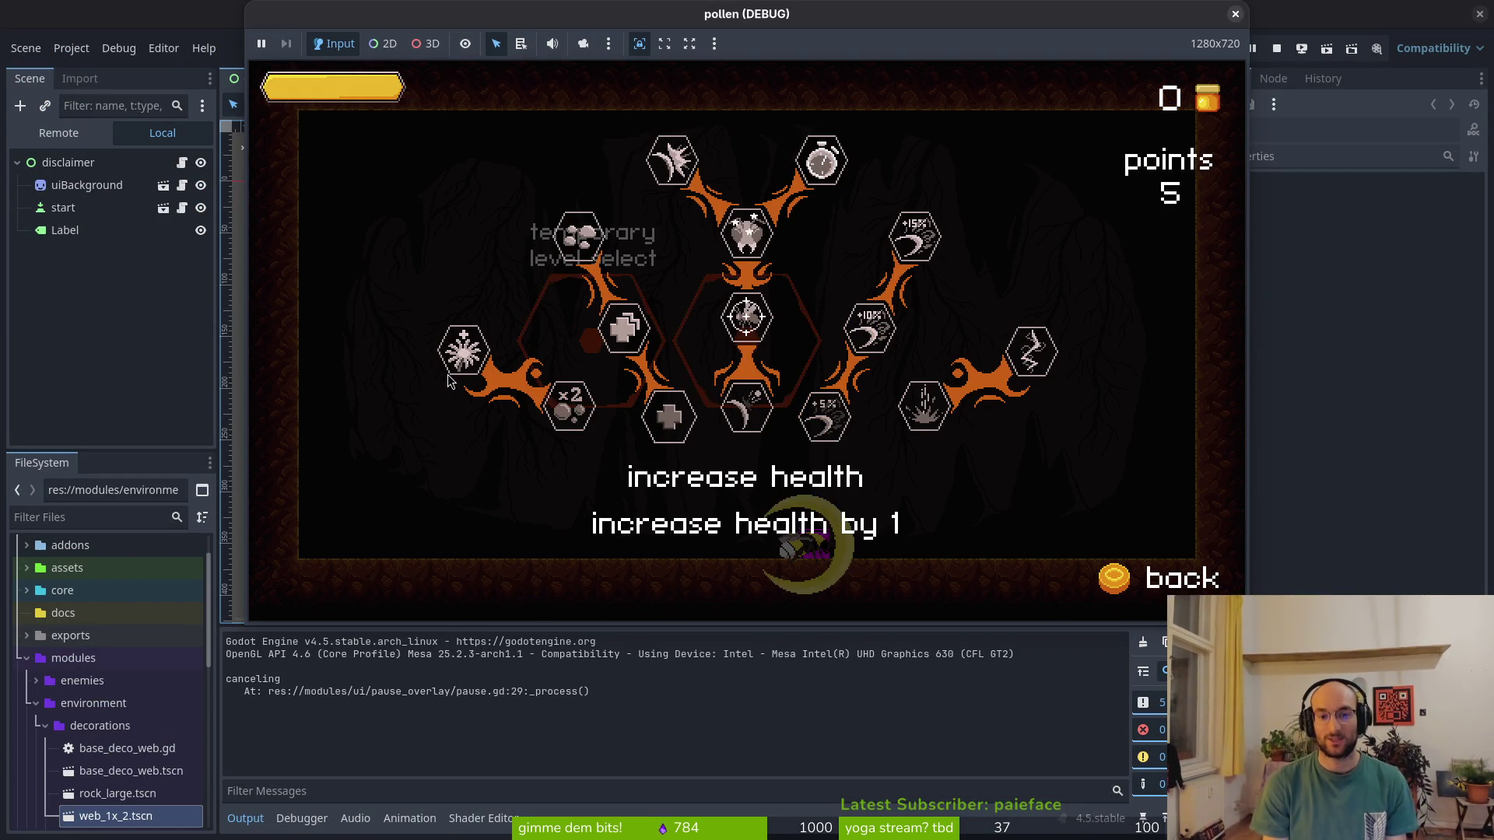
click(1236, 14)
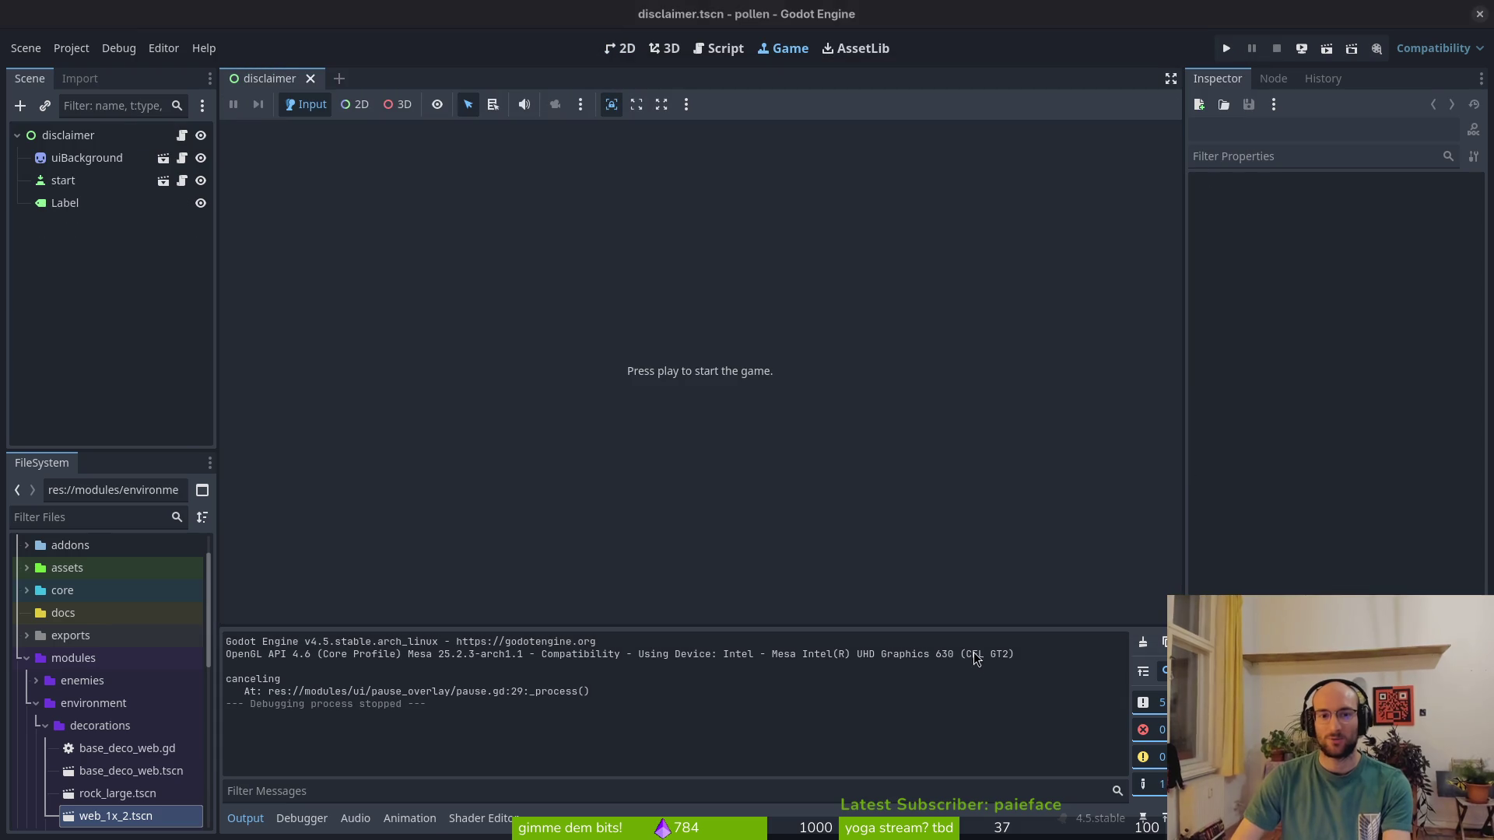
key(alt+Tab)
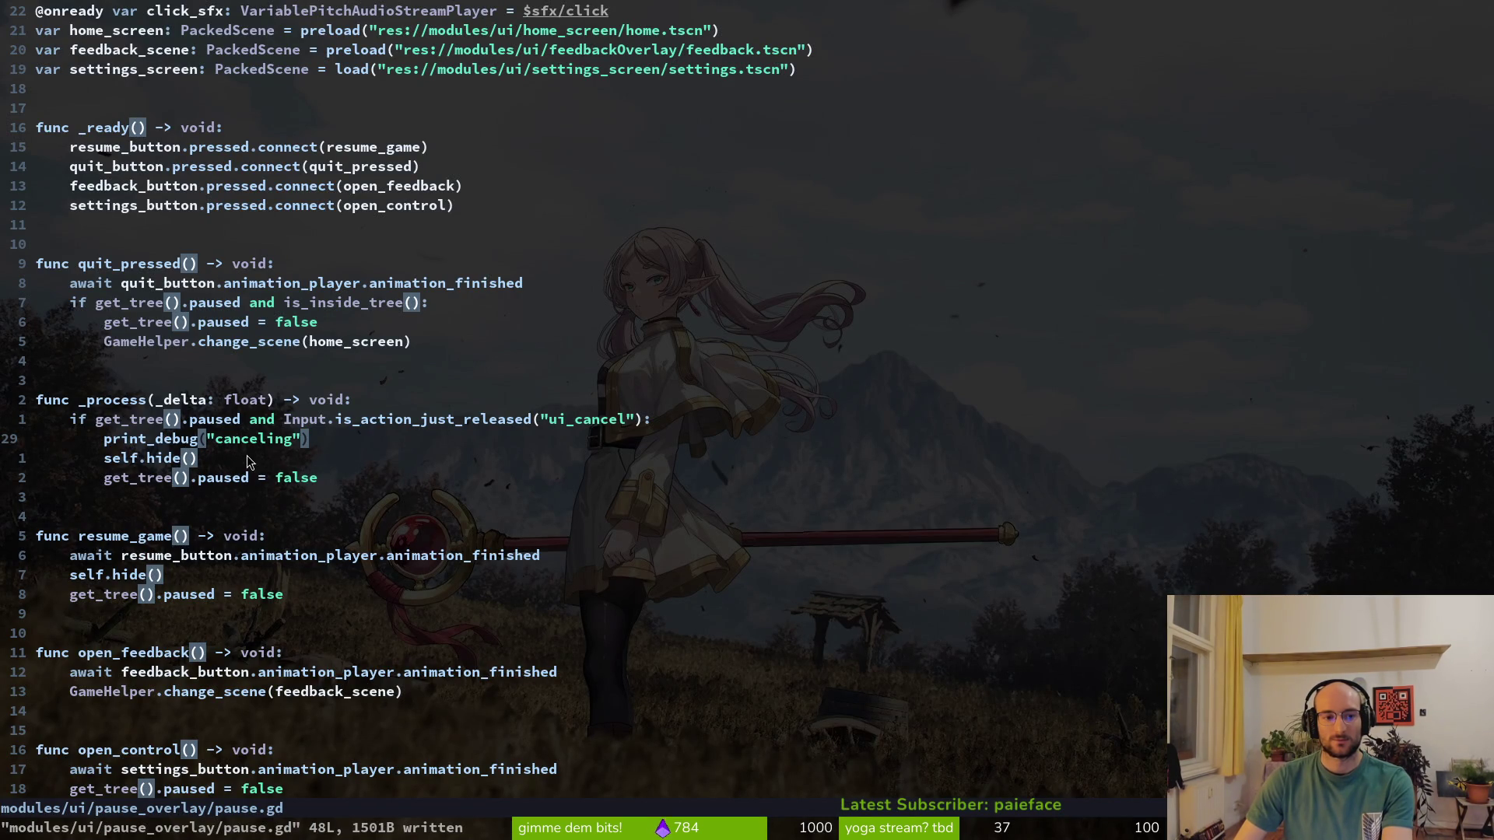
Review hud_canvas.gd and pause.gd, then relaunch the pollen game from Godot with F5
key(ctrl+6)
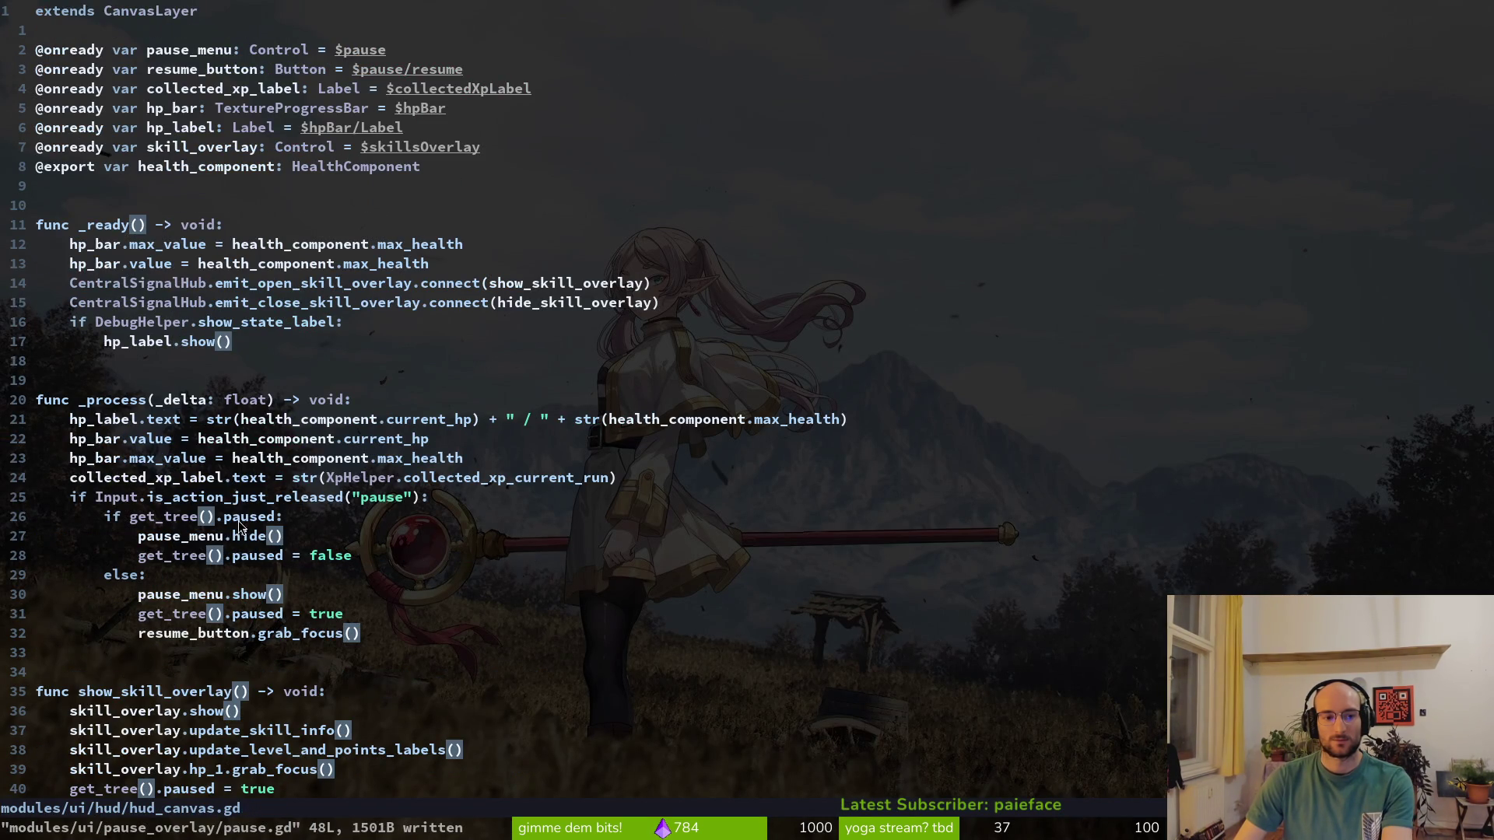
key(ctrl+6)
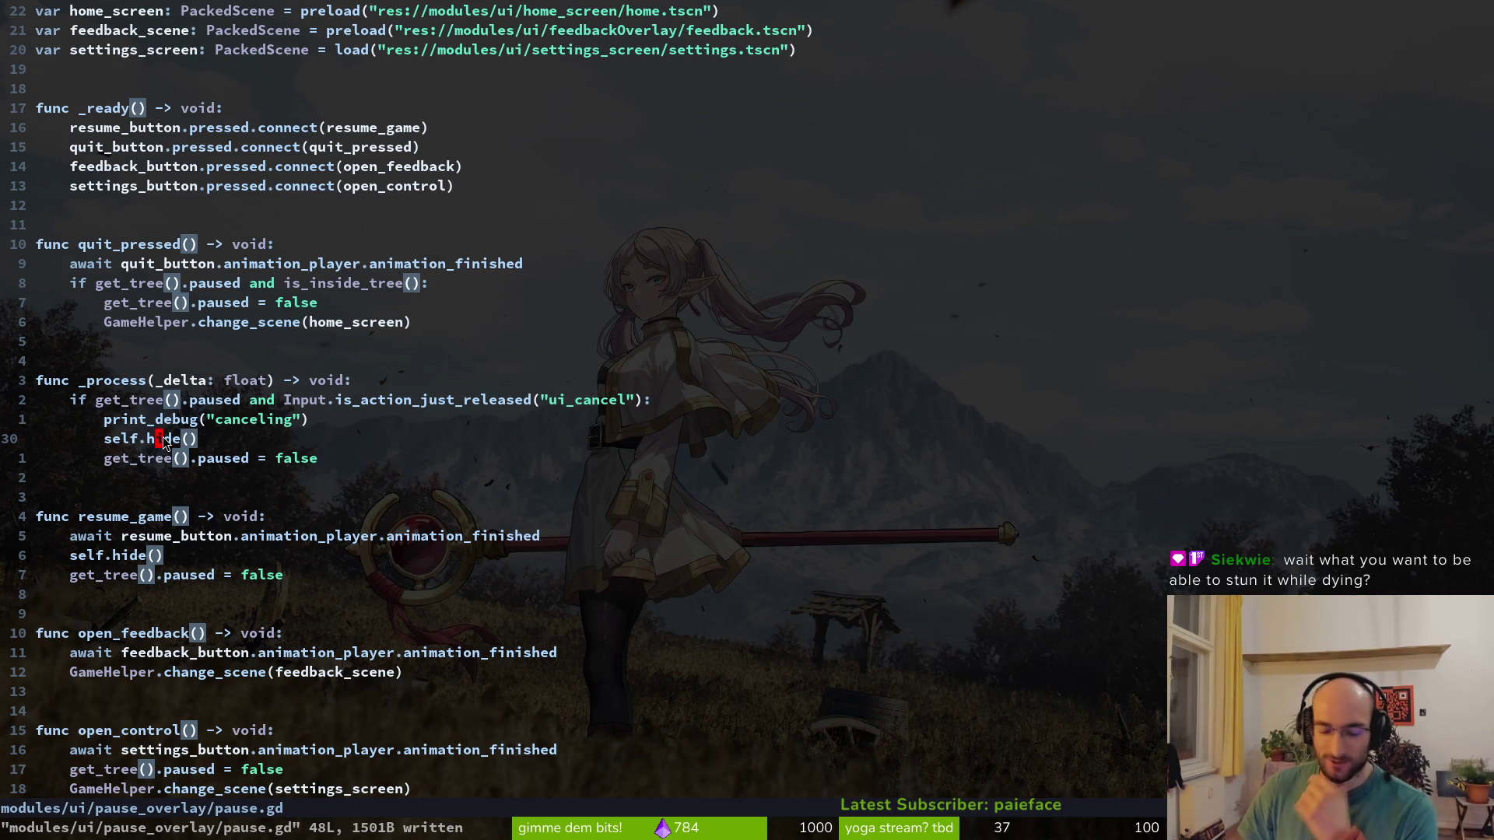
key(super+2)
key(F5)
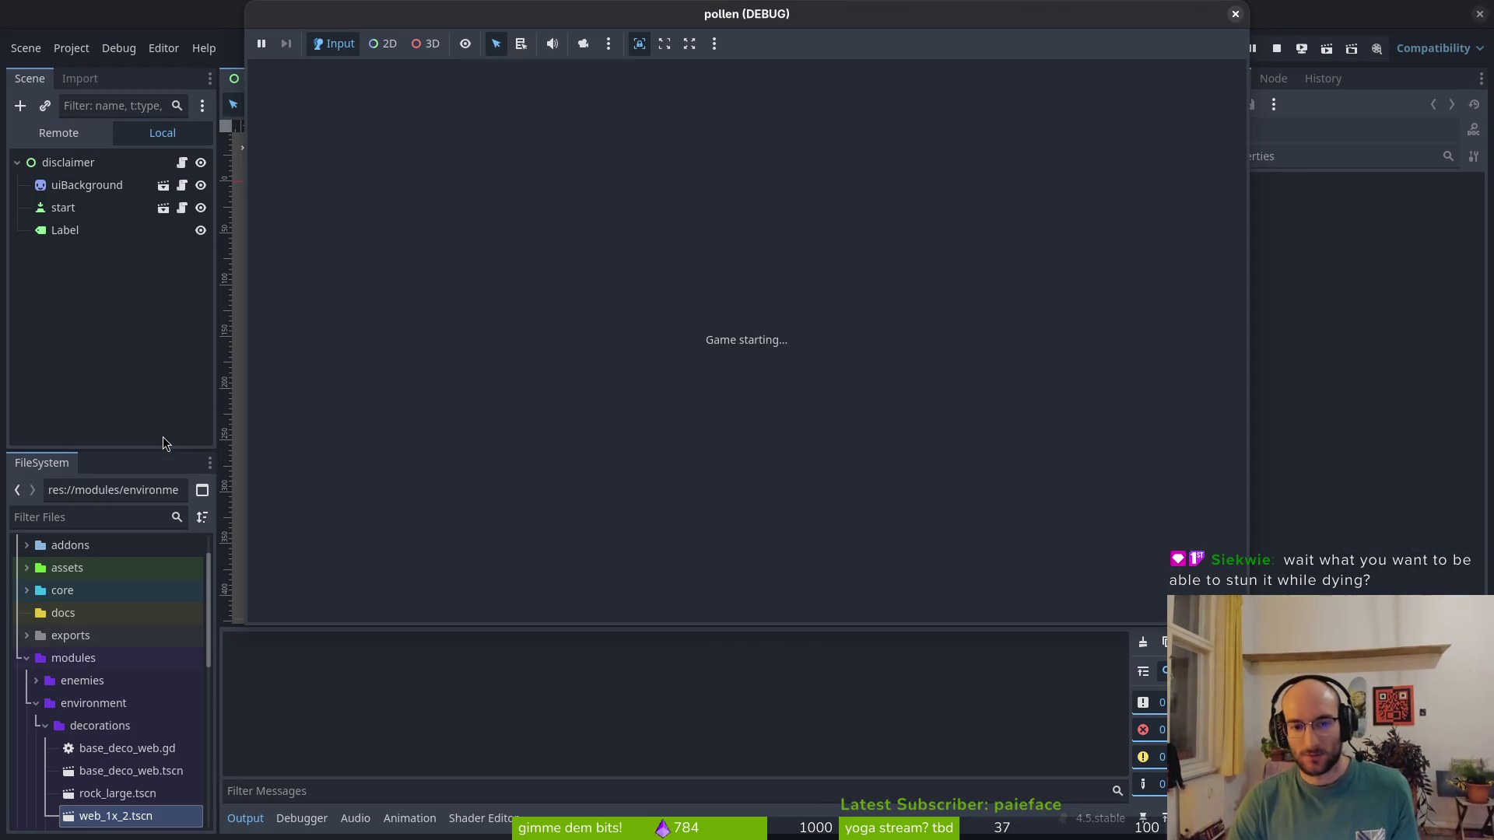
Start a run and enter the cave, smashing a mosquito and flying into a level hexagon
key(Return)
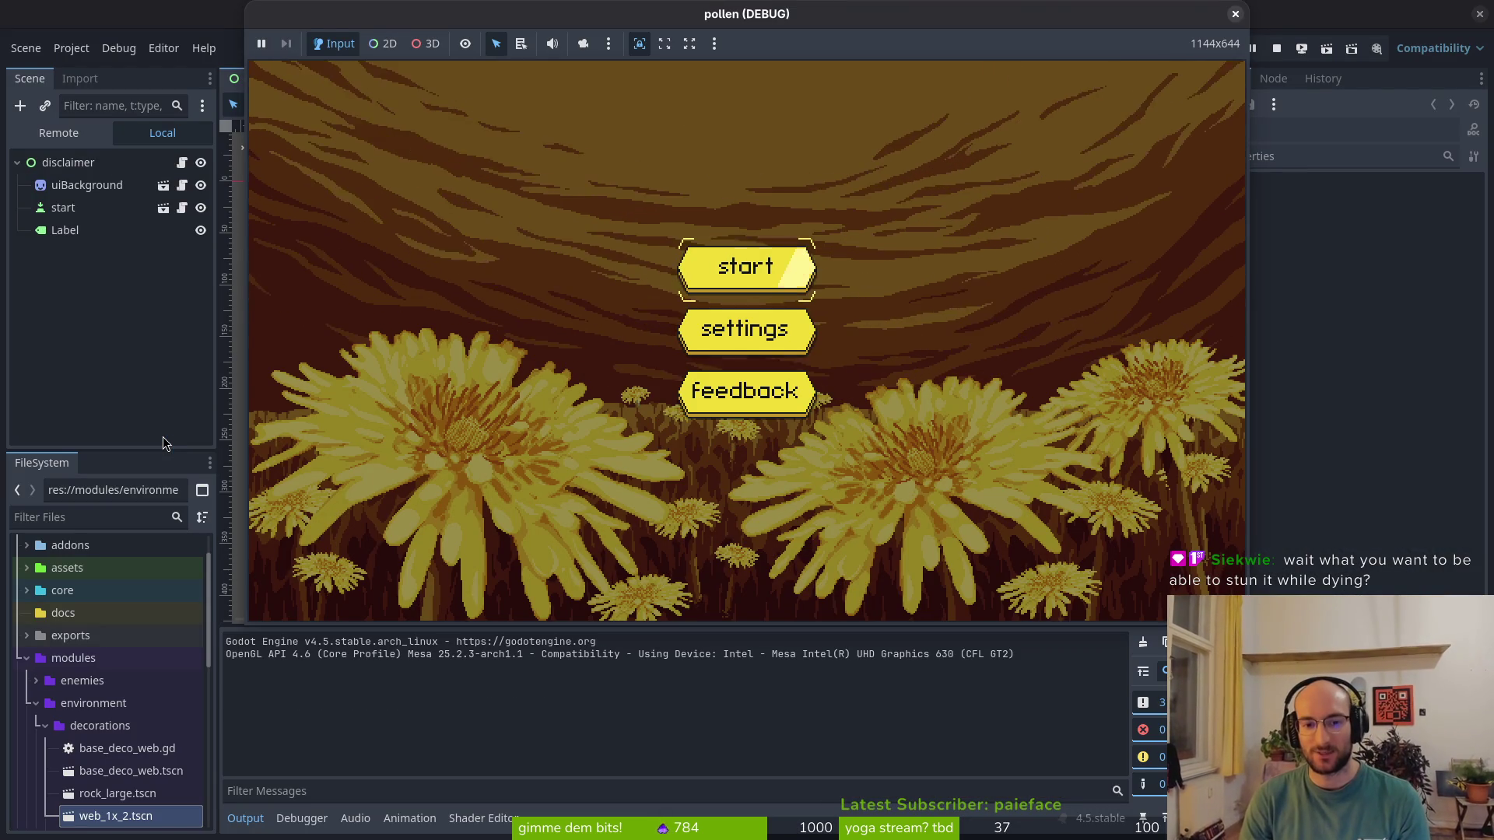
key(Return)
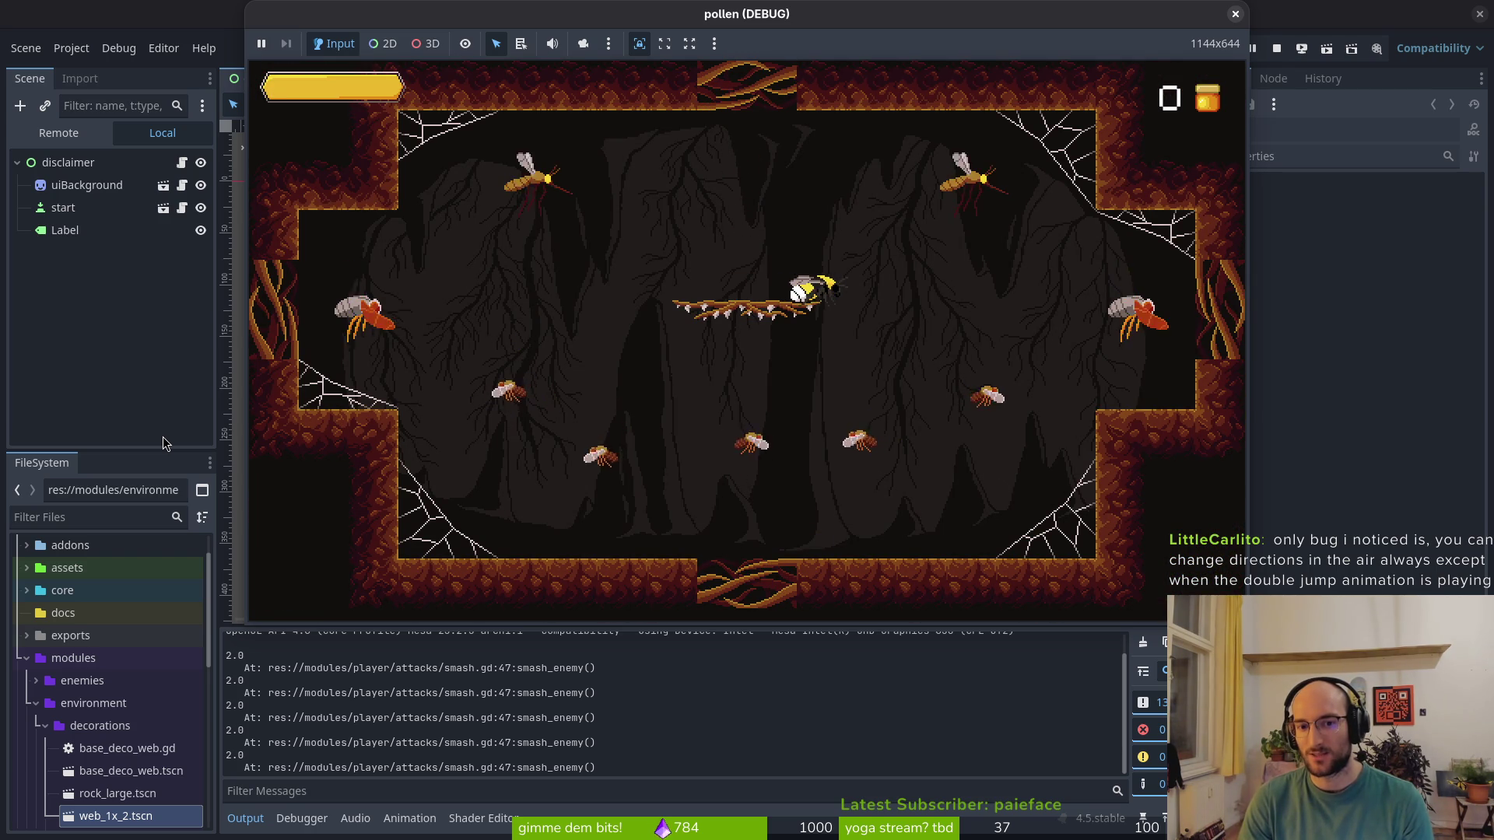
key(space)
key(Left)
key(x)
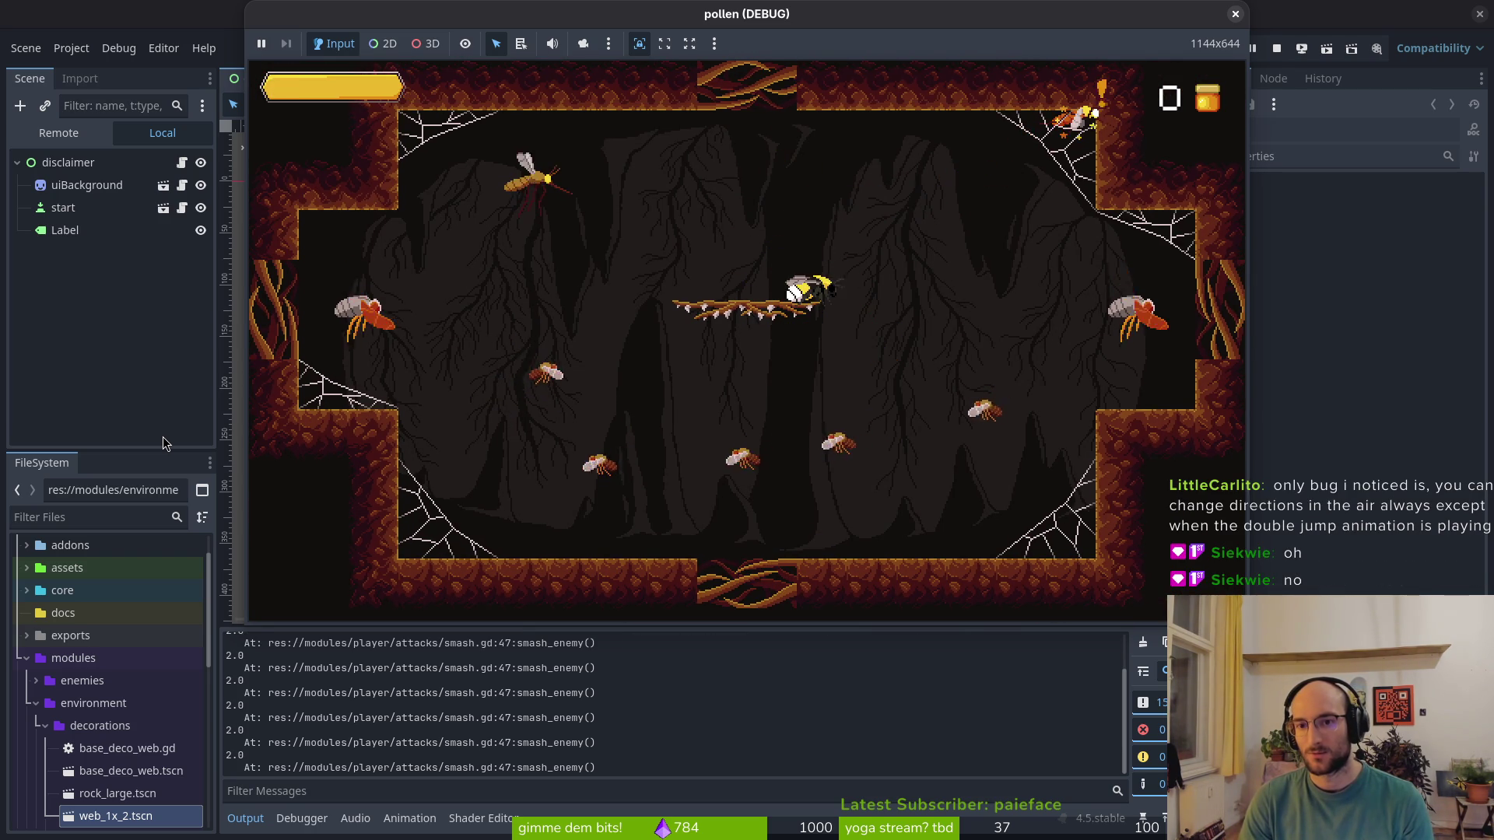
key(space)
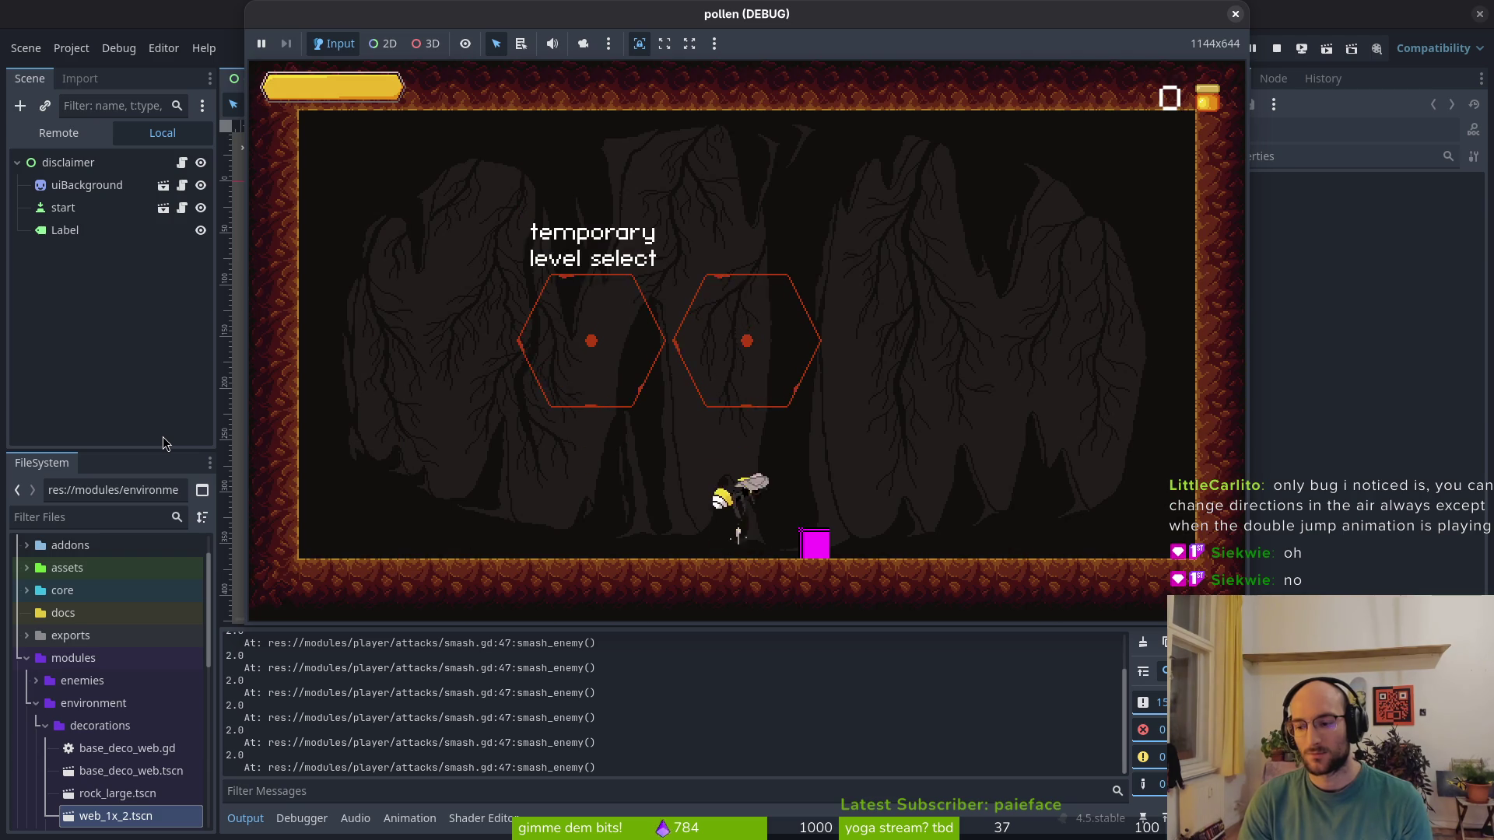
key(space)
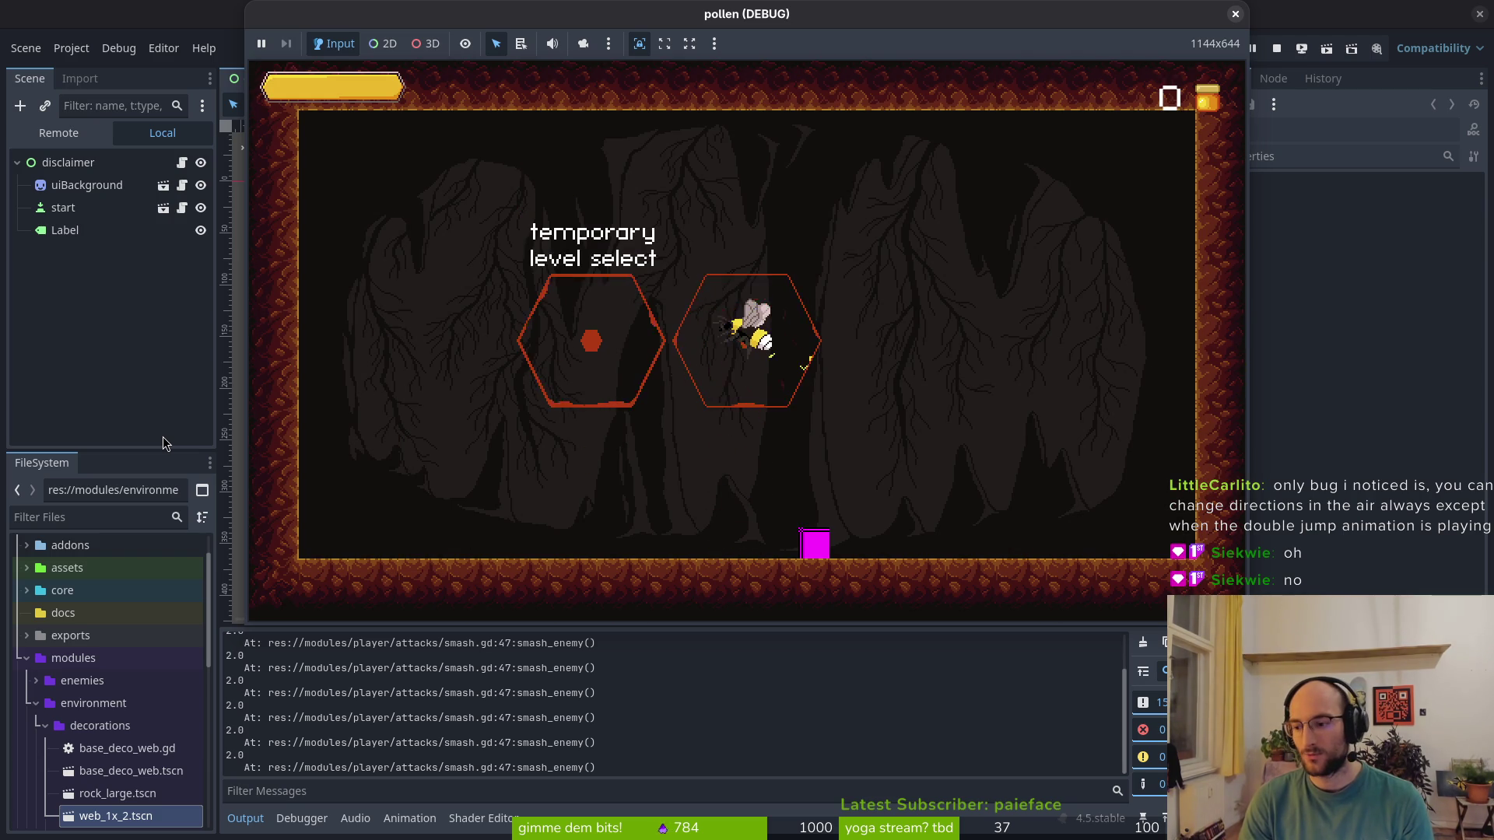
key(x)
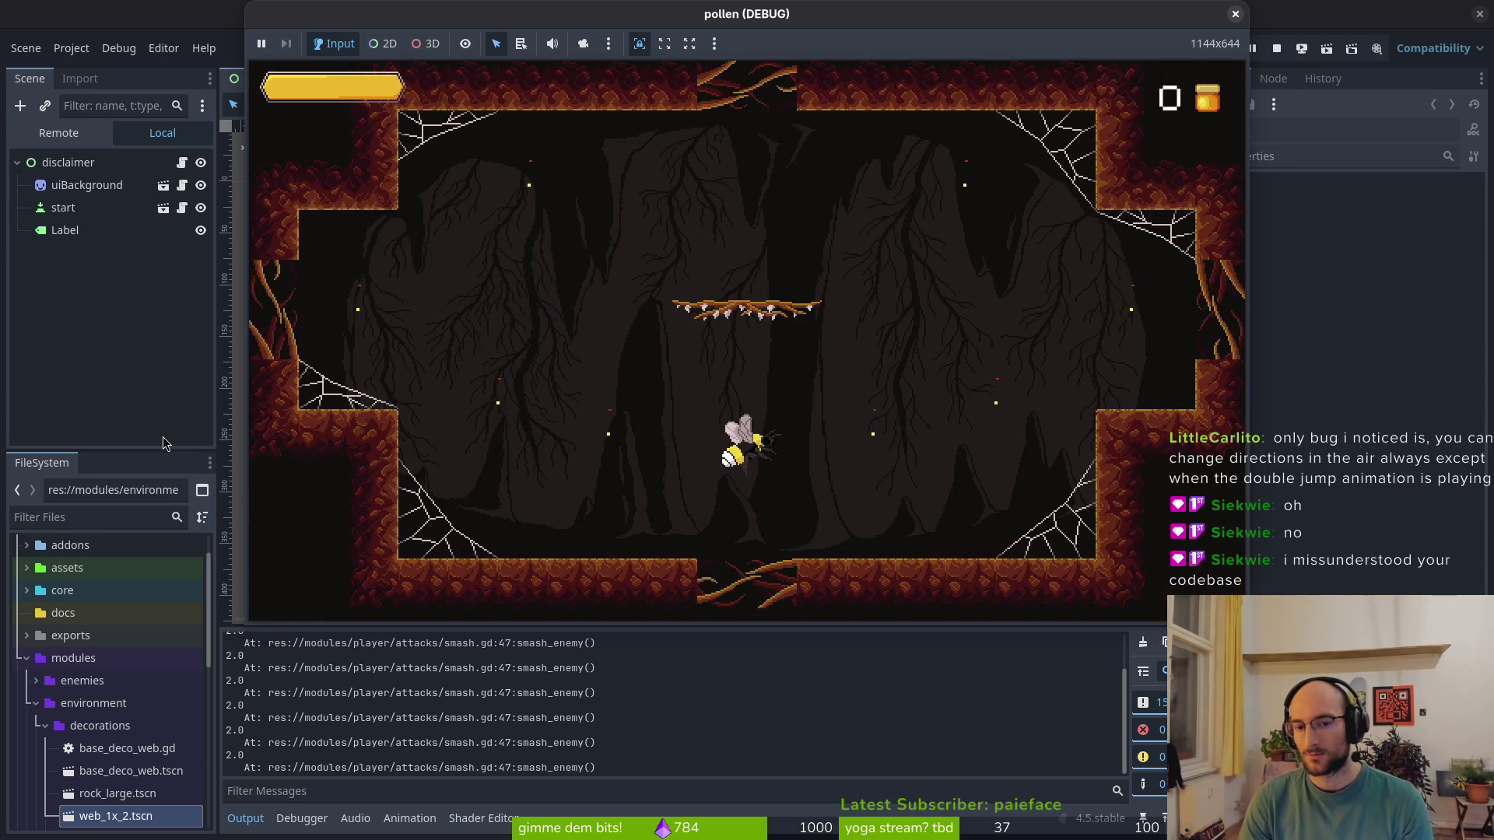
Defeat the mosquitoes near the arena's top, return to level select, and stop the game
key(Left)
key(space)
key(x)
key(space)
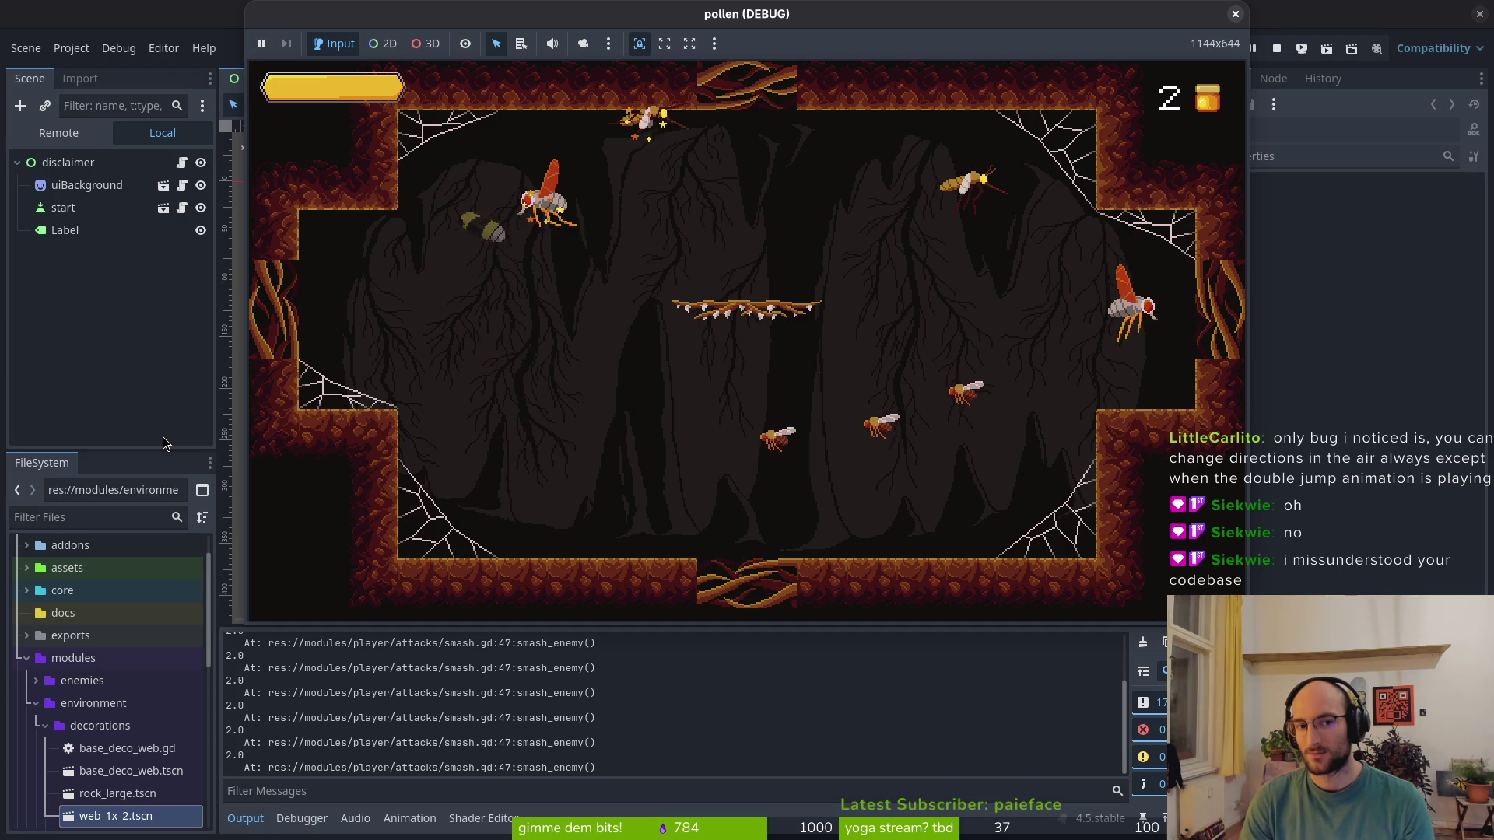
key(x)
key(Right)
key(x)
key(space)
key(x)
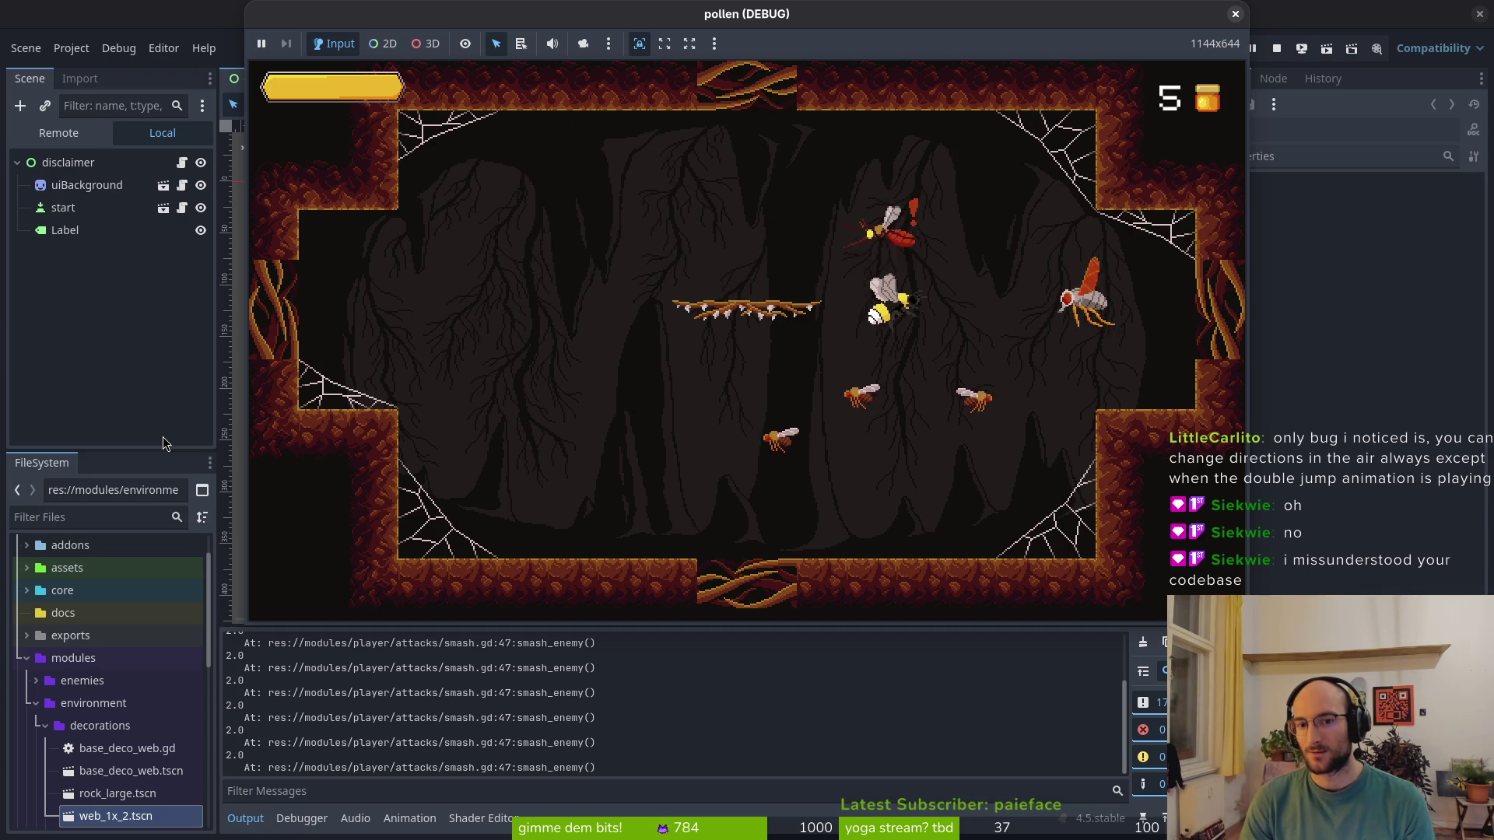
key(x)
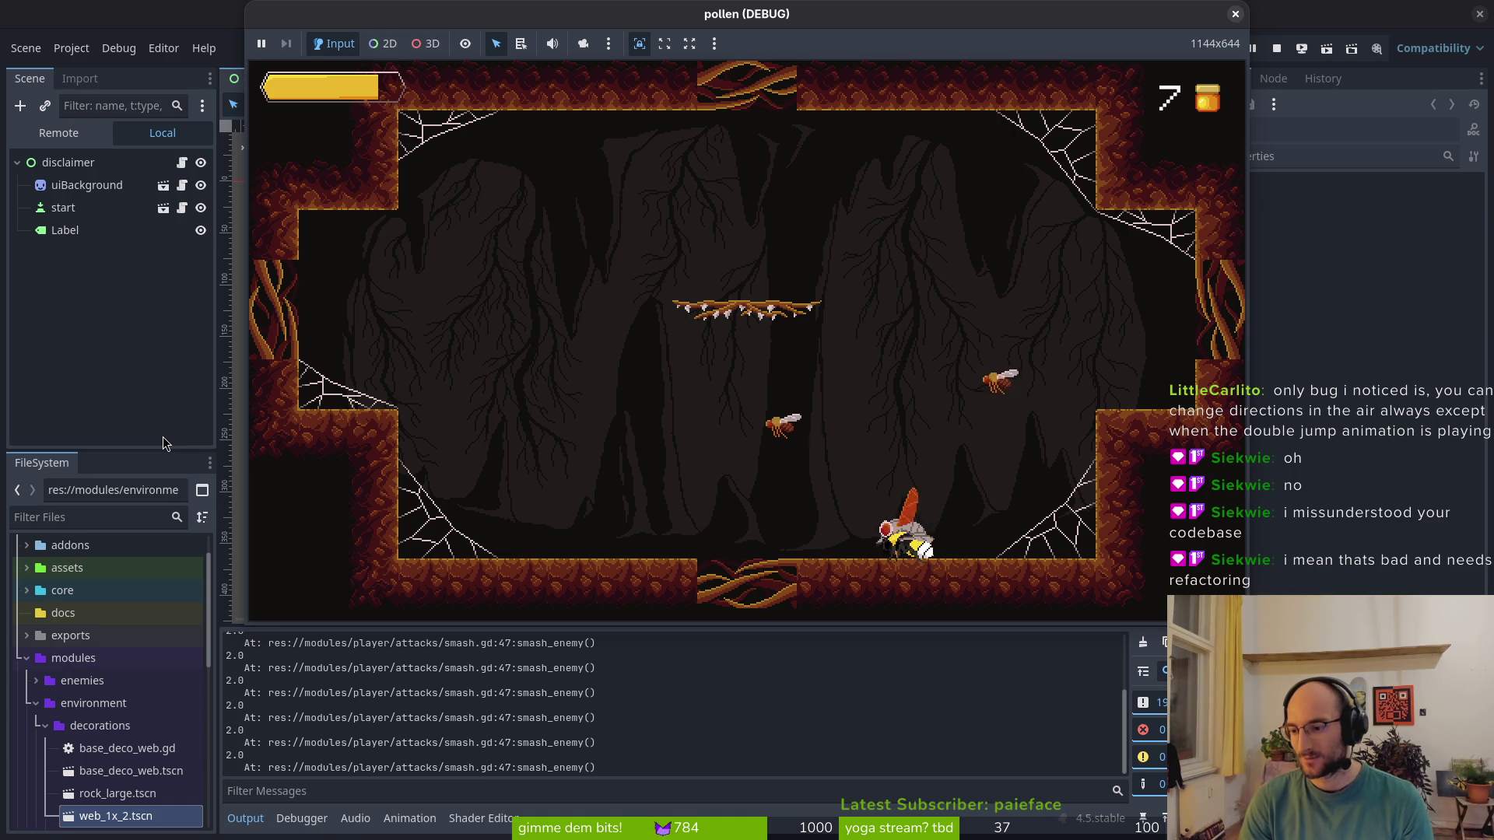
key(Left)
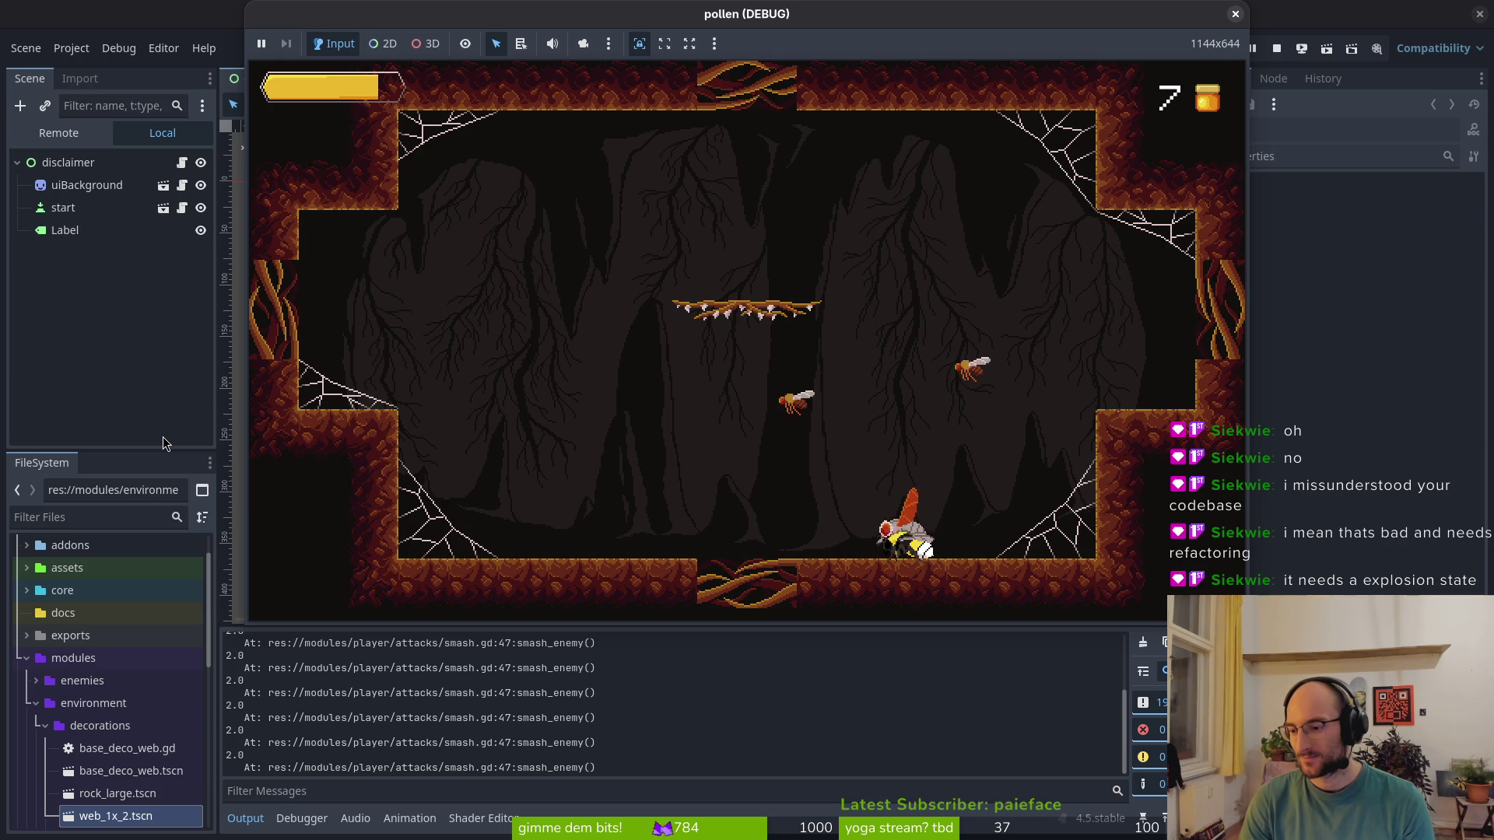
key(Escape)
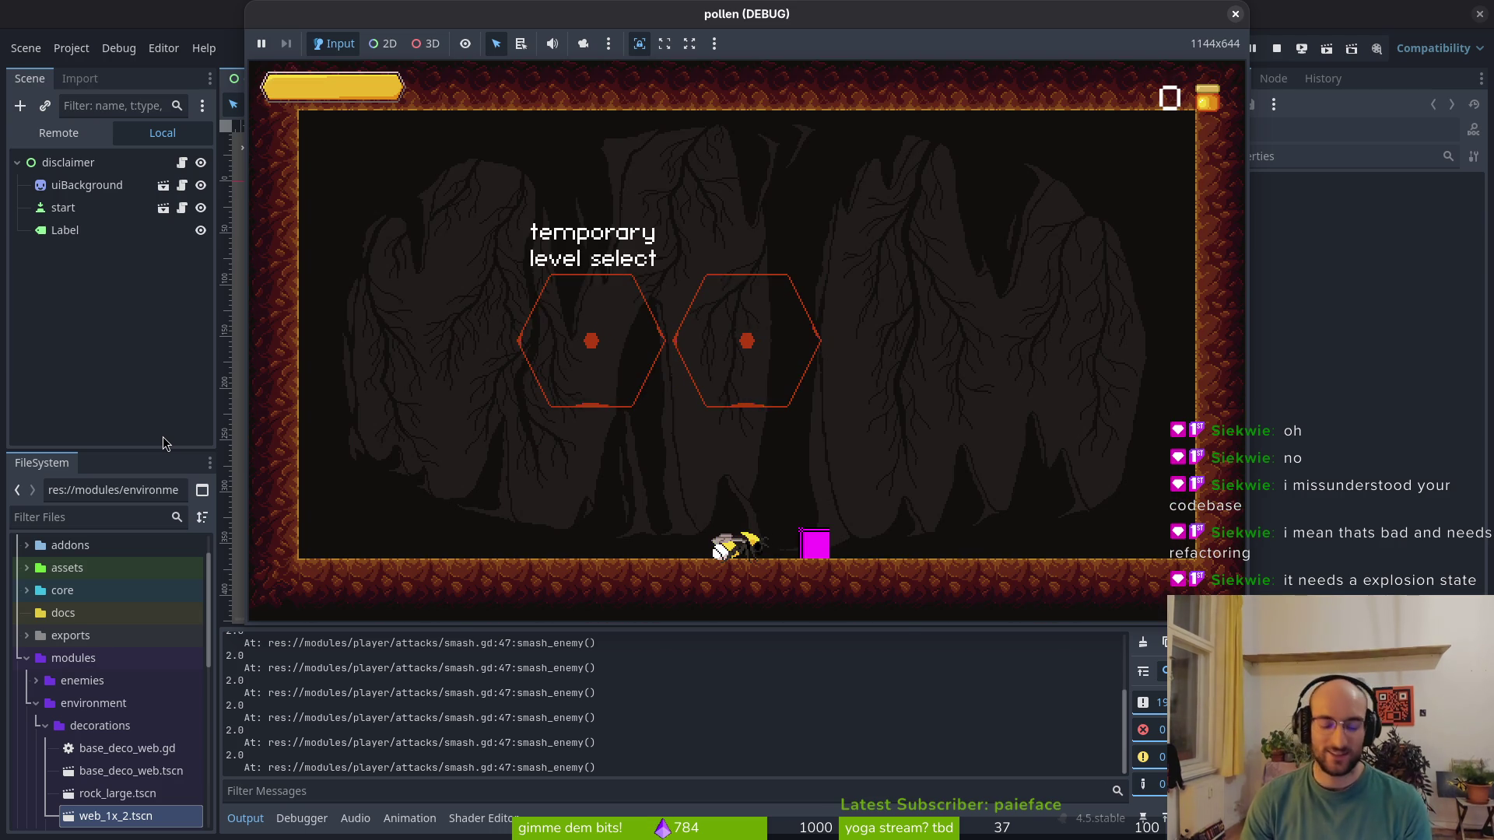
click(1237, 17)
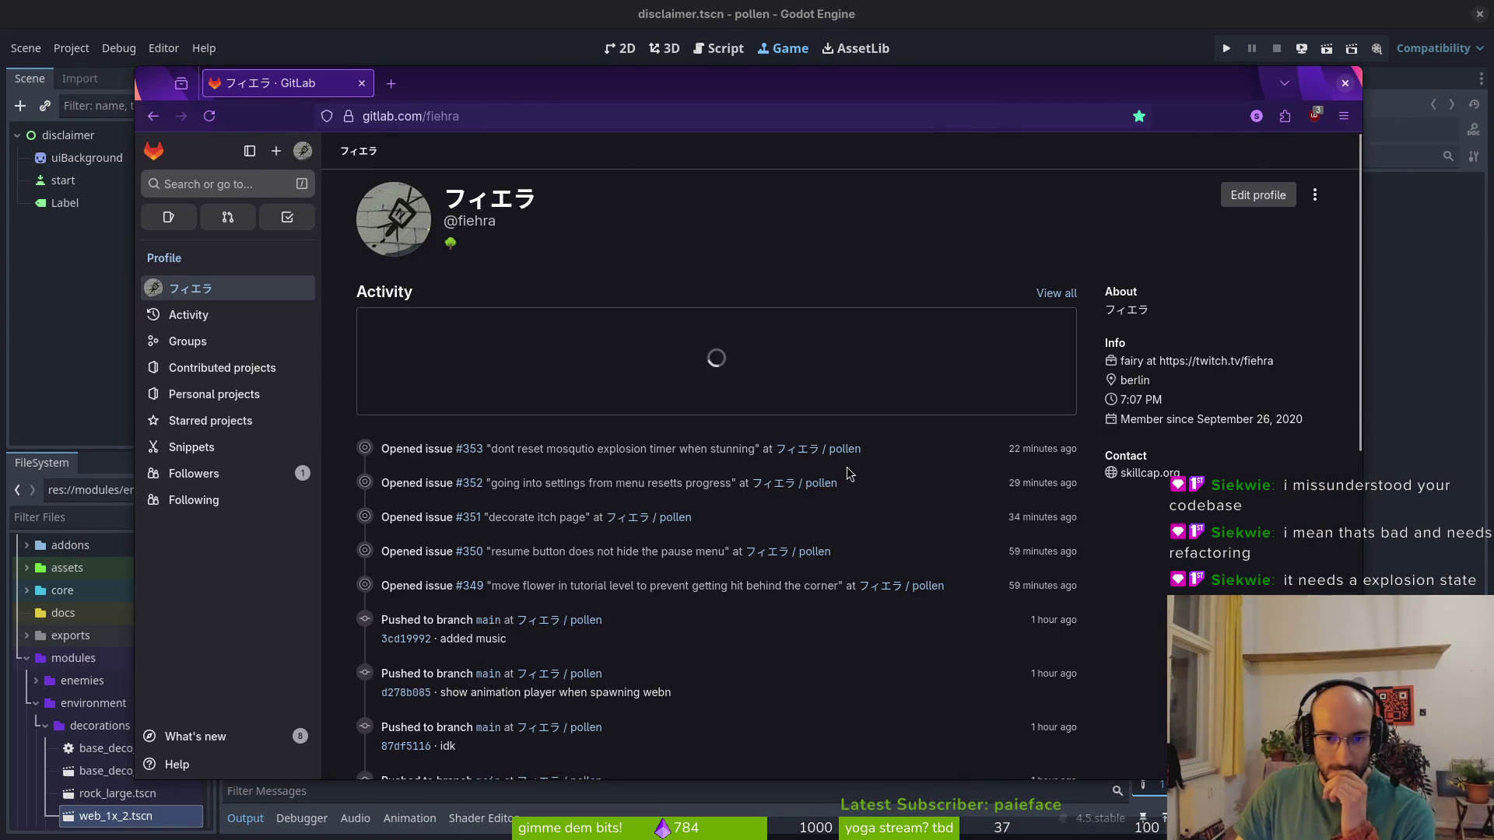
Open the pollen project page and then its Issues list
click(844, 449)
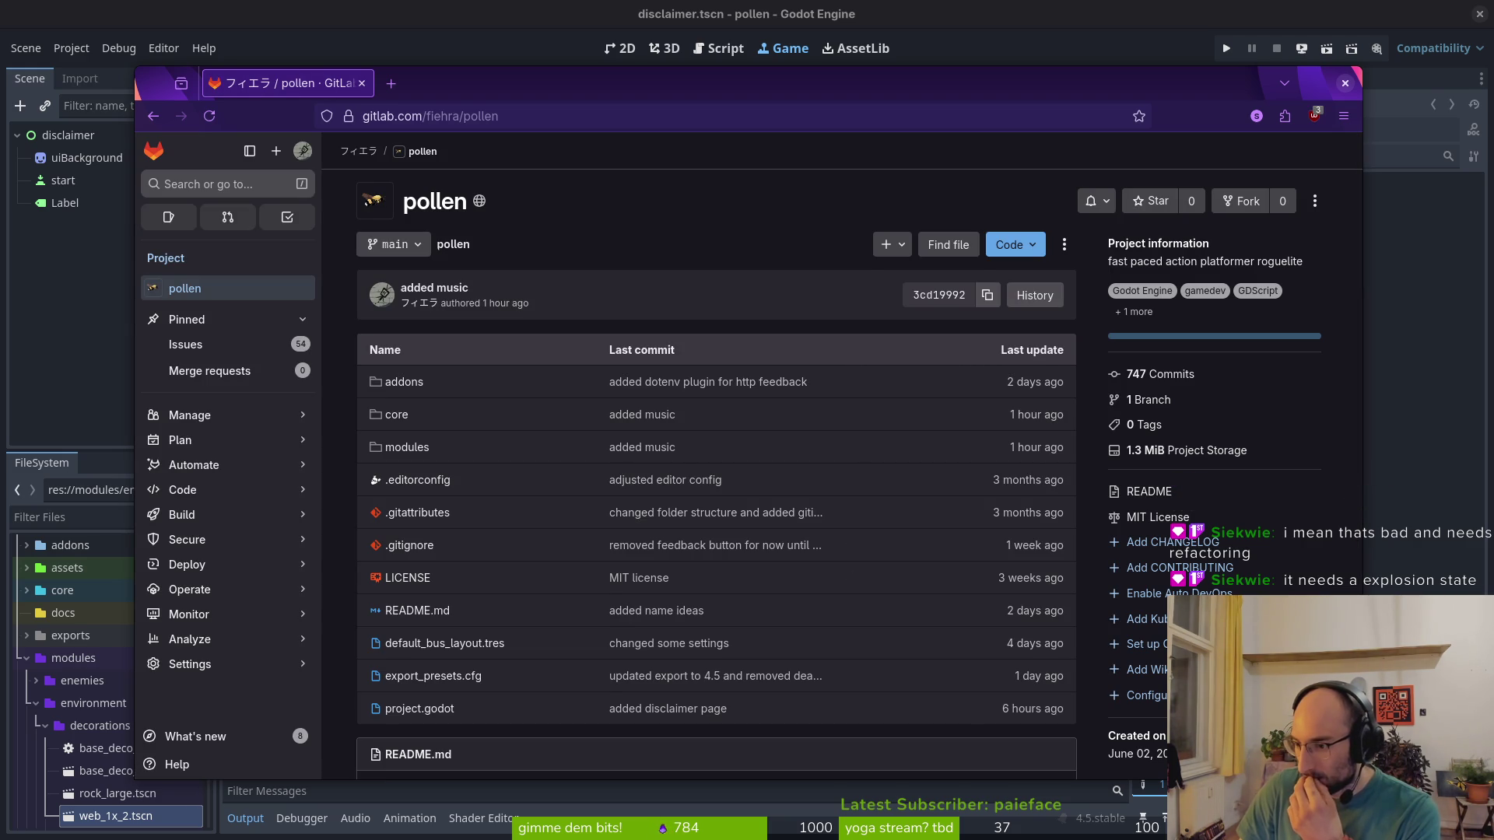
click(187, 344)
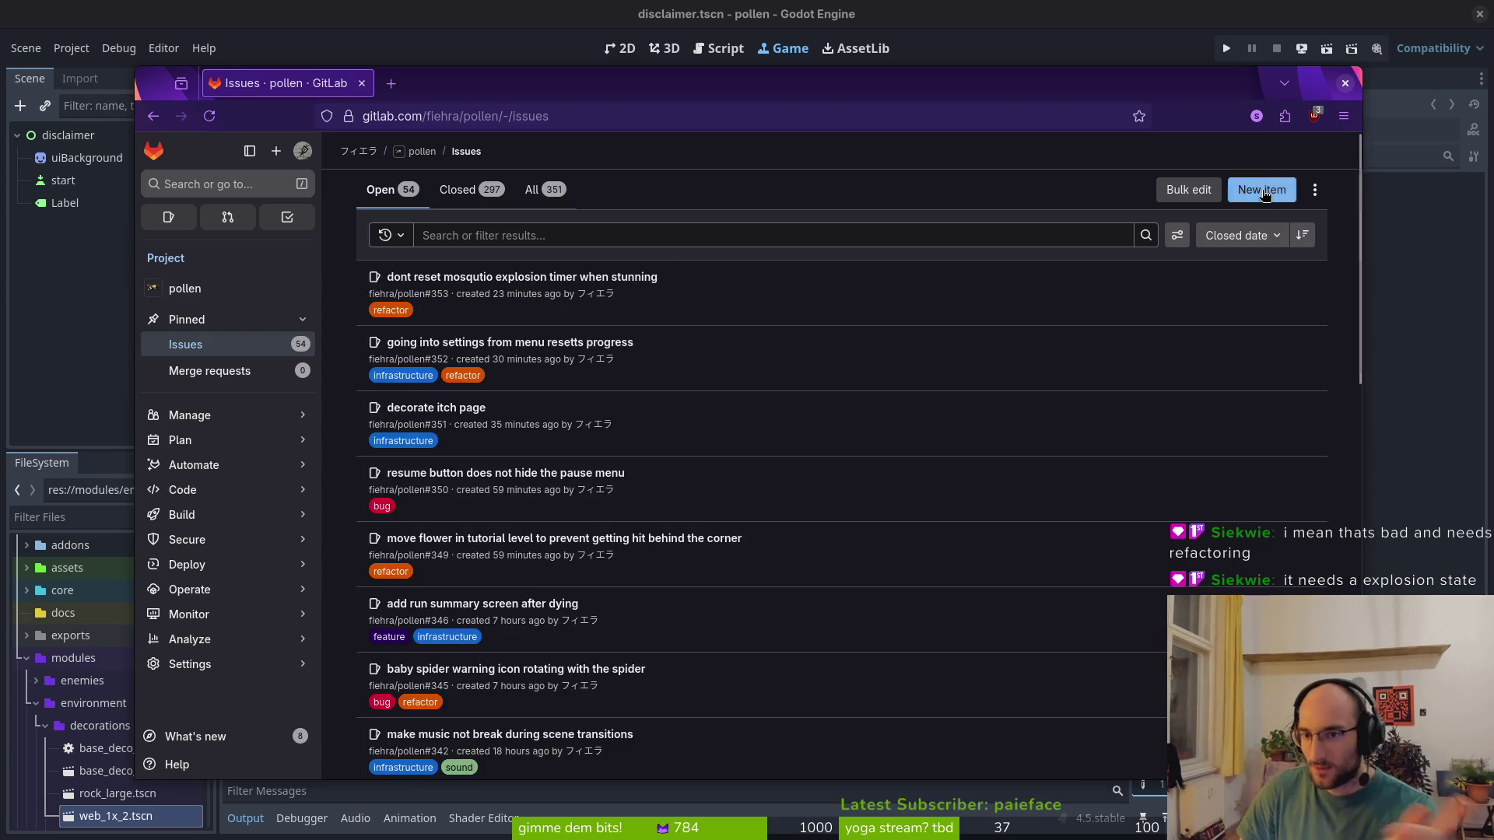
Start a new issue titled 'refactor dying state of mosquito into 2 states' and write its description
click(1260, 190)
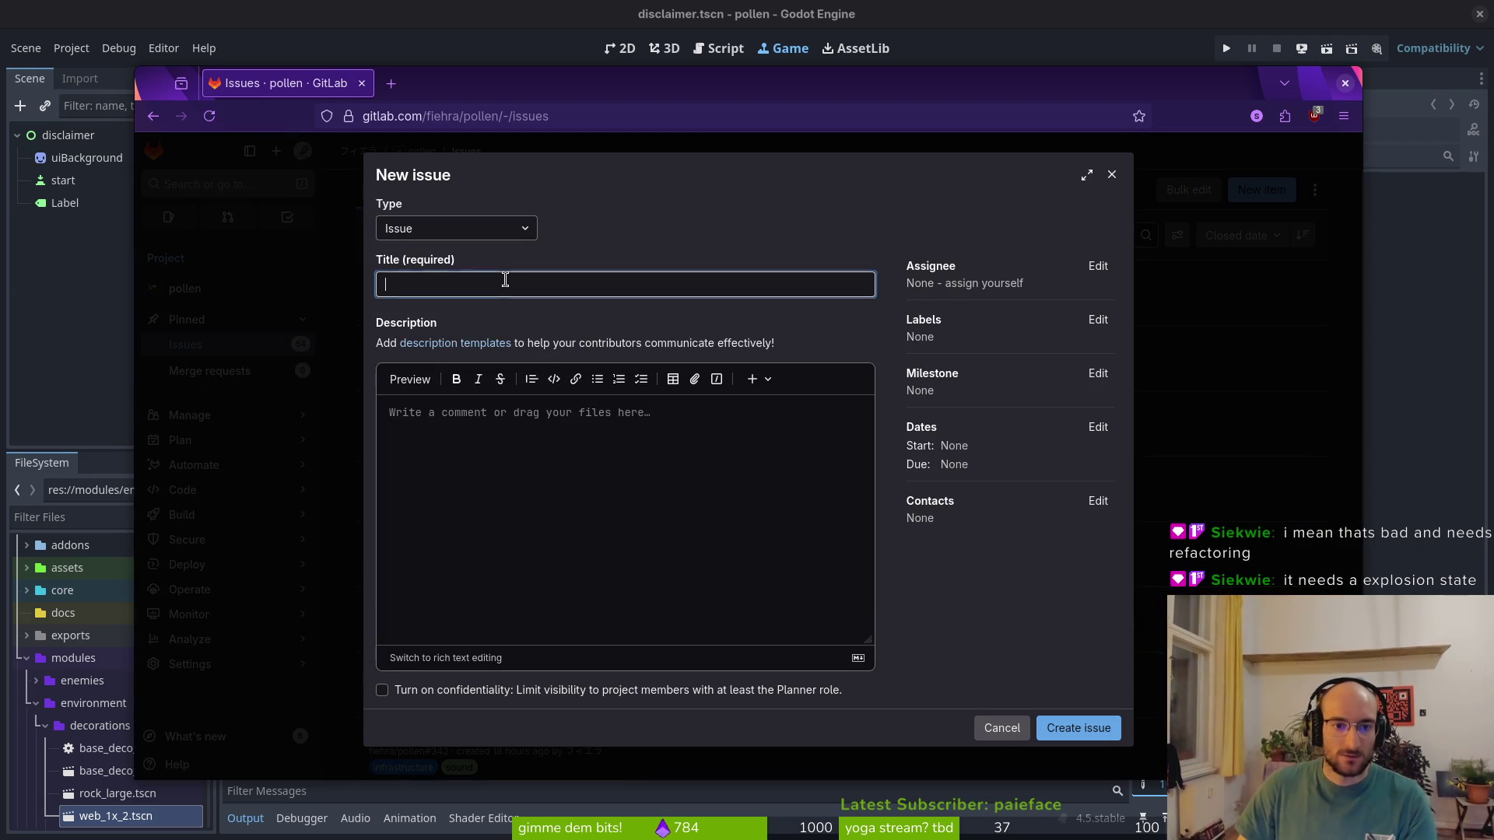
text(refactor dying state of mosq)
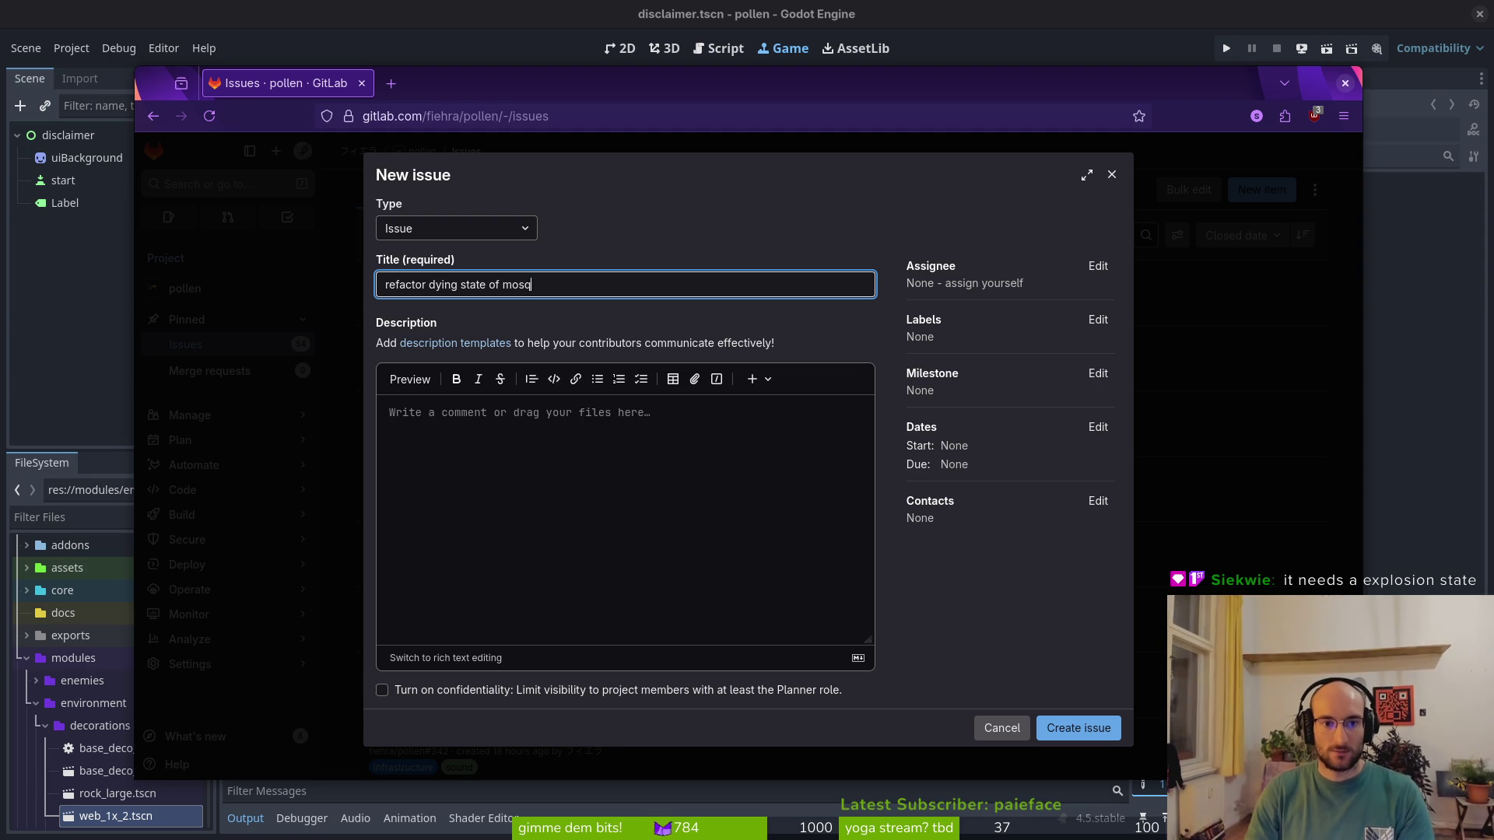
text(2 d)
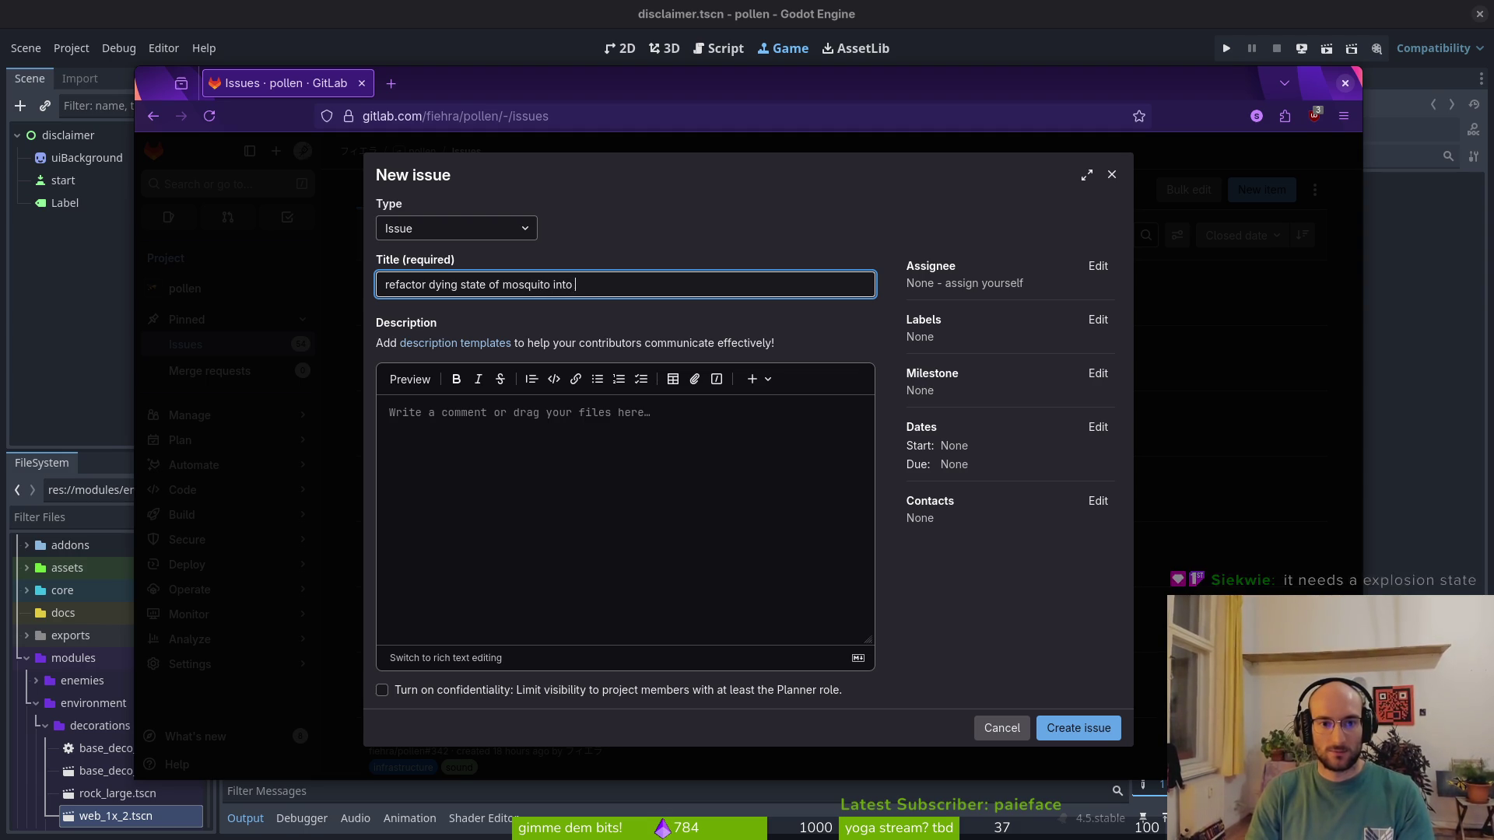
key(BackSpace)
key(BackSpace)
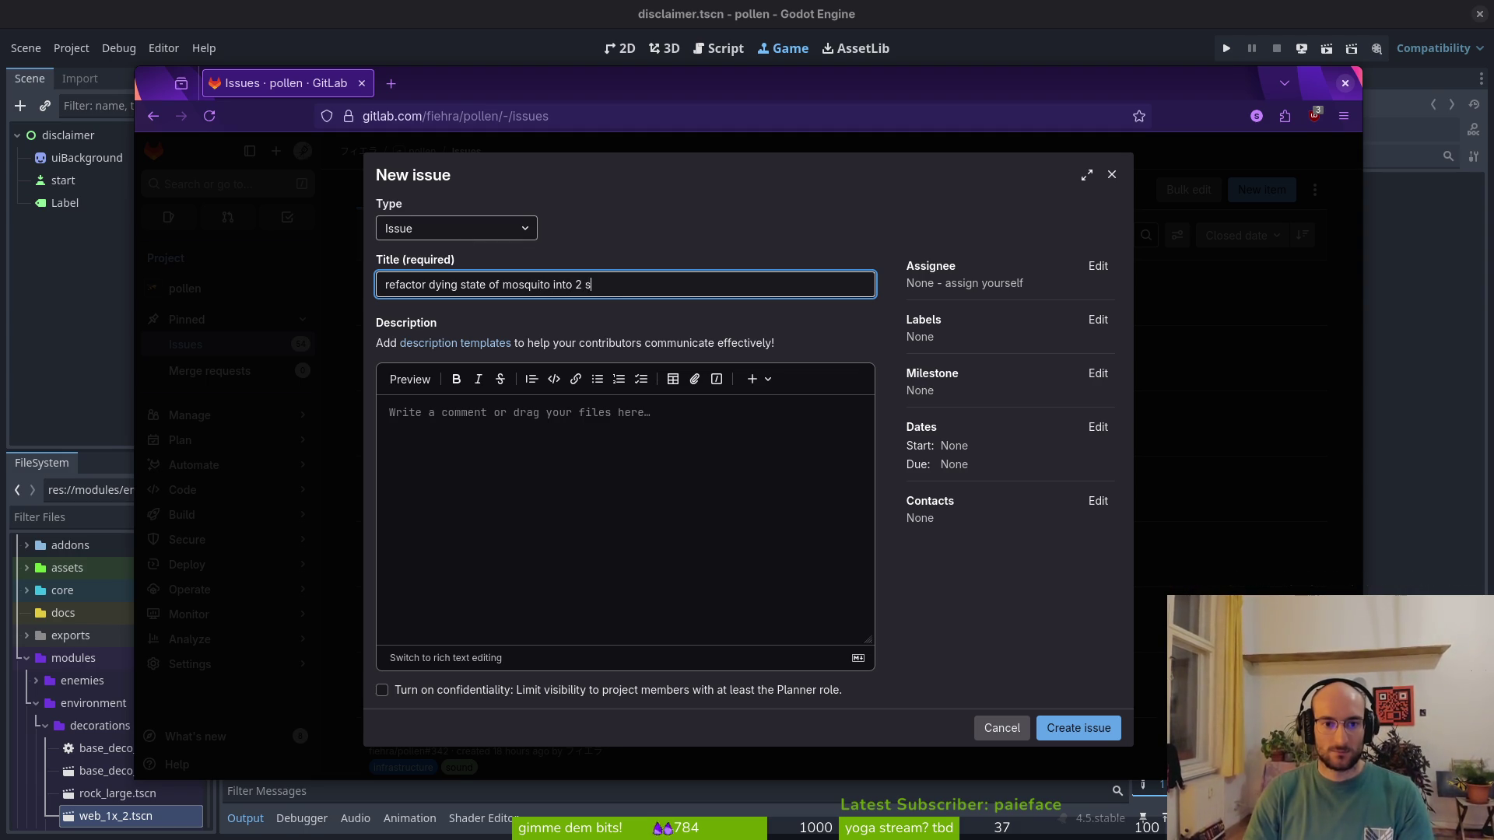
click(670, 455)
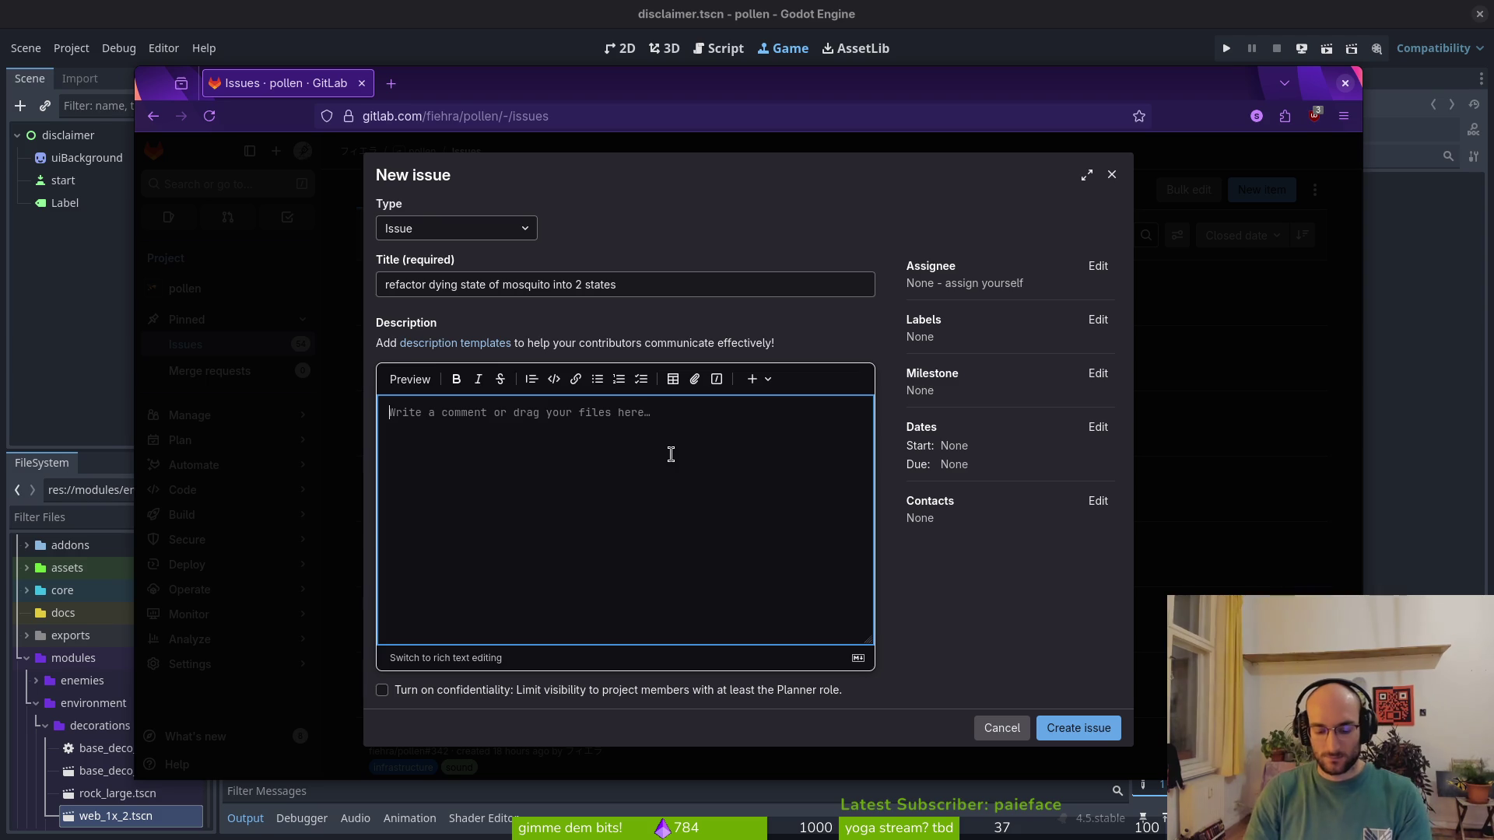
text(explosion and dying state)
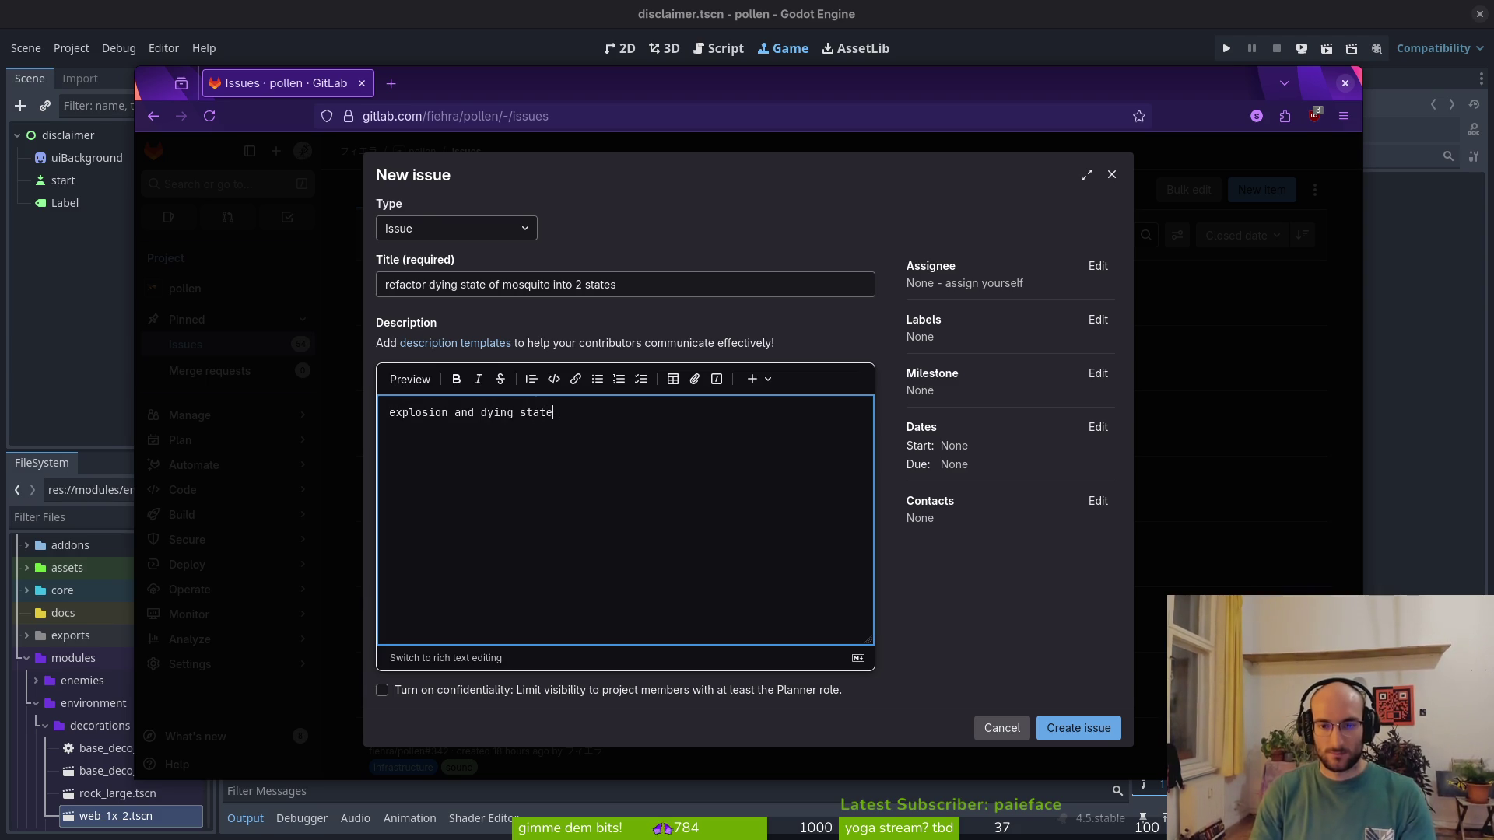
Label the issue refactor and mechanics, create it, and relaunch the pollen game
click(1098, 320)
scroll(1020, 464, down, 3)
click(1017, 443)
scroll(1020, 459, up, 2)
click(1011, 500)
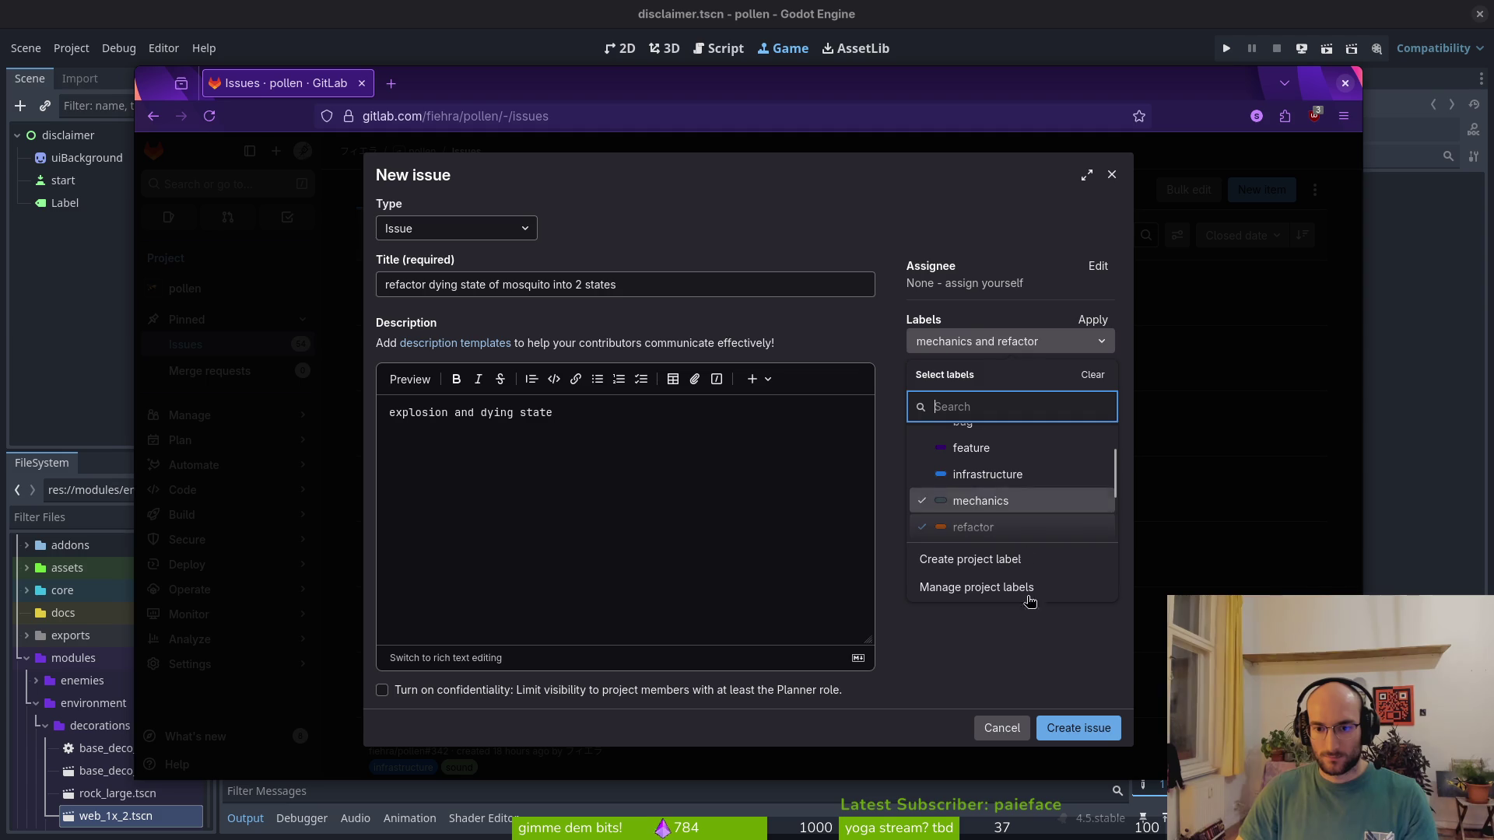
click(1079, 728)
click(1079, 727)
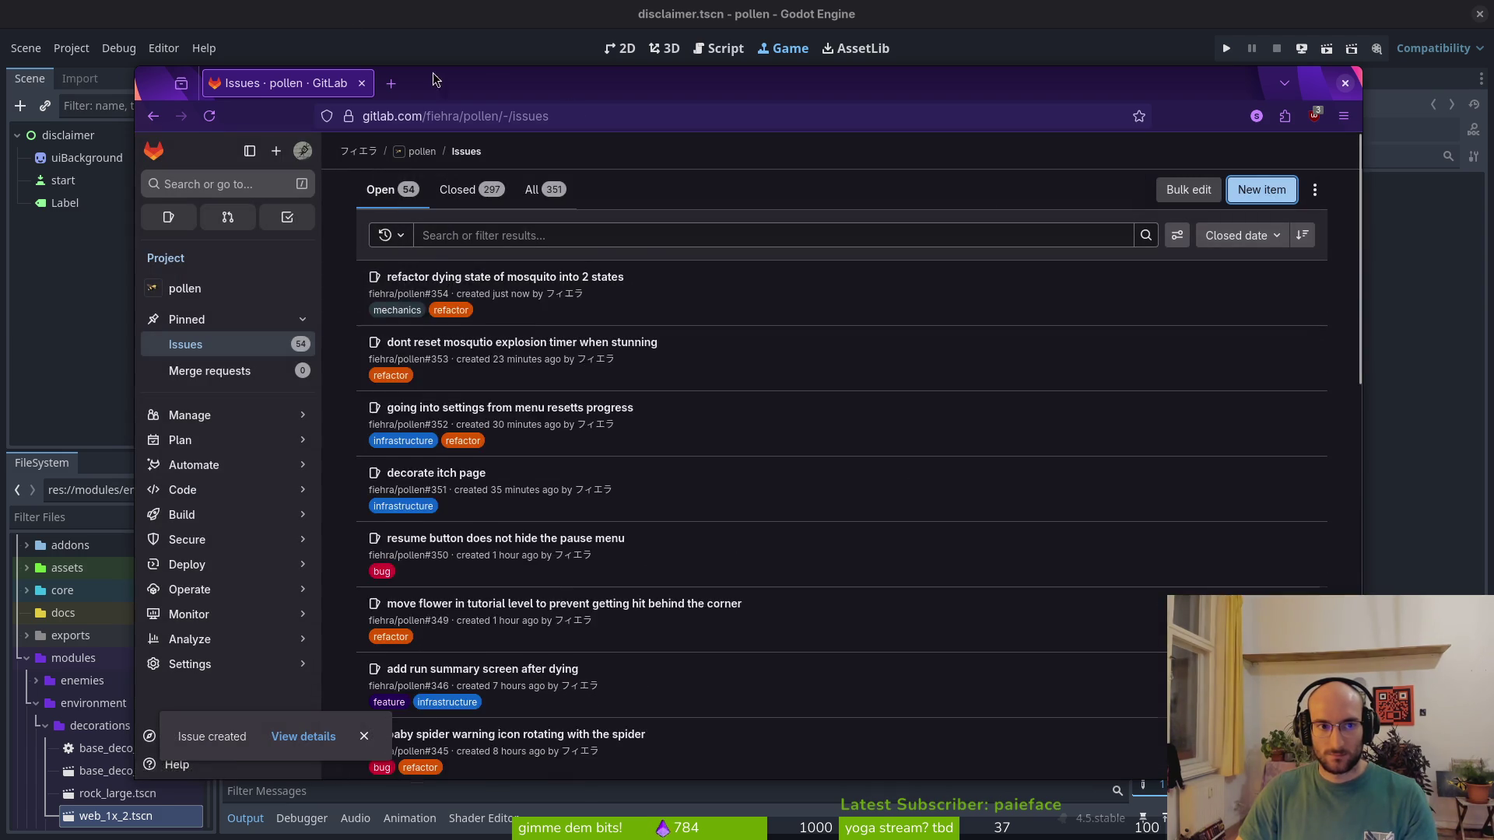
click(1217, 47)
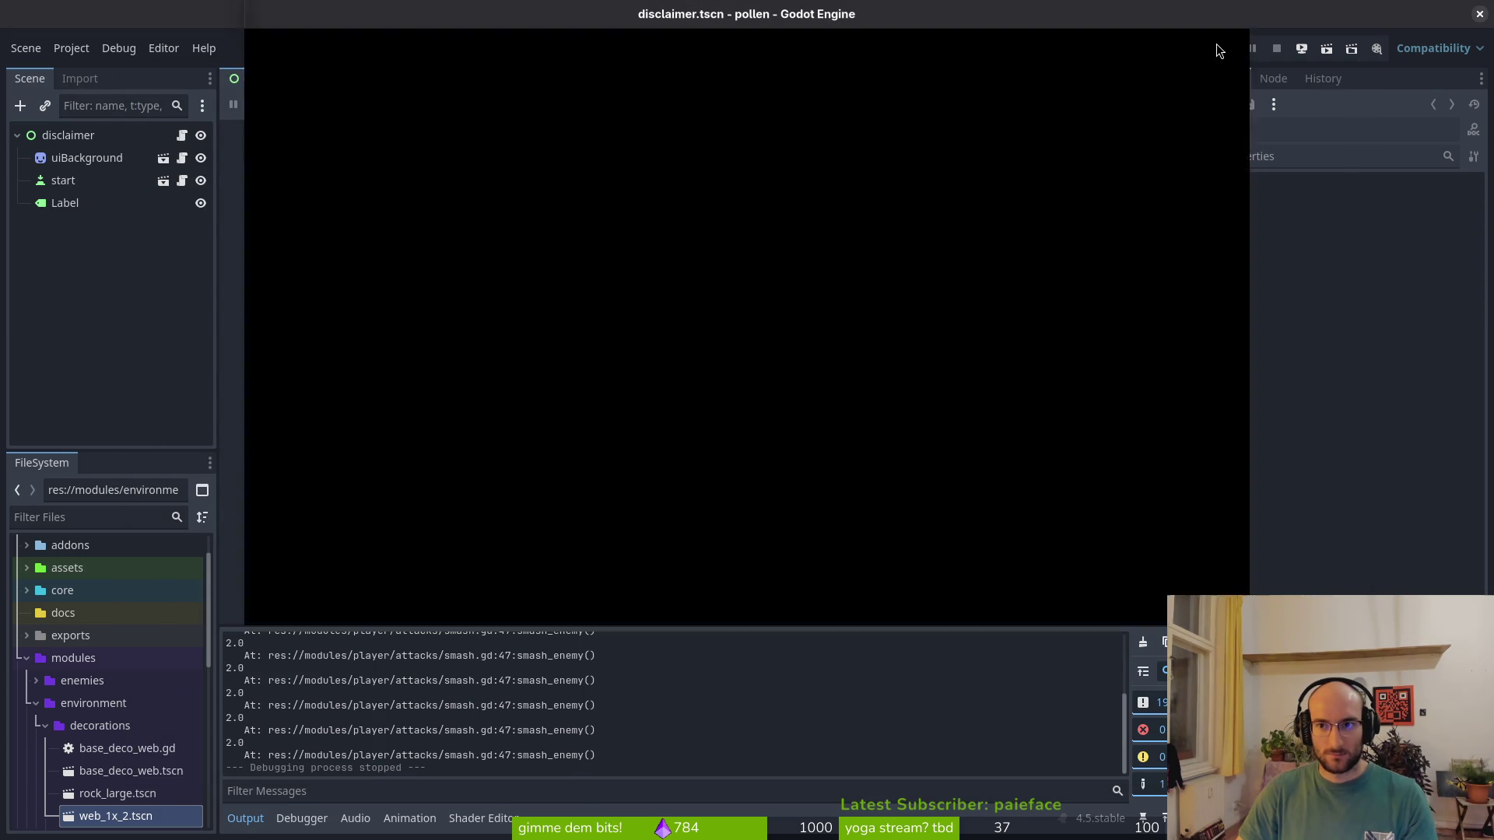
Move the bee around the first cave level briefly, then close the game and return to GitLab
key(Return)
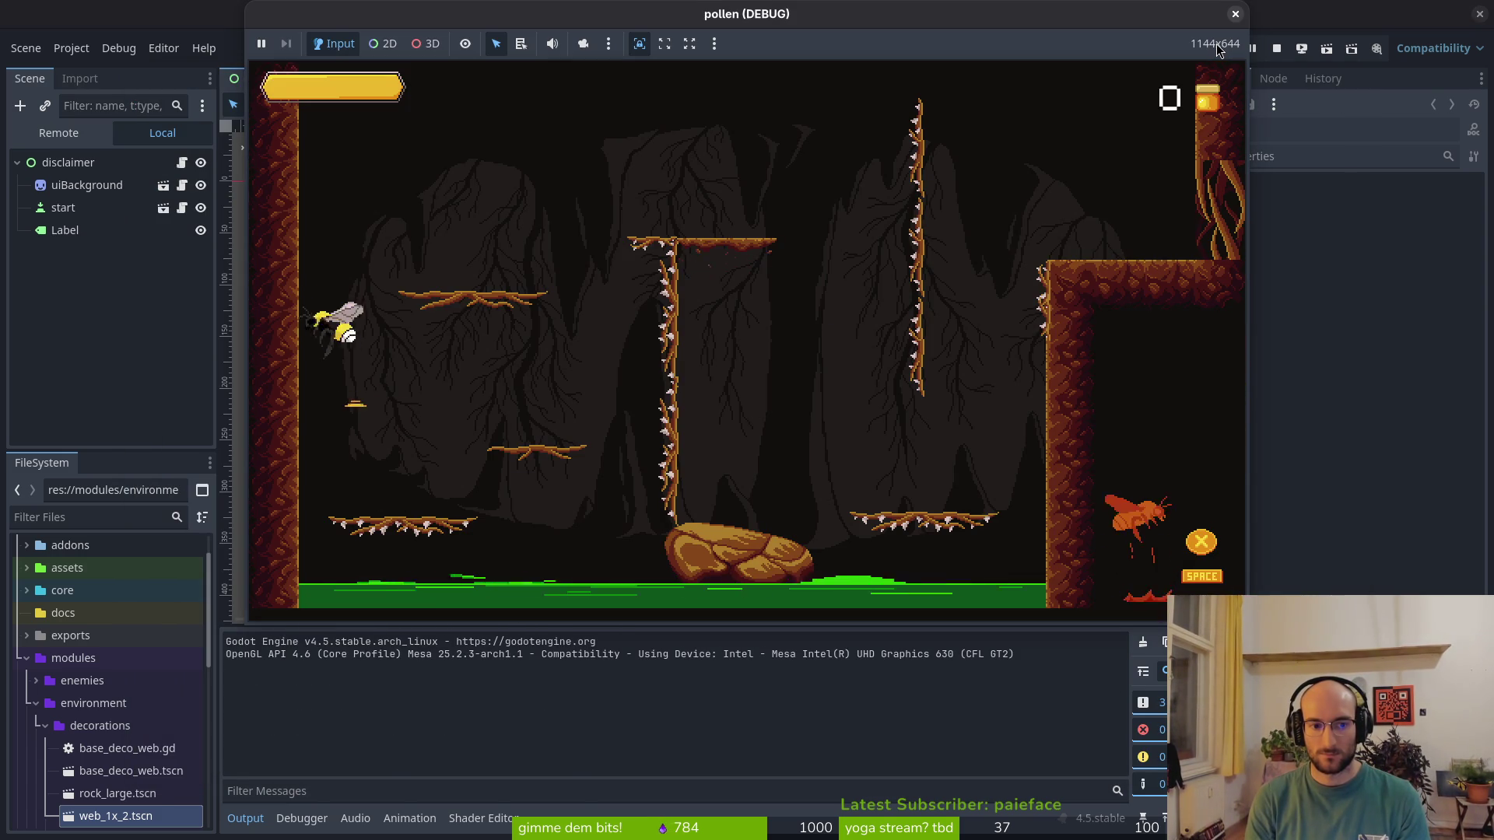
key(space)
key(Right)
key(space)
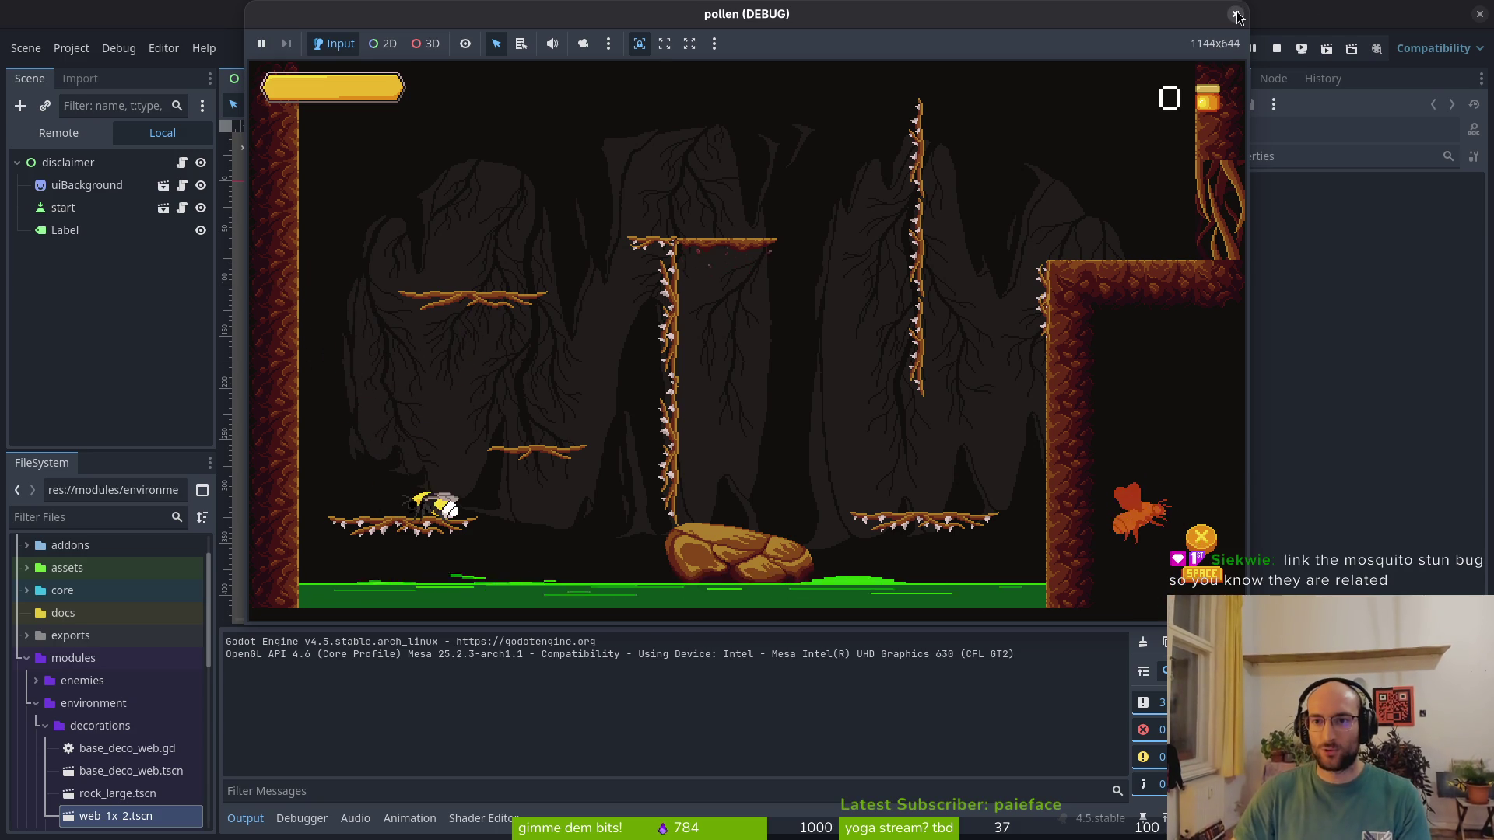
click(1236, 14)
key(alt+Tab)
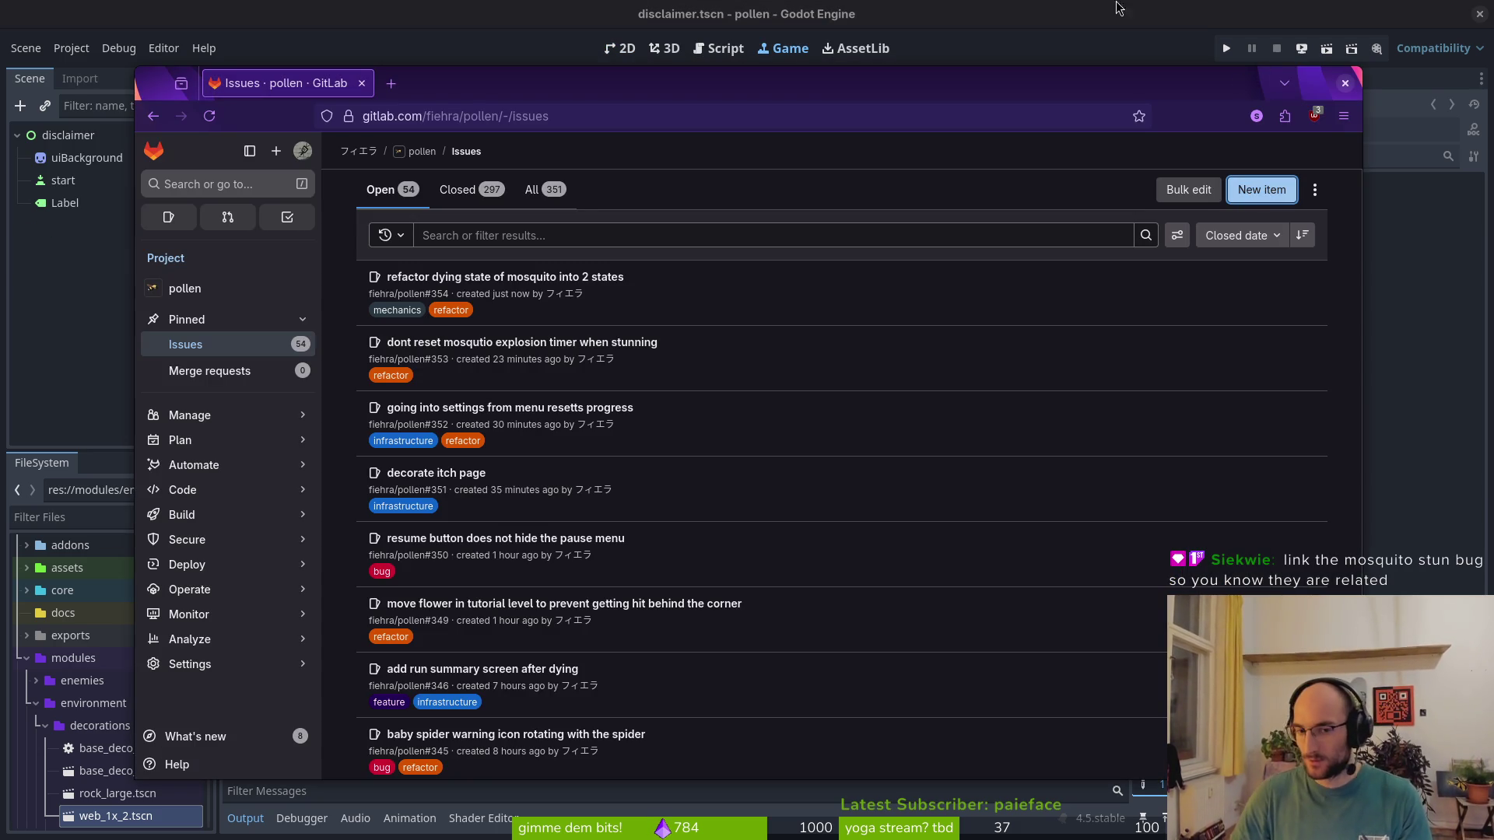
Create issue #355 'cant change movement direction in doublejump' with bug, mechanics and refactor labels
click(1262, 189)
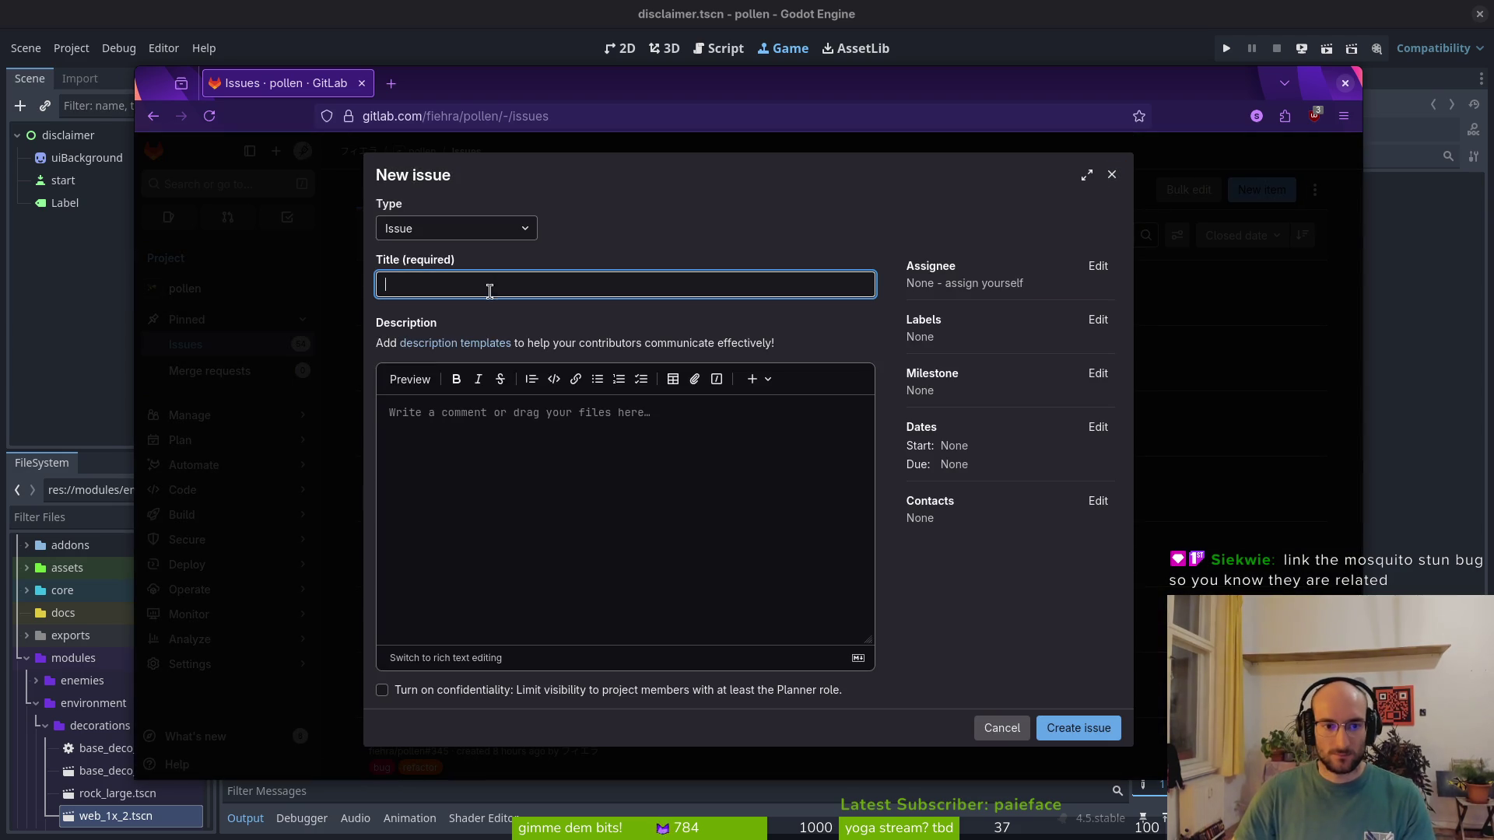
text(cant )
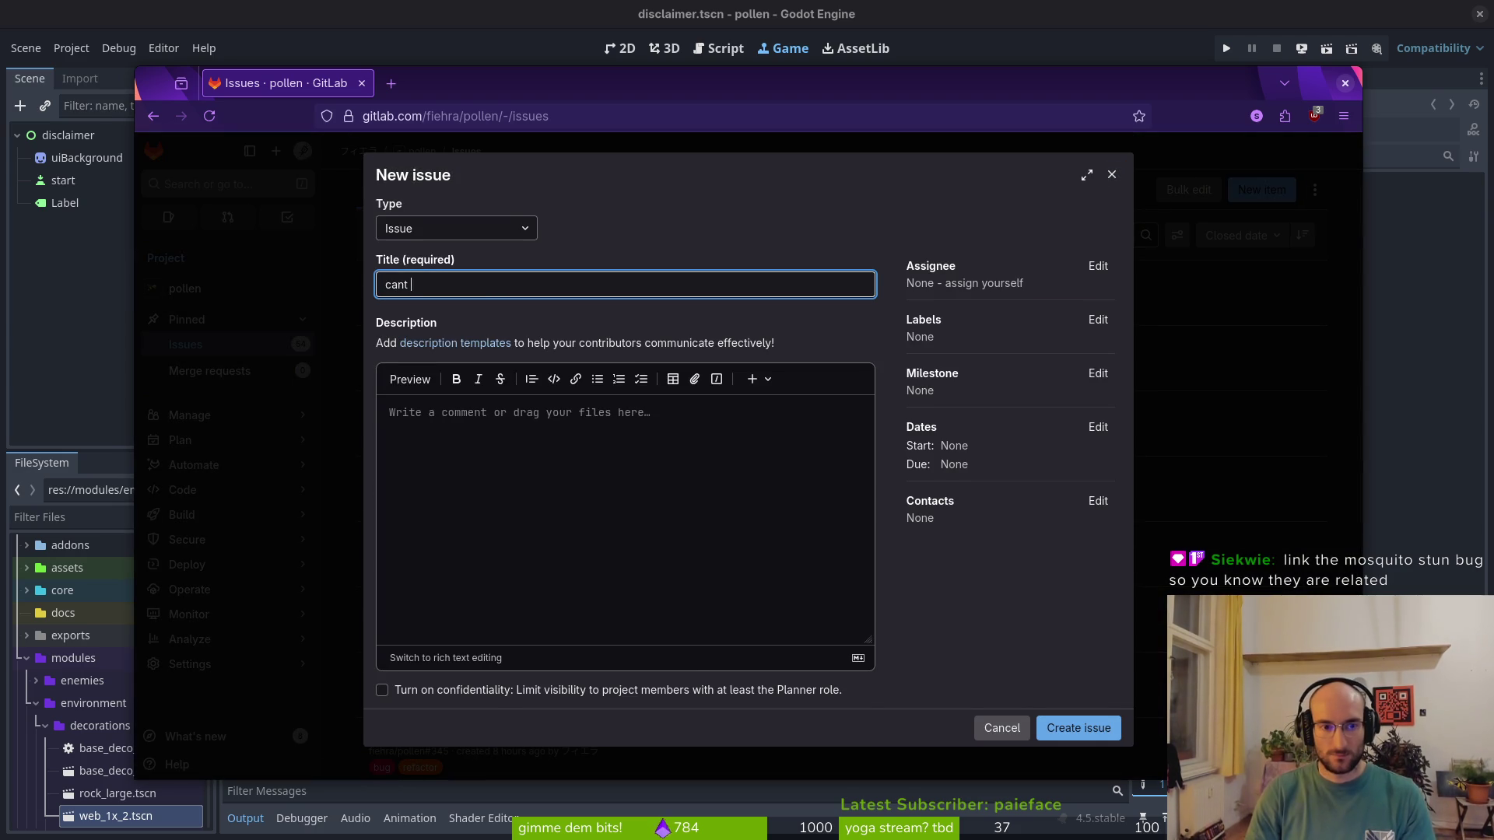
text(change movement direction in doublejump)
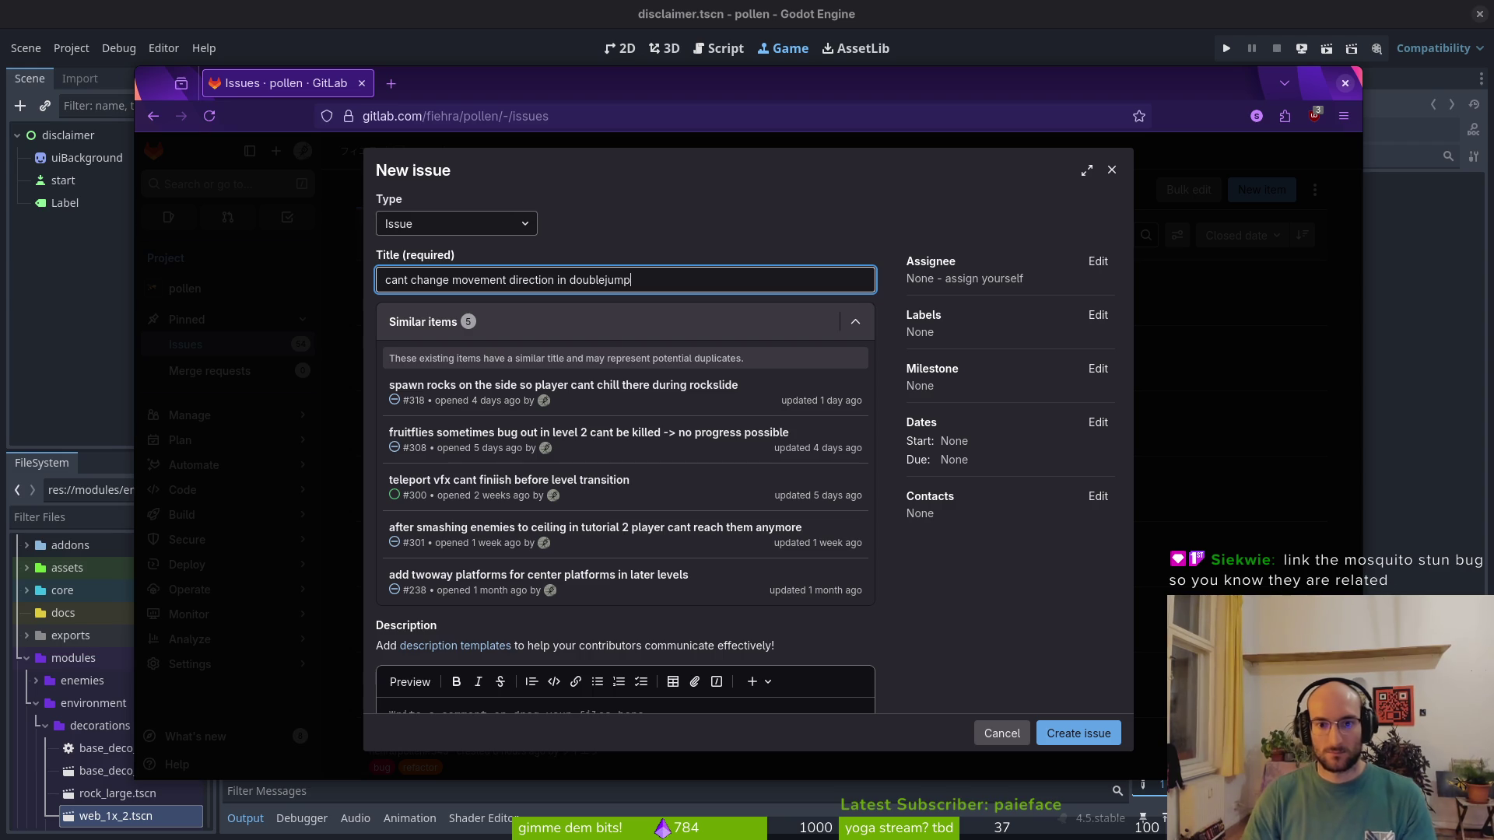
click(1098, 315)
click(963, 465)
scroll(1011, 483, down, 2)
click(975, 465)
click(973, 492)
click(1008, 622)
click(1078, 727)
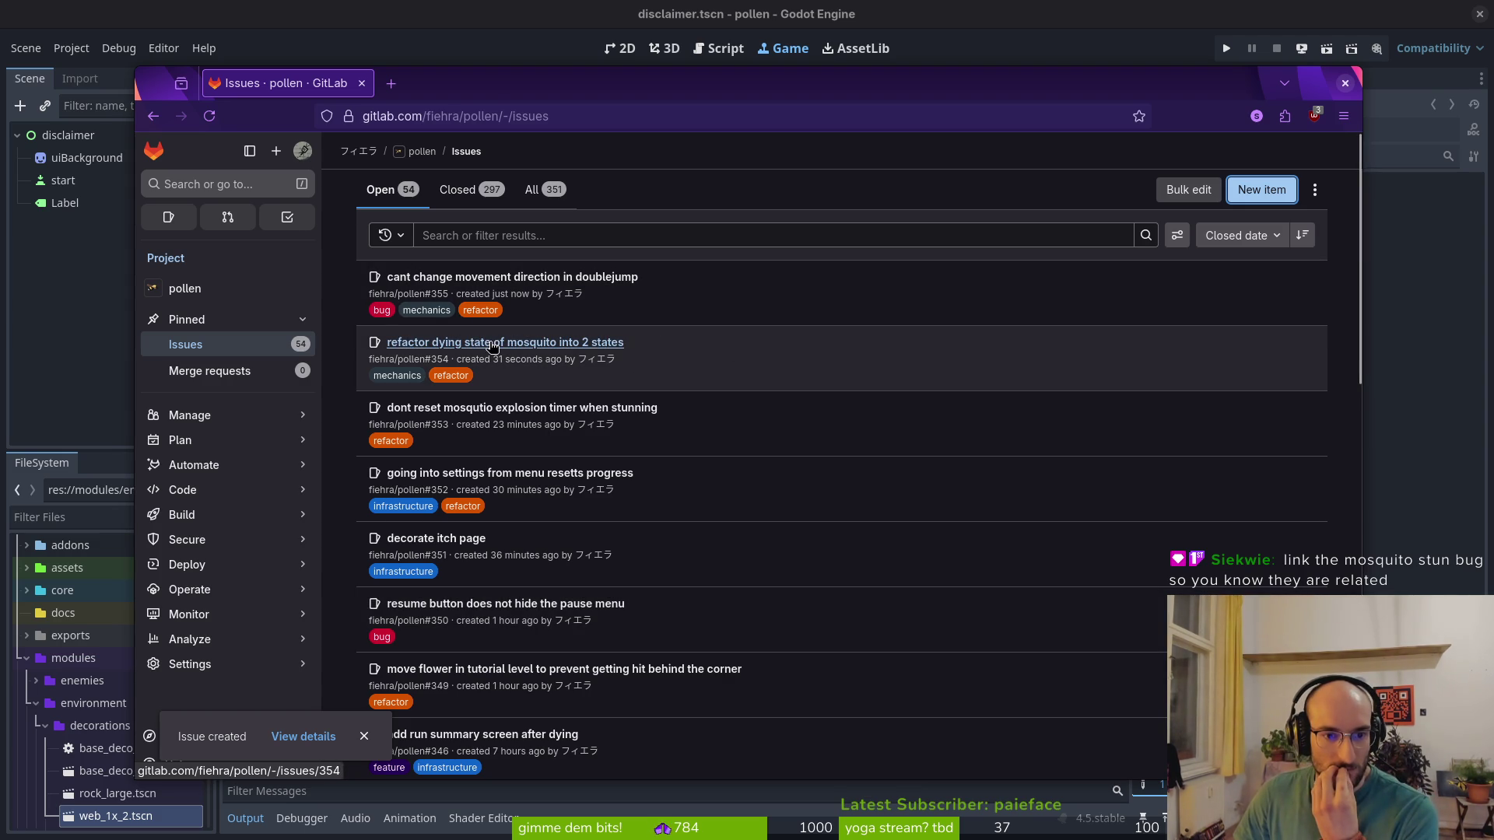
Open issues #354 and #353 in new tabs and view issue #354
middle_click(493, 347)
middle_click(498, 408)
key(ctrl+Tab)
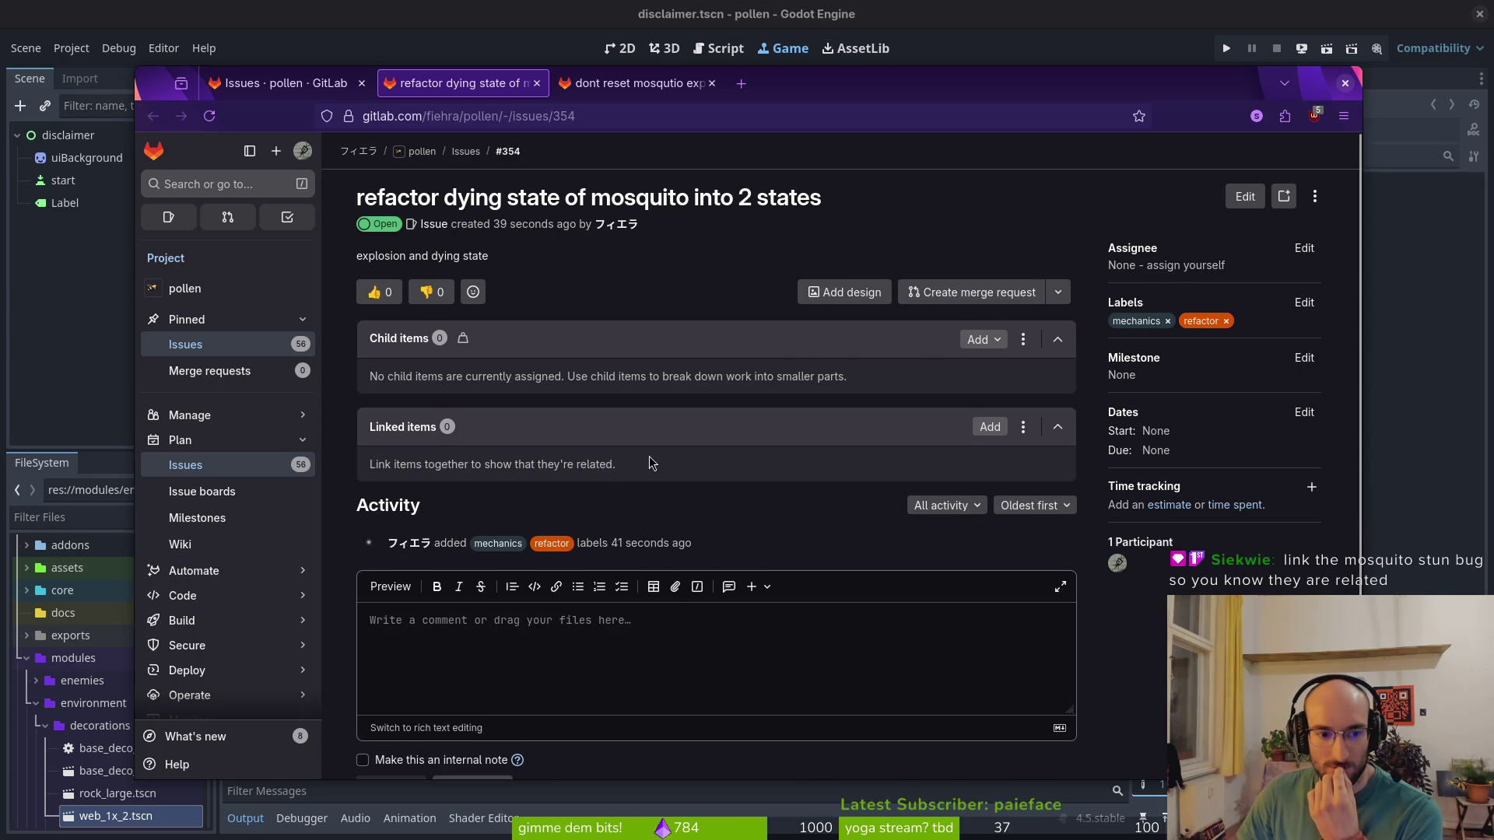
scroll(652, 463, down, 2)
Link #353 to #354 as a related issue and return to the issue list
click(990, 351)
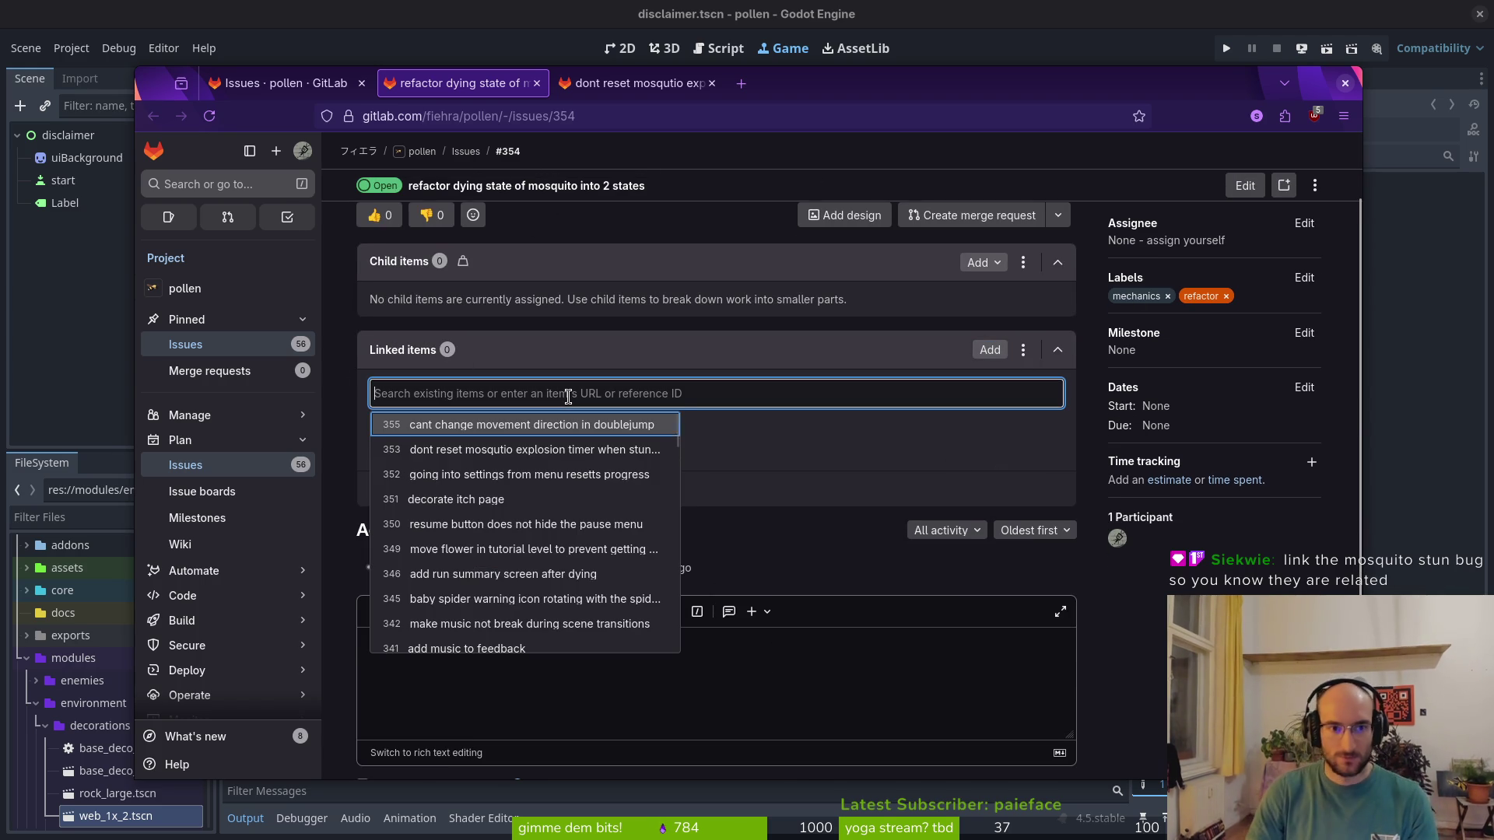
text(dont)
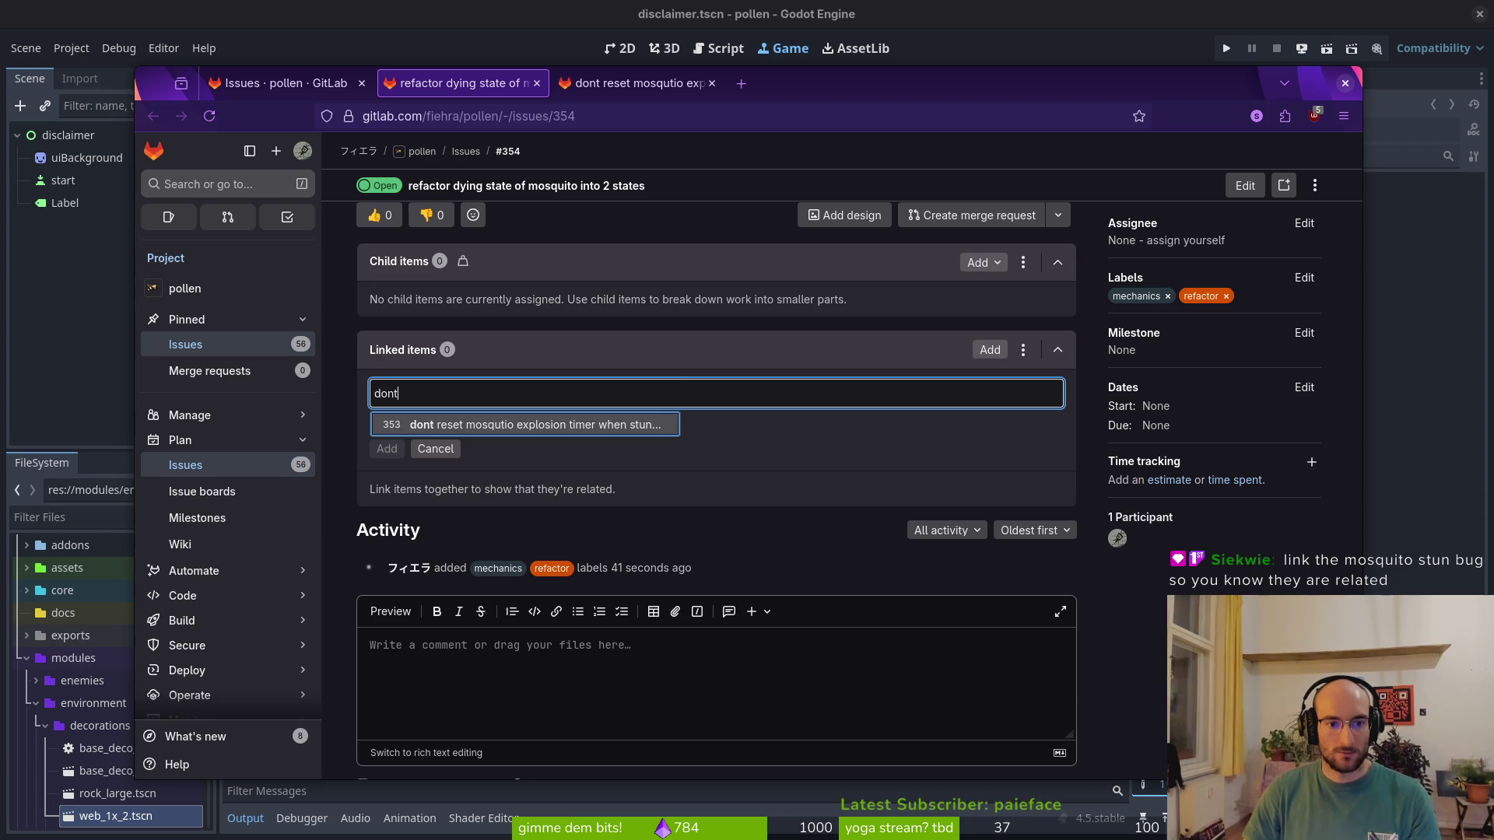
key(Return)
key(Return)
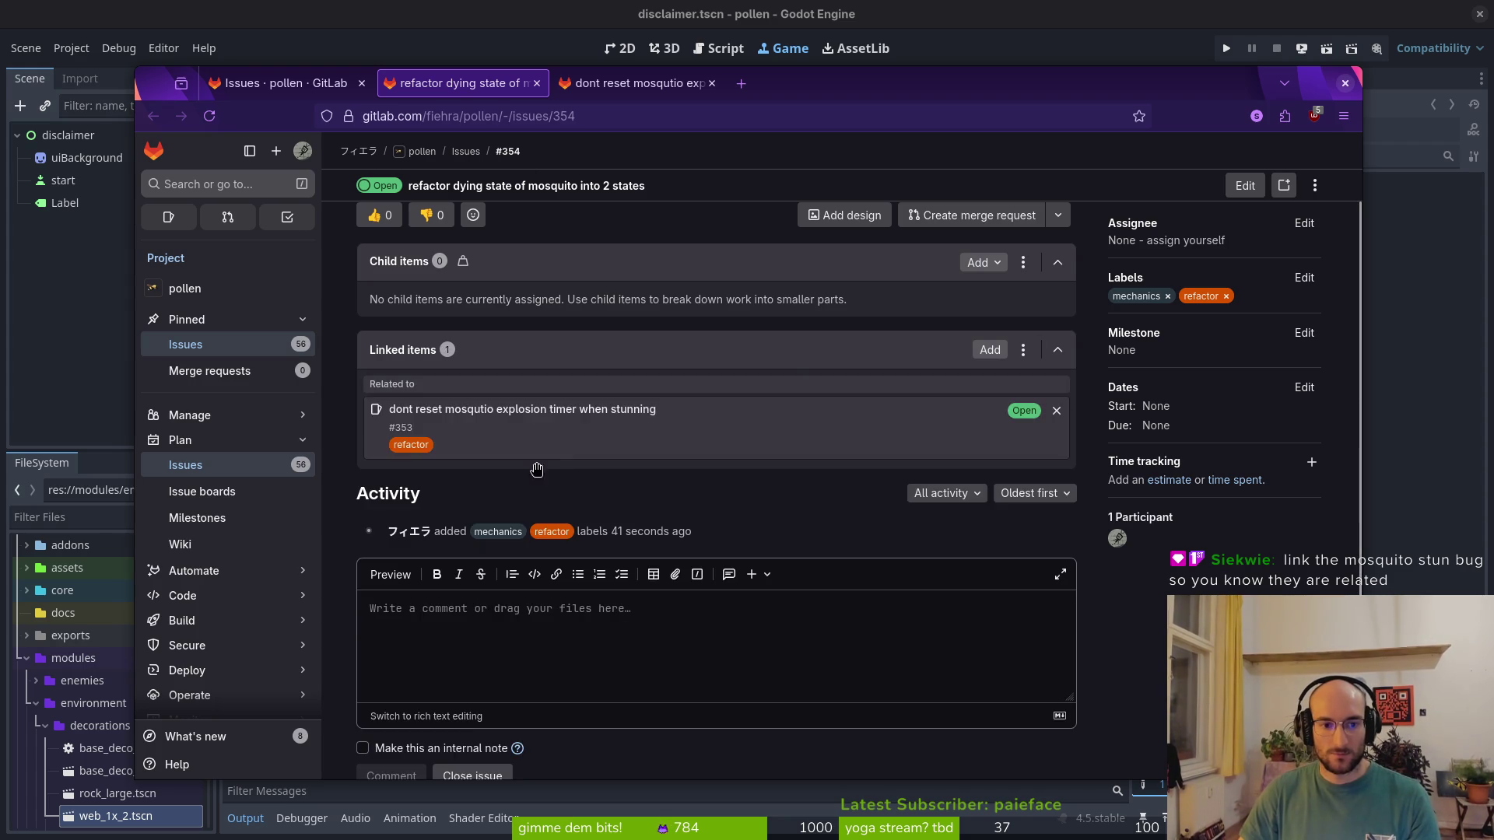
scroll(760, 463, up, 2)
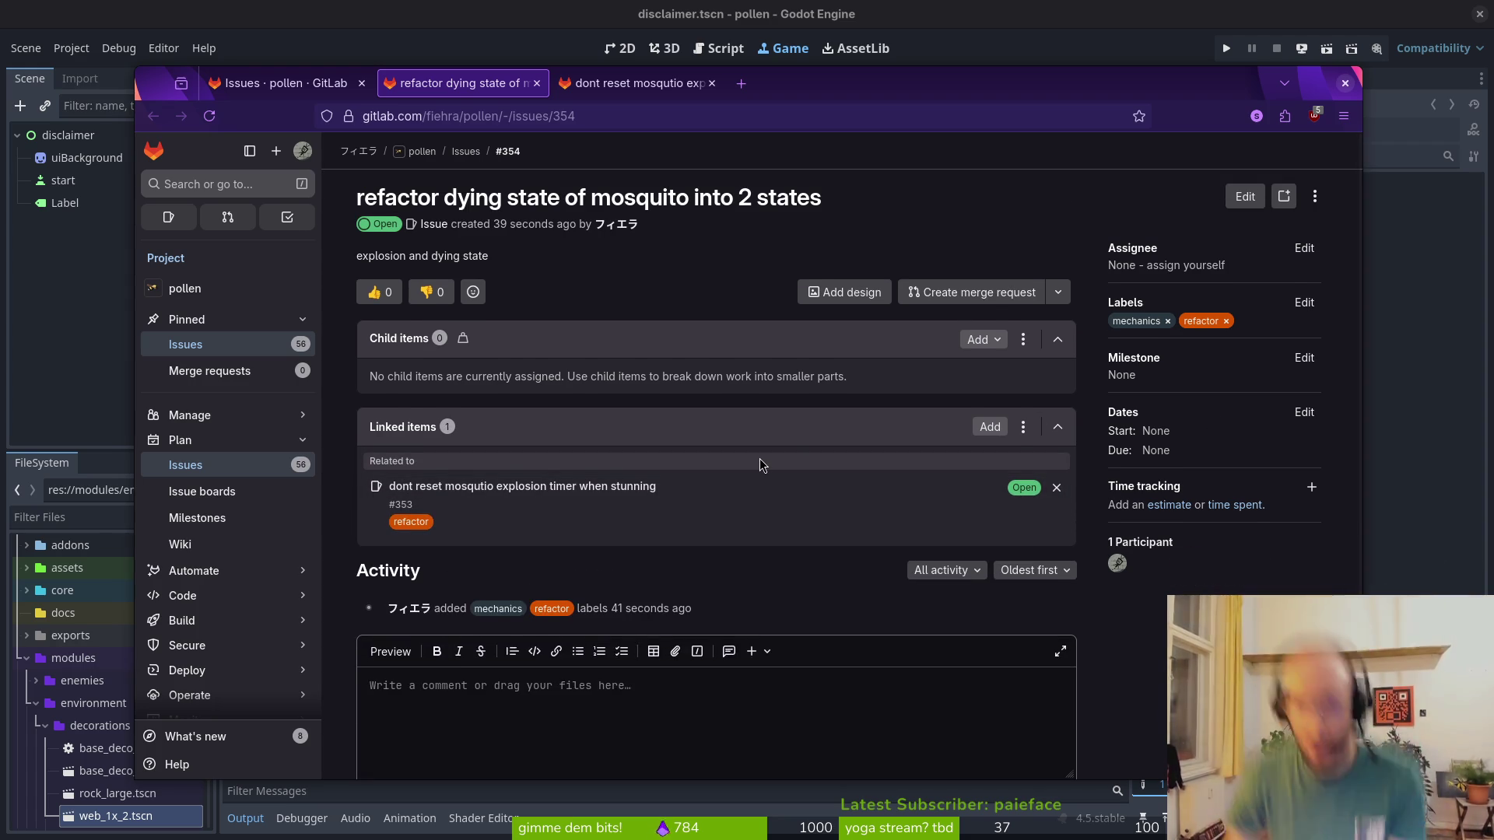
click(288, 82)
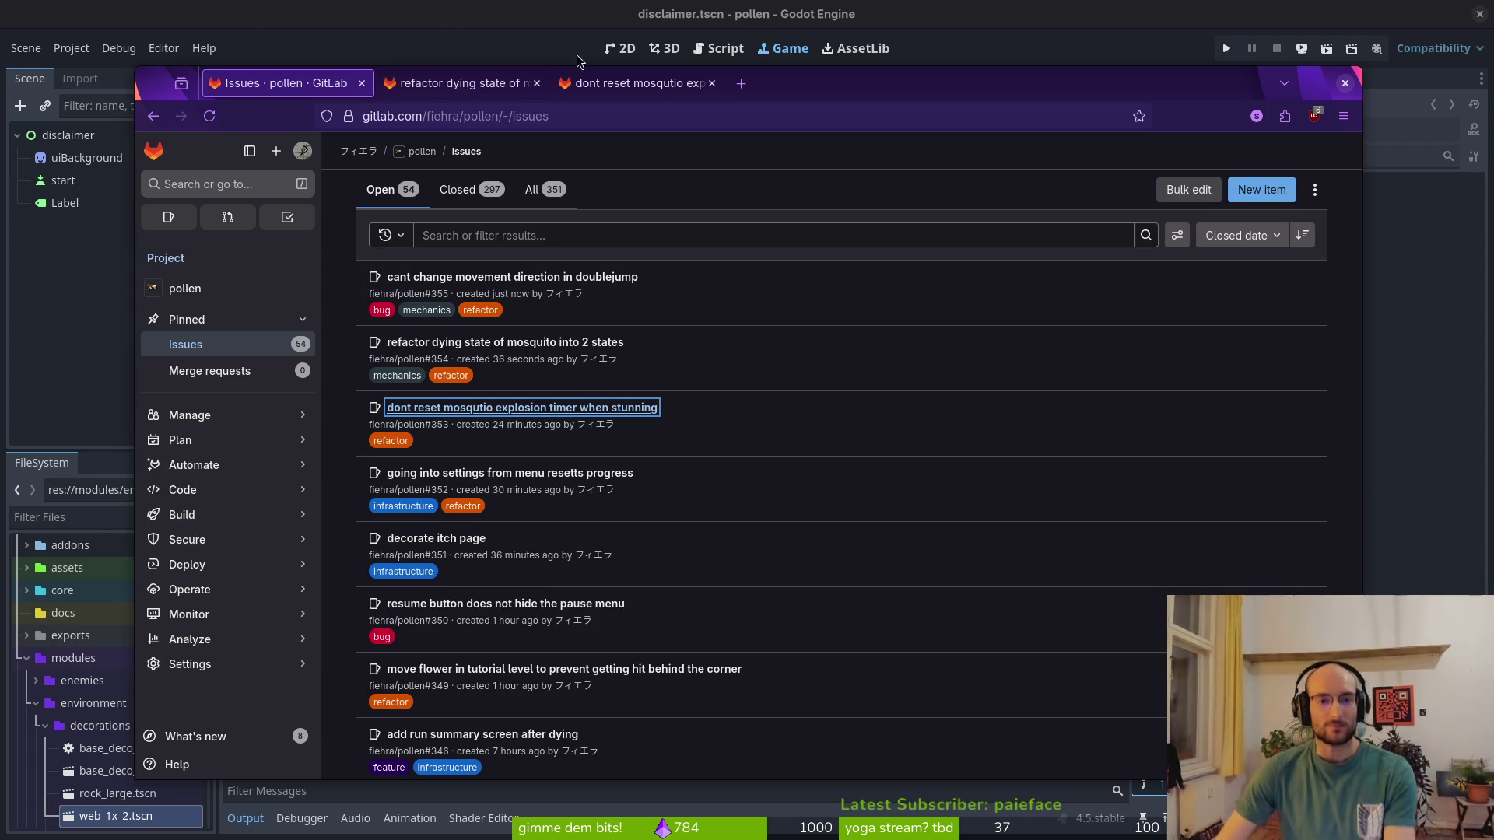
Delete the self.hide() line from the ui_cancel branch of _process in pause.gd
key(alt+Tab)
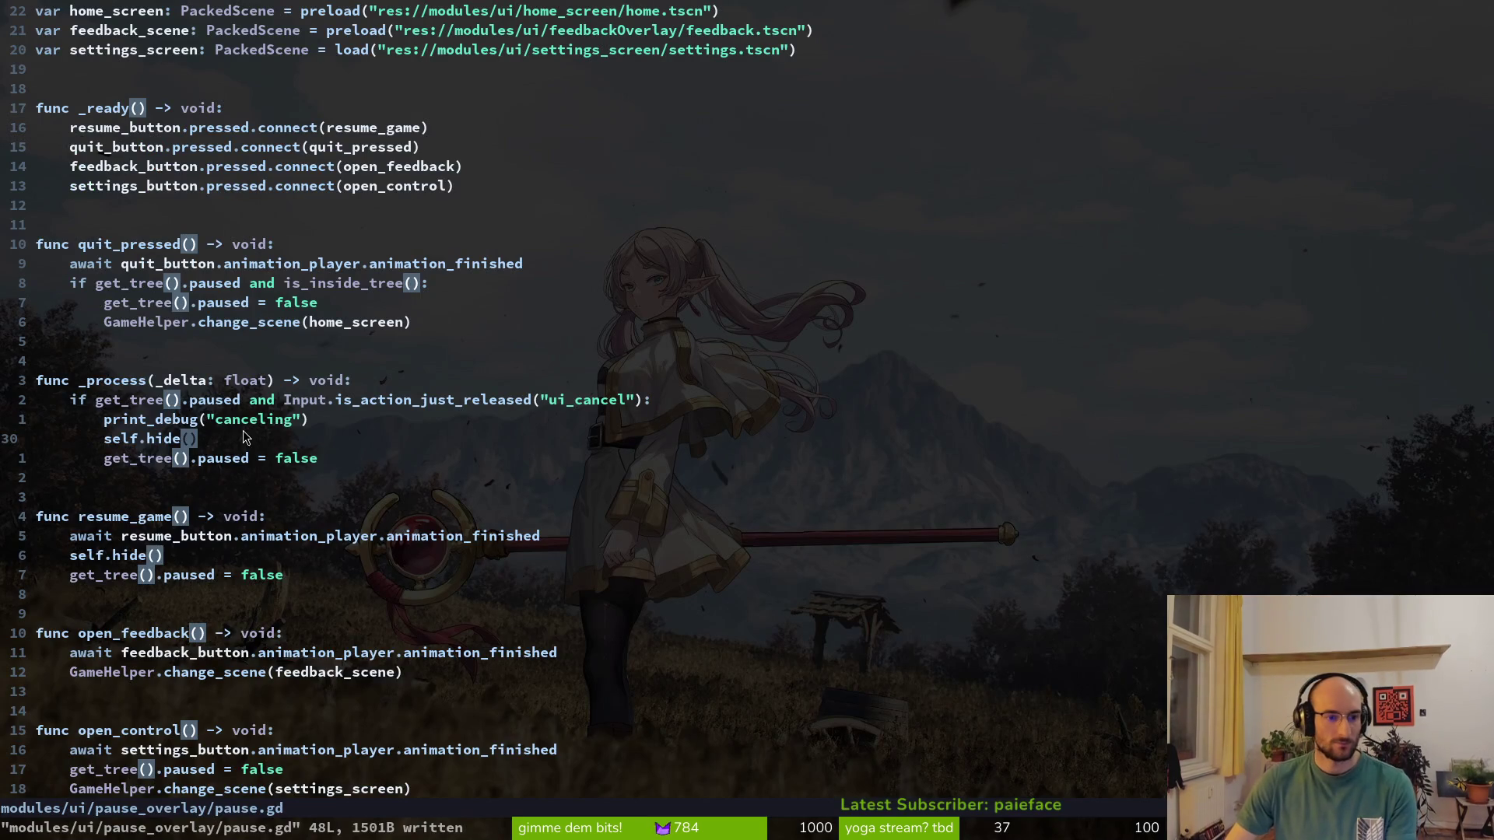
key(j)
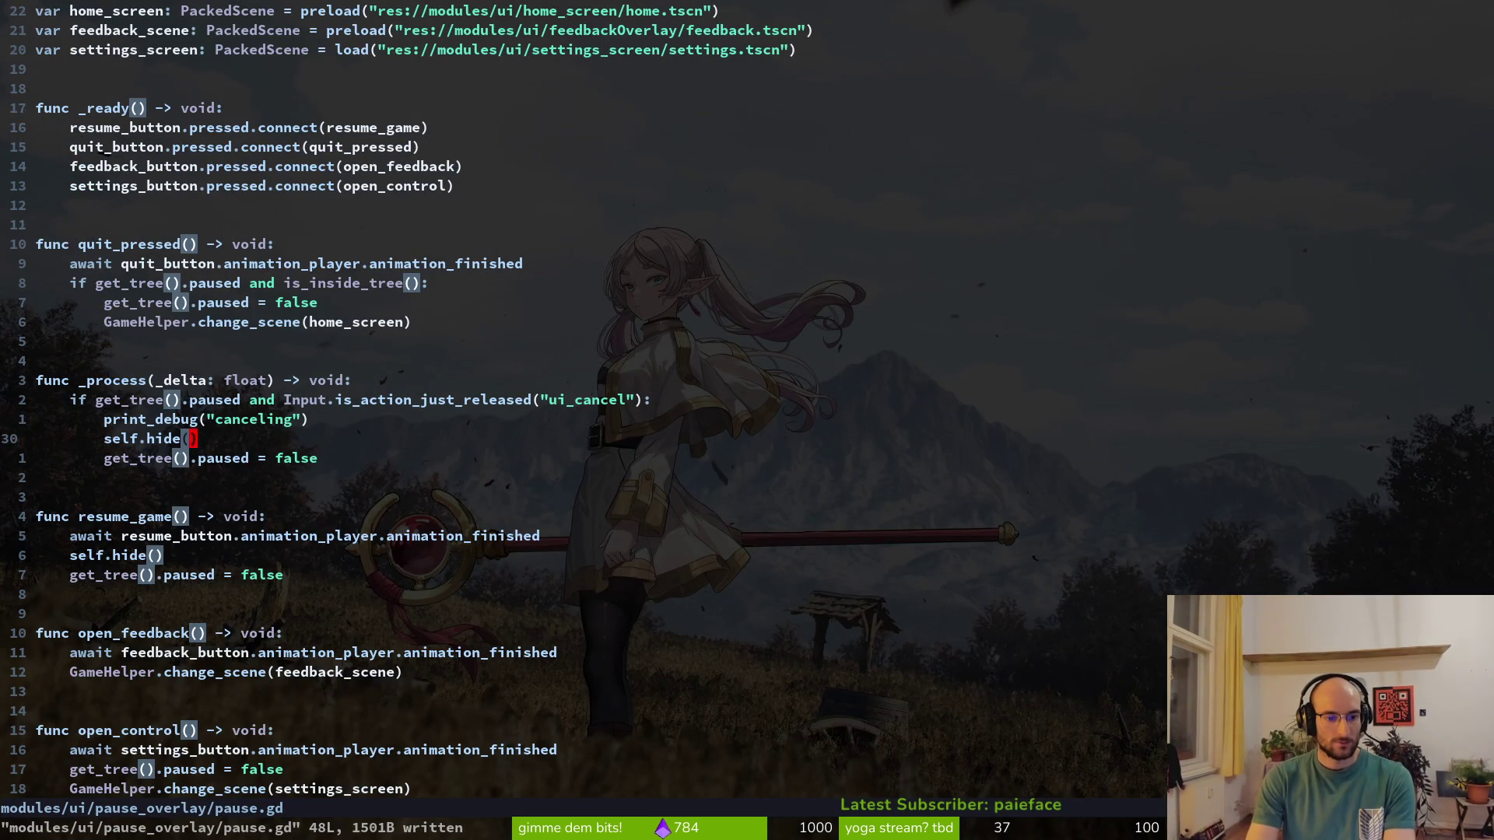
key(k)
key(k)
key(k)
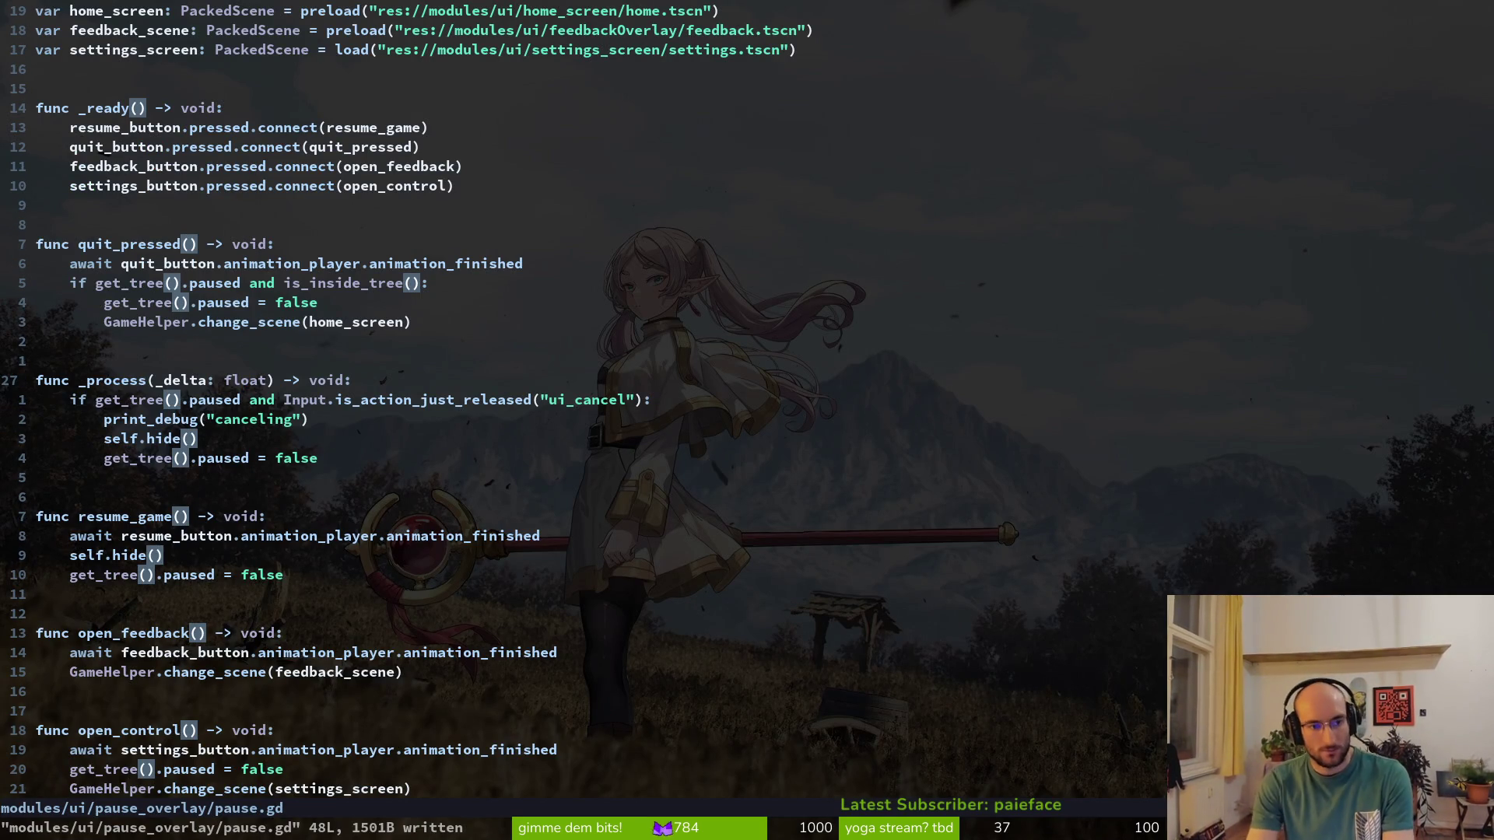
key(j)
key(j)
key(j)
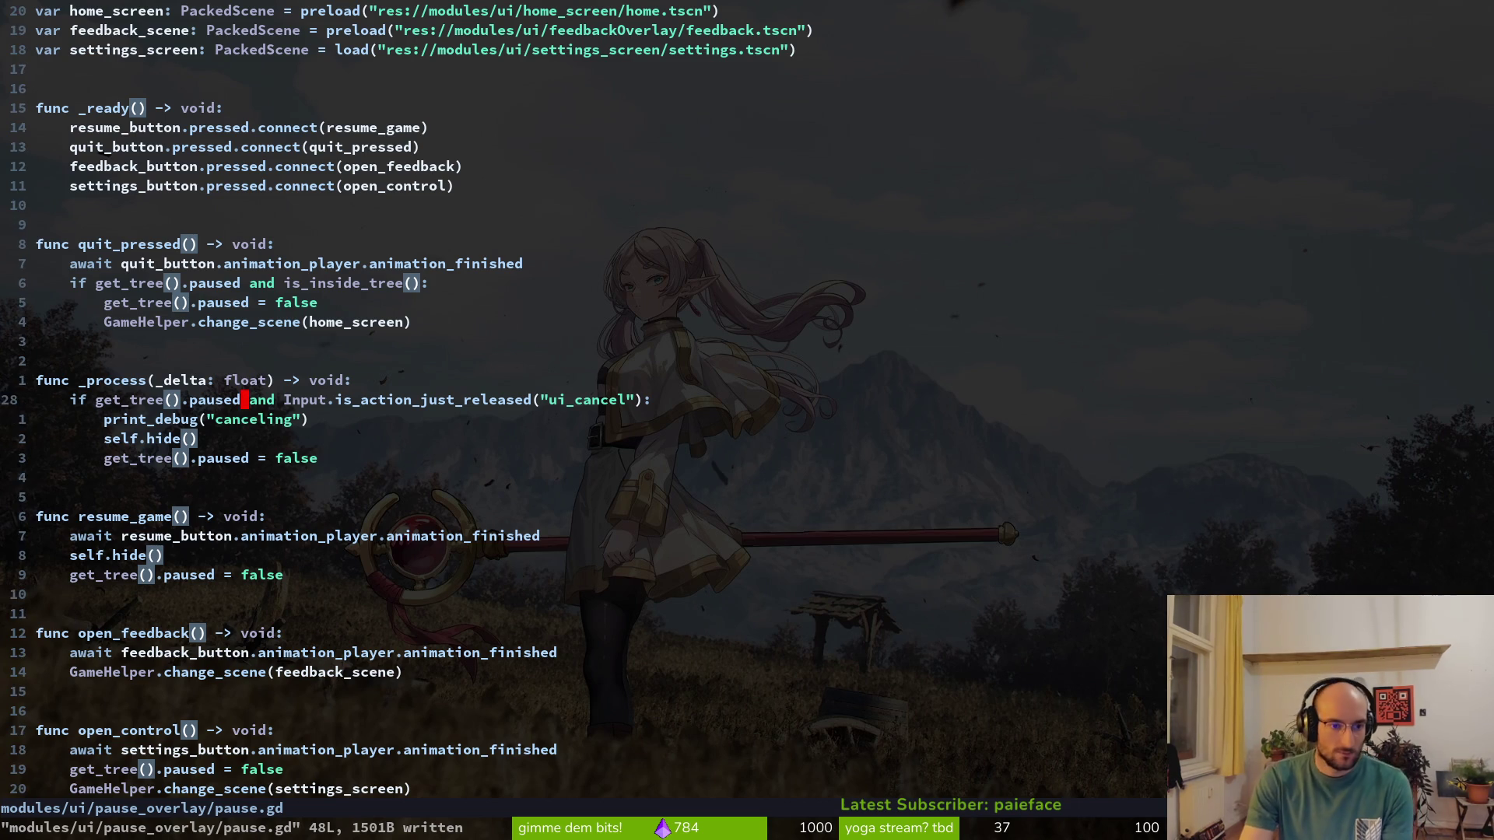
key(shift+v)
key(d)
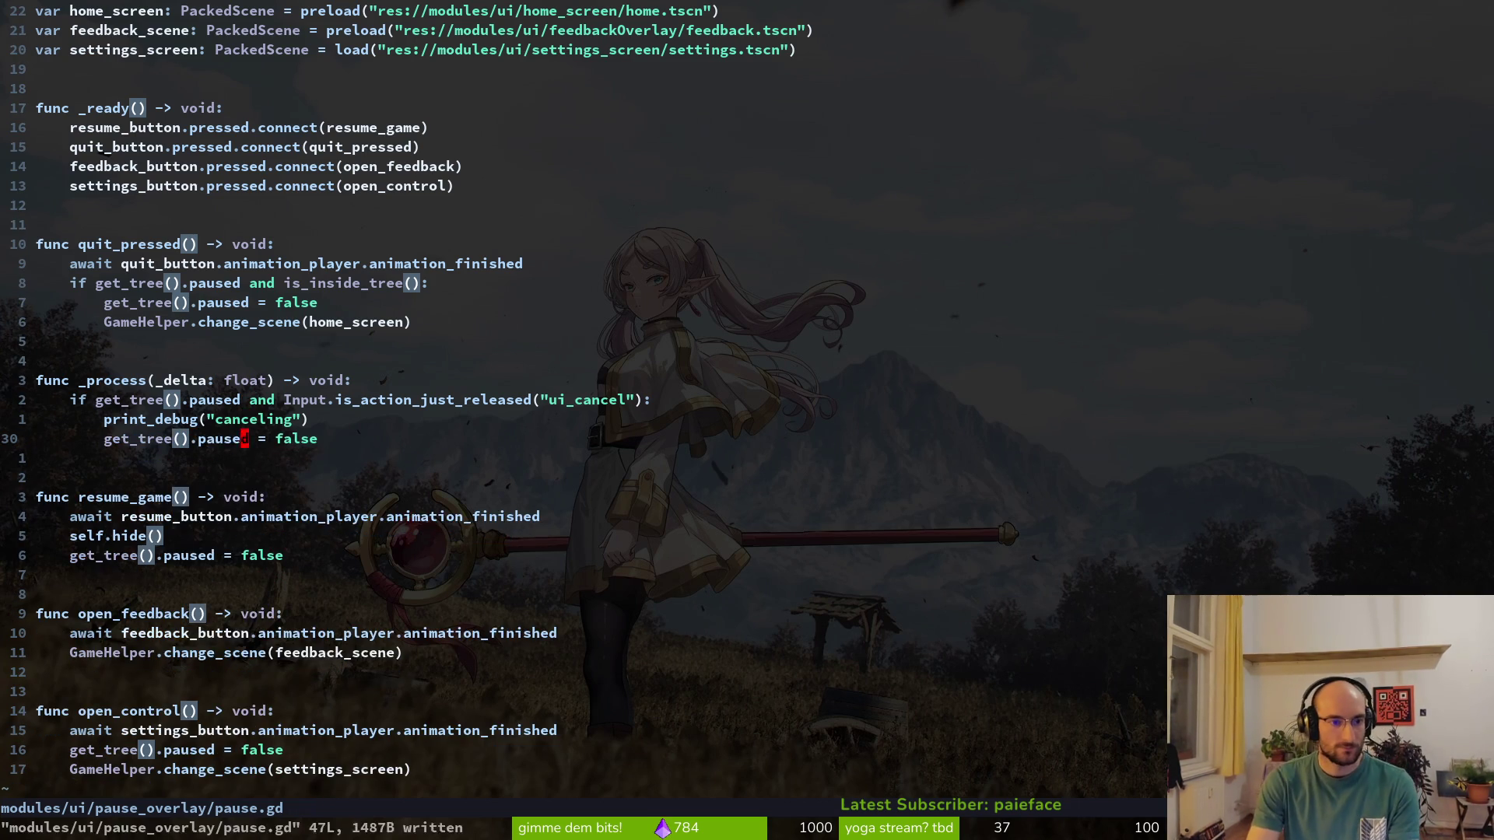
Open central.signal.hub.gd in a vertical split beside pause.gd
key(ctrl+p)
text(centr)
key(ctrl+v)
key(j)
key(j)
key(j)
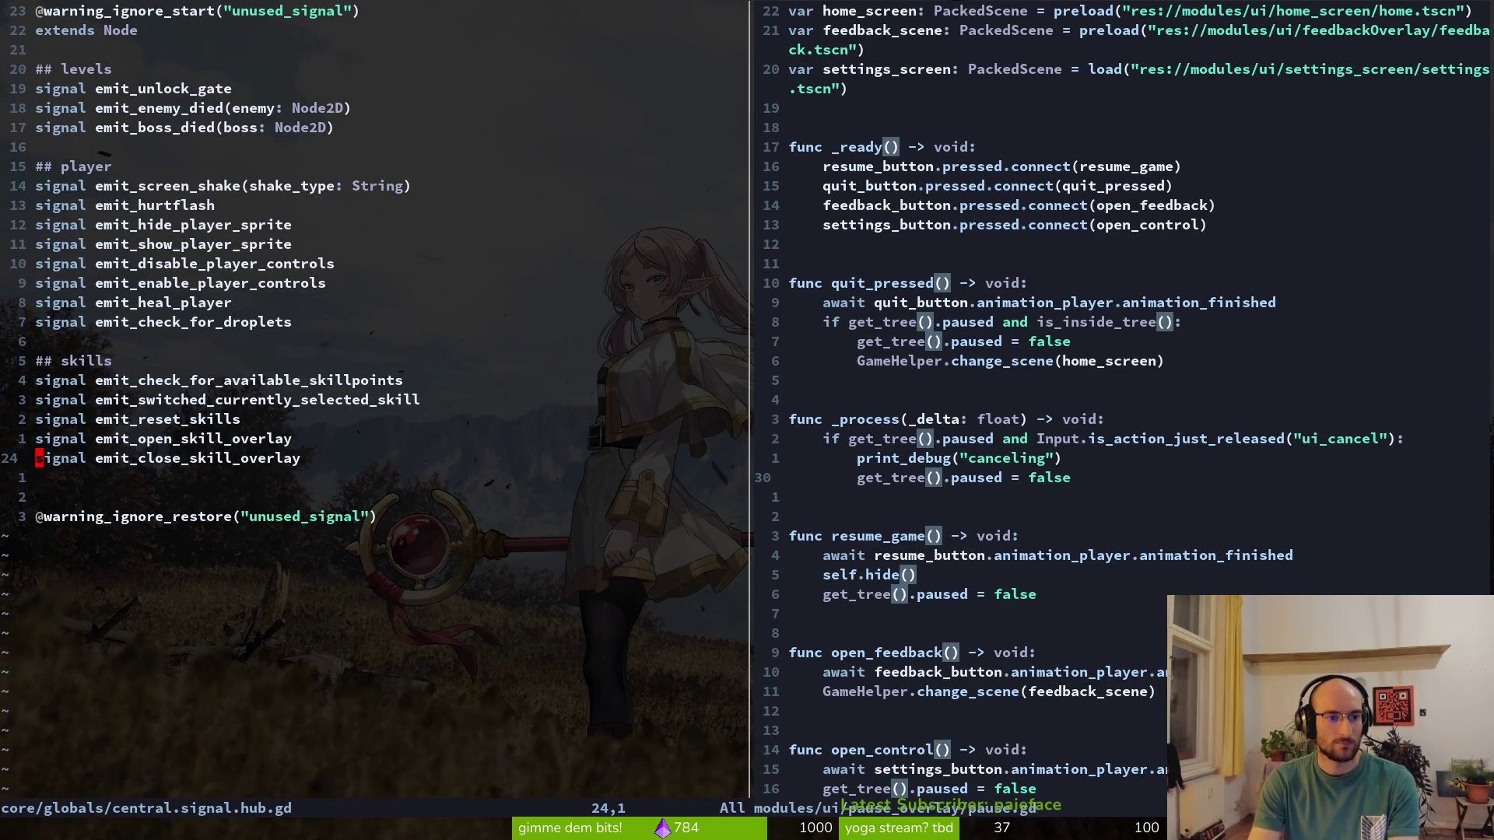
In pause.gd, restore self.hide() and replace print_debug with CentralSignalHub.emit_close_skill_overlay.emit()
key(ctrl+l)
key(u)
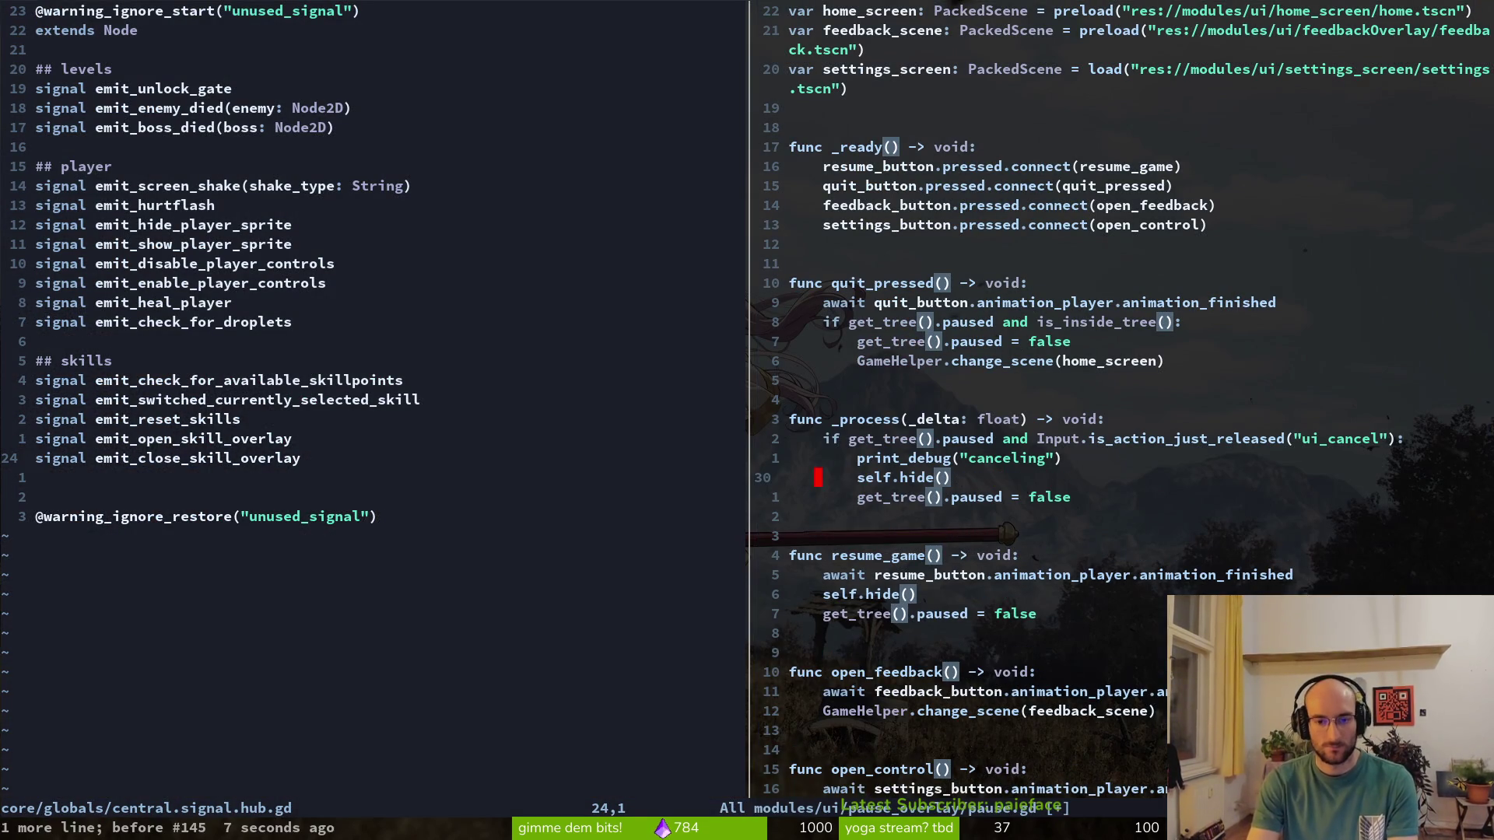
key(o)
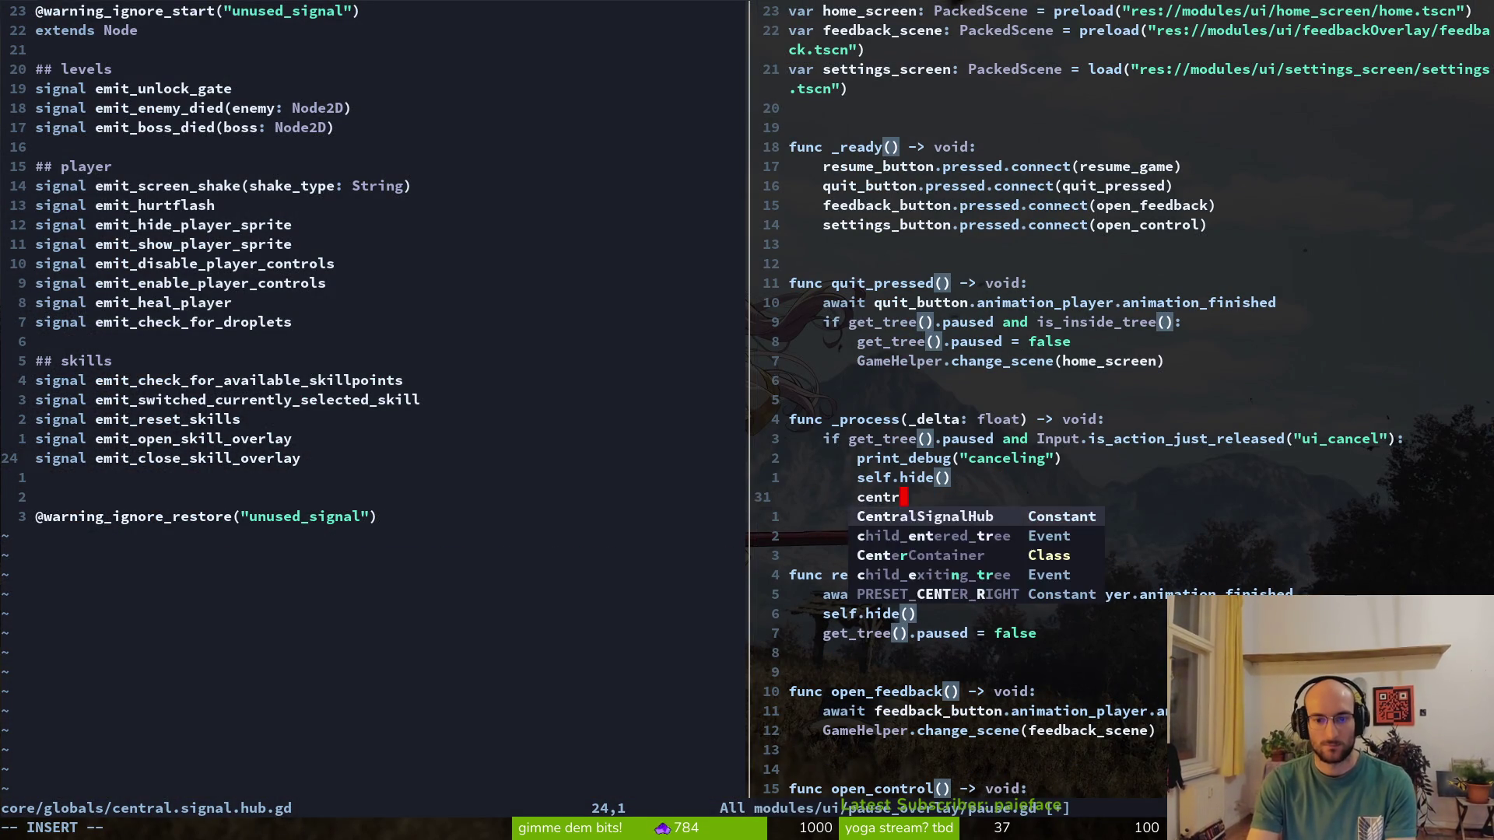
key(Tab)
text(.emit_c)
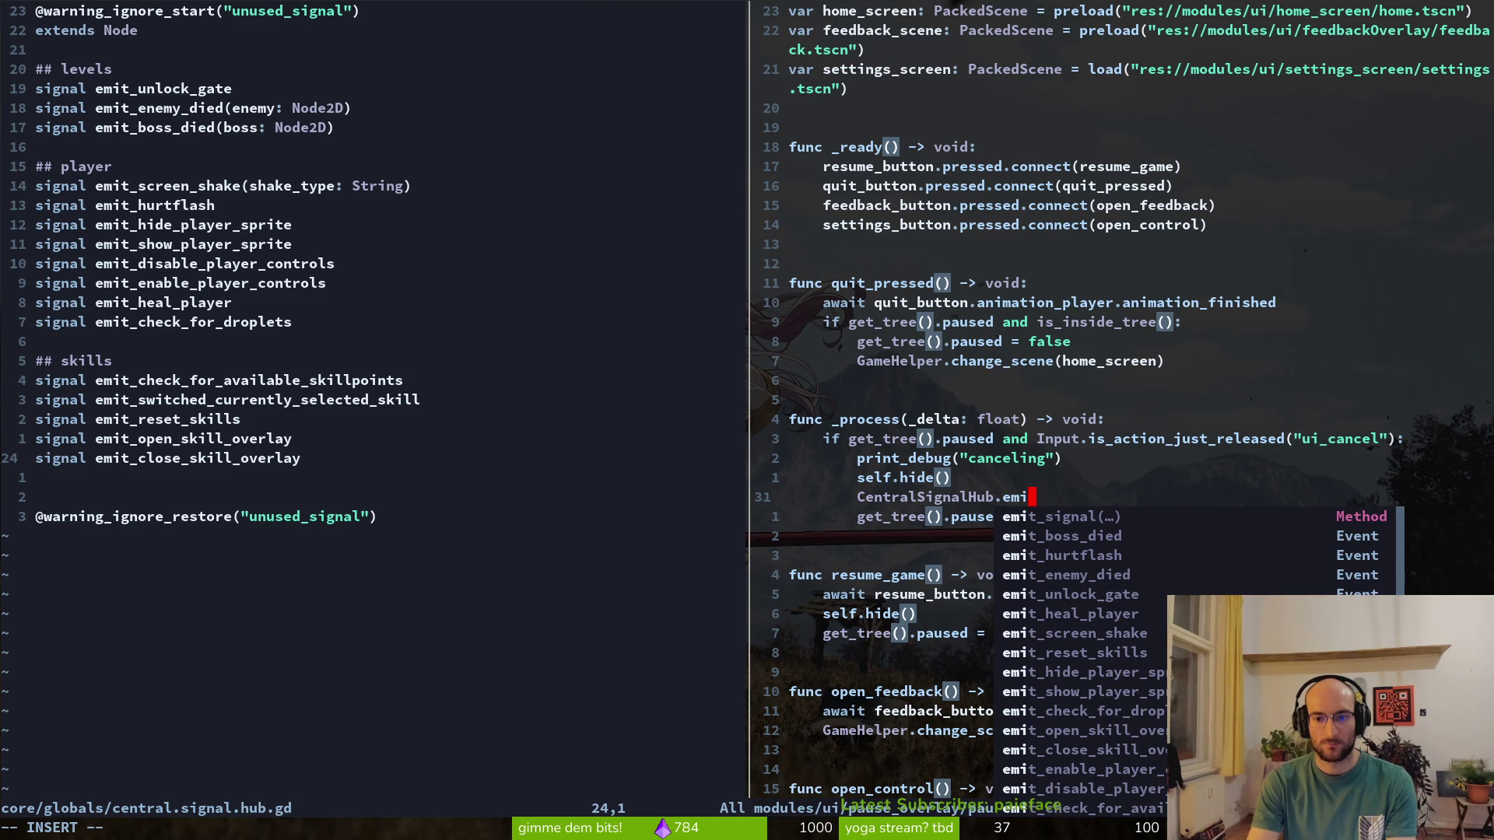
key(Tab)
text(.em)
key(Tab)
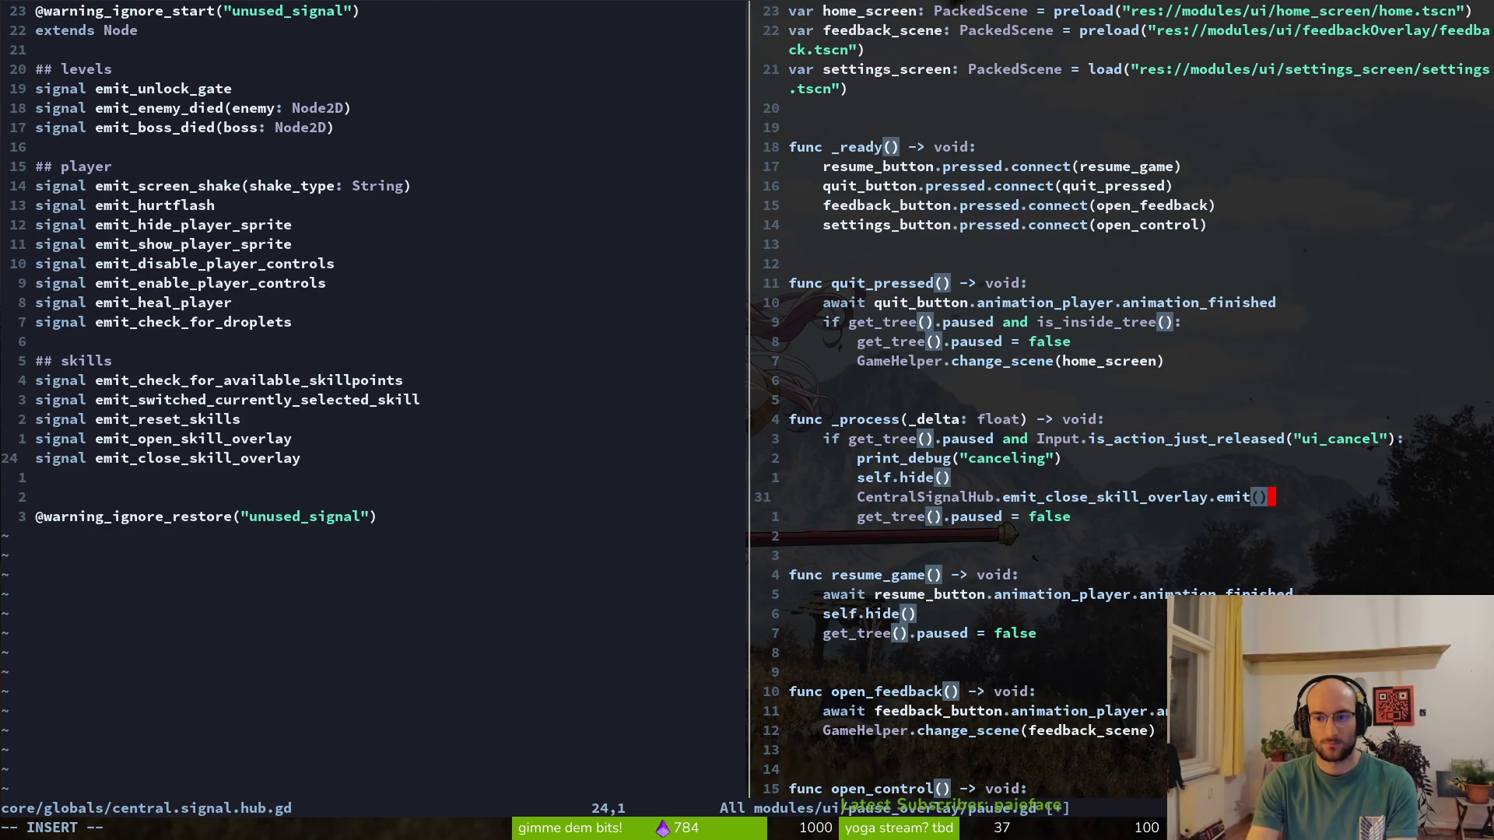
key(Escape)
text(:w)
key(k)
key(k)
key(d)
key(d)
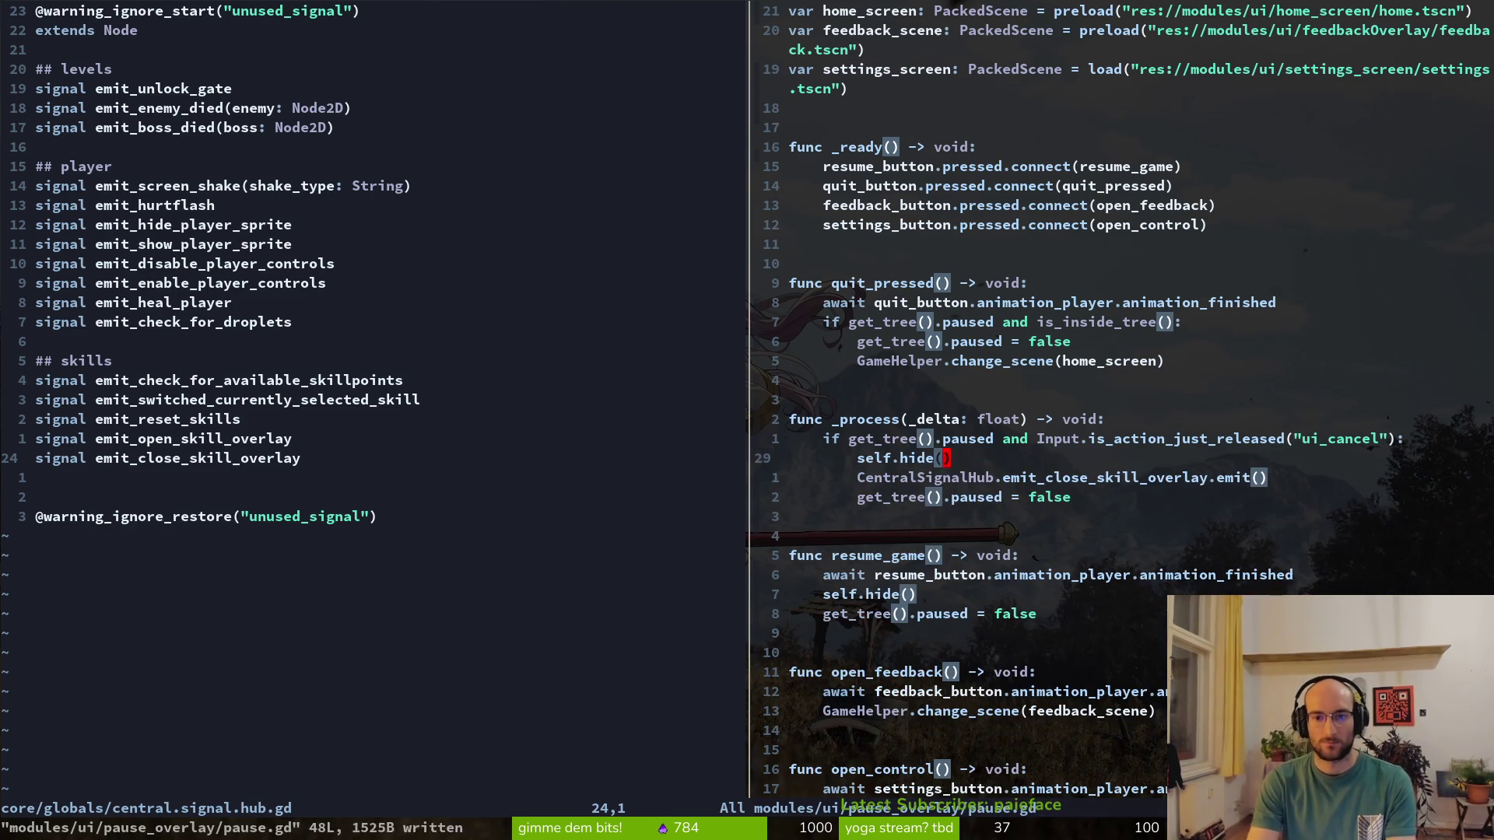
Delete the _process function from skills_overlay.gd and save it at 20 lines
key(ctrl+p)
text(skiove)
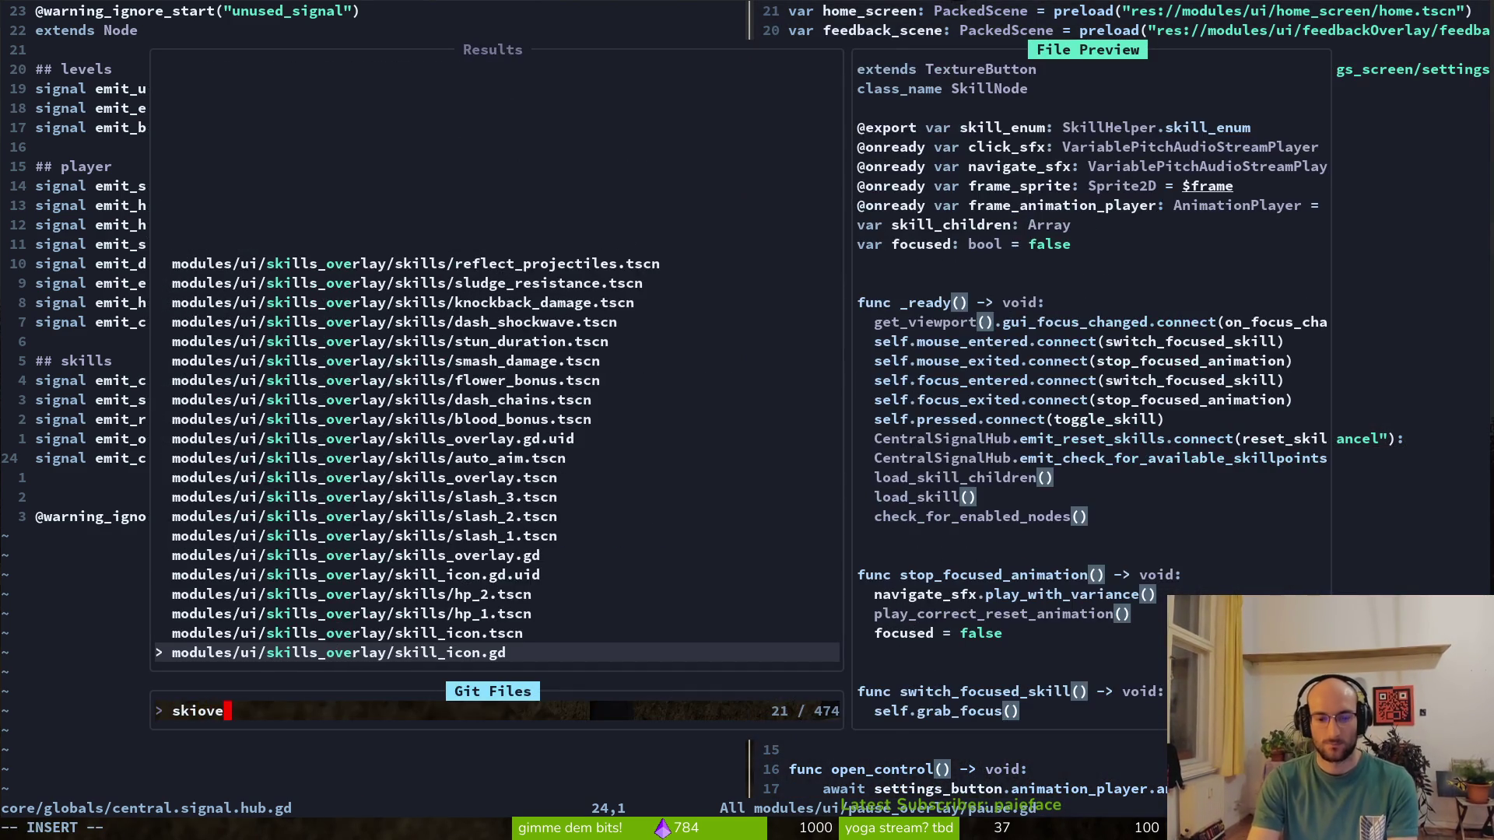
text(rlaygd)
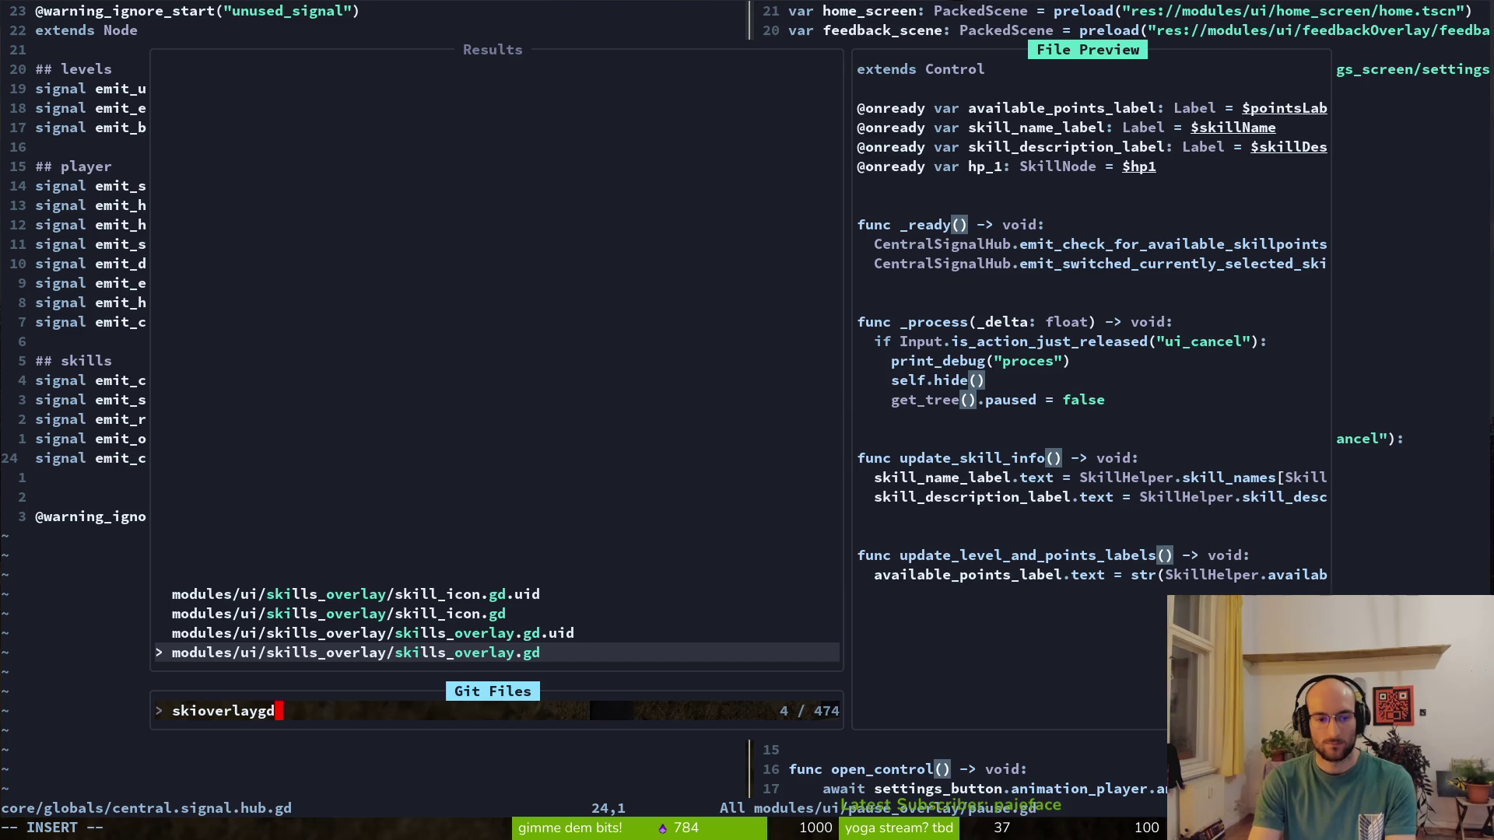
key(Return)
key(k)
key(k)
key(shift+v)
key(j)
key(j)
key(j)
key(d)
key(d)
key(d)
key(d)
key(d)
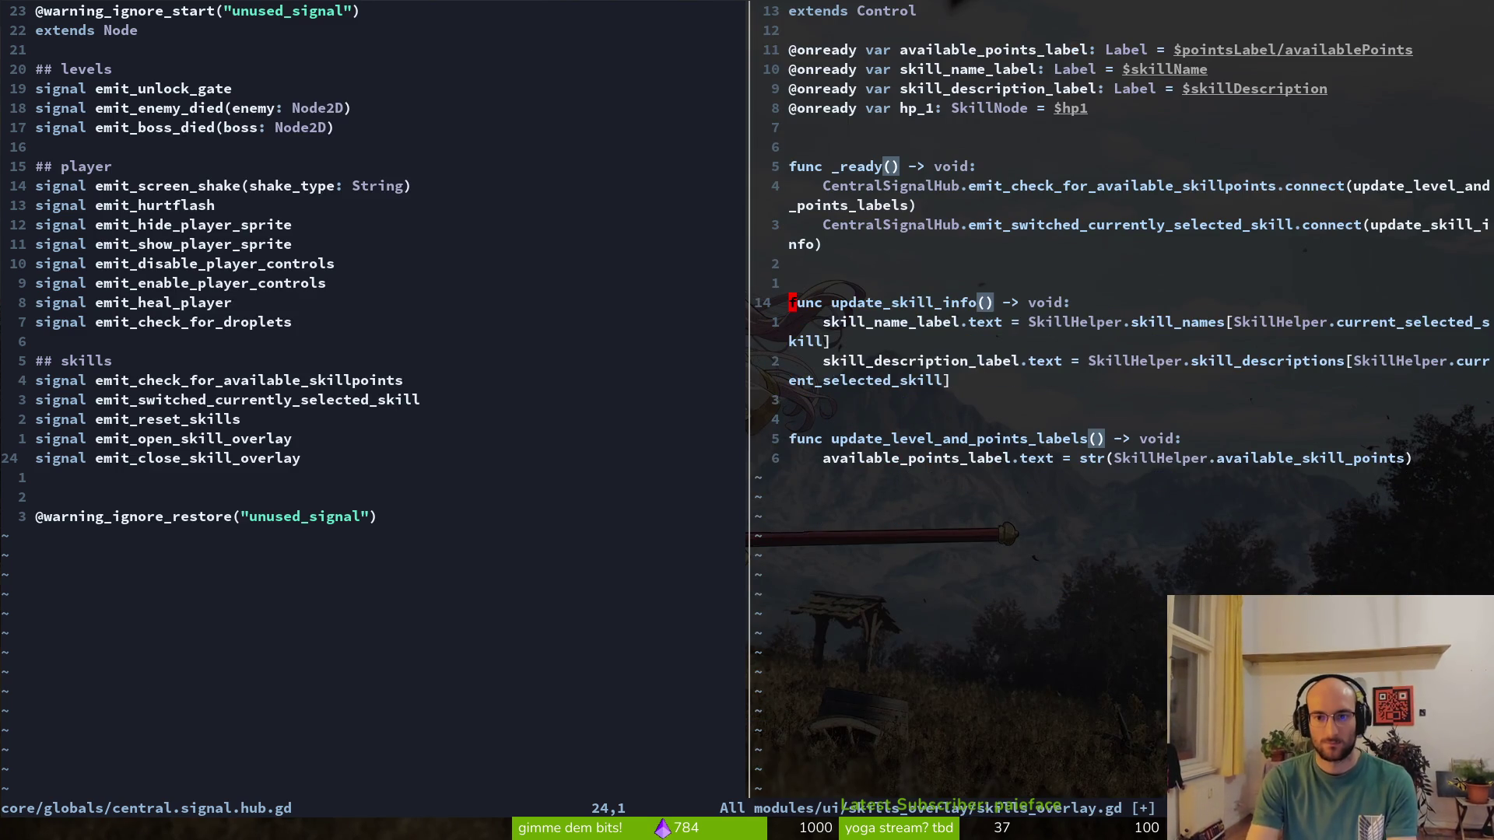
text(:w)
key(Return)
key(k)
key(k)
key(k)
key(j)
key(j)
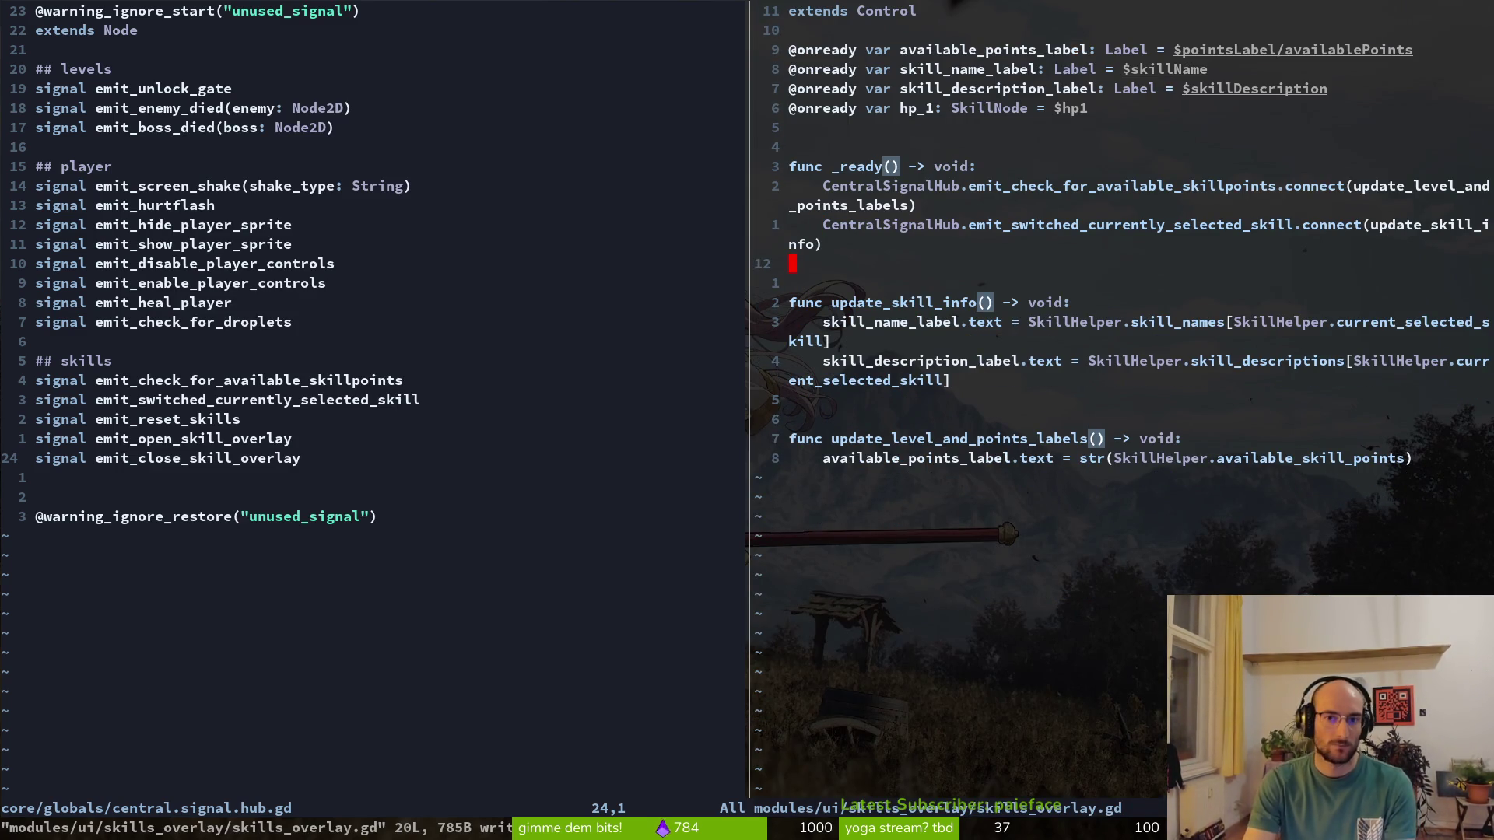
key(space)
key(f)
key(g)
text(emit_close)
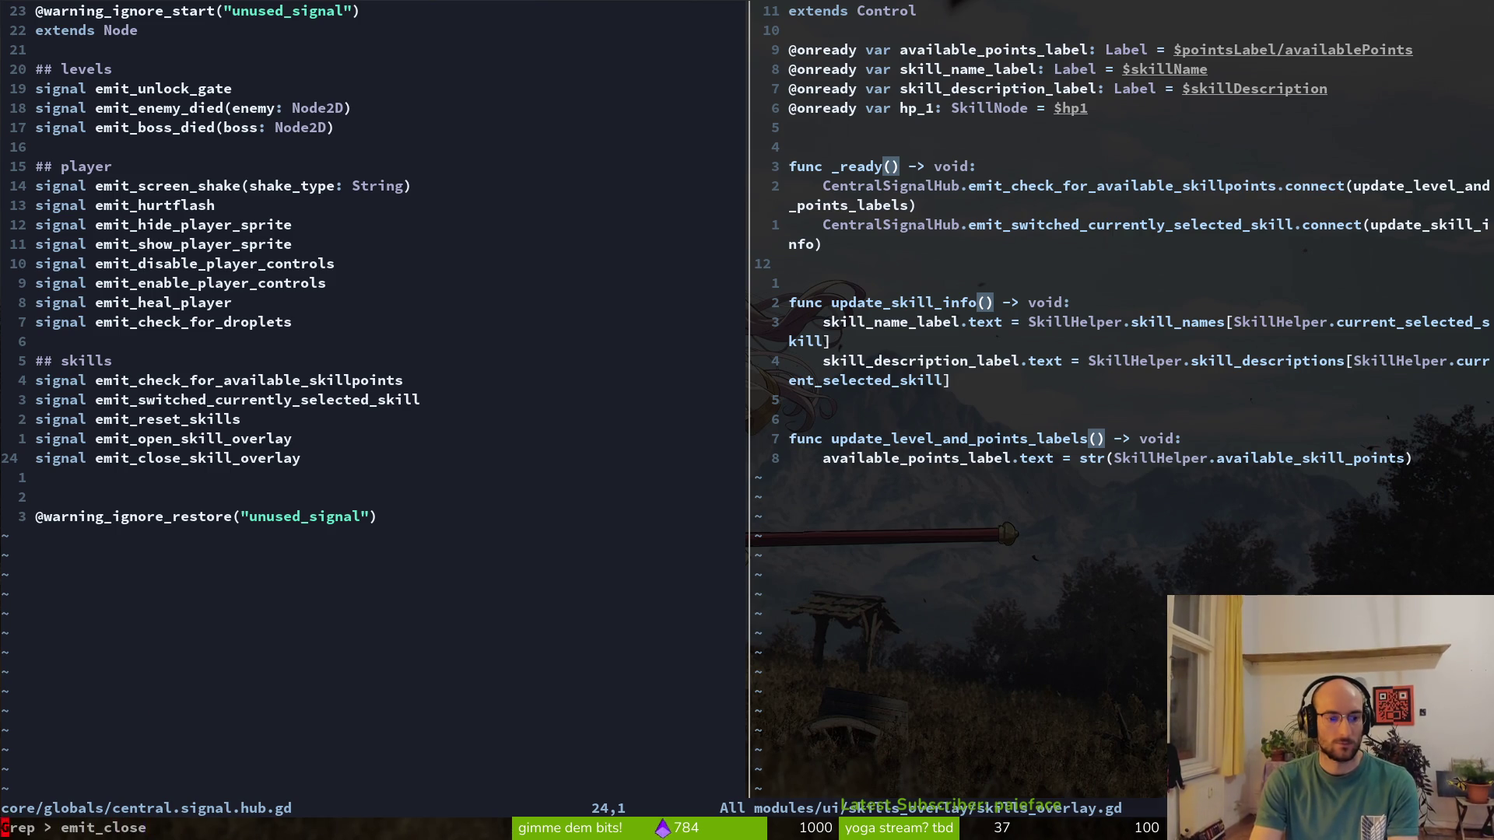
Grep for emit_close, open hud_canvas.gd, and delete get_tree().paused = false from hide_skill_overlay
key(Return)
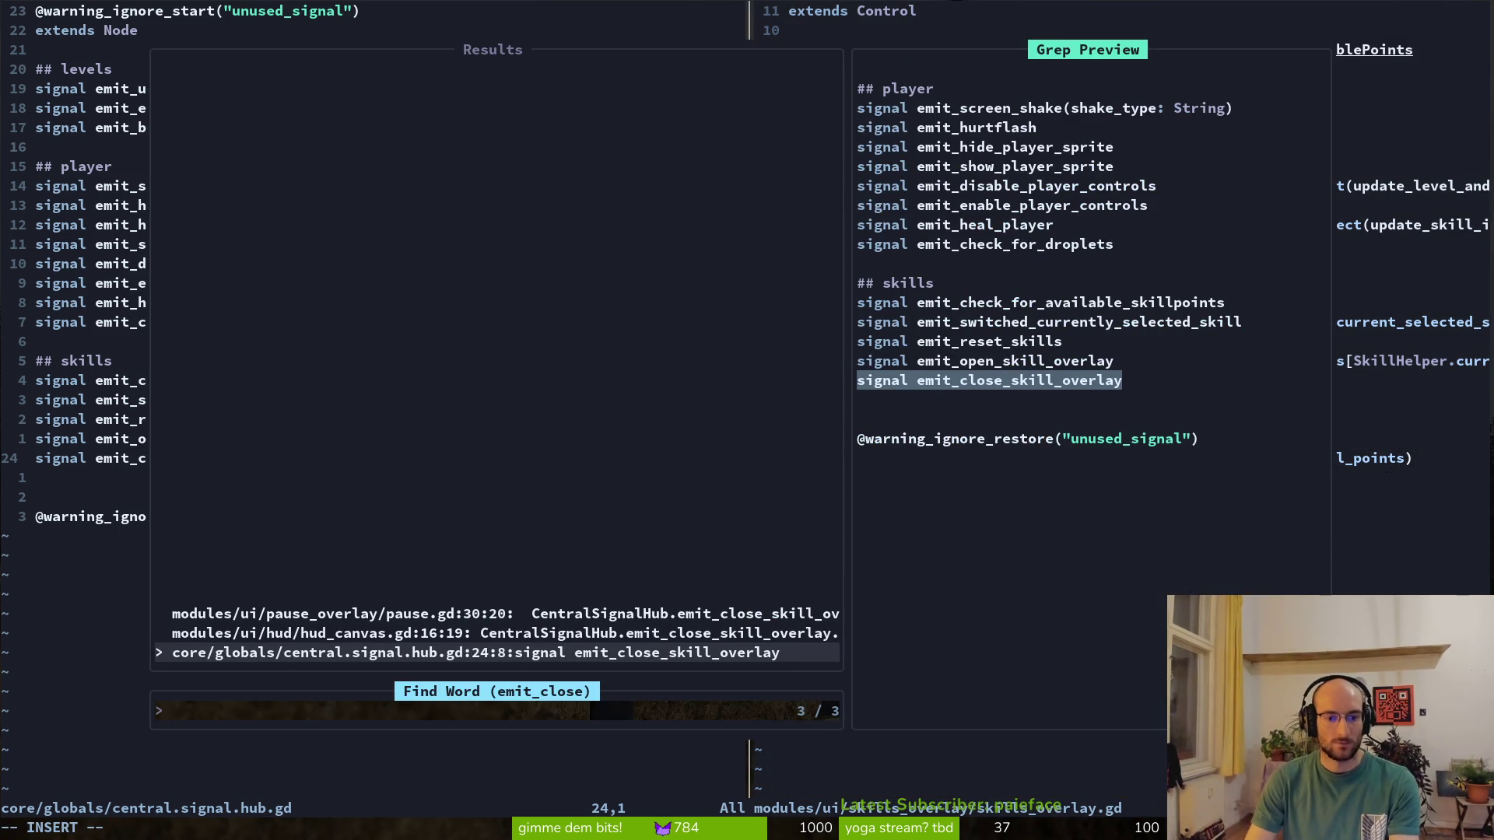
key(ctrl+n)
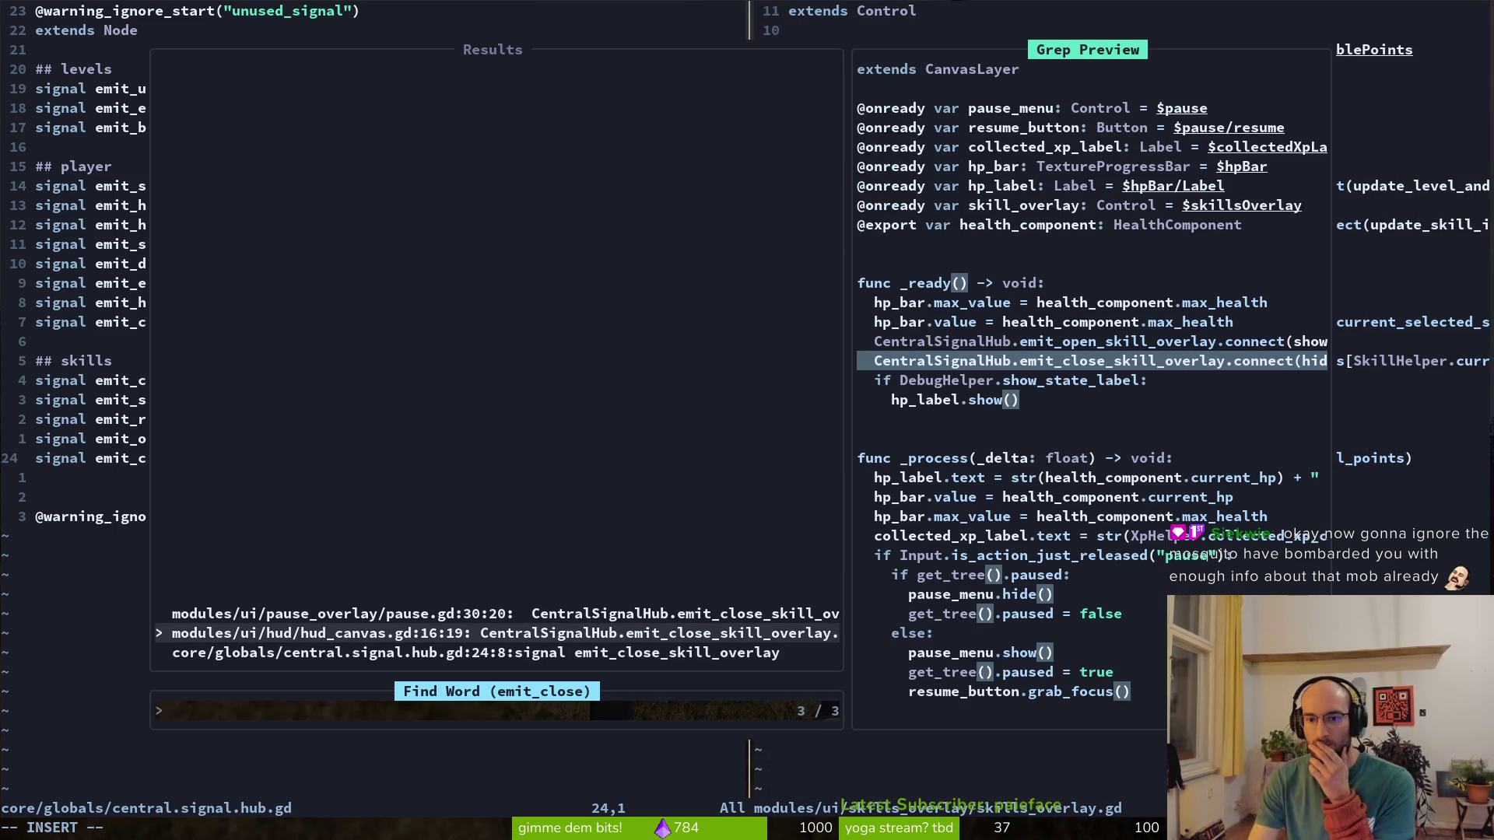
key(Return)
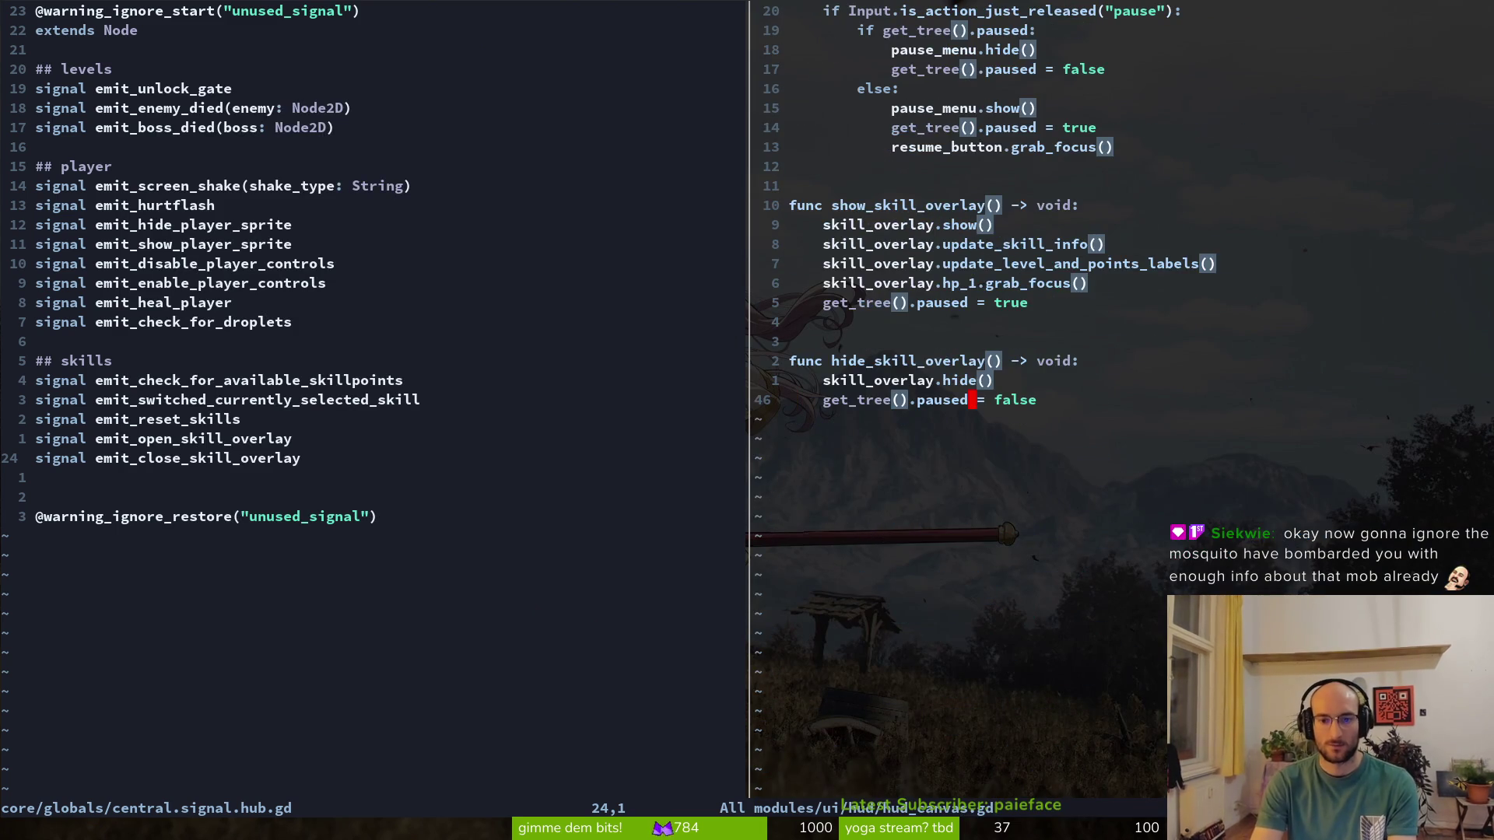
key(ctrl+s)
mouse_move(244, 434)
key(super+minus)
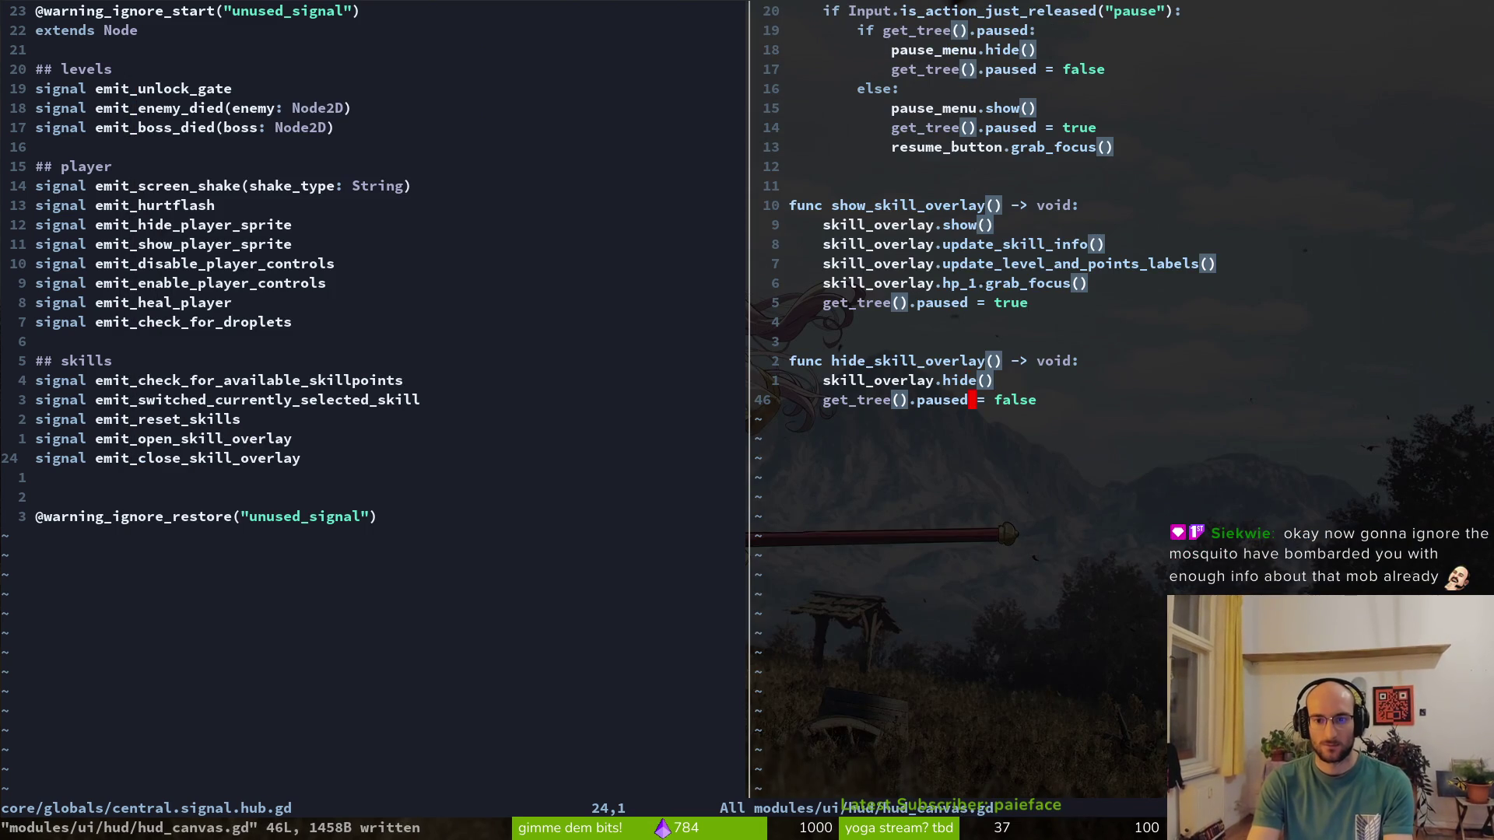
key(d)
key(d)
key(ctrl+s)
key(super+minus)
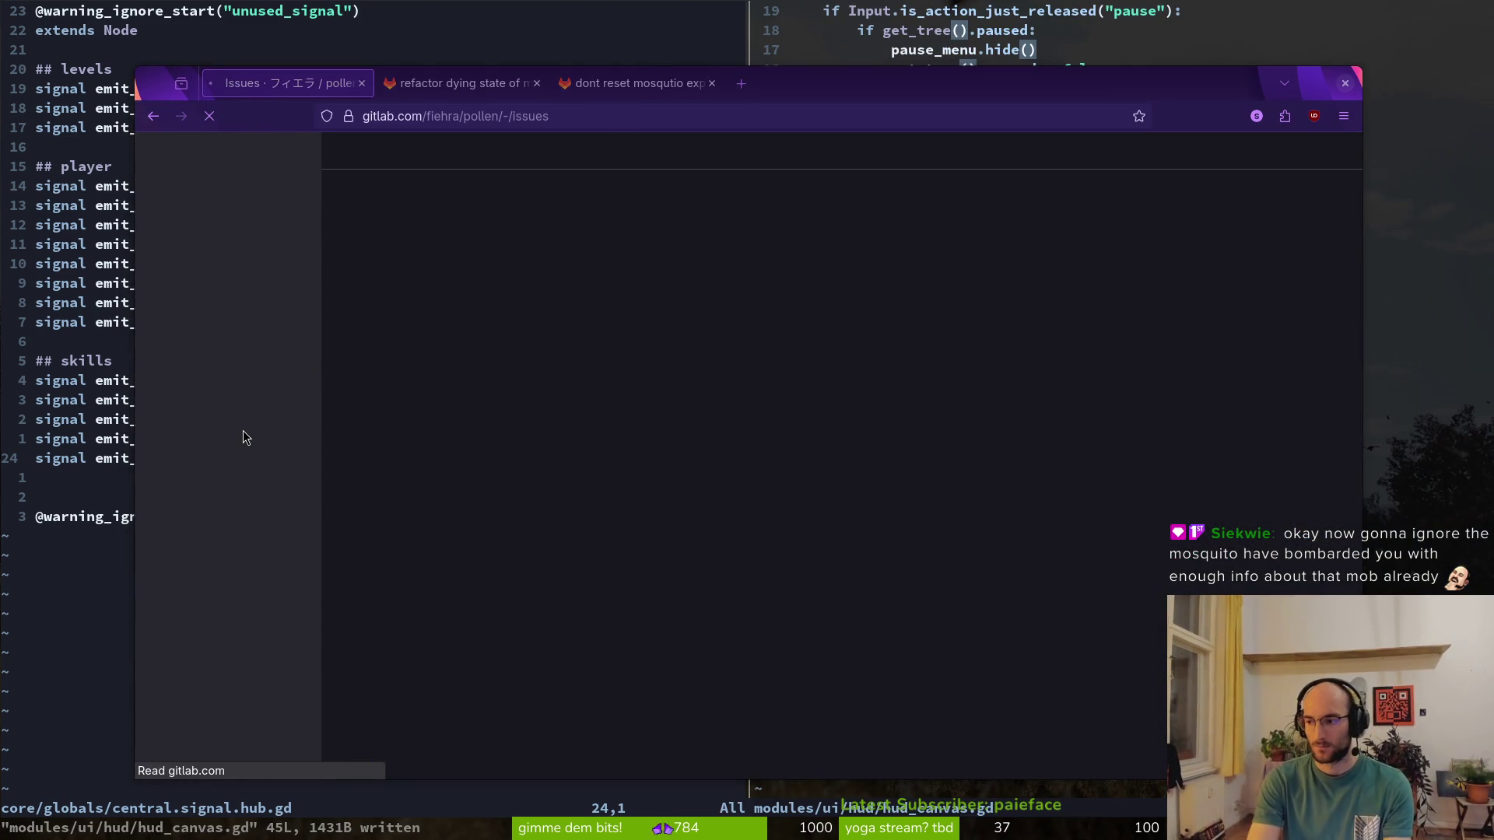
Run the pollen game from Godot and start a level past the disclaimer and main menu
key(super+2)
key(F5)
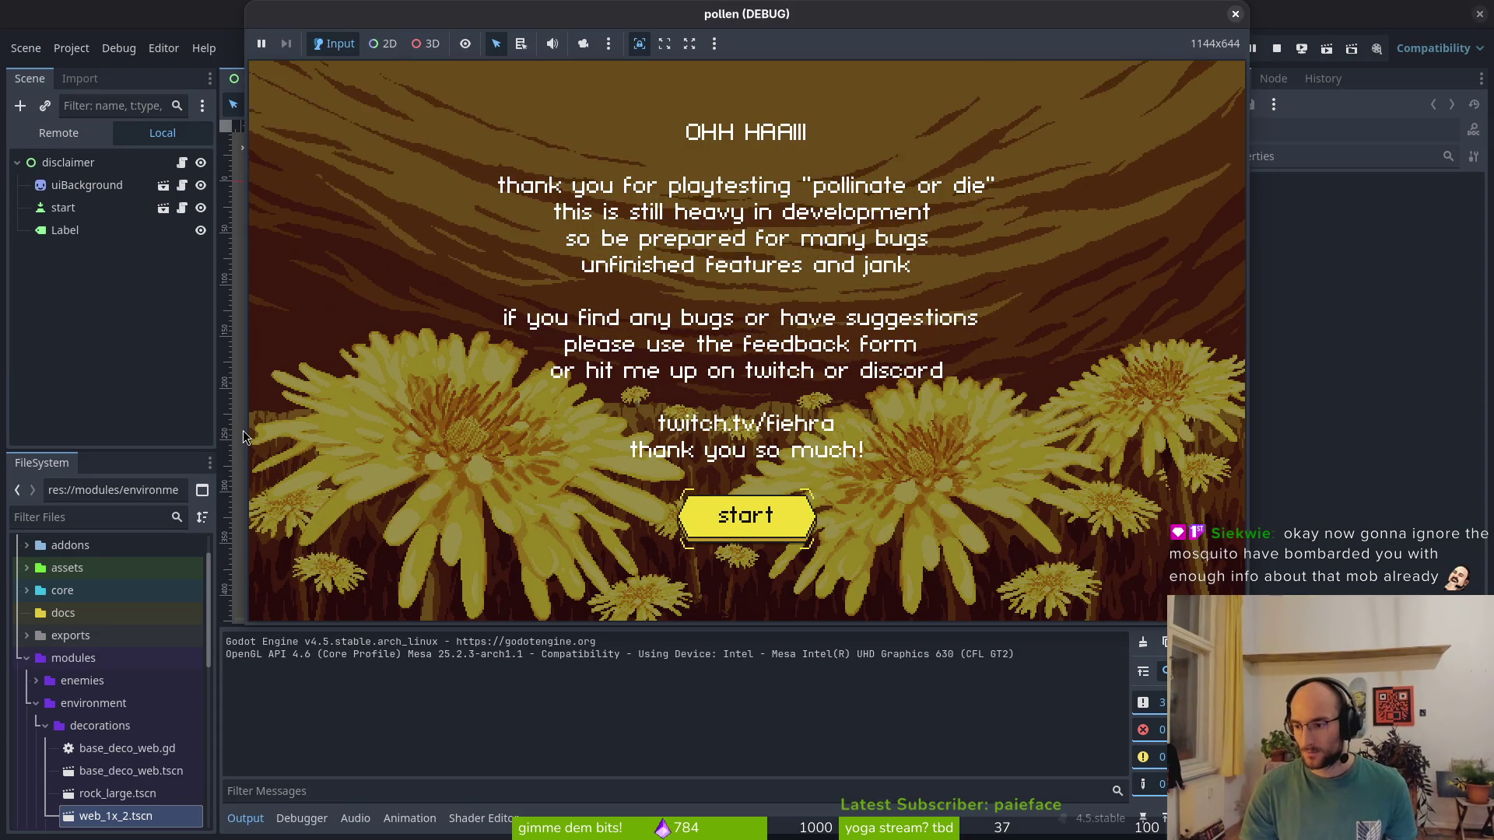
key(Return)
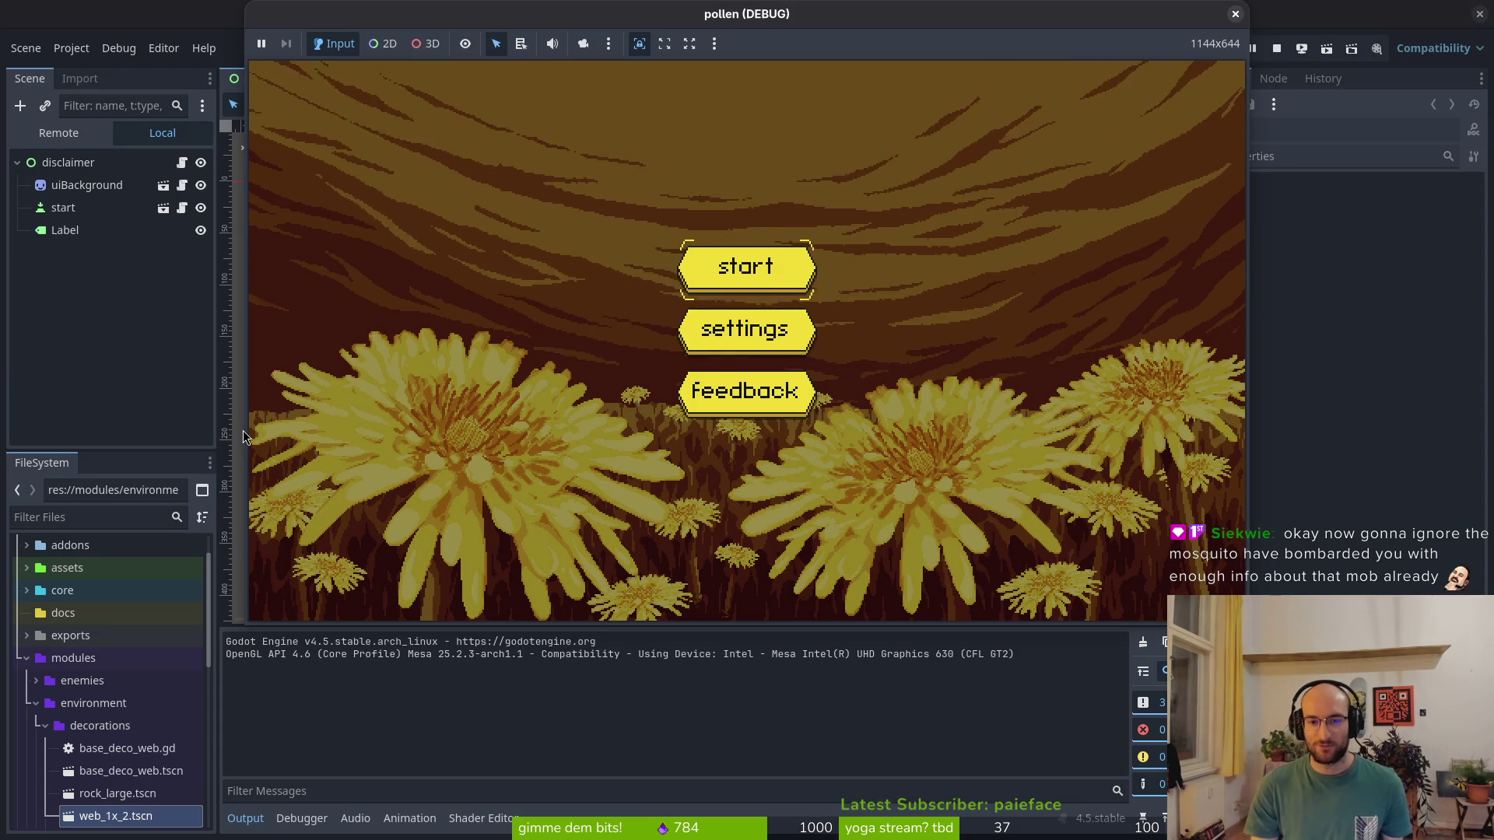
key(Return)
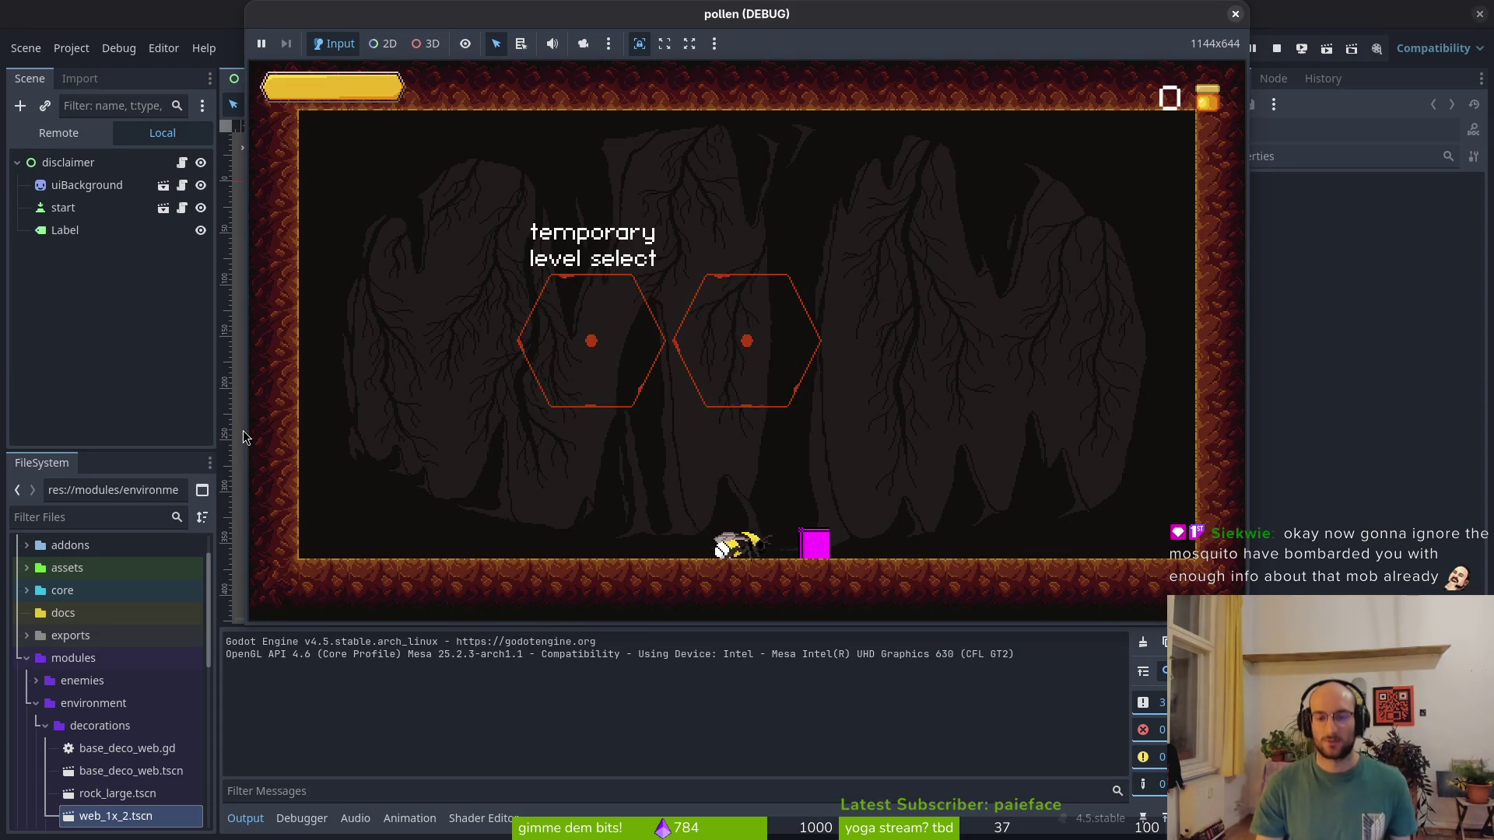
Move the bee onto the magenta box, toggling the skill-tree overlay and pause menu with Escape
key(Right)
key(Escape)
key(Left)
key(Escape)
key(Escape)
key(Right)
key(Escape)
key(Up)
Reopen and close the skill-tree overlay repeatedly, open the pause menu, then close the game window
key(Escape)
key(Left)
key(Right)
key(Escape)
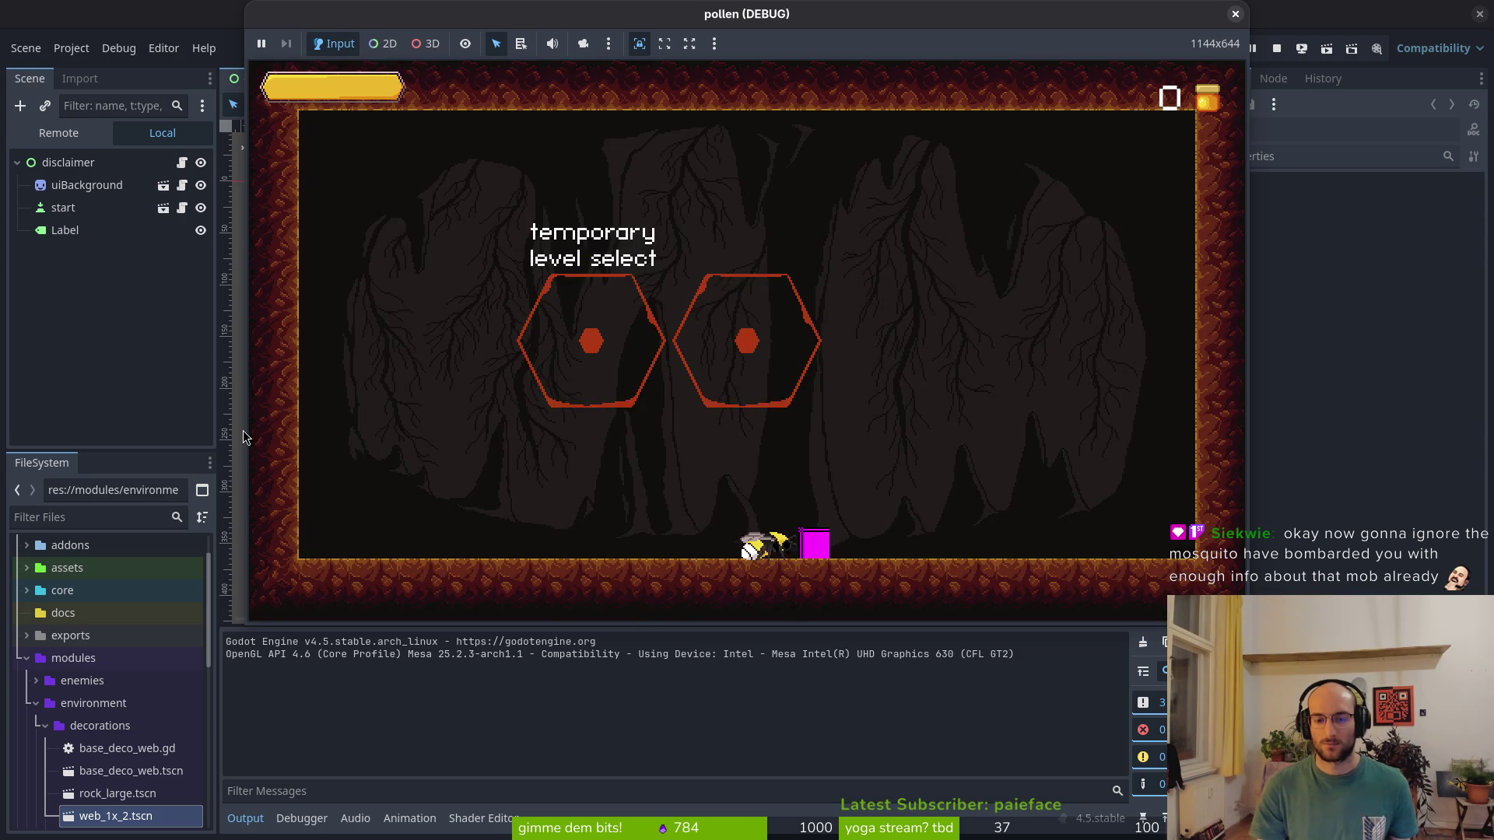
key(Up)
key(Escape)
key(Up)
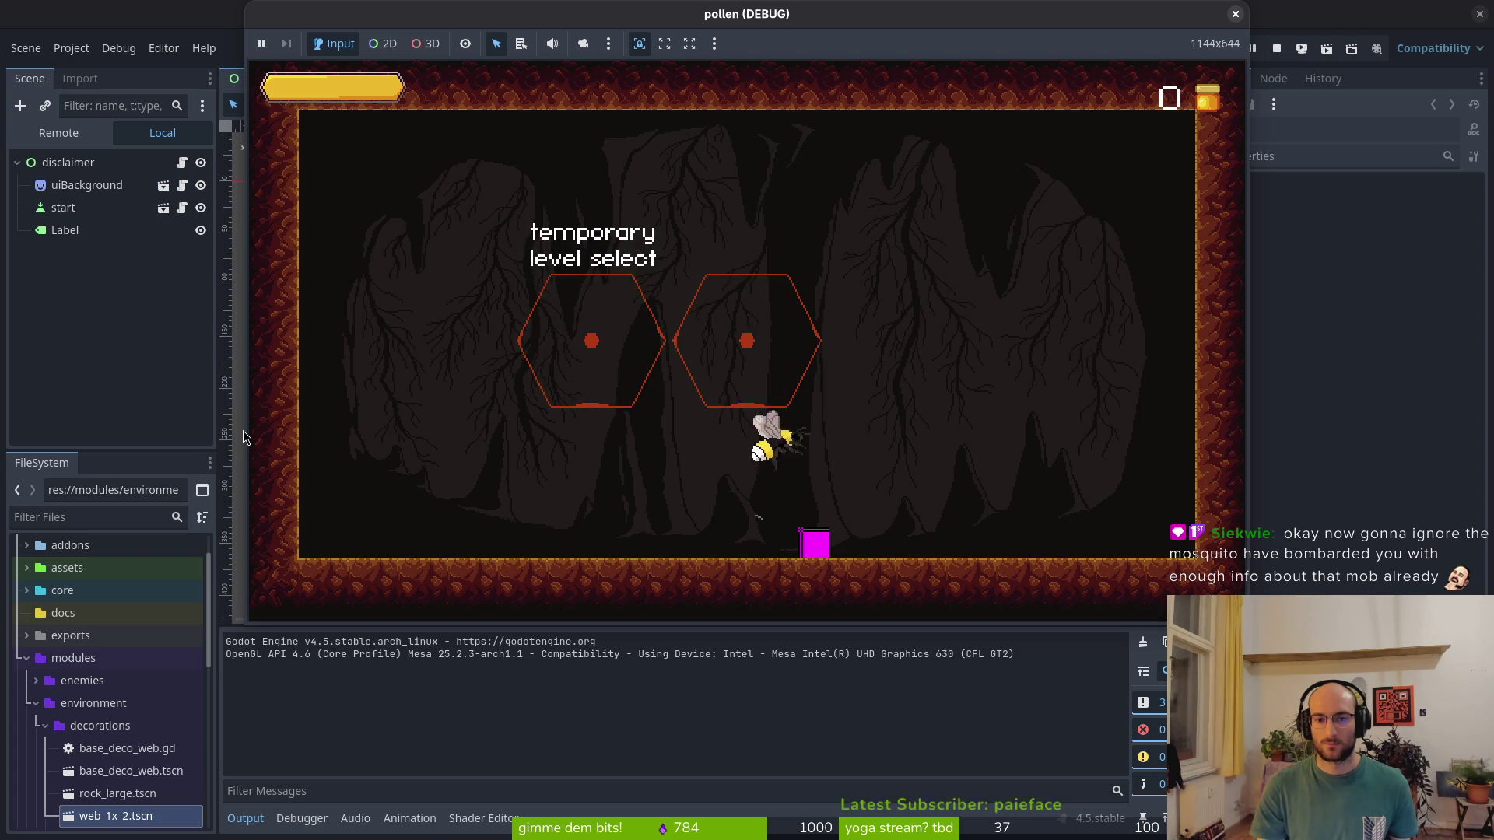
key(Escape)
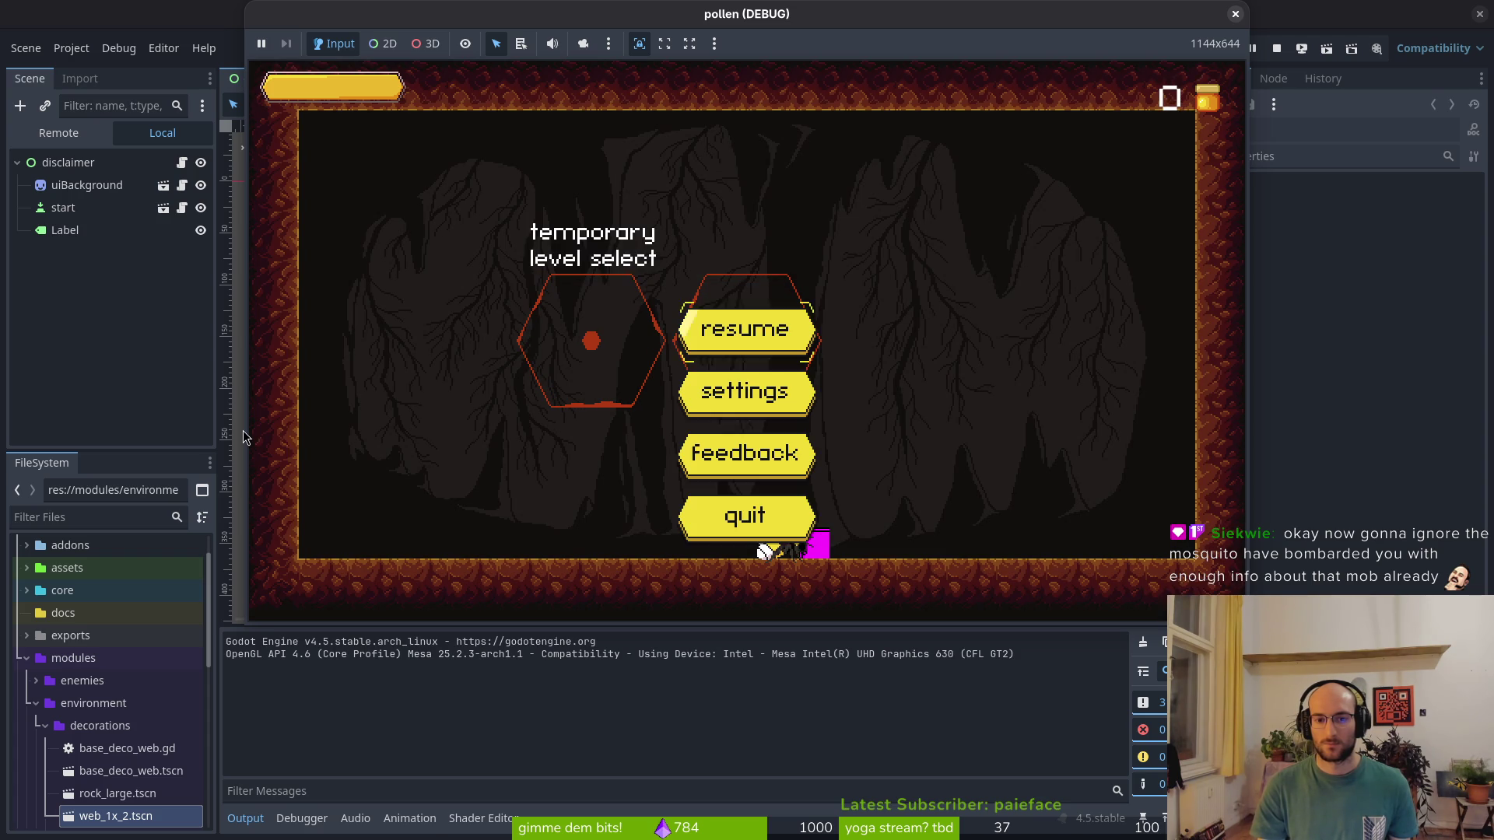
key(Escape)
key(Escape)
key(Escape)
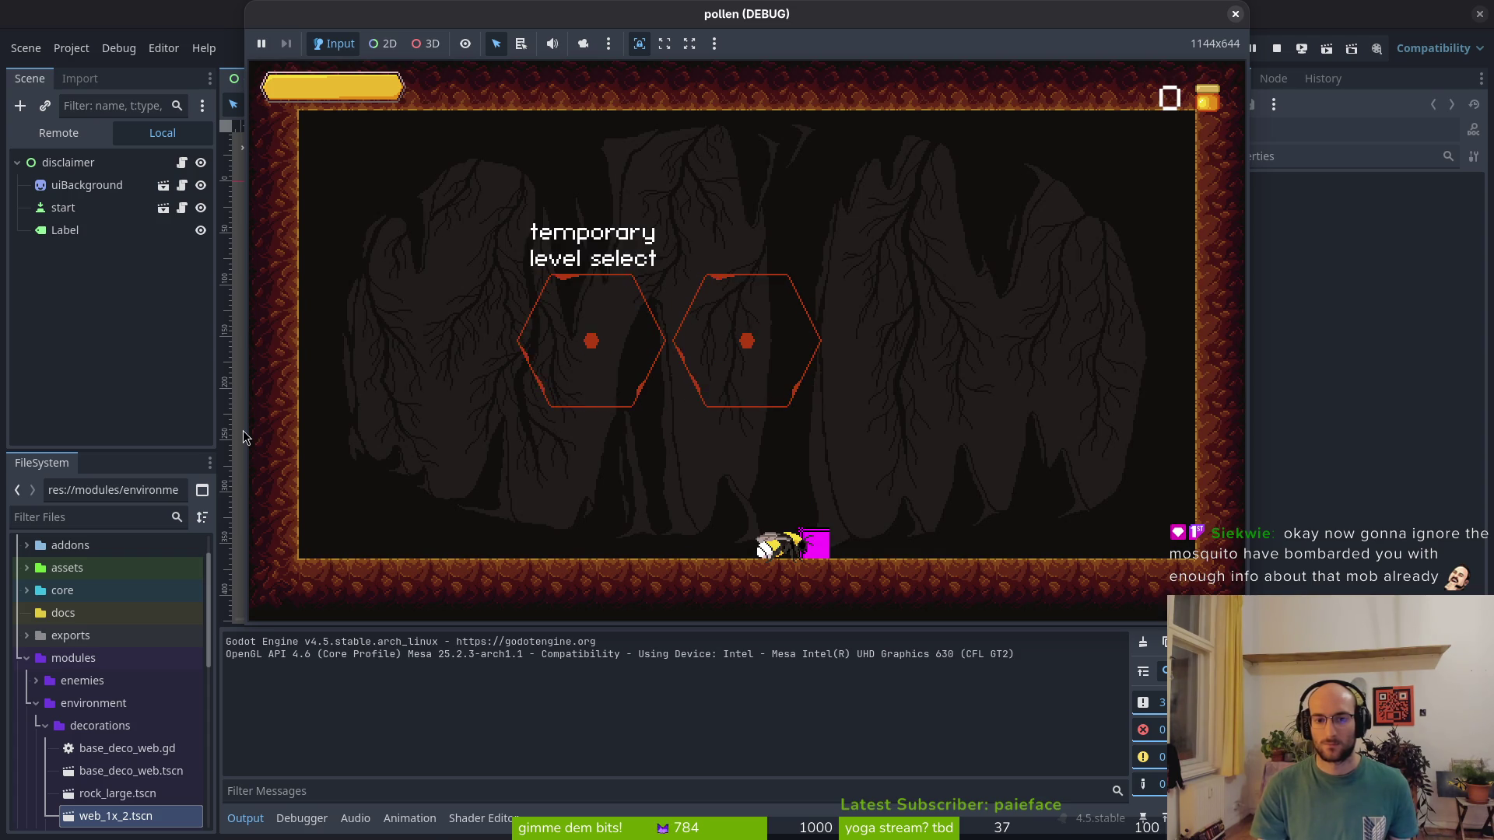
click(1235, 13)
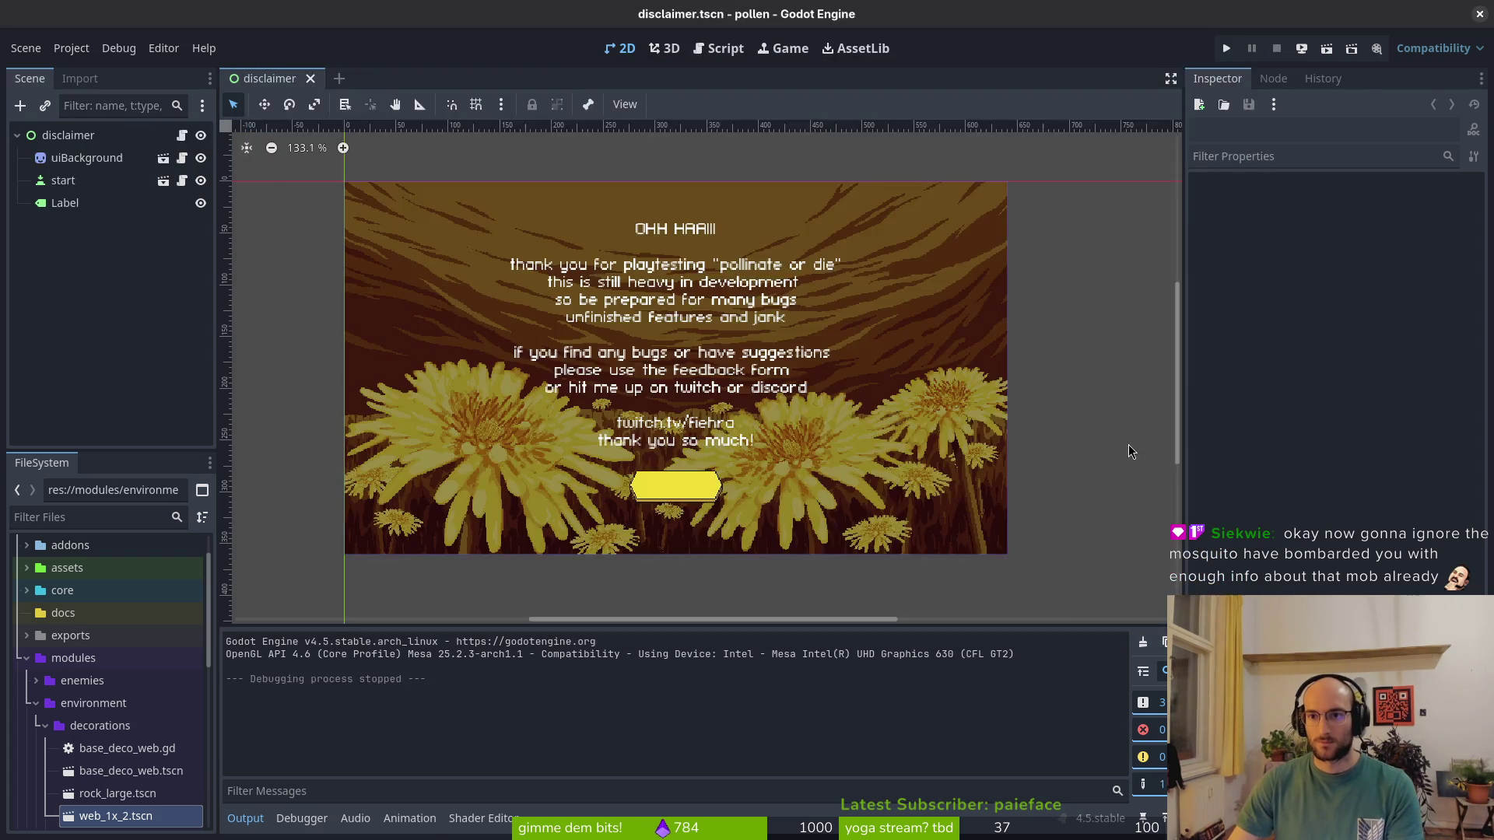
In hud_canvas.gd, connect the close-skill-overlay signal to self.hide and save
key(alt+Tab)
key(alt+Tab)
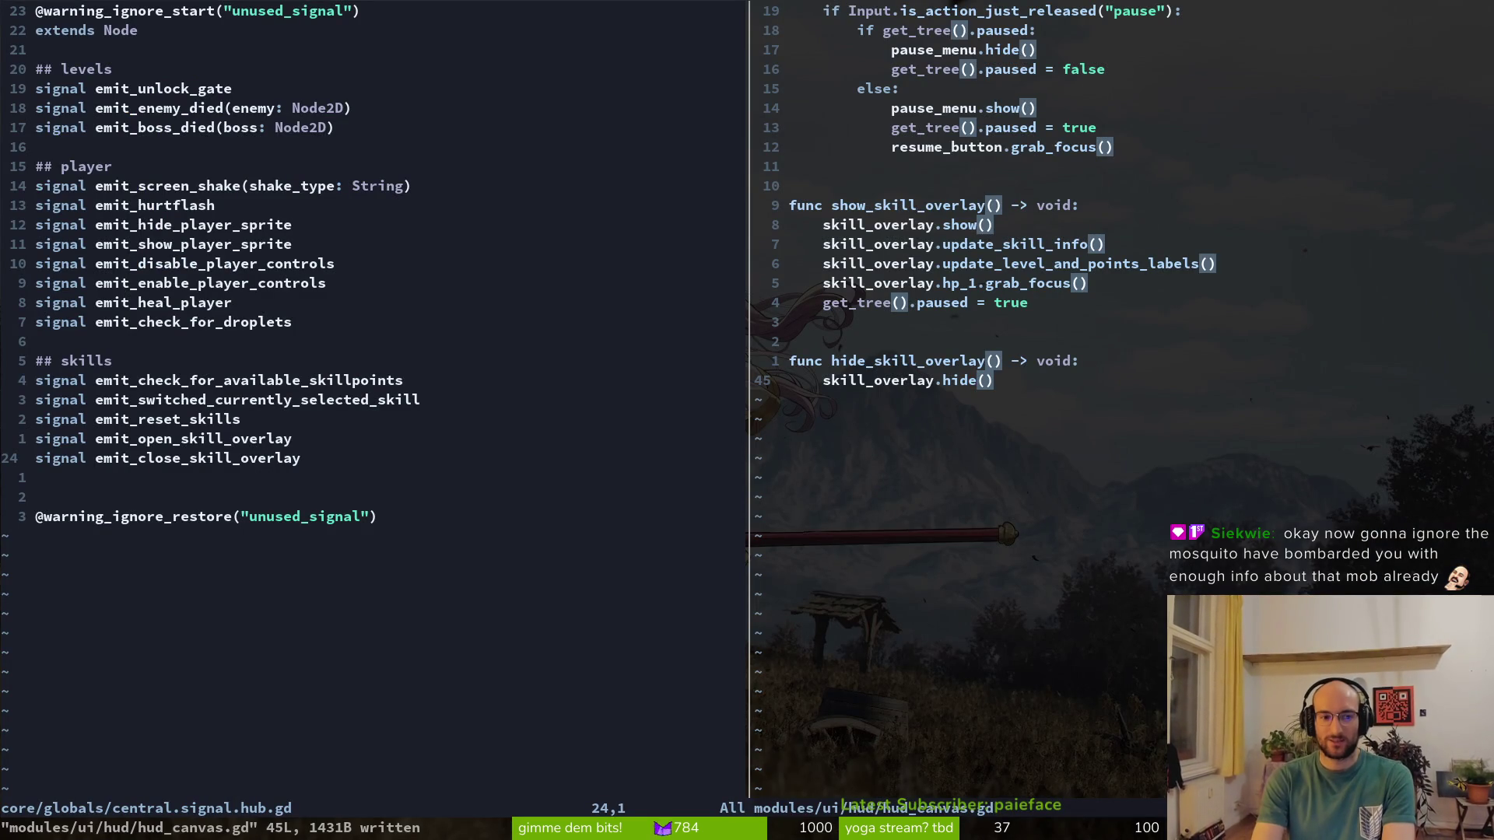
key(ctrl+u)
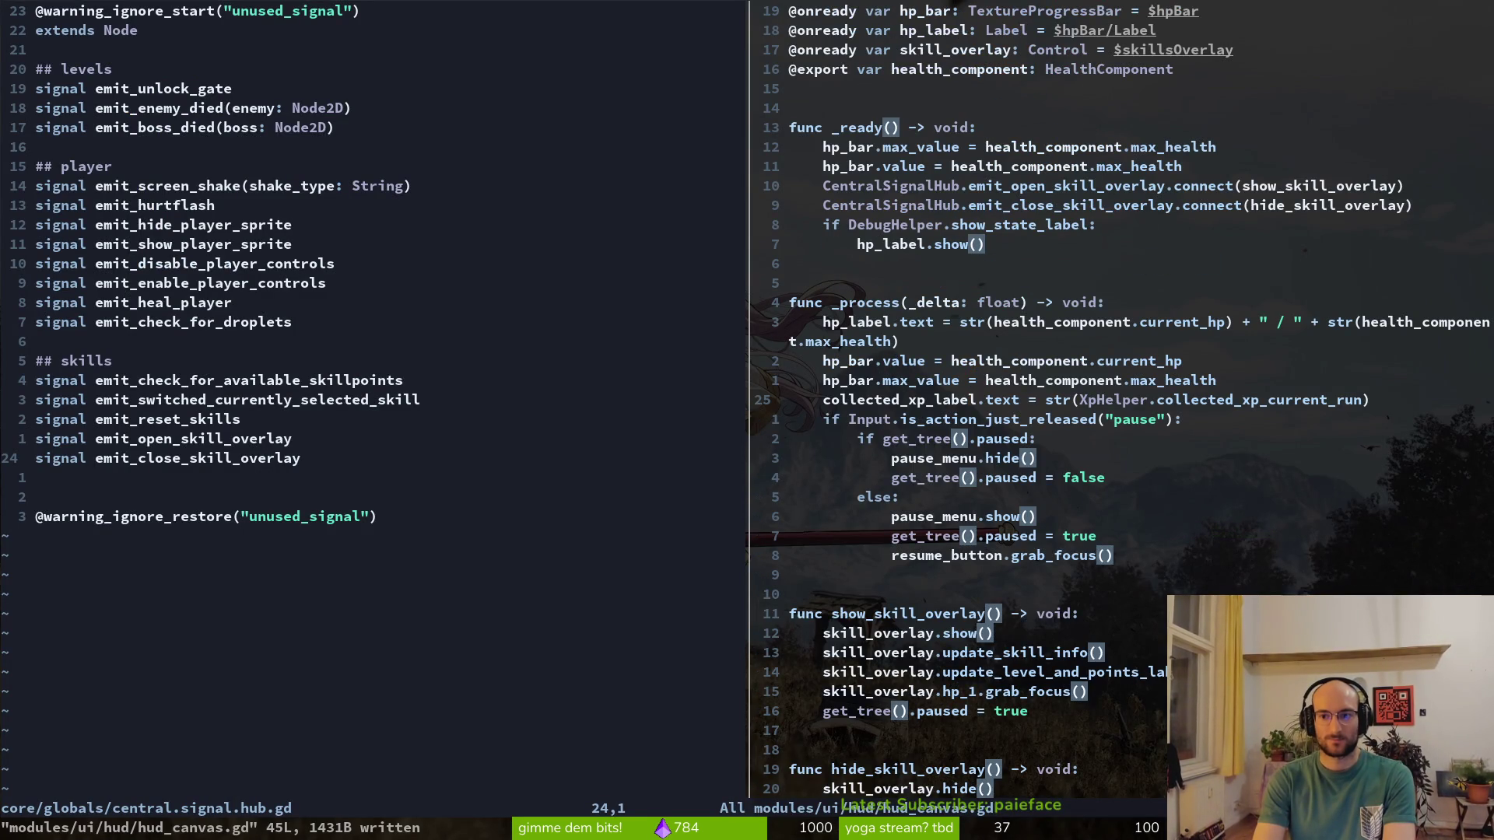
click(1186, 205)
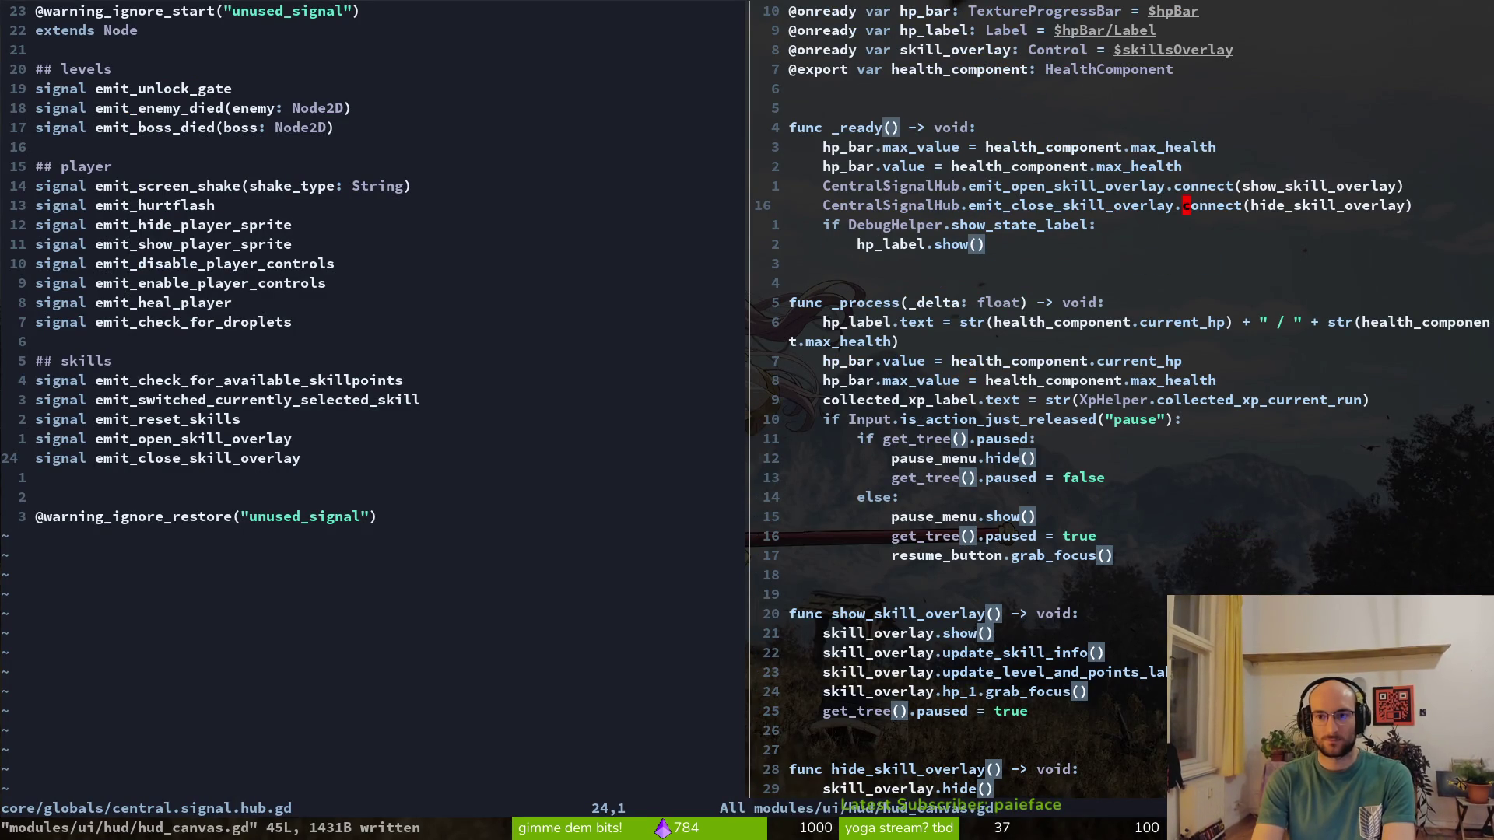
text(ciws)
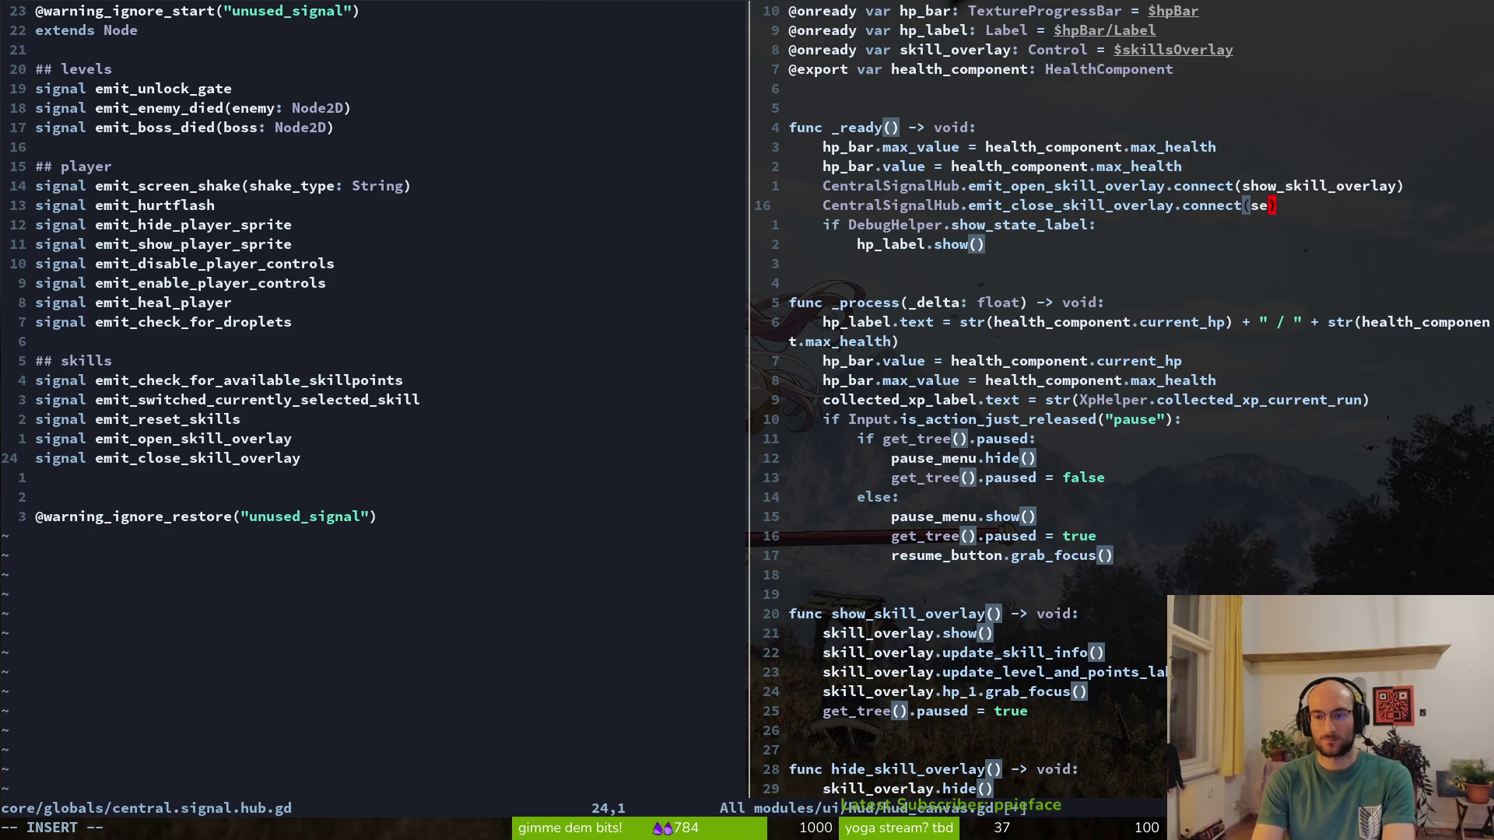
text(lf.hide)
key(Escape)
text(:w)
key(Return)
Delete the hide_skill_overlay function from hud_canvas.gd and save
scroll(1121, 311, down, 3)
click(792, 399)
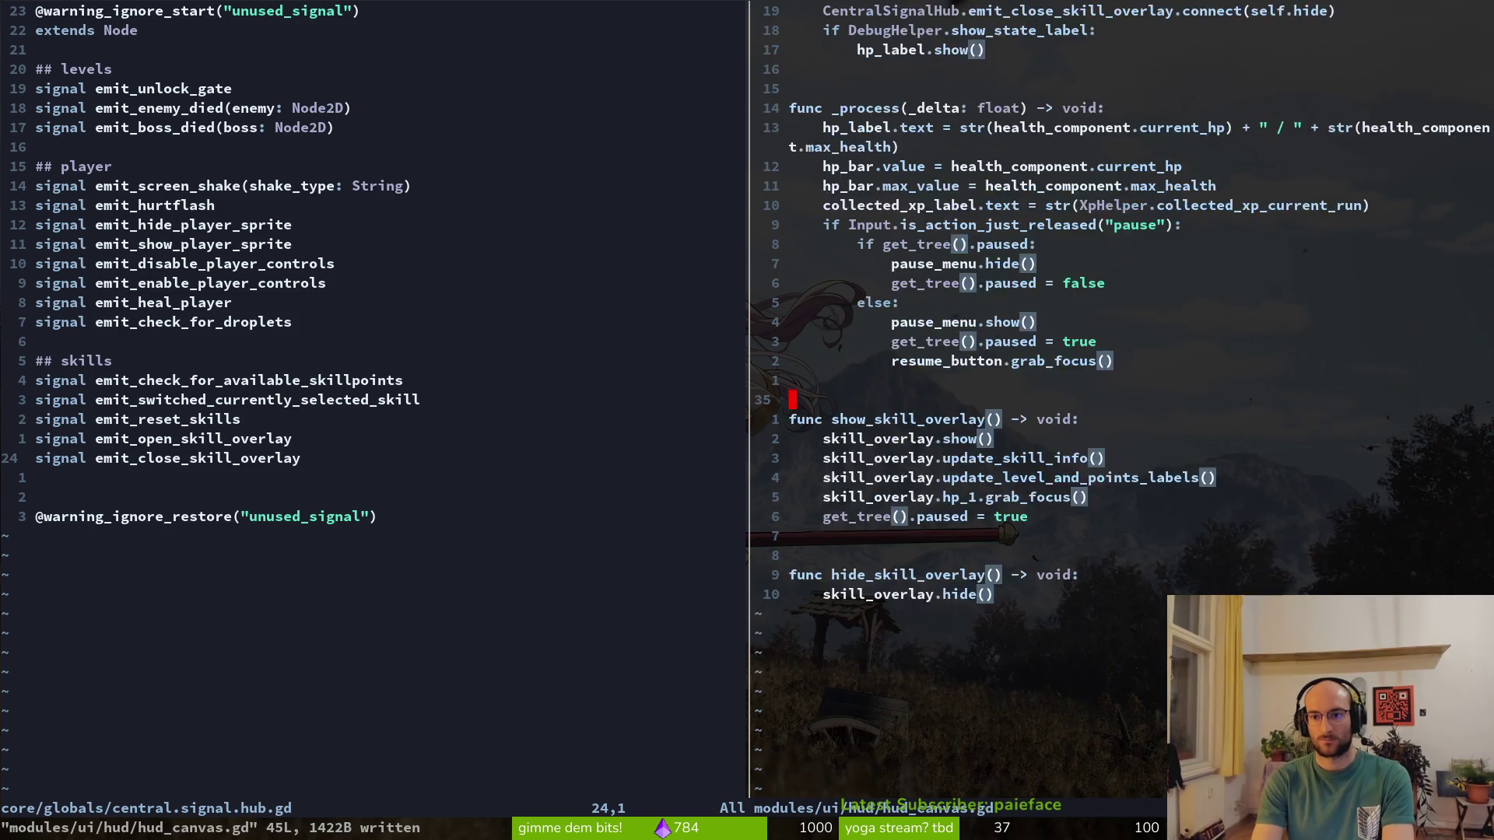
key(G)
key(shift+v)
key(k)
key(d)
key(d)
key(d)
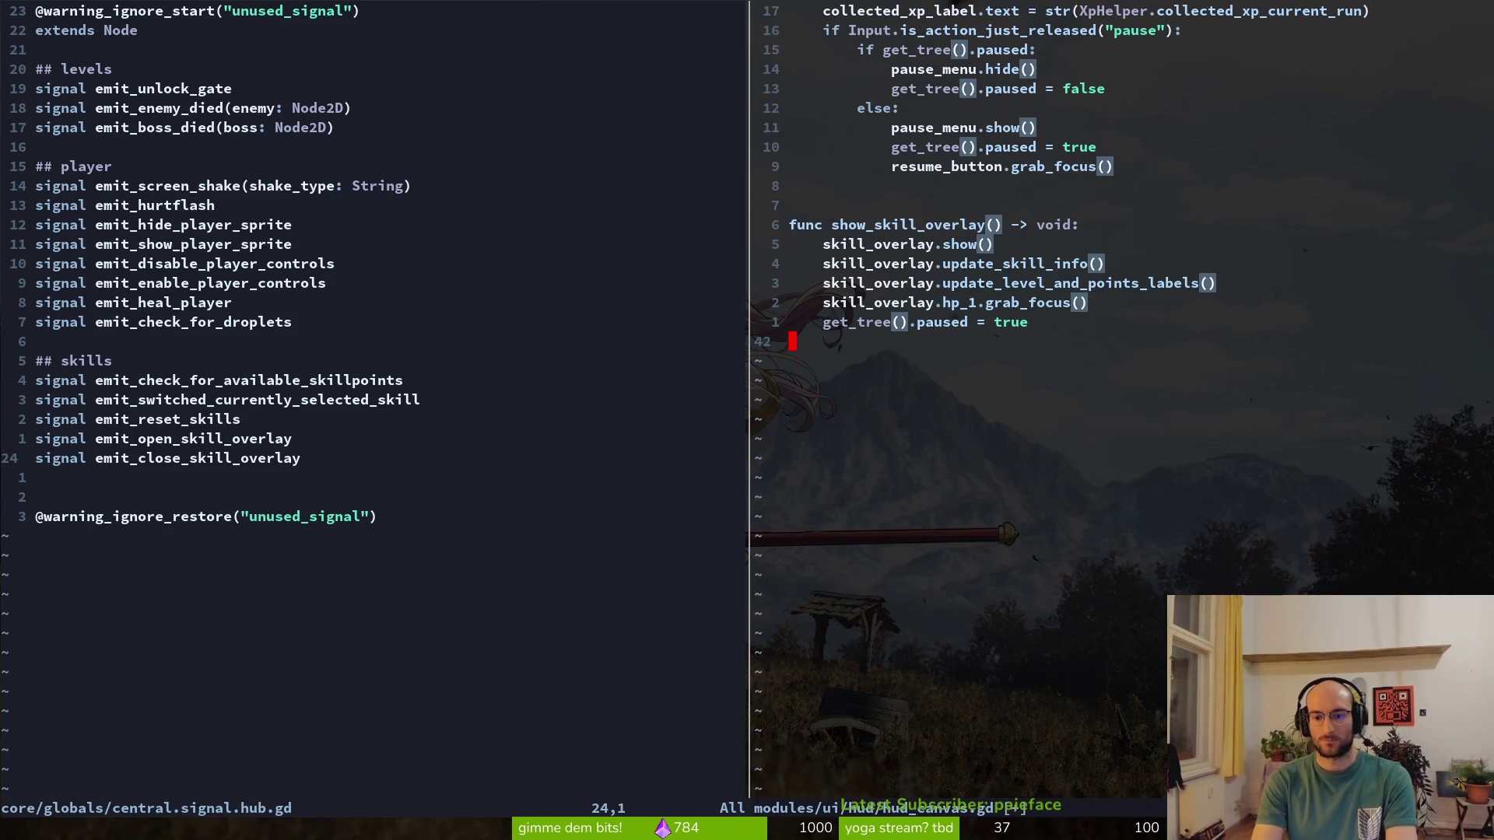
text(:w)
key(Return)
Change the connect target from self.hide to skill_overlay.hide and save
key(g)
key(g)
key(j)
key(j)
key(j)
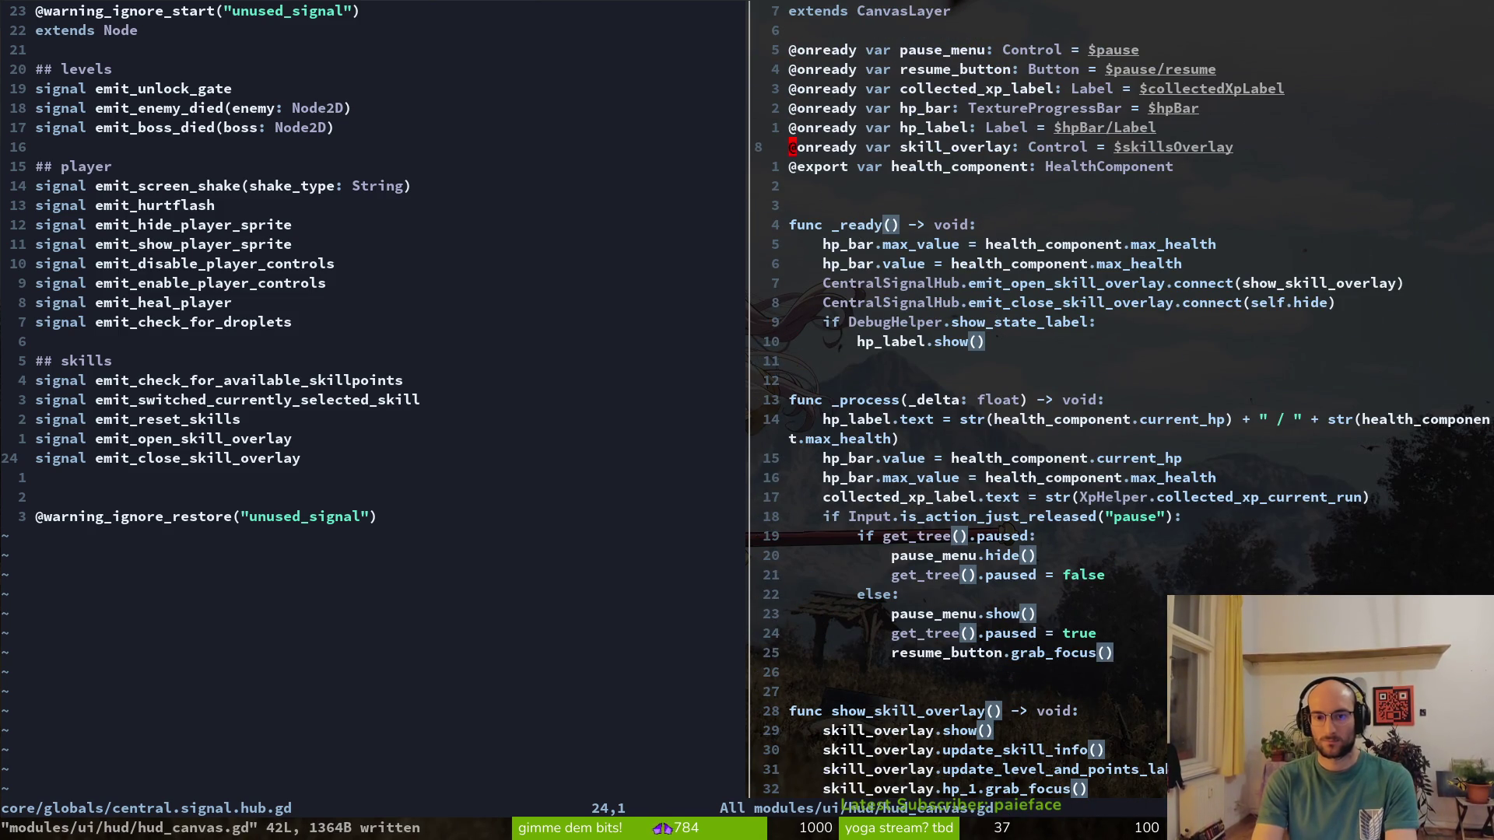
key(G)
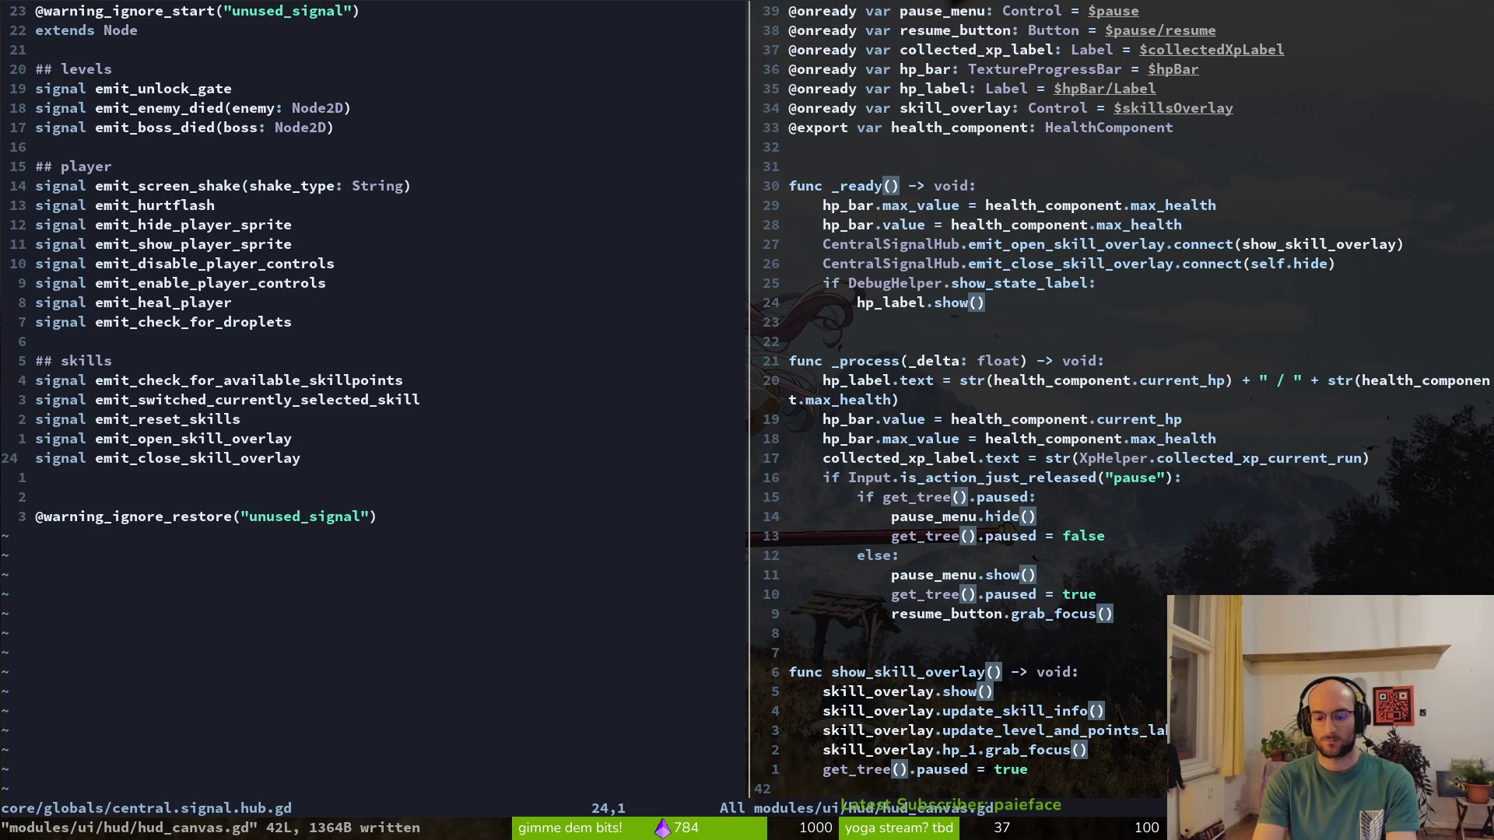
key(2)
key(6)
key(k)
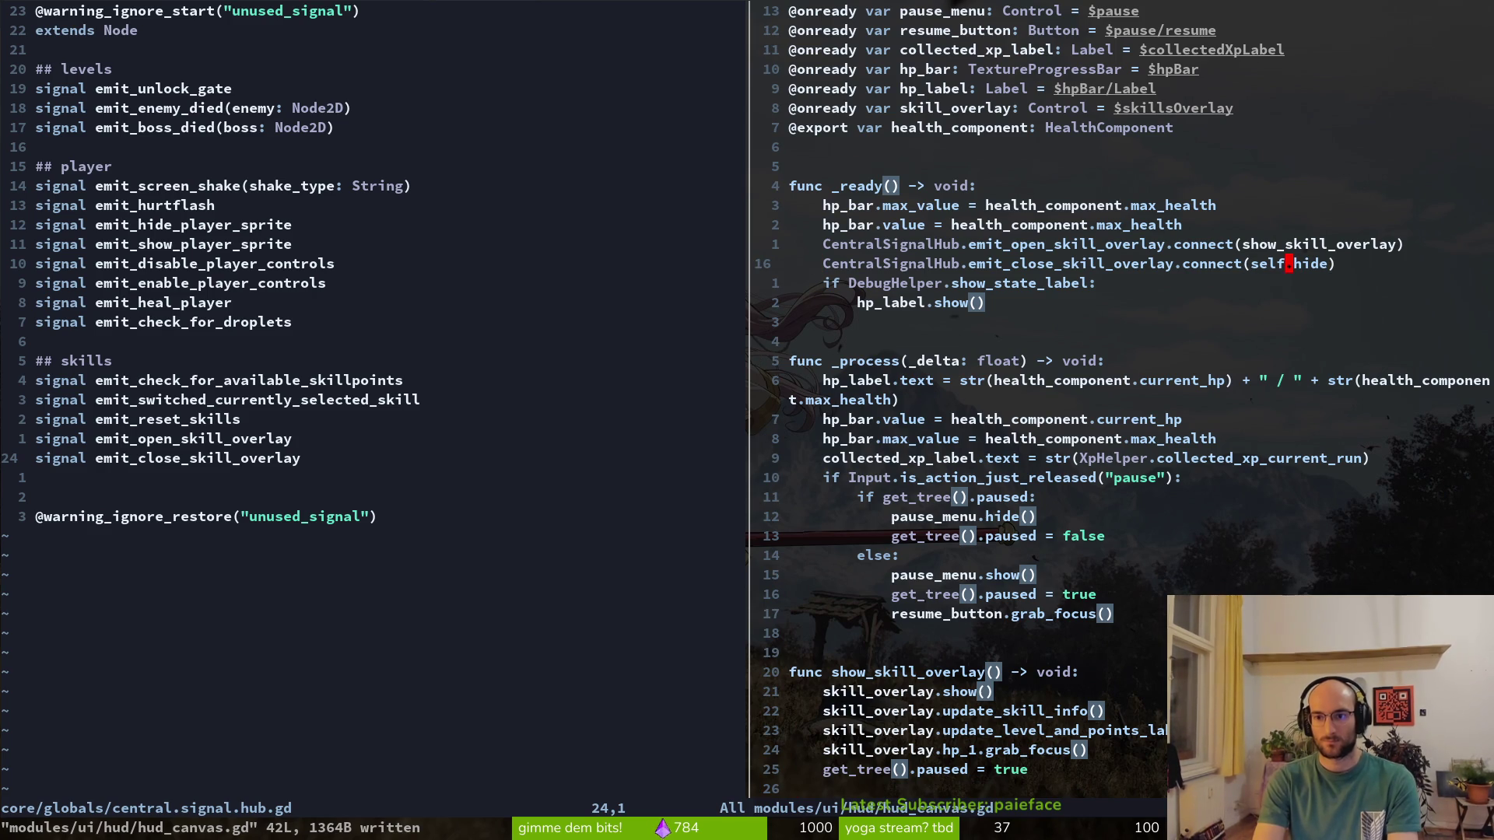
text(cbskill_overlay)
key(Escape)
text(:w)
key(Return)
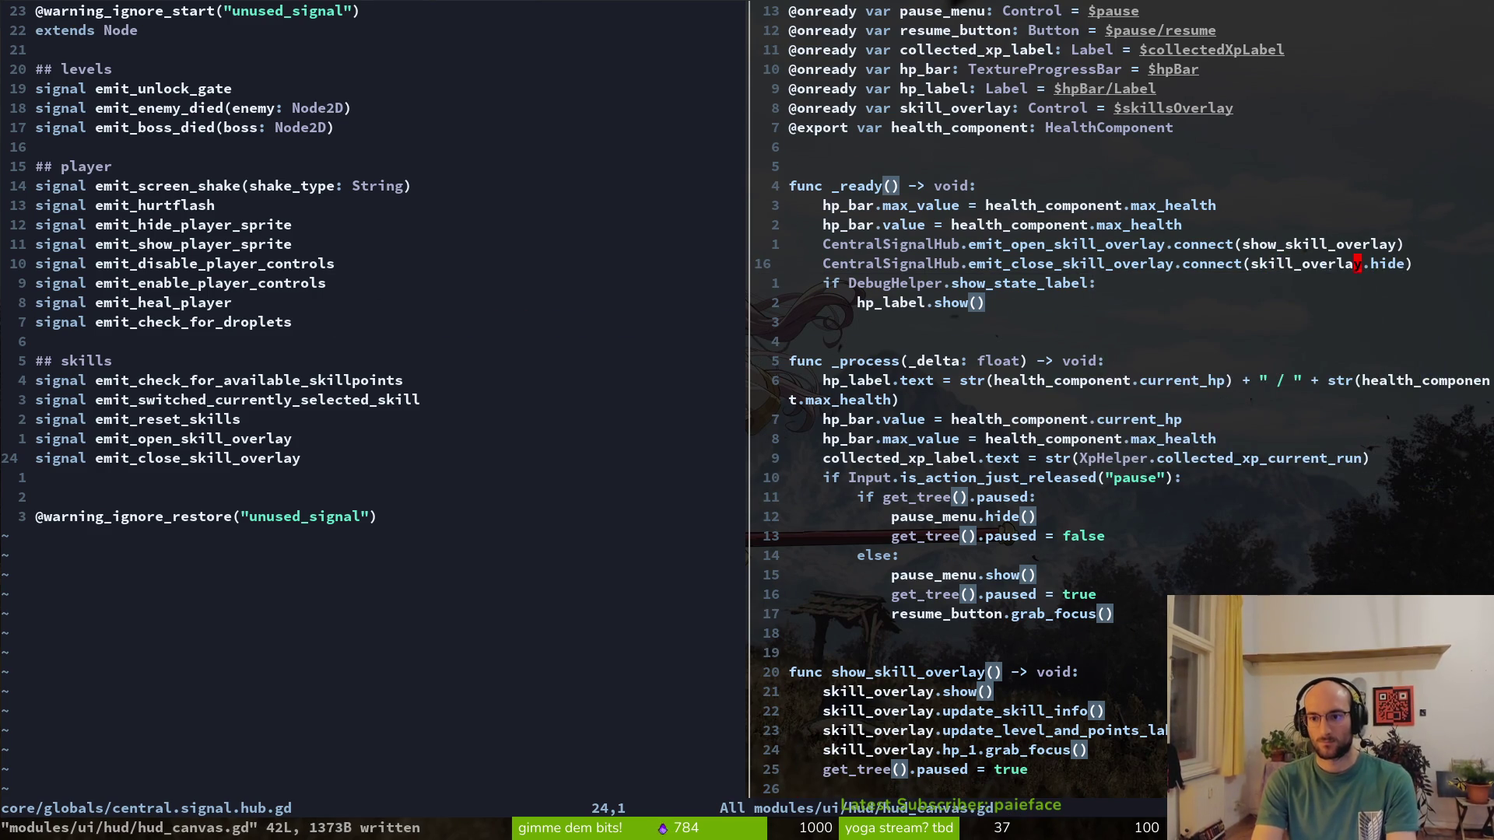
Close the hud_canvas.gd split and yank the emit_open_skill_overlay signal name
text(:q)
key(Return)
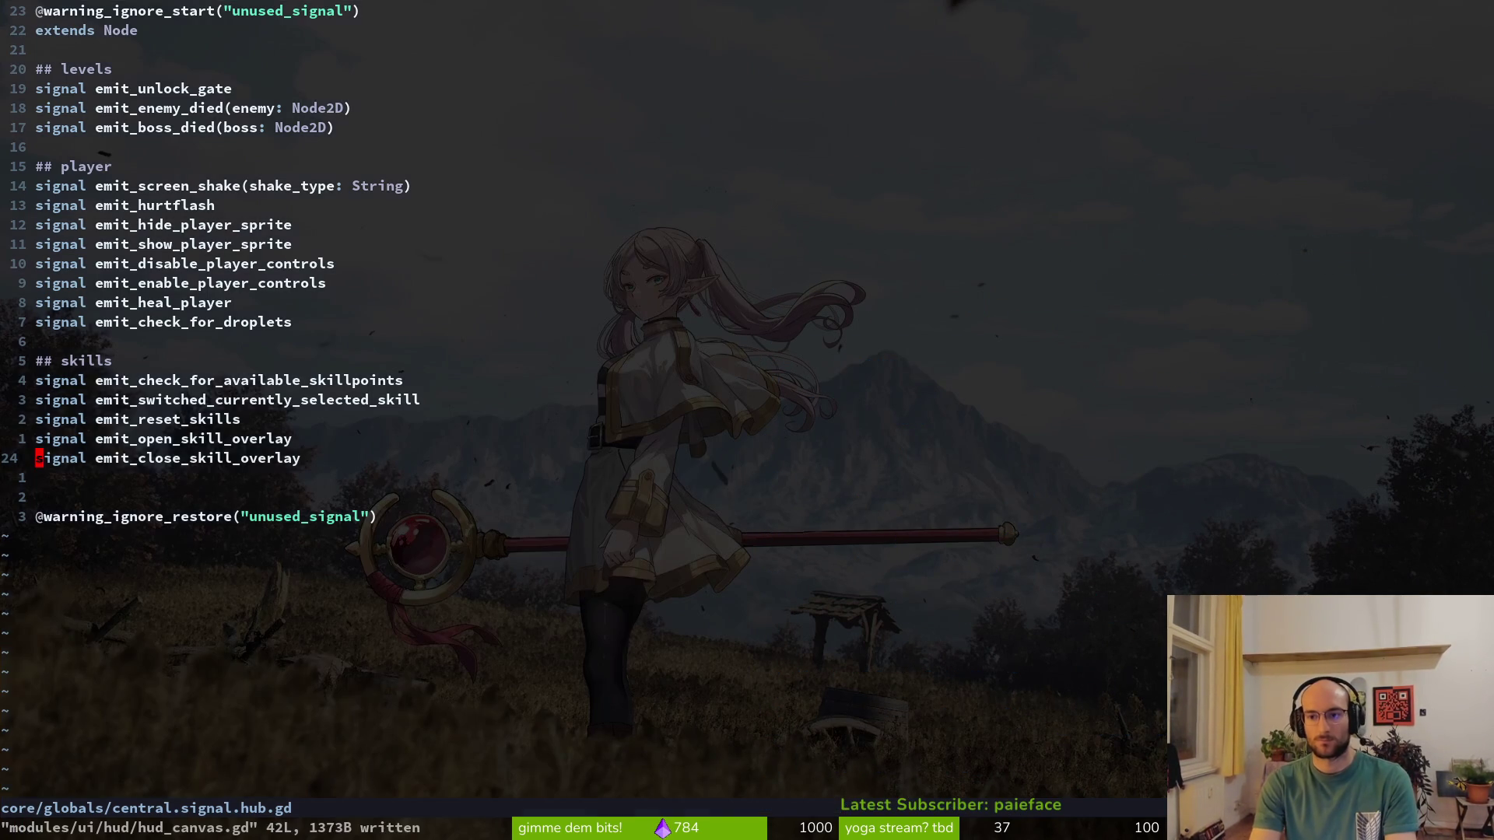
key(j)
key(minus)
key(minus)
key(w)
key(v)
key(e)
key(y)
Search the project for emit_open_skill_overlay (3 uses) and open hud_canvas.gd from the results
key(space)
key(p)
key(s)
key(ctrl+r)
key(quotedbl)
key(Return)
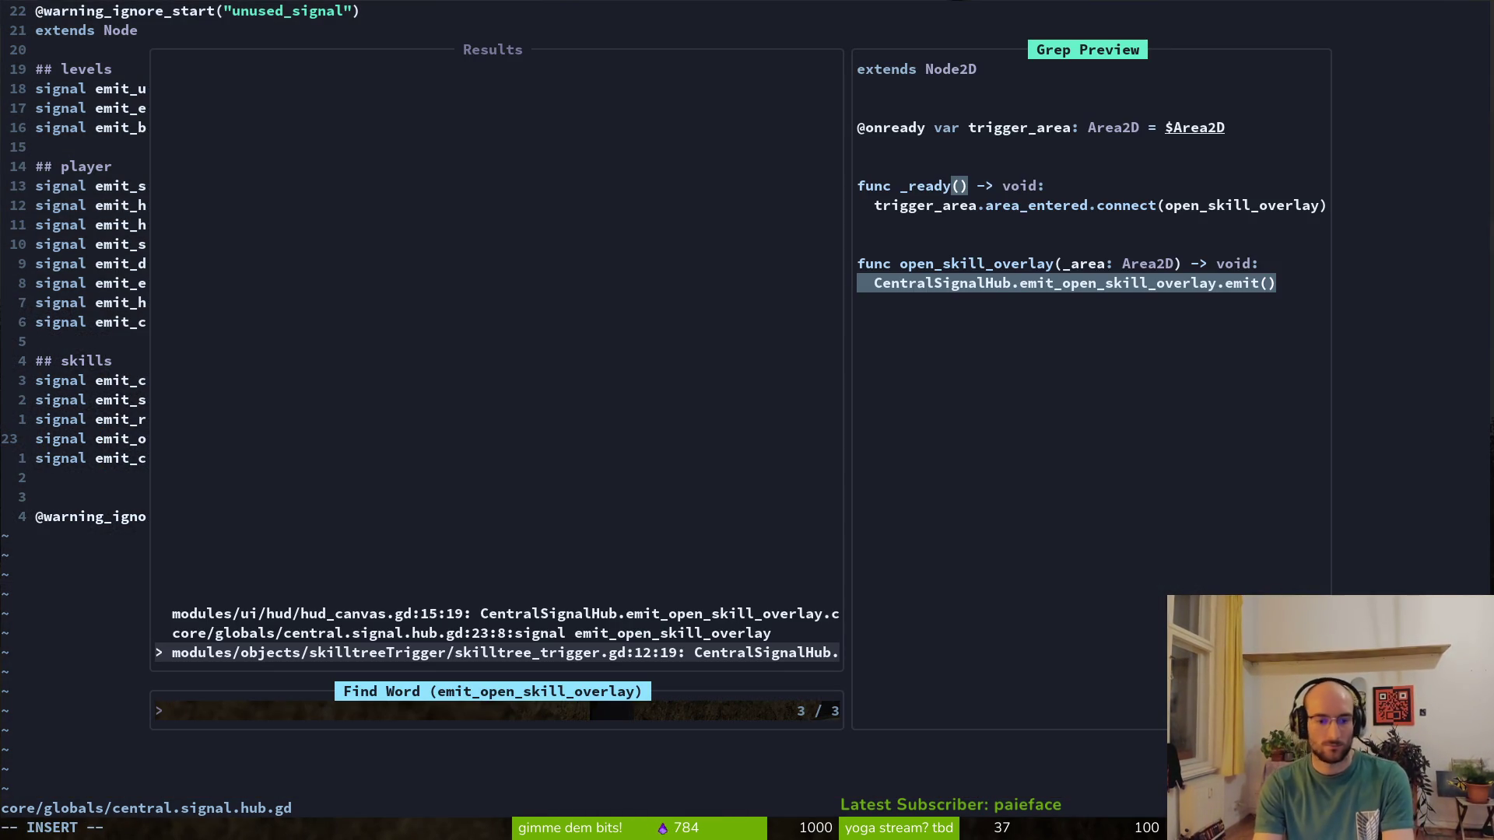
key(Up)
key(Up)
key(Return)
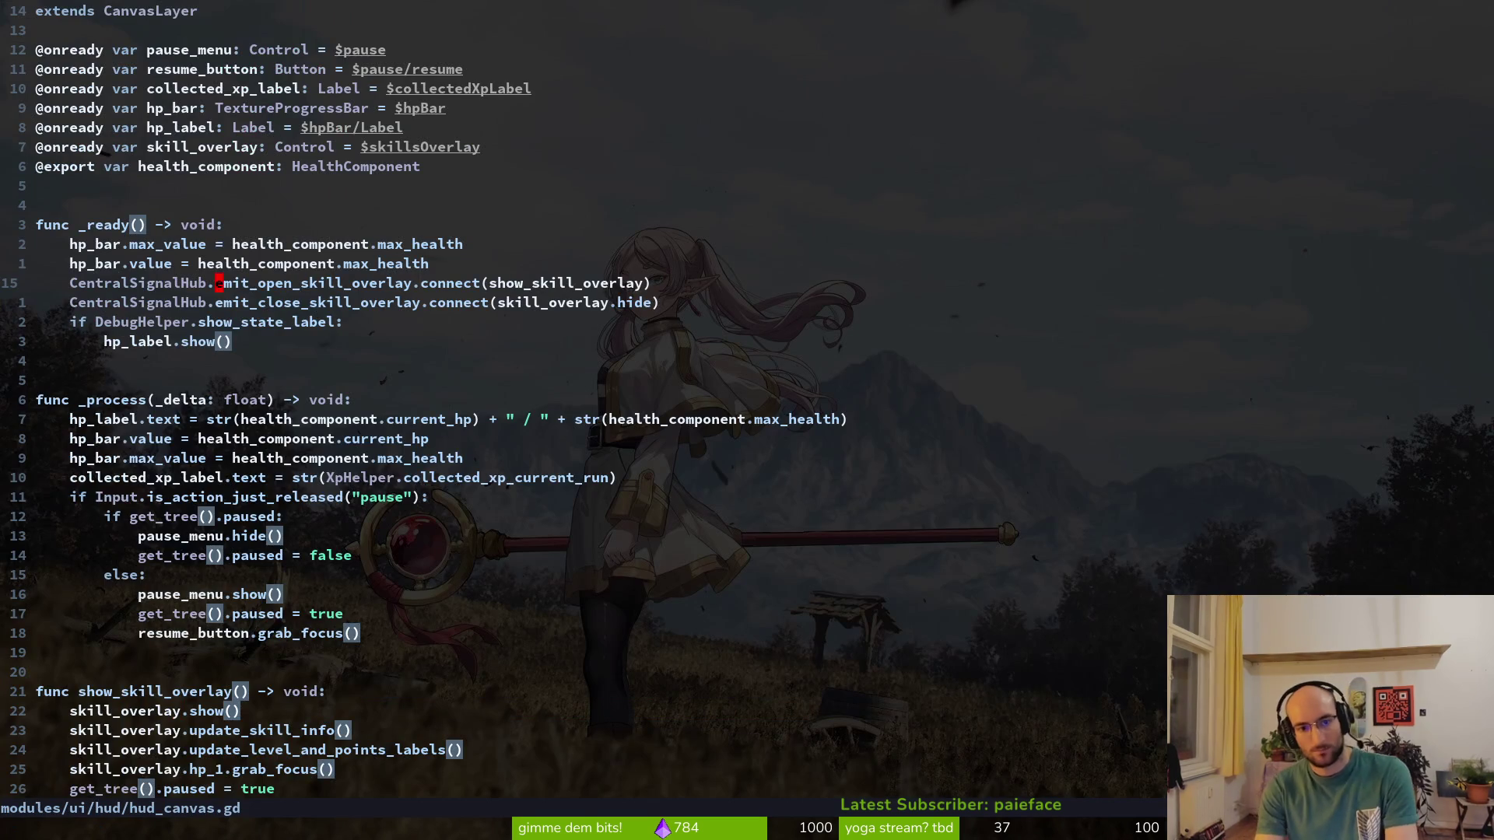
key(ctrl+d)
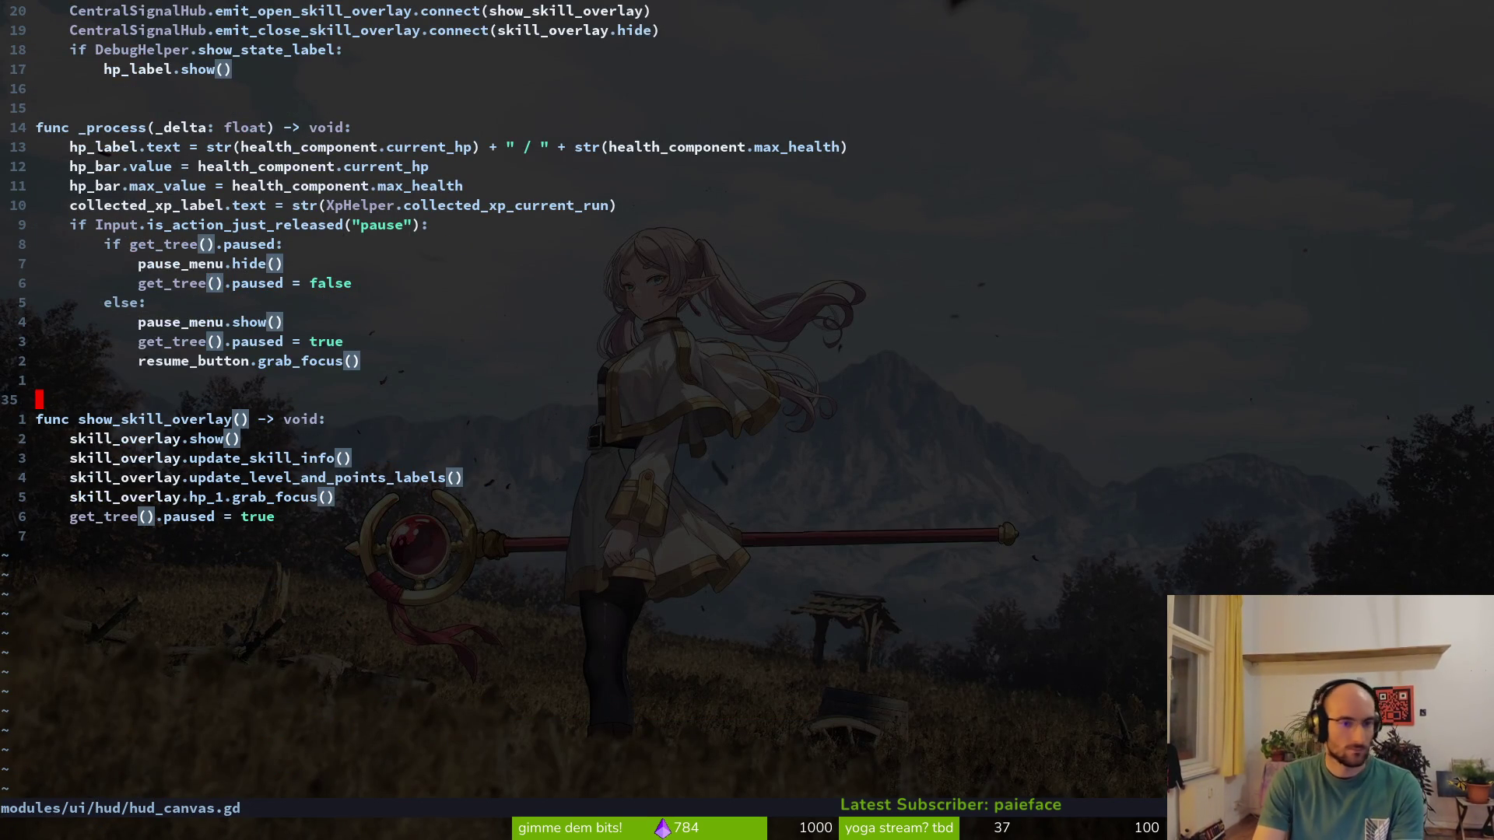
key(ctrl+p)
Open pause.gd, move self.hide() below the CentralSignalHub emit line, and save
text(pa)
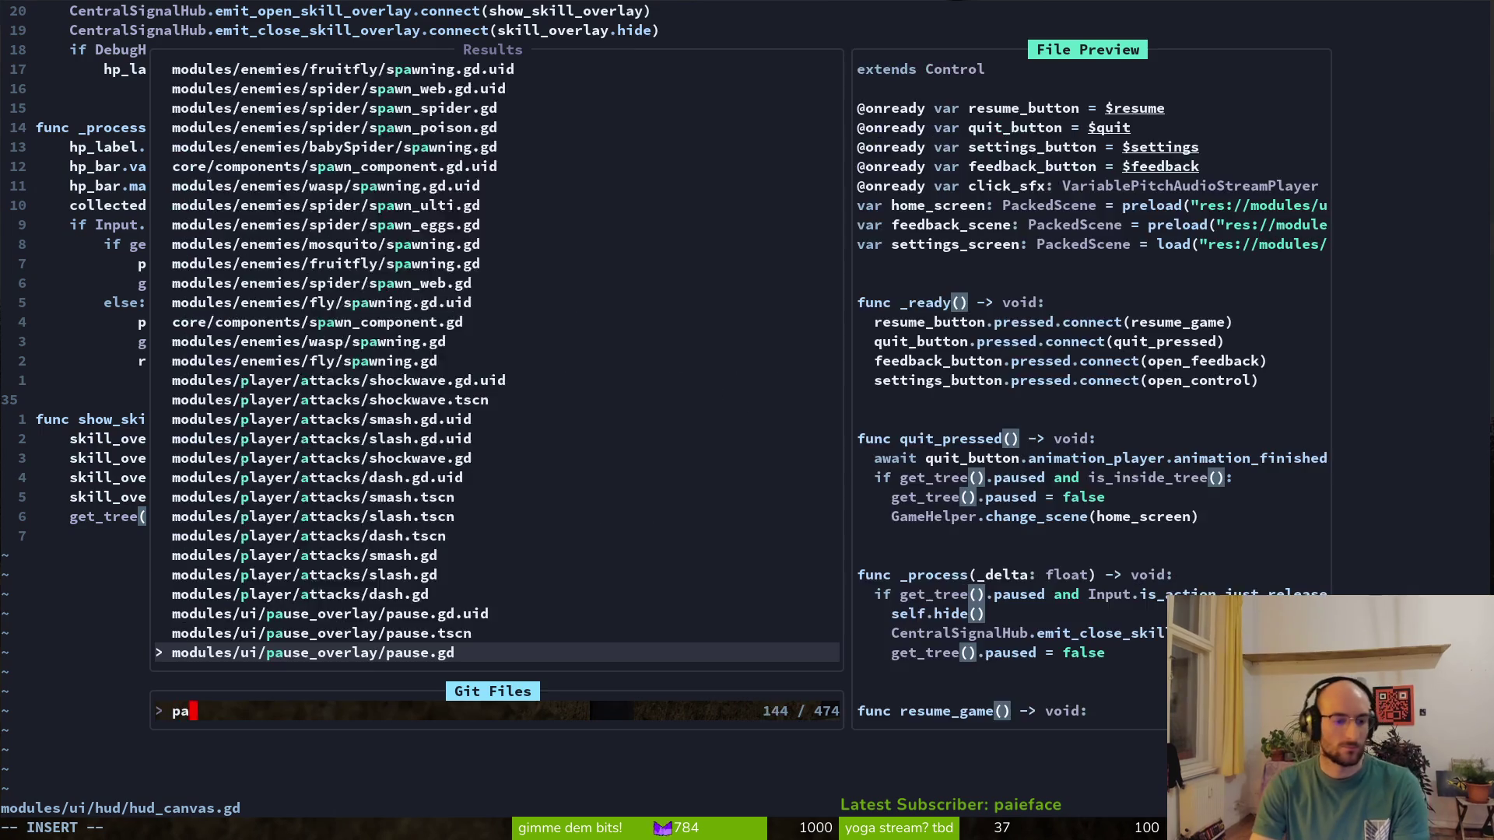
key(Return)
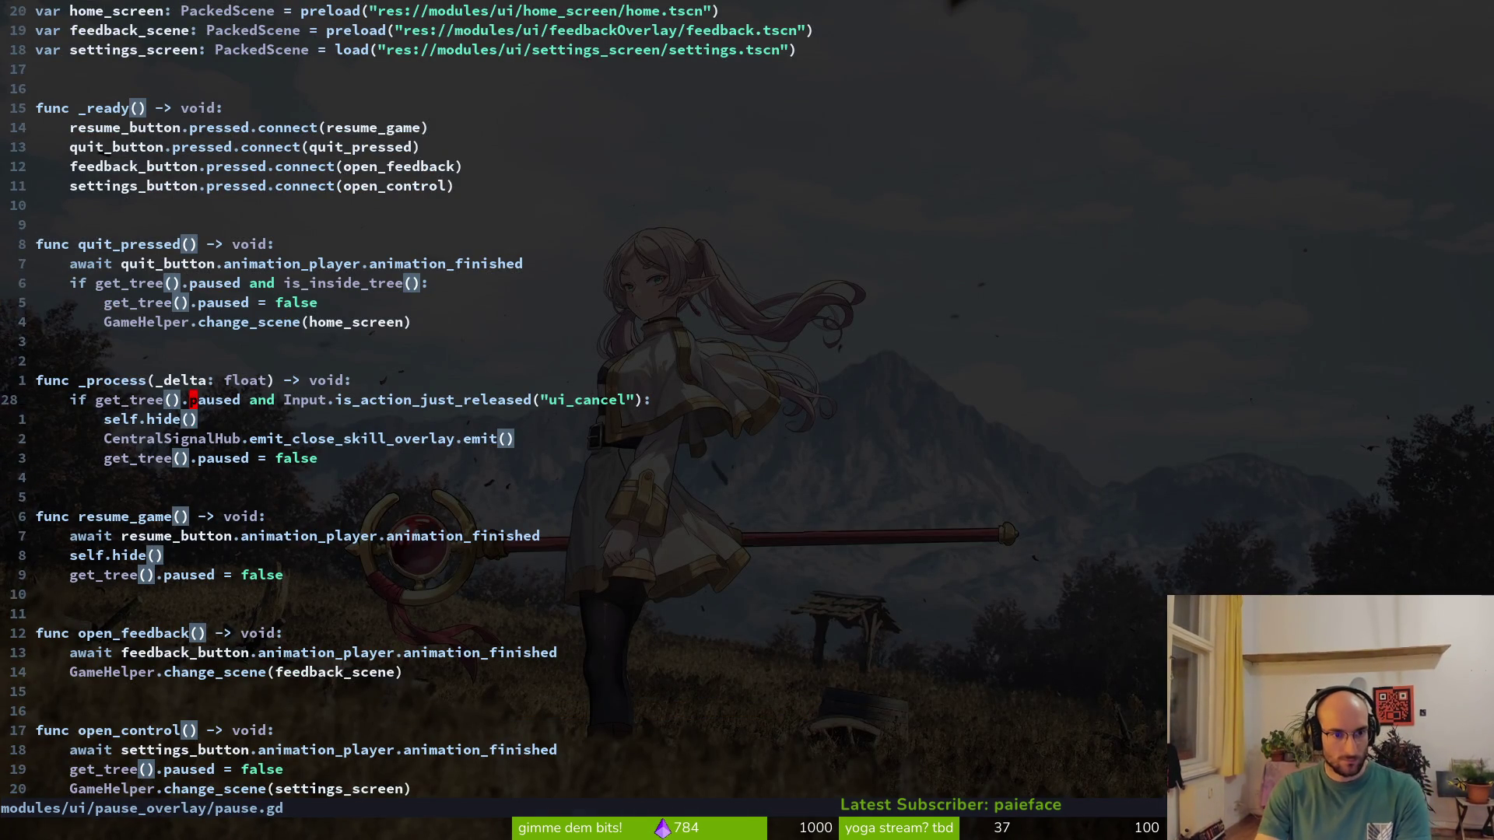
key(alt+j)
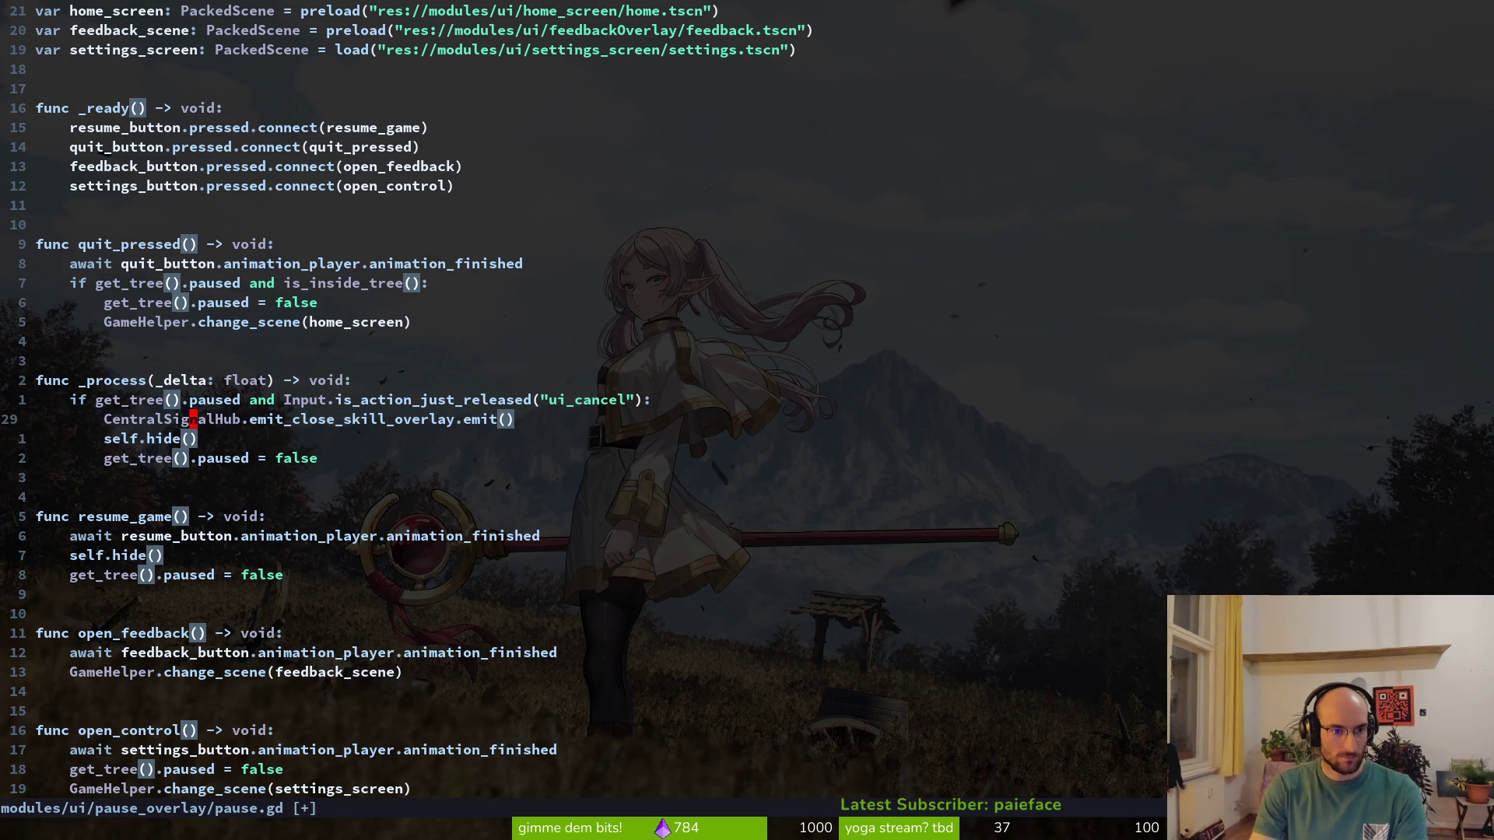
key(ctrl+s)
Check the reordered emit and self.hide() lines in _process, then quit Vim to the dev/pollen terminal
key(j)
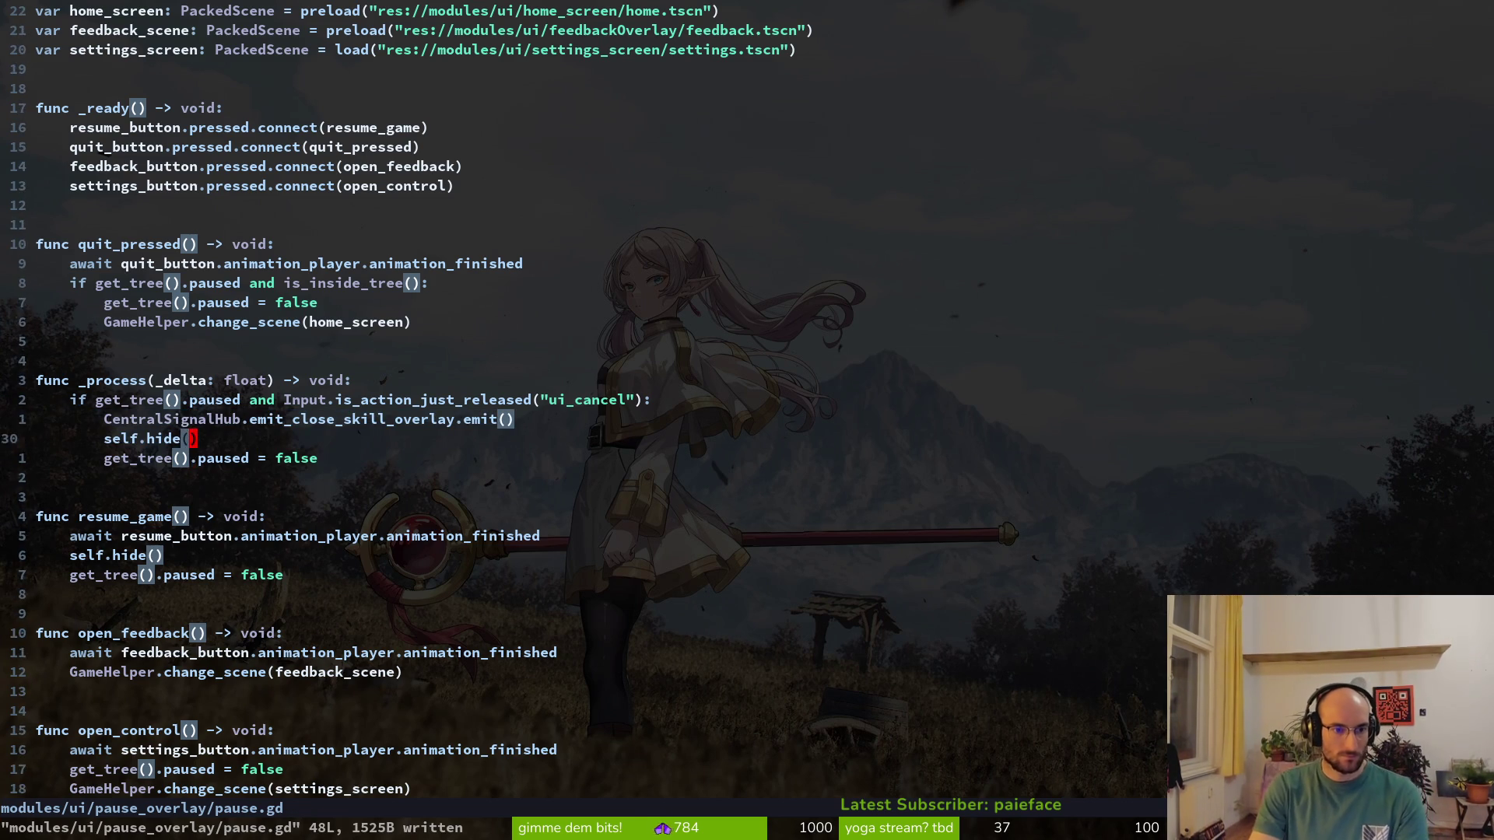
key(j)
key(k)
key(k)
key(k)
key(k)
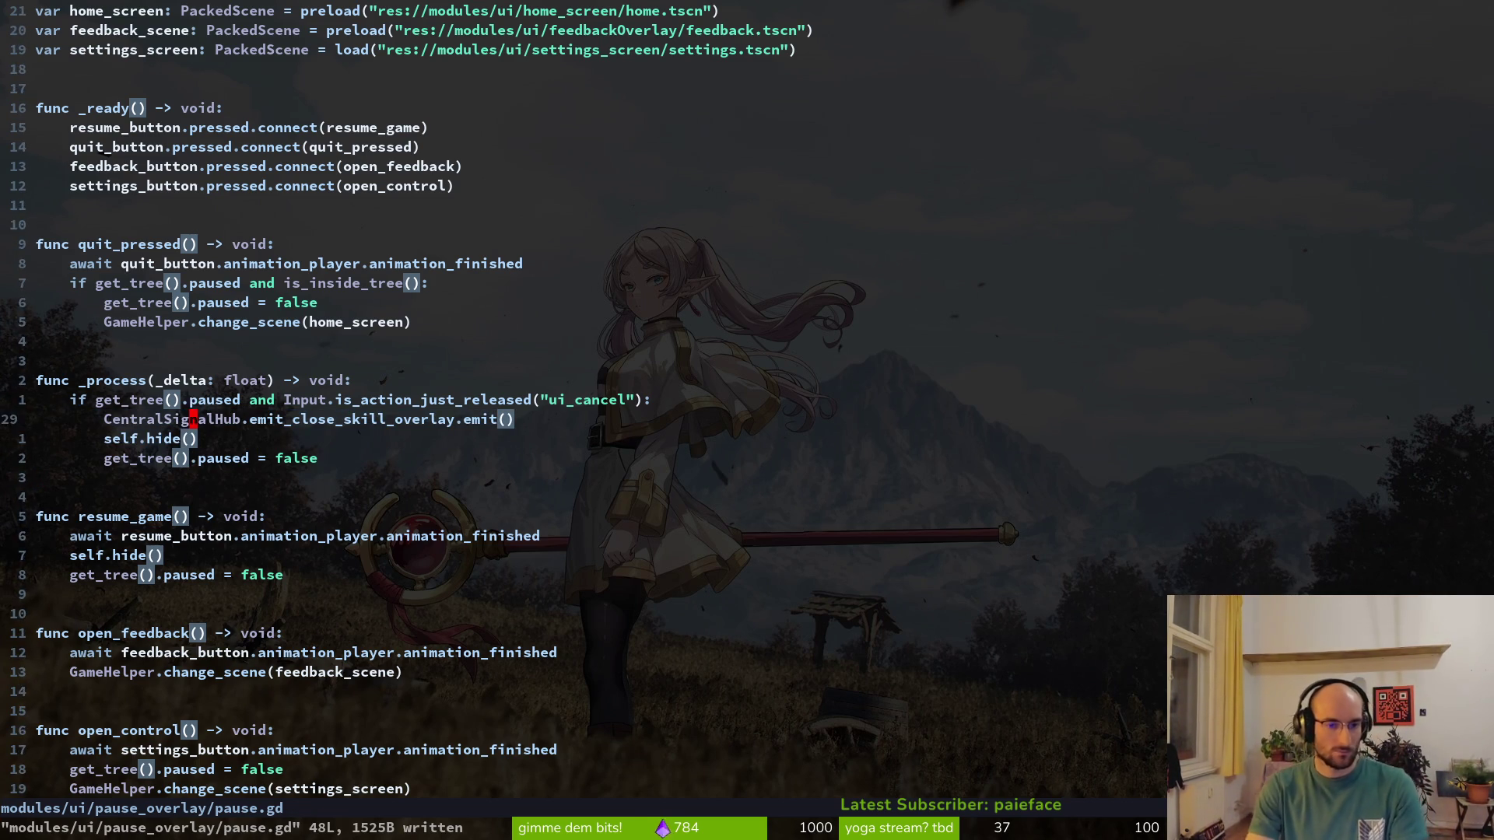
key(j)
key(k)
key(j)
key(j)
key(j)
key(k)
key(k)
key(k)
text(j)
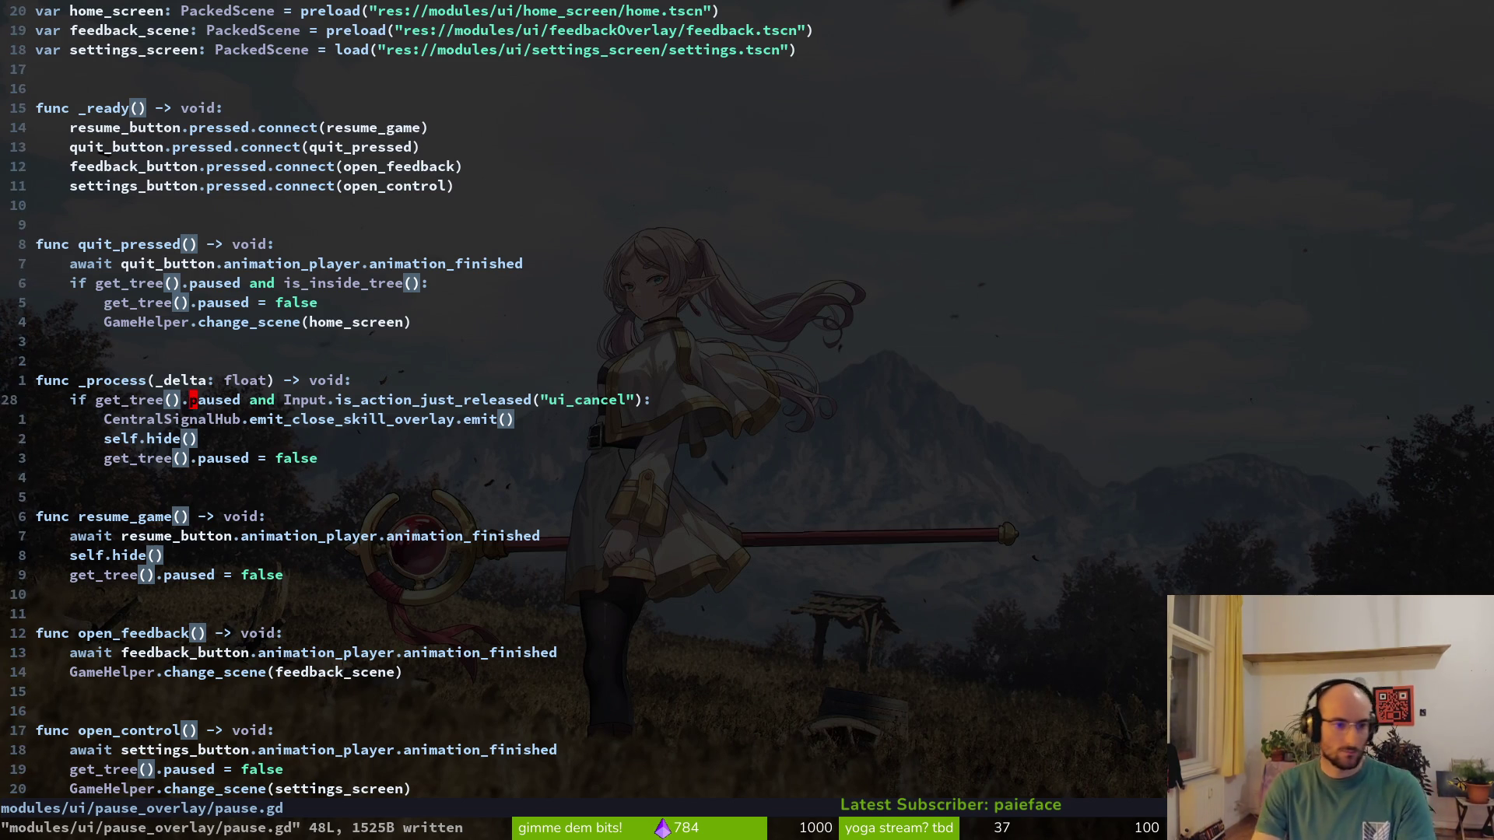
text(j:q)
key(Return)
text(i)
key(Return)
text(sjj)
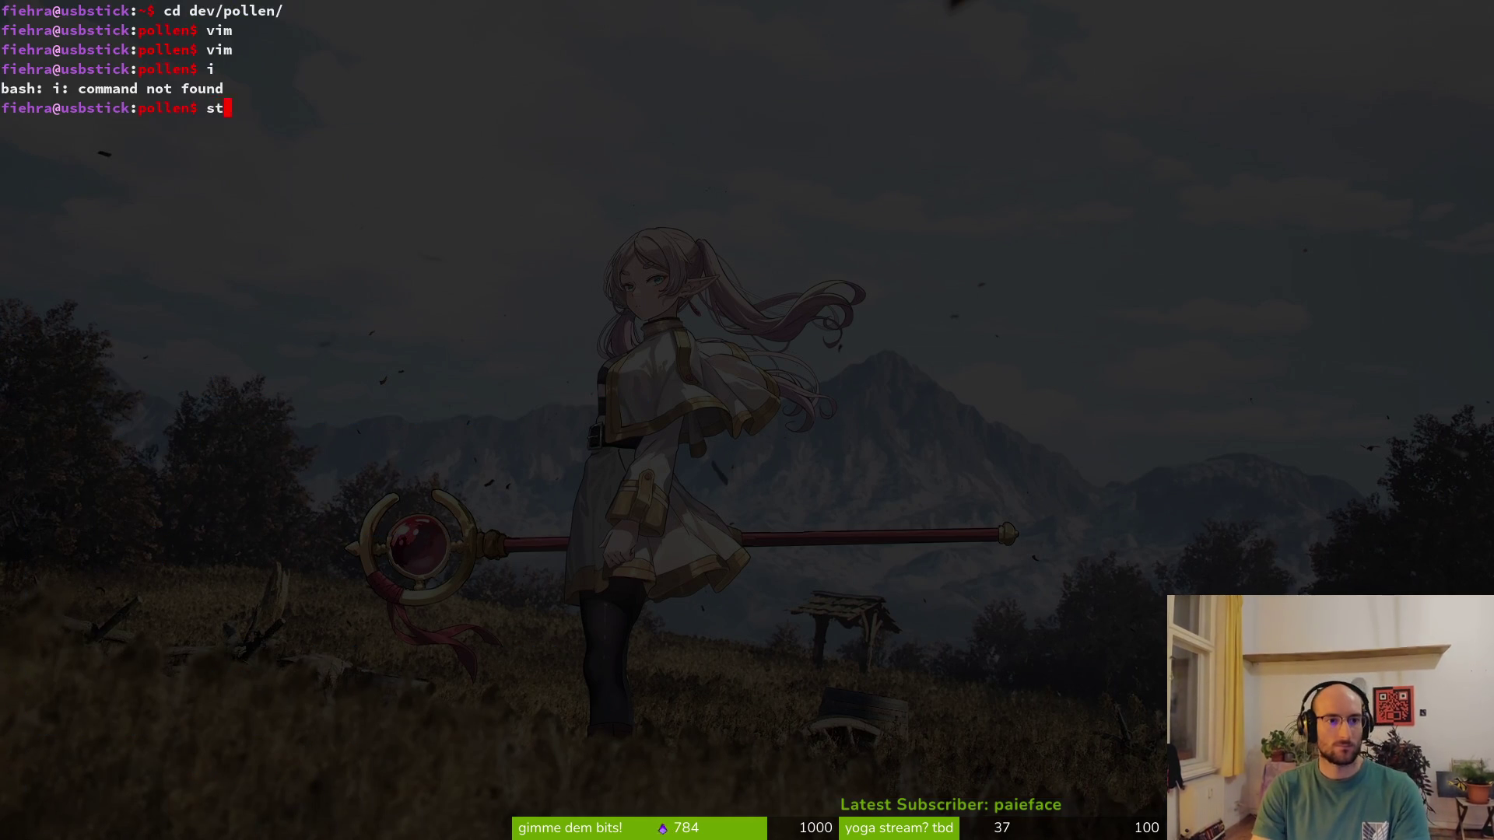
Review the unstaged diffs of smash.gd and feedback.gd in tig's status view
key(Return)
key(s)
key(j)
key(j)
key(j)
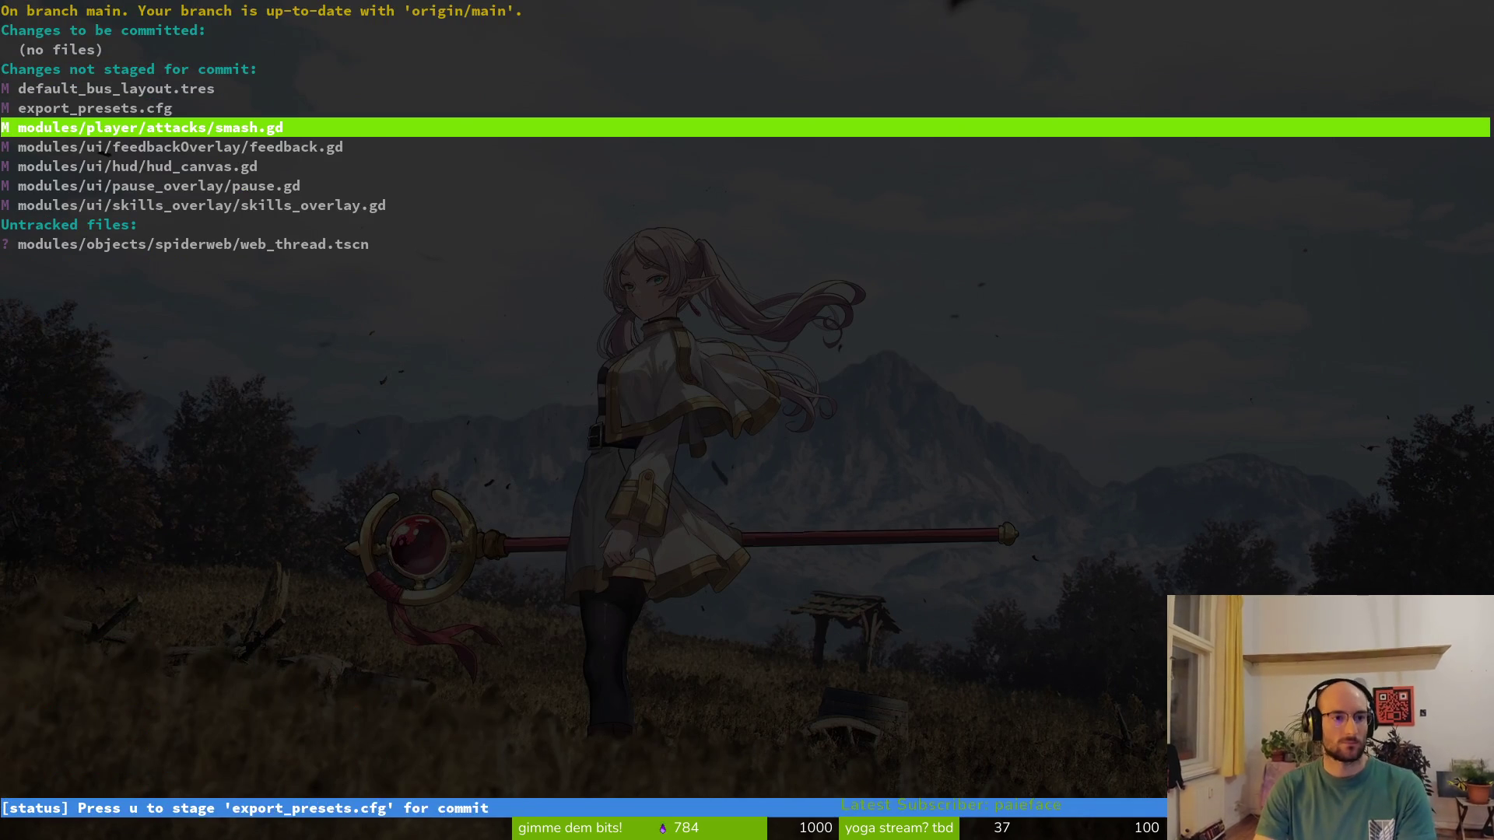
key(Return)
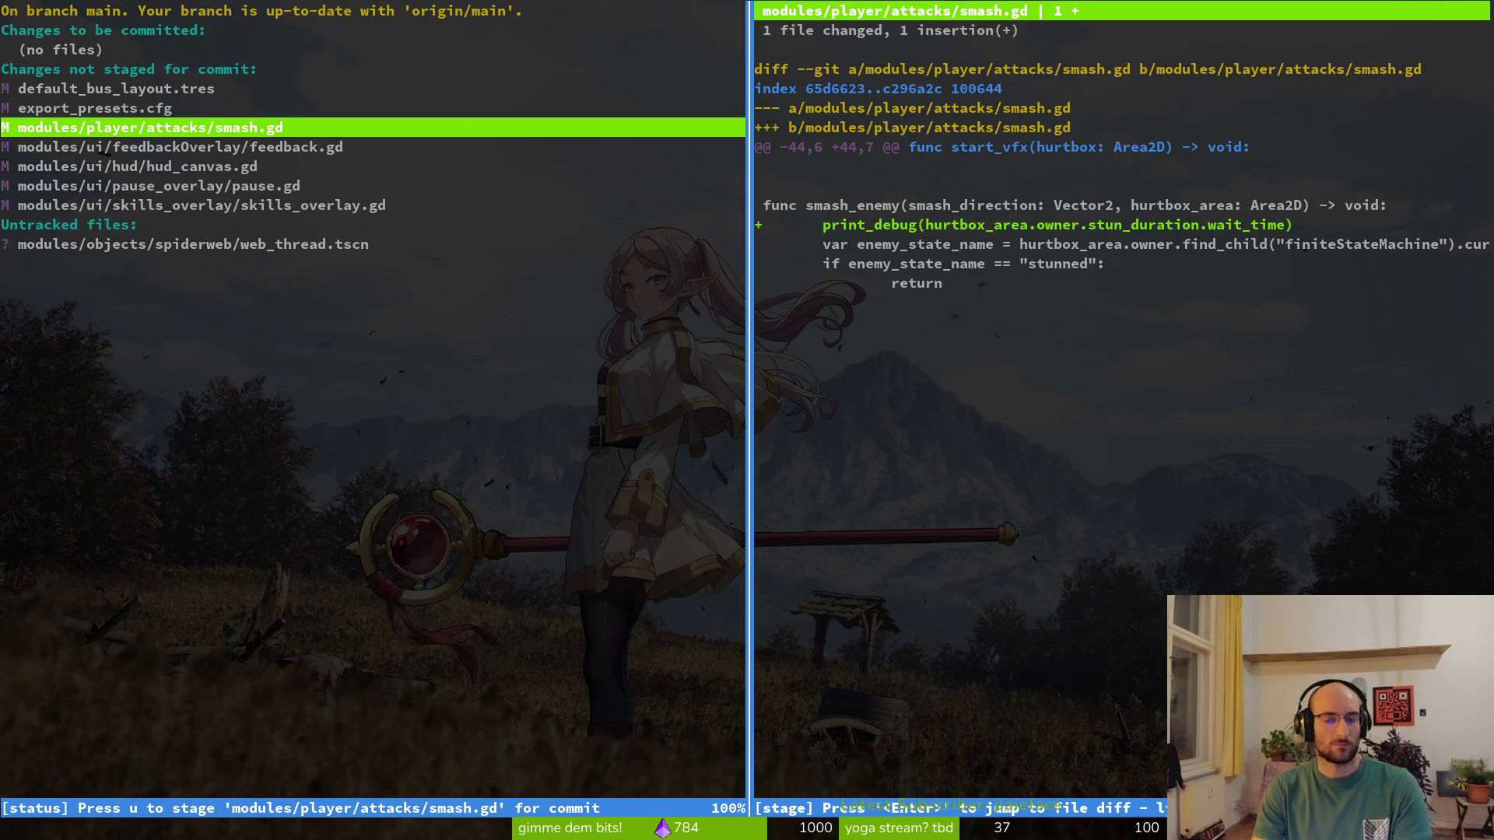
key(q)
key(j)
key(Return)
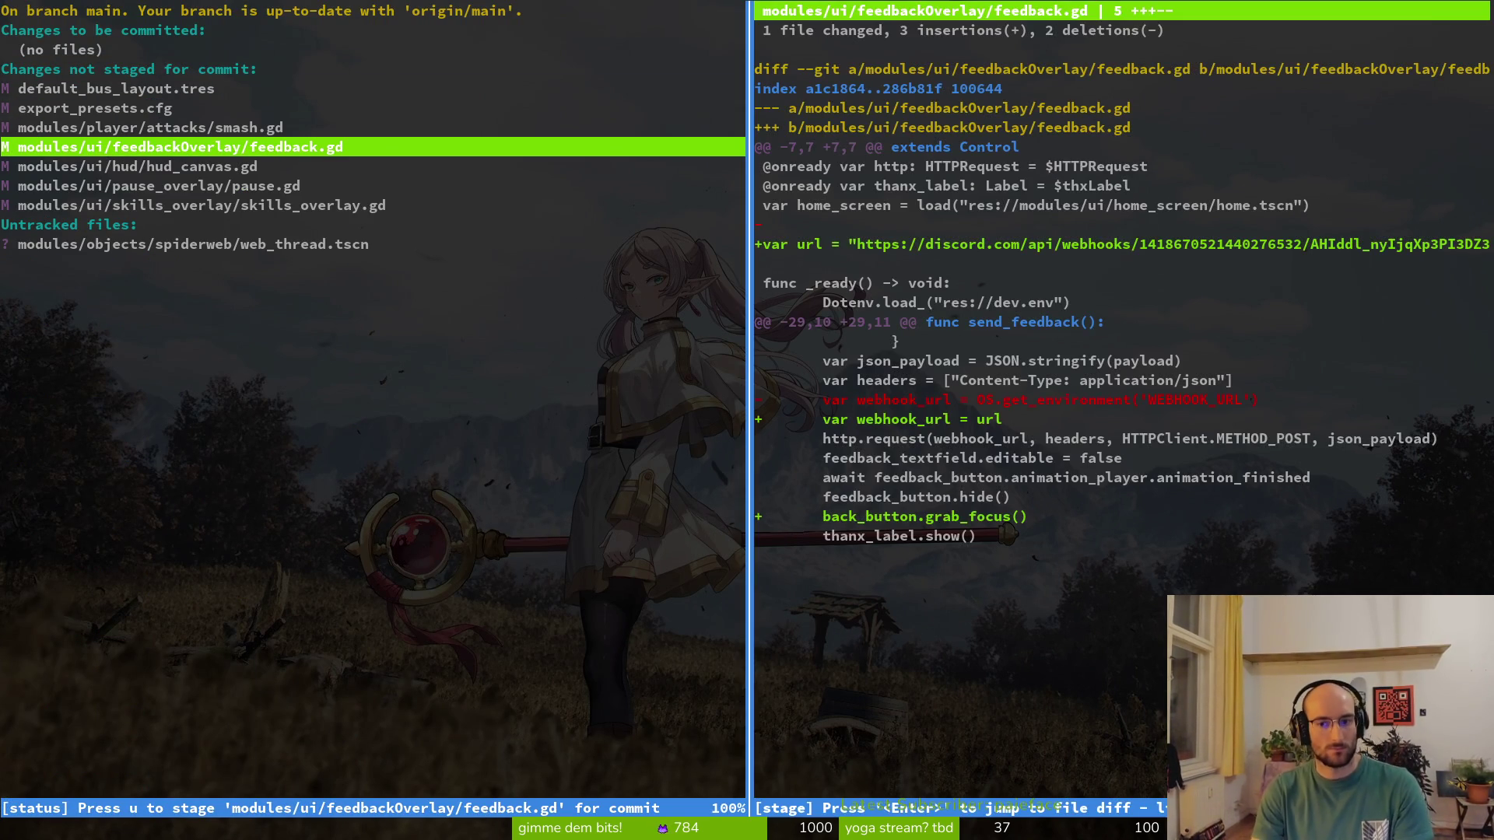
key(q)
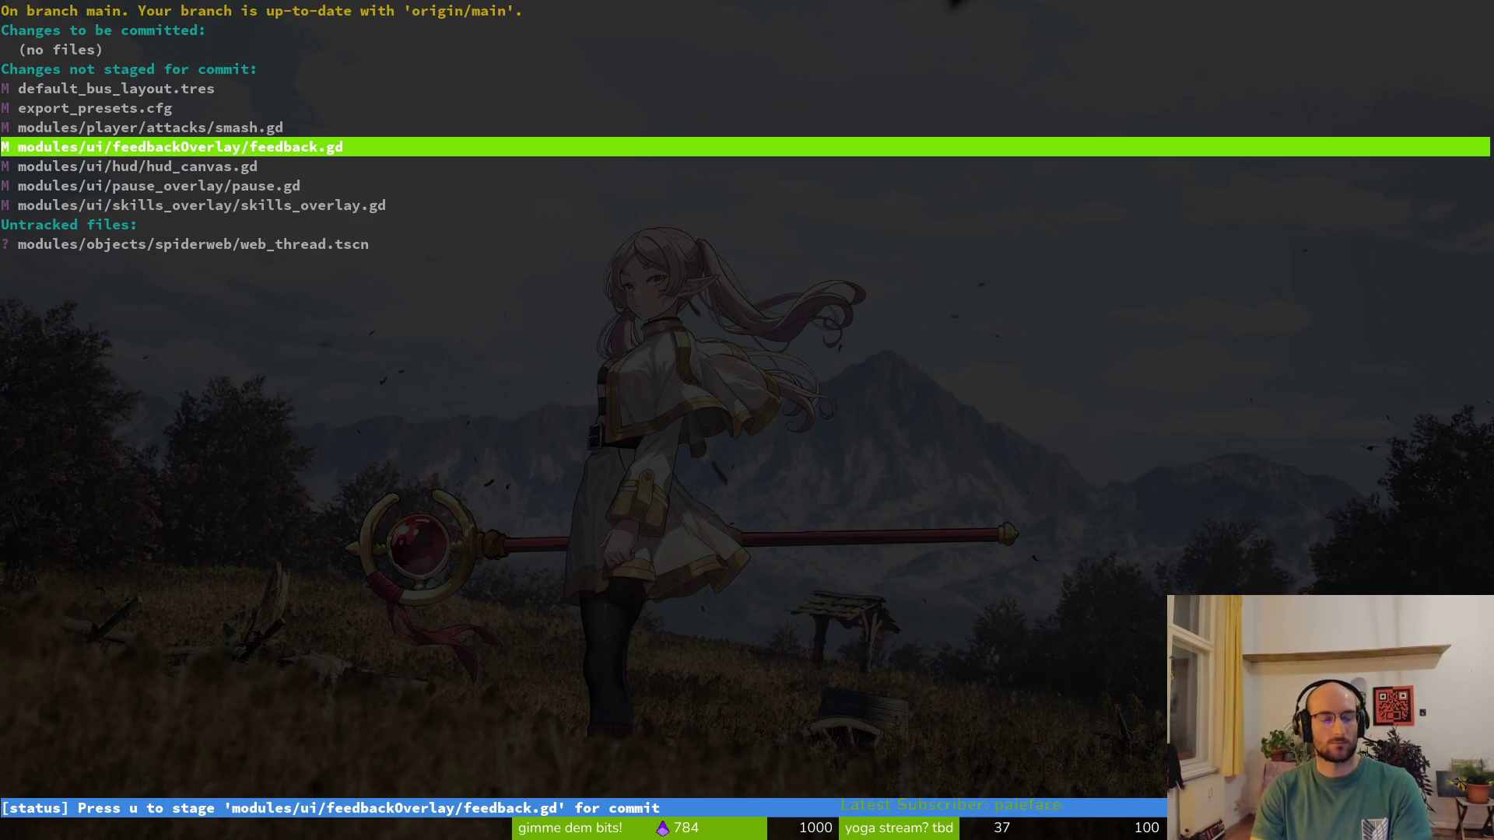
Stage hud_canvas.gd, pause.gd and skills_overlay.gd, check the export_presets.cfg diff, and exit tig
key(j)
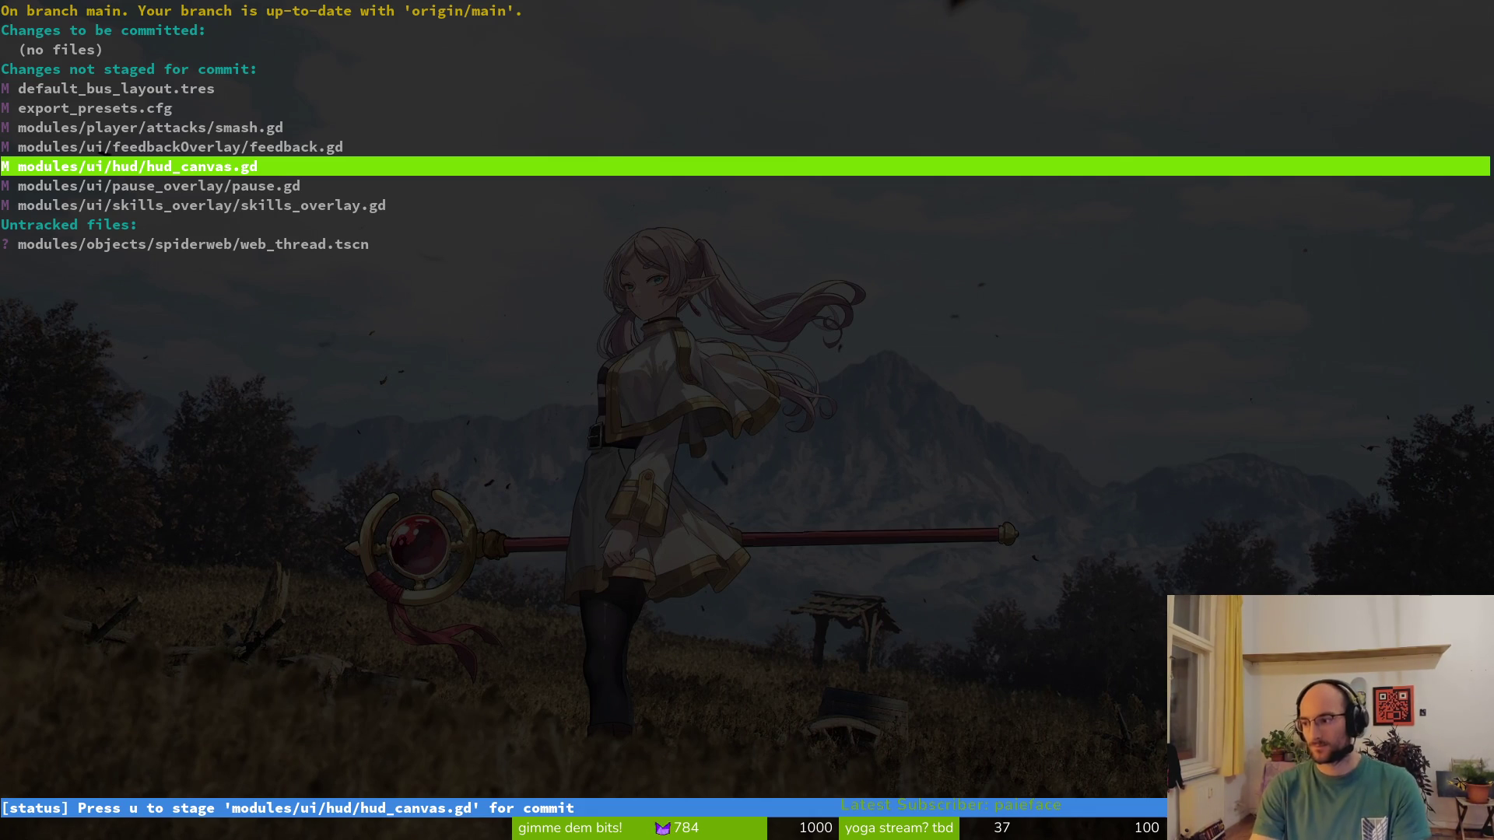
key(u)
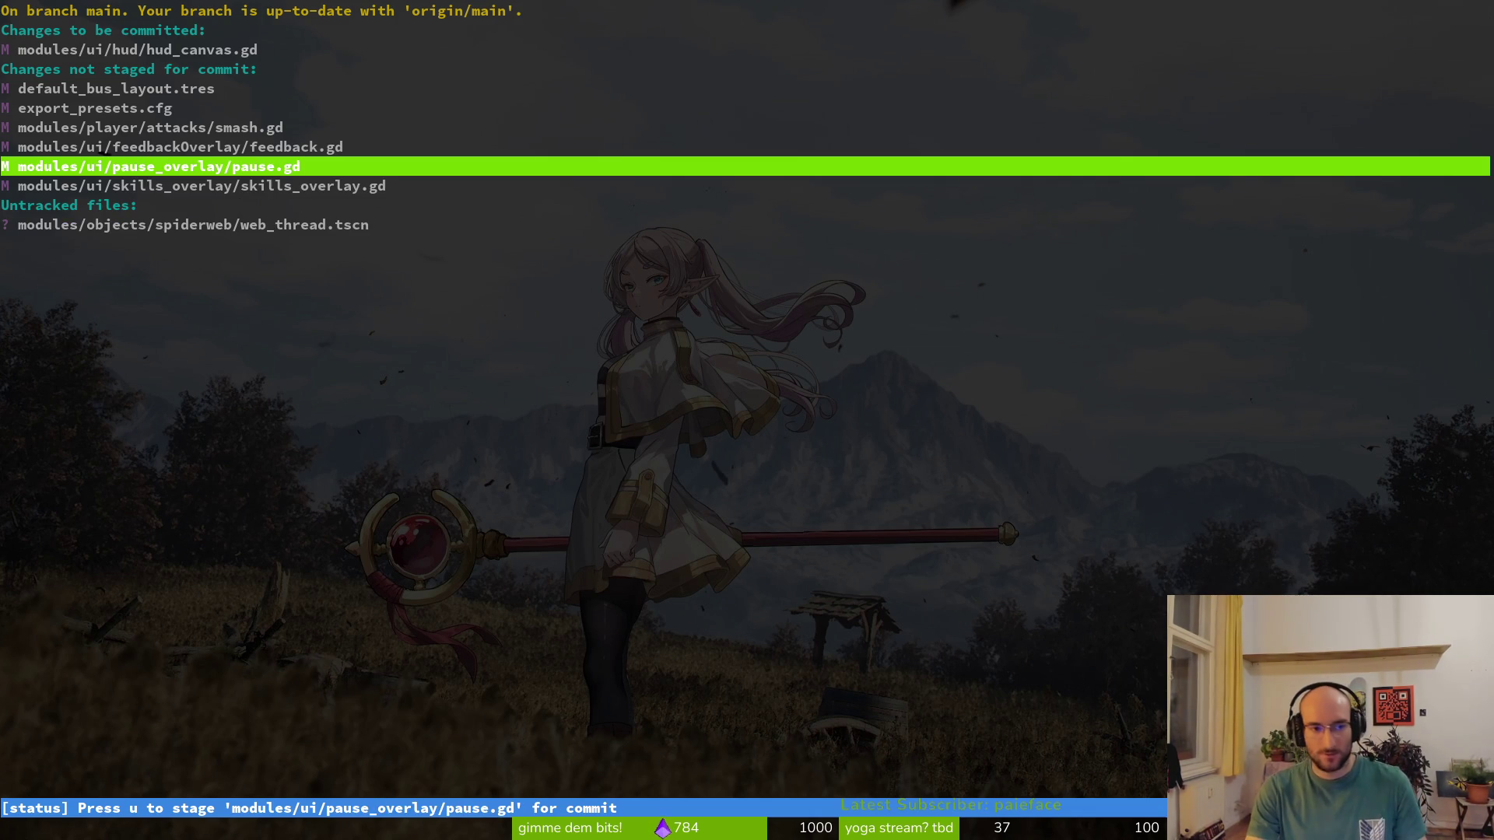
key(Return)
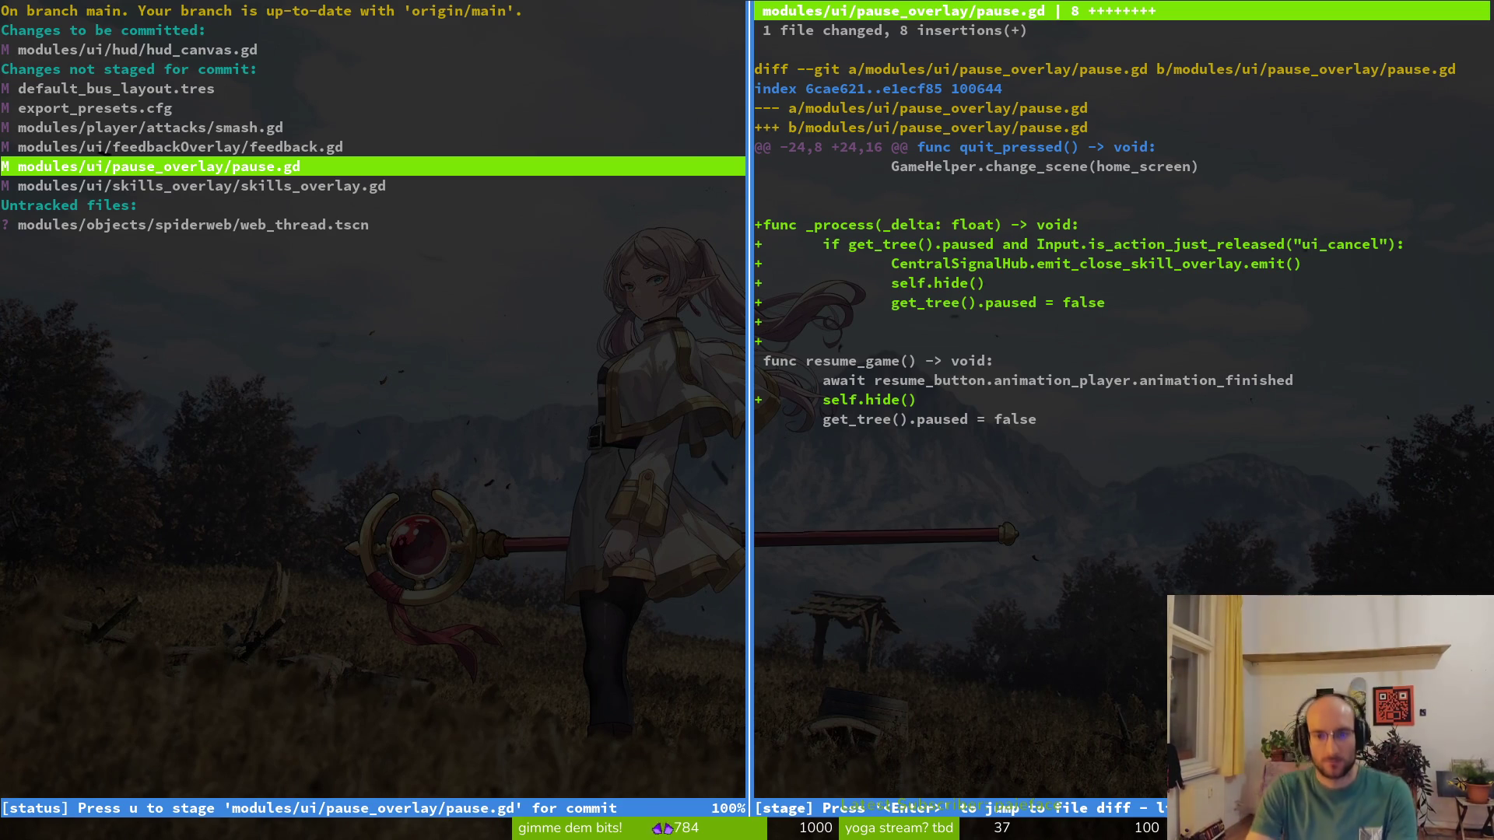
key(u)
key(j)
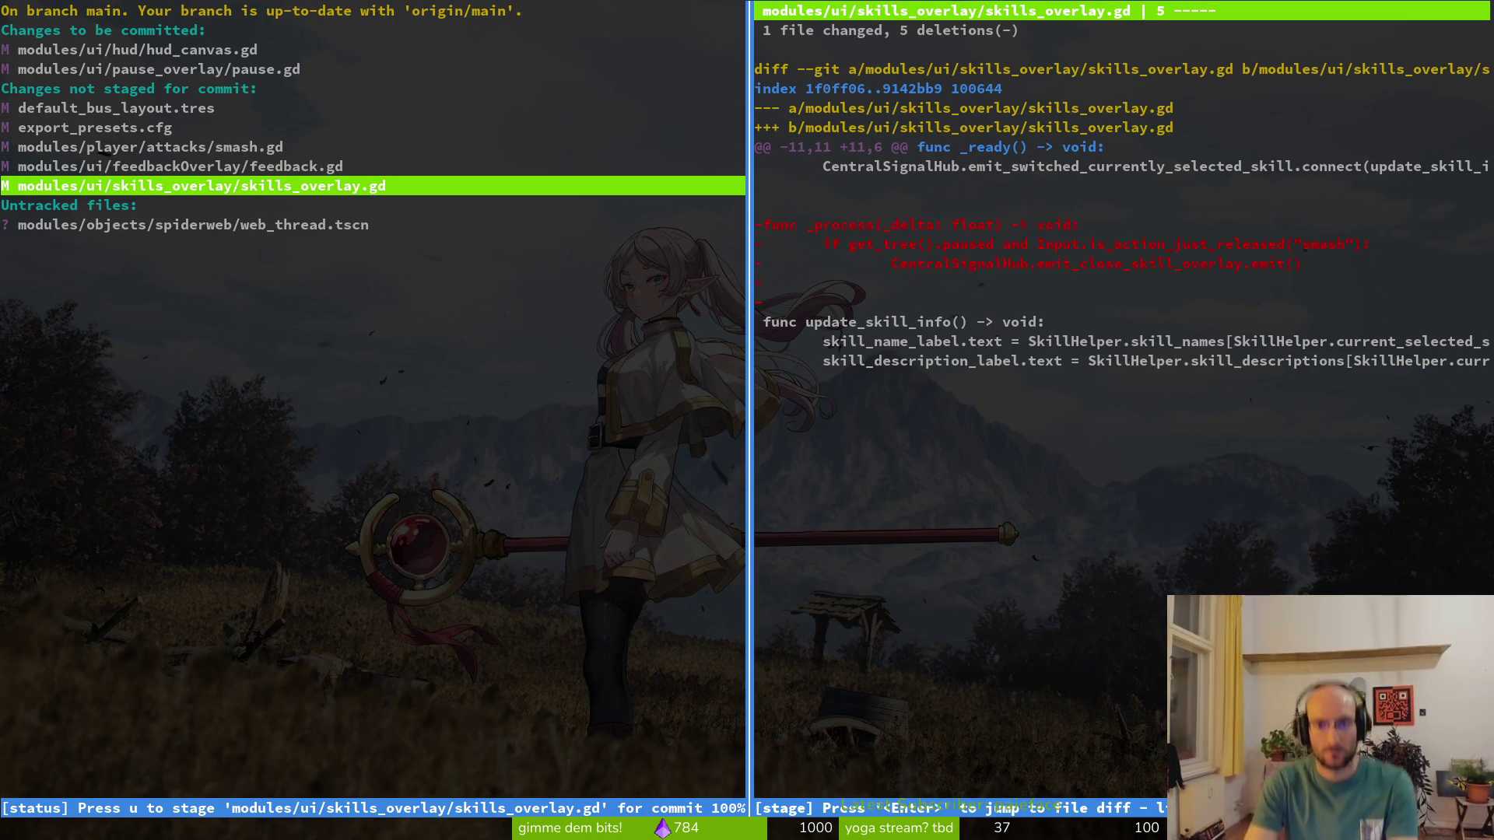
key(u)
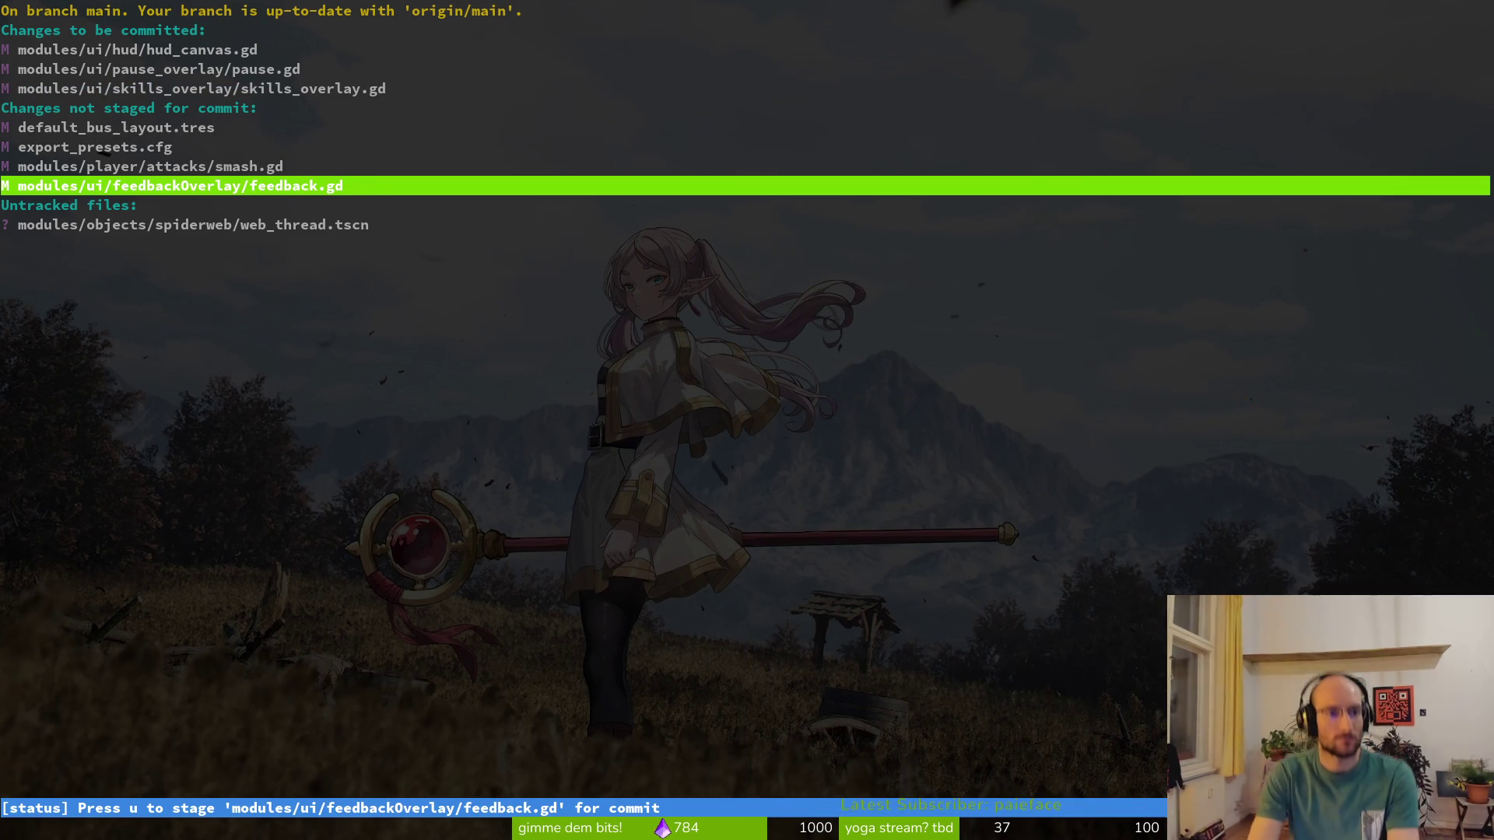
key(k)
key(k)
key(Return)
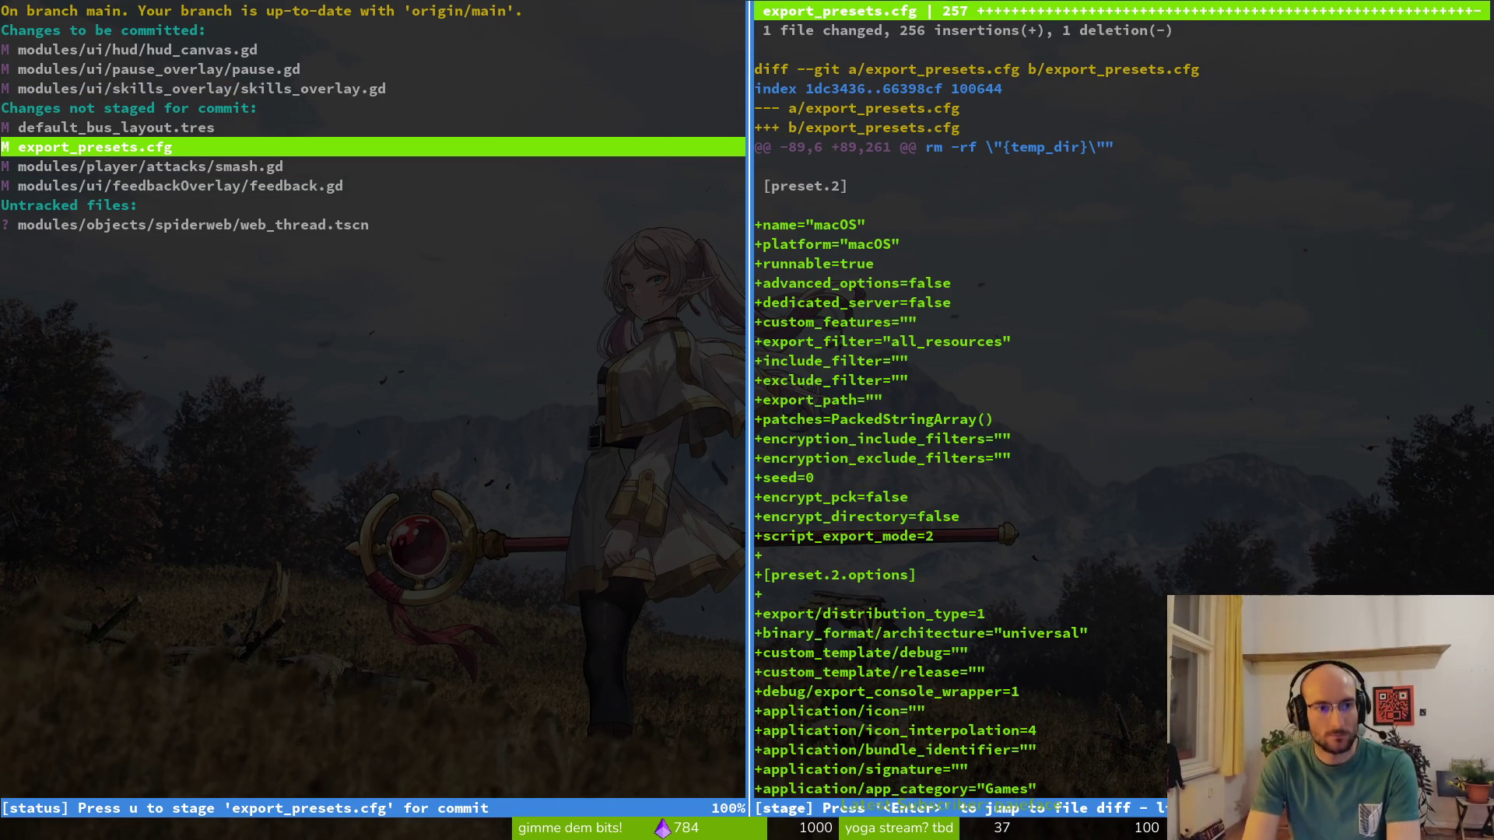
key(q)
key(q)
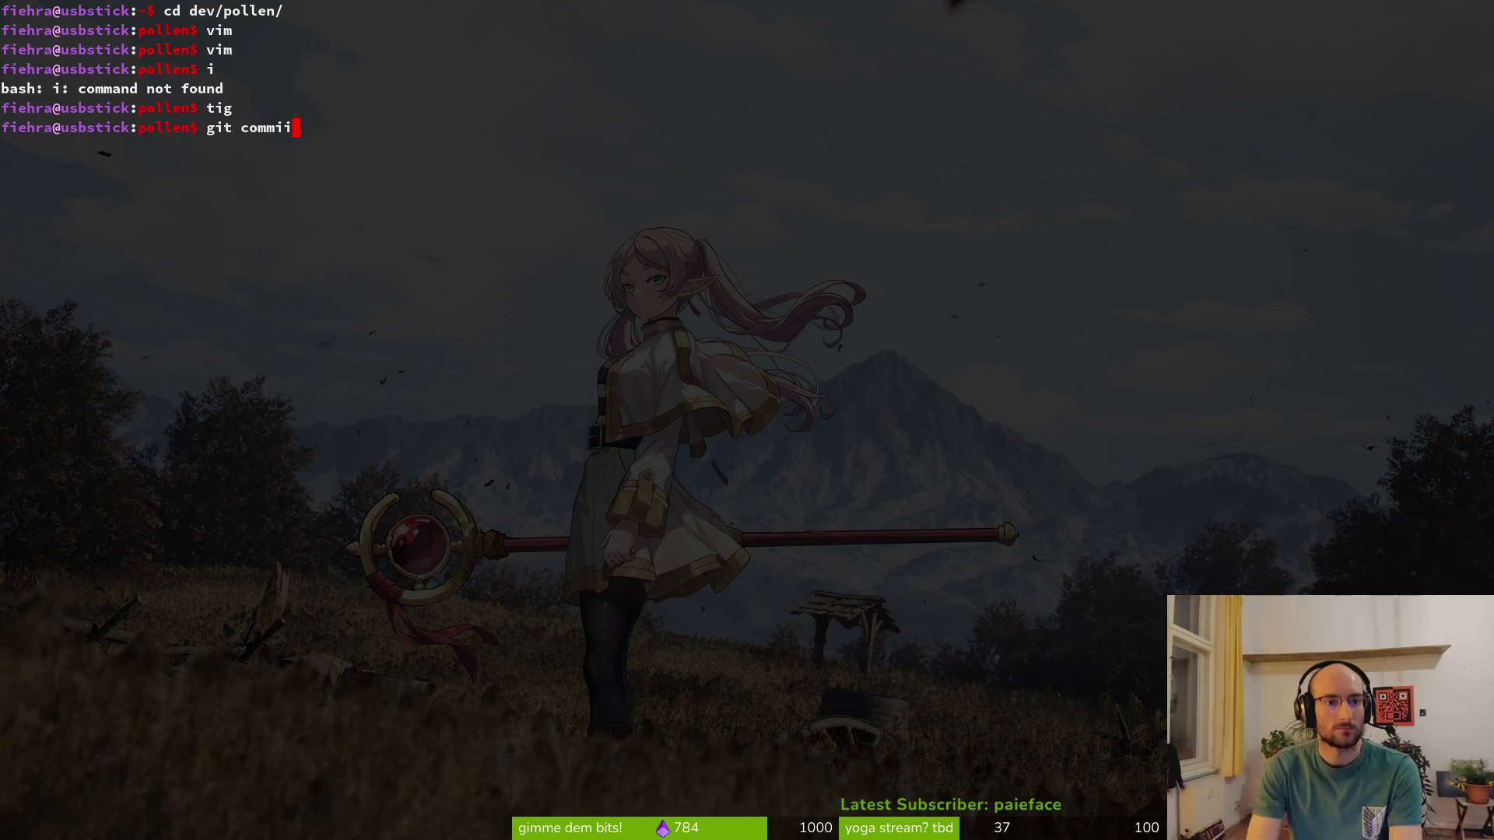
Commit the three staged files as "fixed skill overlay and pause menu not closing" and git push
key(BackSpace)
key(BackSpace)
key(BackSpace)
text(-m")
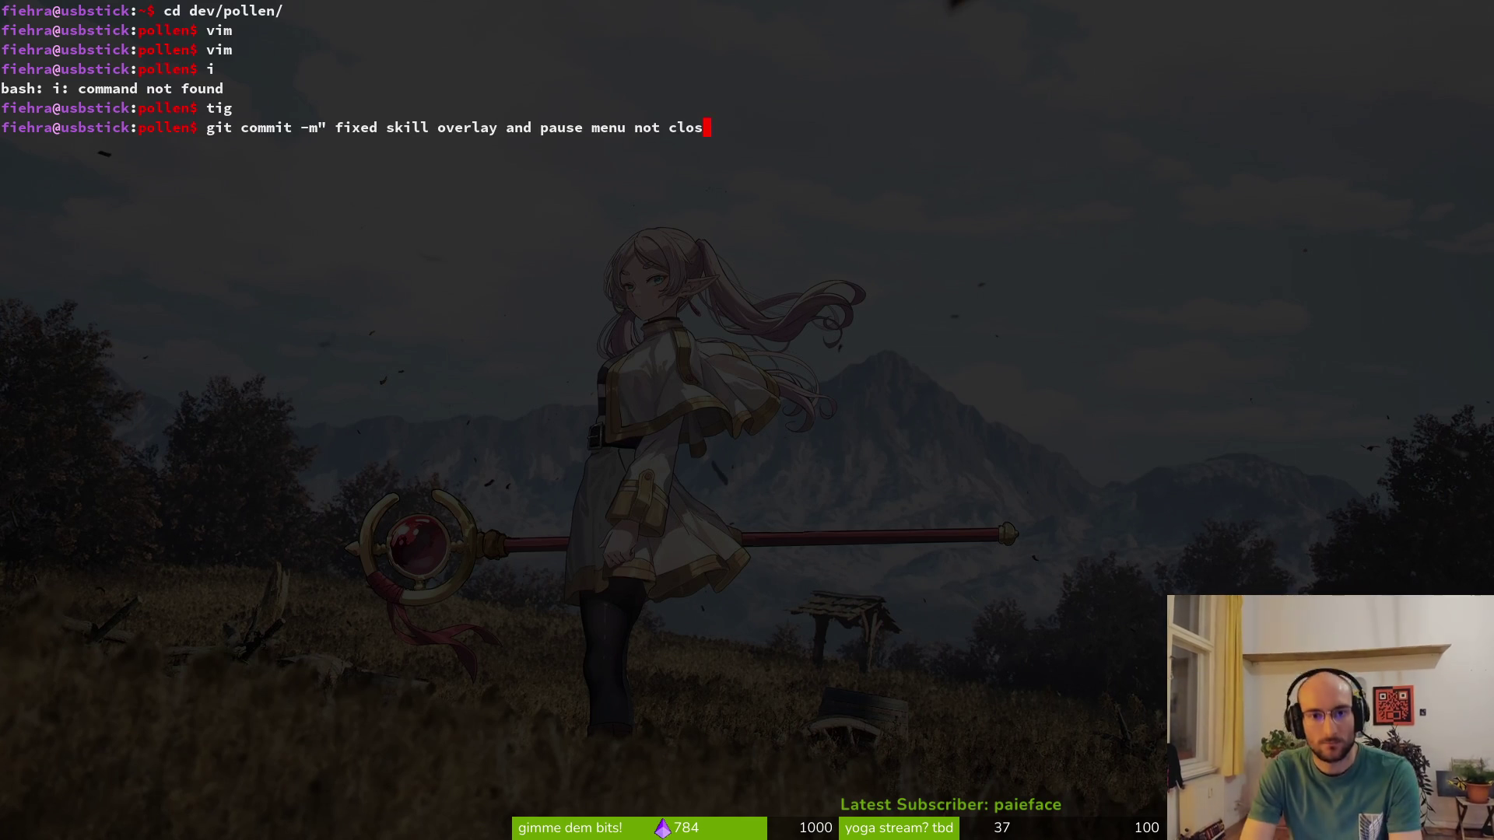
text(git push)
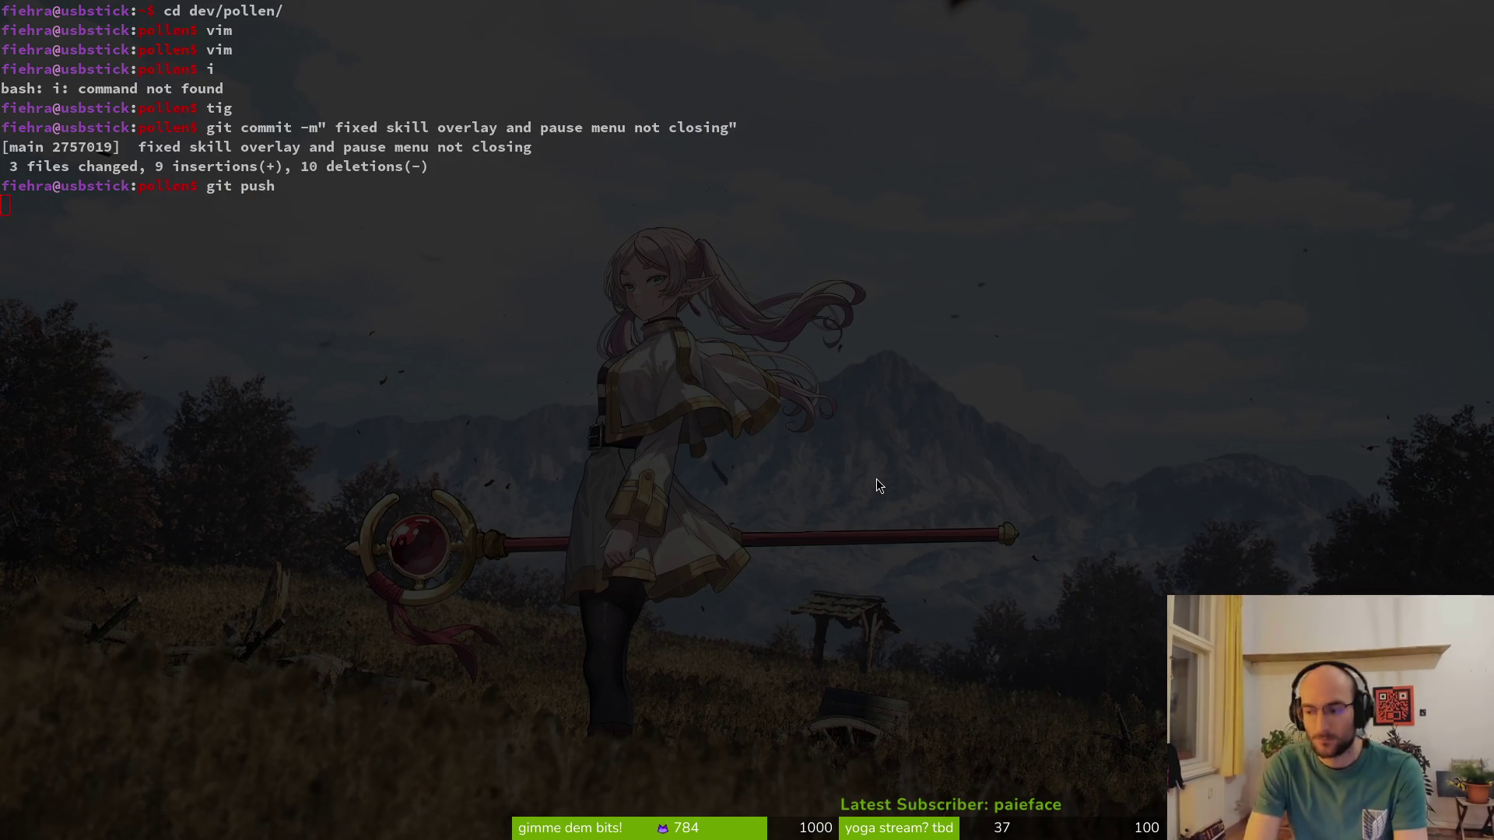
key(Return)
key(alt+Tab)
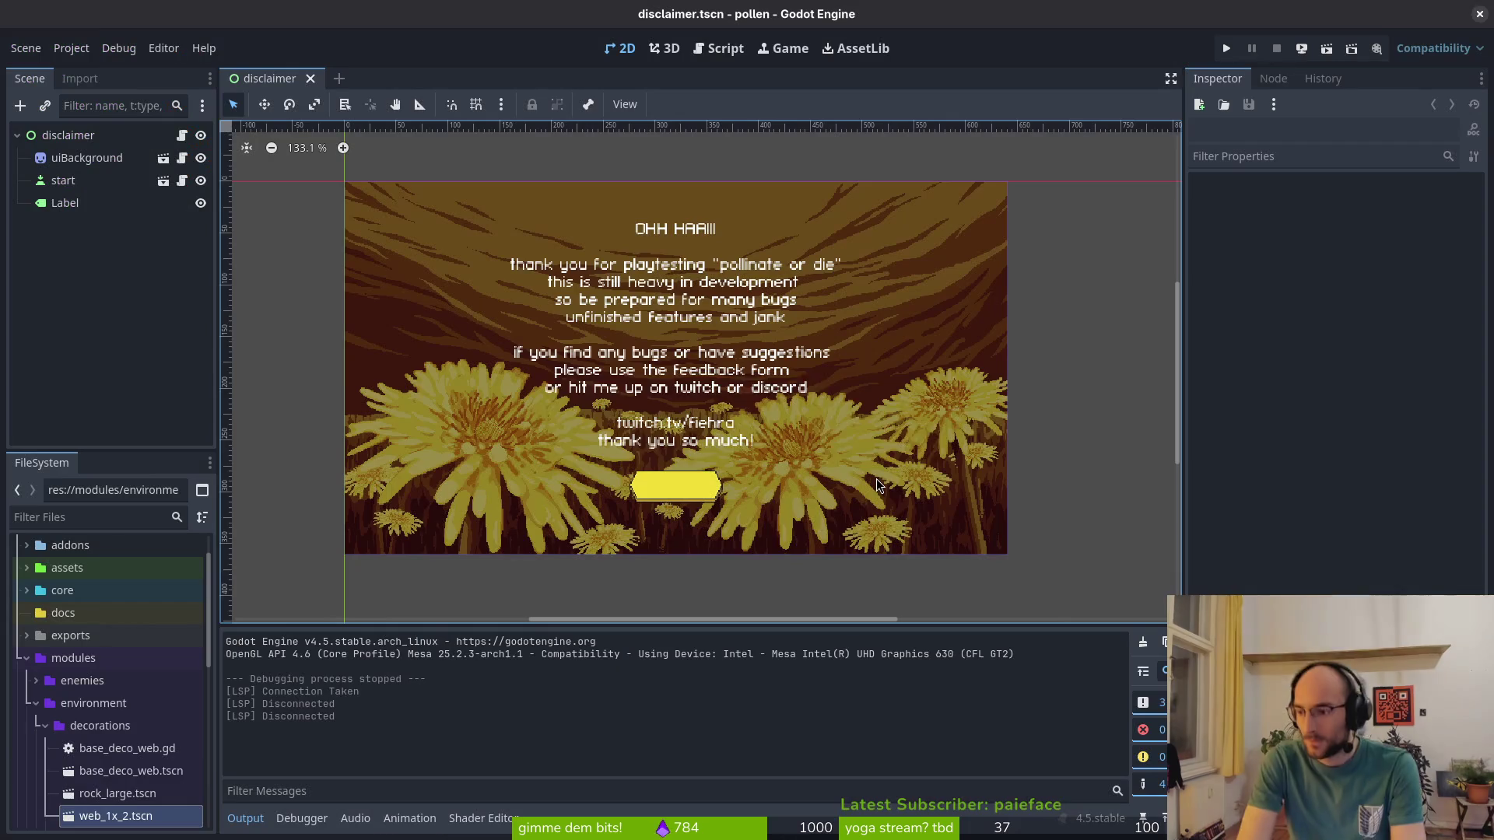
Run the pollen game, buy the knockback damage skill and the next one in the skill tree, and close it
key(F5)
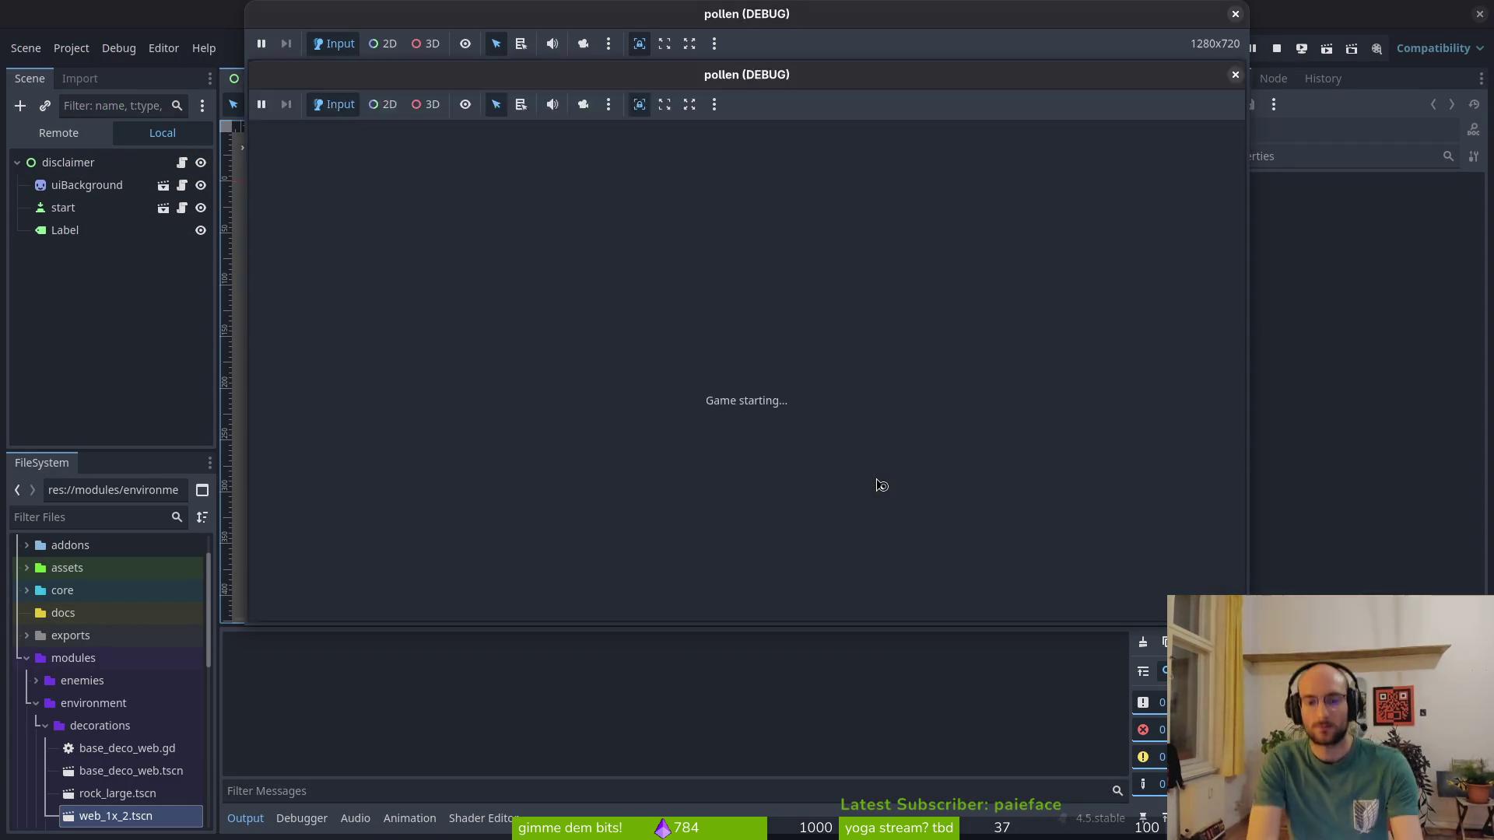
key(Return)
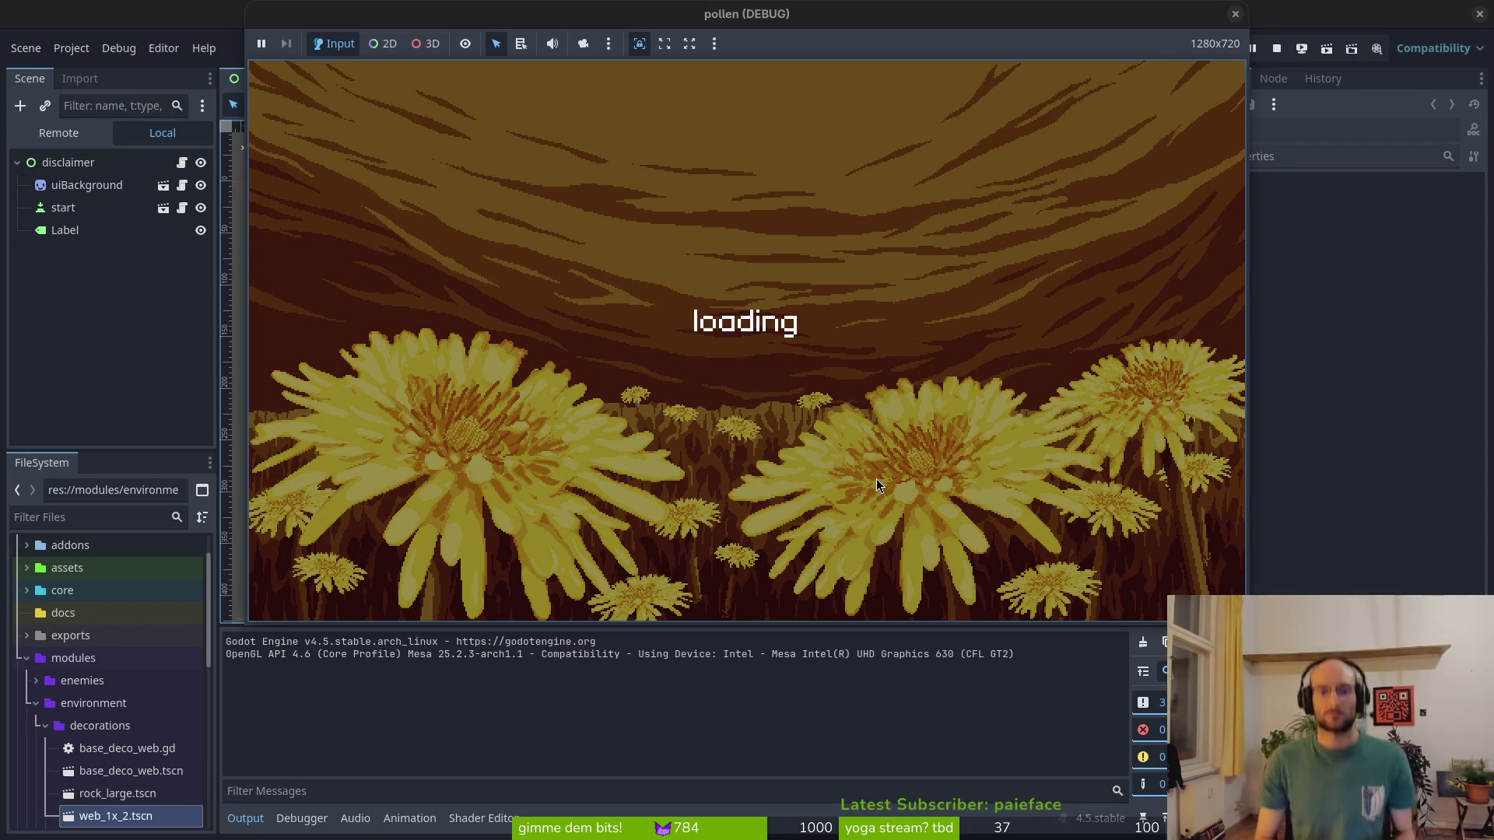
key(Tab)
key(Right)
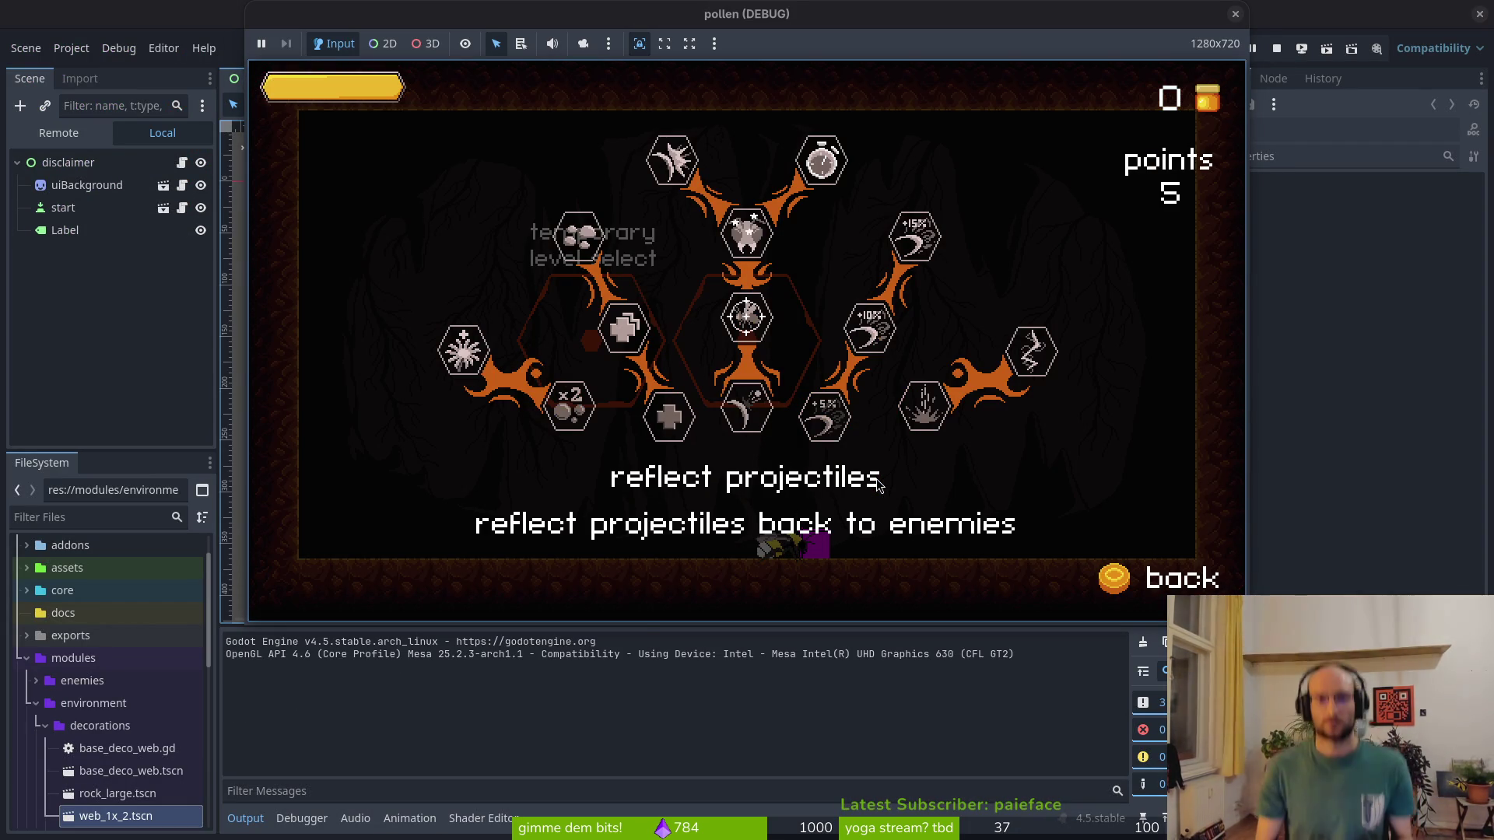
key(Right)
key(Left)
key(Return)
key(Up)
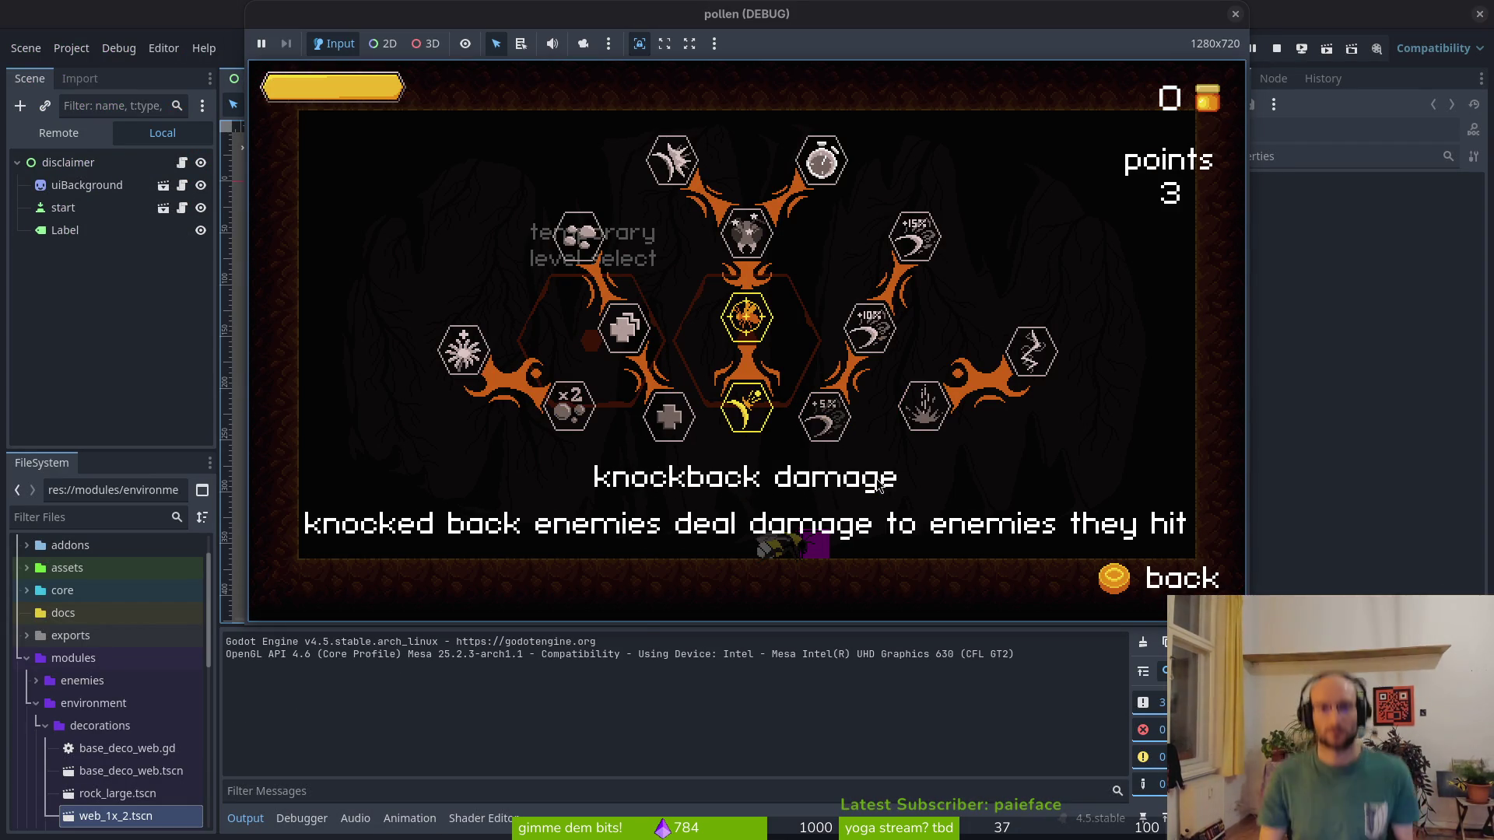
key(Return)
key(Up)
Enter the cave level and smash enemies on the ground and from the air
key(Up)
key(Tab)
key(Up)
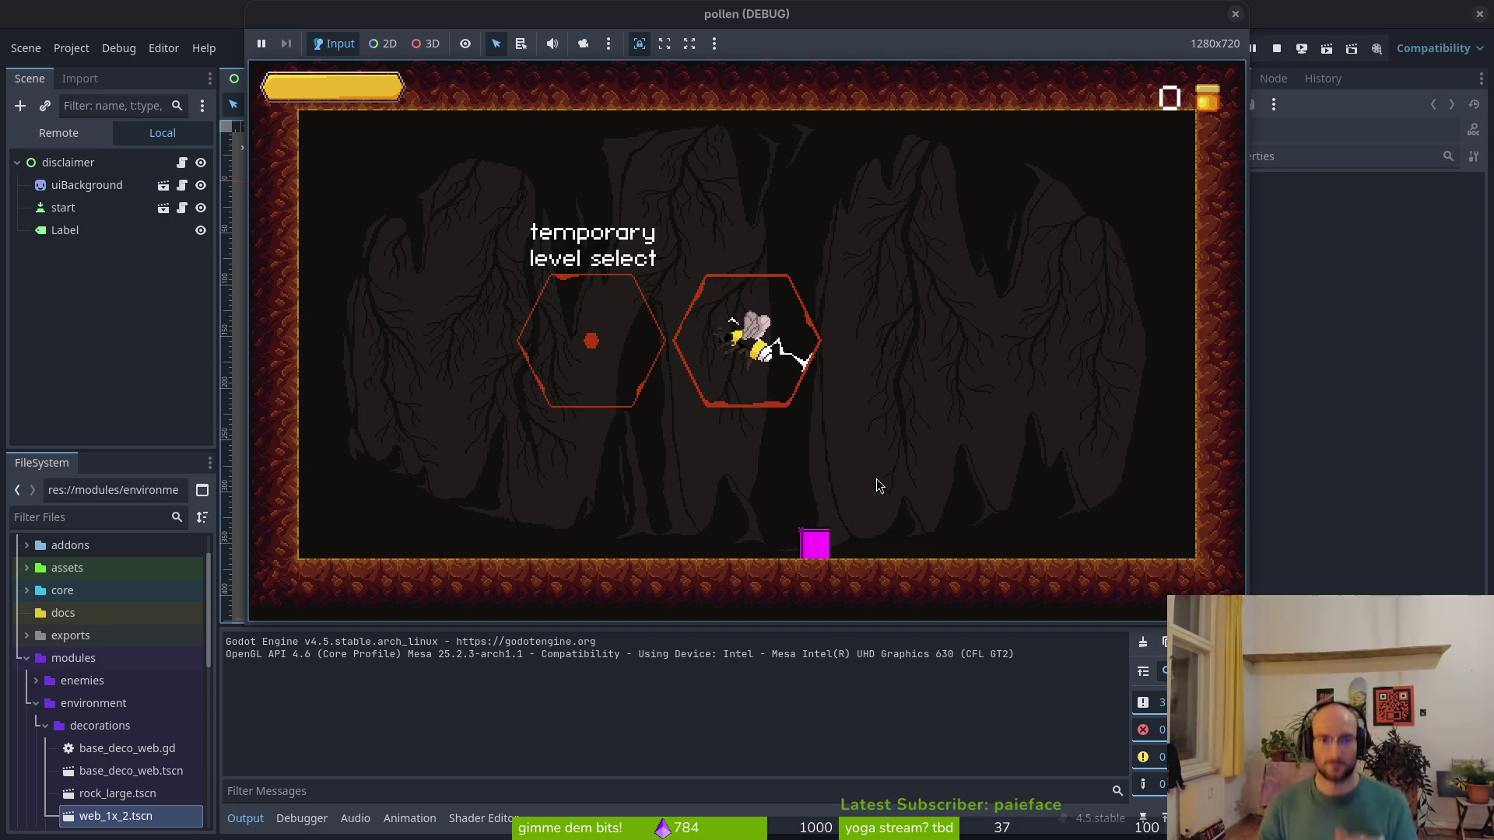
key(Up)
key(space)
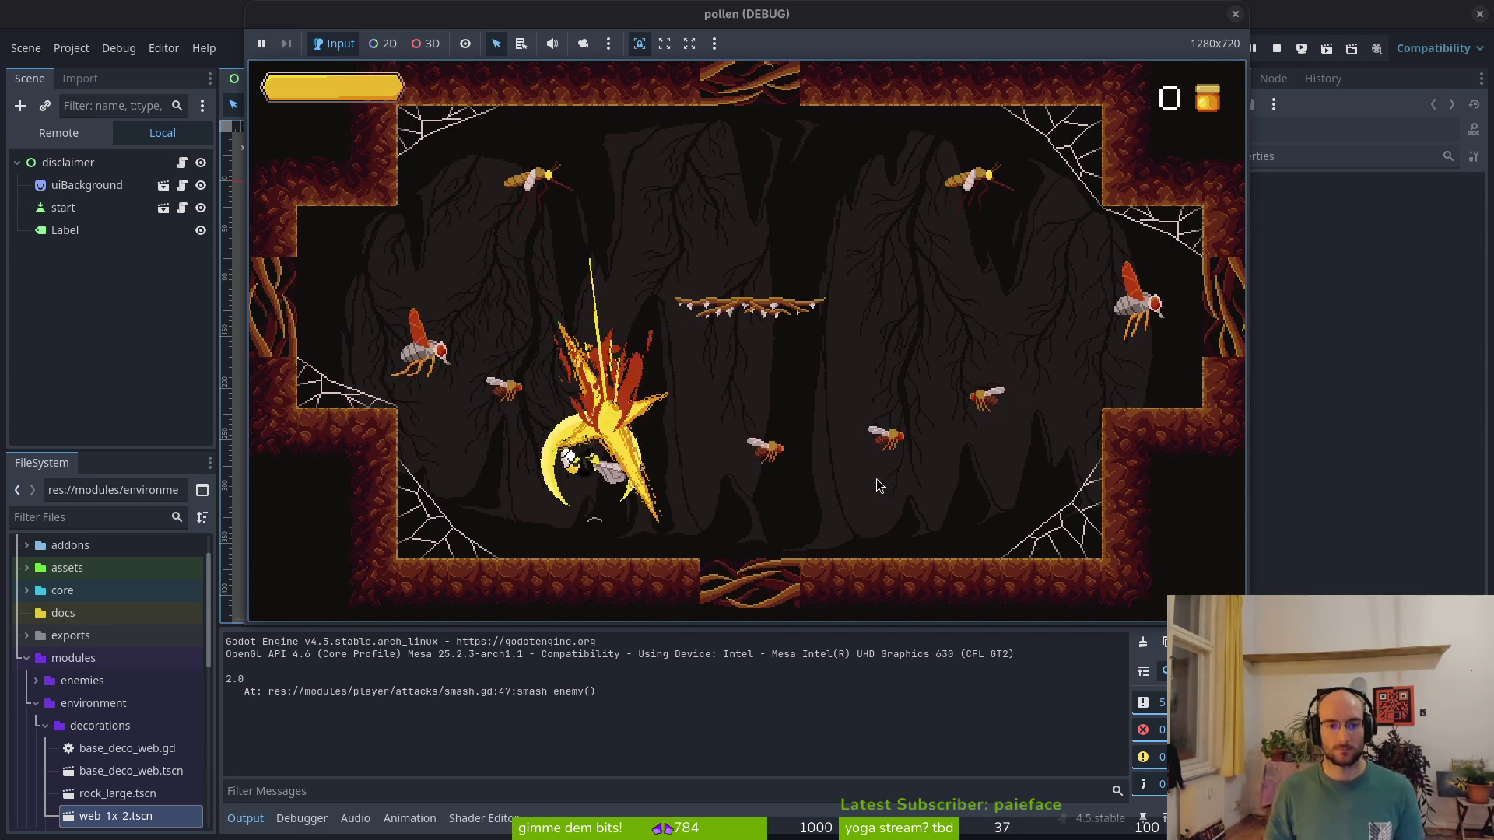
key(Up)
key(space)
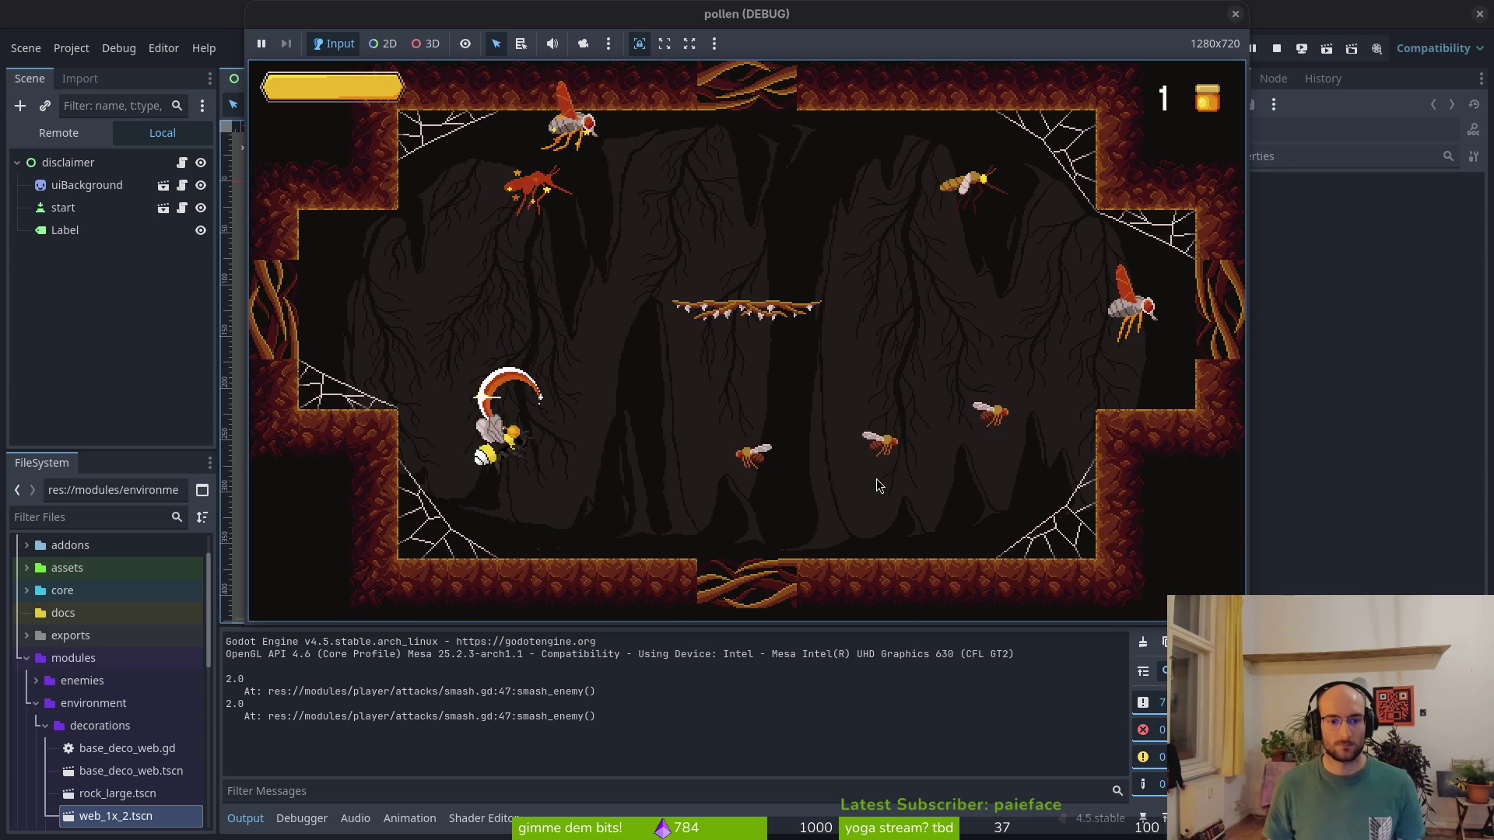
Reopen the skill tree, remove the stun duration upgrade, and close it with Escape
key(Right)
key(Up)
key(Up)
key(Right)
key(space)
key(Escape)
key(Up)
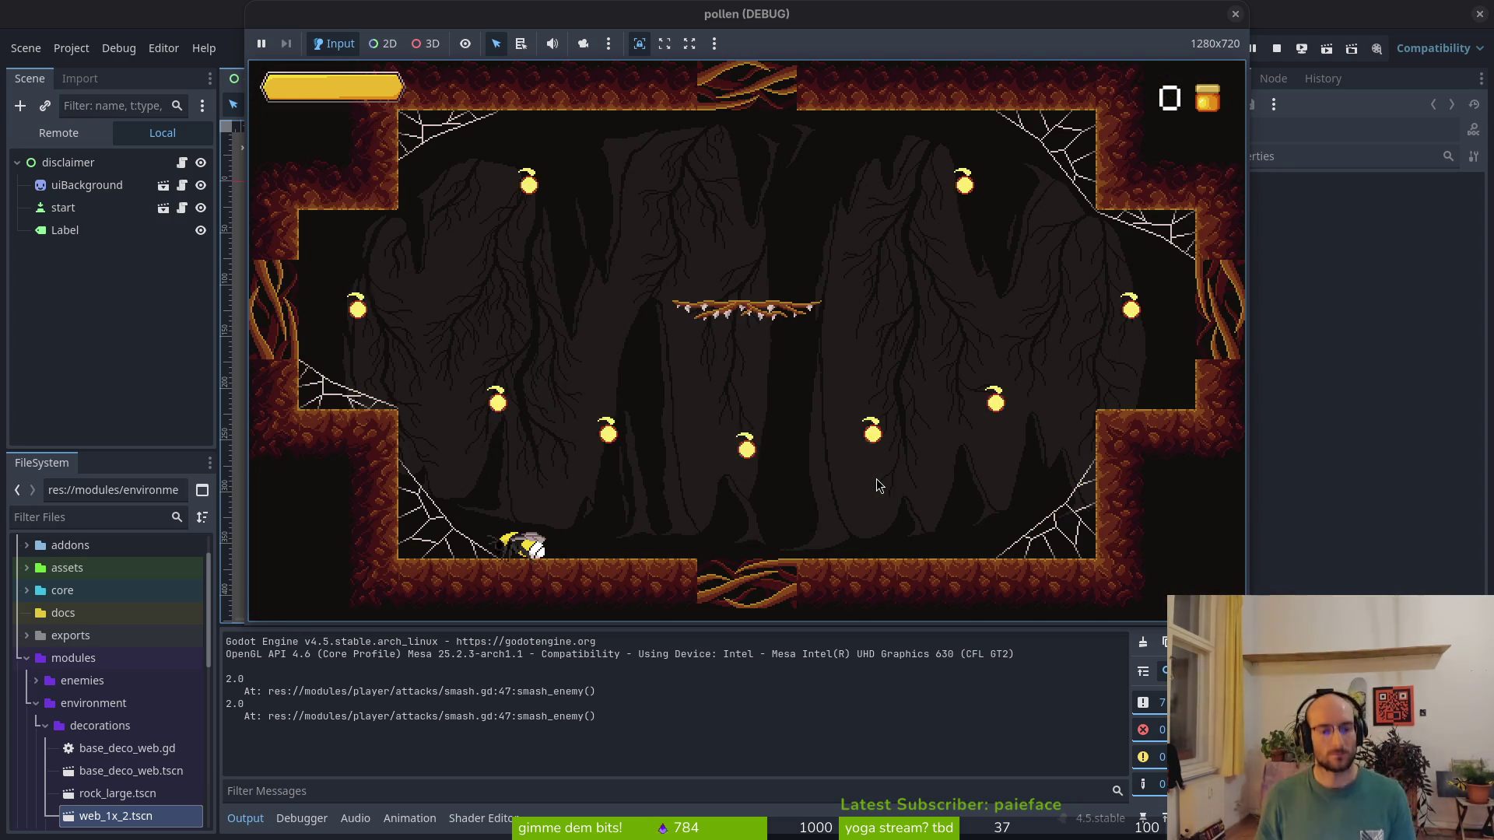
Fly around the level smashing the remaining enemies
key(space)
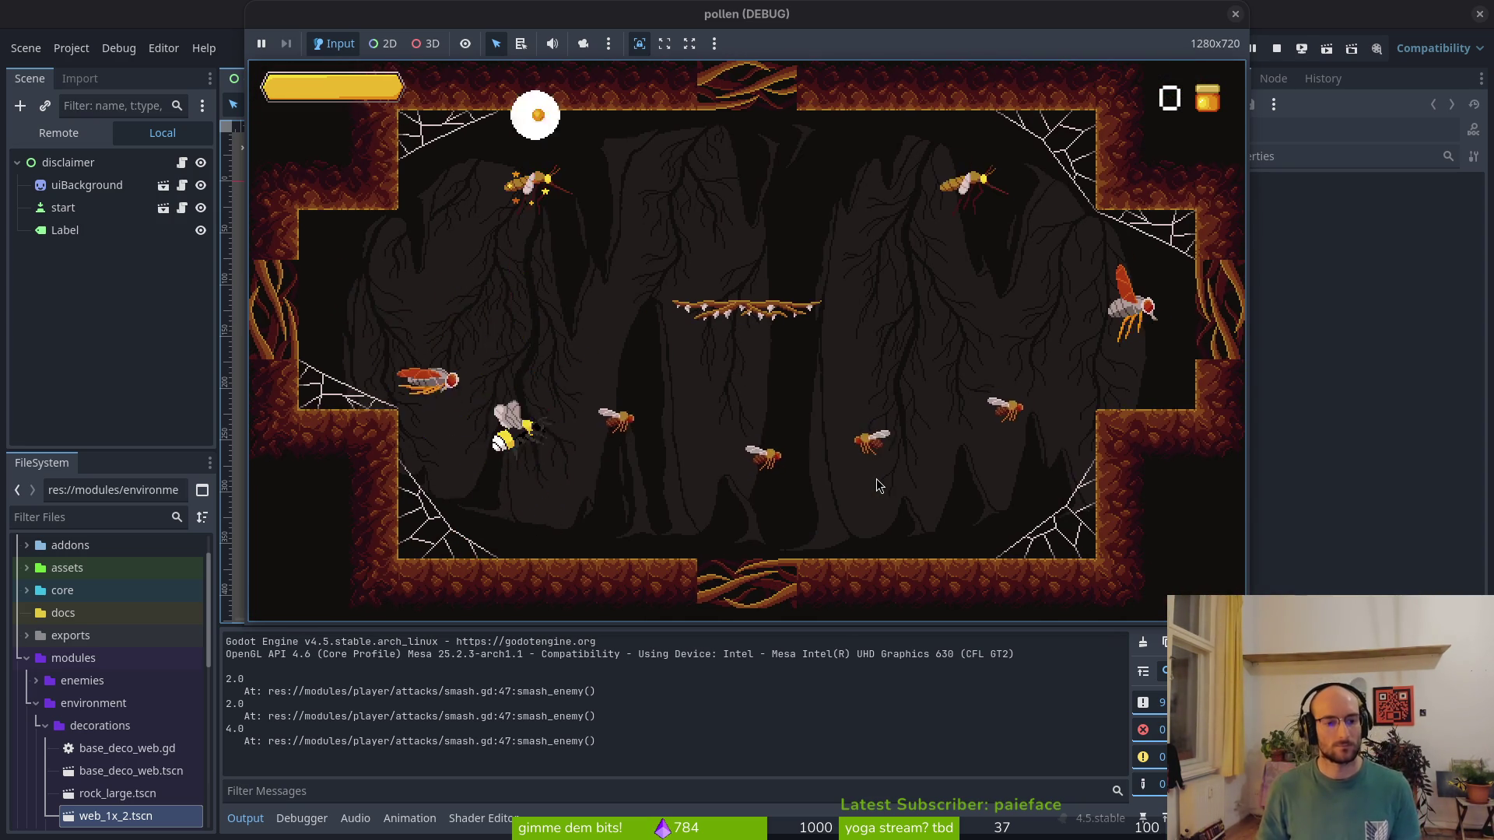
key(space)
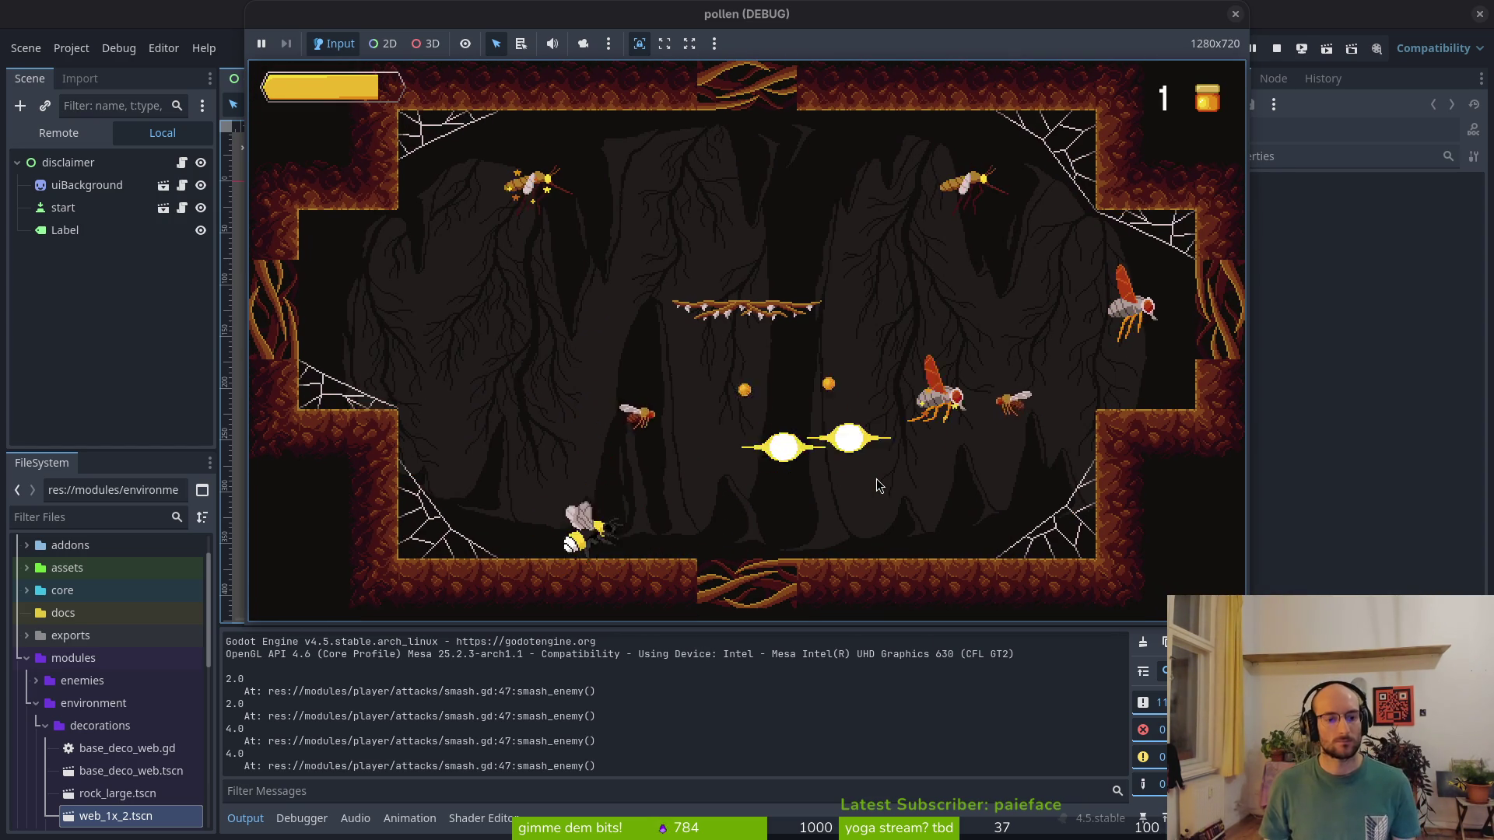
key(space)
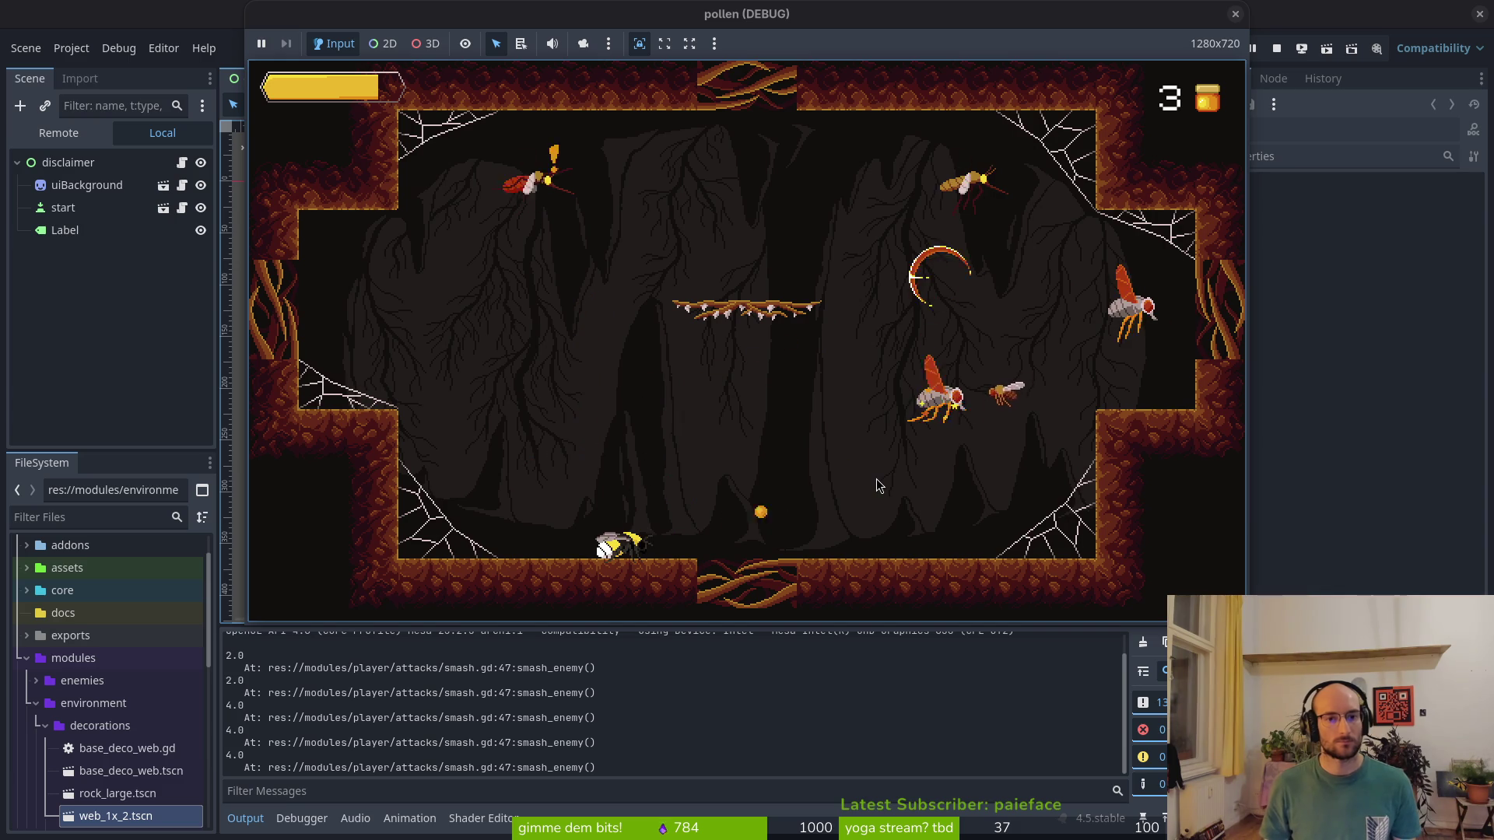
key(space)
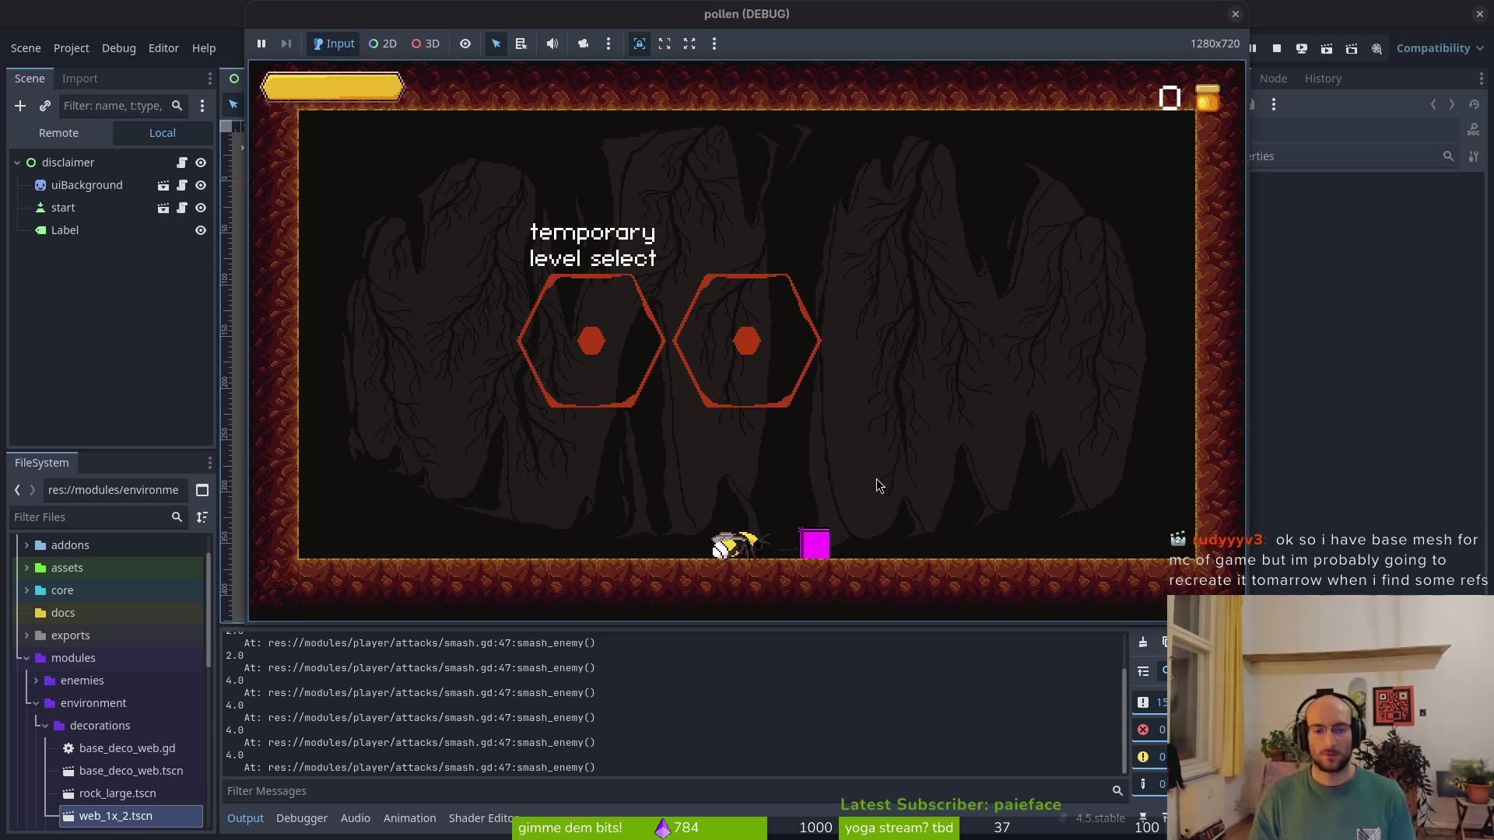
Open the pause menu, switch to the skill tree, buy stun duration, and close it
key(Escape)
key(Escape)
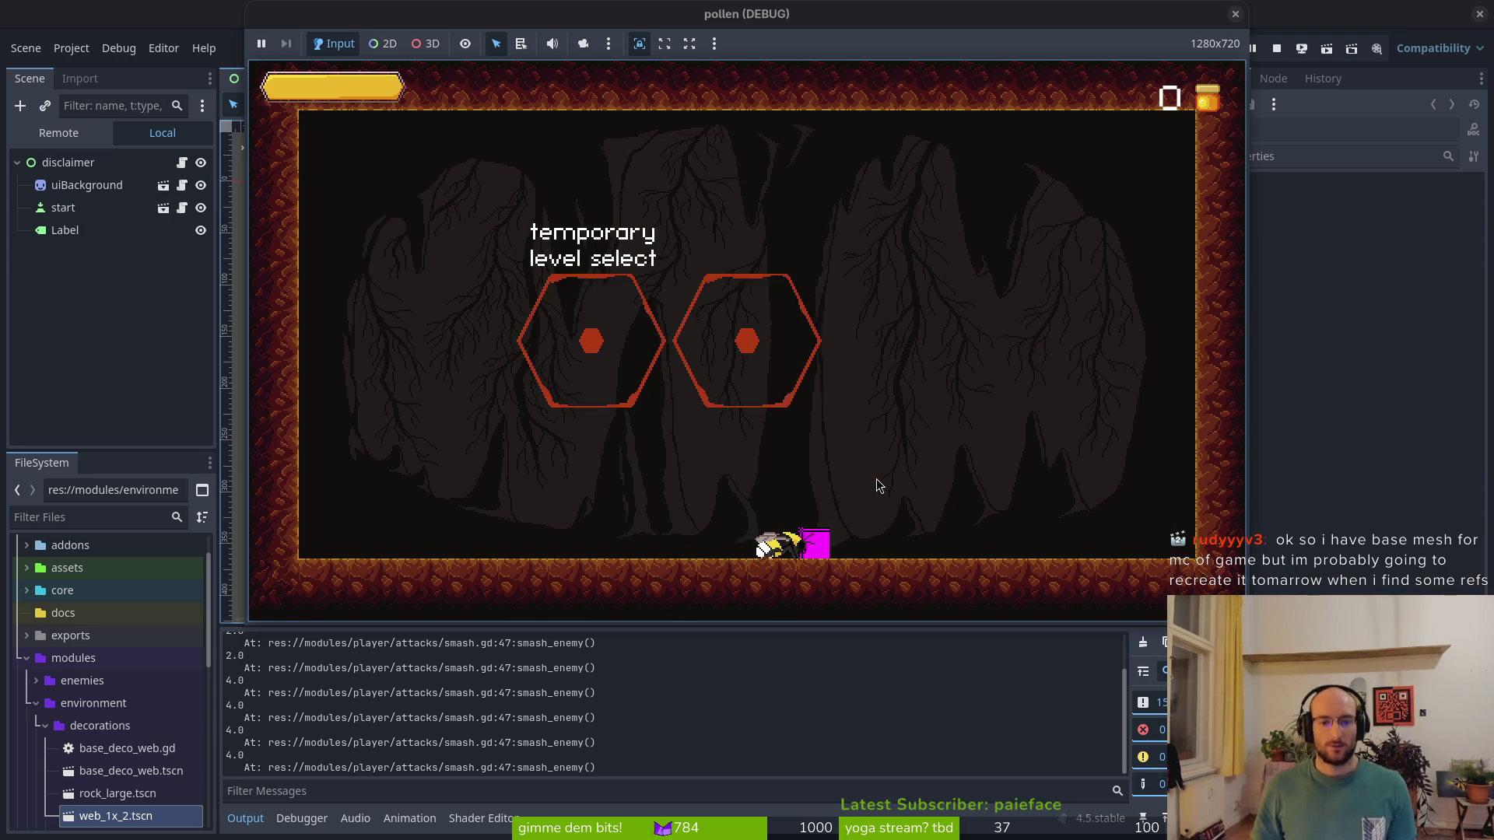
key(Tab)
key(Up)
key(Right)
key(Return)
key(Tab)
key(Up)
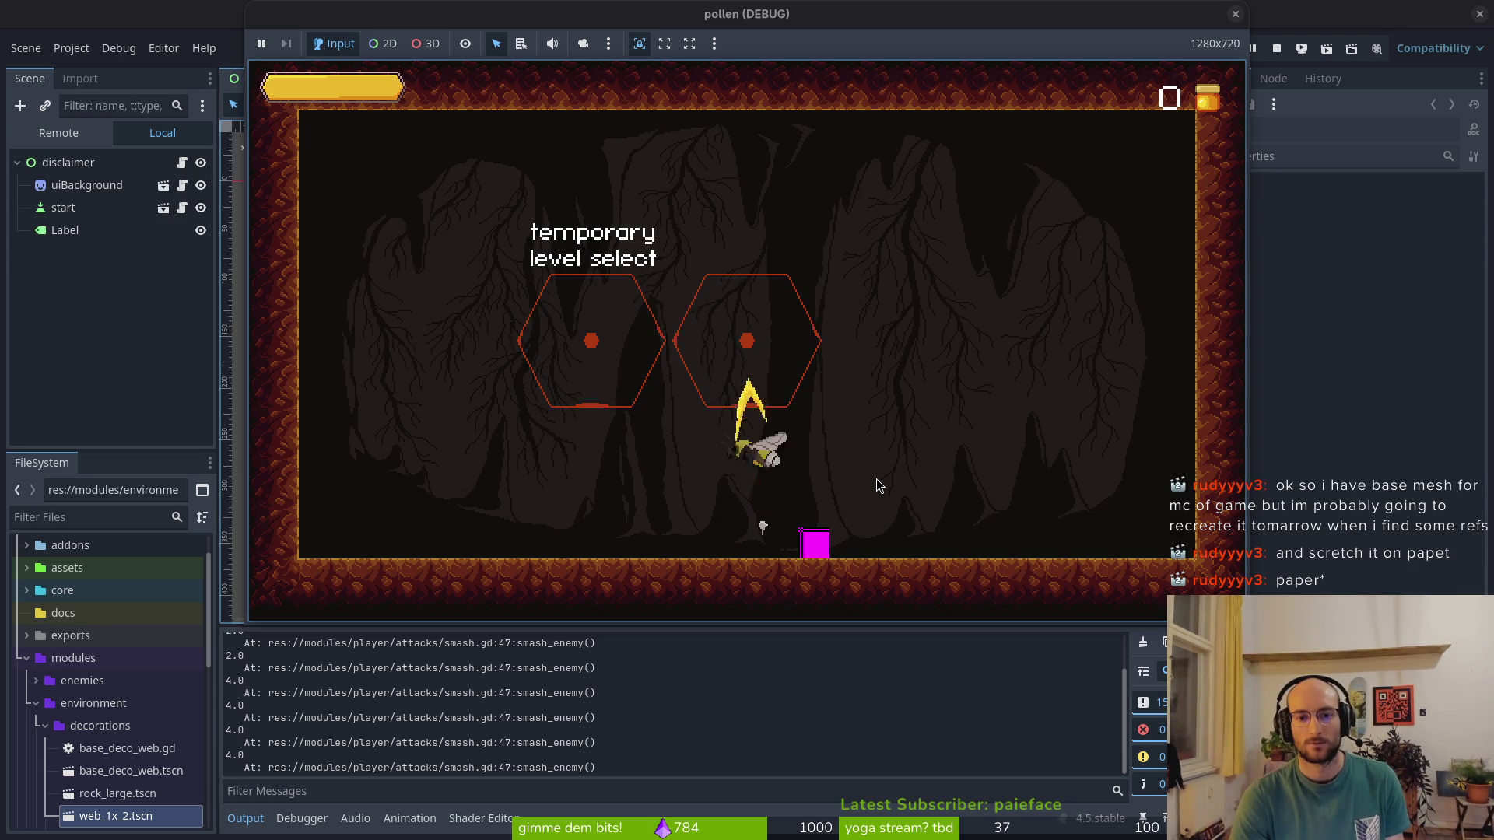
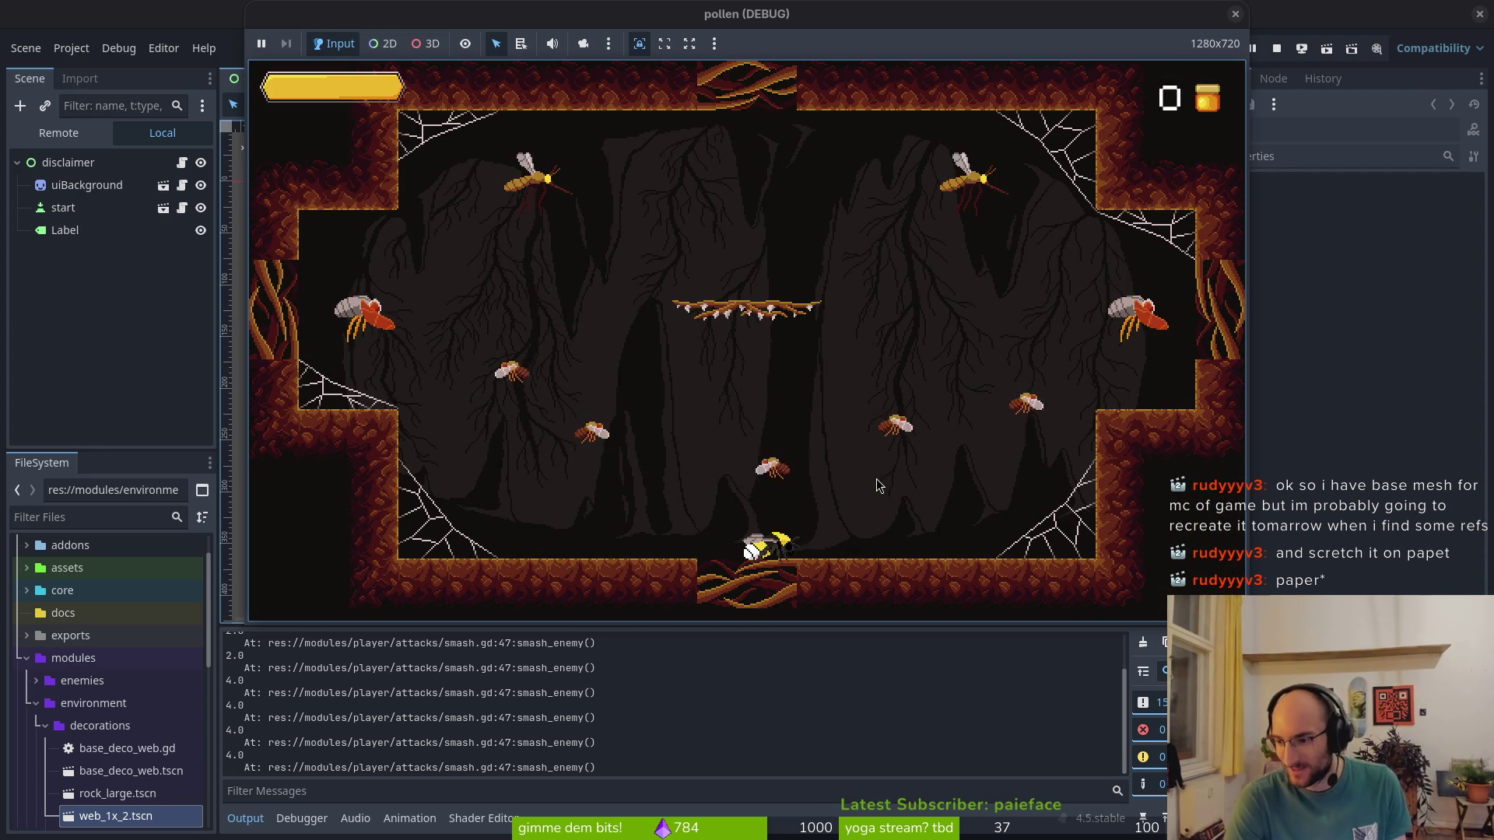
Smash the nearby enemies, then quit the pollen cave level to the level select
key(space)
click(876, 479)
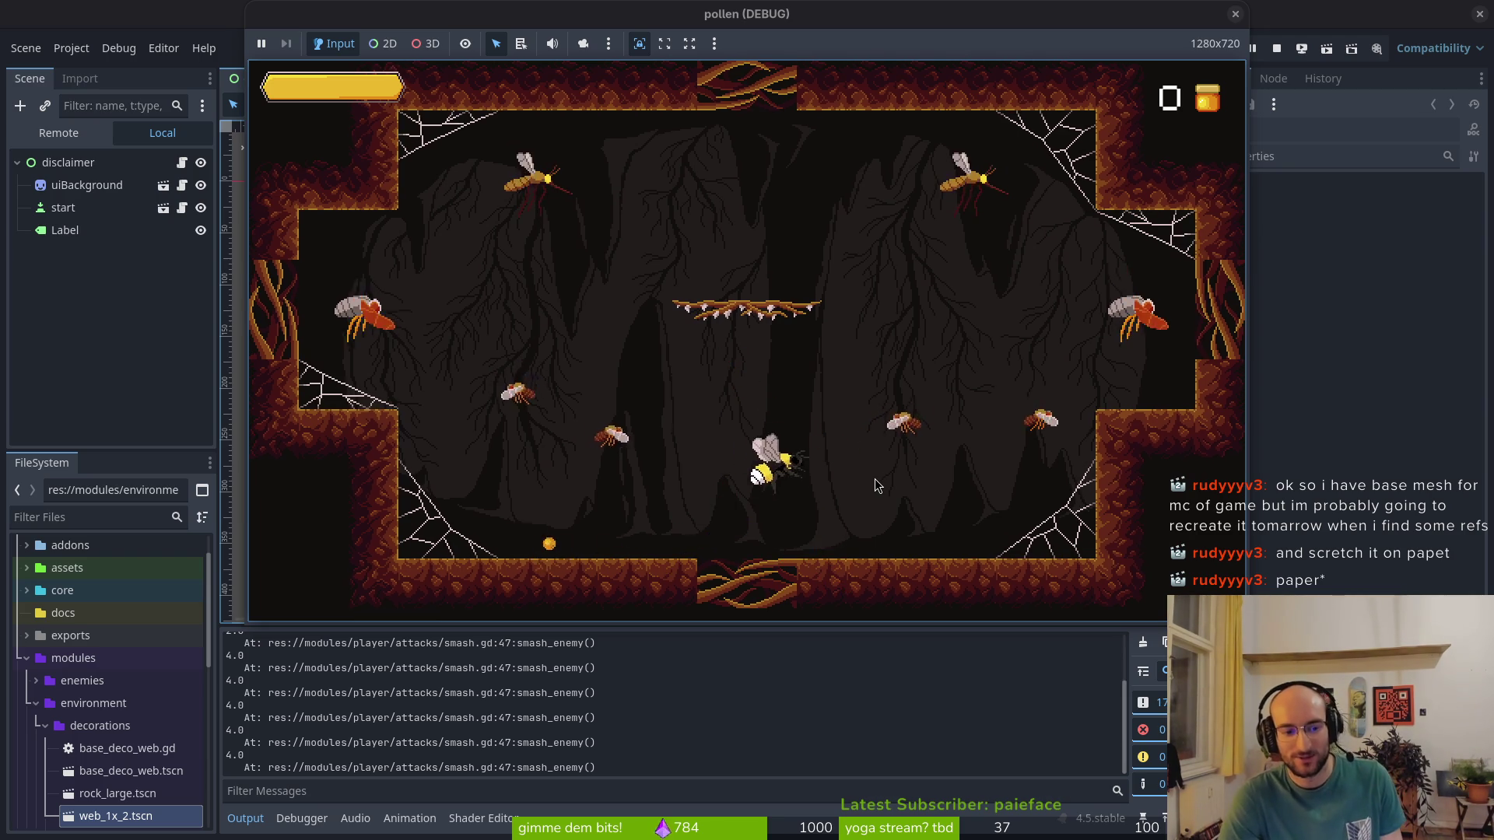
click(875, 478)
key(Escape)
key(Down)
key(Down)
key(Down)
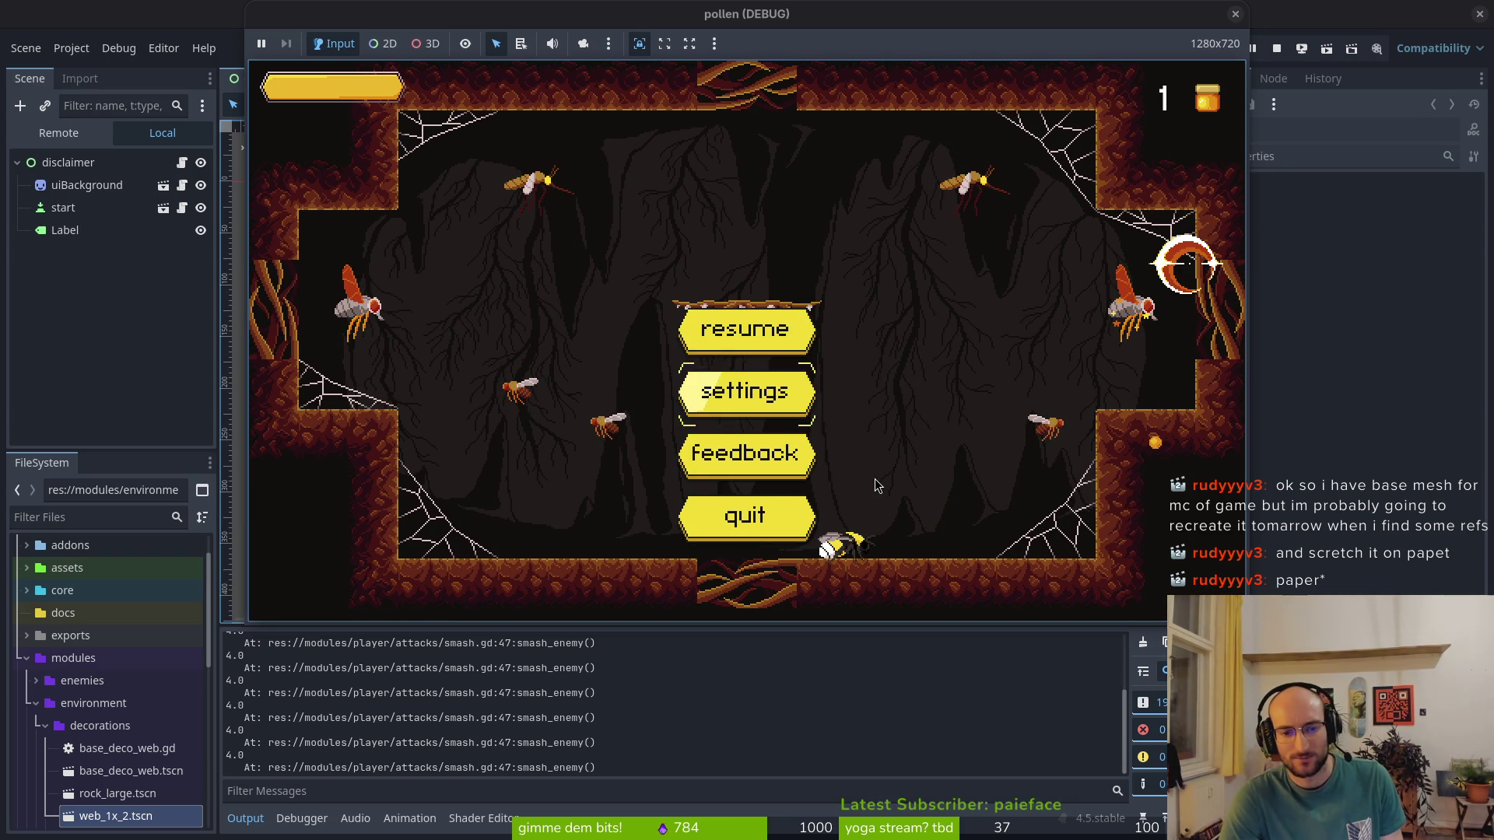
key(Return)
key(Return)
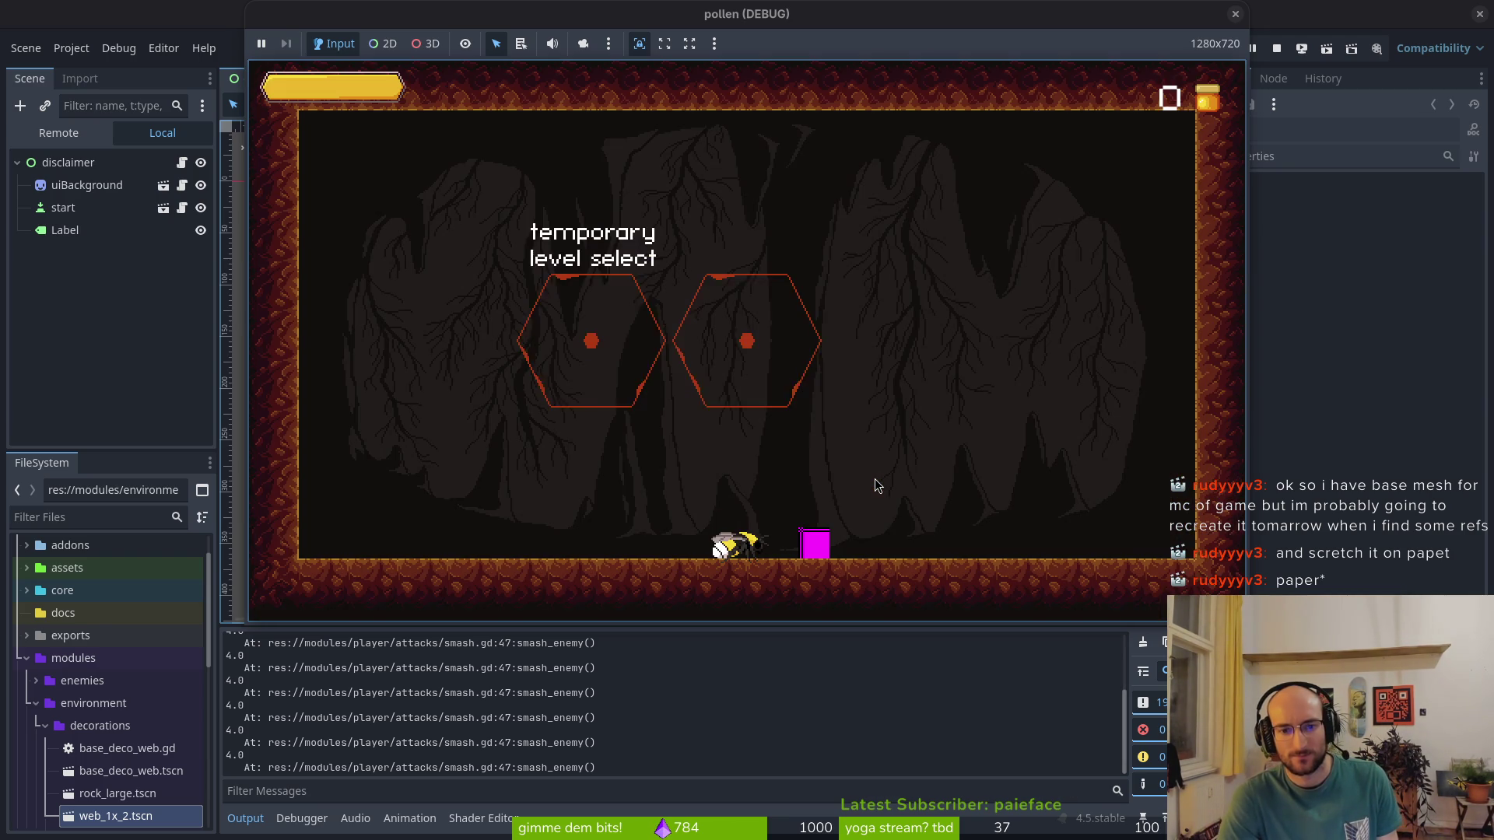
Refund the stun duration skill in the skill tree and close it
key(Tab)
key(Up)
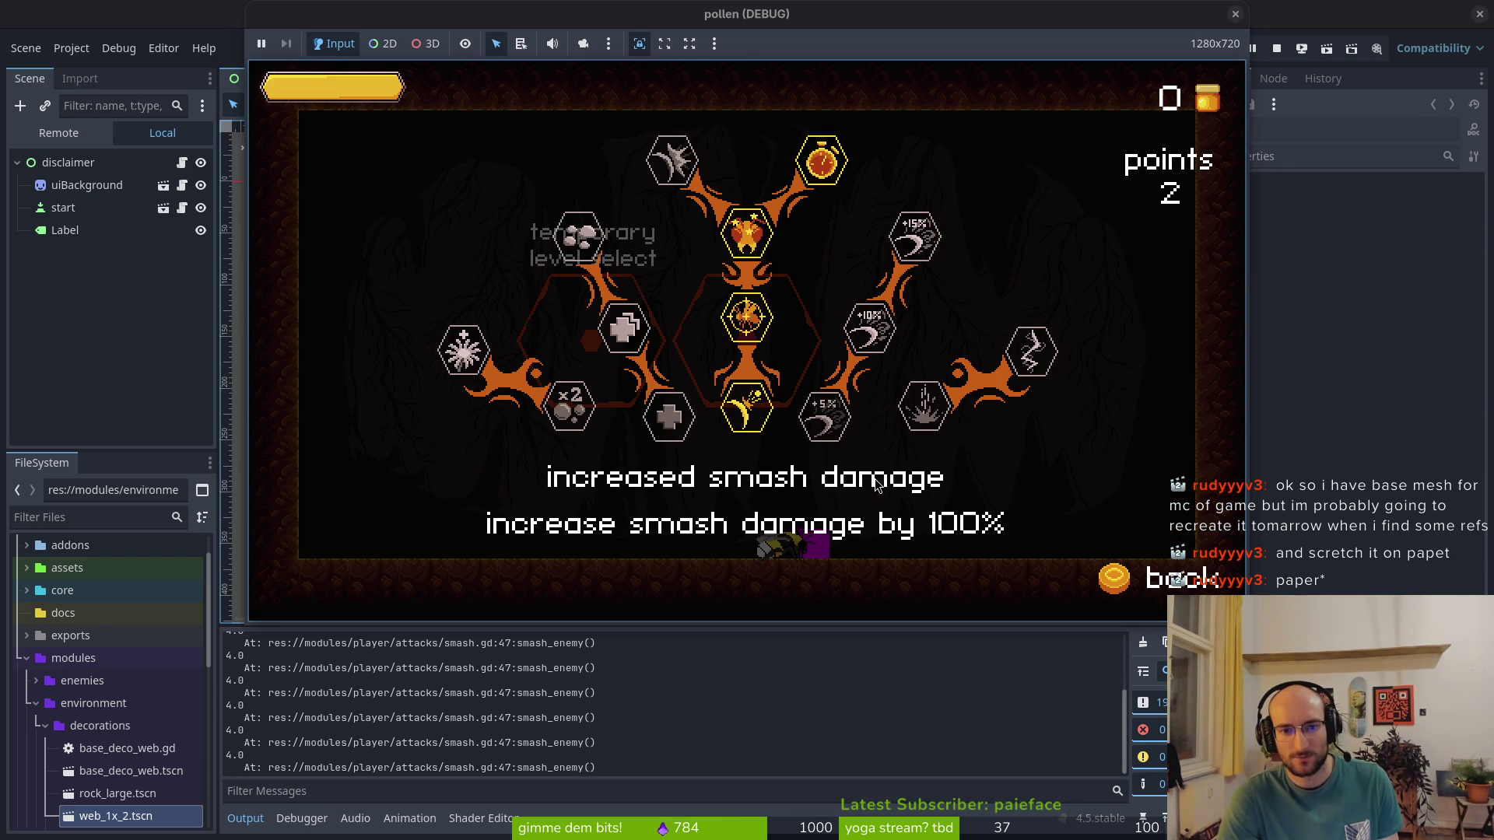
key(Up)
key(Return)
key(Tab)
Walk the bee left, then switch to the terminal and recall the previous command
key(Left)
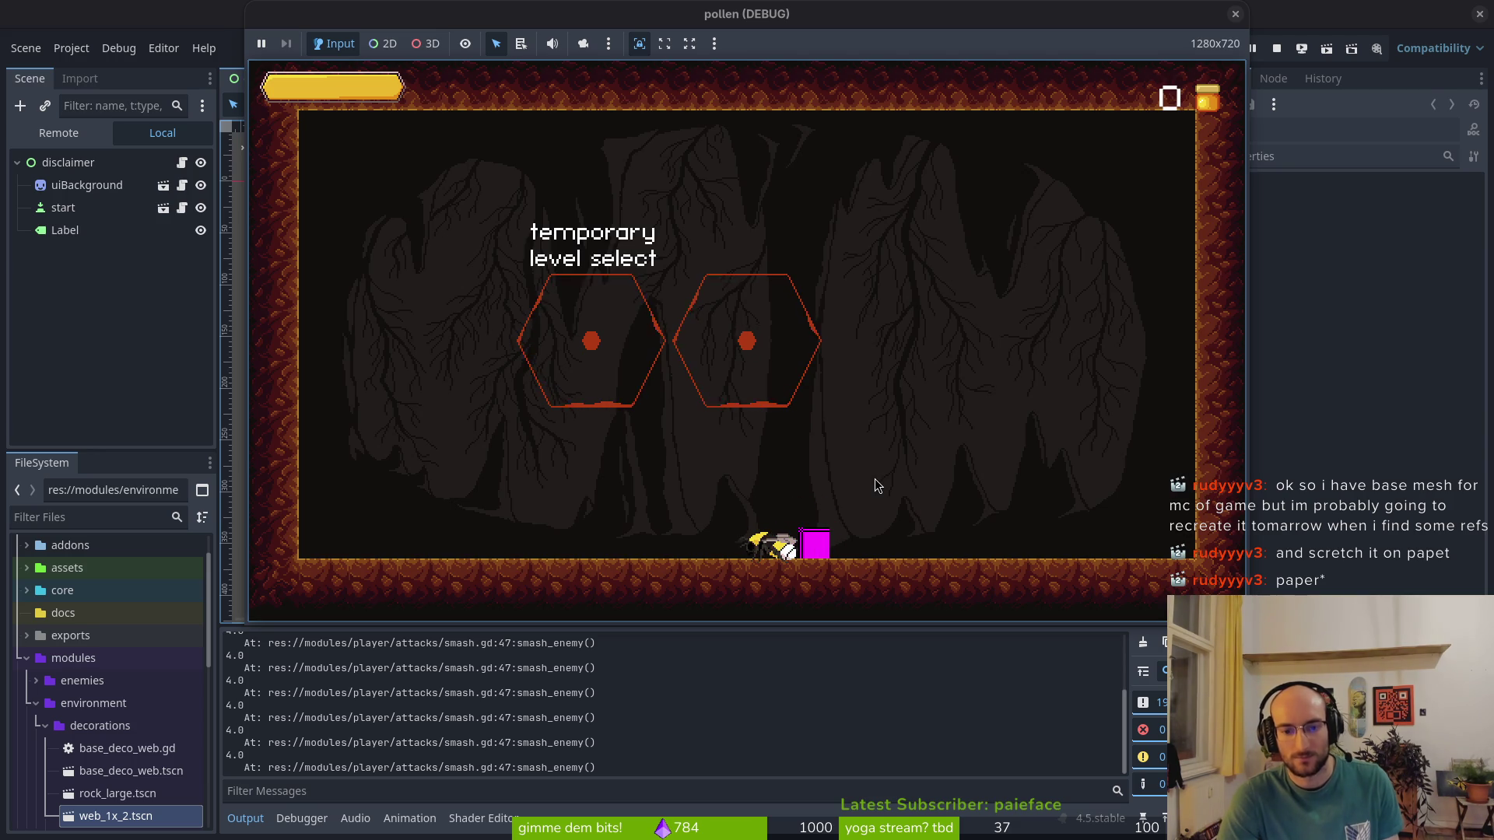
key(alt+Tab)
key(Up)
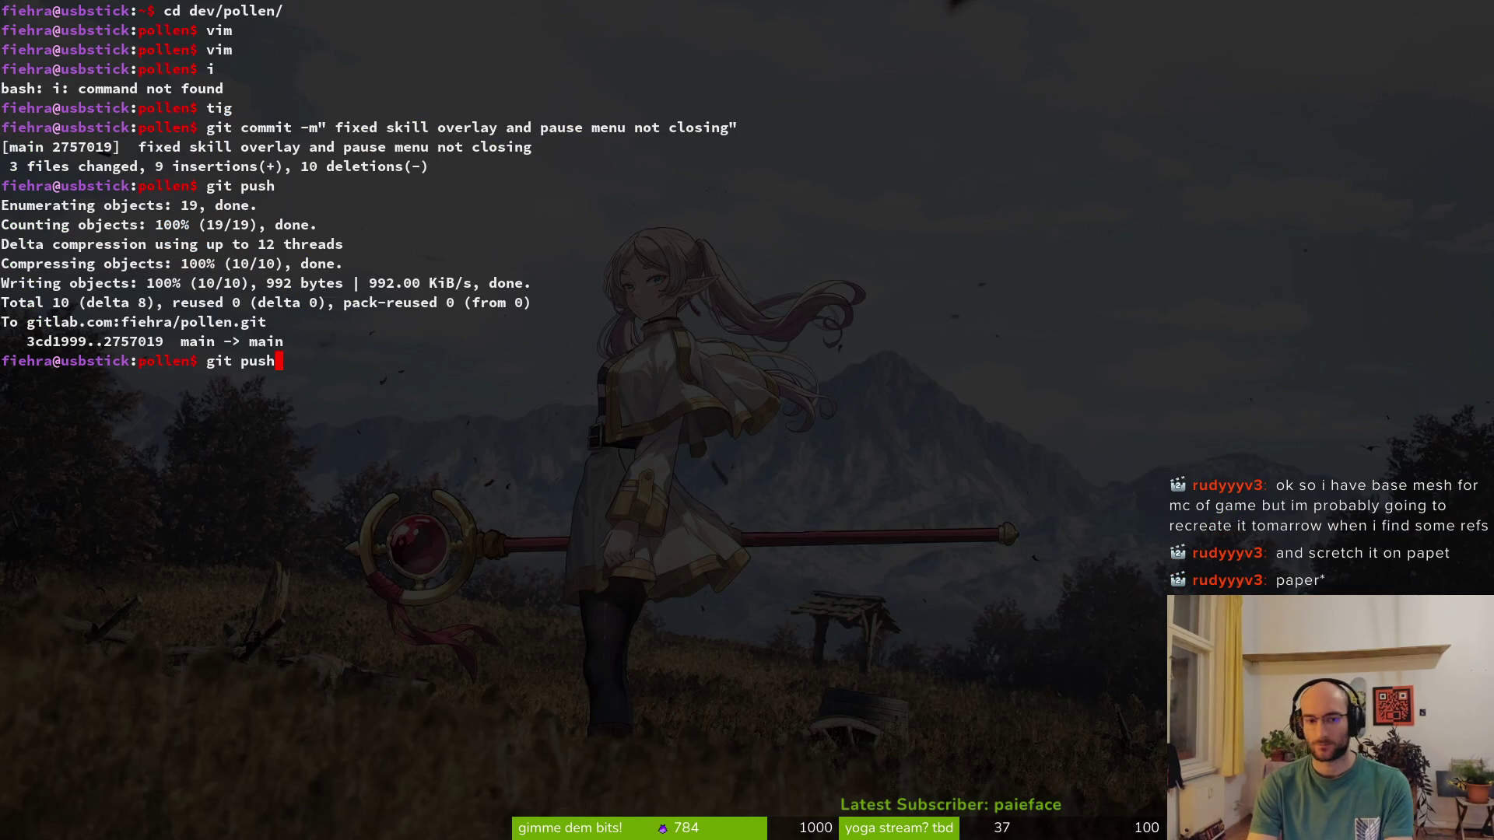
Launch vim and open baseEnemy/enemy.gd through the file picker
key(BackSpace)
key(BackSpace)
key(BackSpace)
text(vim)
key(Return)
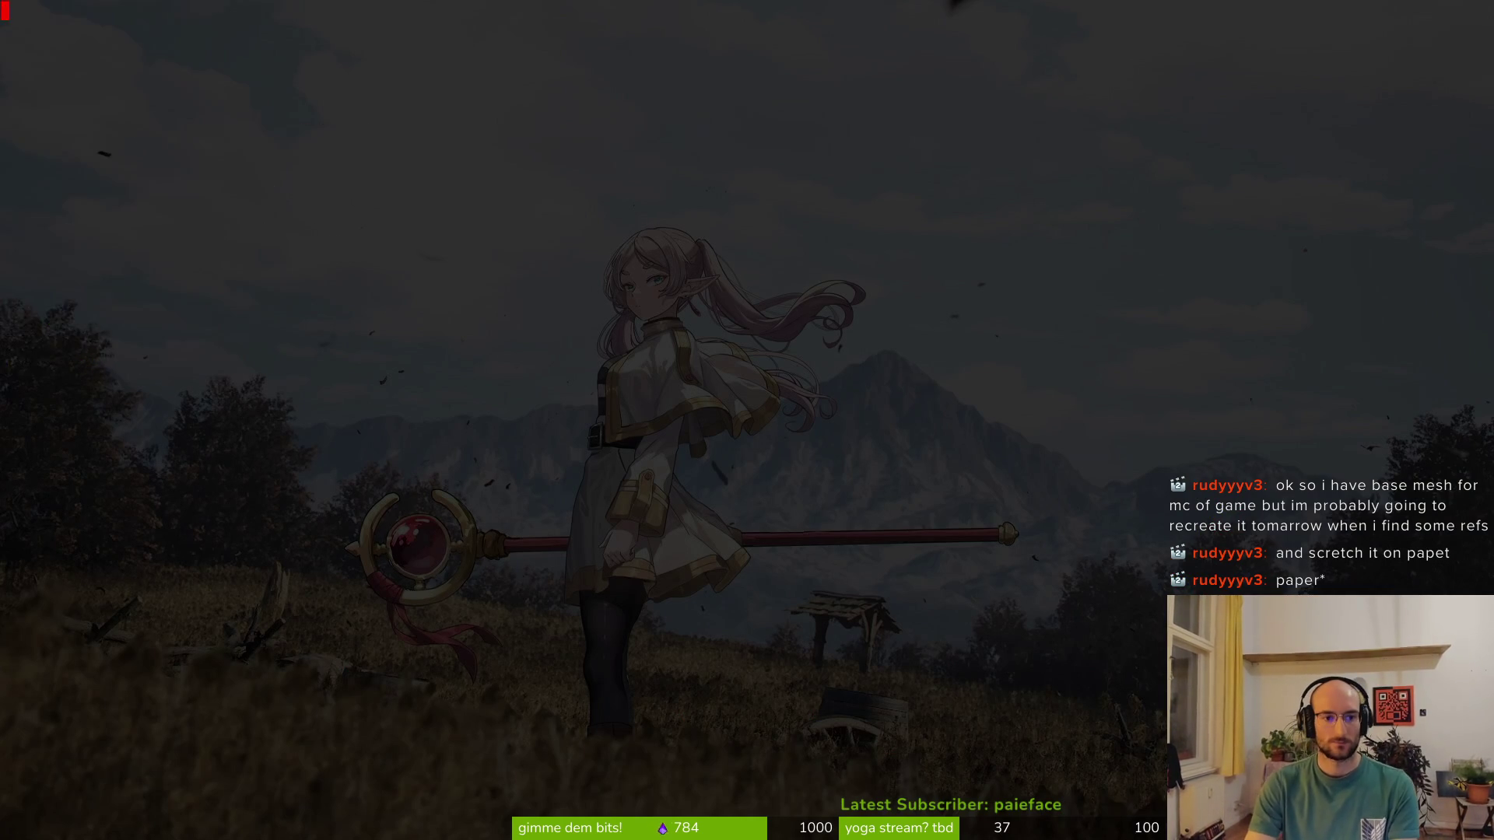
key(ctrl+p)
text(enem)
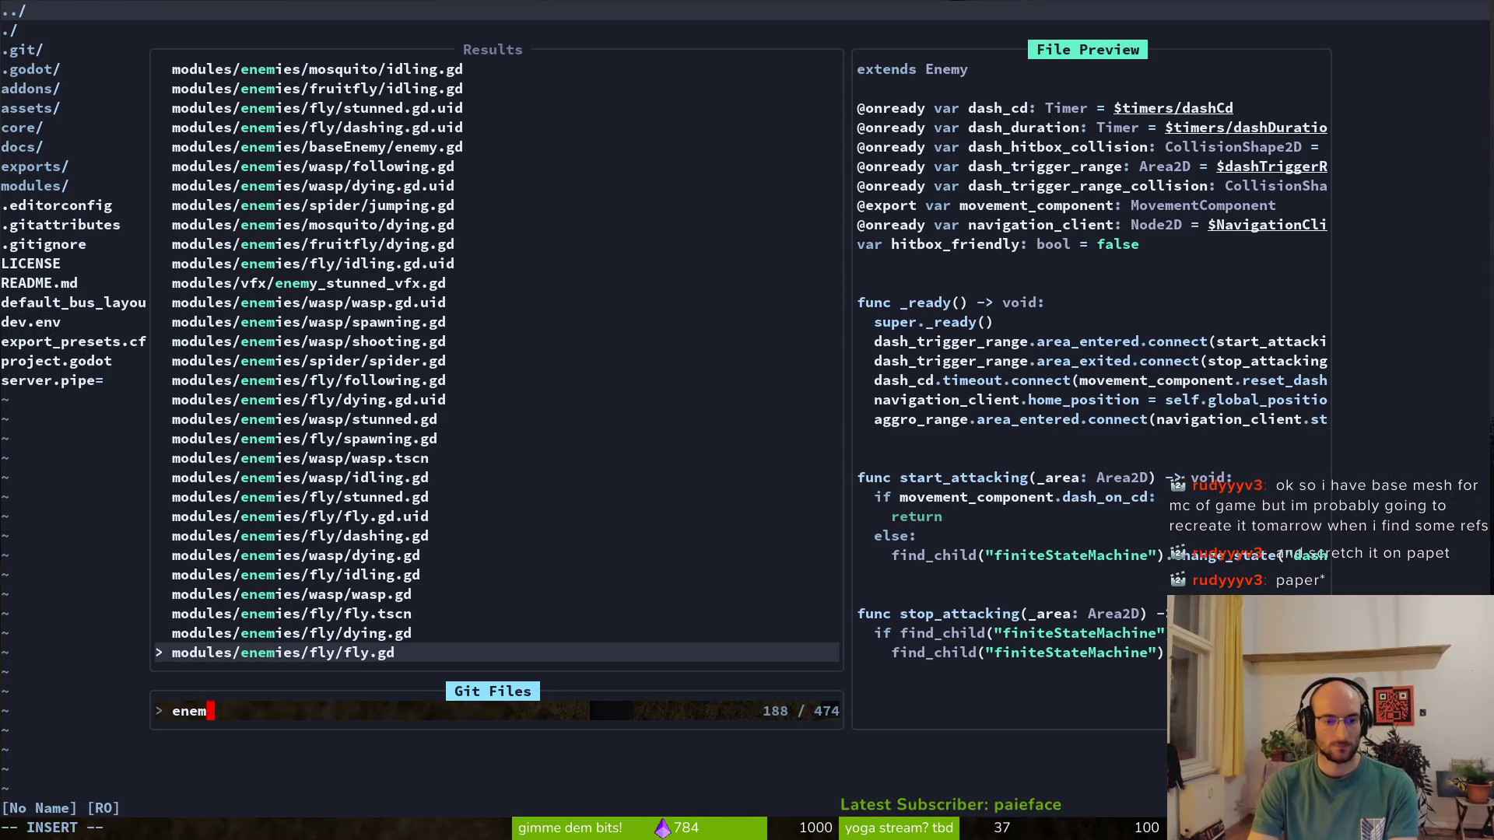
text(y)
key(Return)
Jump down to the stun_duration line in enemy.gd
key(6)
key(j)
key(1)
key(6)
key(j)
key(j)
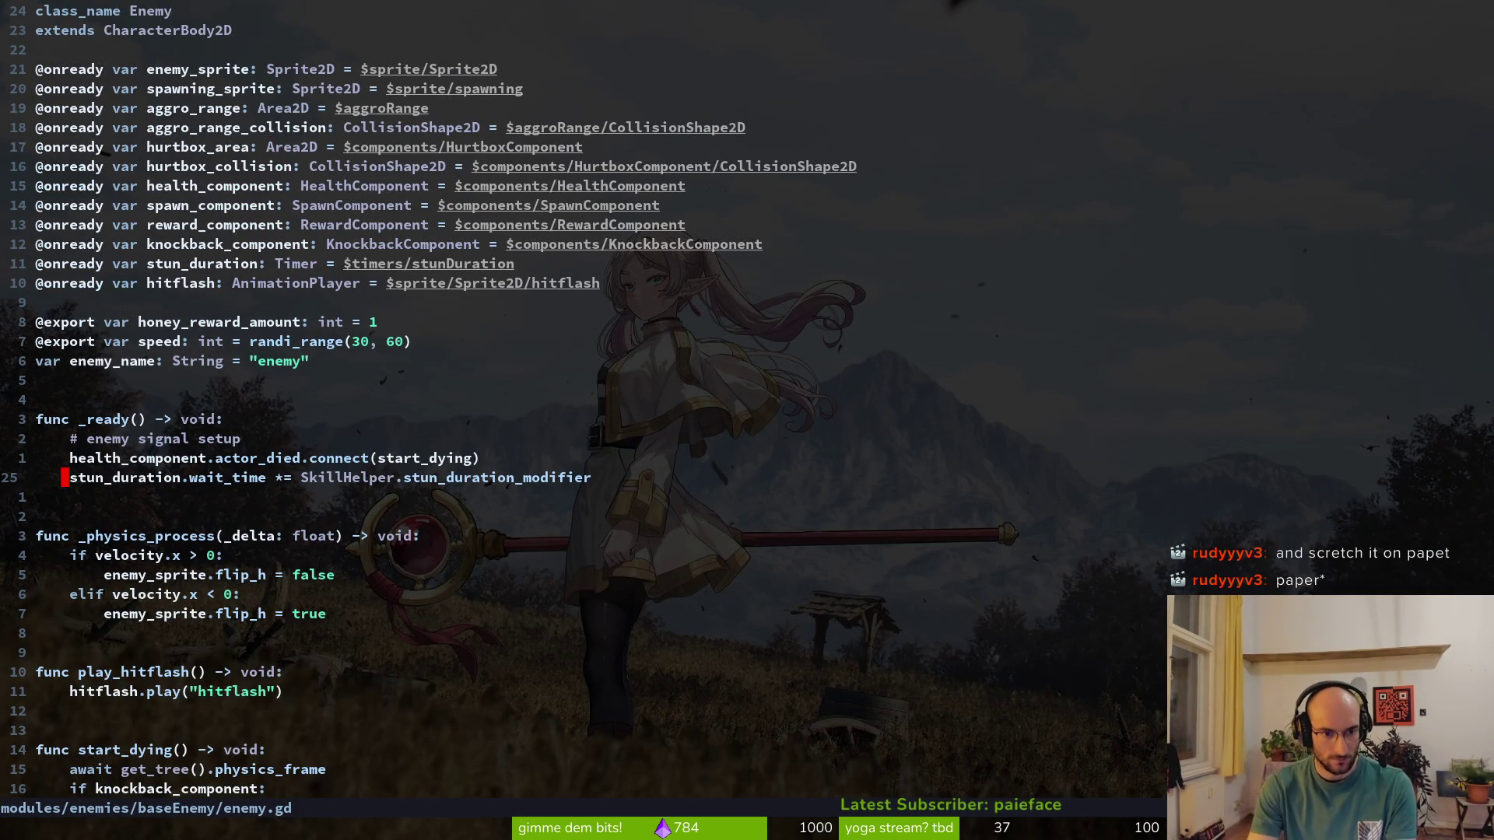
Check the upgrade modifier variables in skill.helper.gd, then return to enemy.gd
key(ctrl+p)
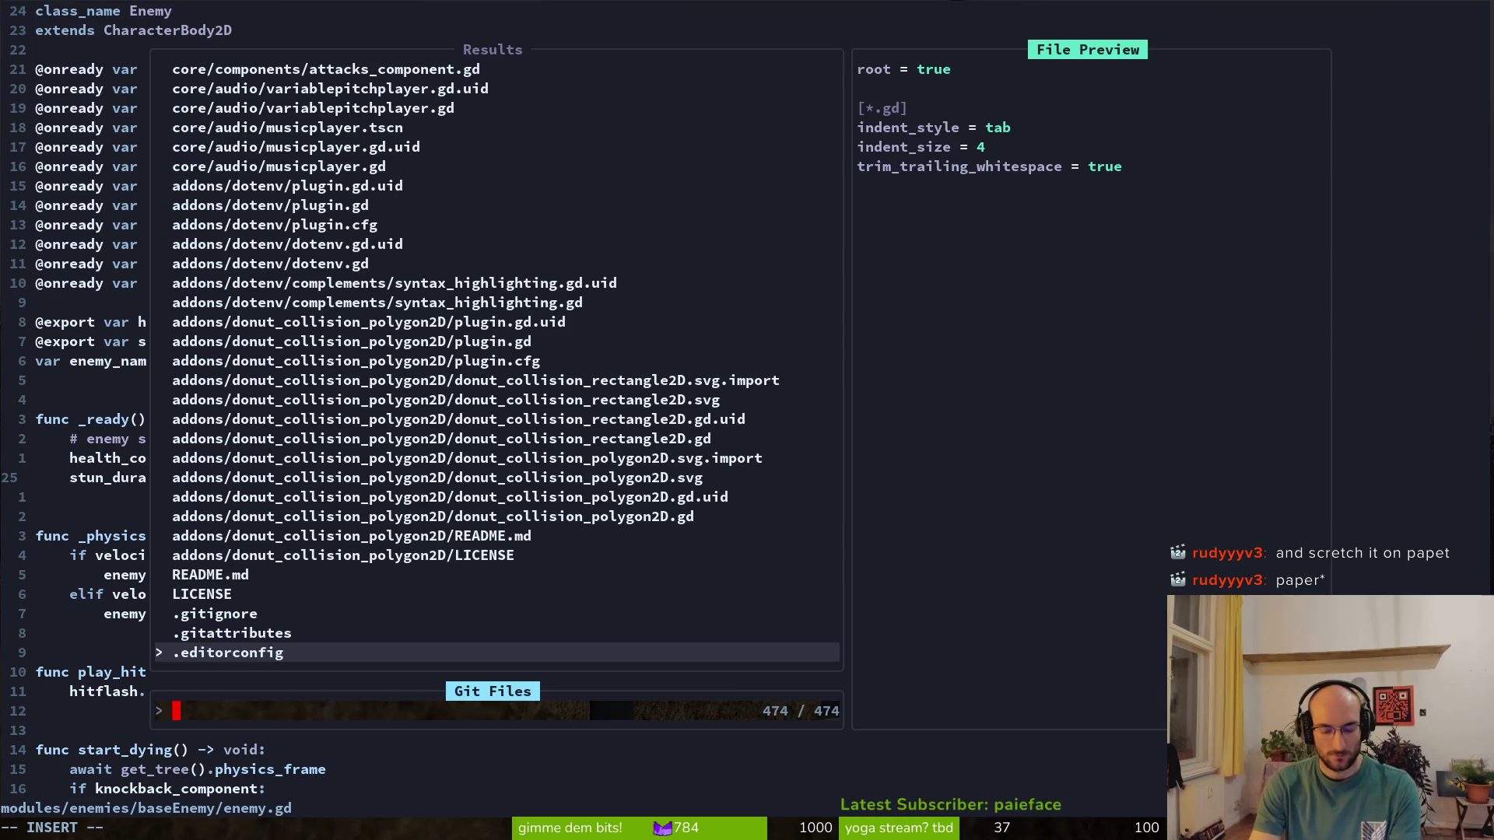
text(skill)
key(Return)
key(ctrl+d)
key(ctrl+d)
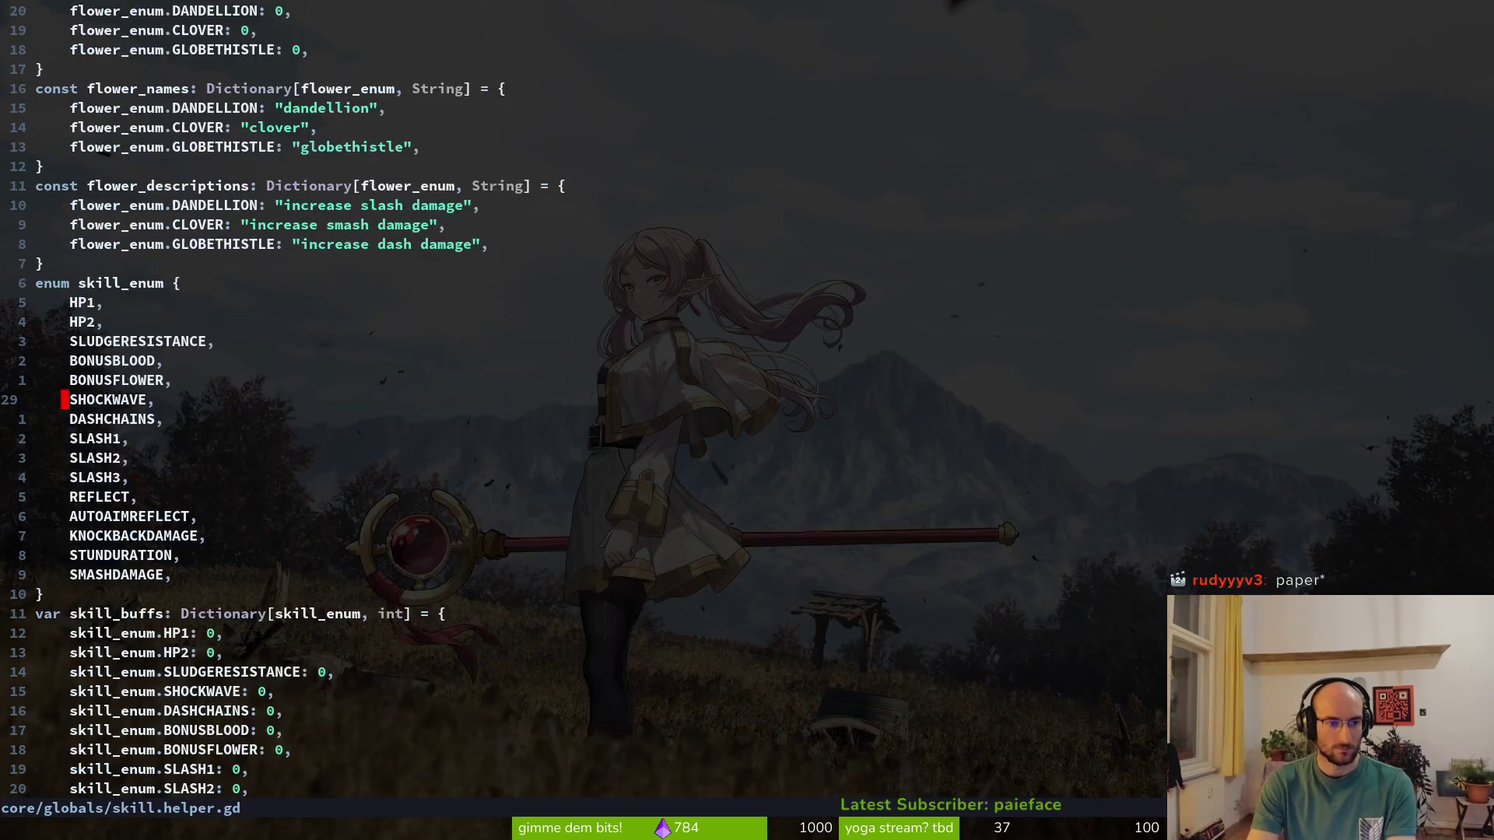
key(ctrl+d)
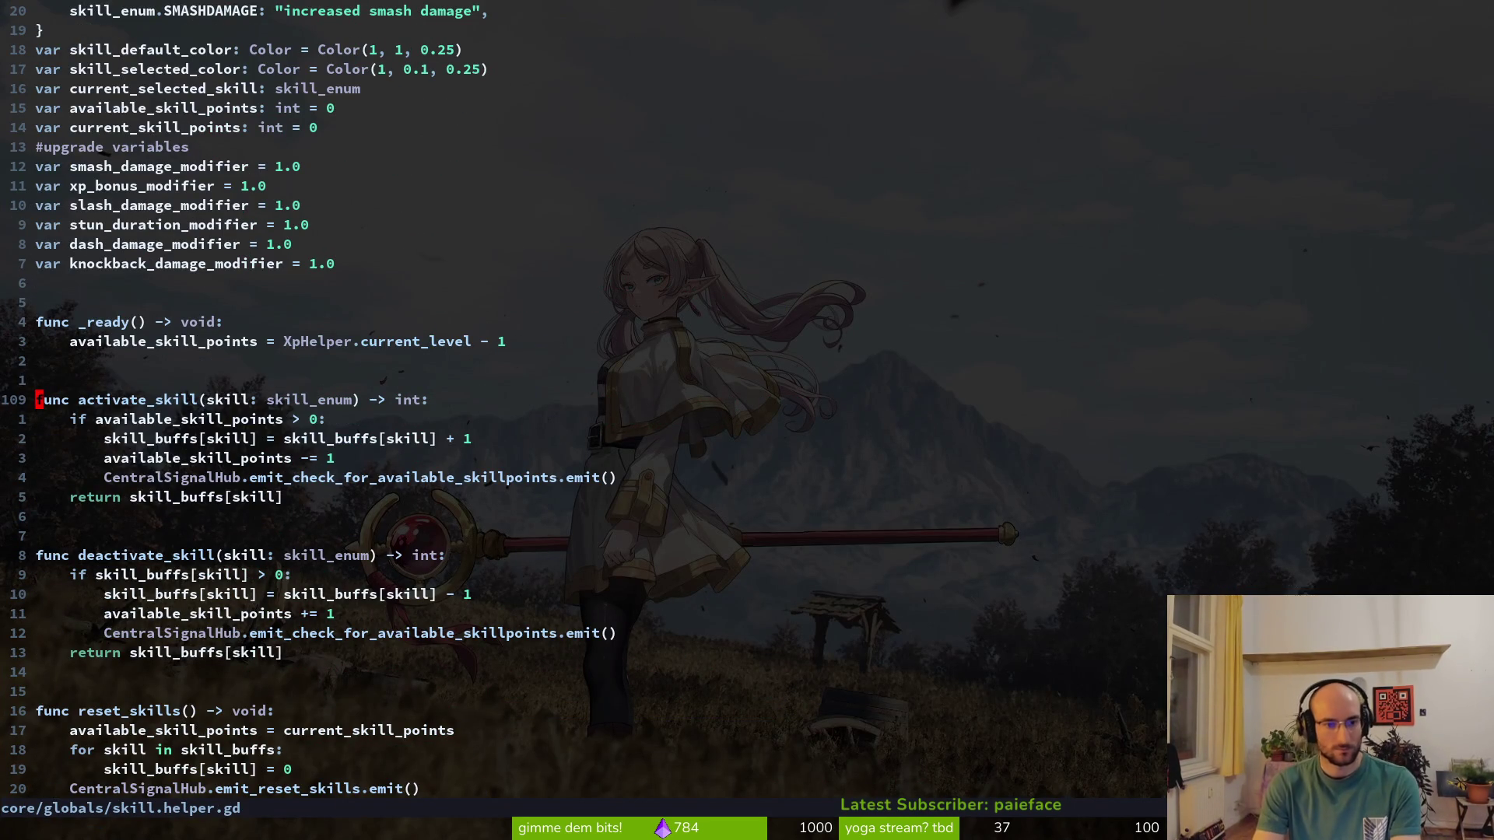
key(ctrl+o)
Insert an empty line above health_component in _ready() and start typing 'centr'
key(k)
key(o)
key(Escape)
key(V)
key(K)
key(Escape)
text(o)
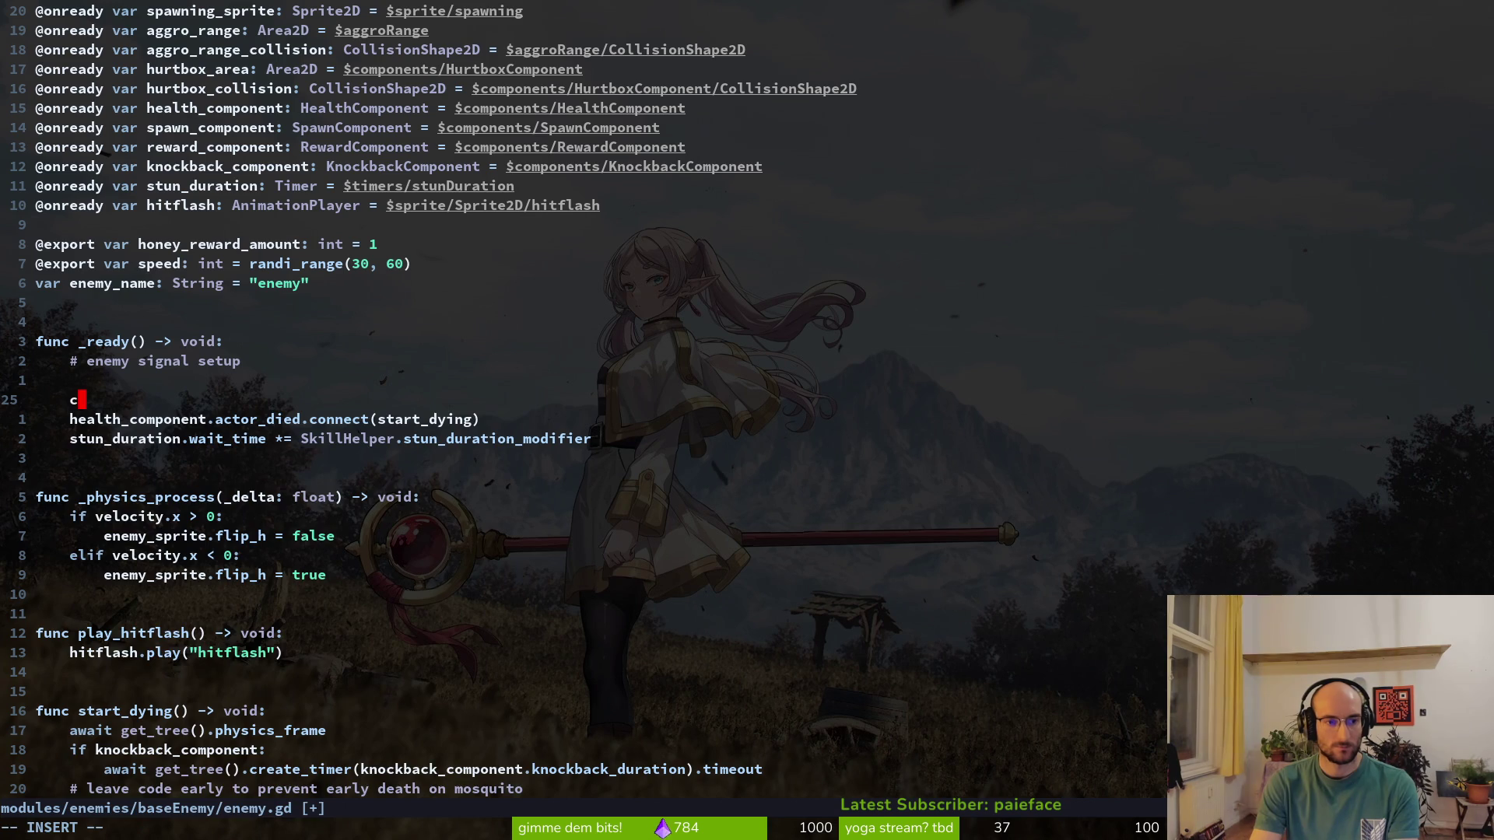
text(centr)
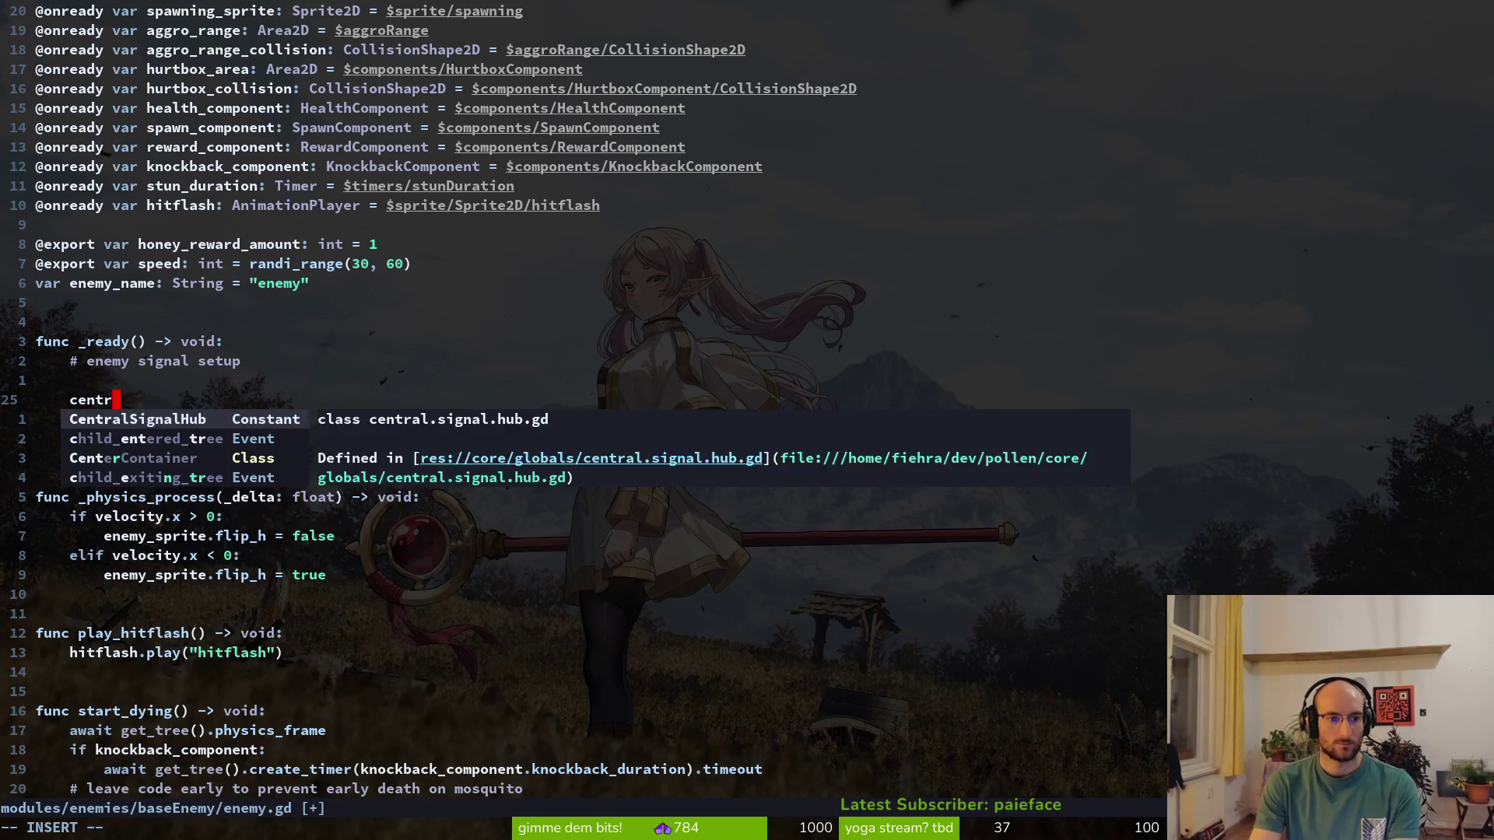
Try a CentralSignalHub.emit_reset_skills call in _ready(), then undo it
key(Return)
text(.emis)
key(BackSpace)
text(reset)
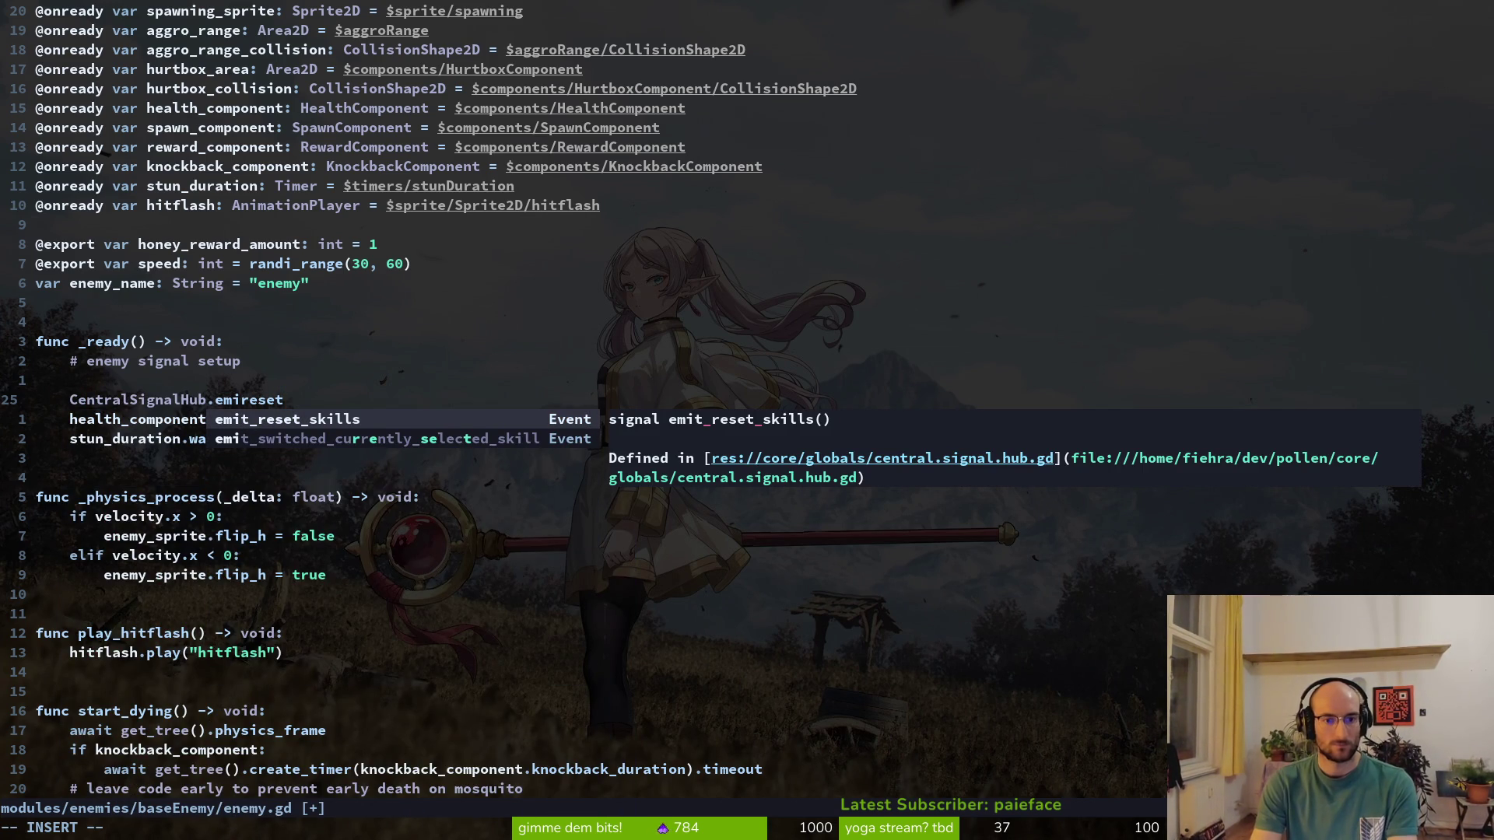
key(Return)
text(.)
key(Escape)
key(u)
Look over skill.helper.gd, then go back to enemy.gd
key(ctrl+p)
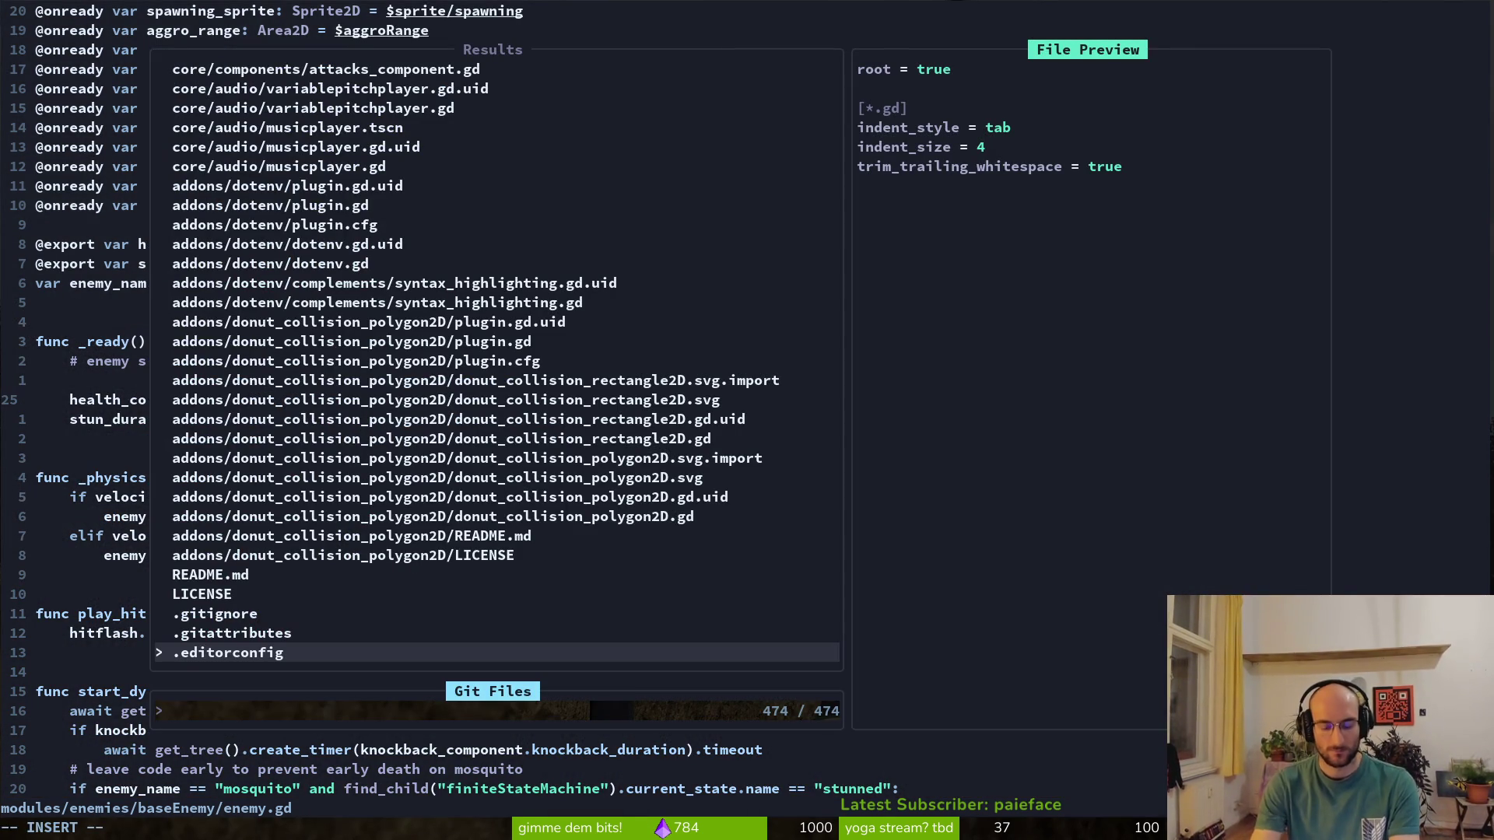
text(skihele)
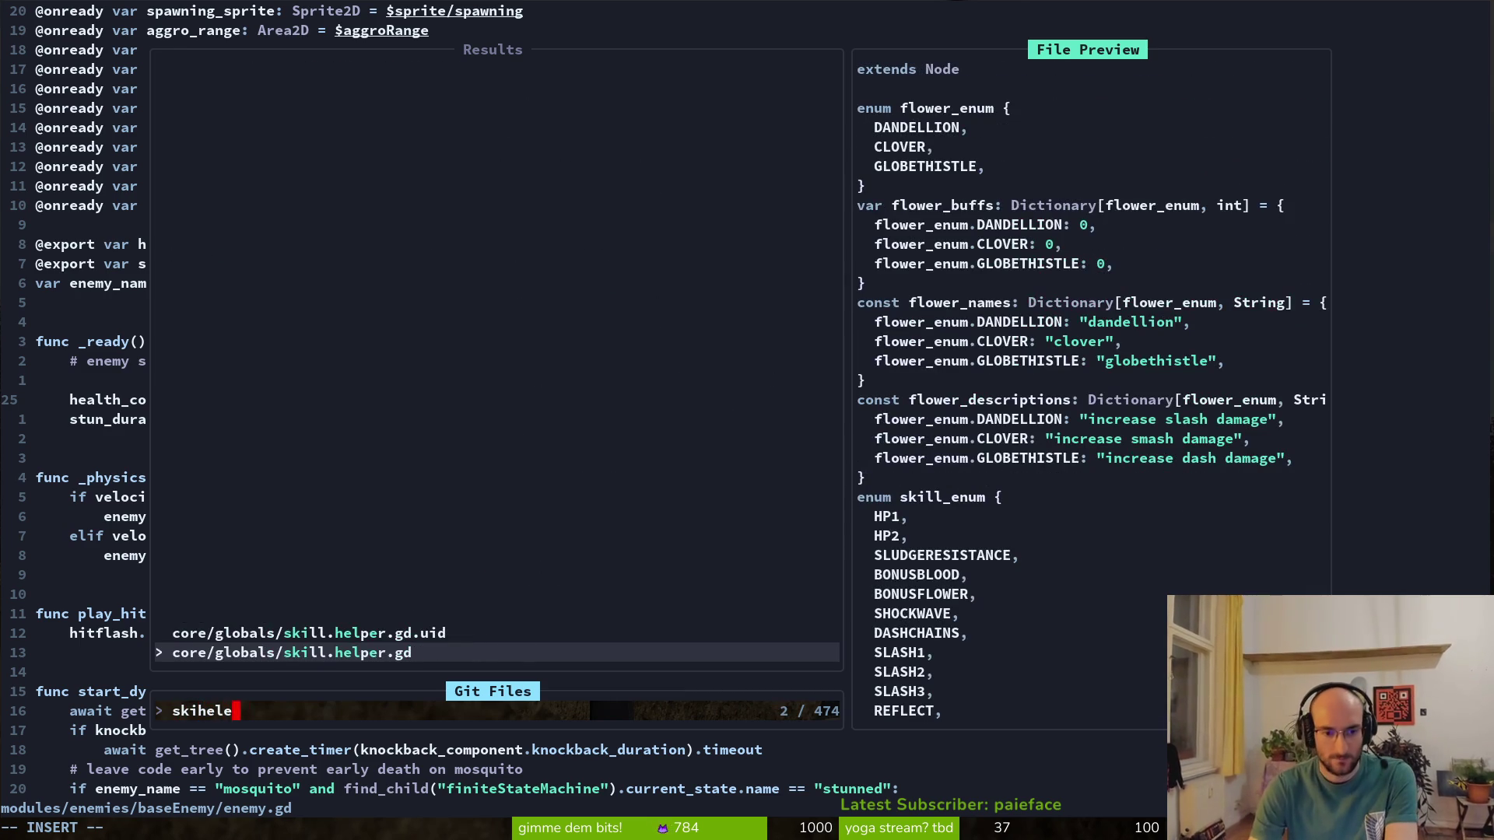
key(Return)
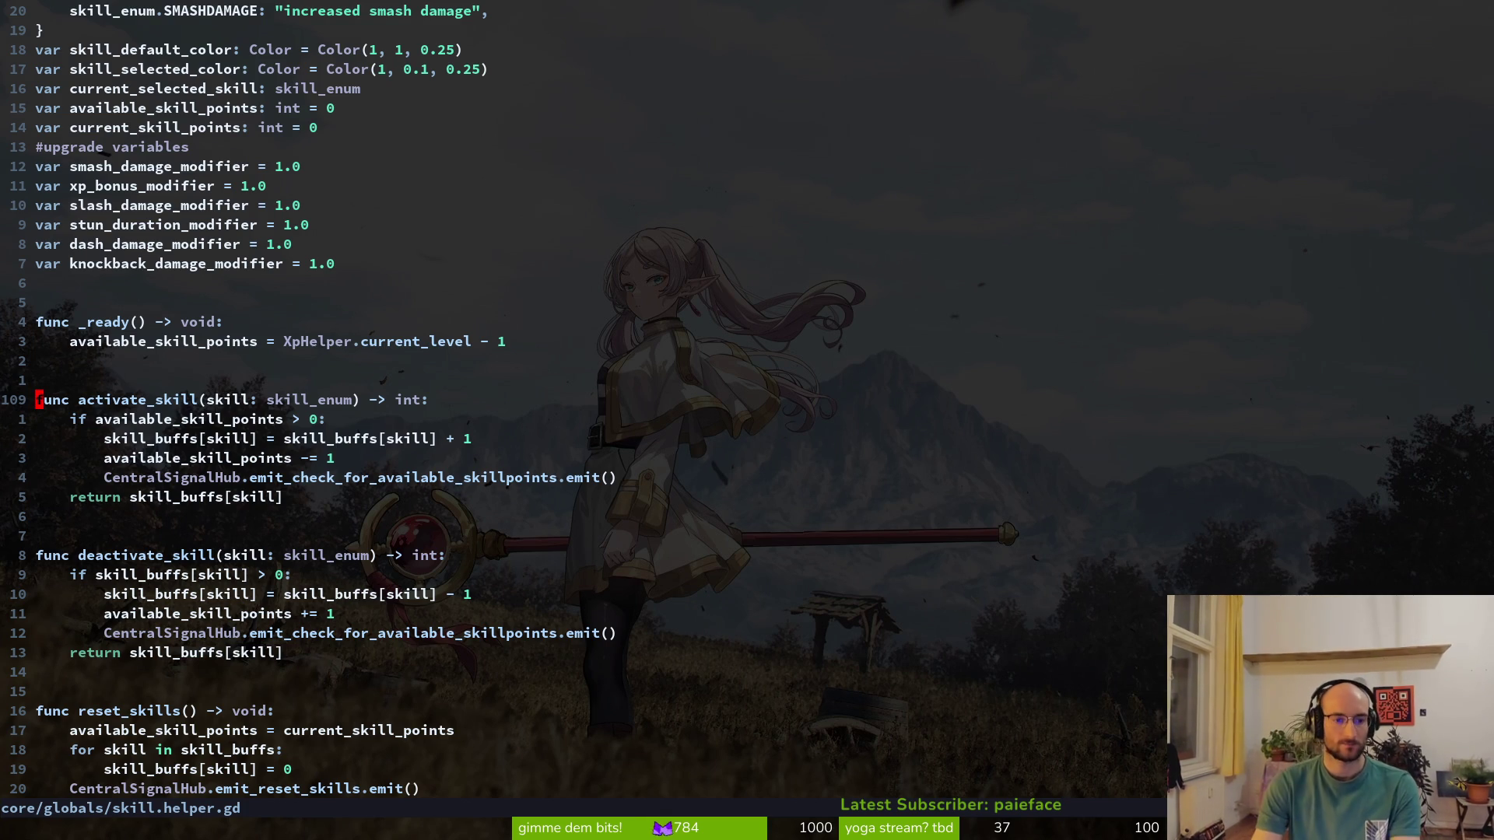
key(ctrl+o)
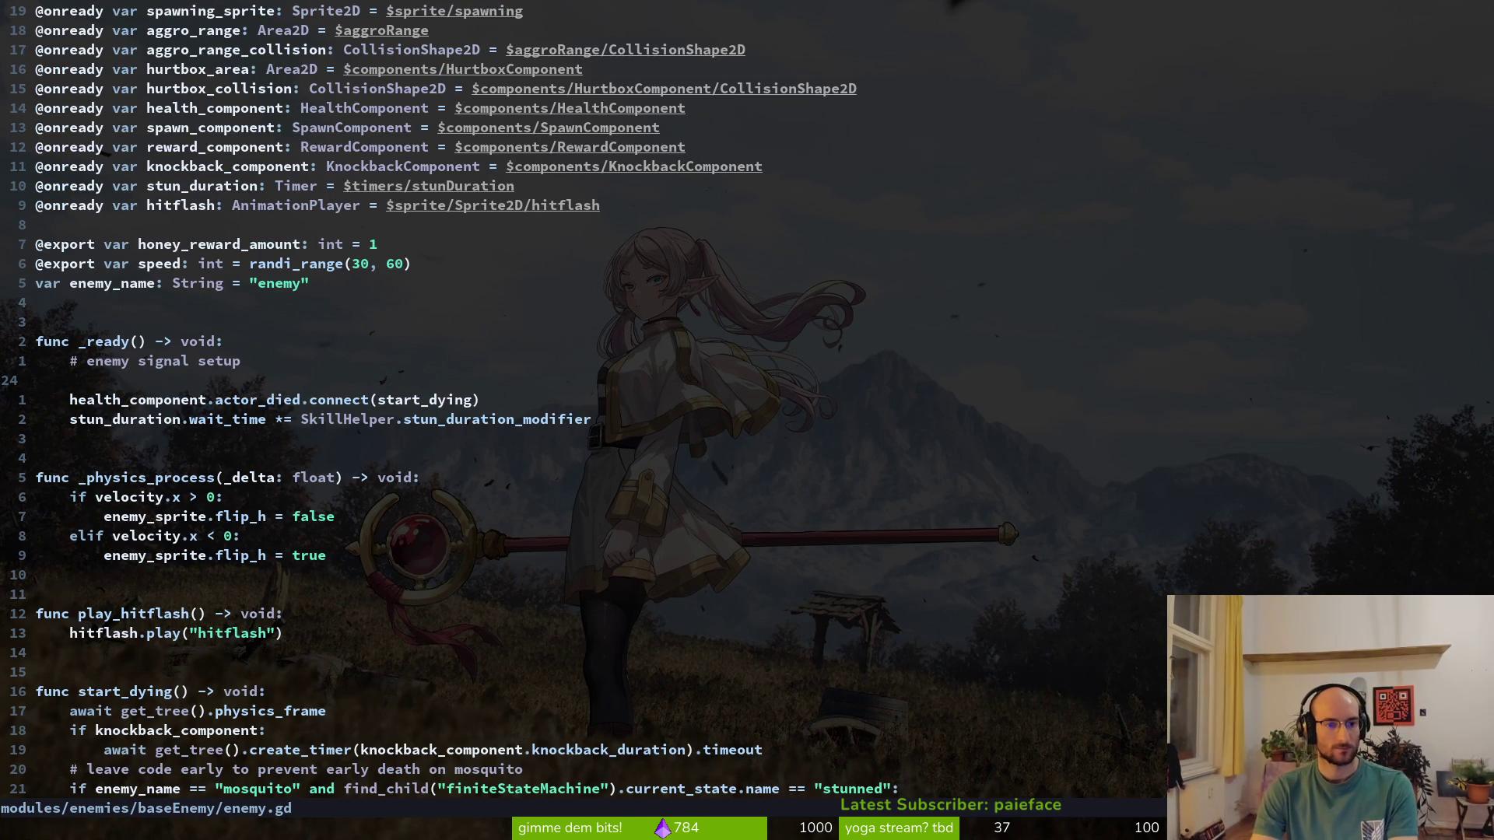
Type a stun_duration.wait line, delete it, and save enemy.gd with :w
text(os)
key(Return)
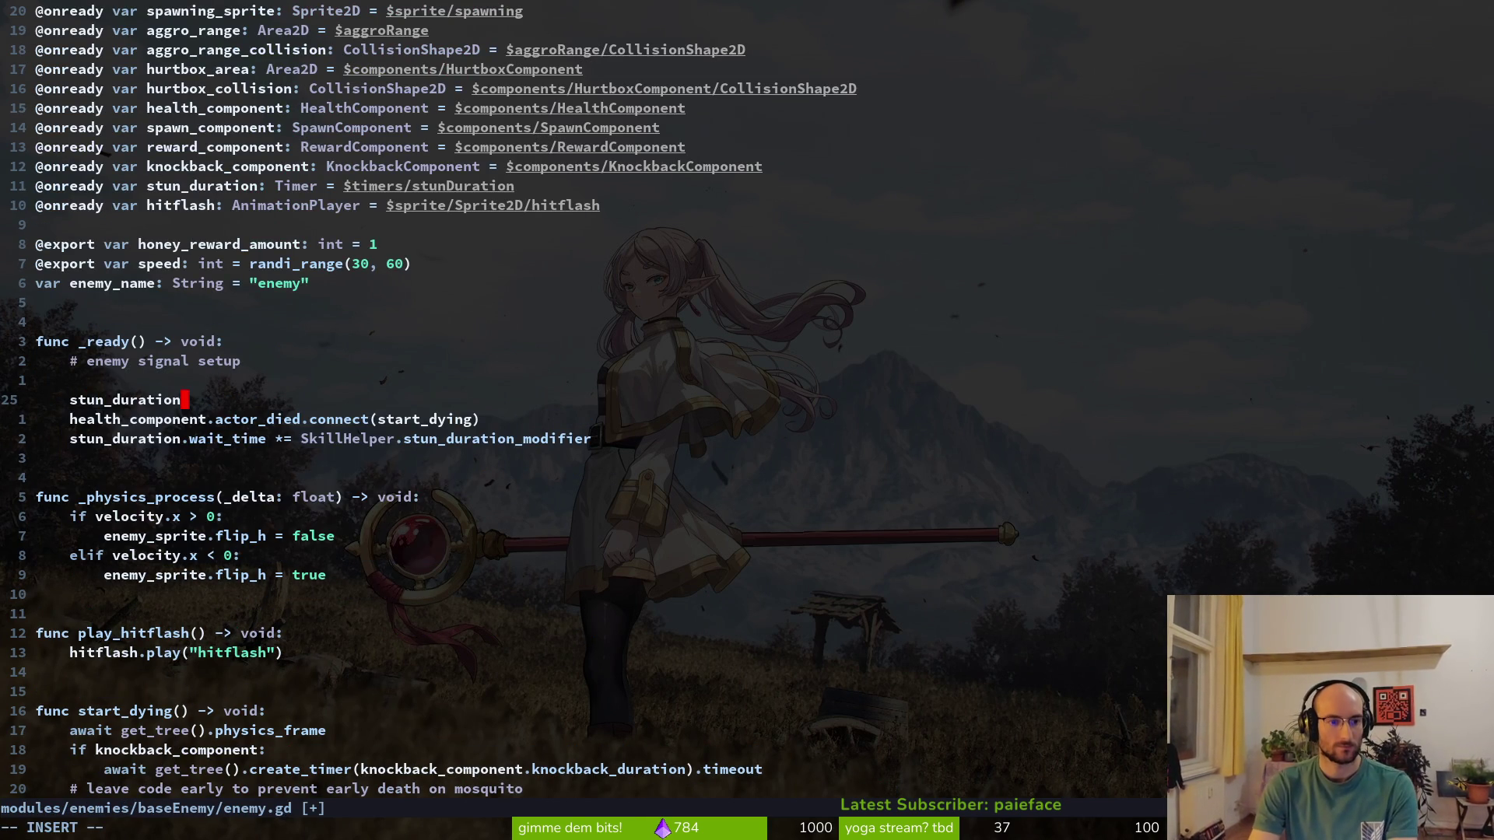
text(.wait)
key(Escape)
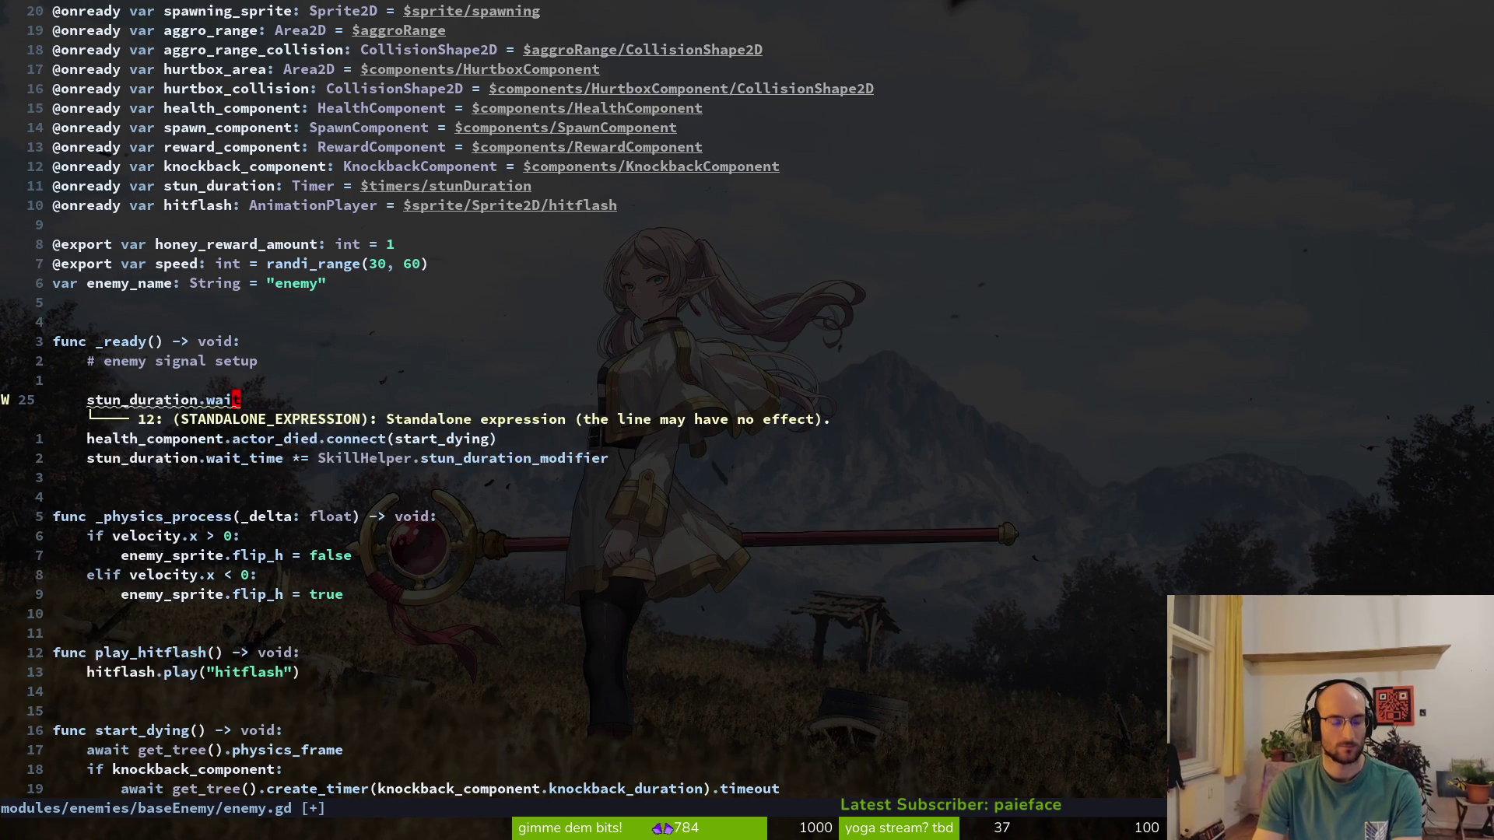
key(d)
key(d)
text(:w)
key(Return)
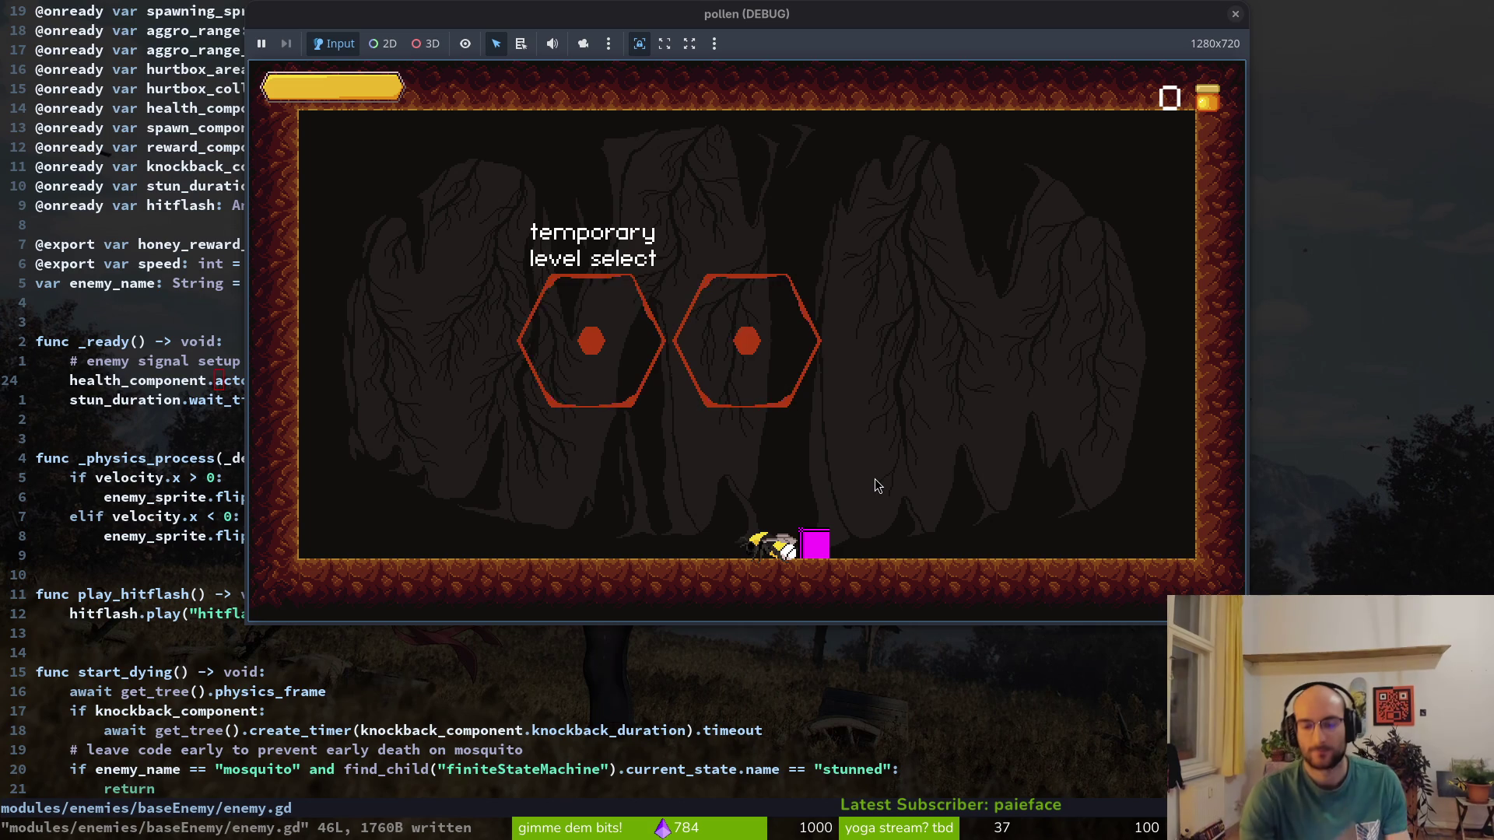
Restart the game from Godot, enter the right-hexagon level and smash the enemies
key(alt+Tab)
key(F8)
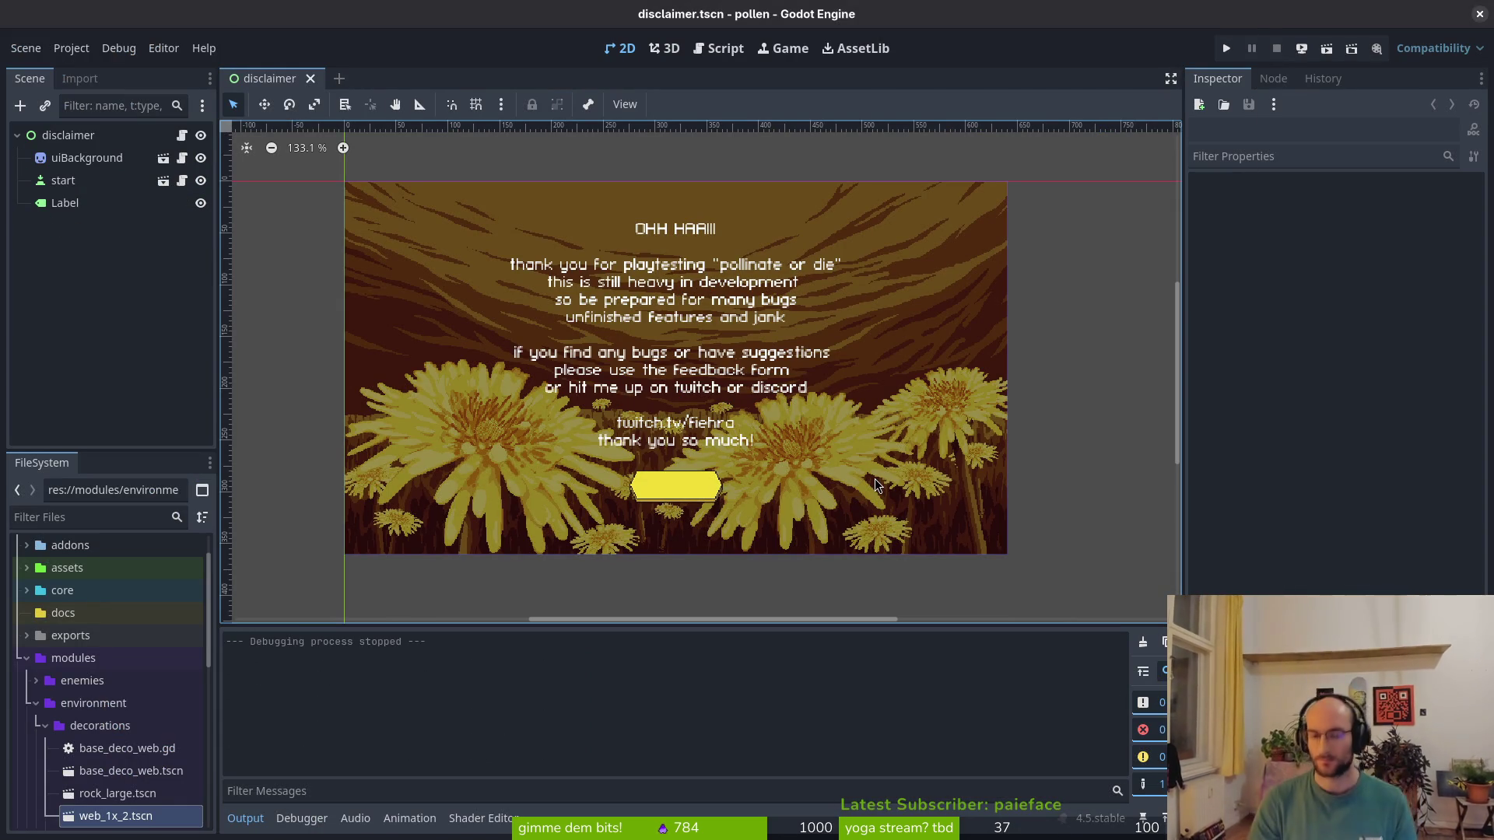
key(F5)
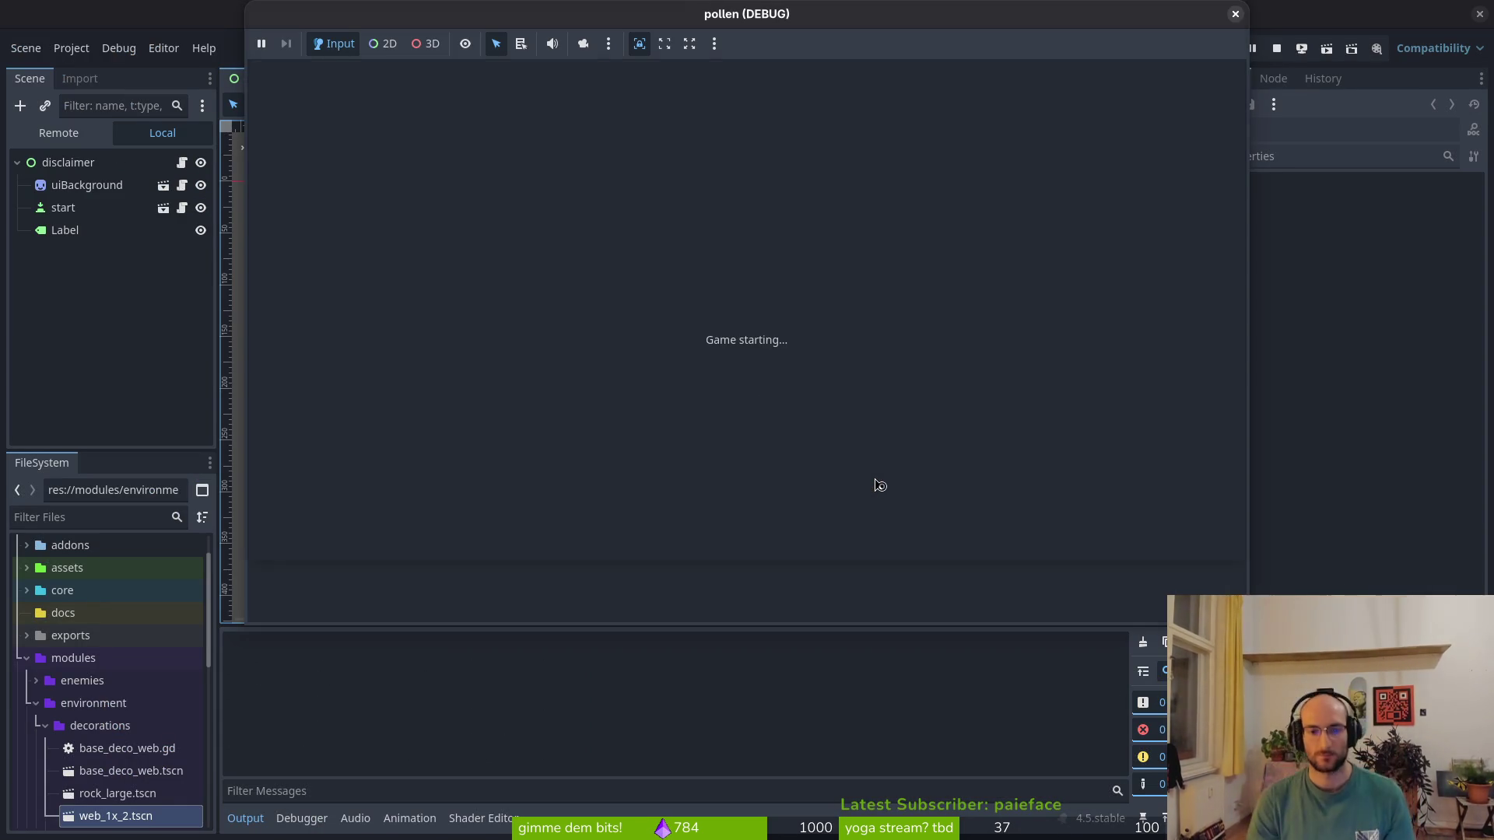
key(space)
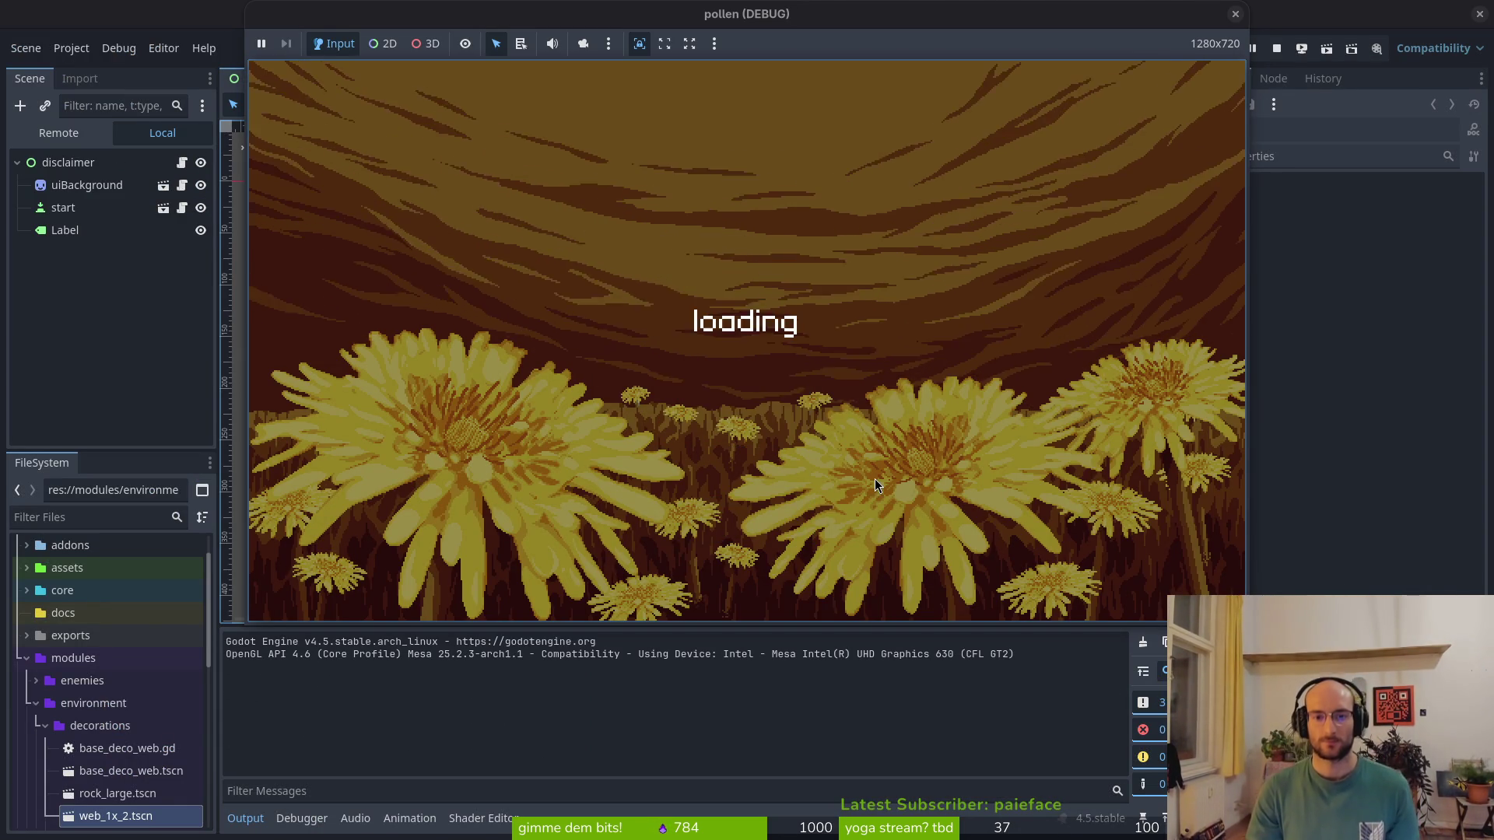
key(space)
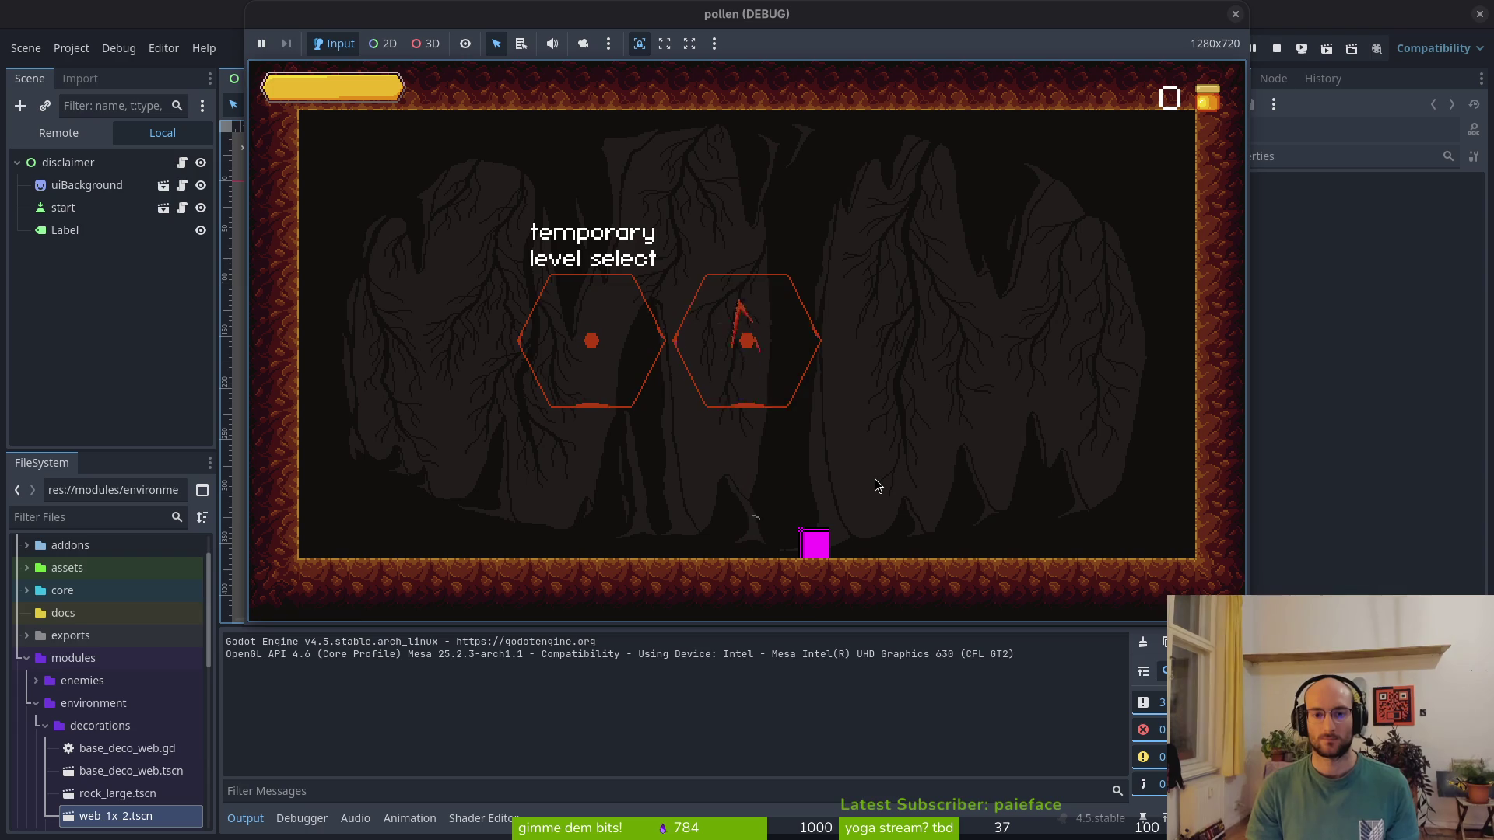
key(space)
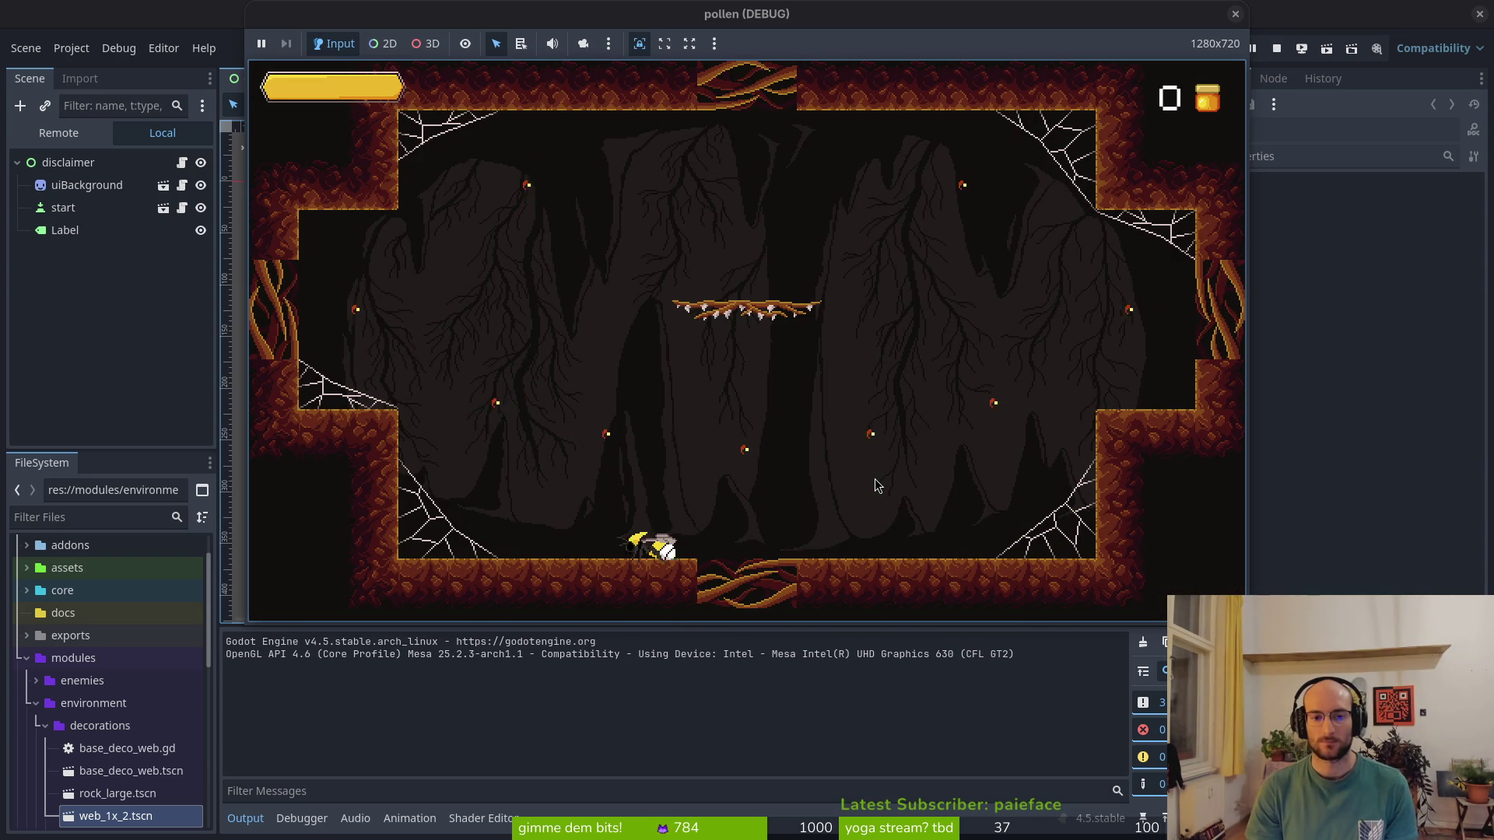
key(space)
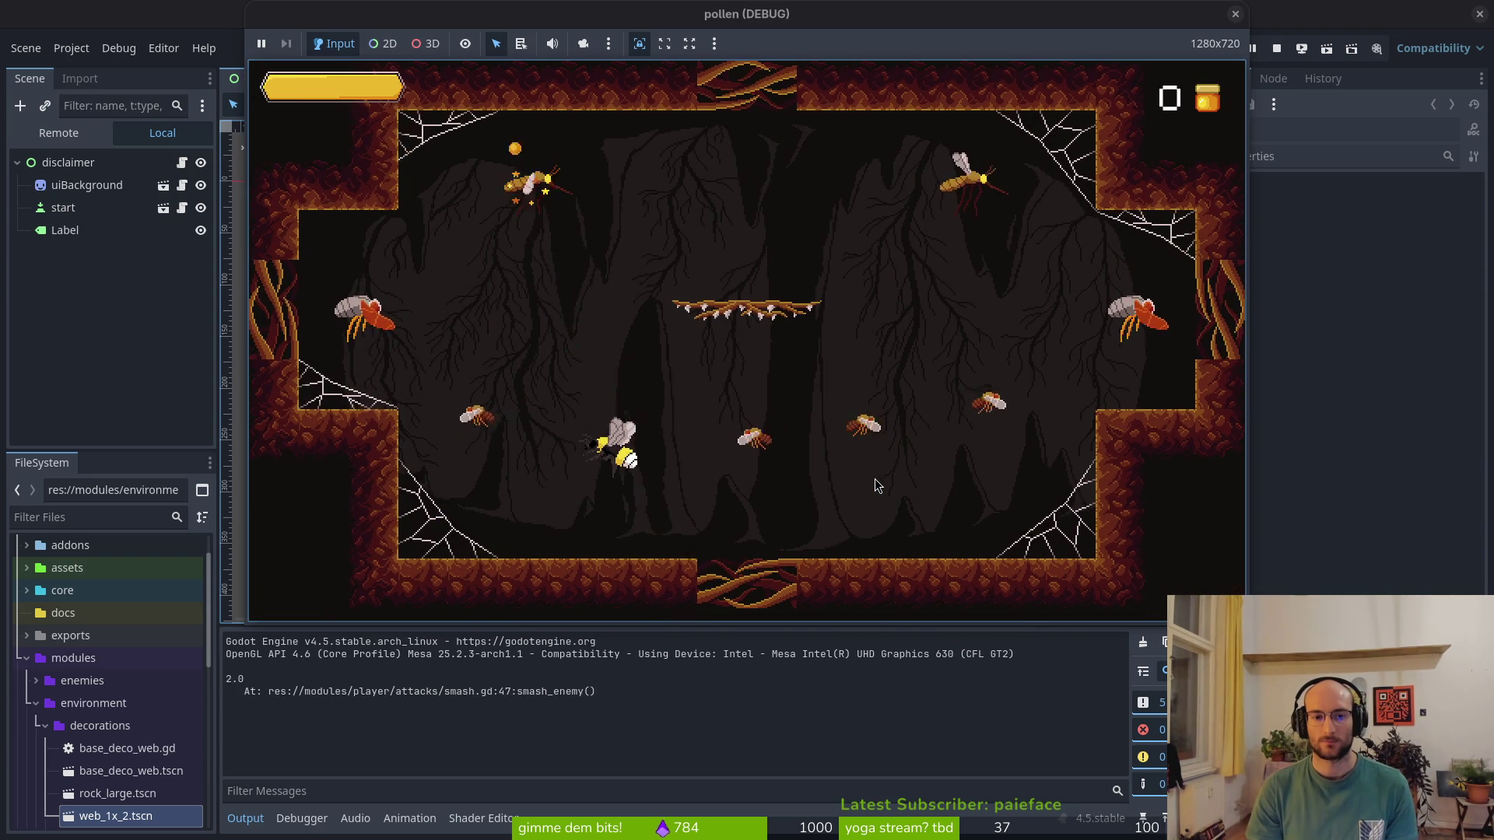
Buy centre-column skills, including the stopwatch skill, in the skill tree
key(Escape)
key(Right)
key(space)
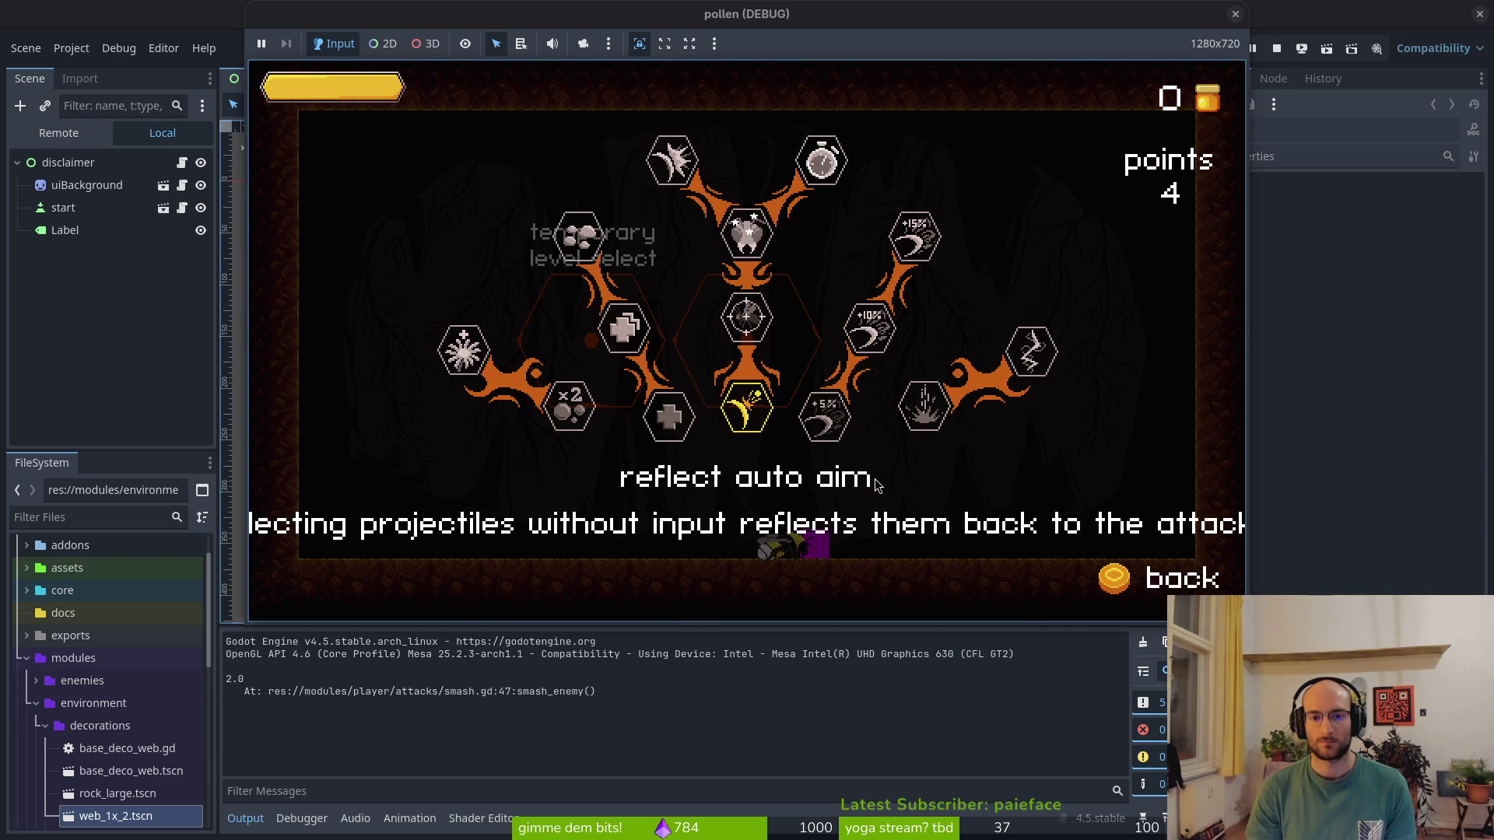
key(Up)
key(space)
key(Up)
key(space)
key(Down)
key(space)
key(Escape)
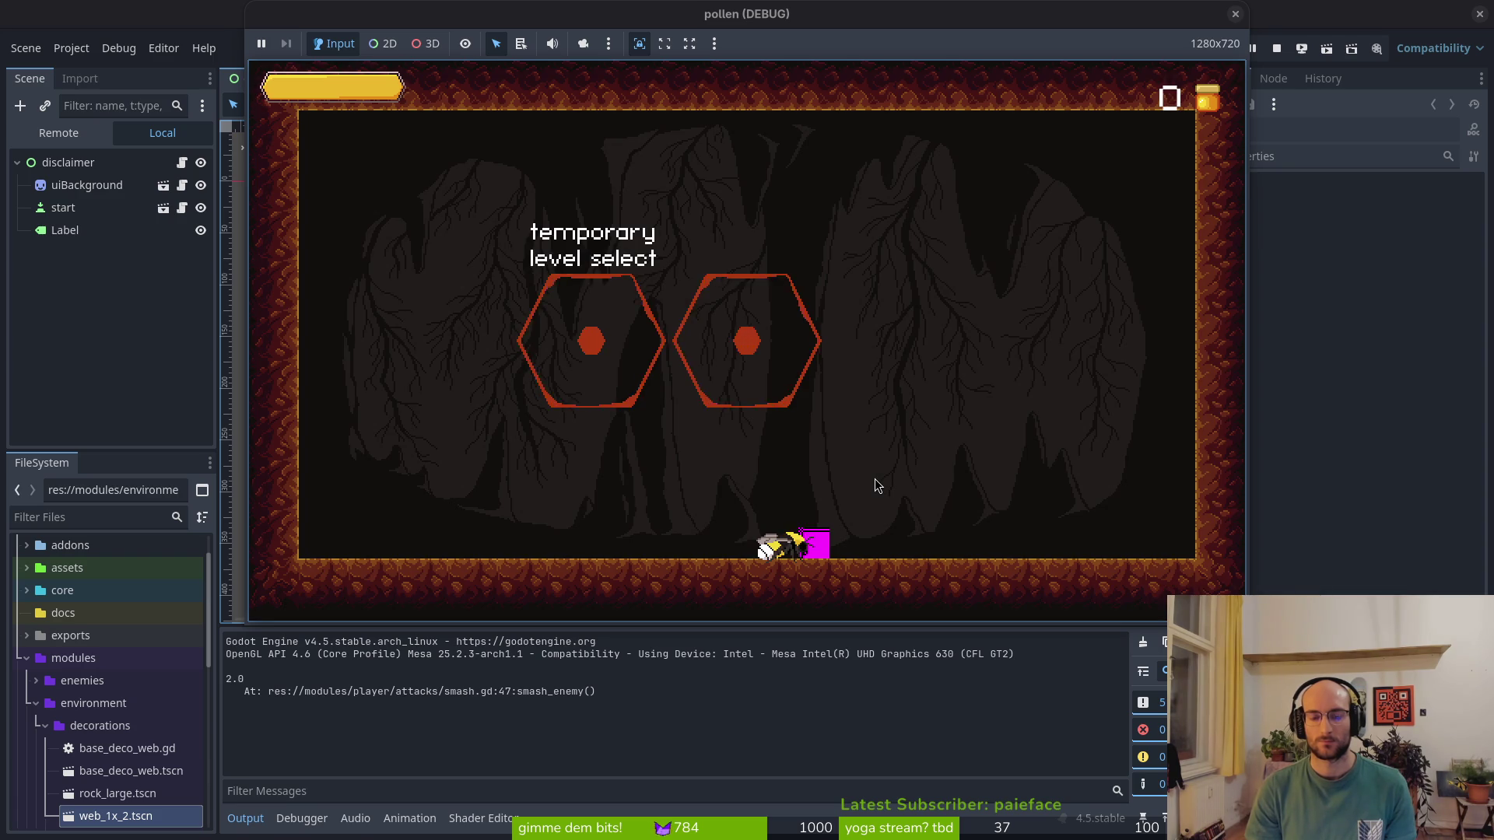
Reopen the skill tree, refund stun duration, and close the overlay
key(Escape)
key(Up)
key(Up)
key(Right)
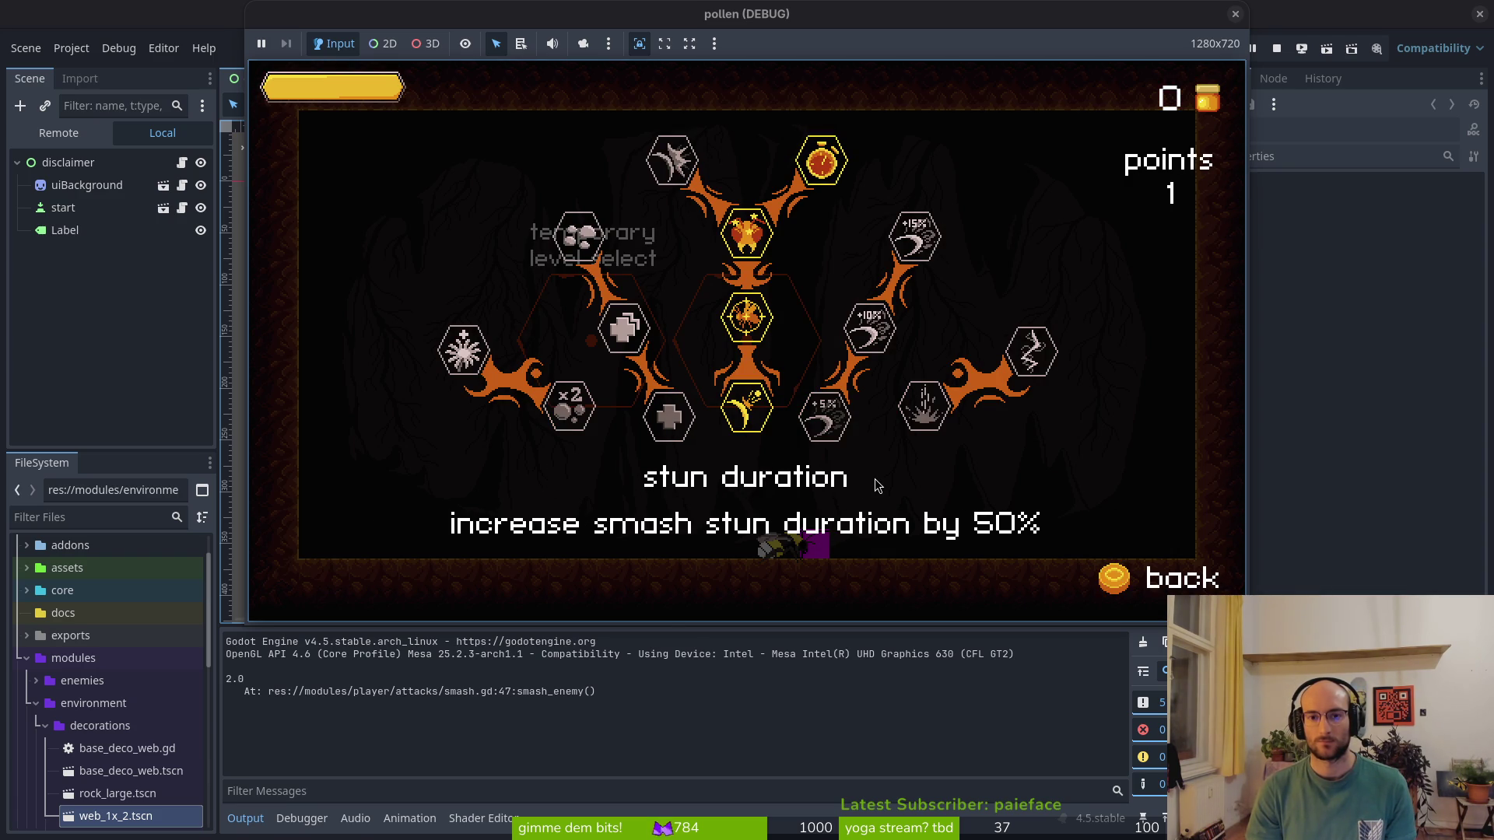
key(Return)
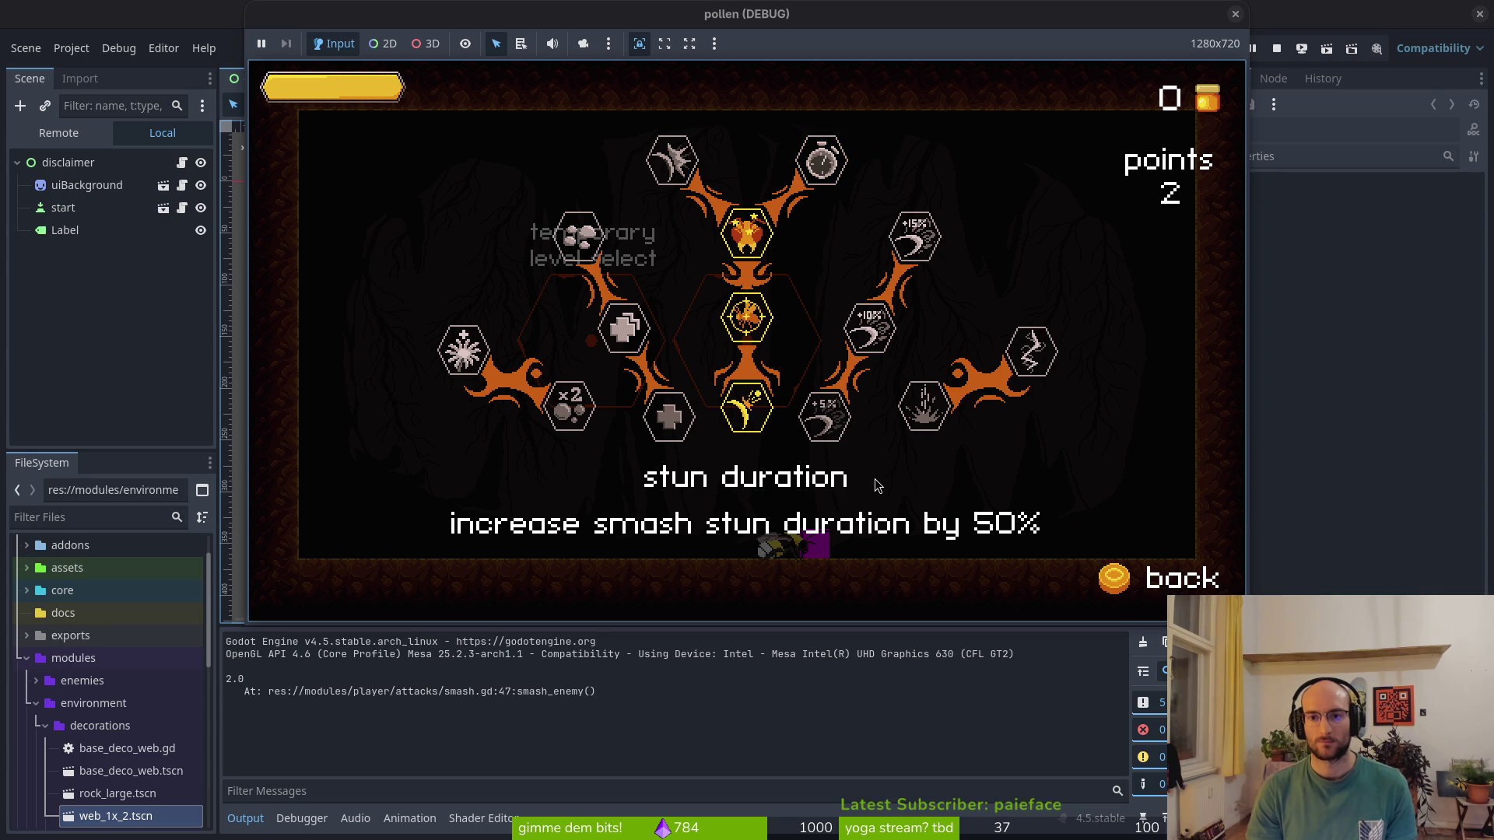
key(Escape)
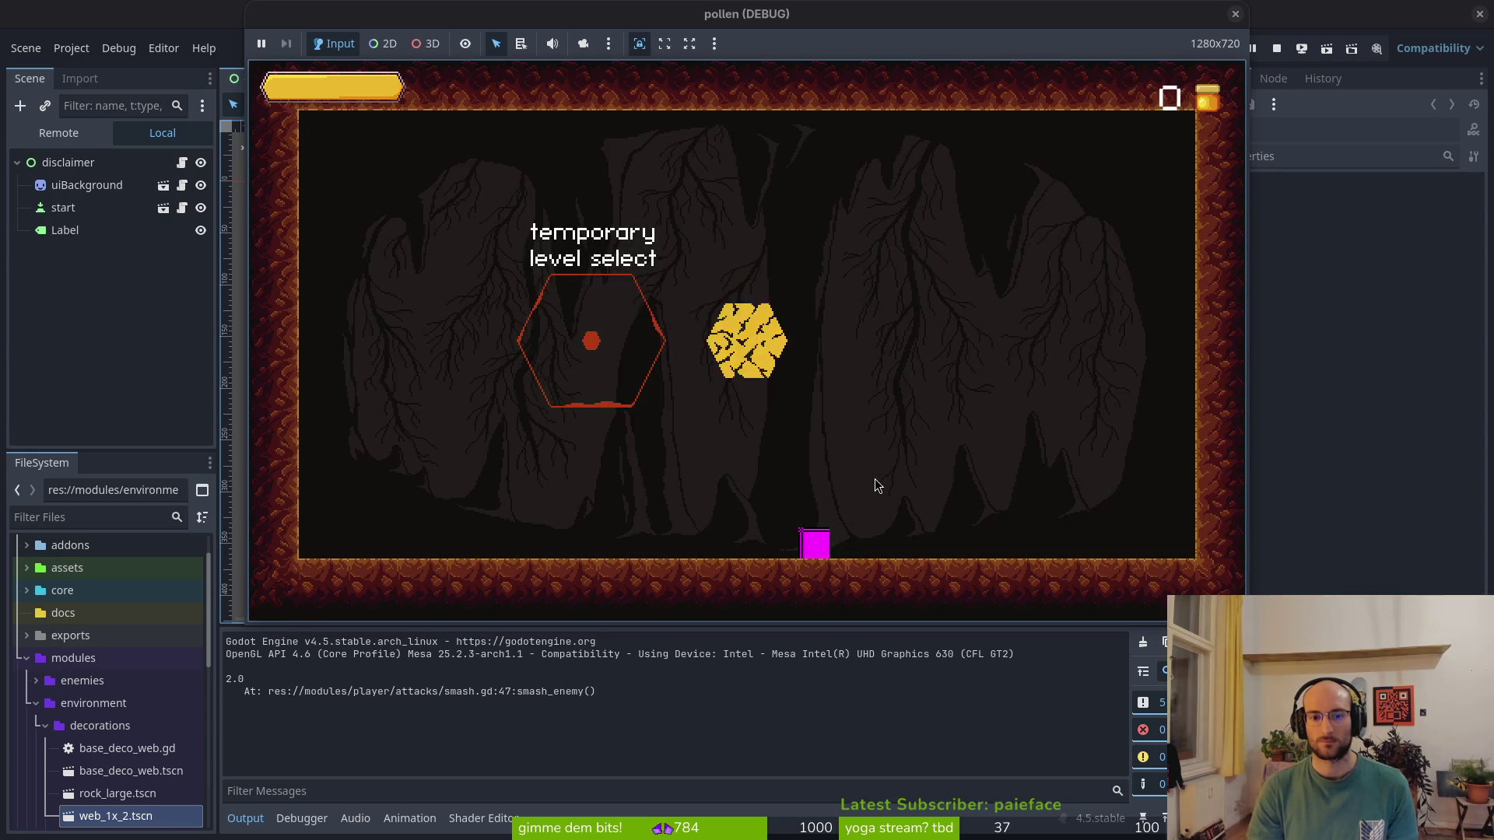
Smash enemies, then buy the stun duration skill in the skill tree
key(space)
key(space)
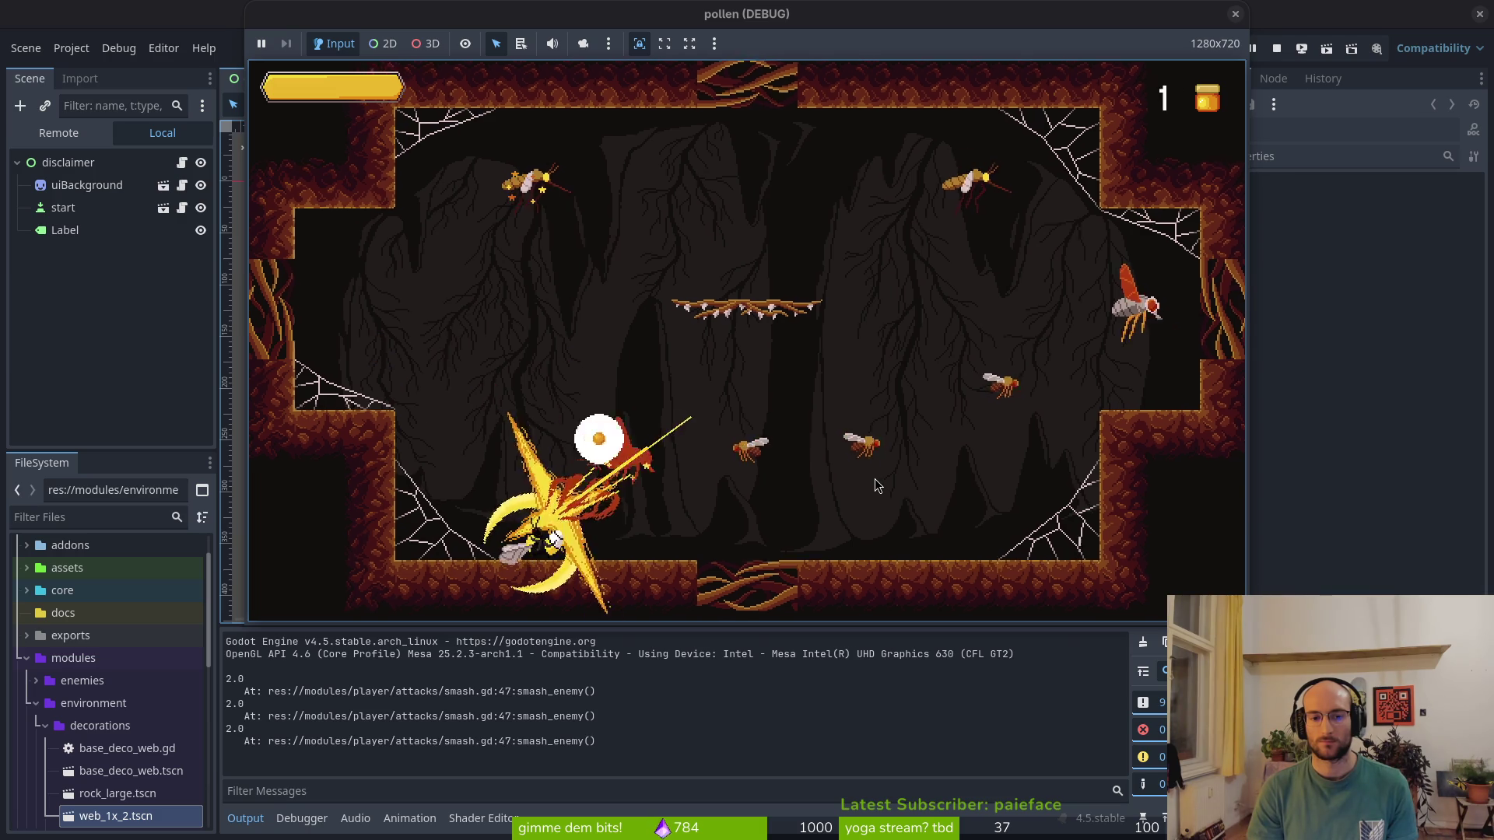
key(Tab)
key(Up)
key(Right)
key(Right)
key(space)
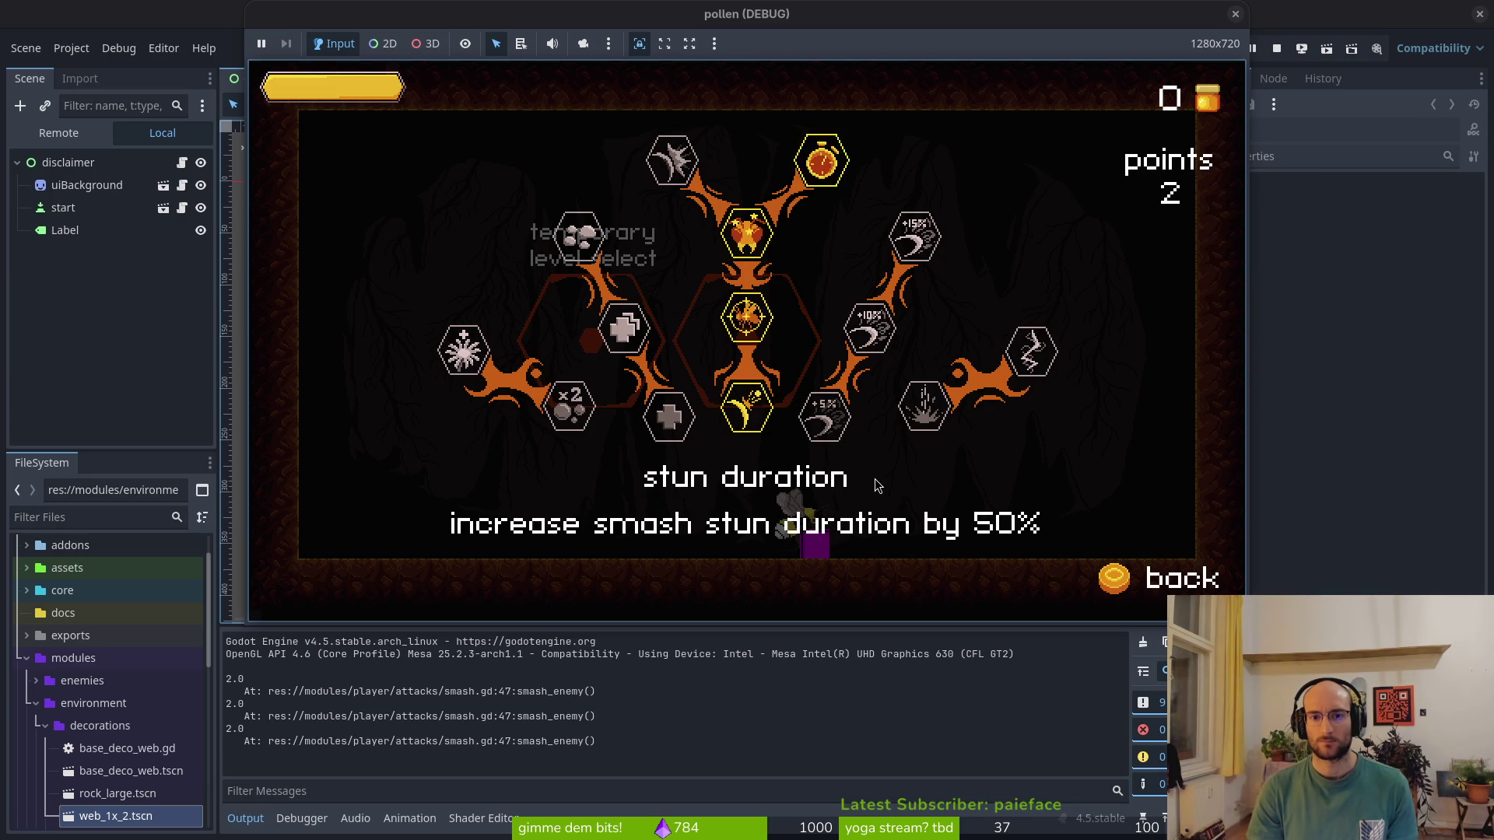
key(Tab)
key(space)
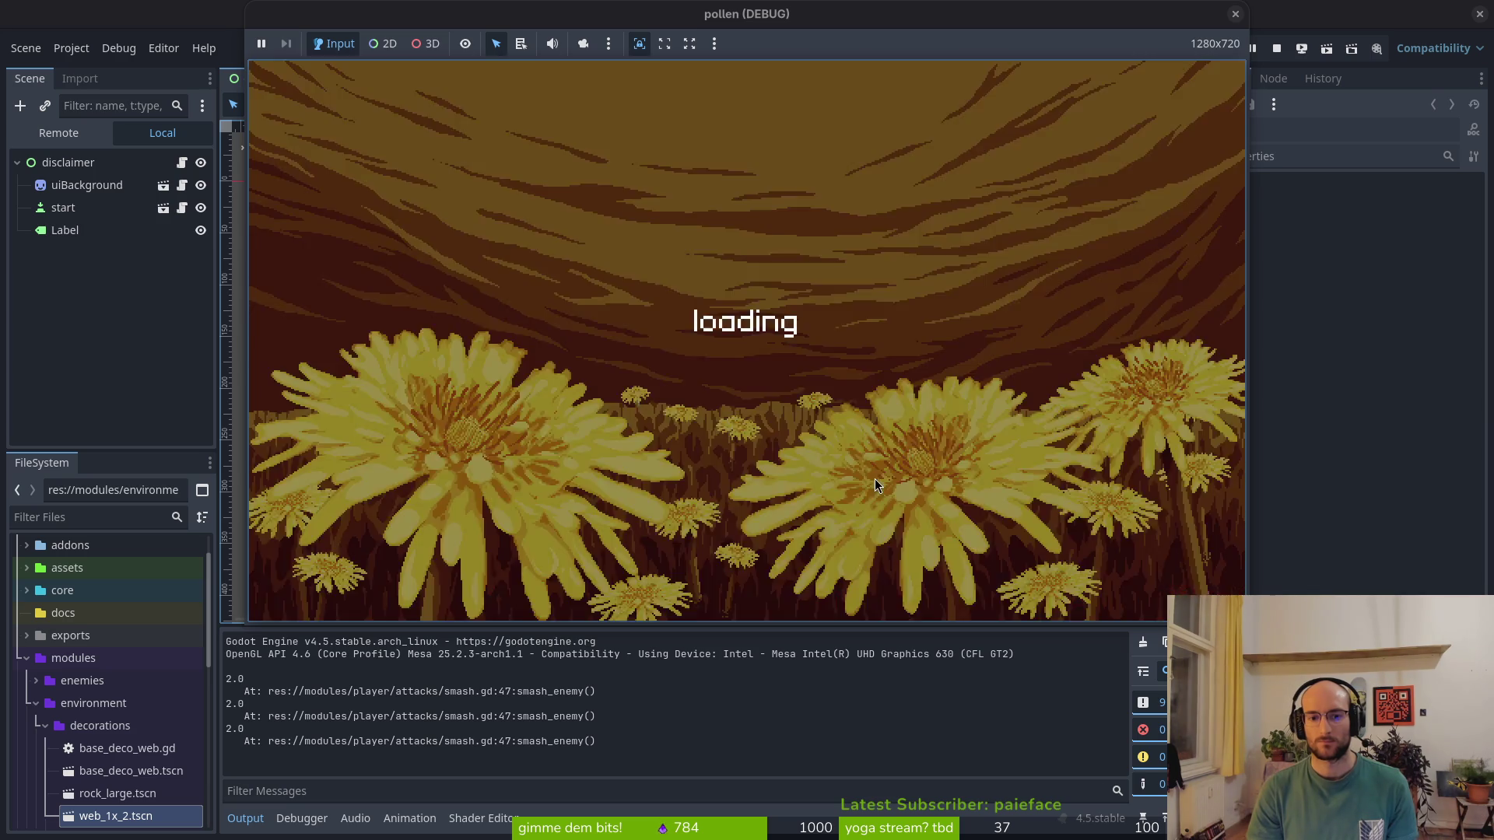
Smash more enemies, stop the game, and switch to the editor with enemy.gd
key(space)
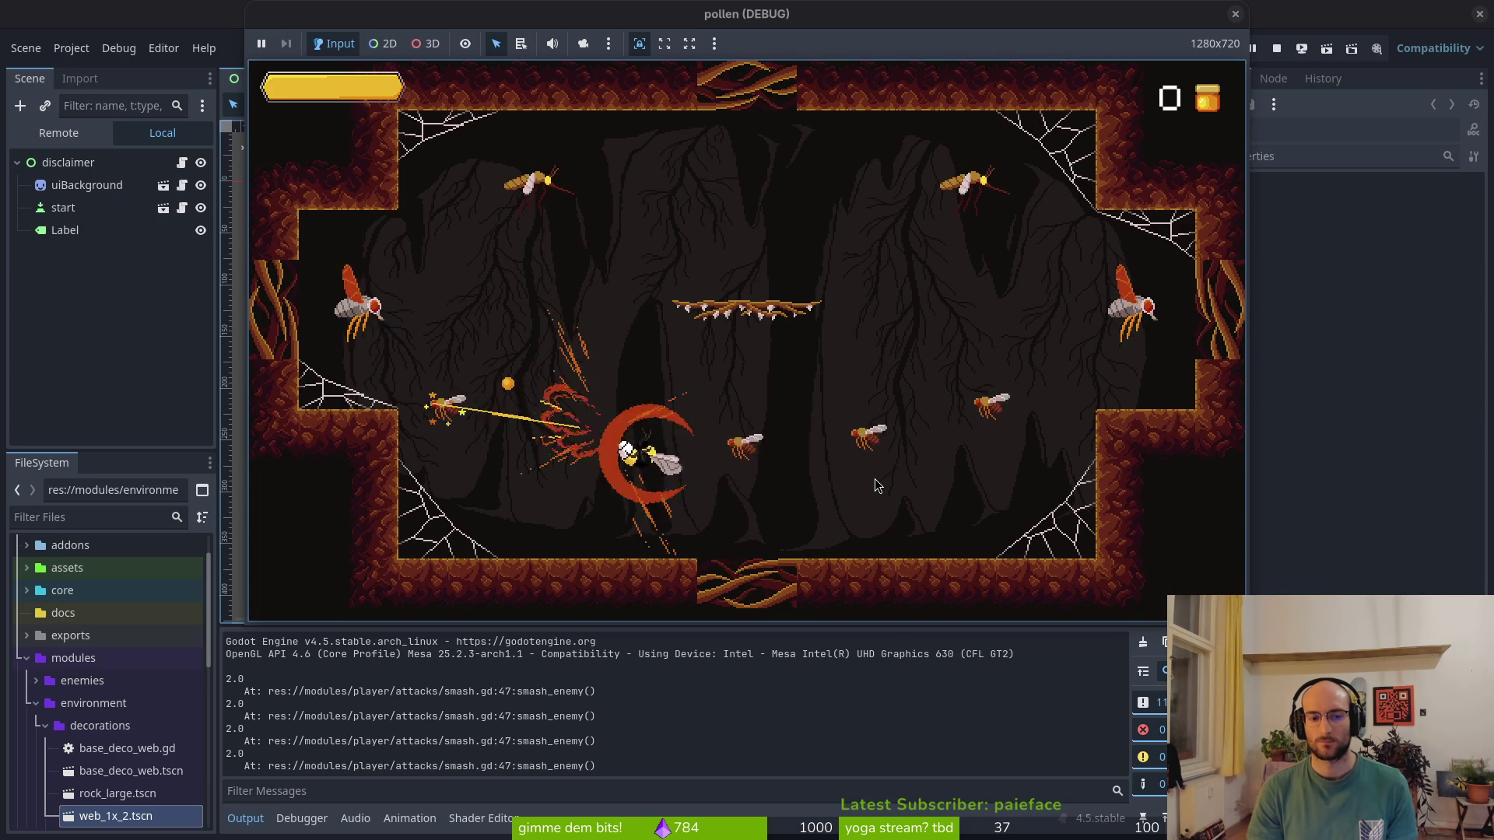
key(space)
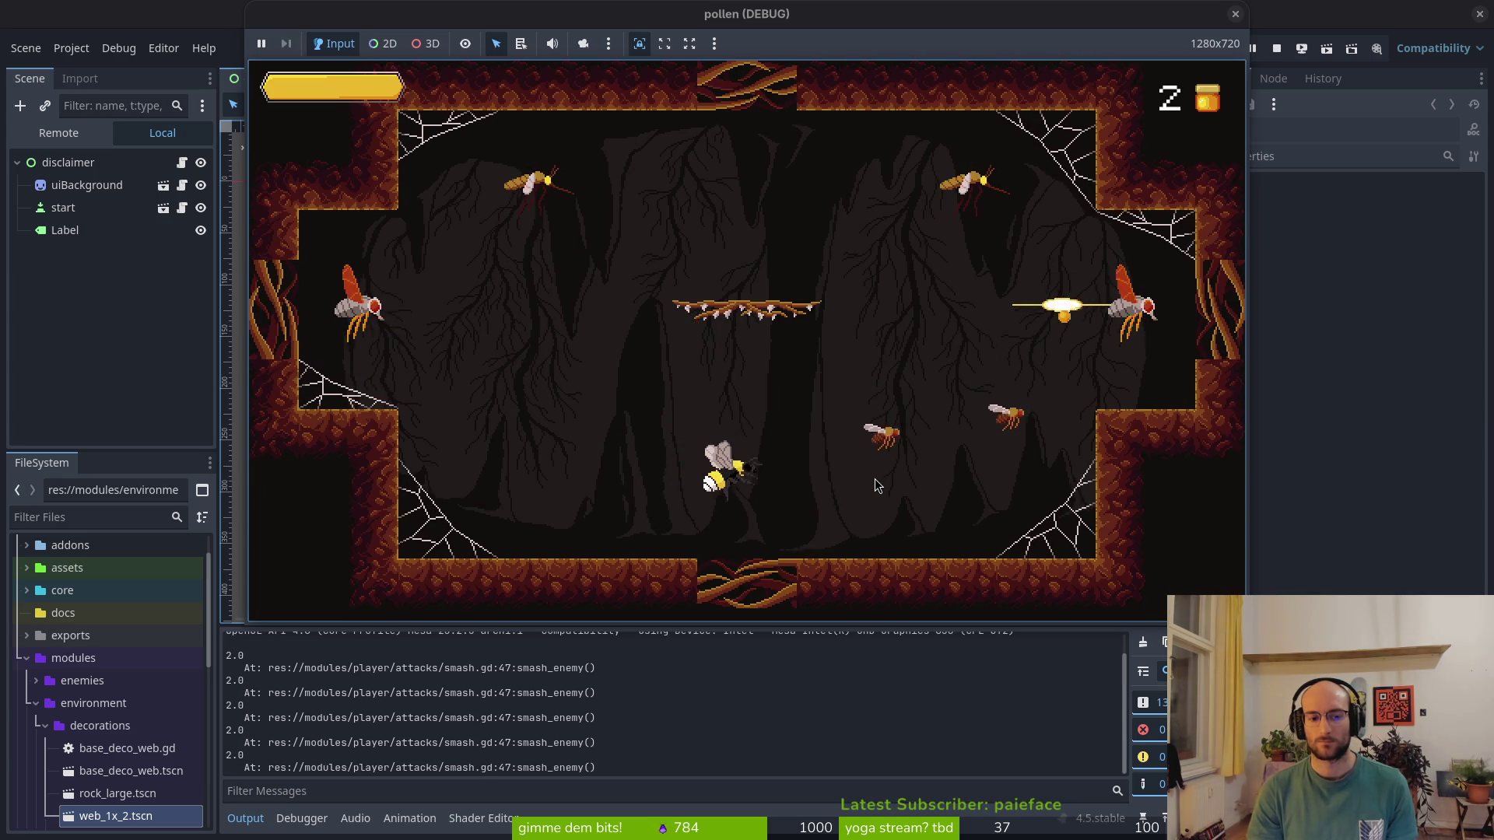
key(Escape)
key(Escape)
key(alt+Tab)
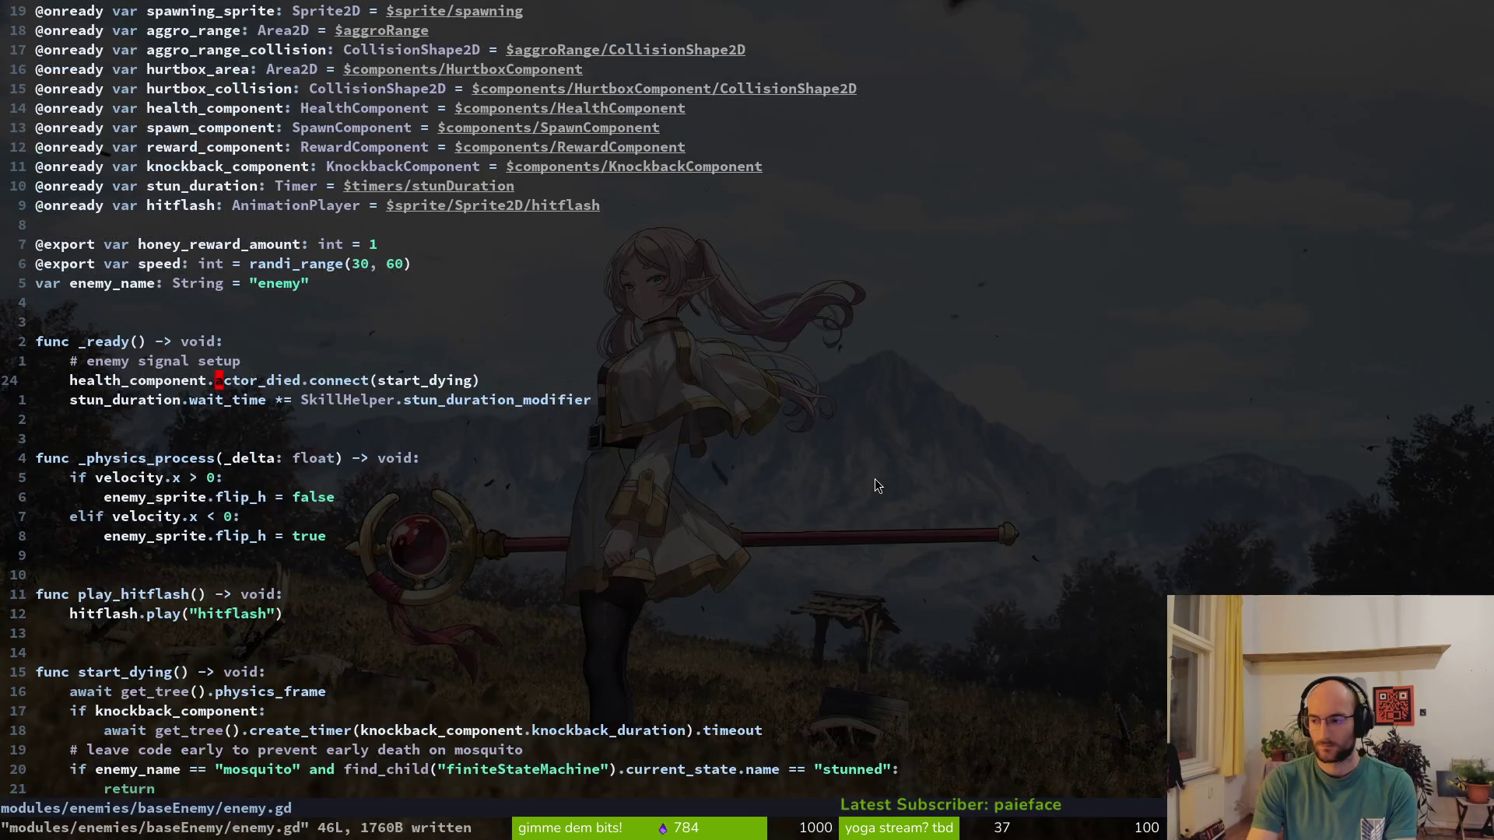
Open modules/player/attacks/smash.gd at smash_enemy's print_debug of stun_duration.wait_time, then rerun the project
key(j)
key(j)
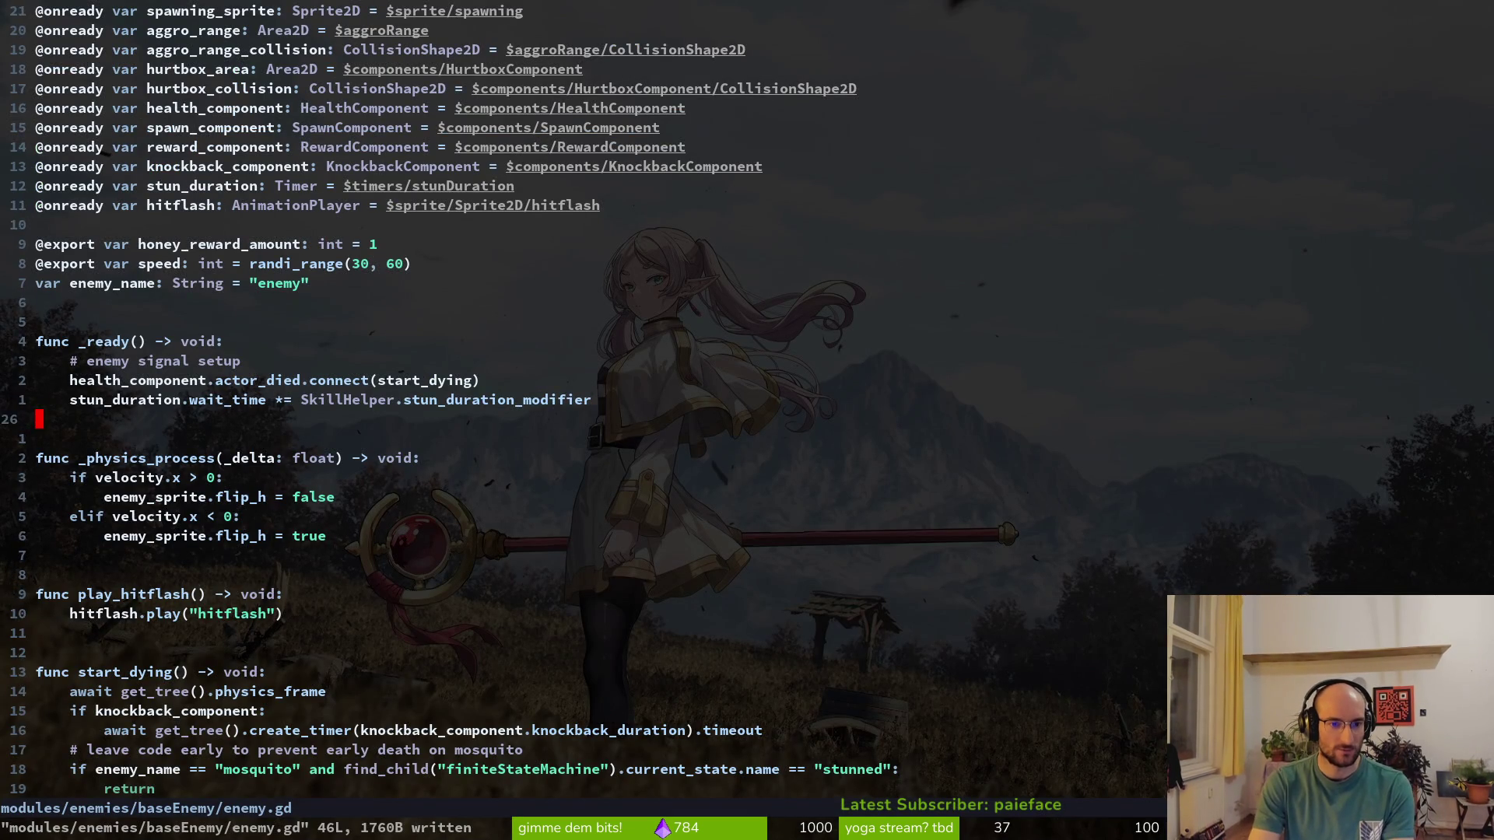
key(j)
key(ctrl+p)
text(smash)
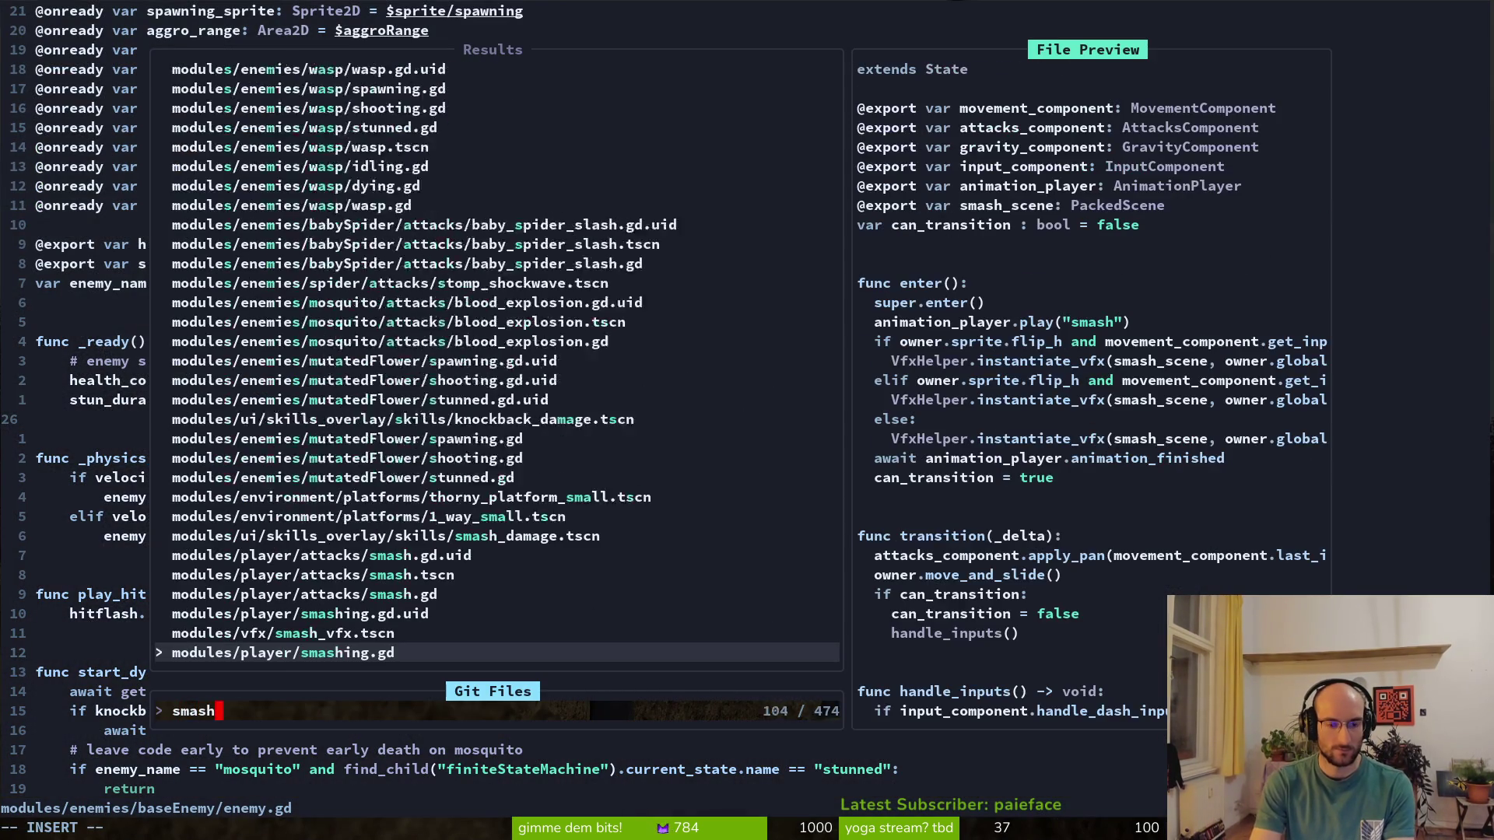
key(Up)
key(Up)
key(Up)
key(Return)
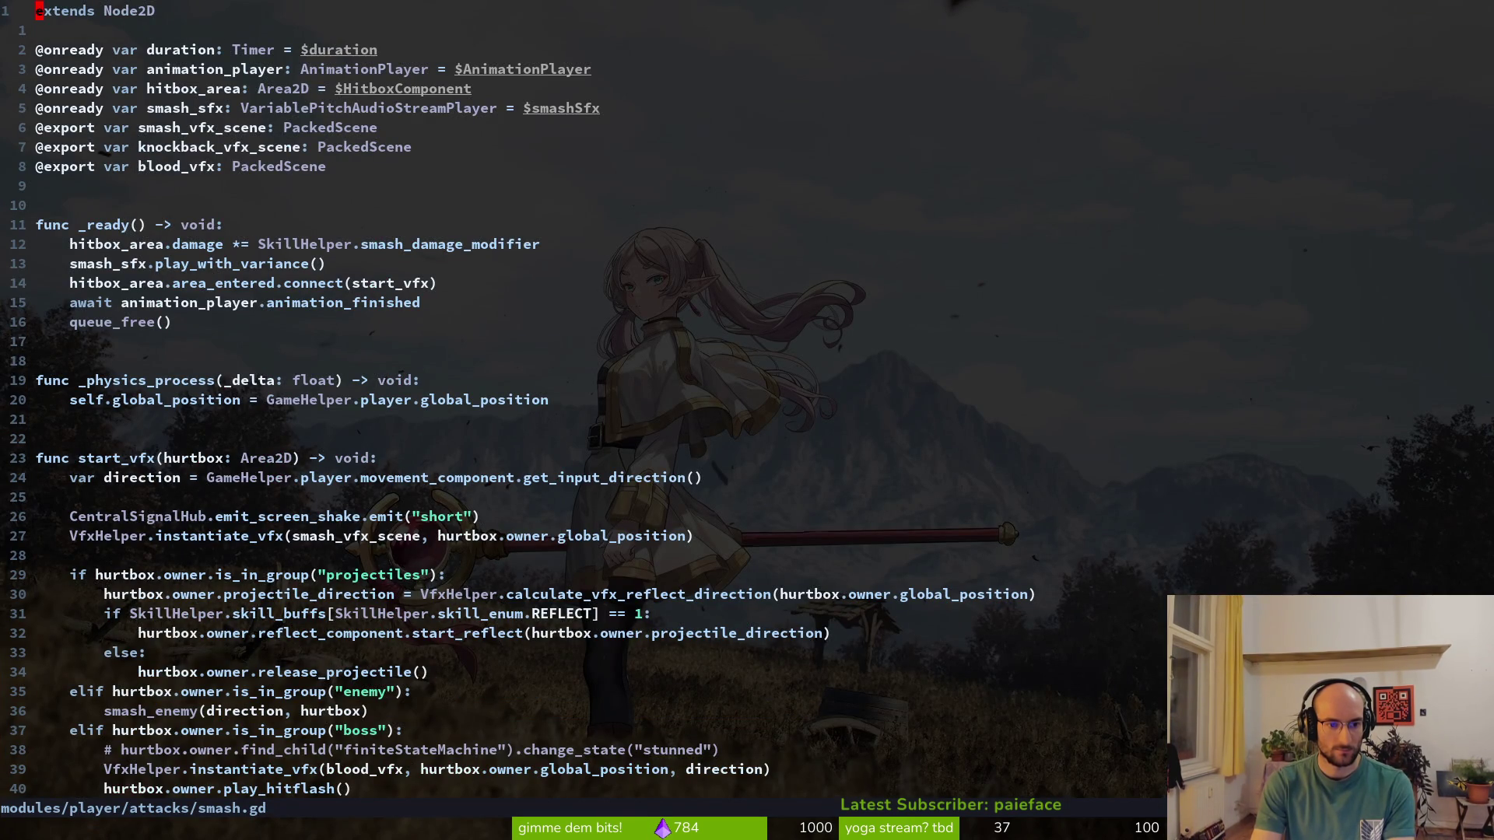
key(ctrl+d)
key(ctrl+d)
key(k)
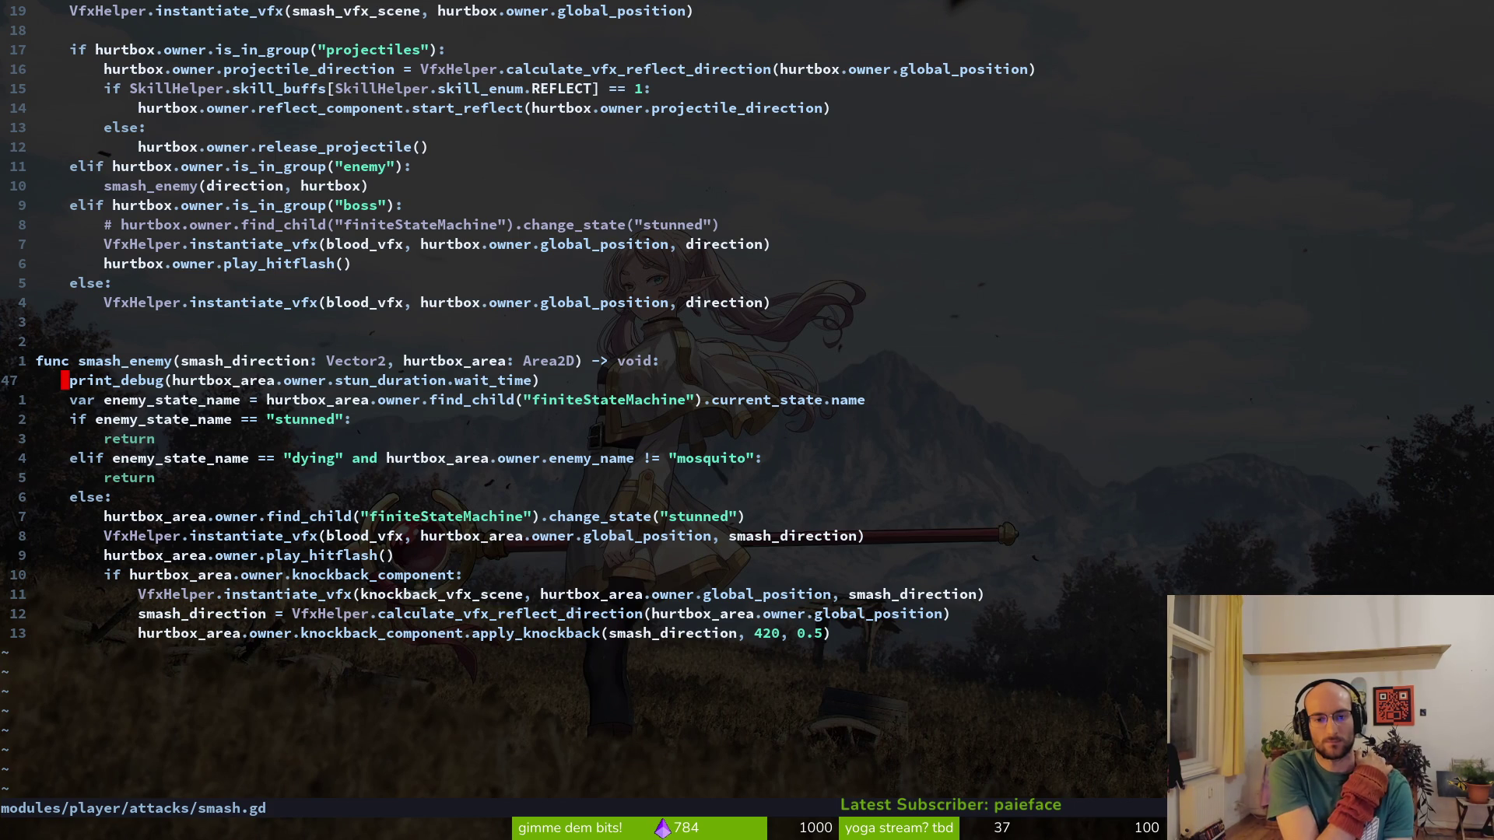
key(F5)
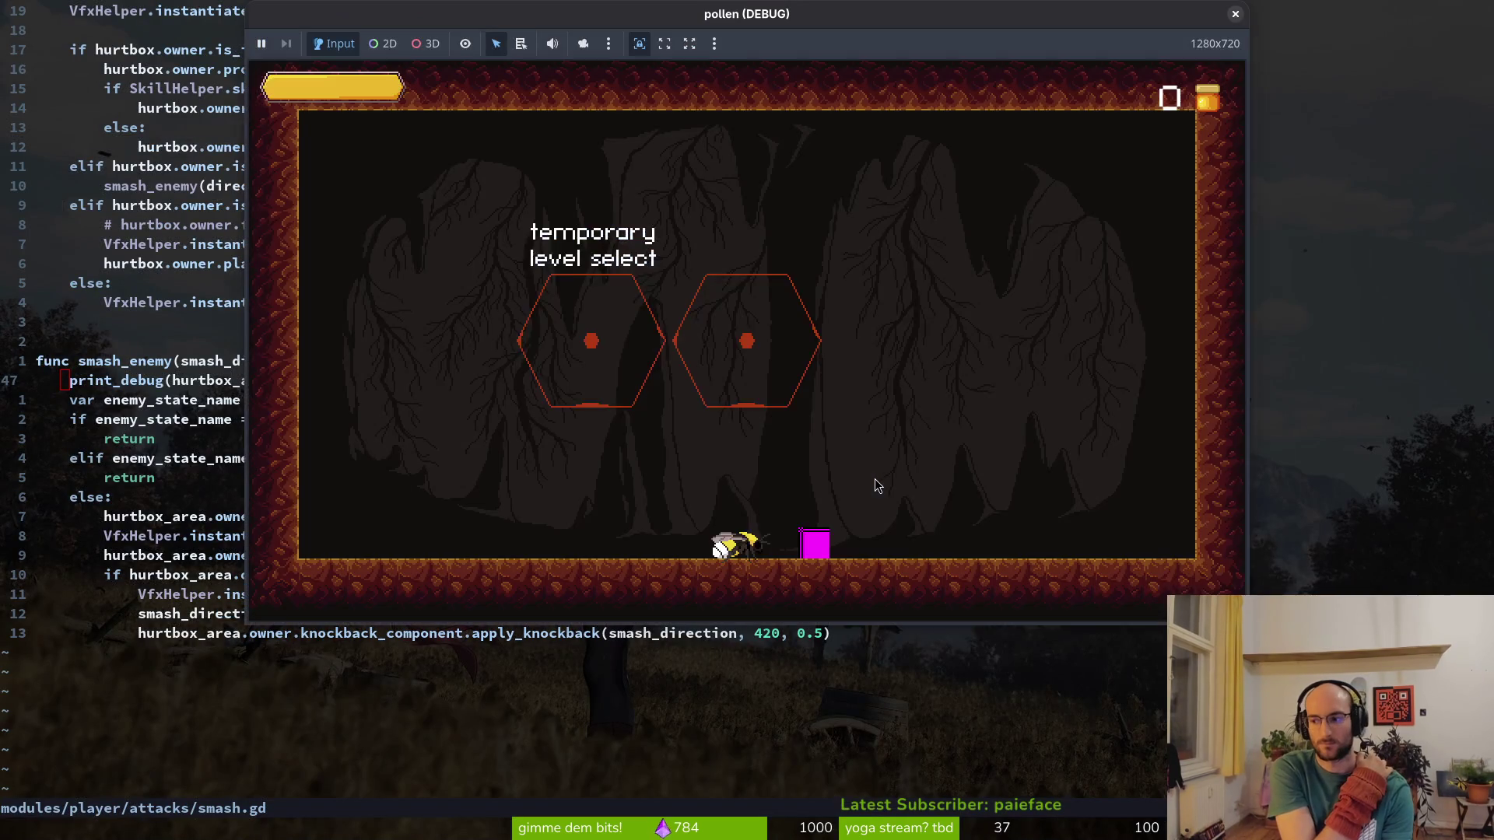
Refund the stun duration skill in the skill tree and close it
key(d)
key(Left)
key(Up)
key(Return)
key(Escape)
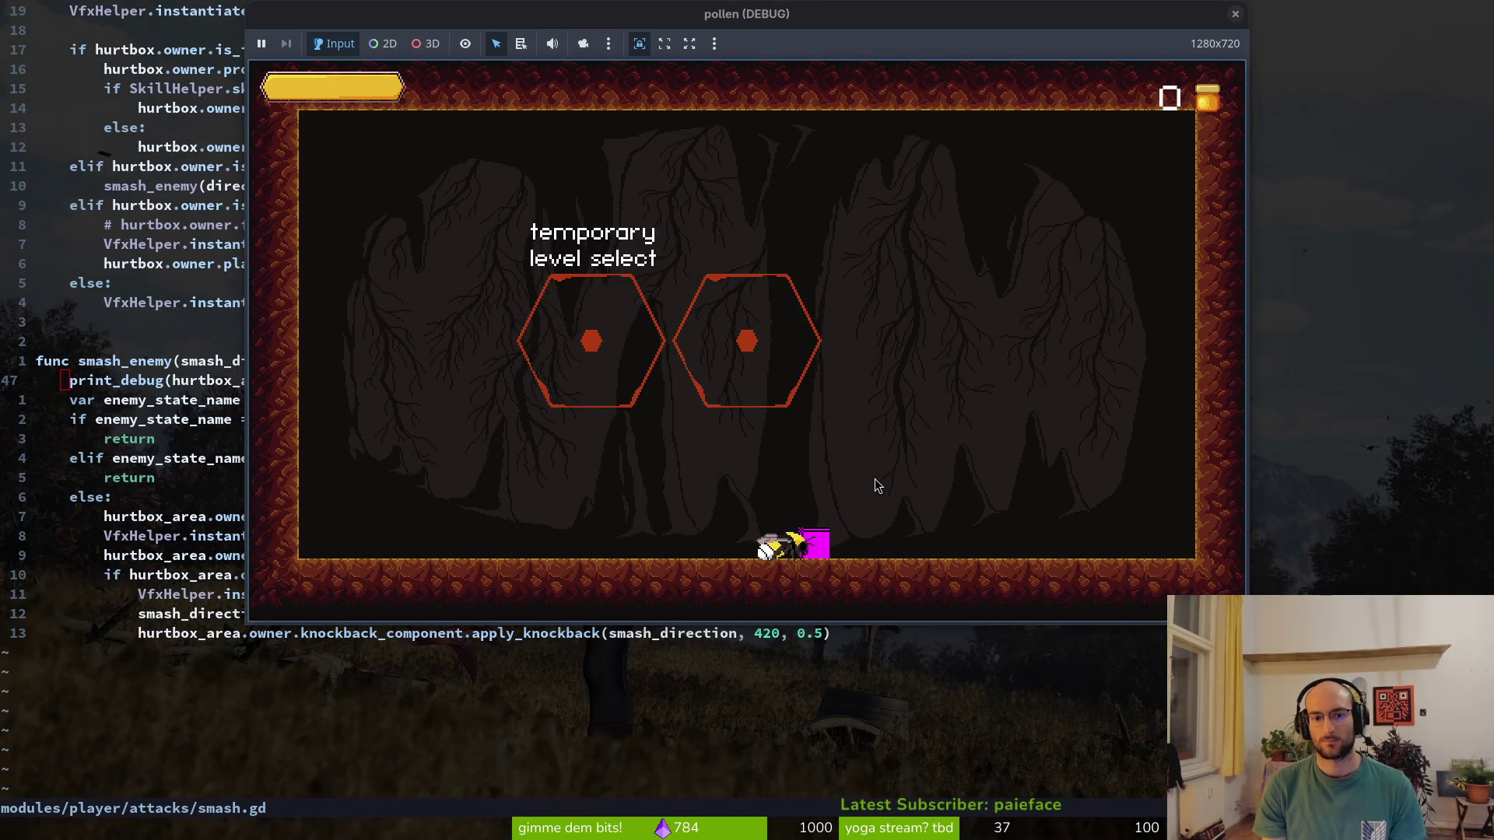
Enter the right-hand level, smash an enemy, stop the run, and return to the editor
key(w)
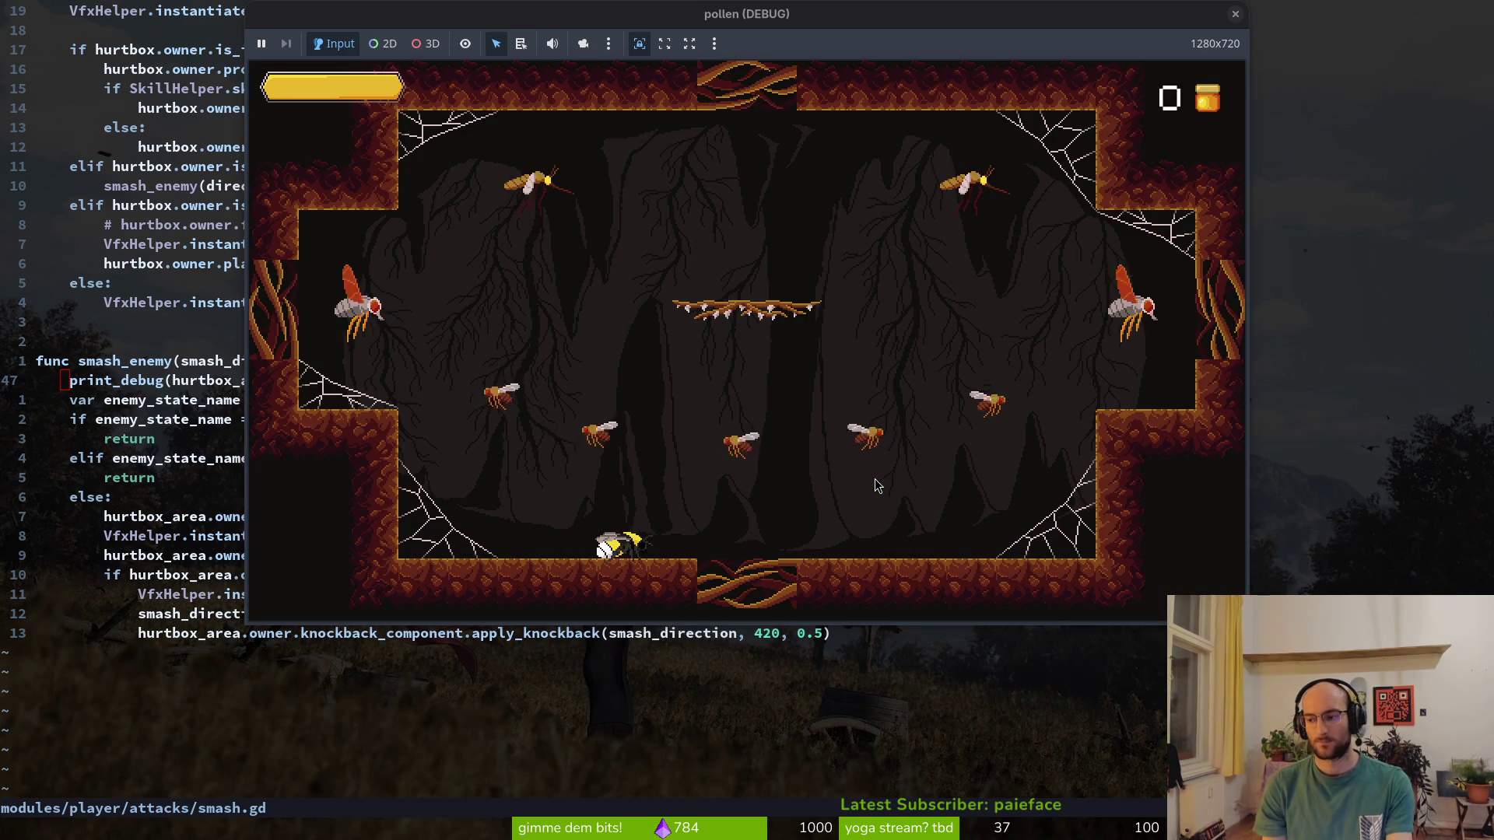
key(w)
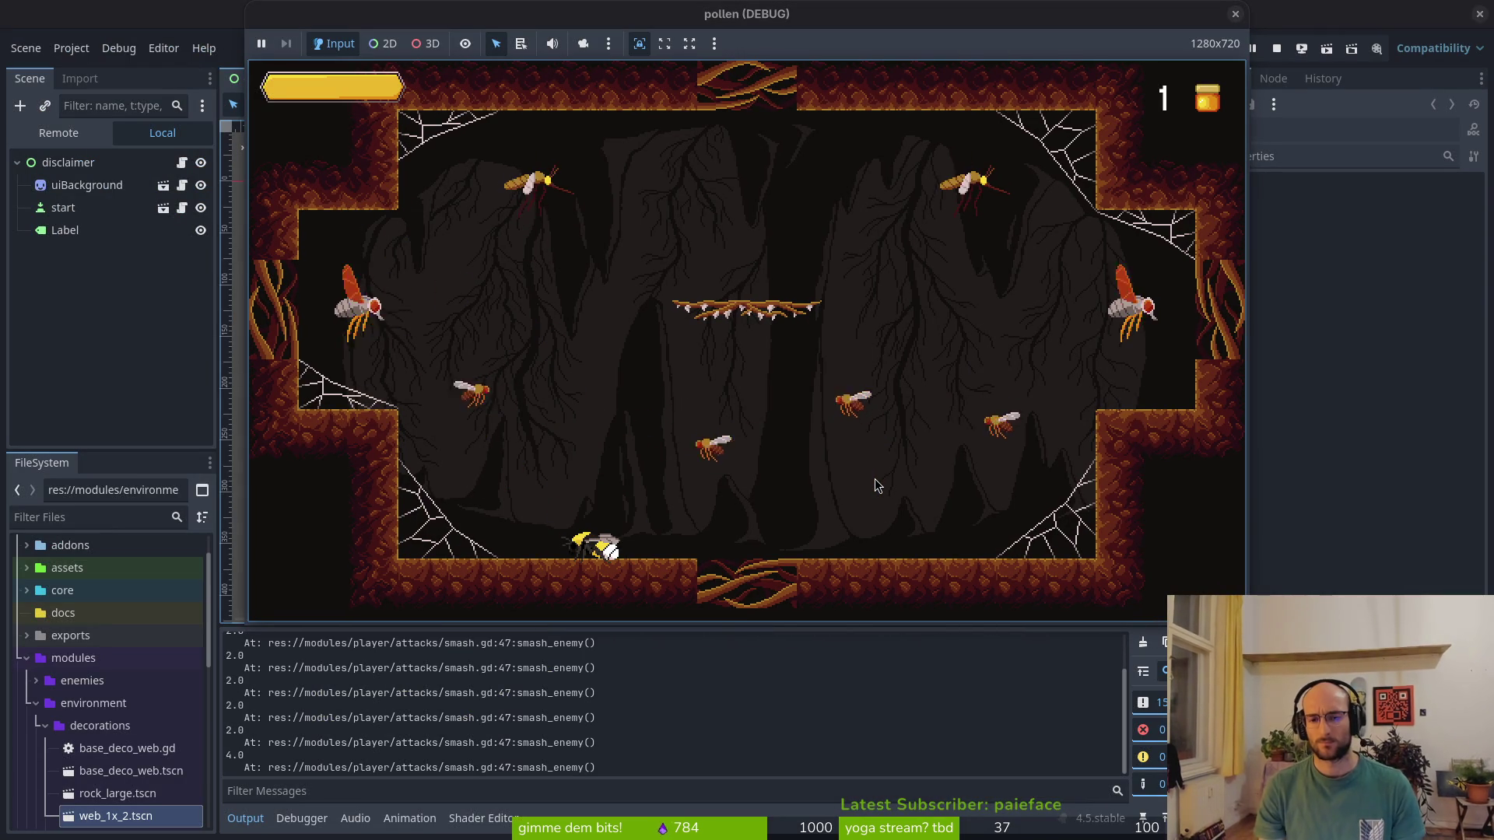
click(1235, 13)
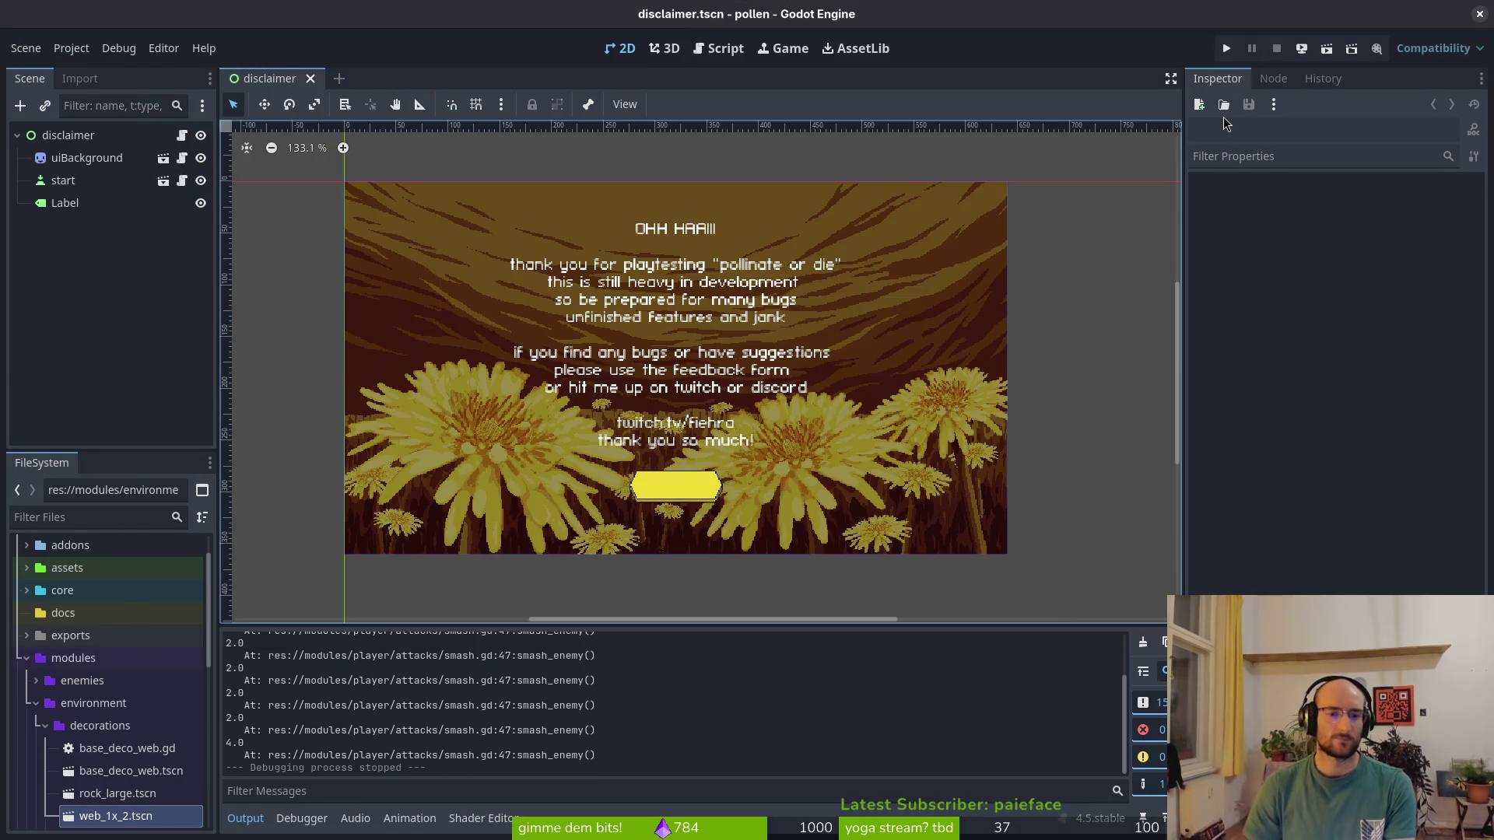
key(alt+Tab)
Open core/globals/skill.helper.gd in a vertical split and find the STUNDURATION branch
key(ctrl+p)
text(skiebo)
key(BackSpace)
key(BackSpace)
key(ctrl+v)
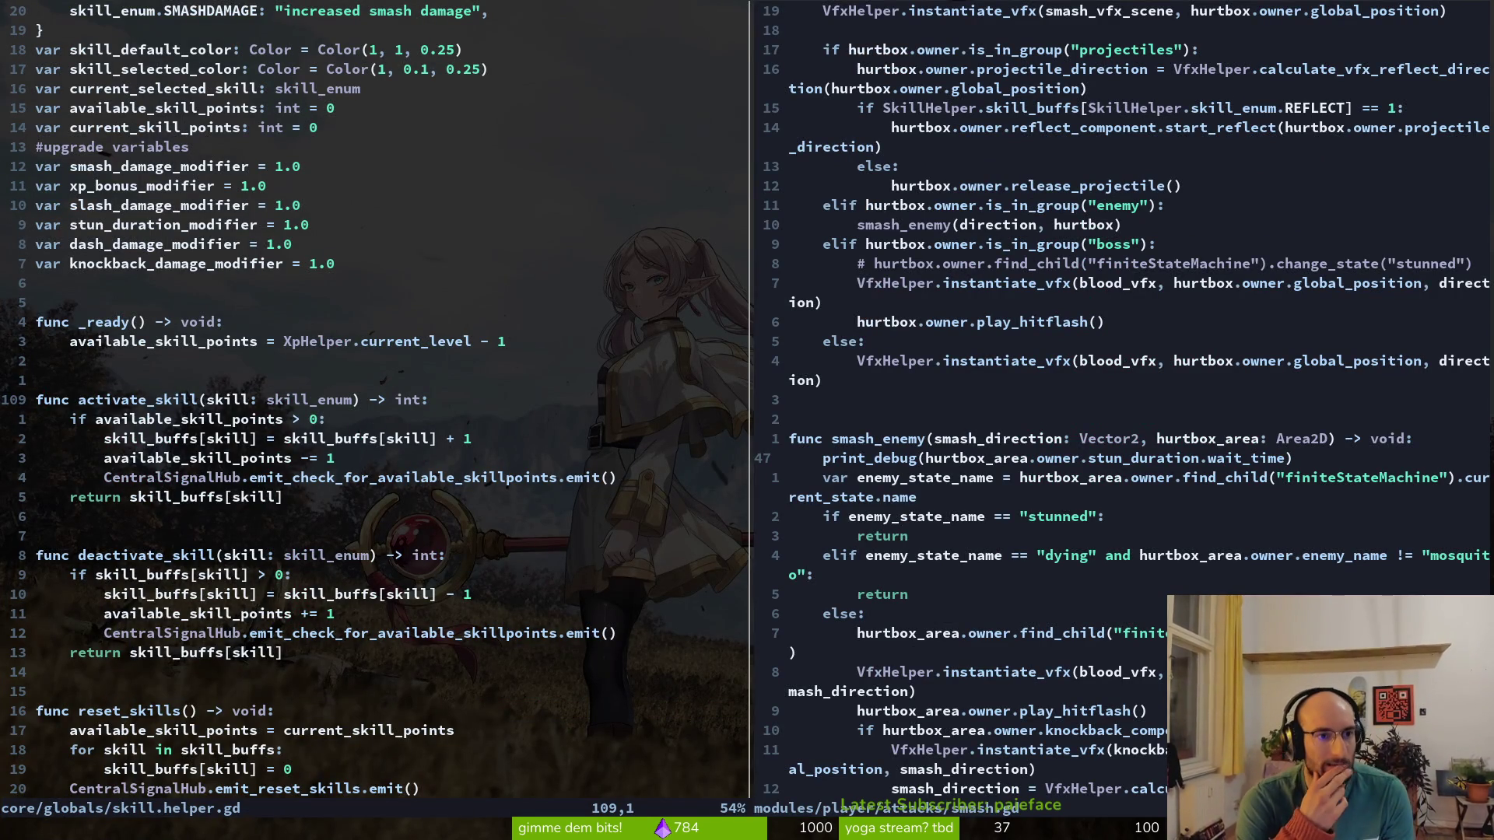
key(ctrl+d)
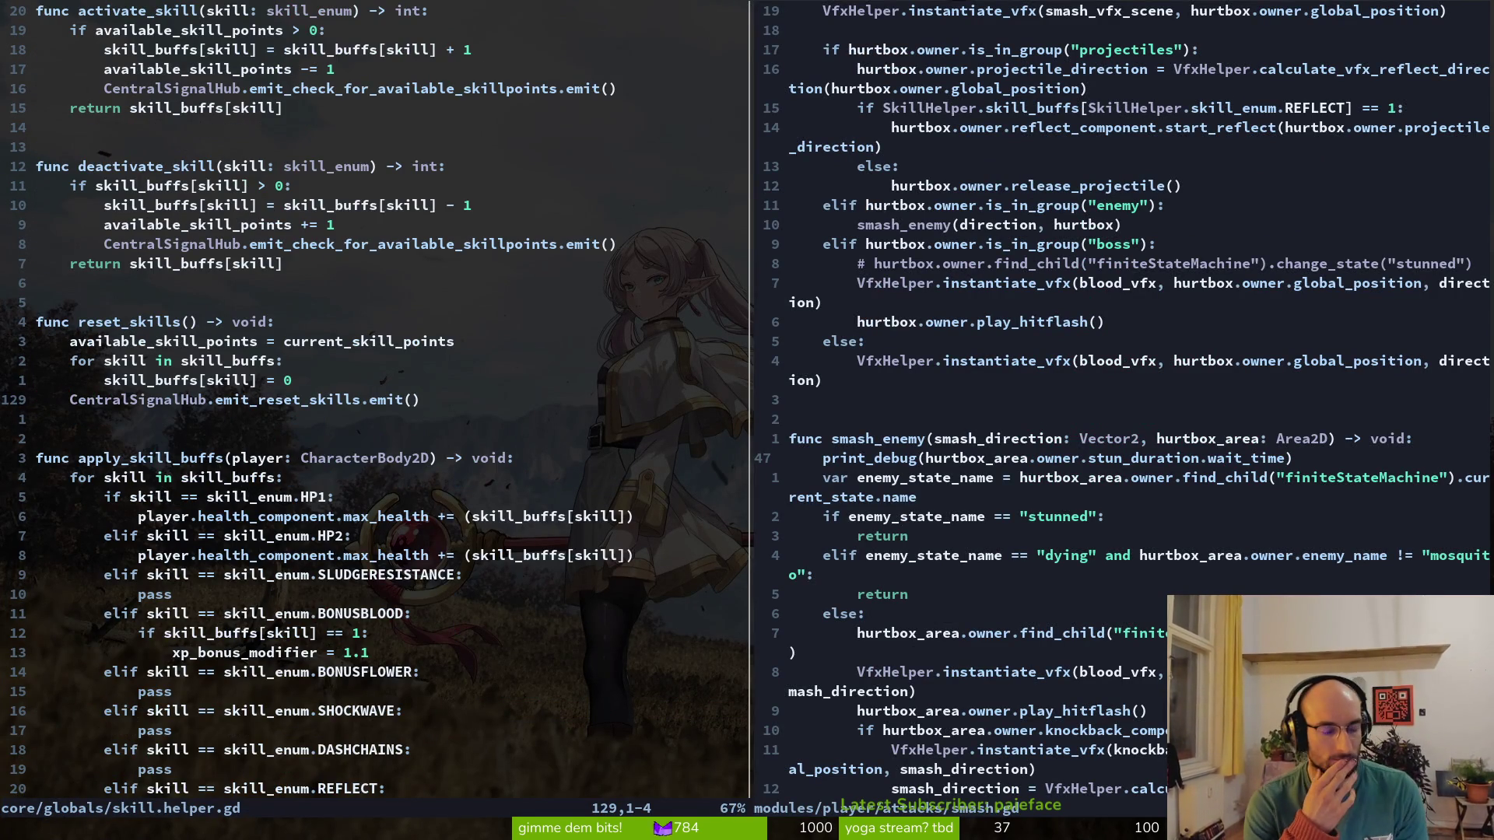
key(ctrl+d)
key(ctrl+u)
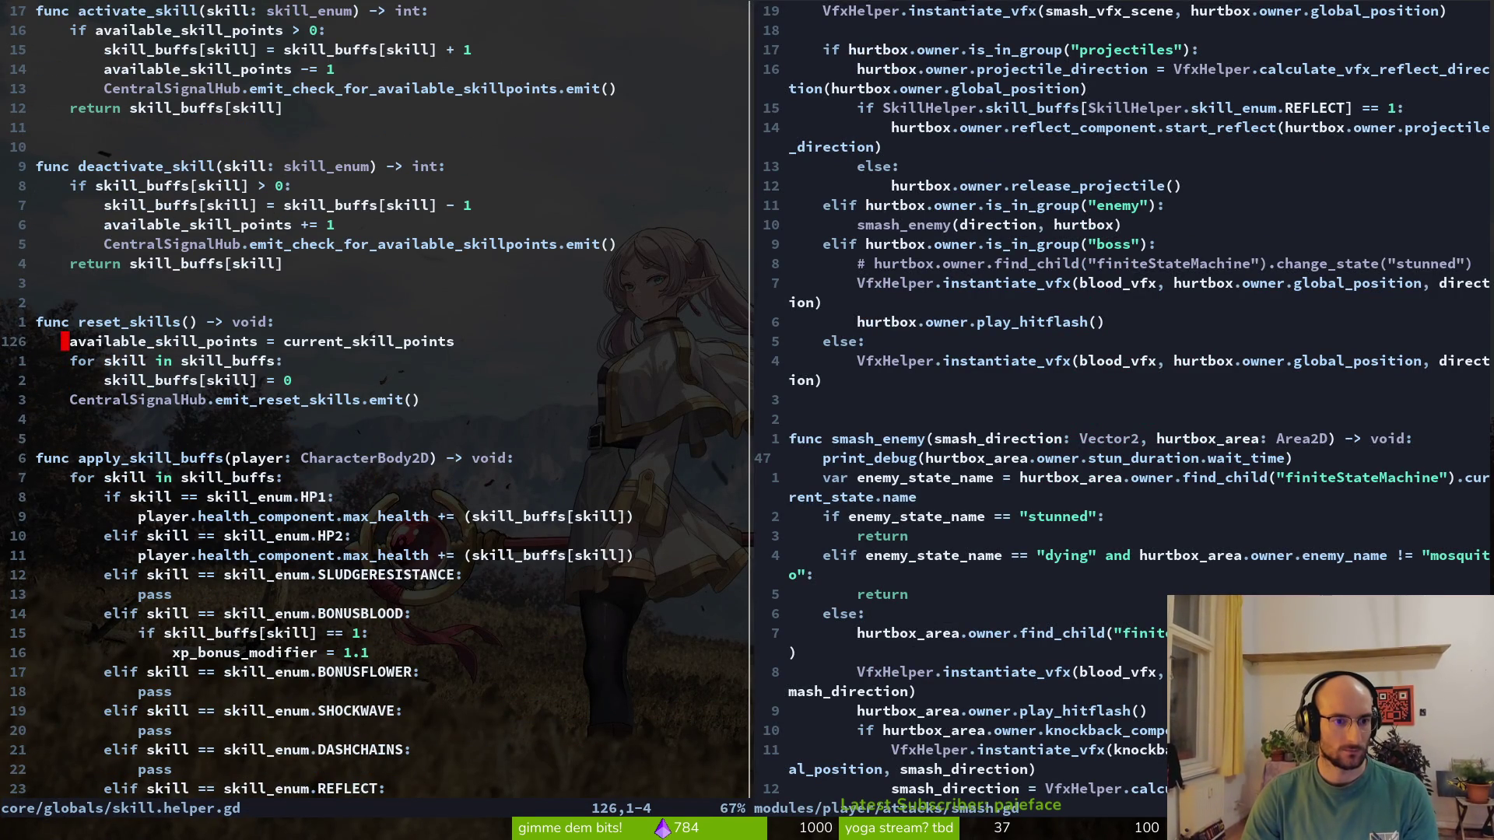
key(ctrl+d)
key(ctrl+d)
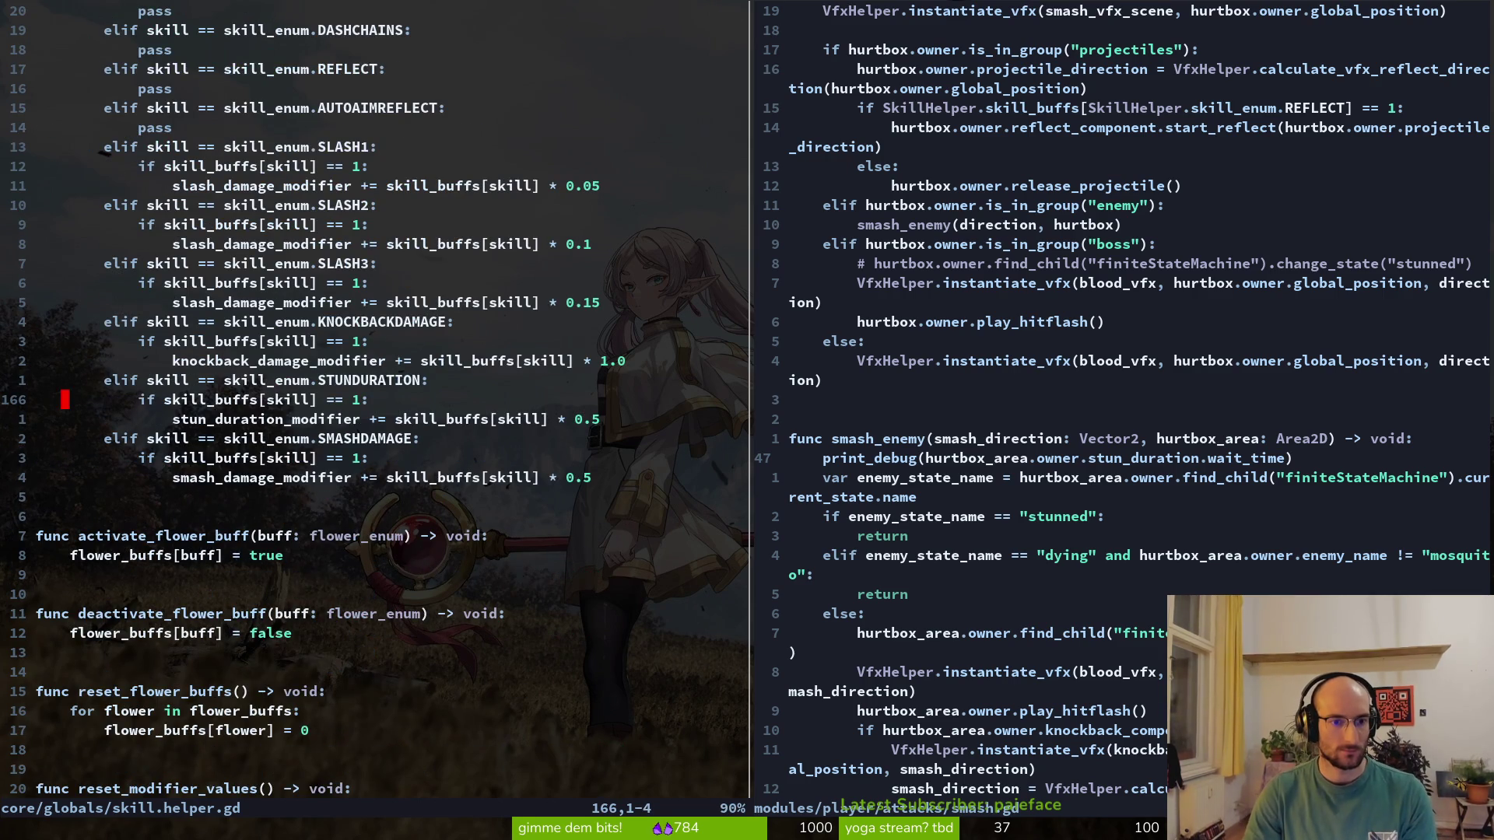
key(k)
key(k)
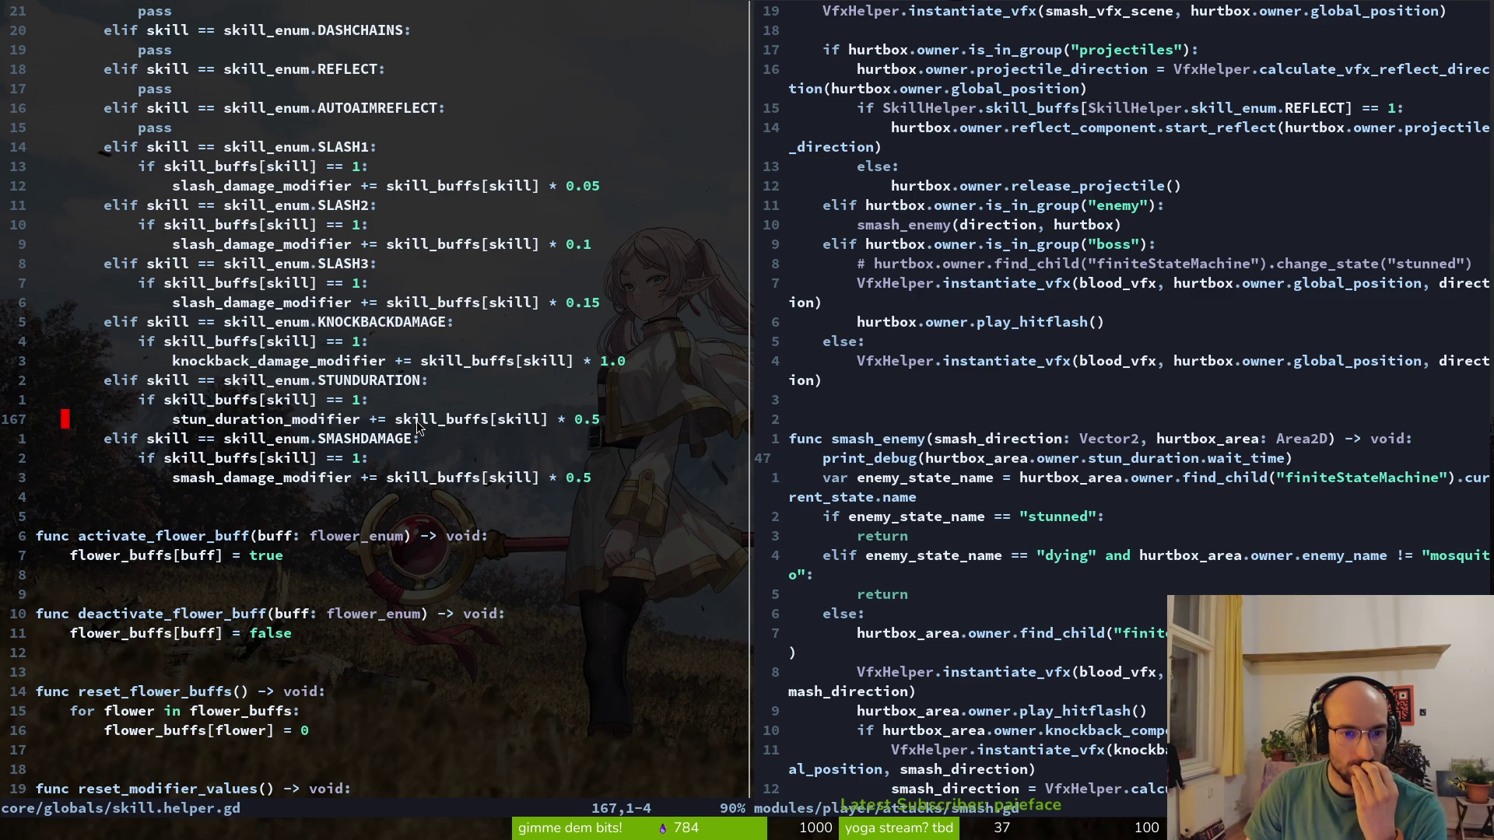
Add print_debug(stun_duration_modifier) below the STUNDURATION line and save the file
scroll(1078, 424, up, 5)
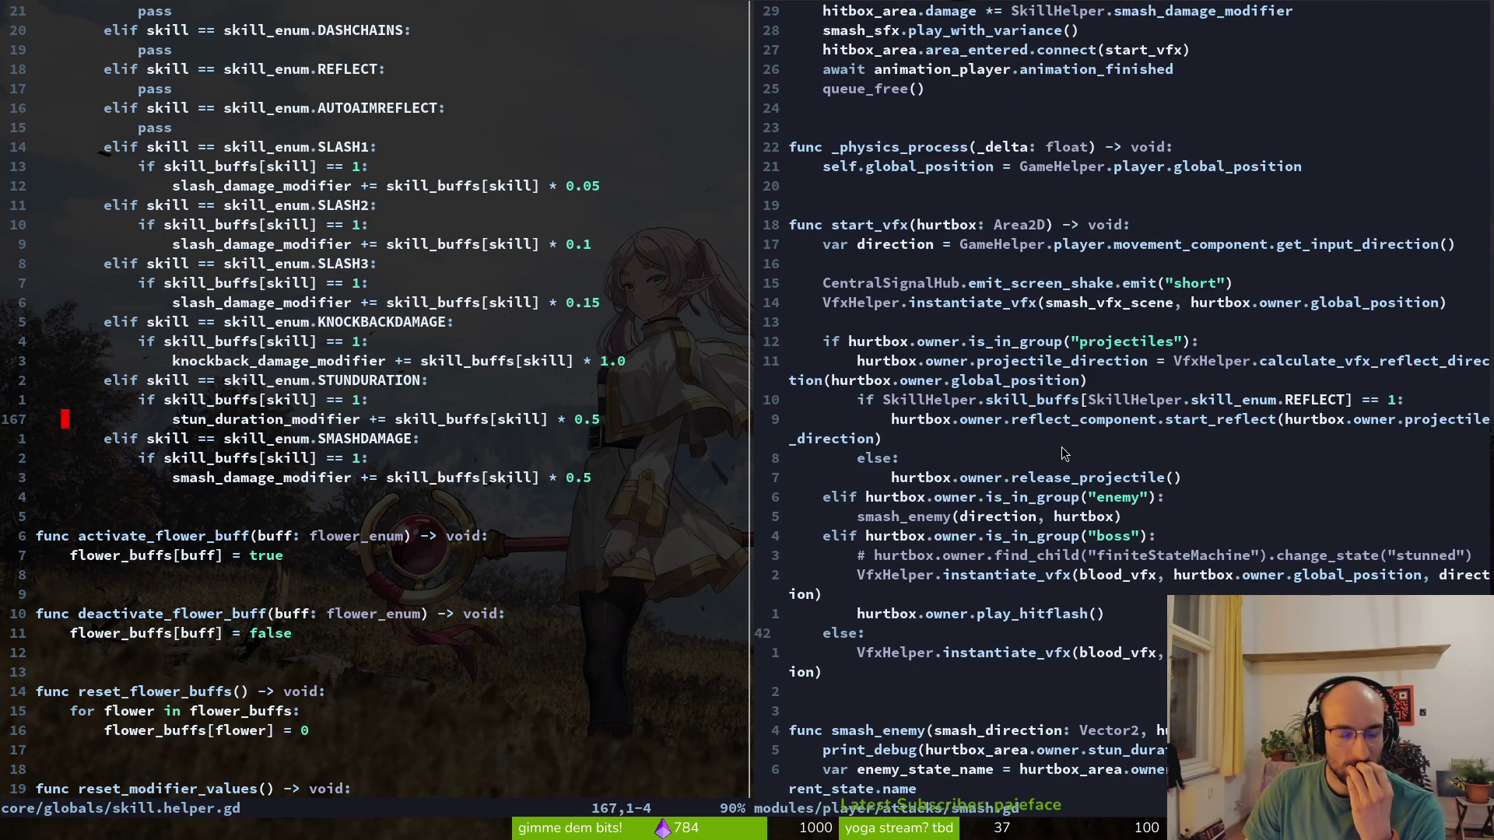
scroll(1074, 397, up, 4)
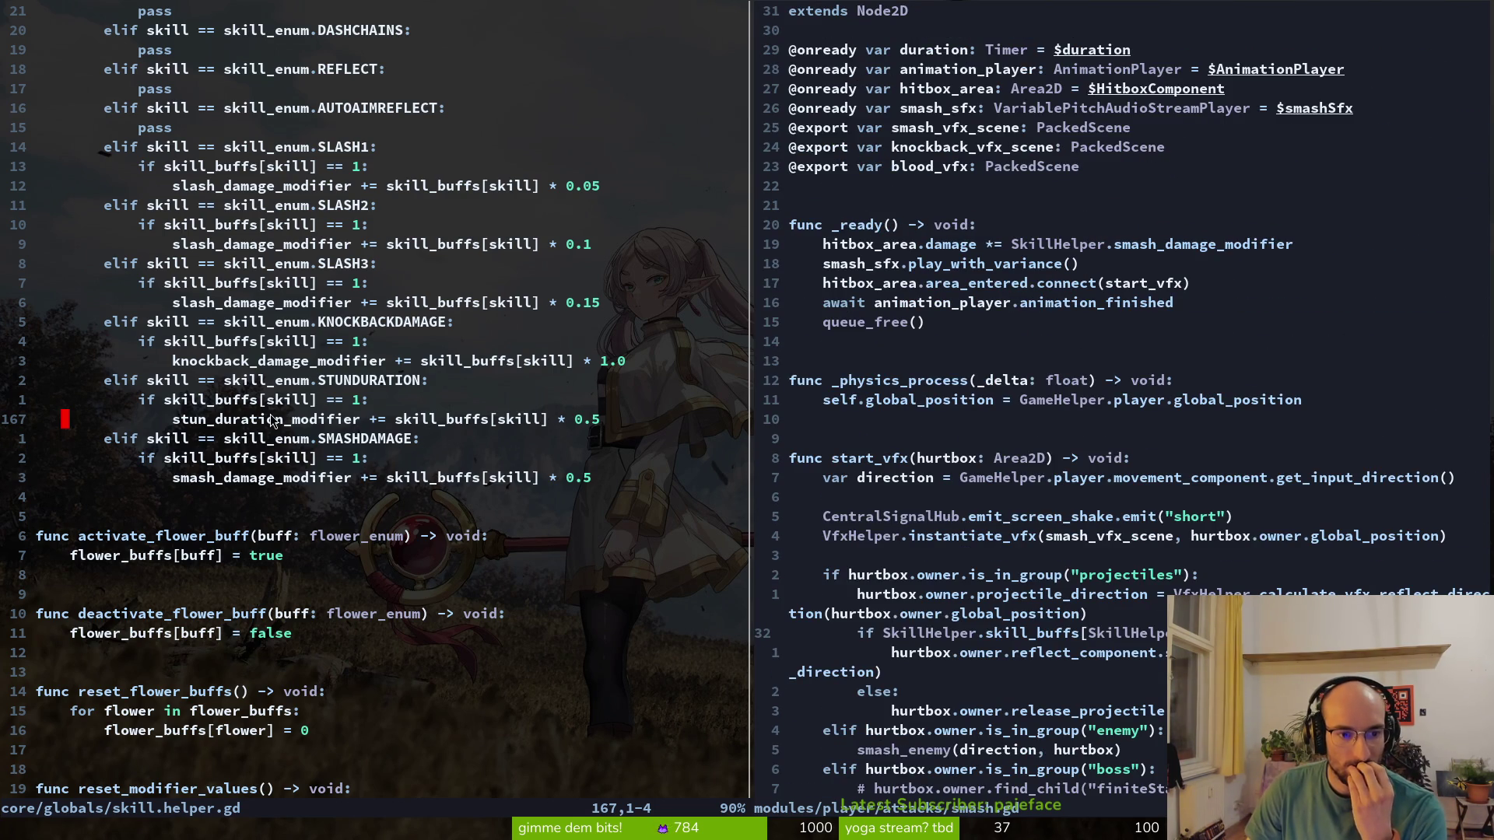
text(oprde)
key(Return)
text(stun)
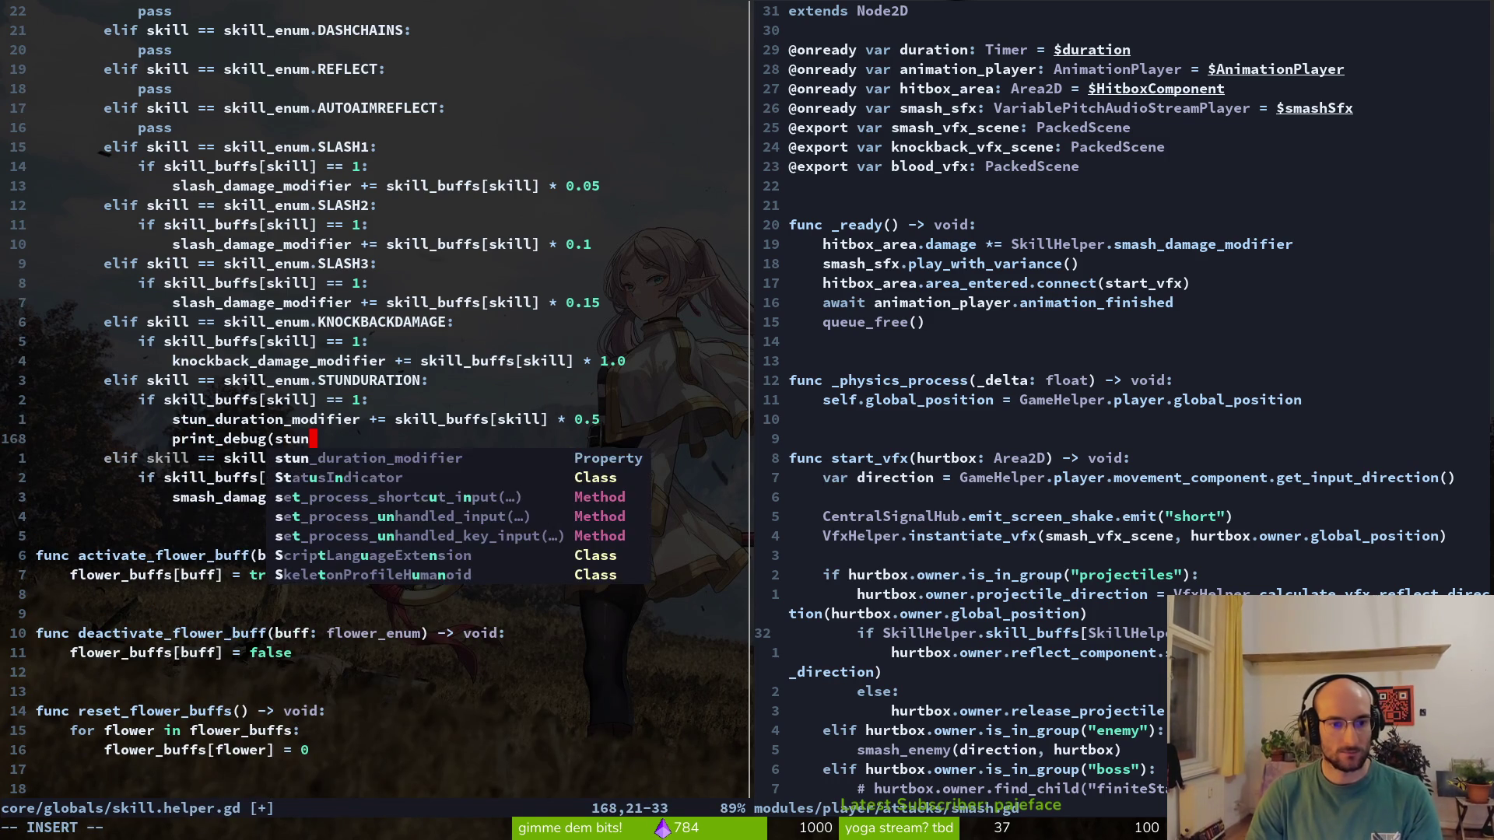
text(_duration_modifier):w)
key(Return)
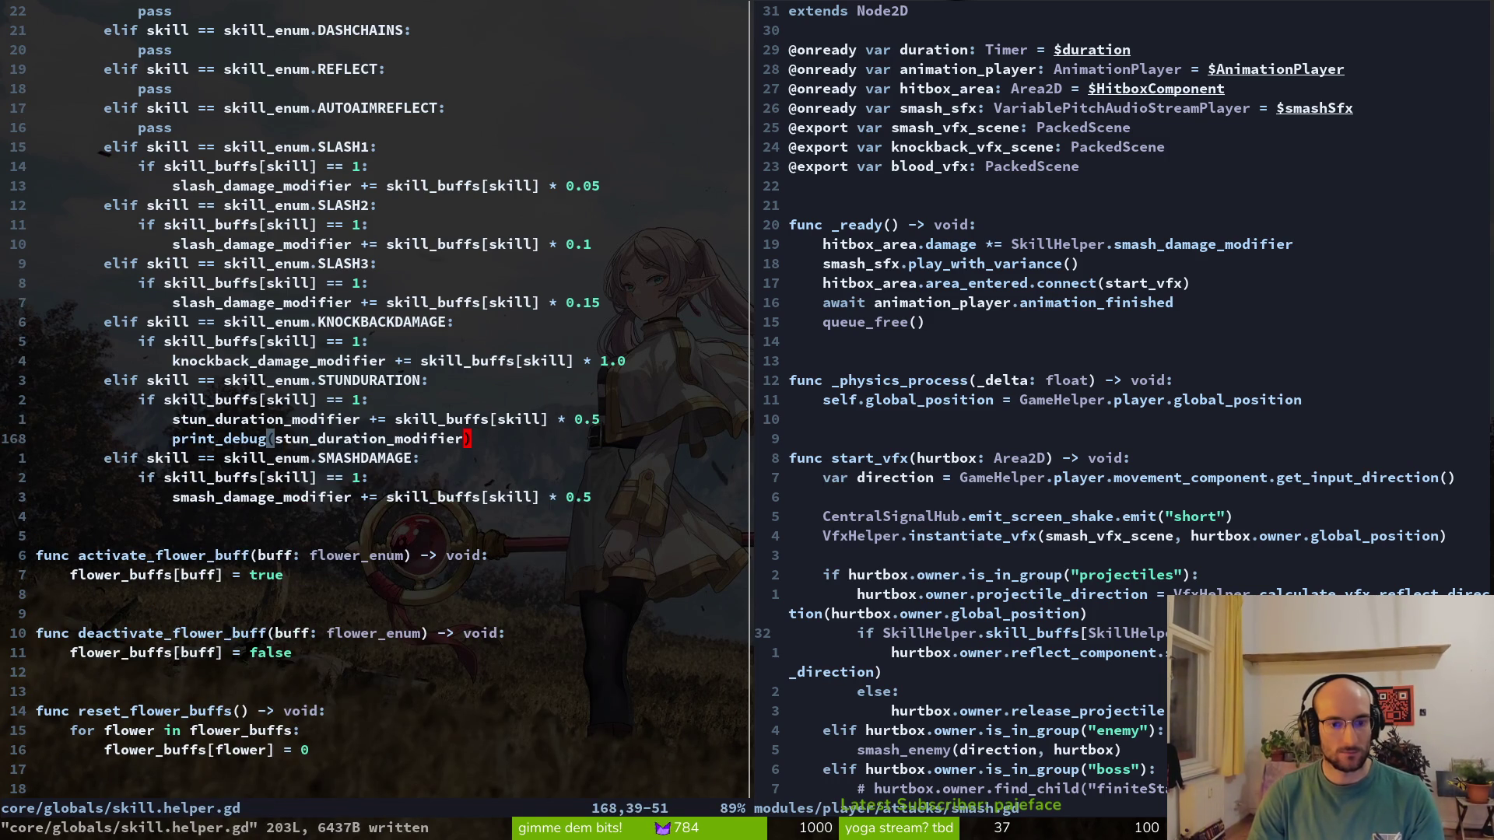
Switch to Godot and launch the game to playtest
scroll(370, 349, up, 7)
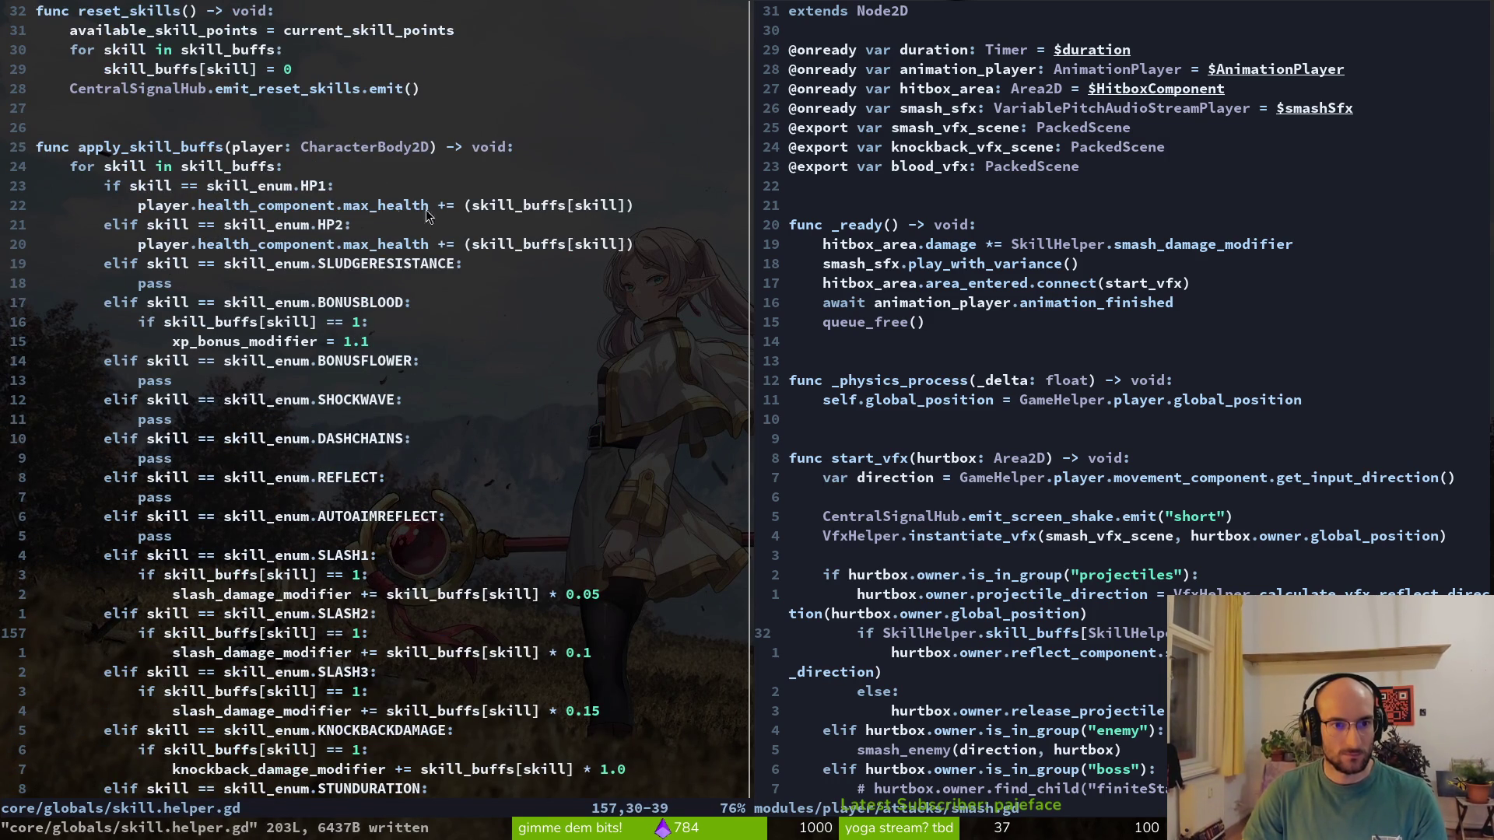
scroll(1150, 504, down, 7)
scroll(1118, 465, up, 6)
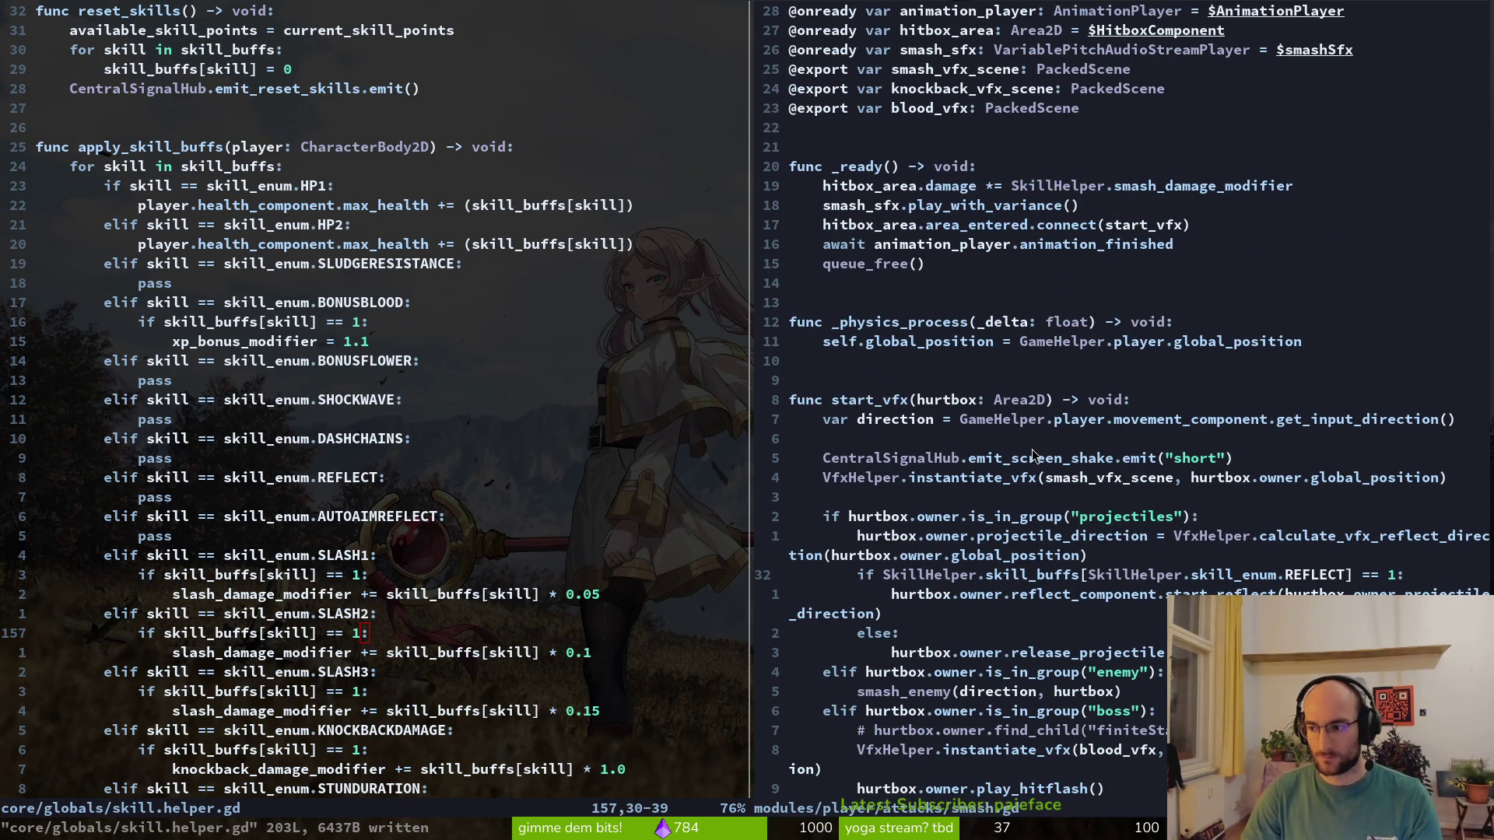
key(alt+Tab)
key(F5)
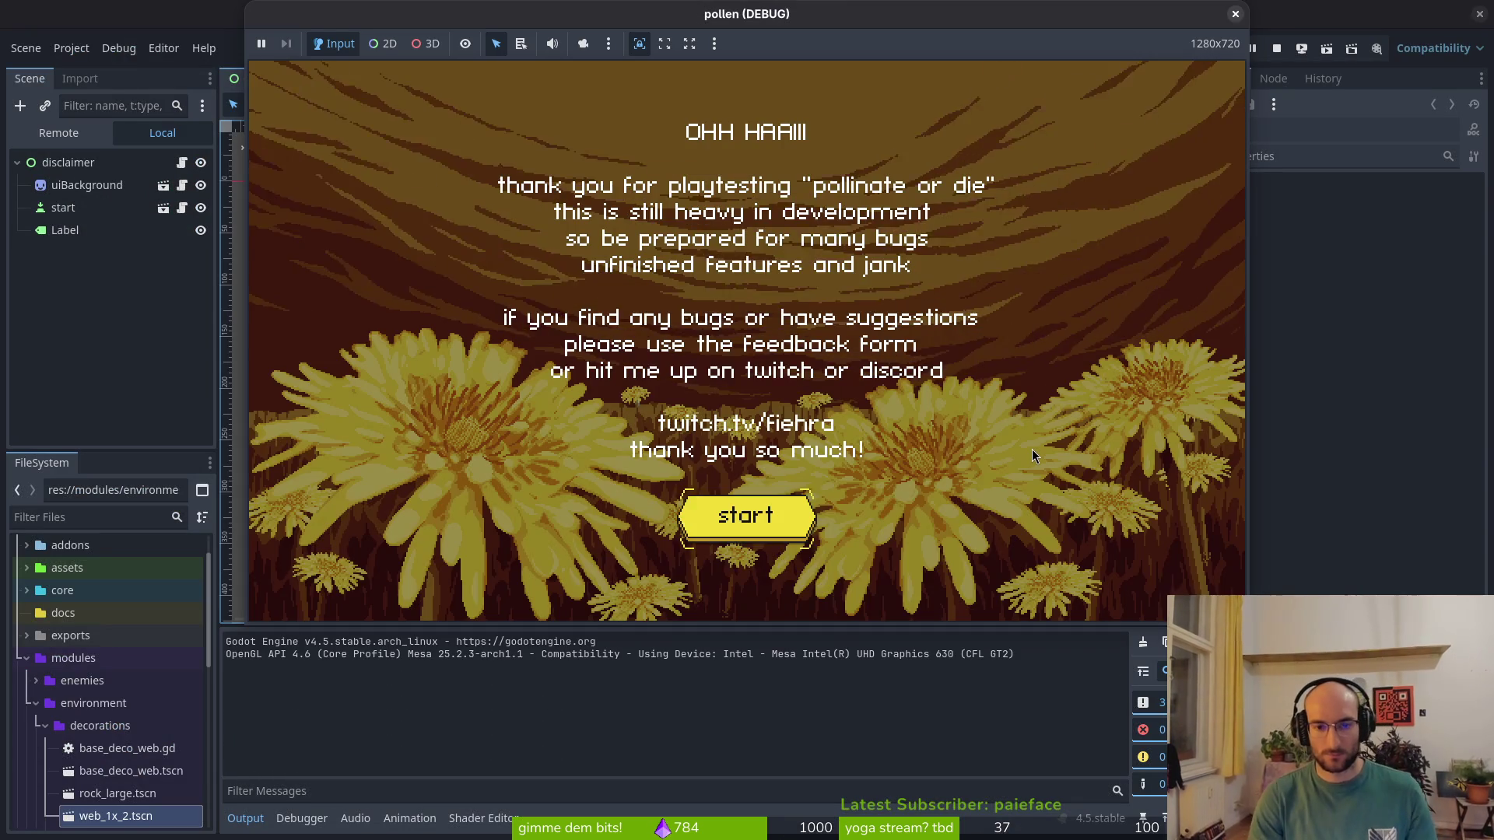
Get past the disclaimer, start the game and buy the reflect projectiles skill
key(Return)
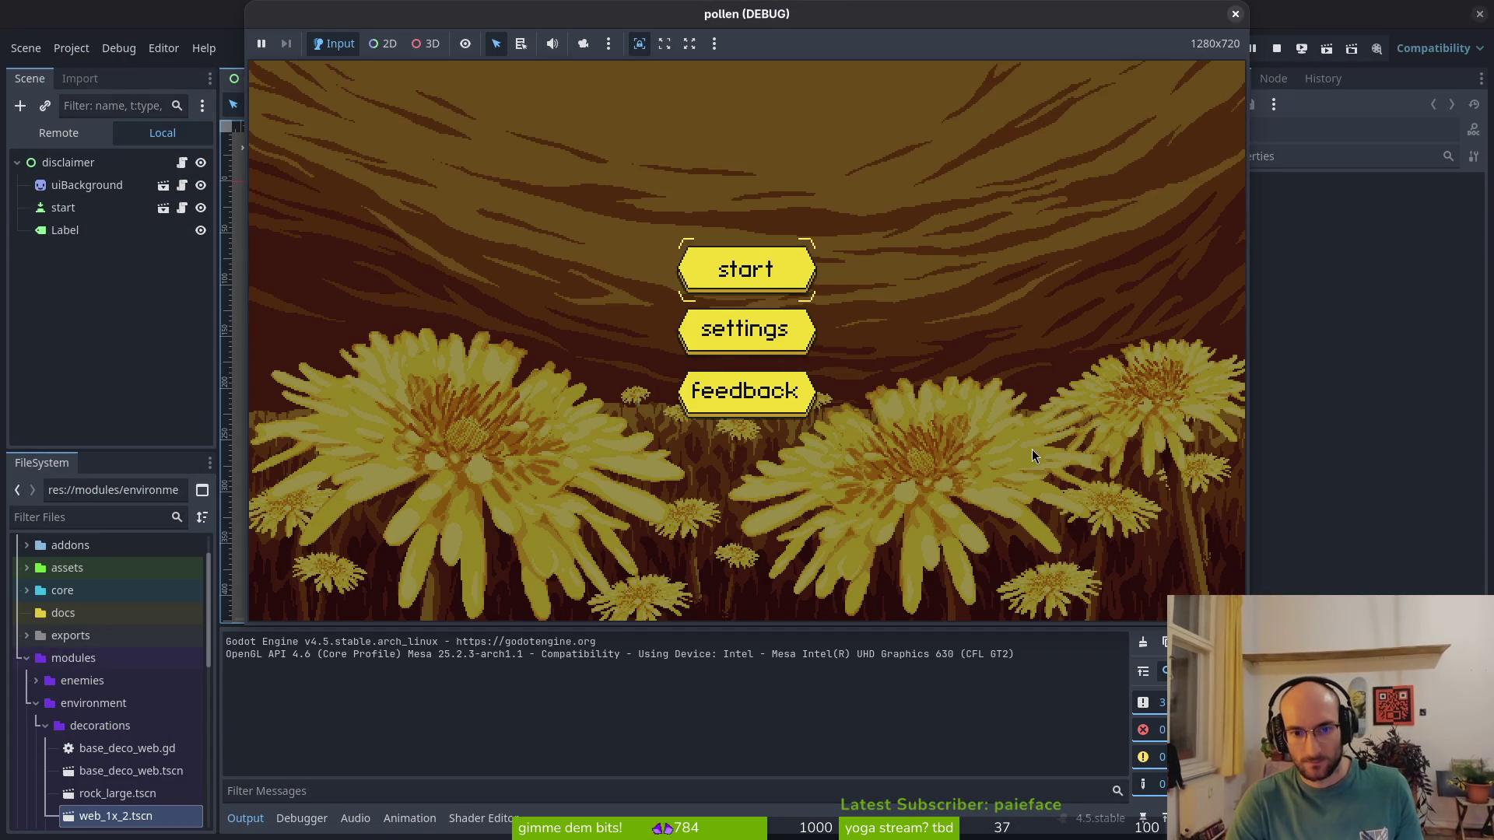
key(Return)
key(Tab)
key(Up)
key(Right)
key(Right)
key(Left)
key(Left)
key(Down)
key(Return)
Buy the knockback damage, increased smash damage and stun duration skills
key(Up)
key(Return)
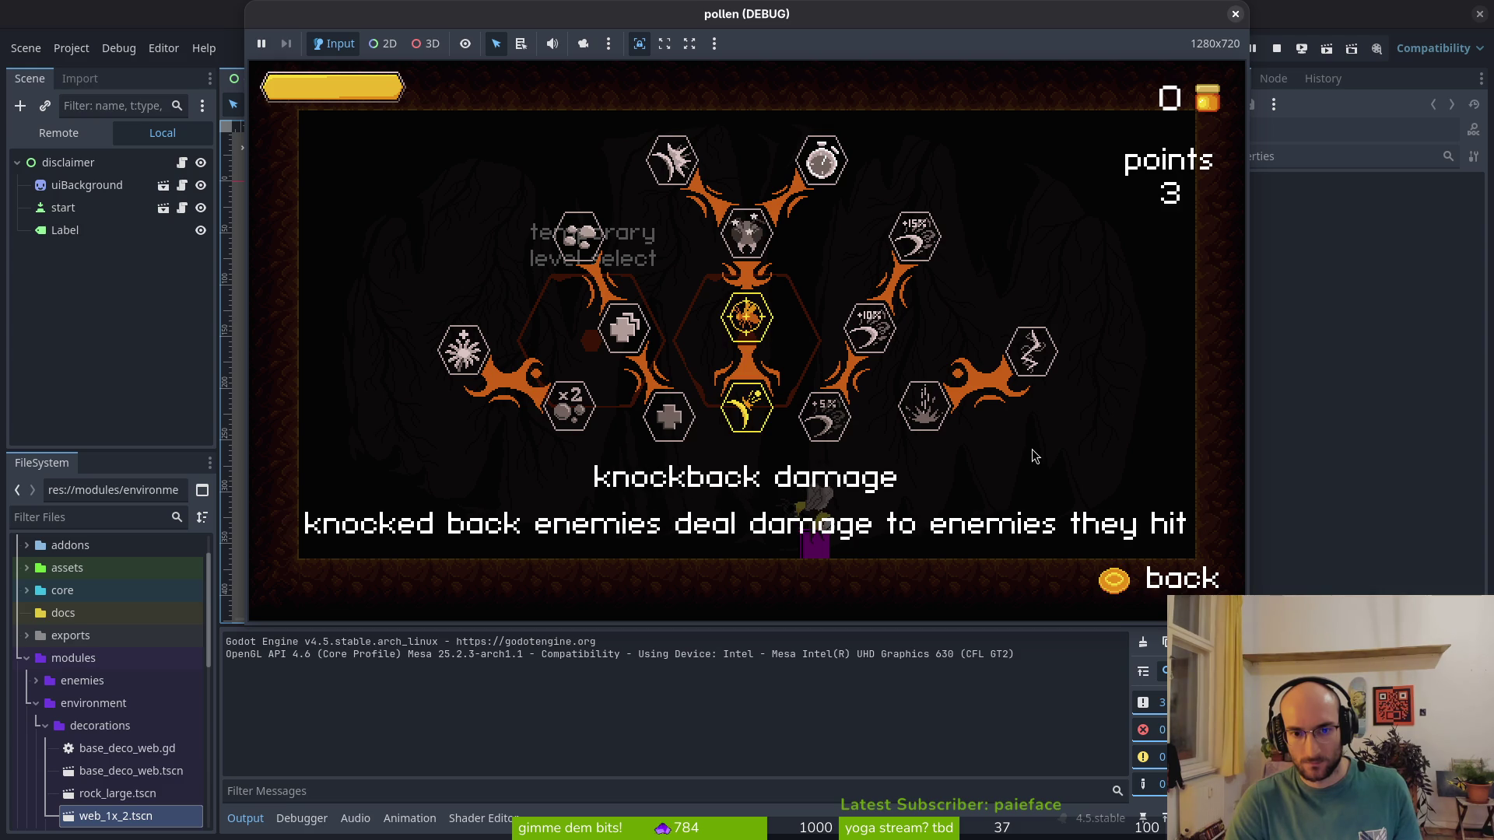
key(Up)
key(Return)
key(Right)
key(Return)
key(Escape)
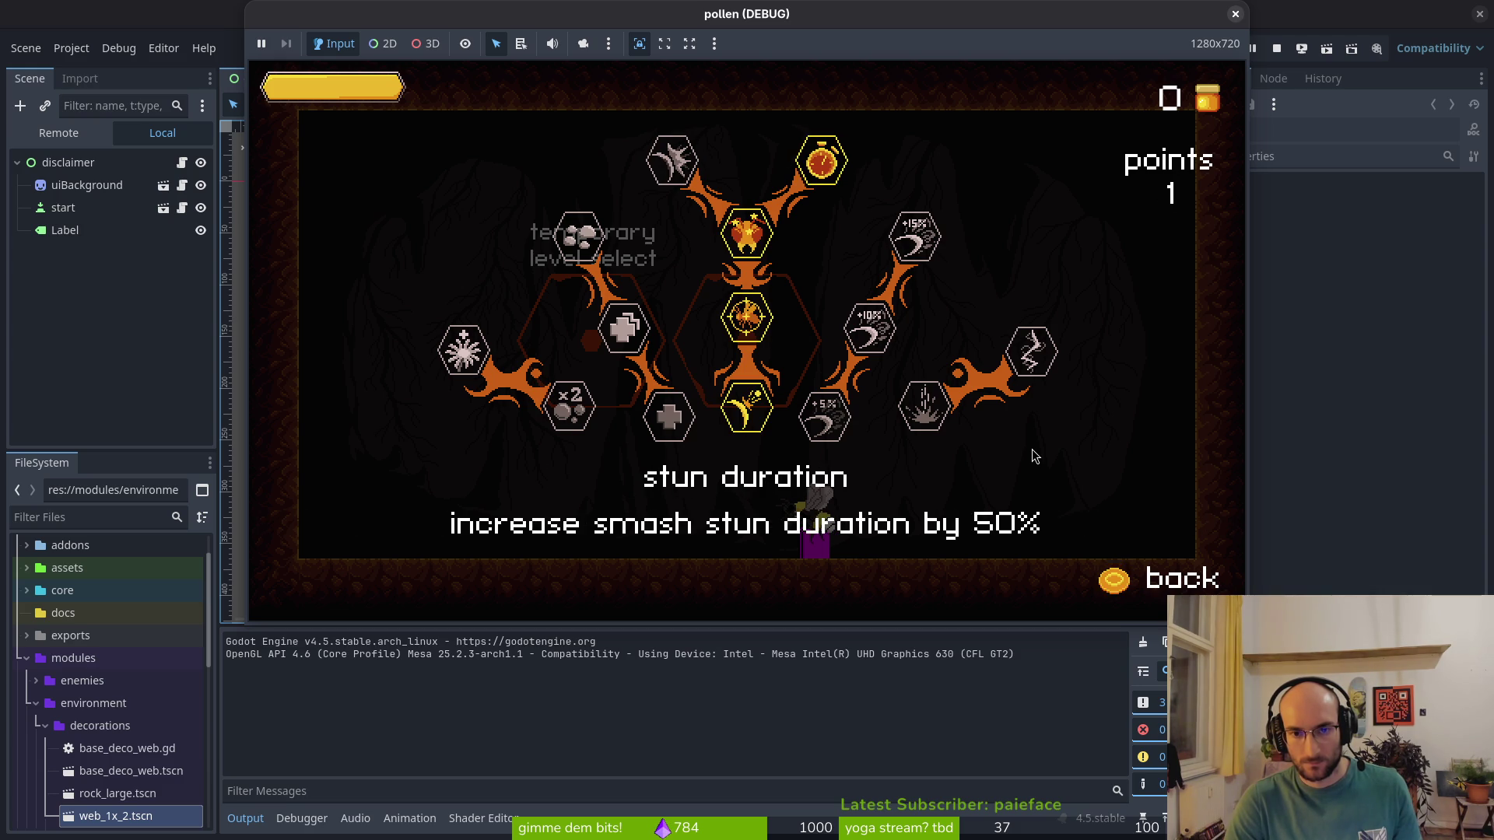
Enter the level in the right hexagon and smash and slash the enemies
key(Up)
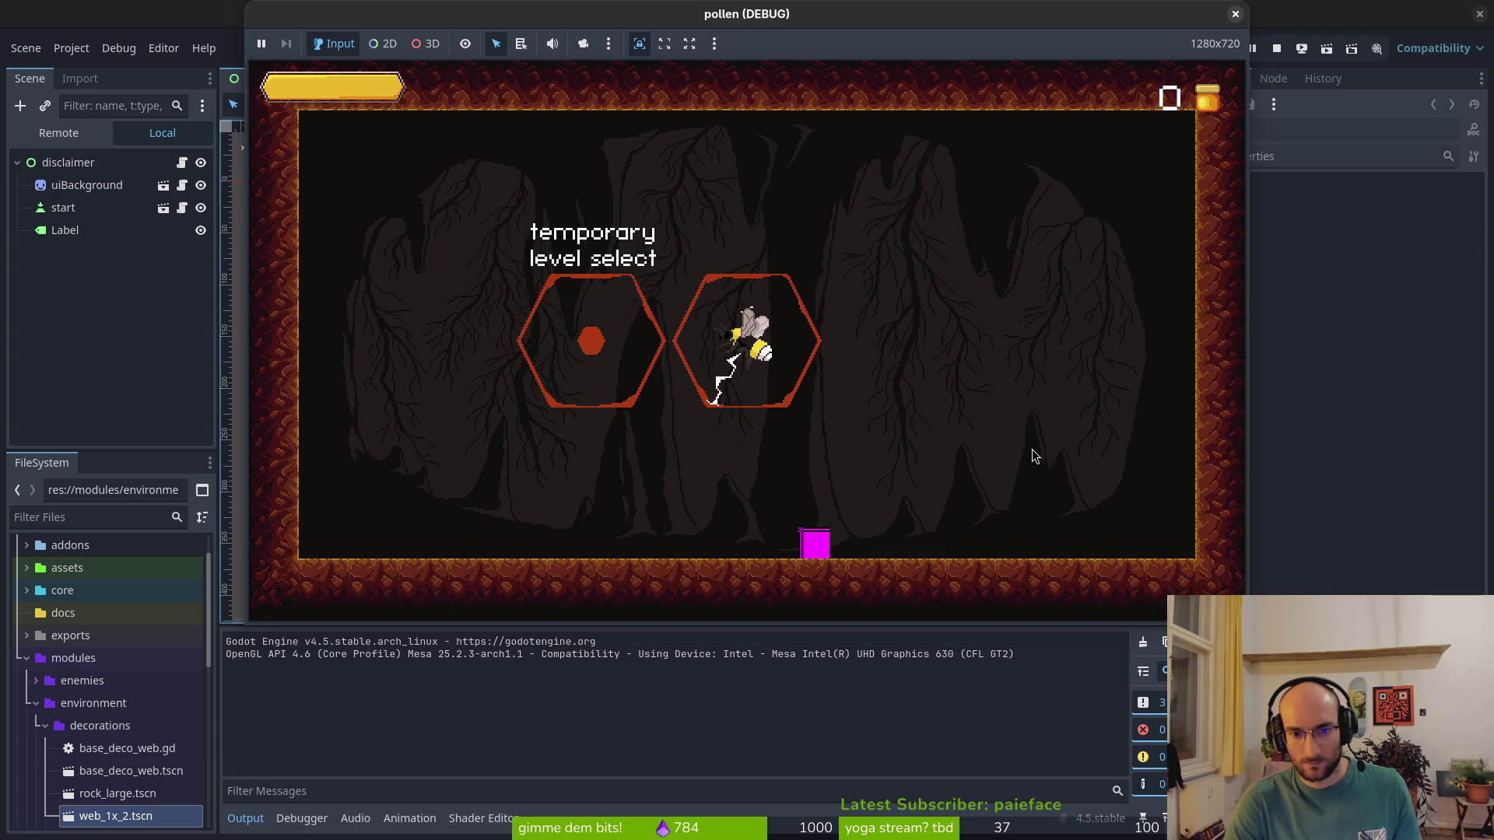
key(Return)
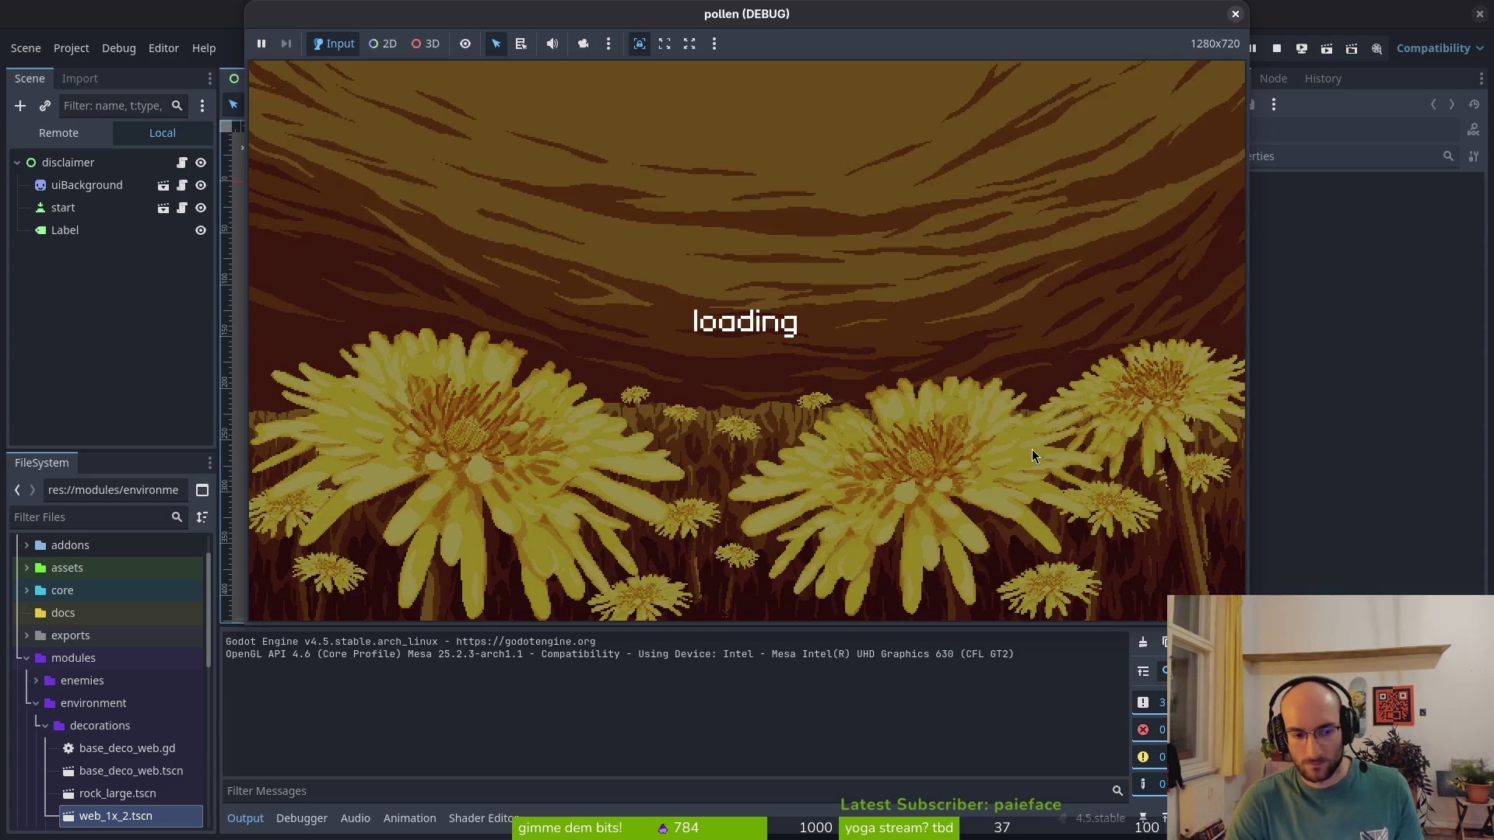
key(Up)
key(space)
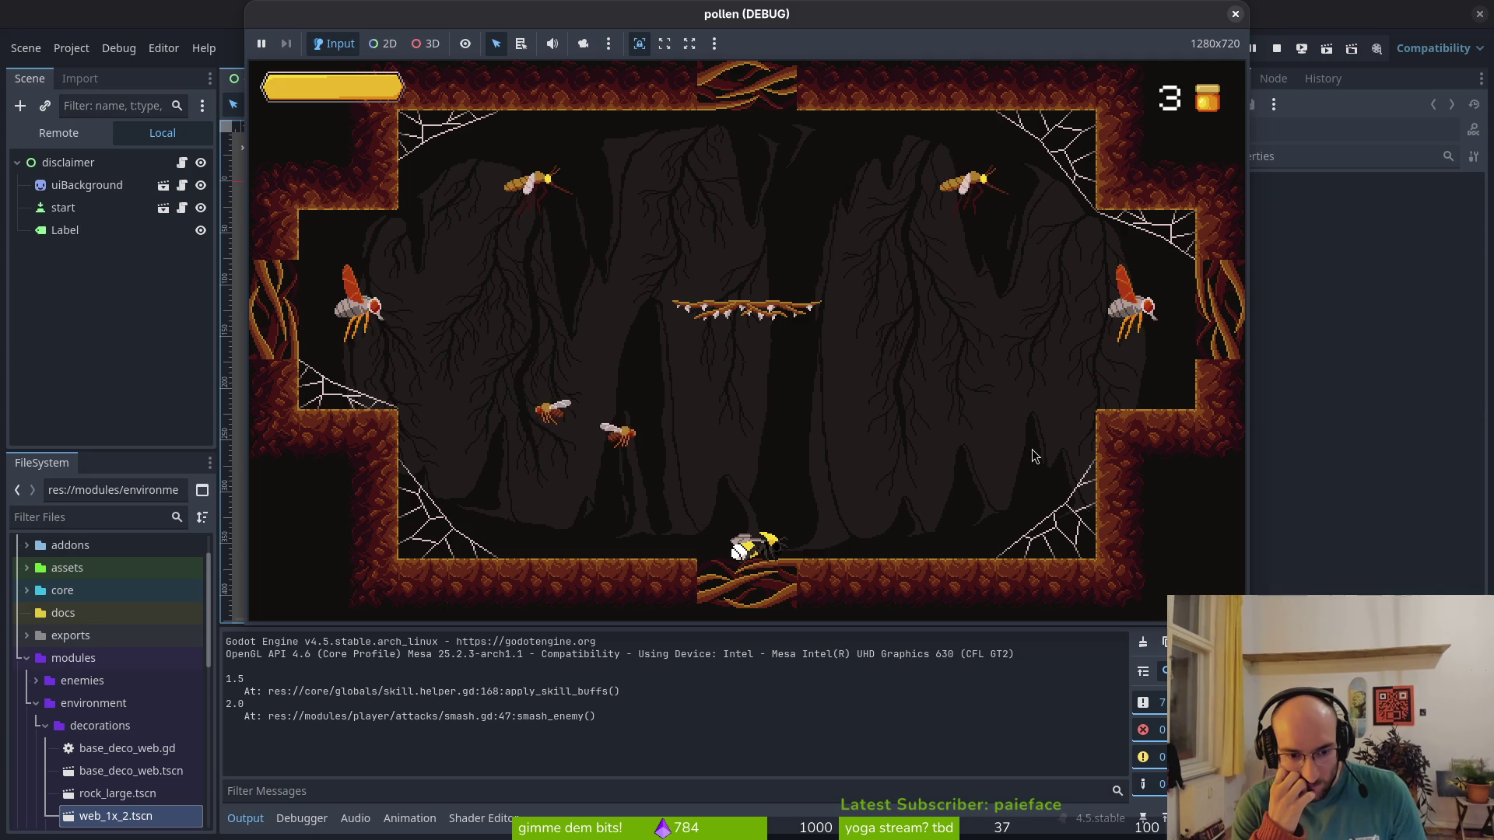
Stop the game, relaunch it with F5 and bring up the skill tree
key(Escape)
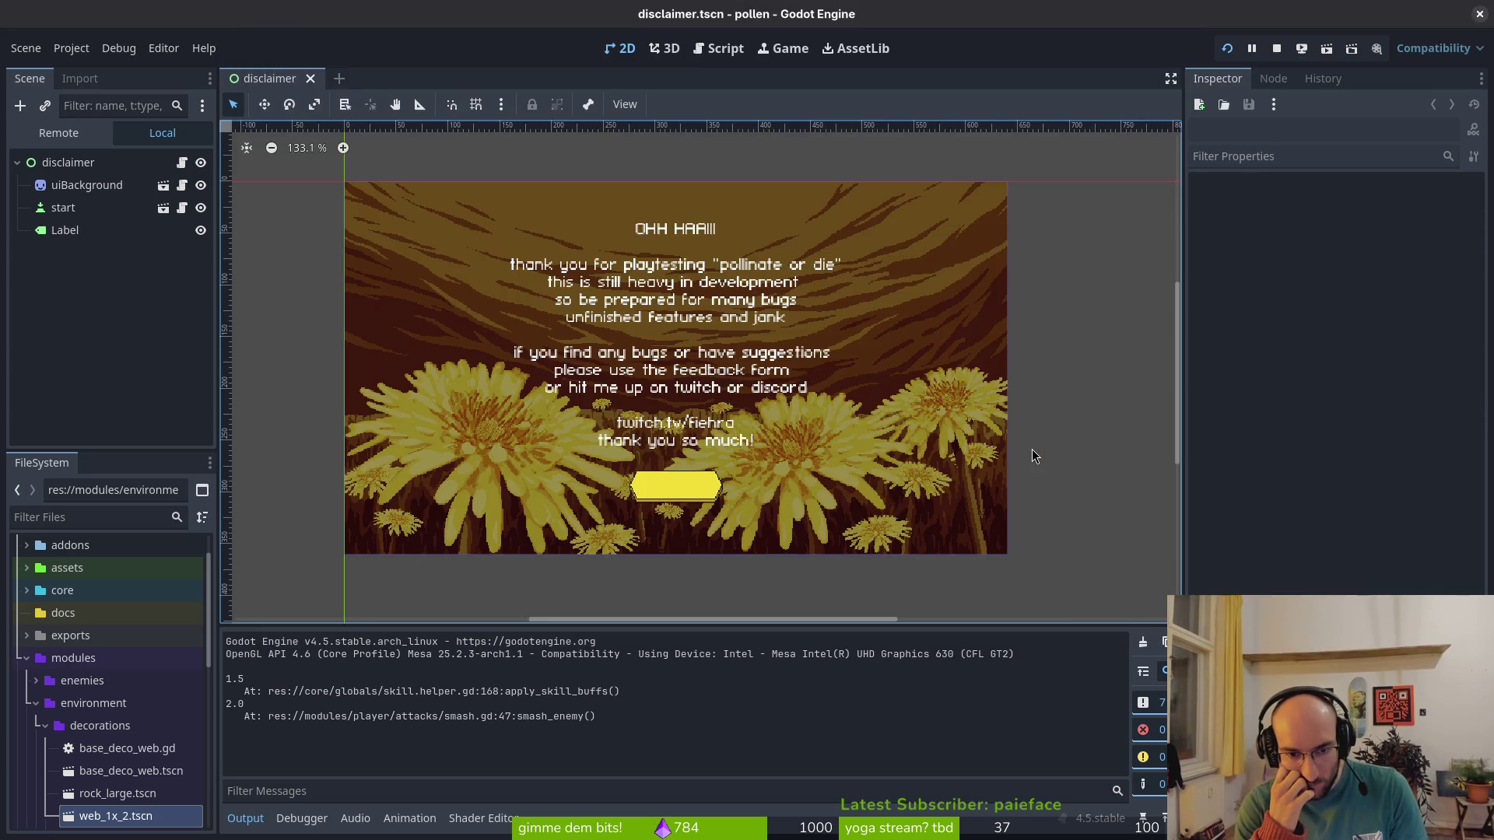
key(alt+Tab)
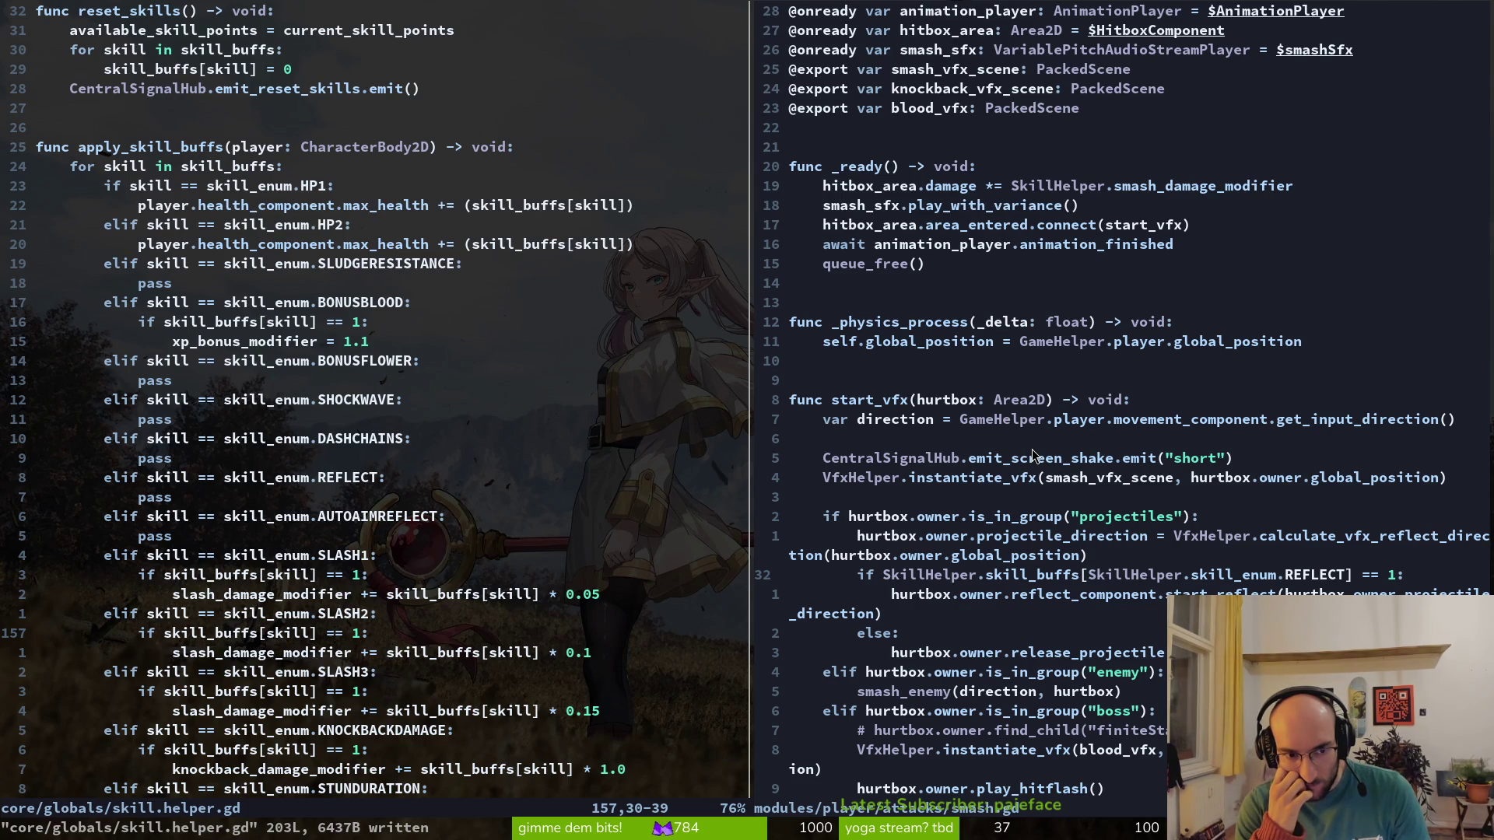
key(F5)
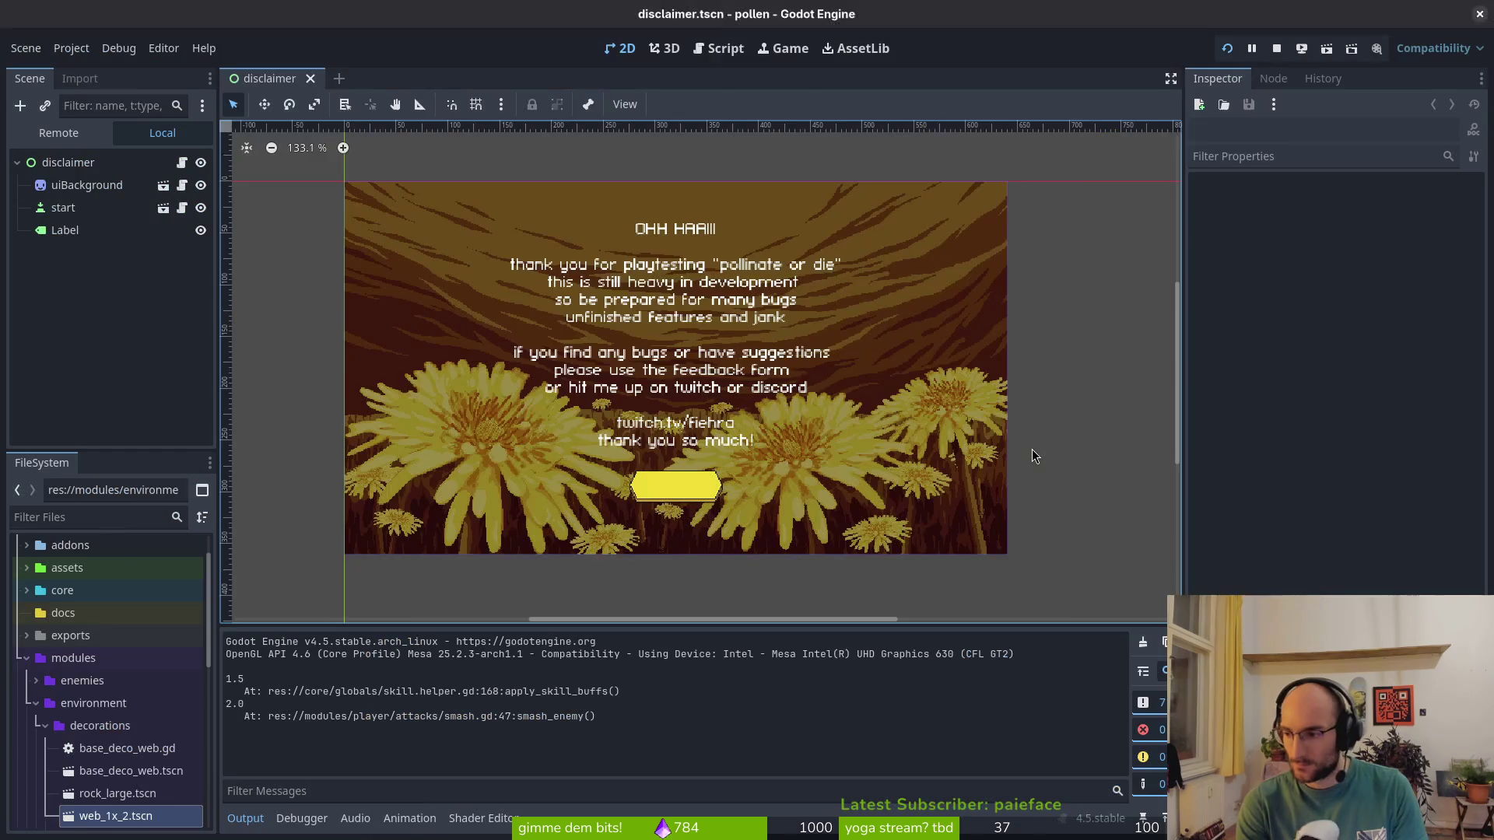
key(Tab)
Enter the right-hexagon level and smash enemies below the branch and on the cave floor
key(Up)
key(Up)
key(Up)
key(Tab)
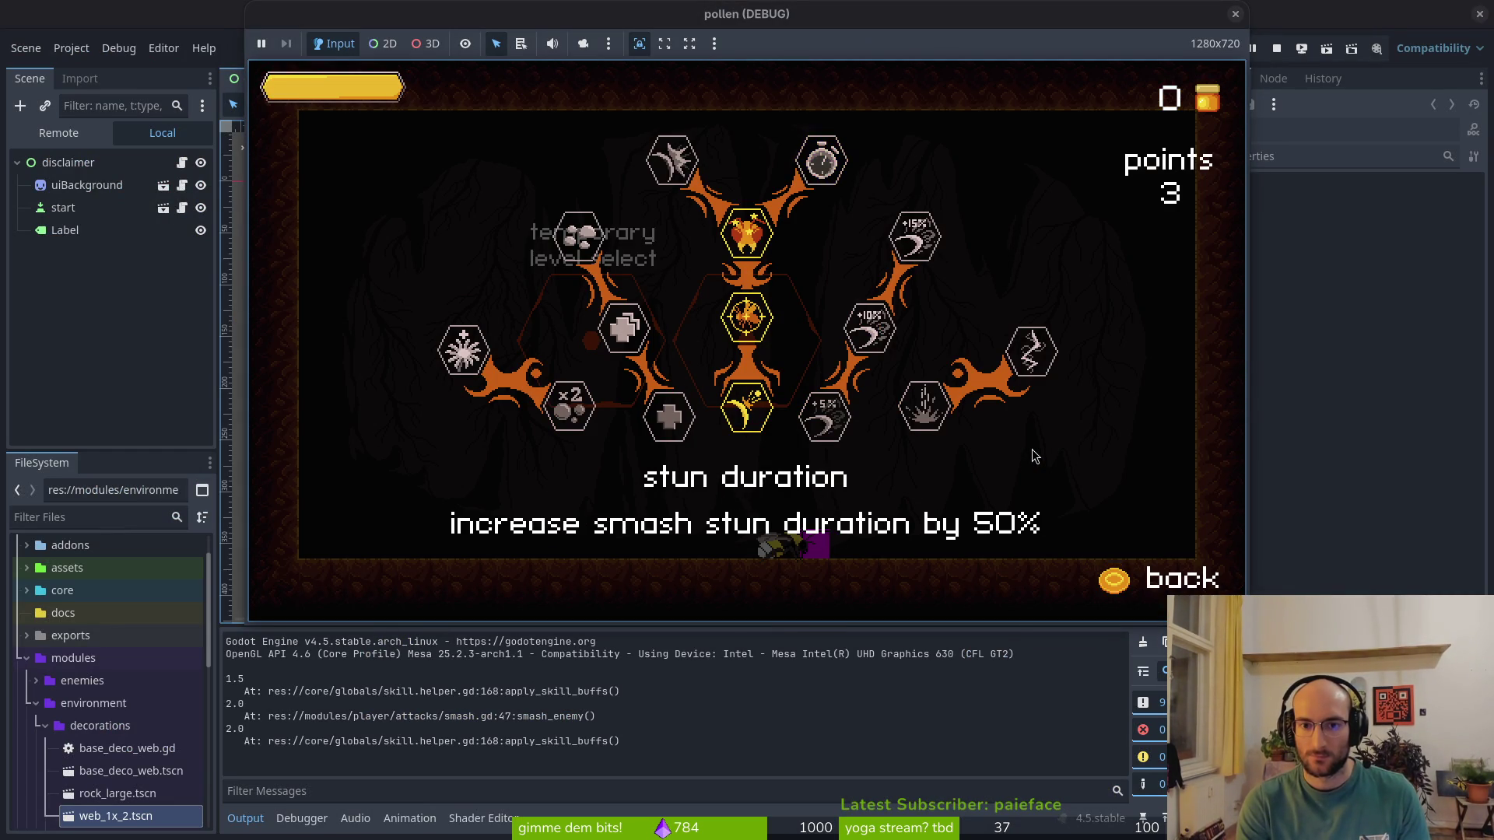
key(w)
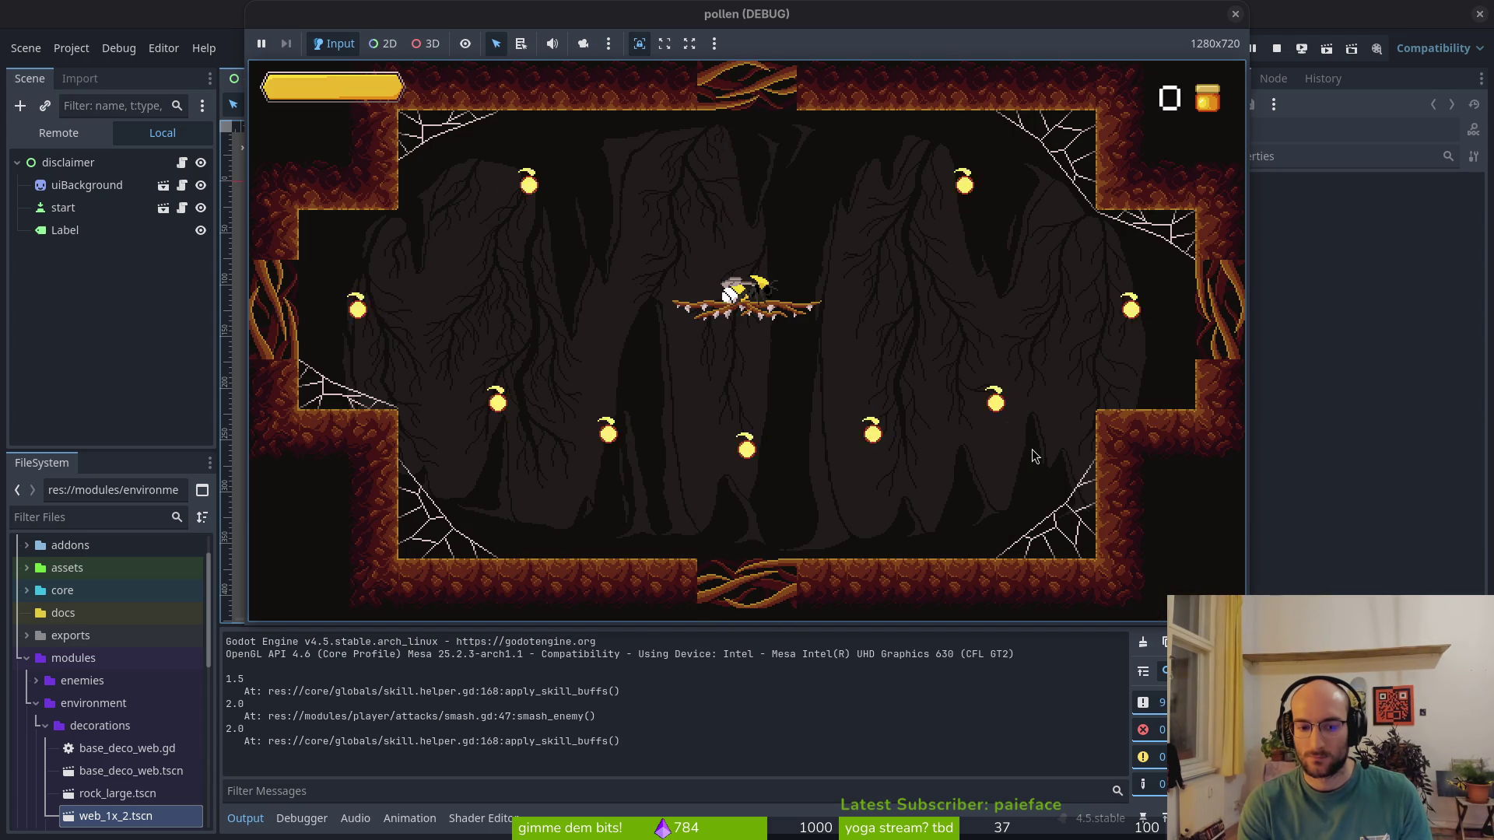
key(d)
key(s)
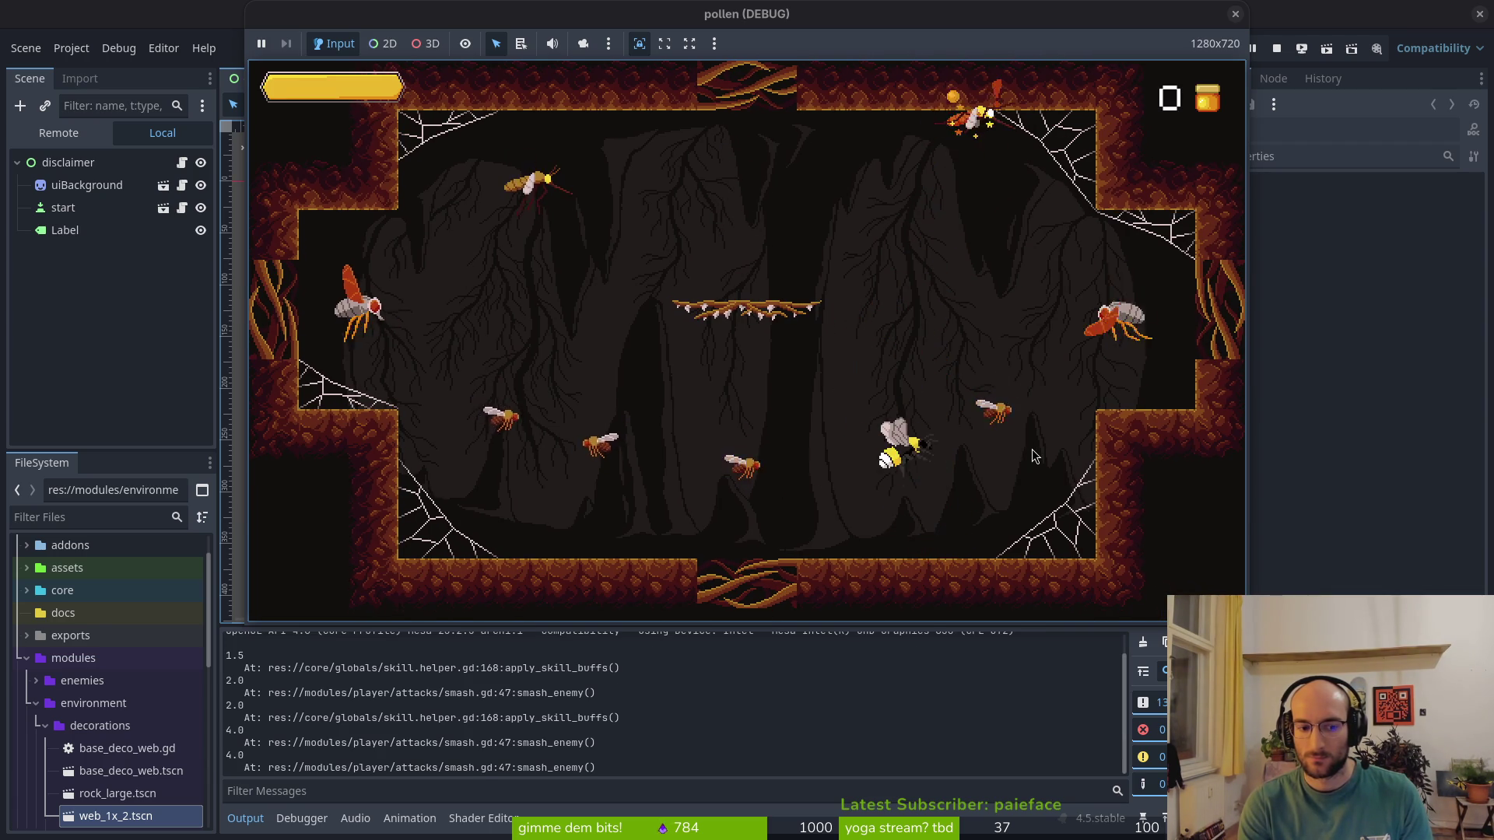
key(s)
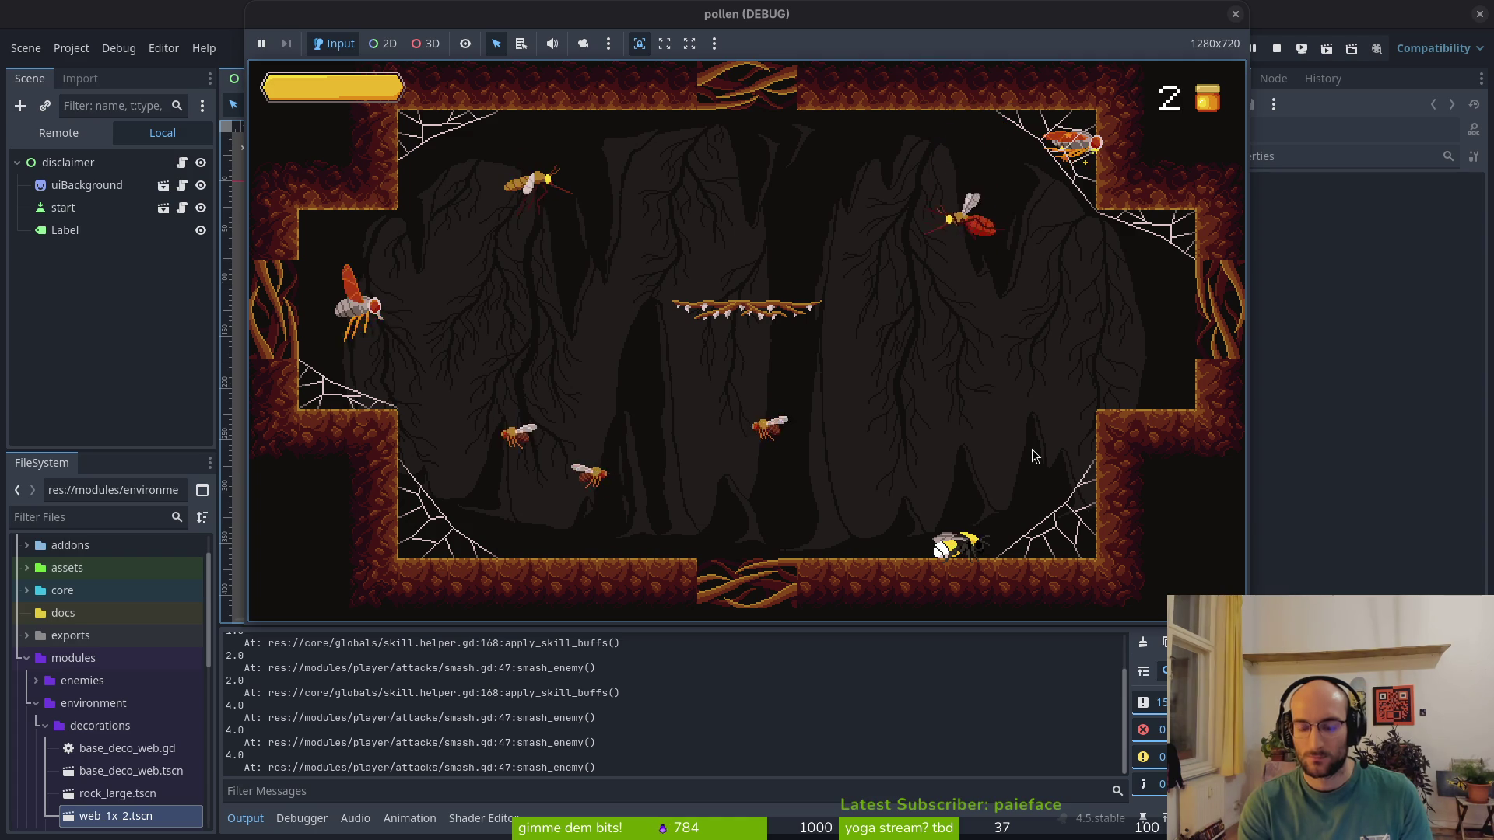
key(s)
Restart the run, re-enter the level through the right hexagon and smash more enemies
key(F5)
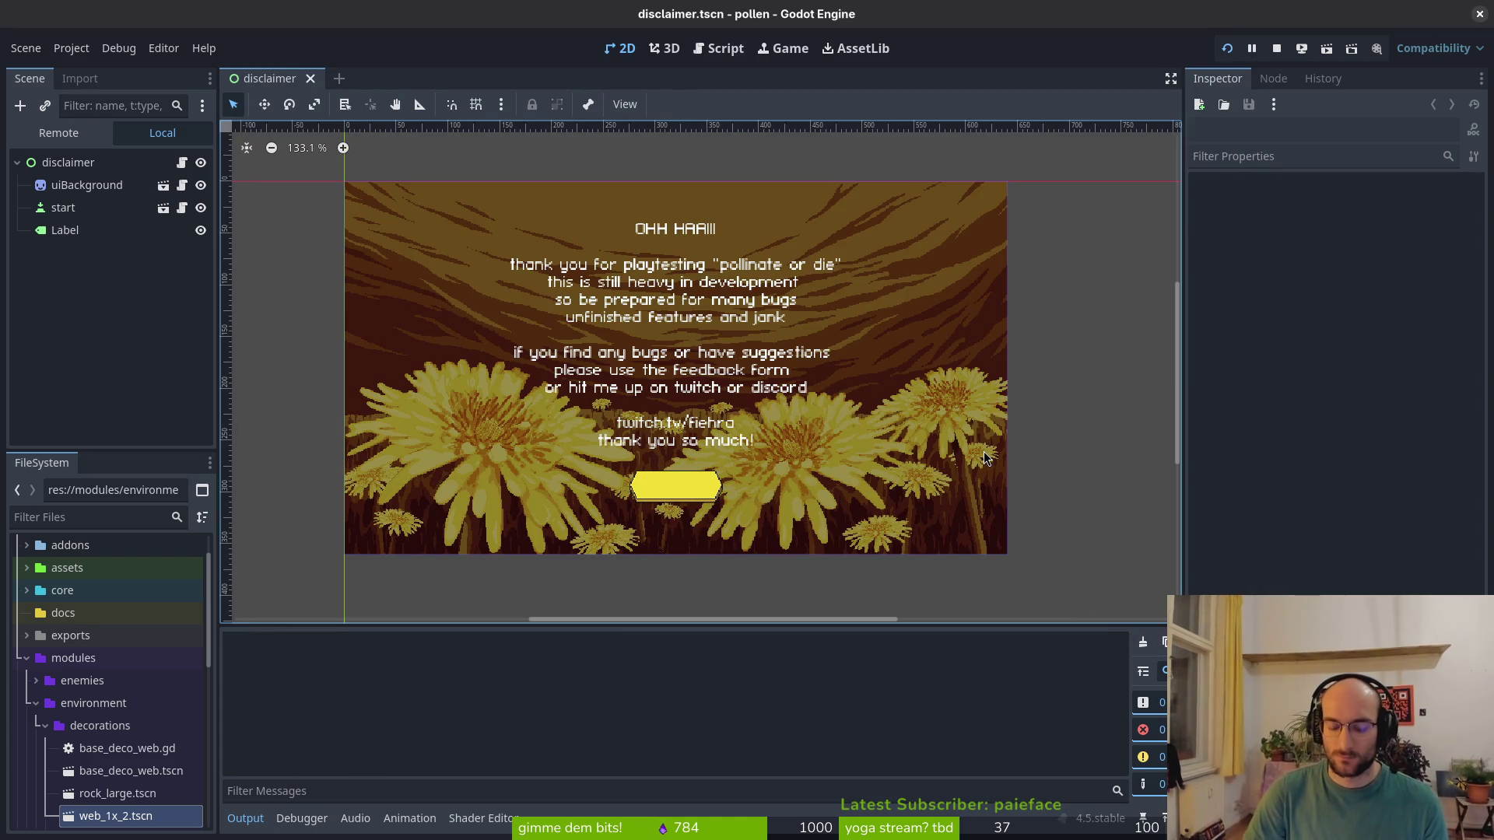
key(s)
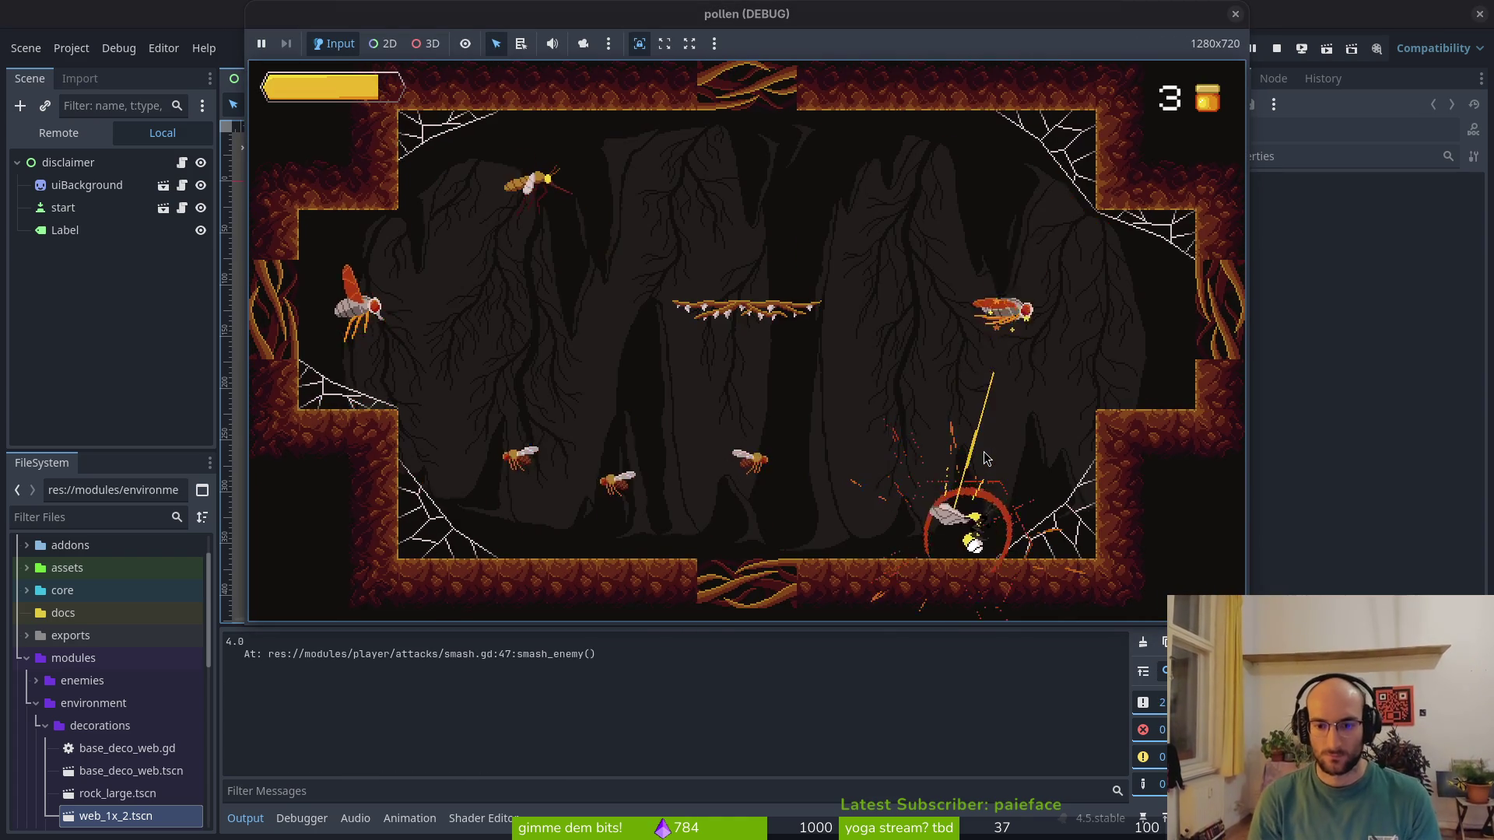
key(a)
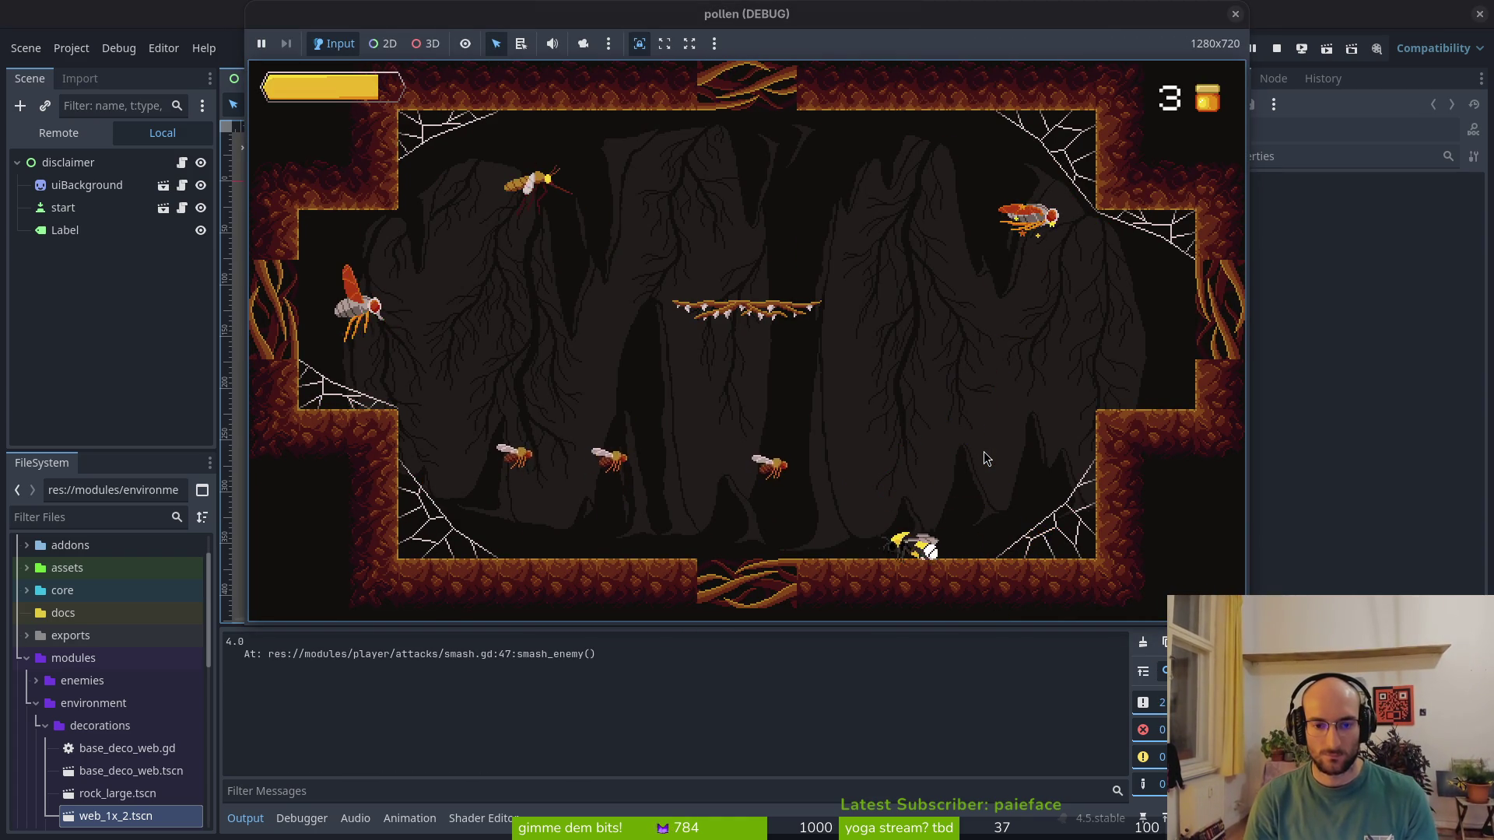
key(s)
key(d)
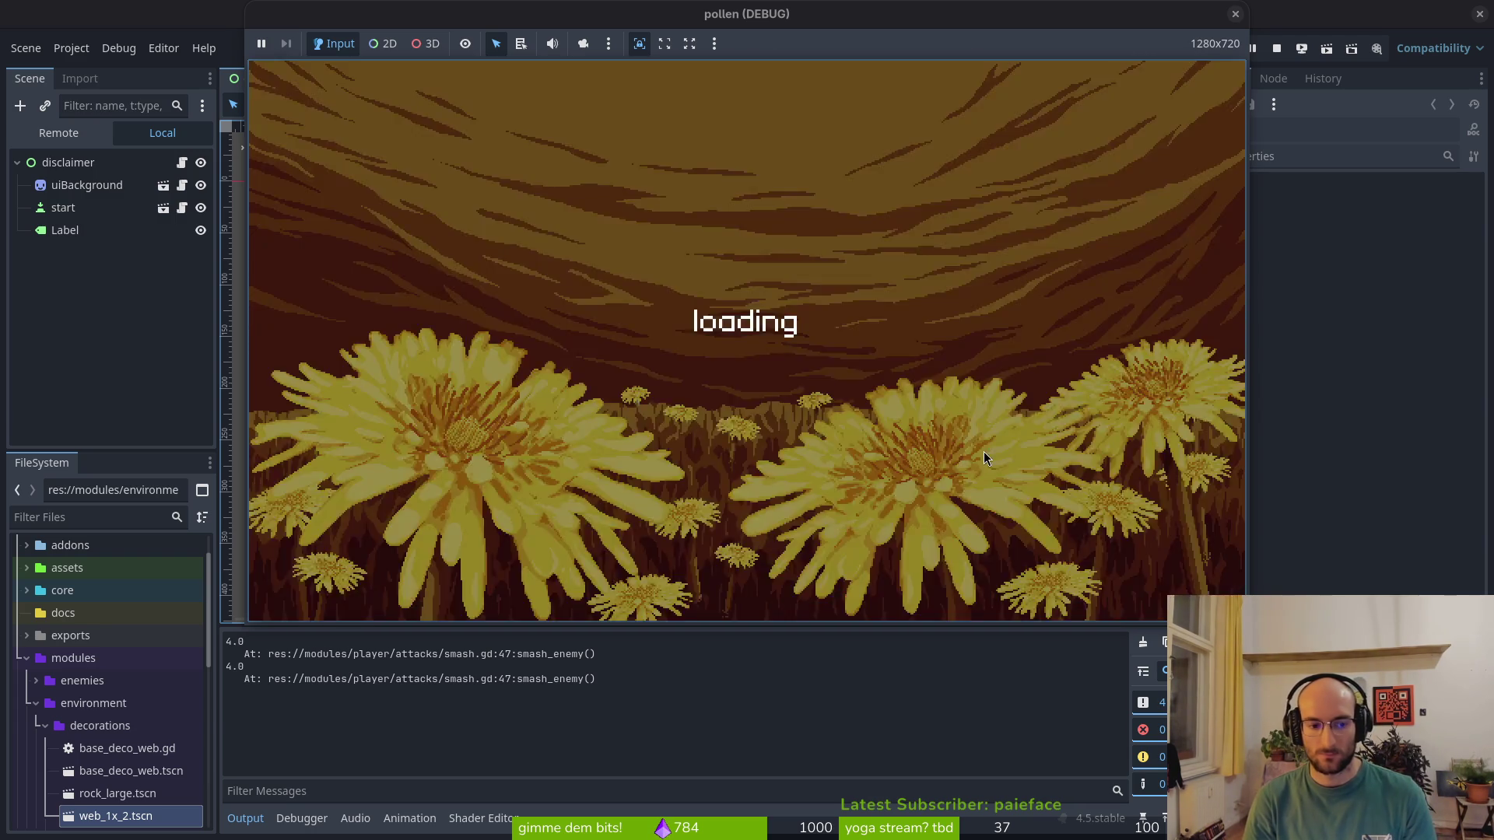
key(w)
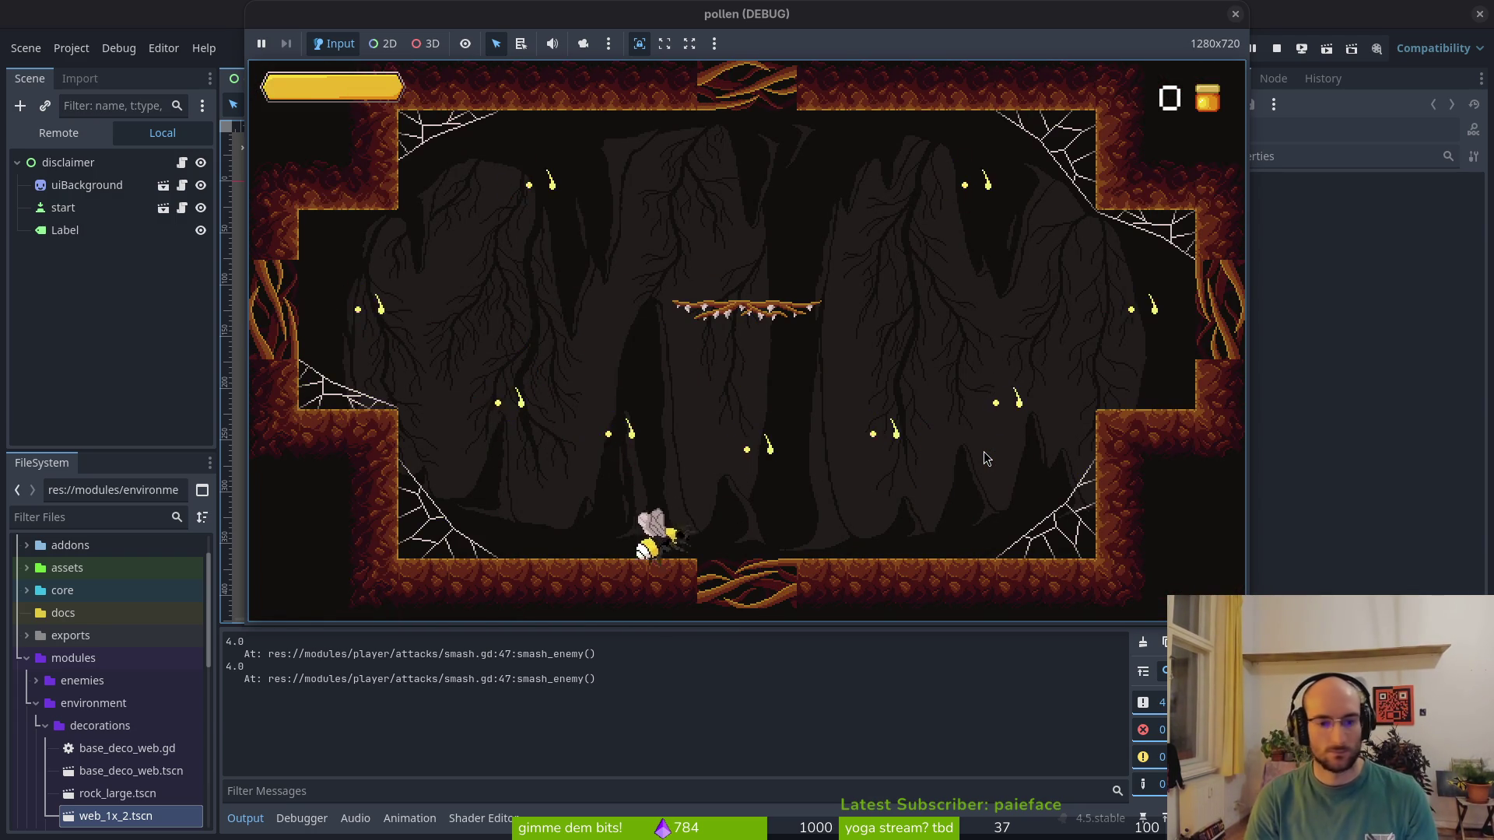
key(d)
key(w)
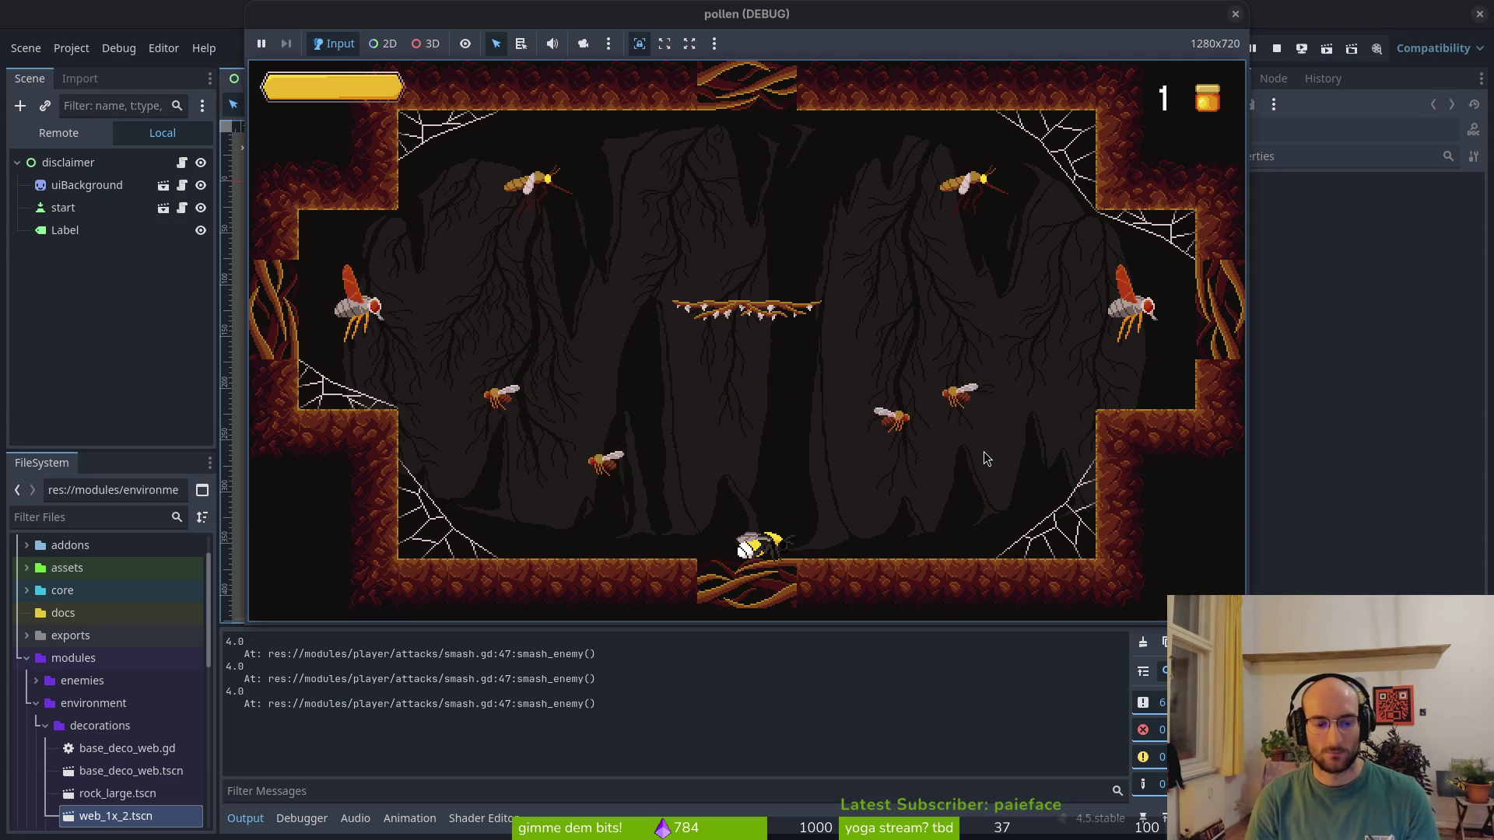
Check the stun duration skill in the skill tree, then stop the debug run
key(d)
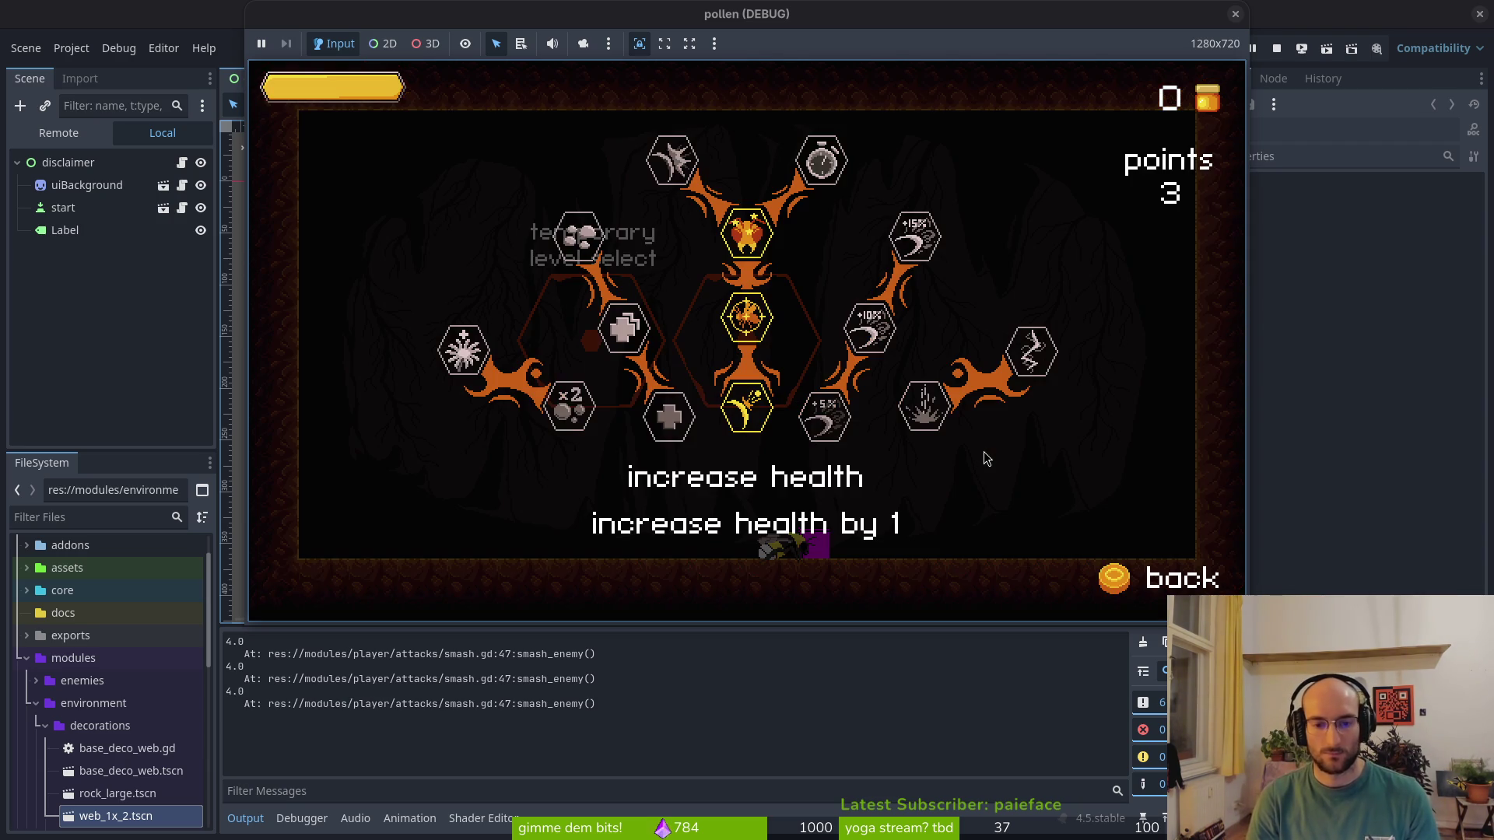
key(w)
key(d)
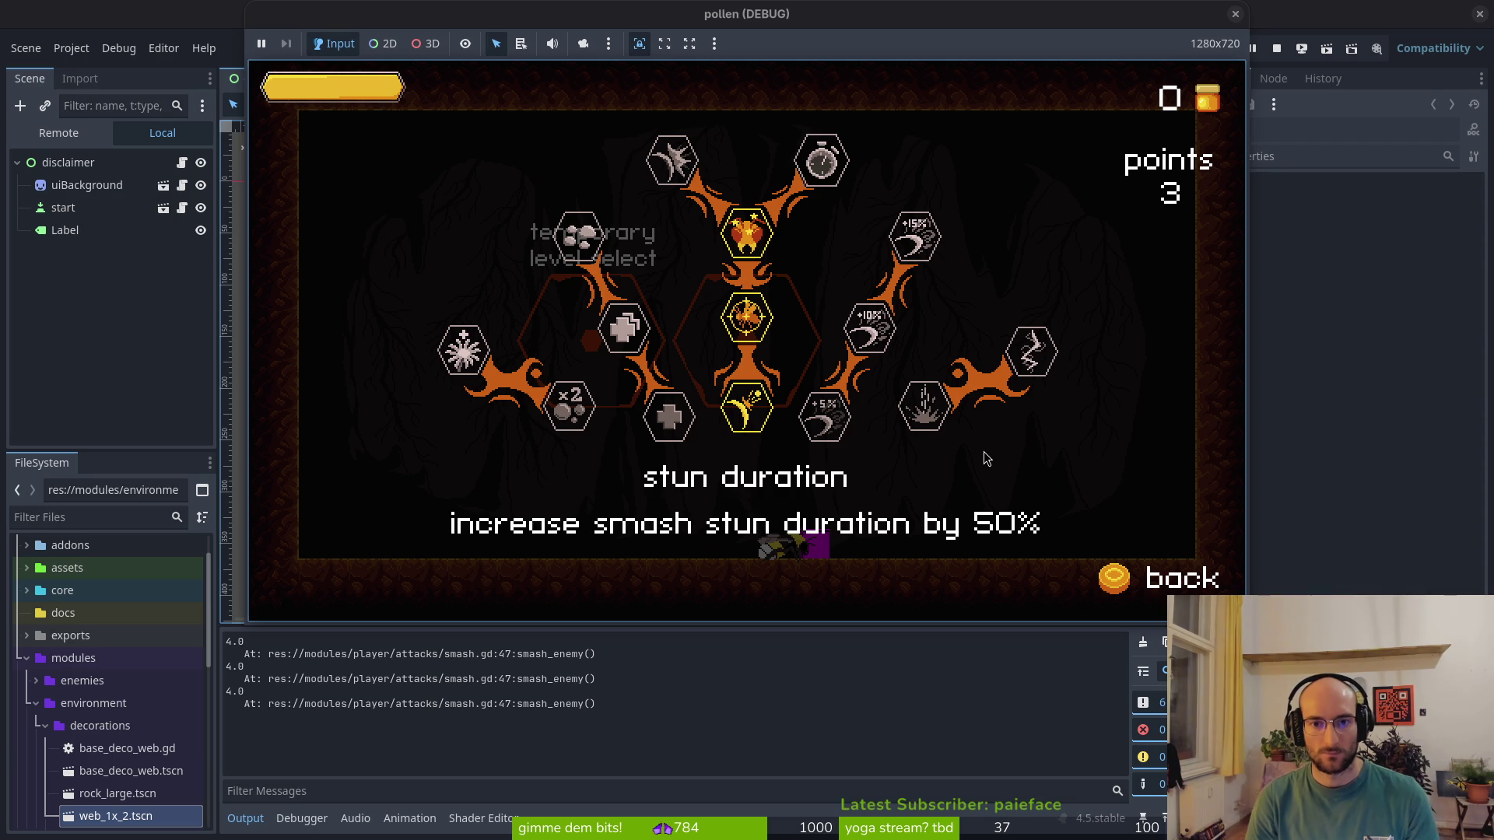
click(1236, 13)
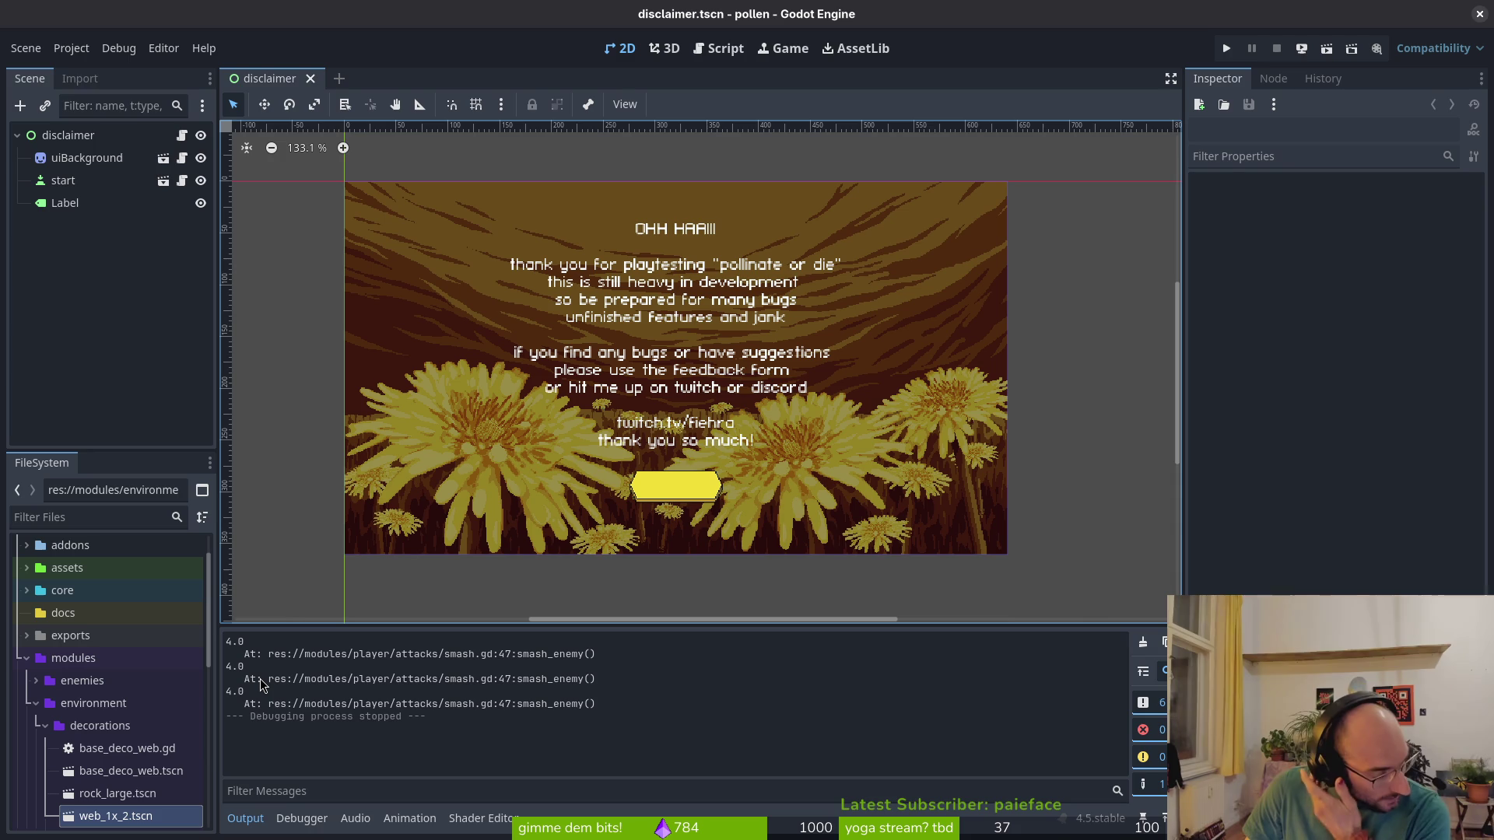
Return to Neovim and scroll the smash.gd split back to the top
key(alt+Tab)
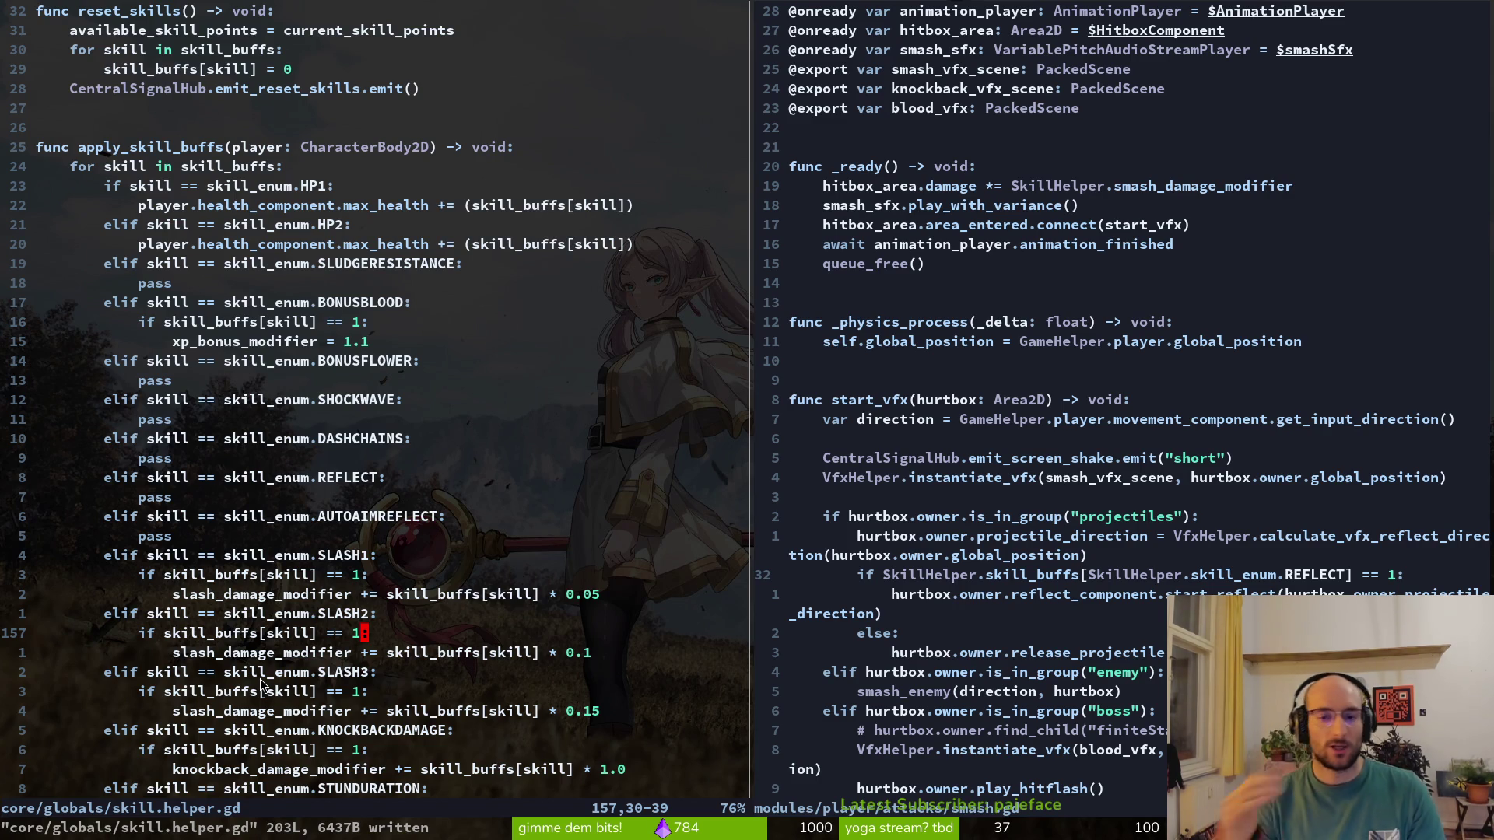
scroll(975, 267, up, 1)
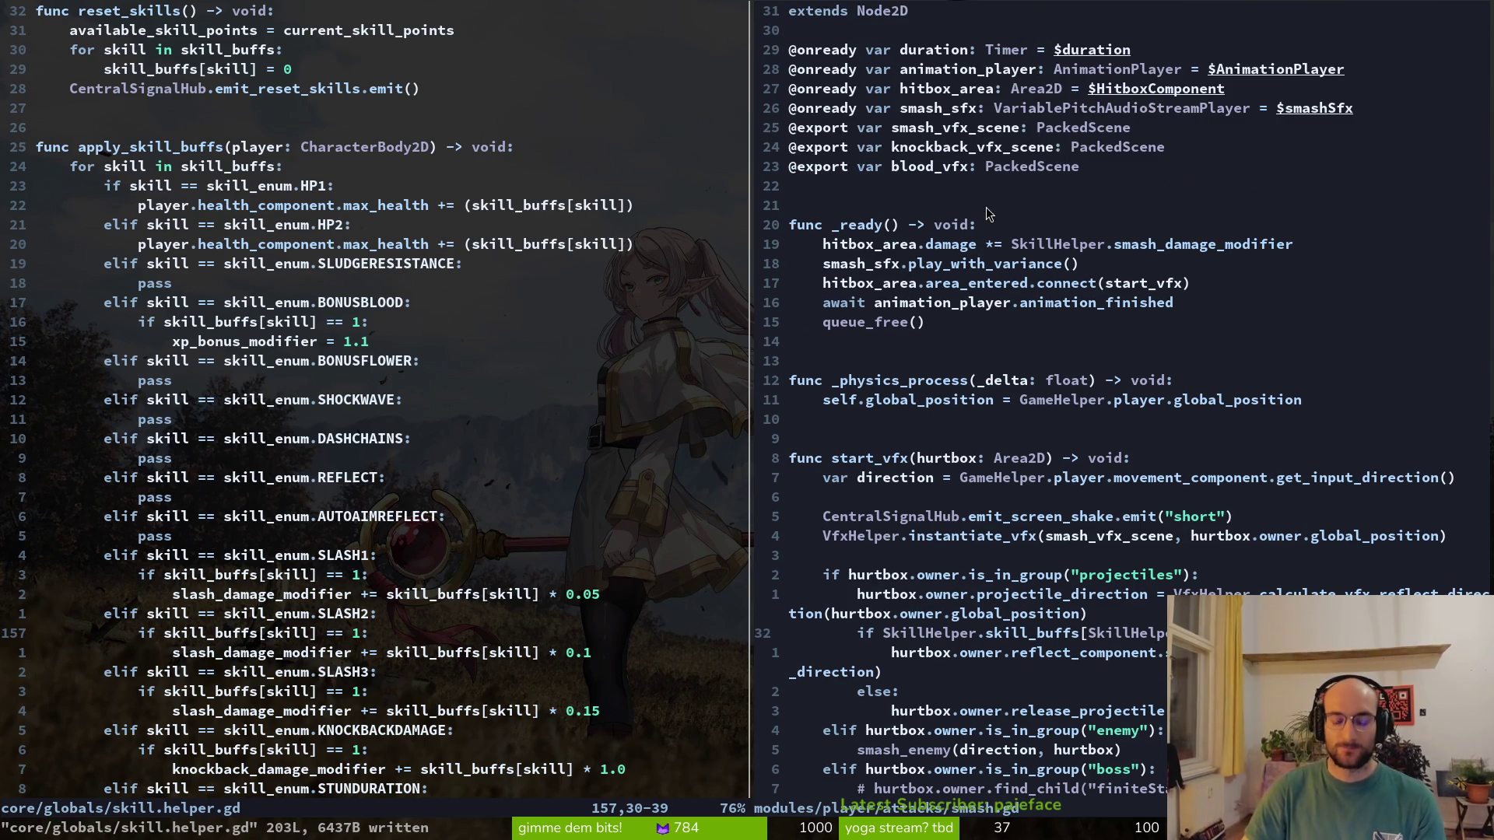
Open enemy.gd via the Ctrl+P file finder alongside smash.gd
key(ctrl+p)
text(enemy)
key(Return)
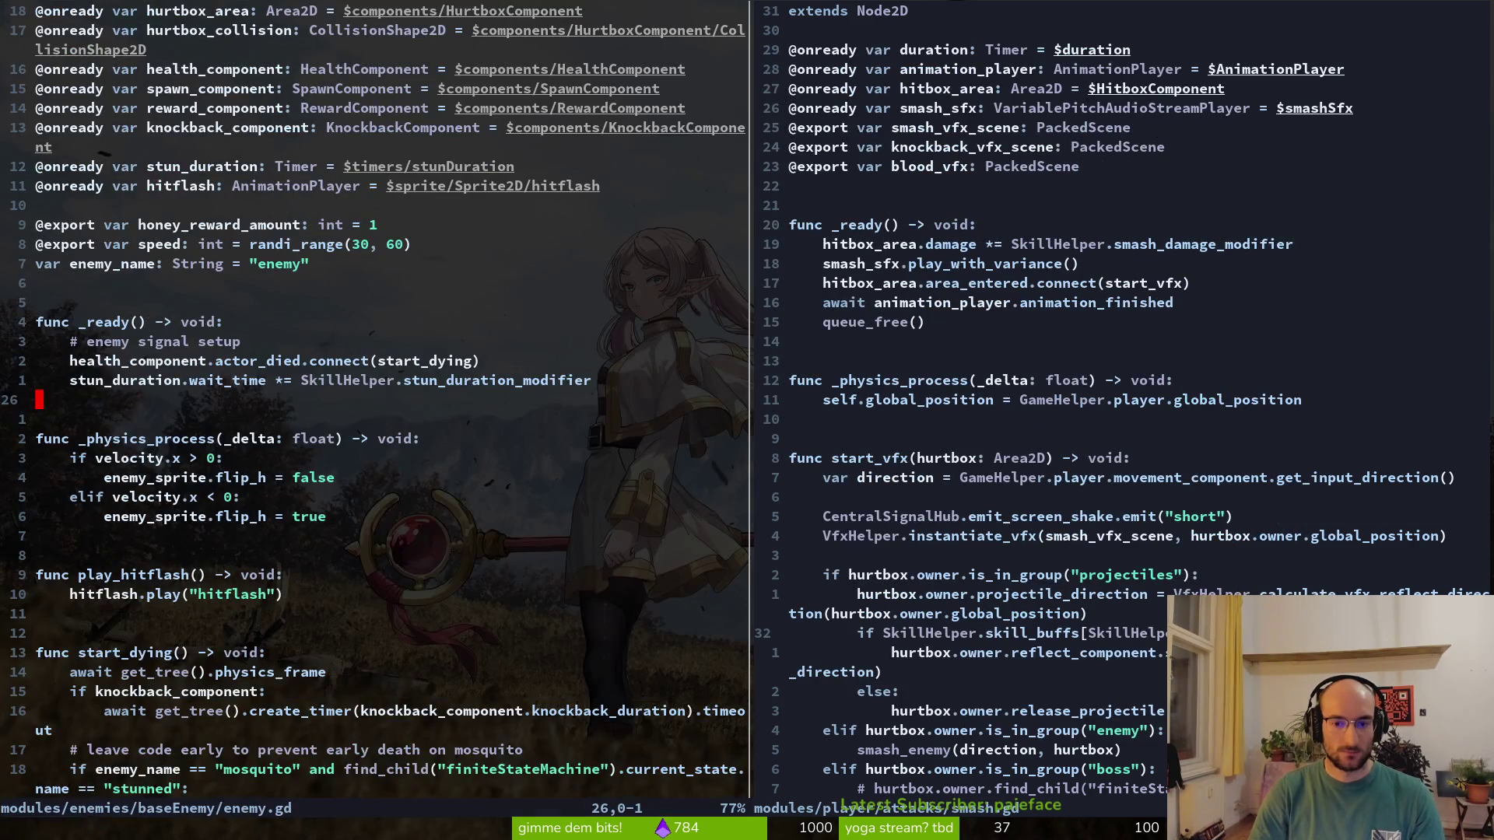
key(ctrl+w)
key(l)
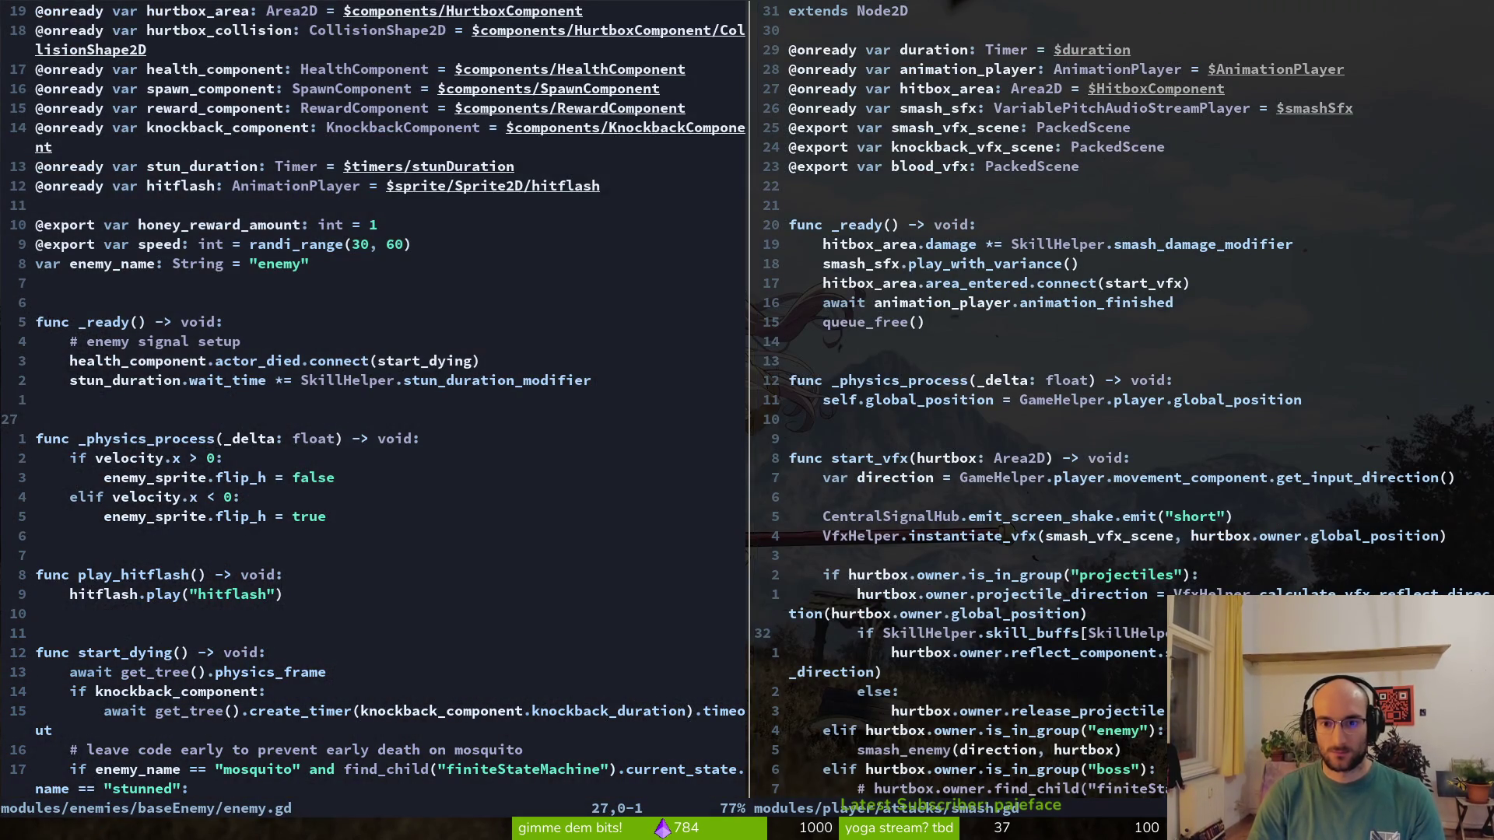
key(ctrl+w)
key(h)
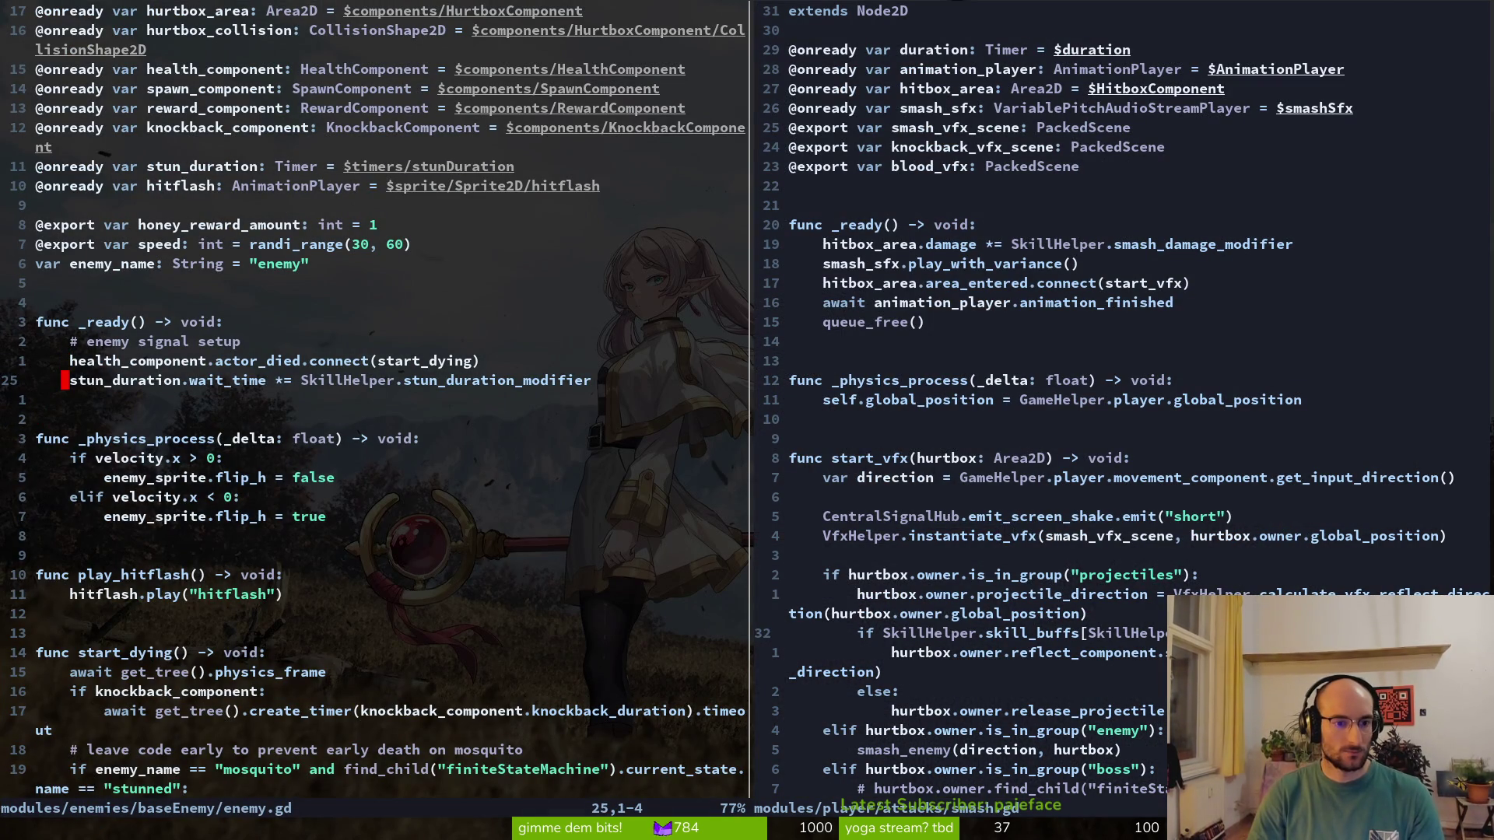
Add print_debug(stun_duration.wait_time) to enemy.gd, save it, and relaunch the game
text(oprint_debug(stun_duration.wait_time)
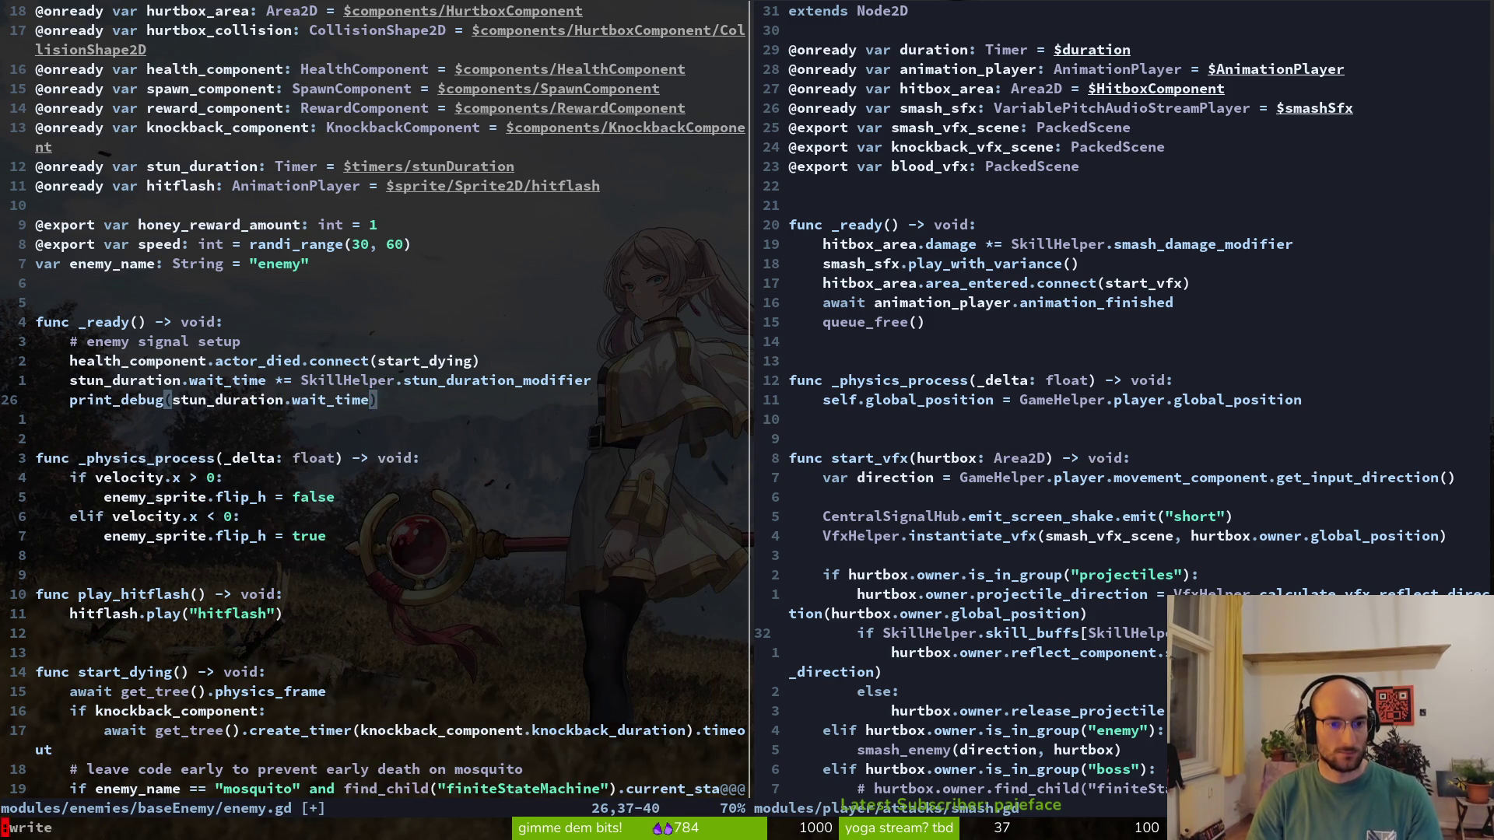
key(Return)
key(F5)
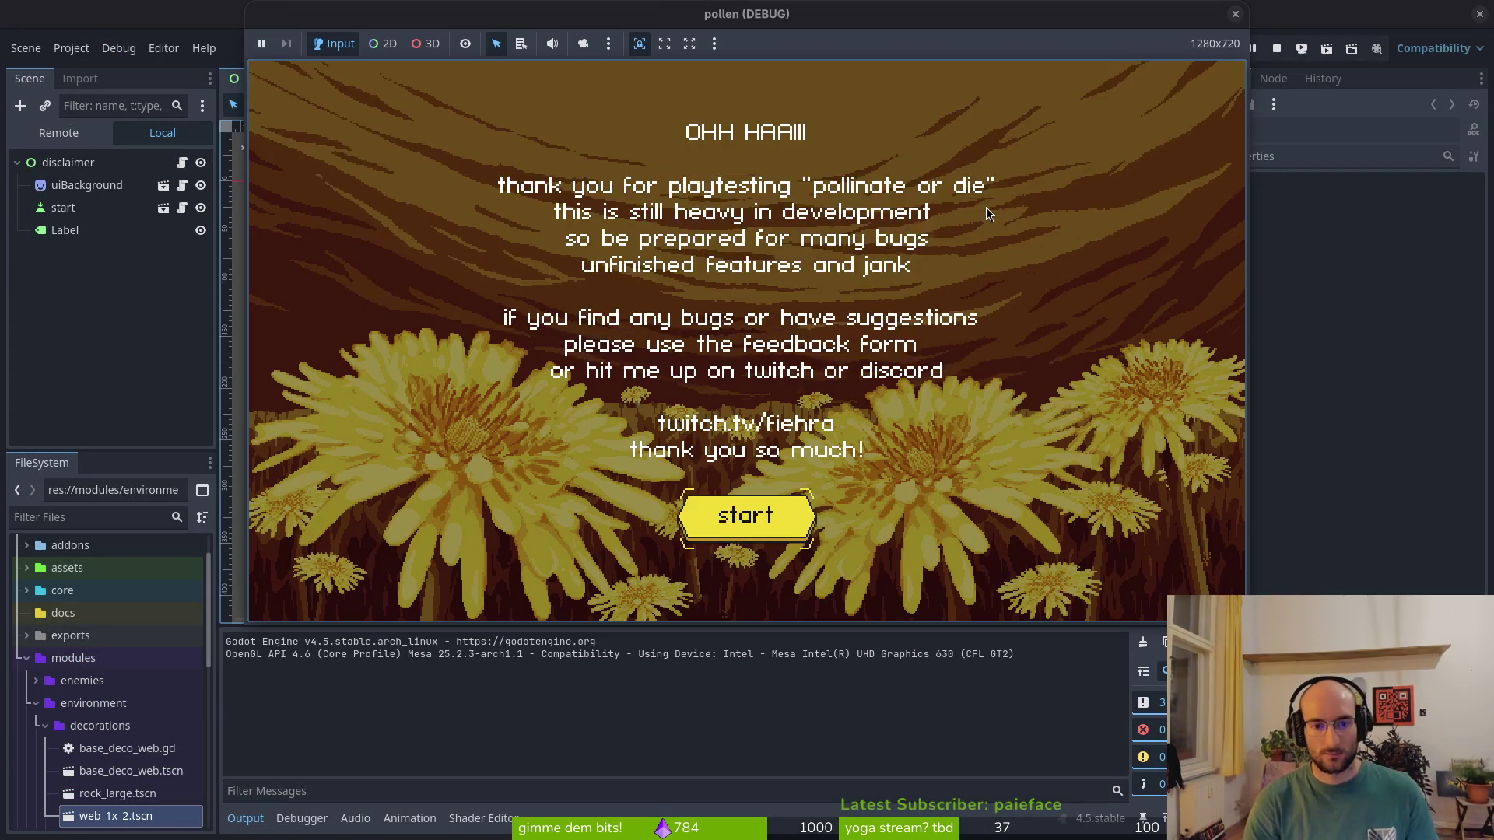
Get past the disclaimer, switch on devLevel in the game settings and start the game
key(space)
key(space)
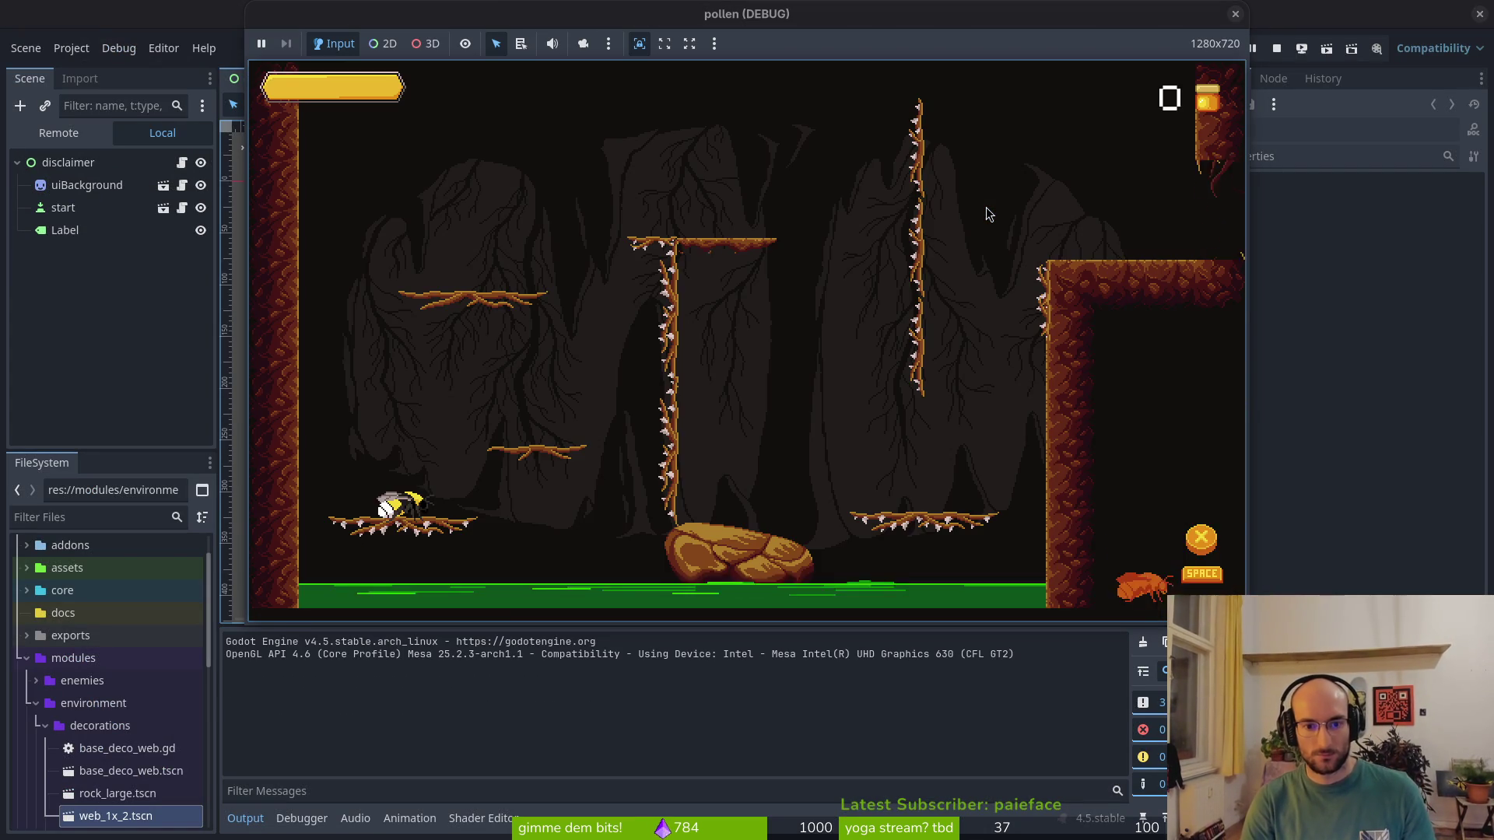
key(space)
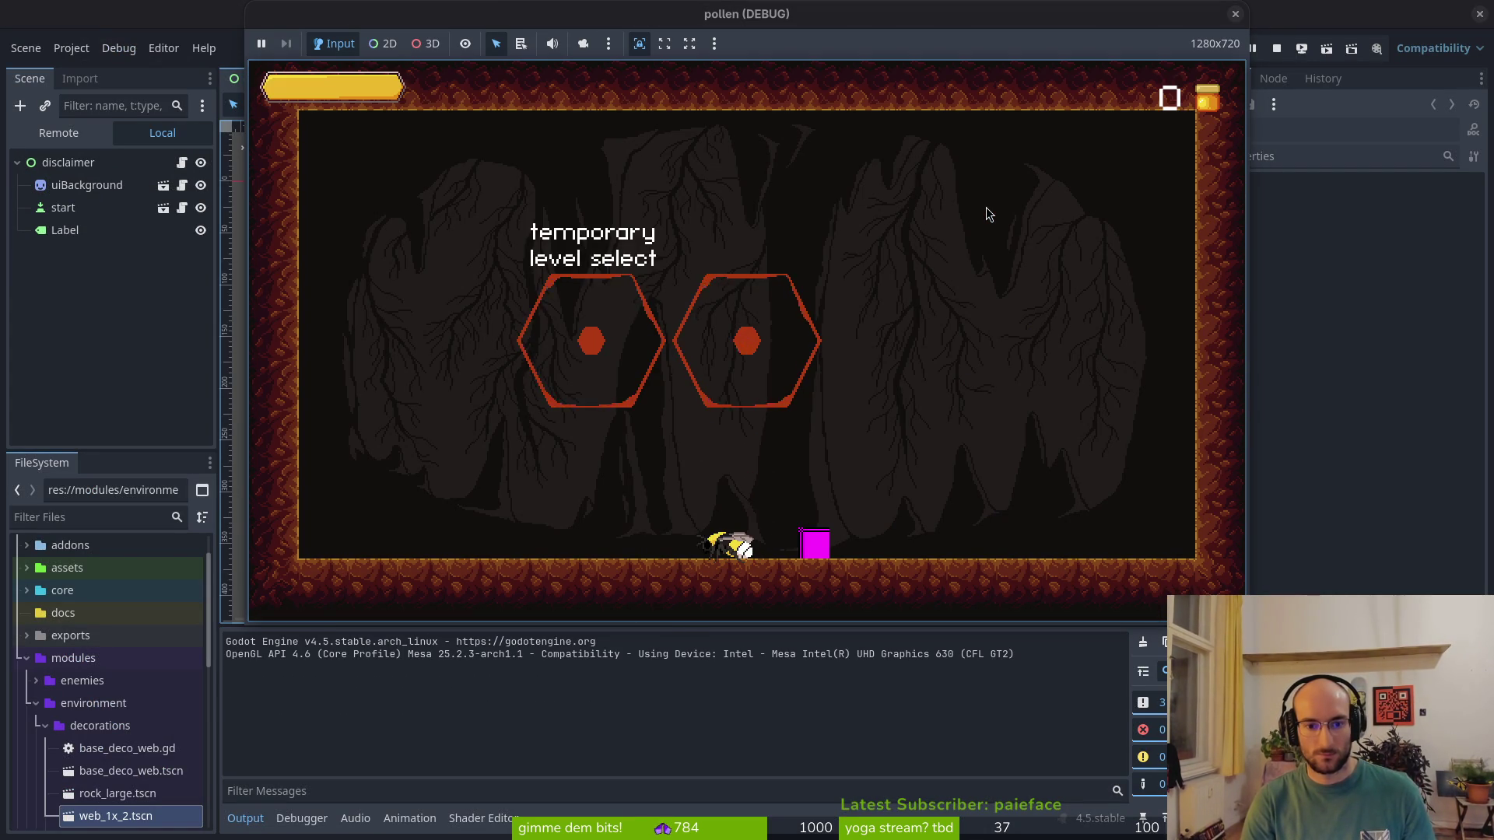
key(Escape)
key(Down)
key(space)
key(Up)
key(space)
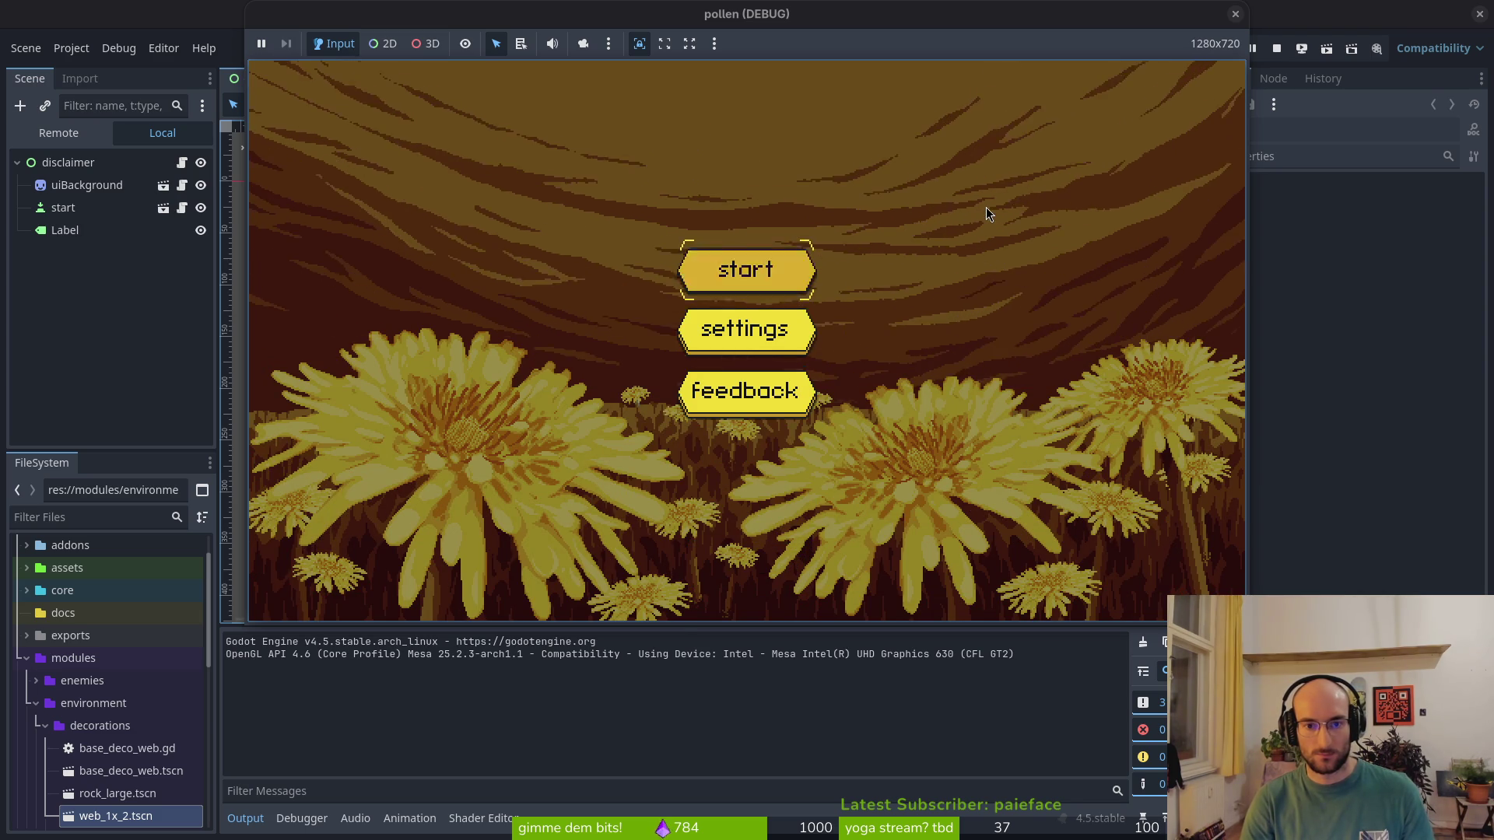
key(space)
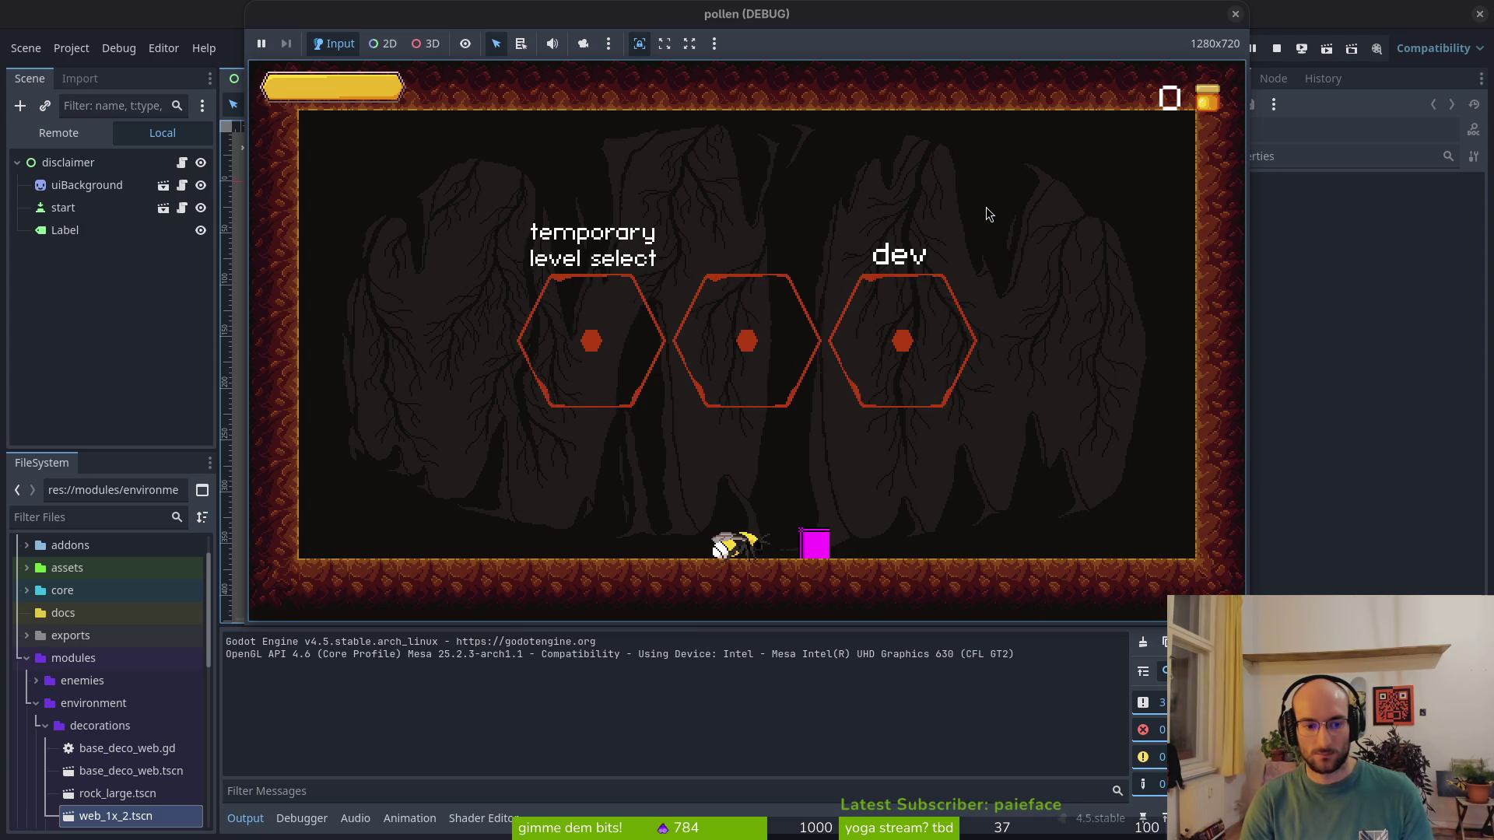
Buy skill tree upgrades through to the stun duration upgrade
key(Right)
key(Escape)
key(Up)
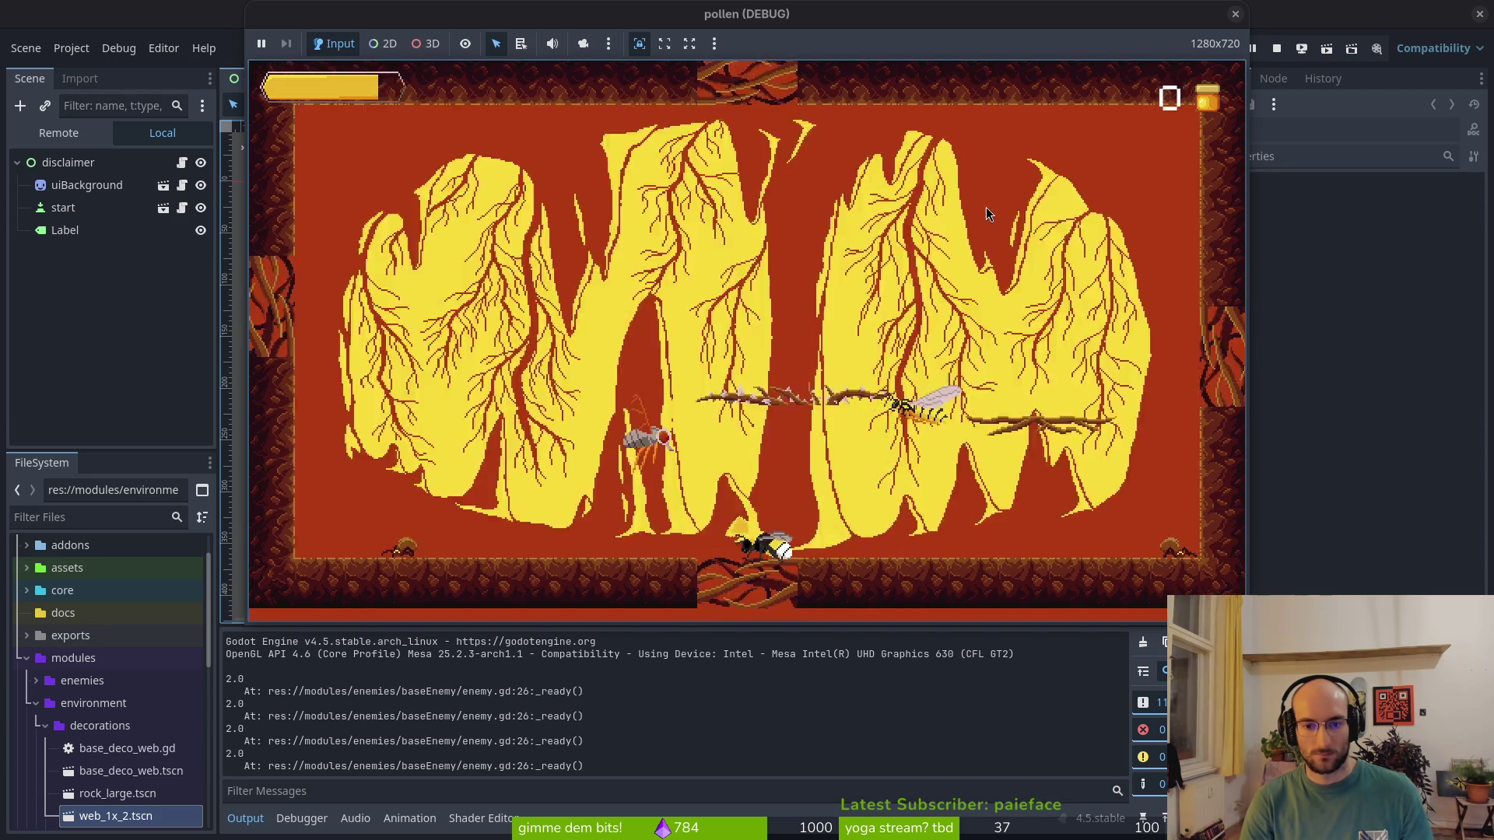
key(Up)
key(Return)
key(Return)
key(Down)
key(Up)
key(Up)
key(Escape)
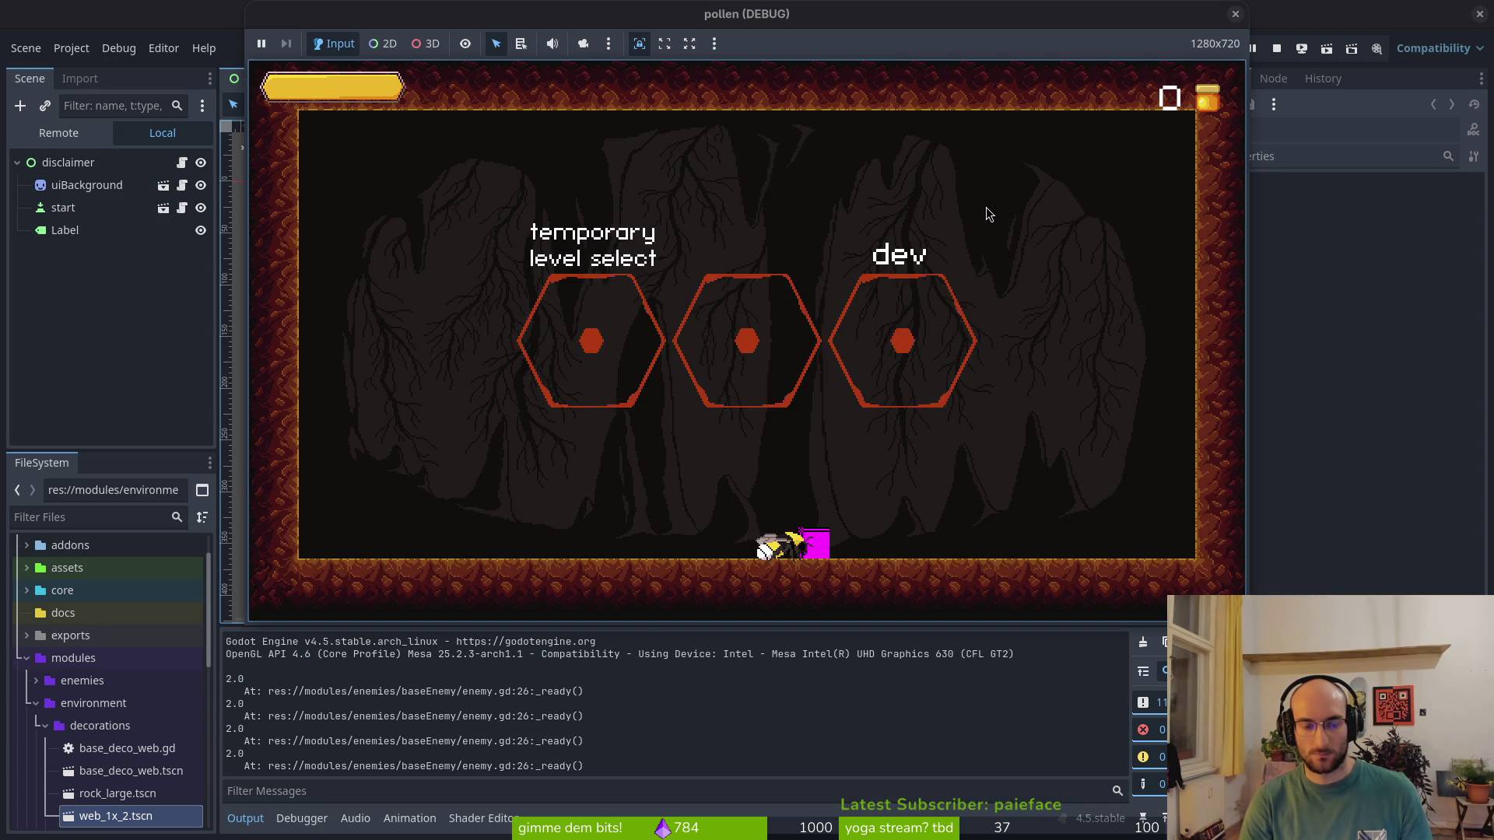
Play the middle-hexagon level, then restart the game and select the uiBackground node
key(Up)
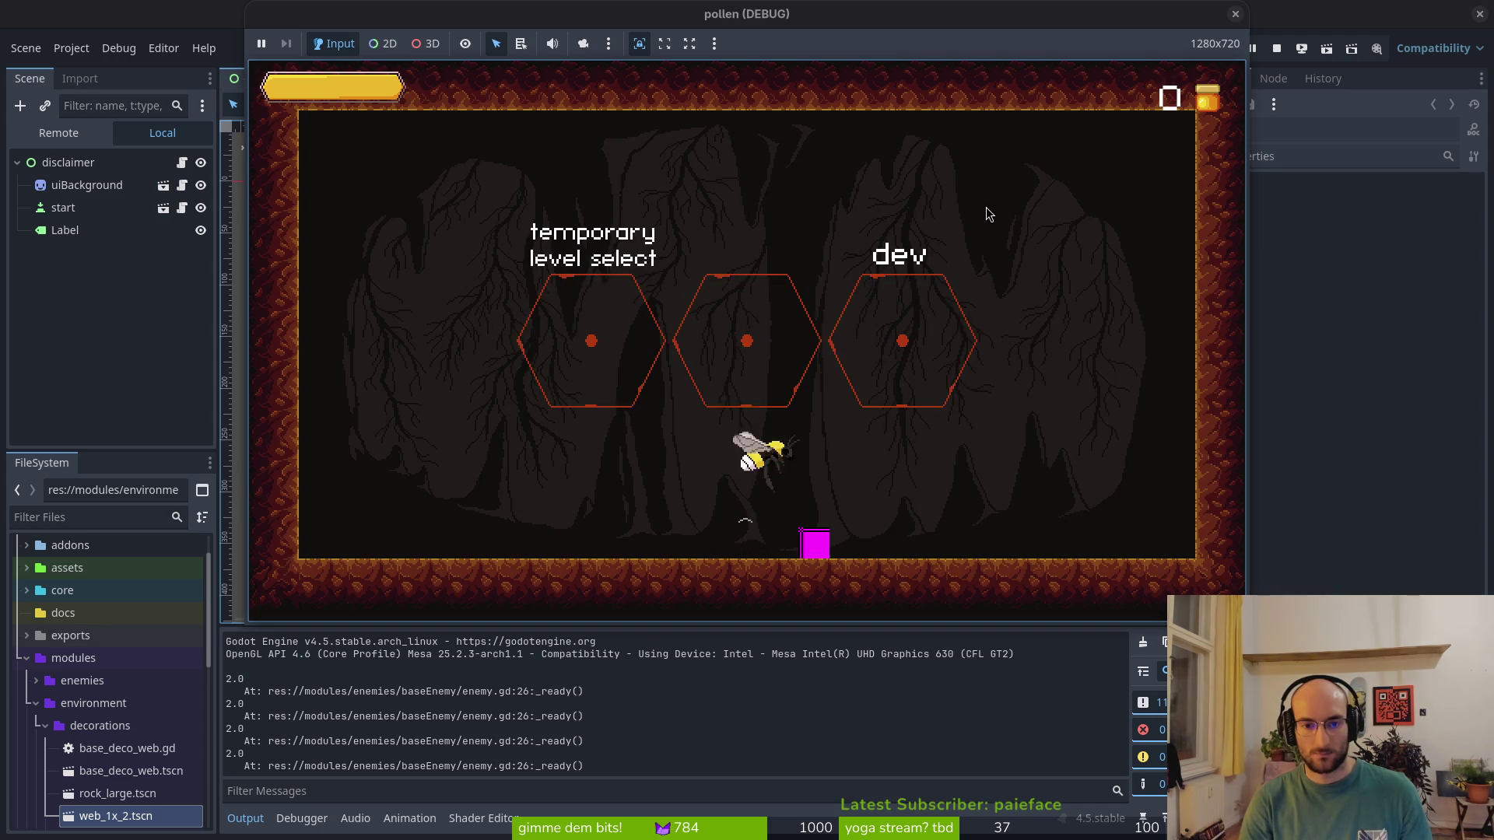
key(Left)
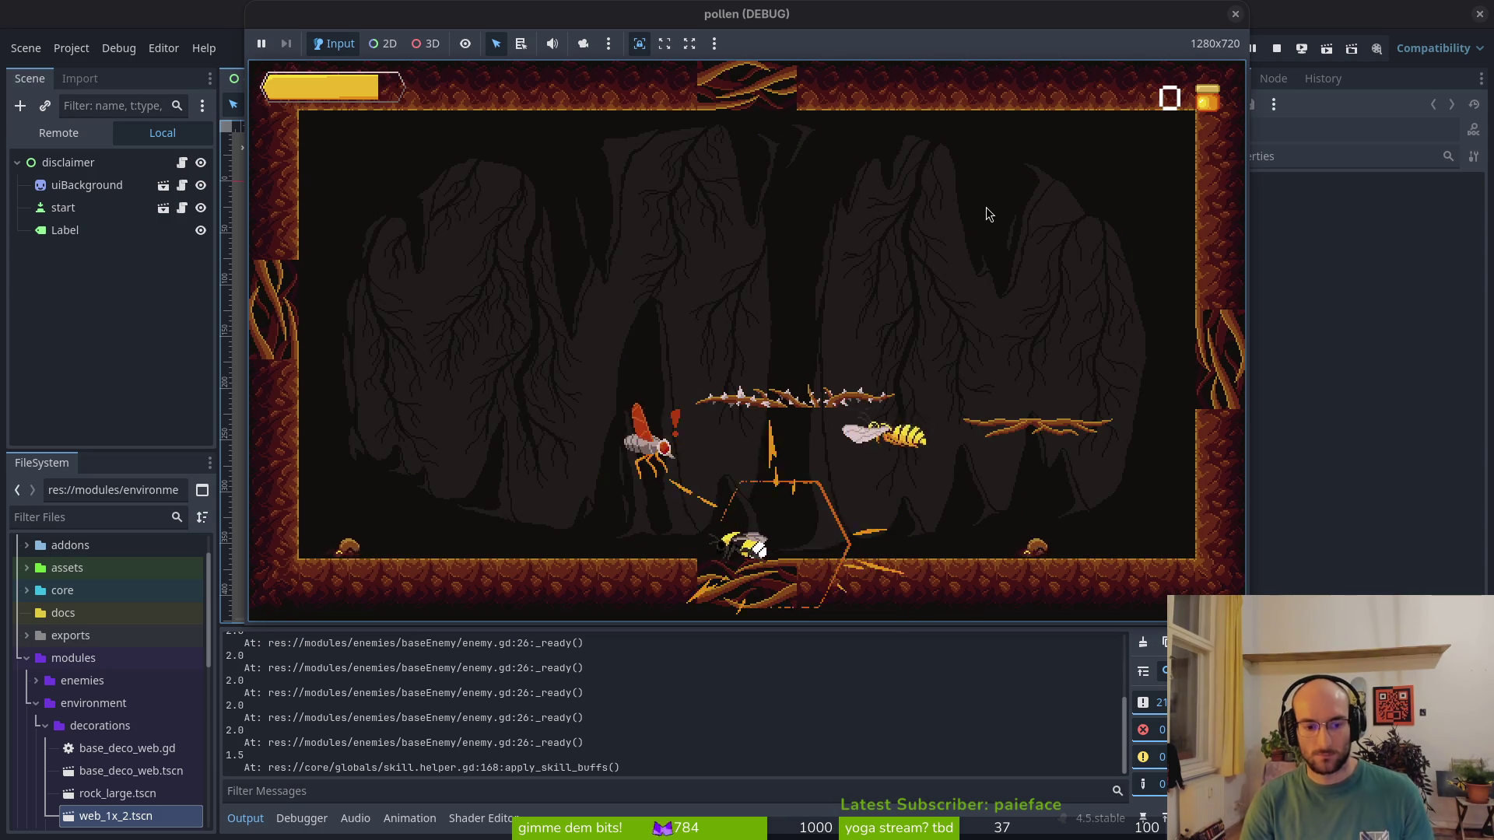
key(Left)
key(Left)
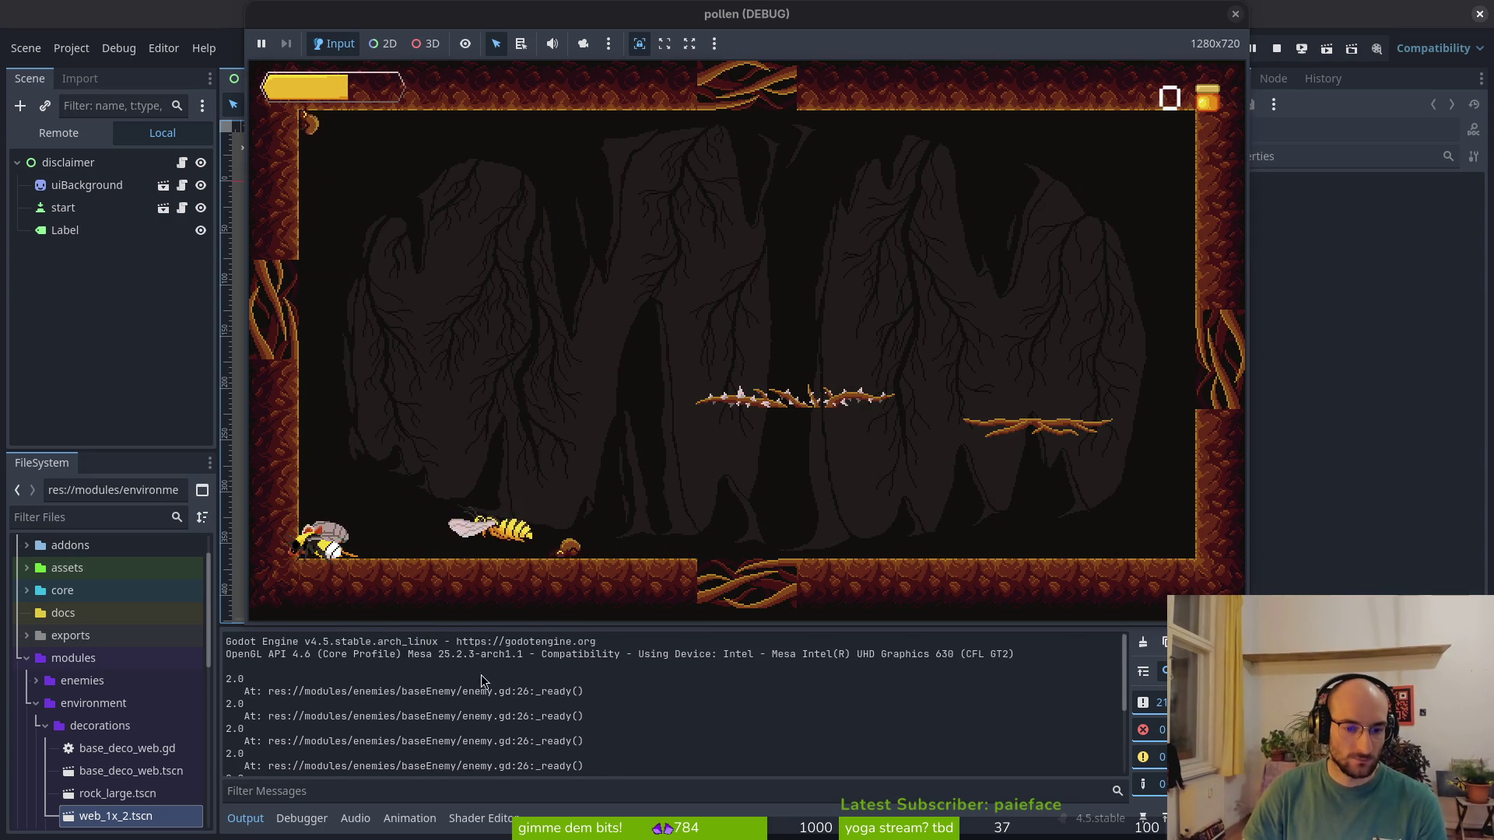
key(F5)
click(975, 525)
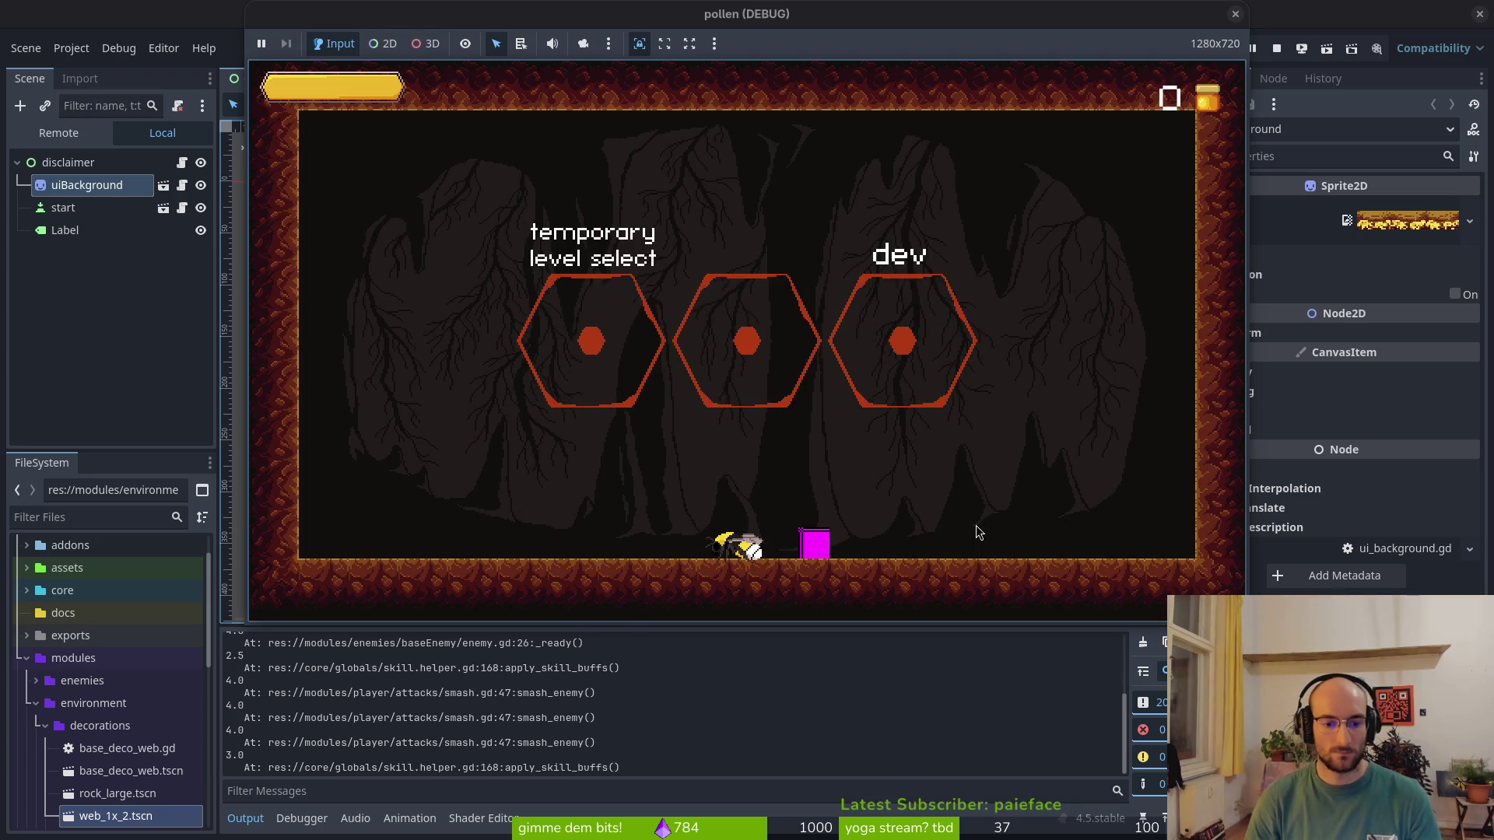
Rerun the game, enter the new cave level and smash enemies, logging 6.0 stun times, then close it
click(1278, 44)
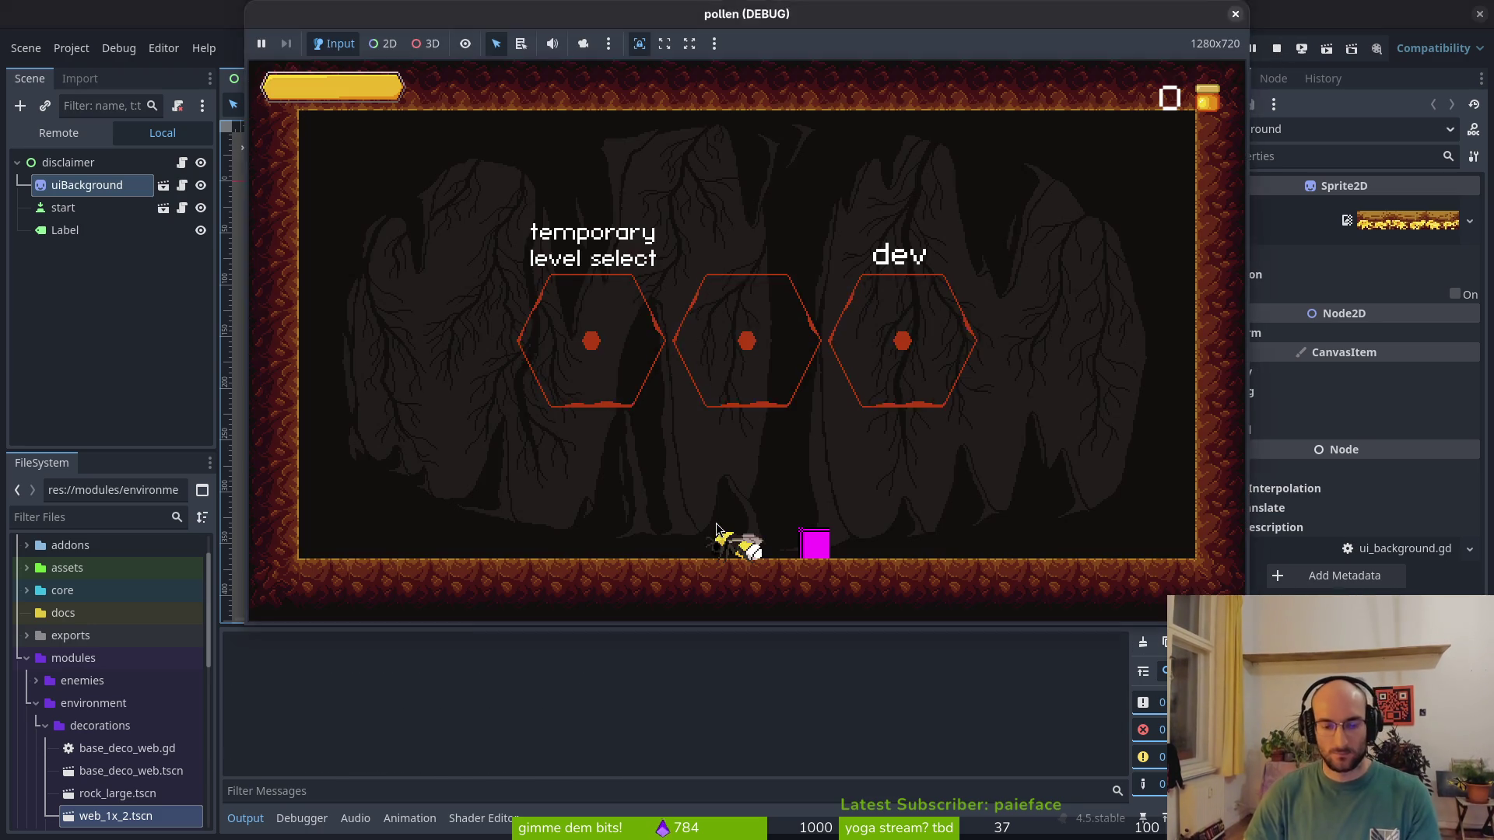
key(Up)
key(Right)
key(Left)
key(Down)
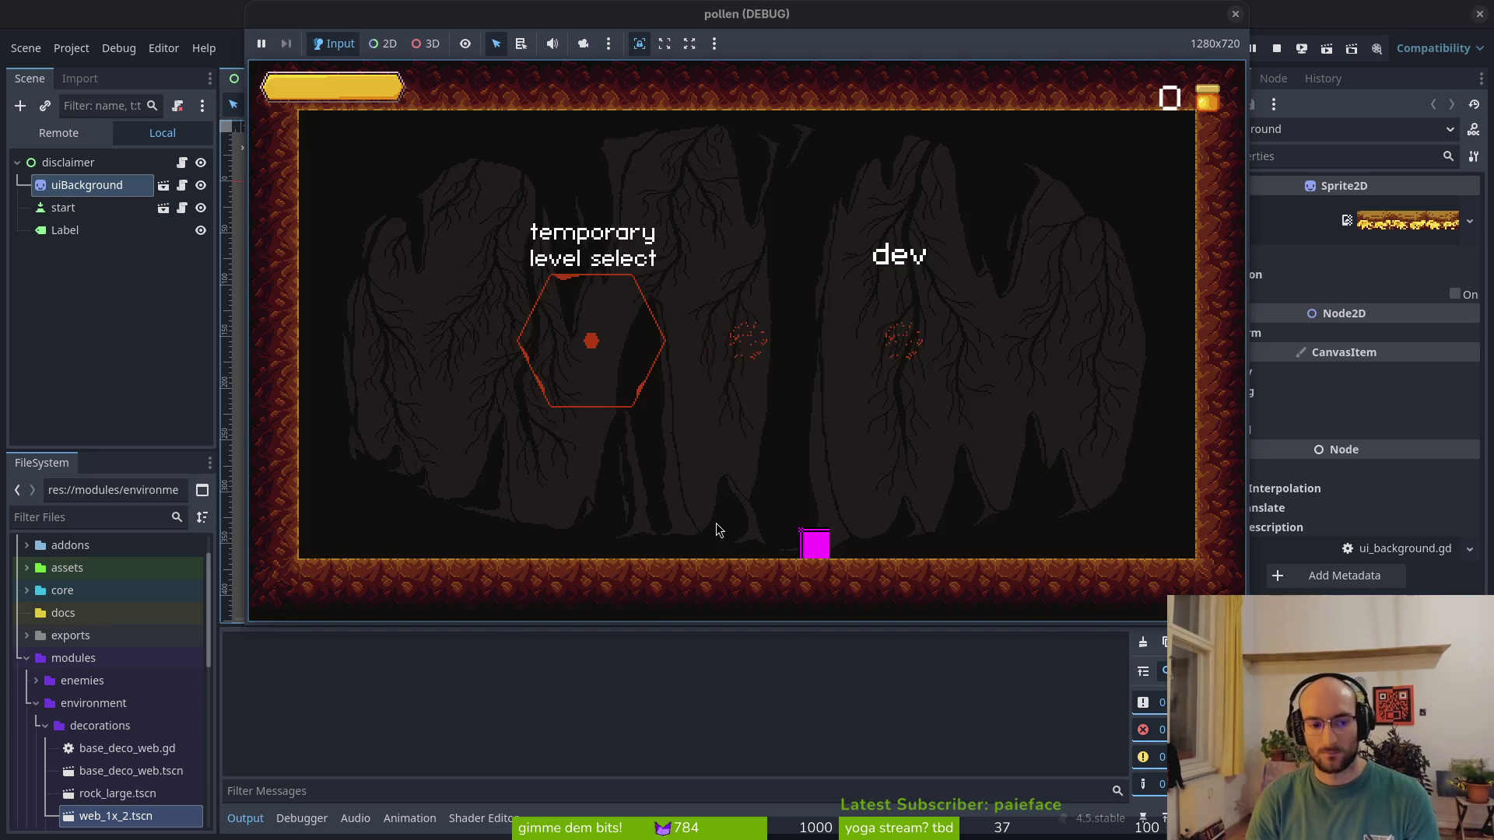
key(Right)
key(Down)
key(Left)
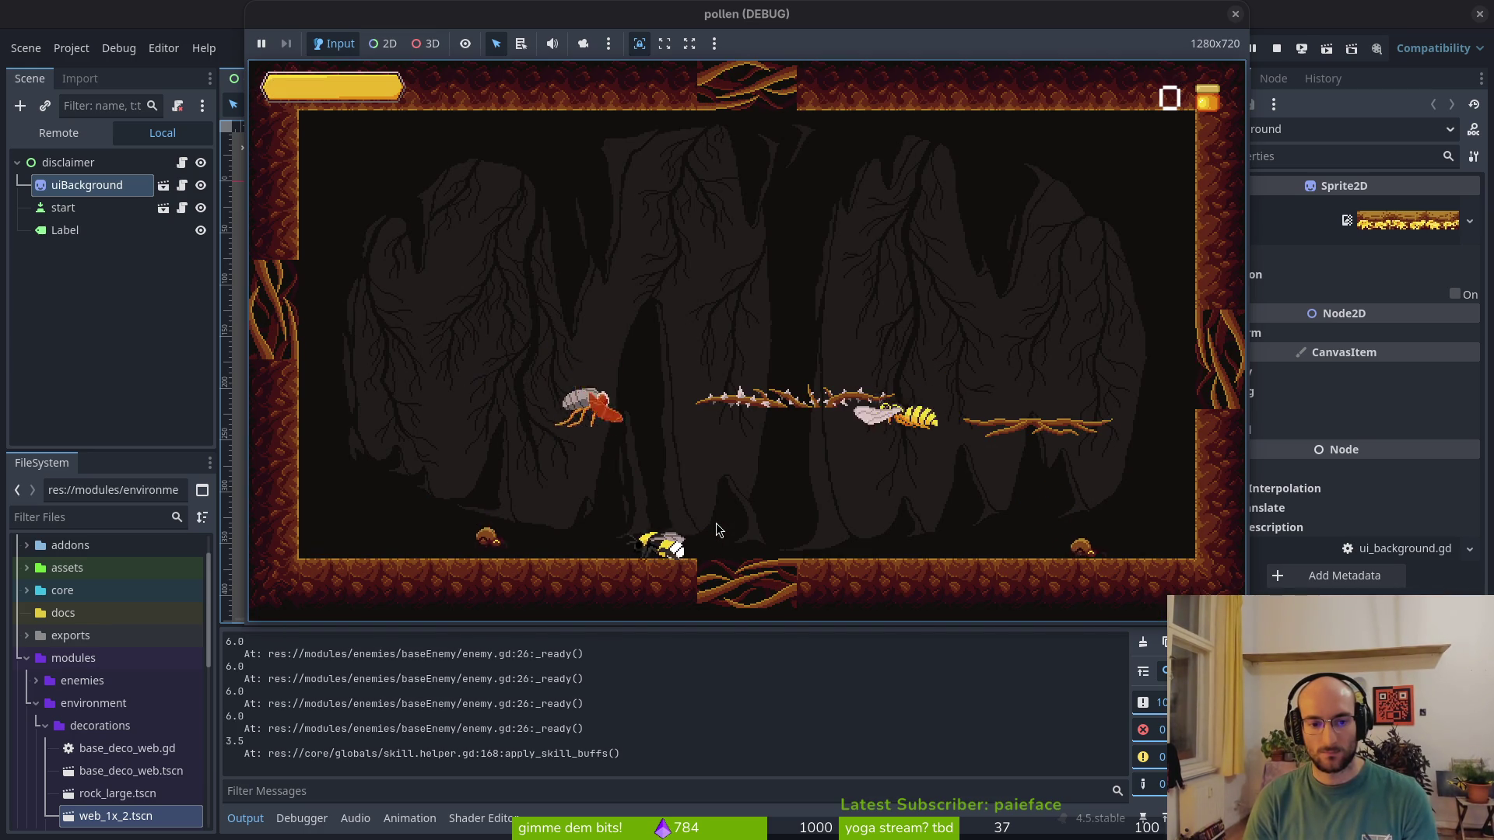
key(Right)
key(Right)
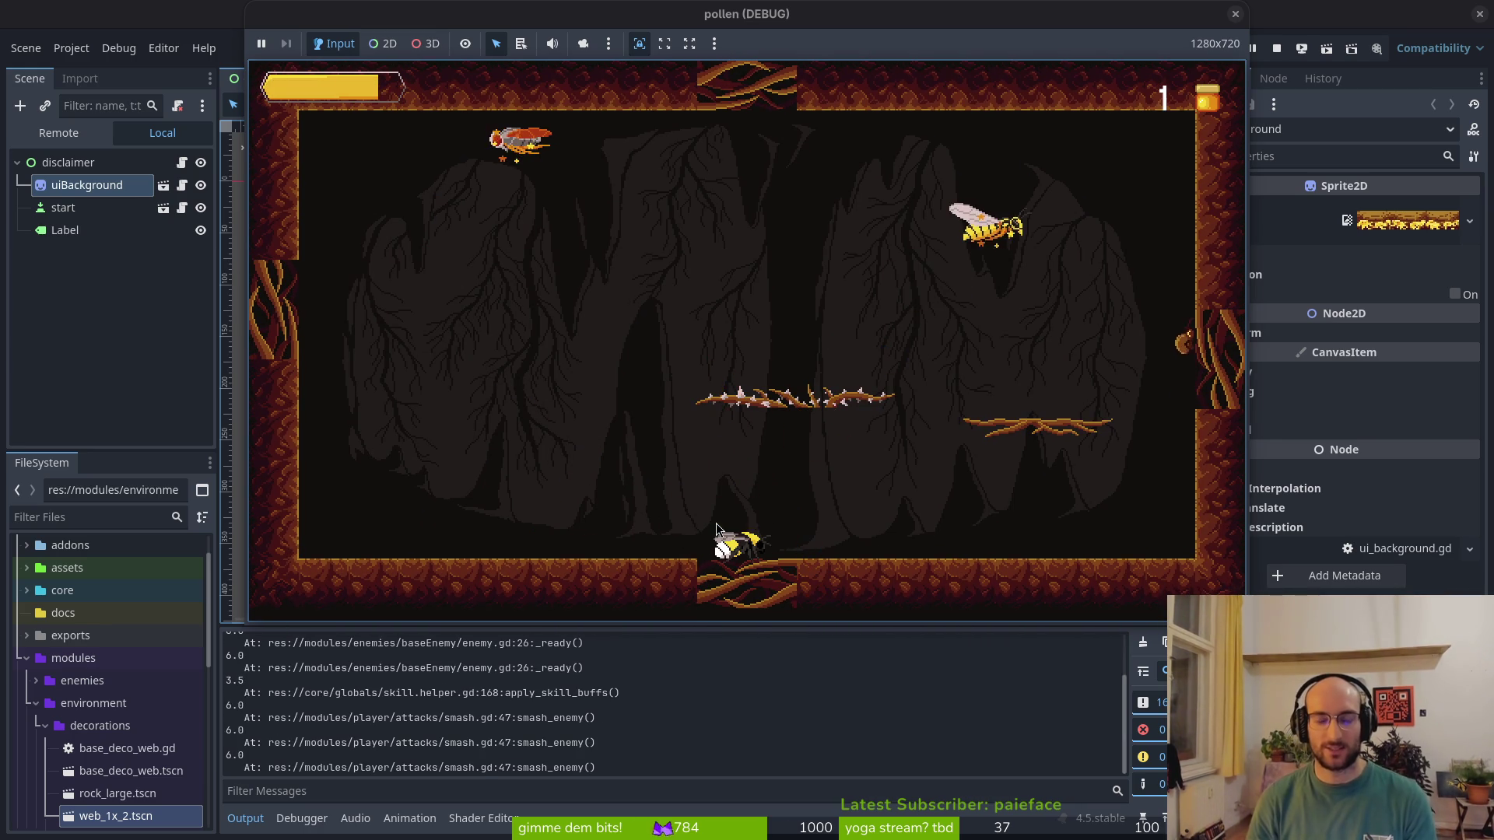
click(1278, 49)
key(alt+Tab)
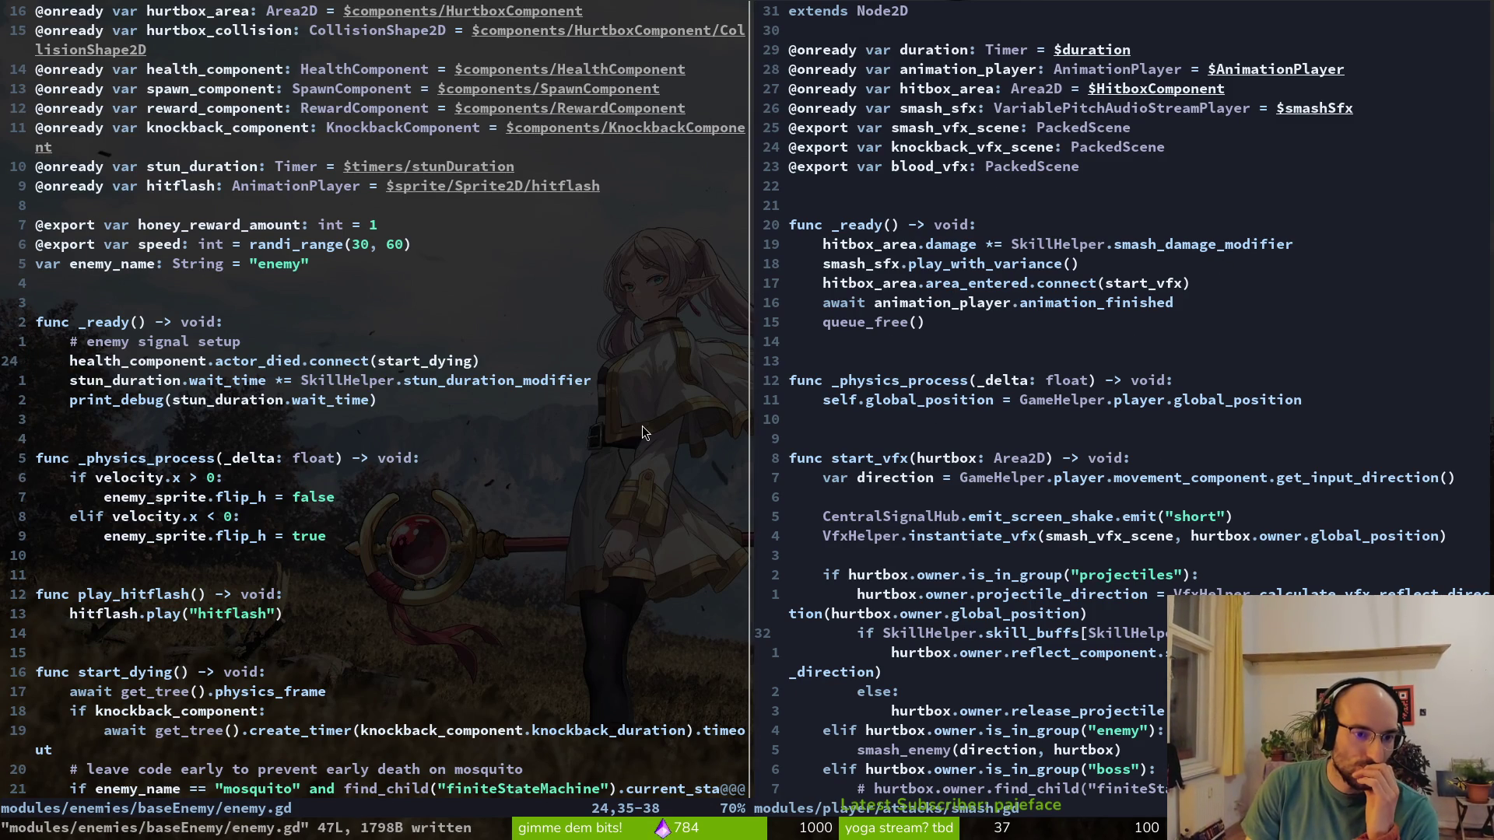
Add stun_duration.wait_time = 2.0 before the modifier in enemy.gd, save, and relaunch the game
text(o)
text(tun_duration.wait_time)
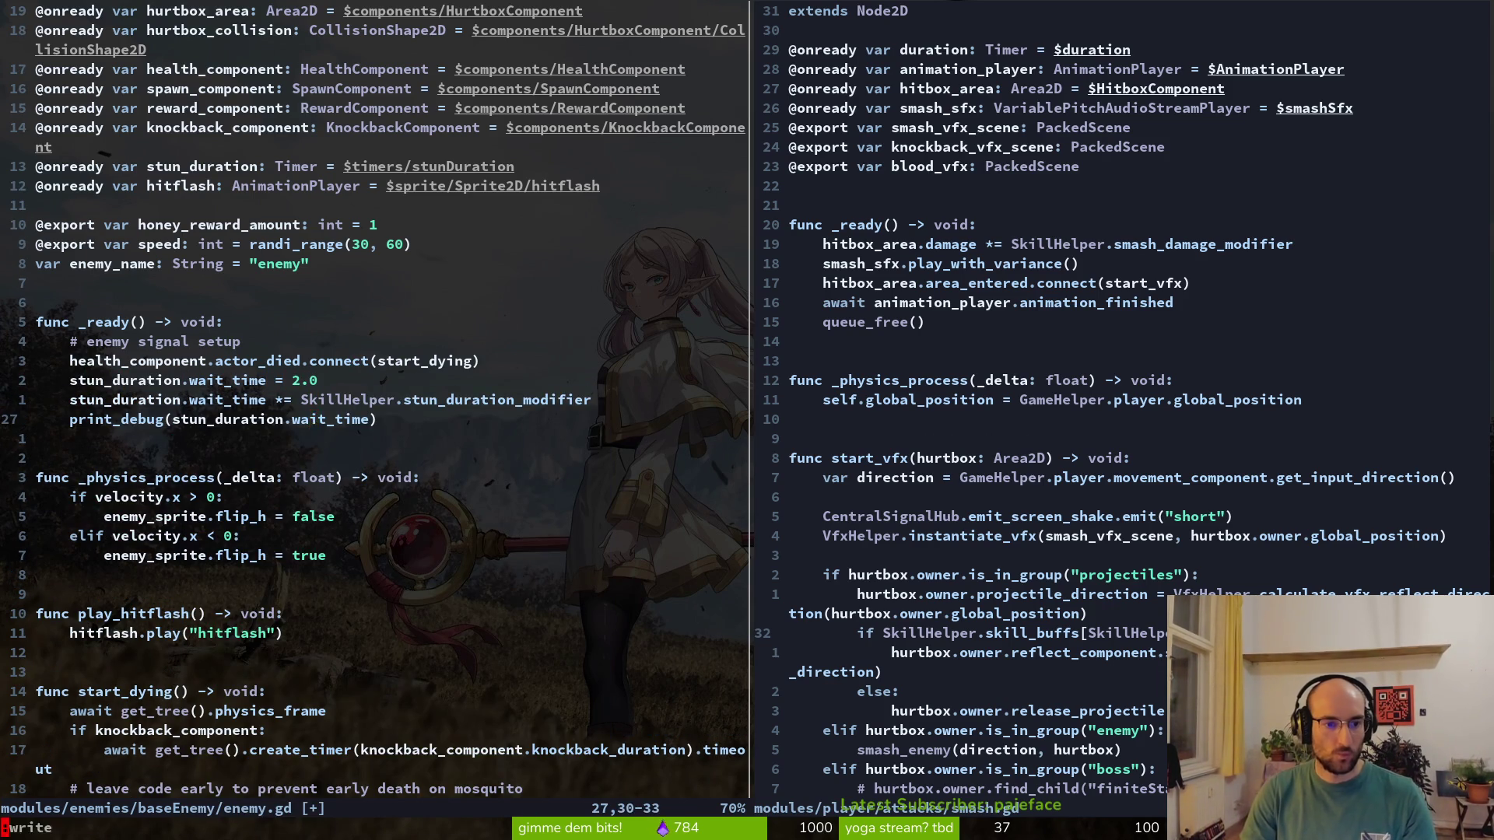
key(Return)
key(alt+Tab)
key(F5)
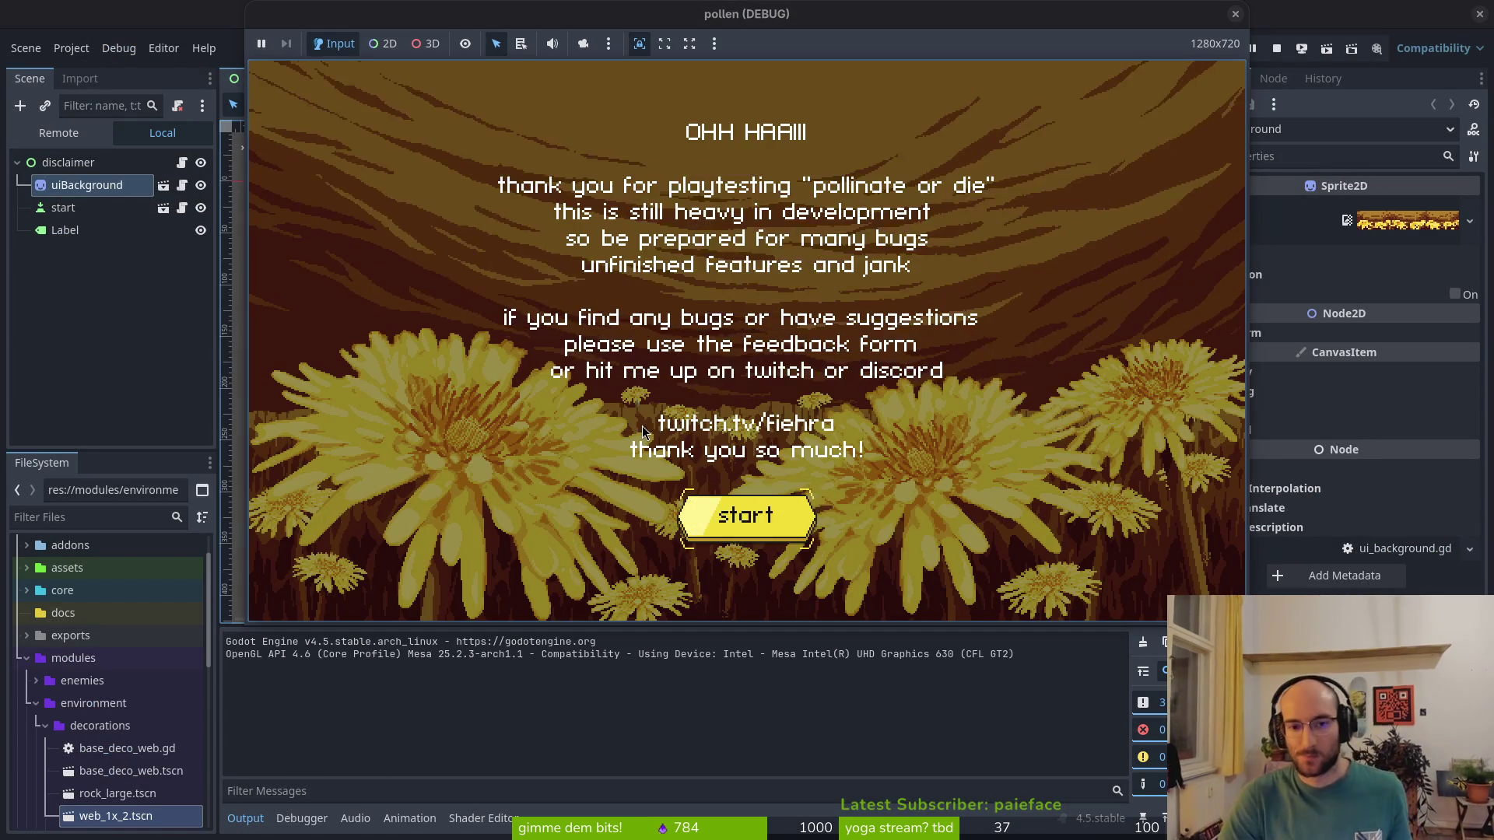
Switch on devLevel in the game settings and start the game in the level select room
key(space)
key(space)
key(space)
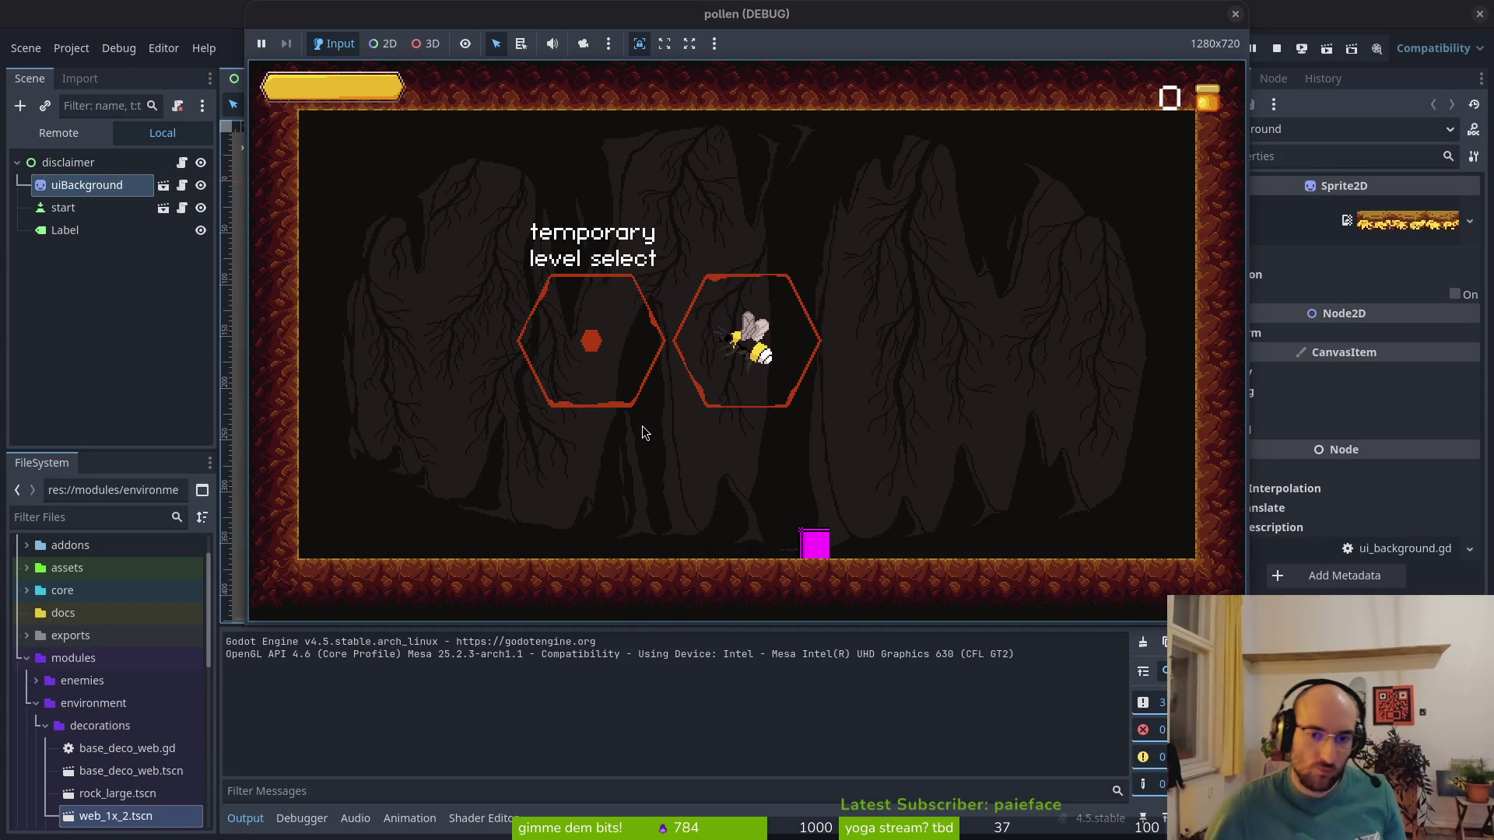
key(Escape)
key(Down)
key(space)
key(Up)
key(space)
key(Down)
key(Down)
key(space)
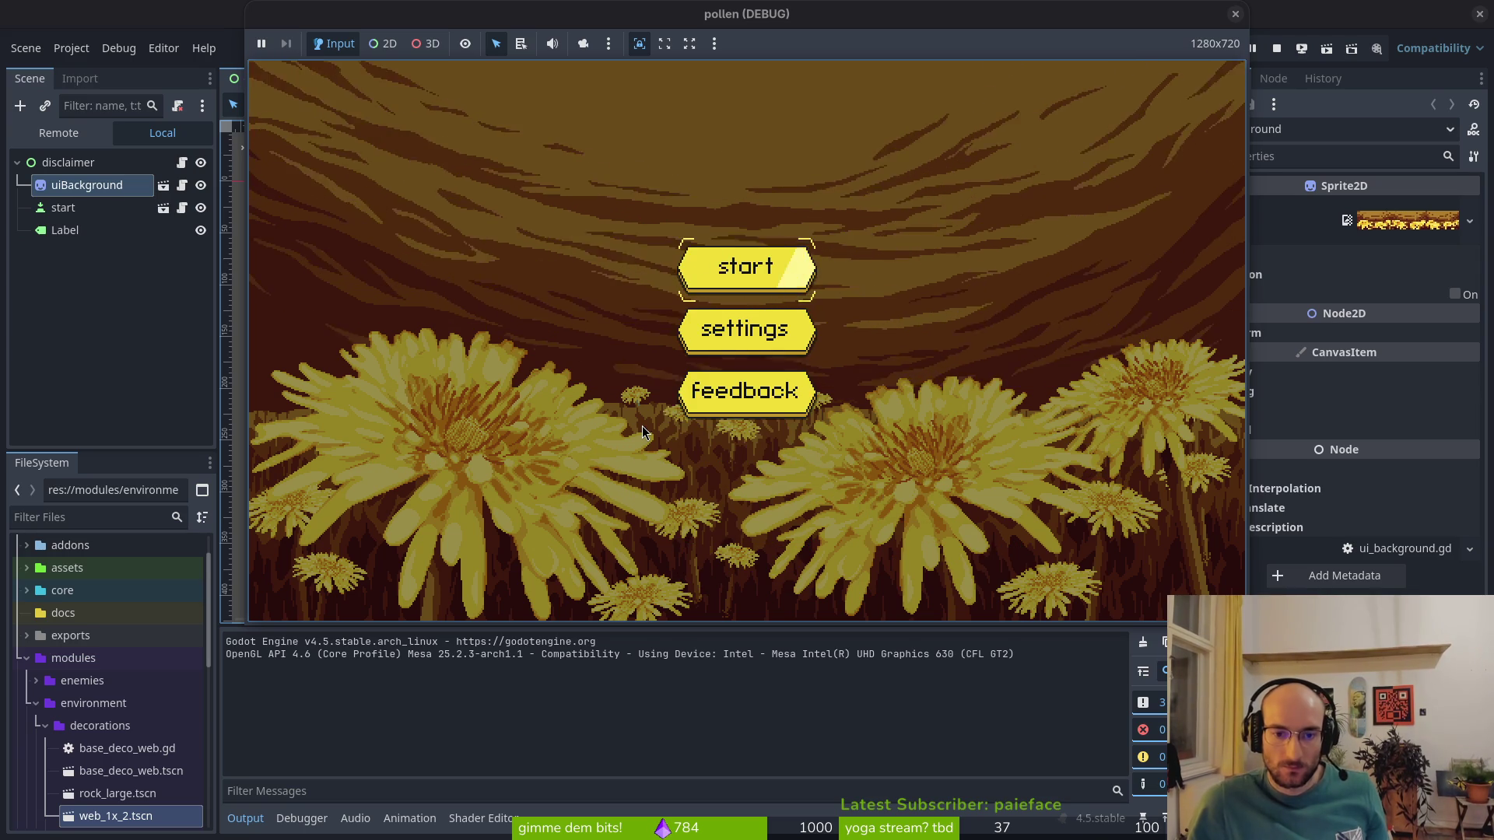
key(space)
Enter the temporary level select portal and smash the wasp
key(Right)
key(Escape)
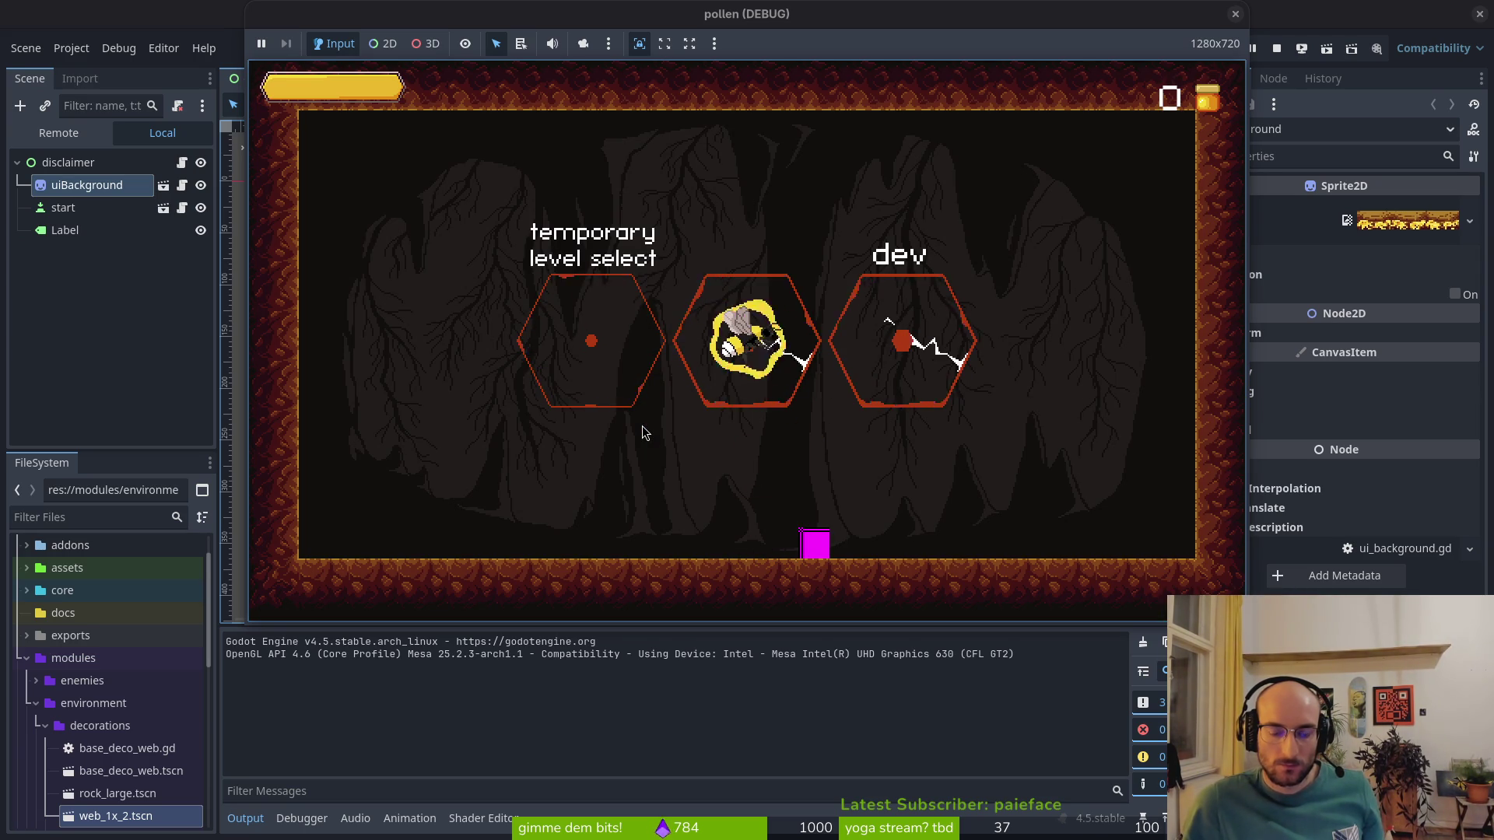
key(Left)
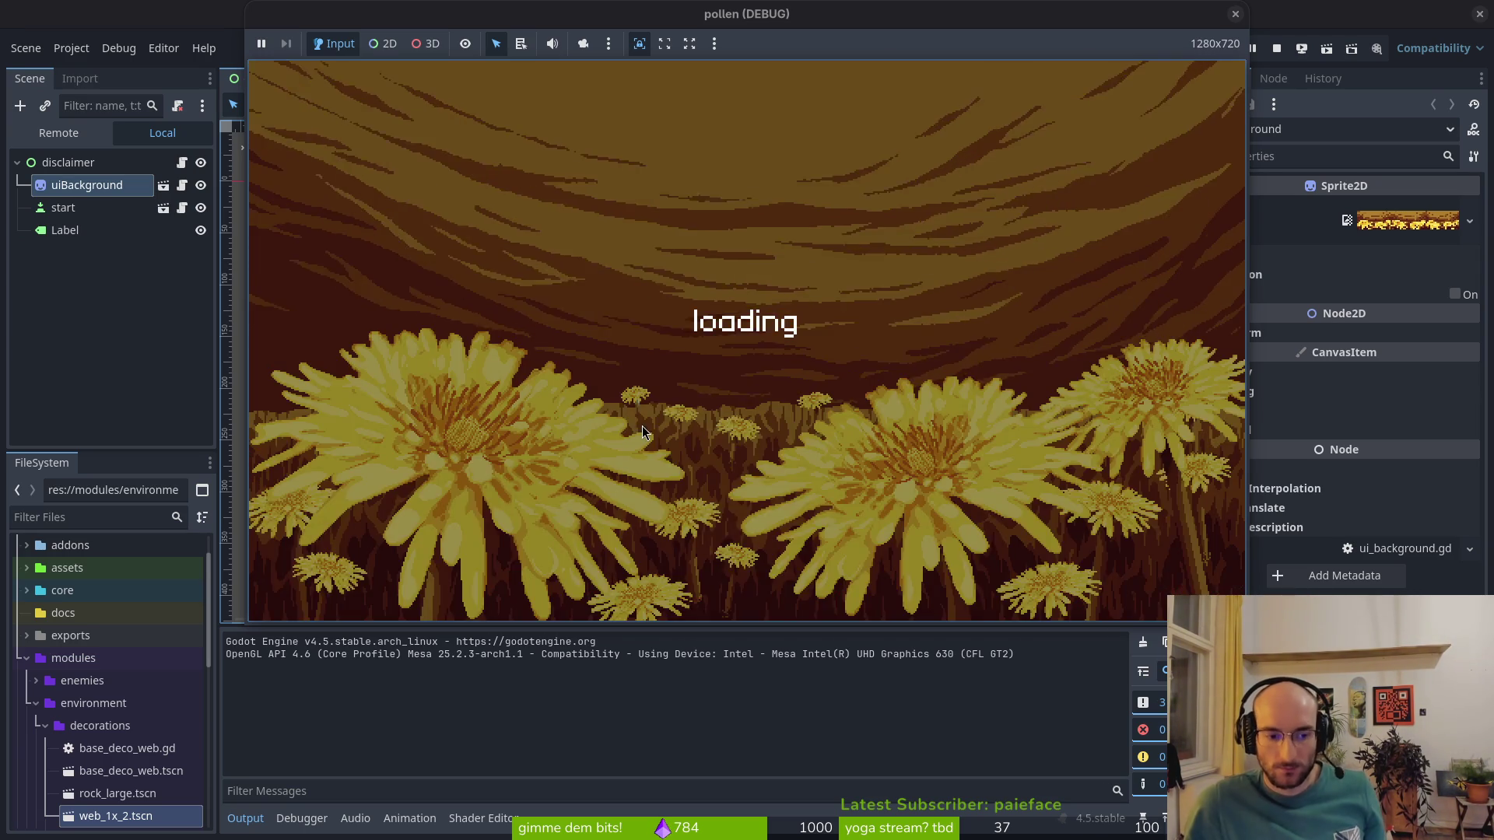
key(Right)
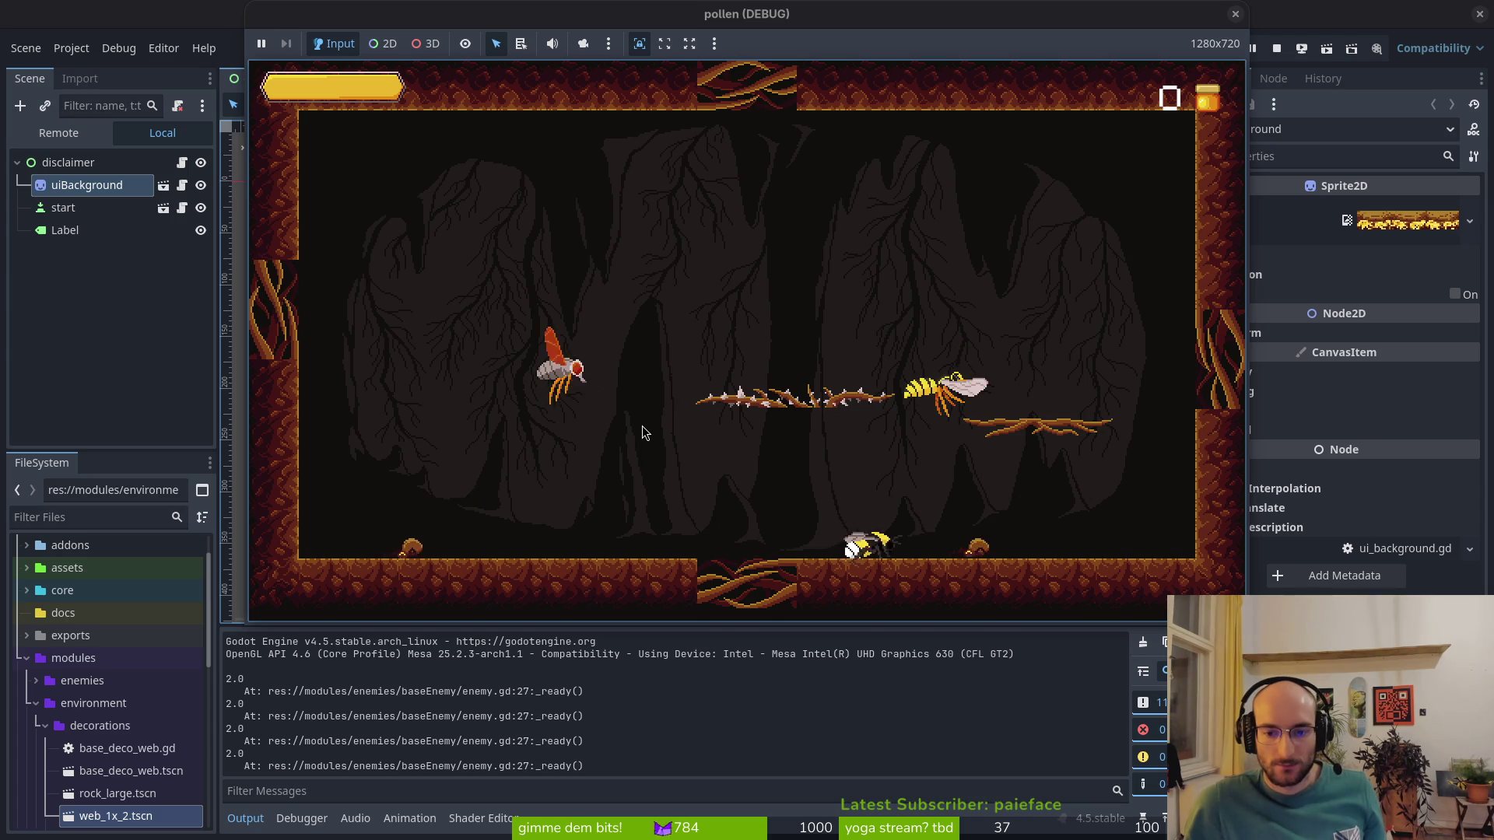
key(Up)
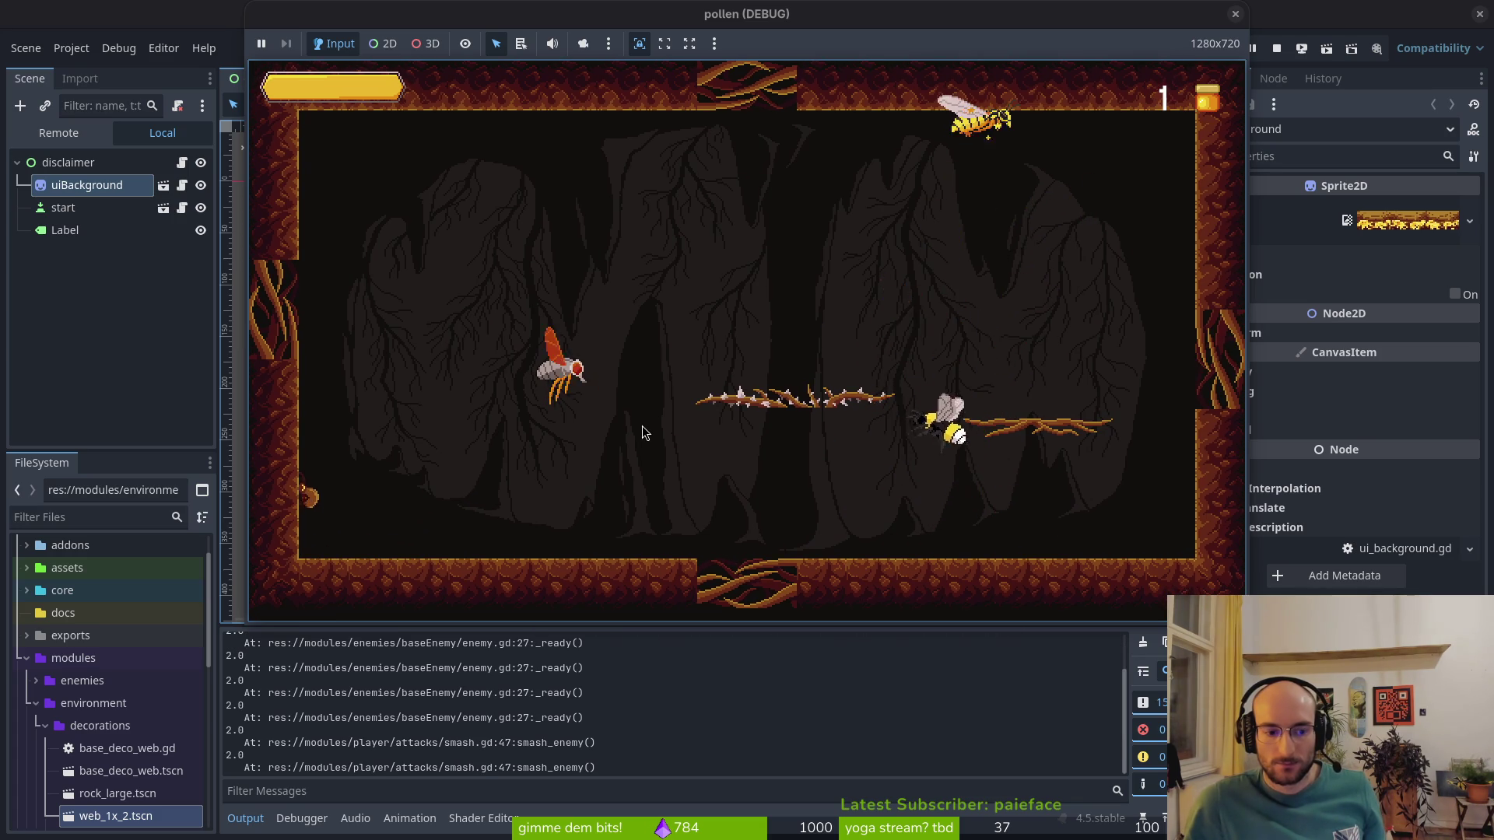
Buy the skill tree upgrades leading up to and including stun duration
key(Up)
key(Up)
key(Right)
key(Return)
key(Up)
key(Return)
key(Up)
key(Up)
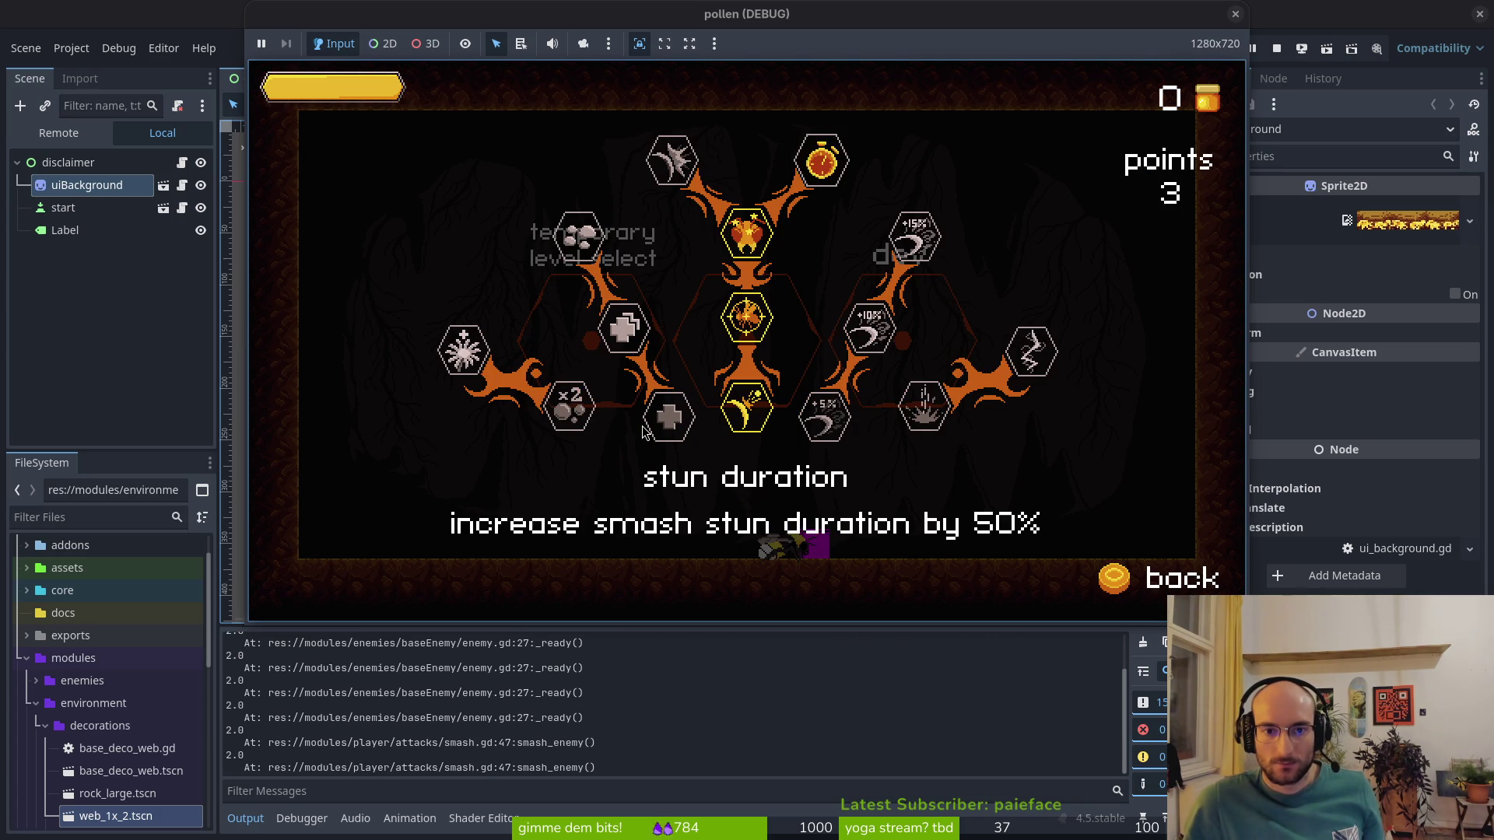
key(Escape)
key(Up)
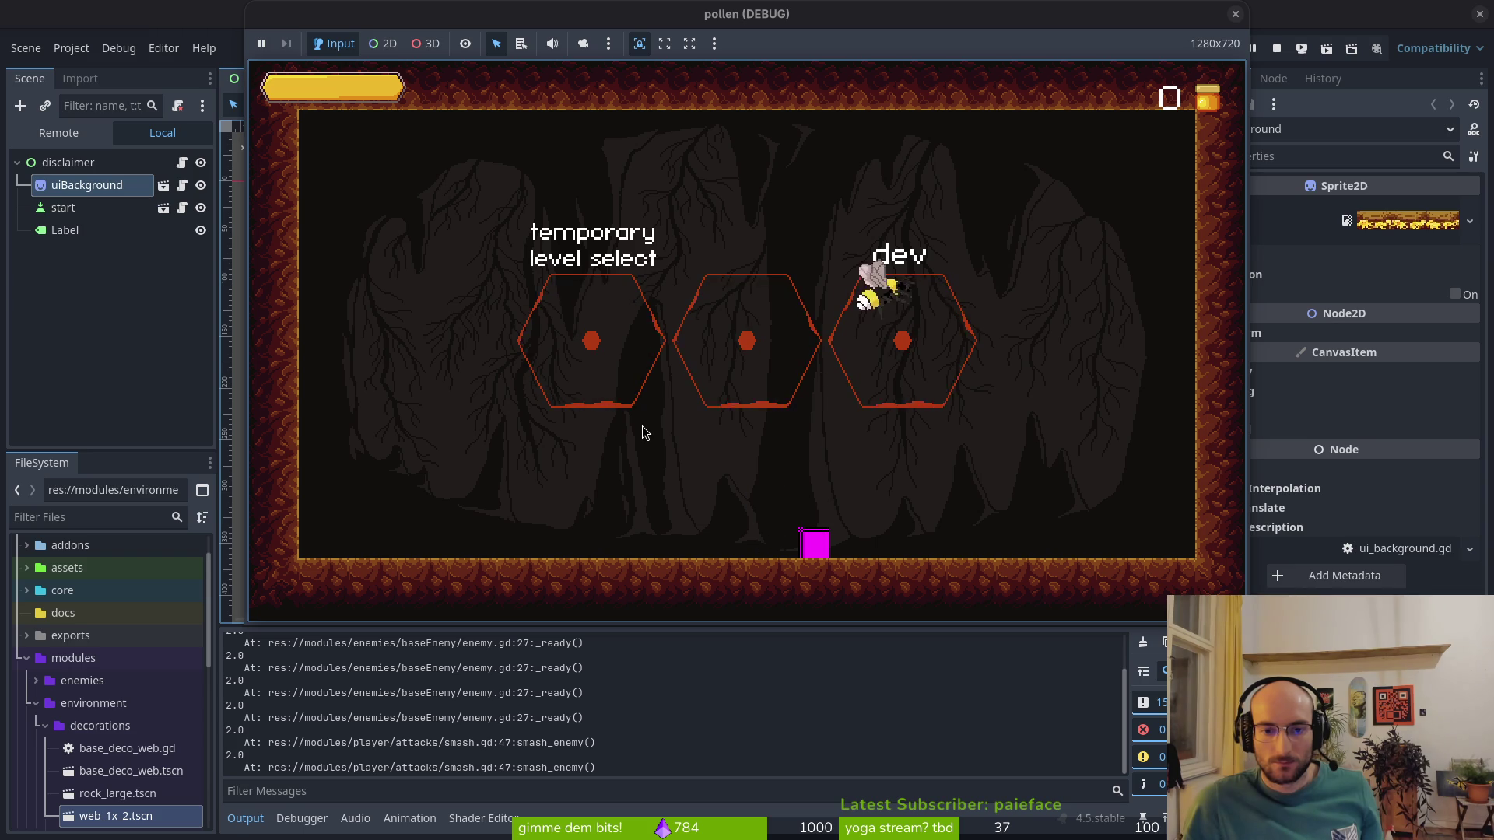
Enter the cave level, smash enemies to log 5.0 stun times, then close the game
key(Left)
key(Return)
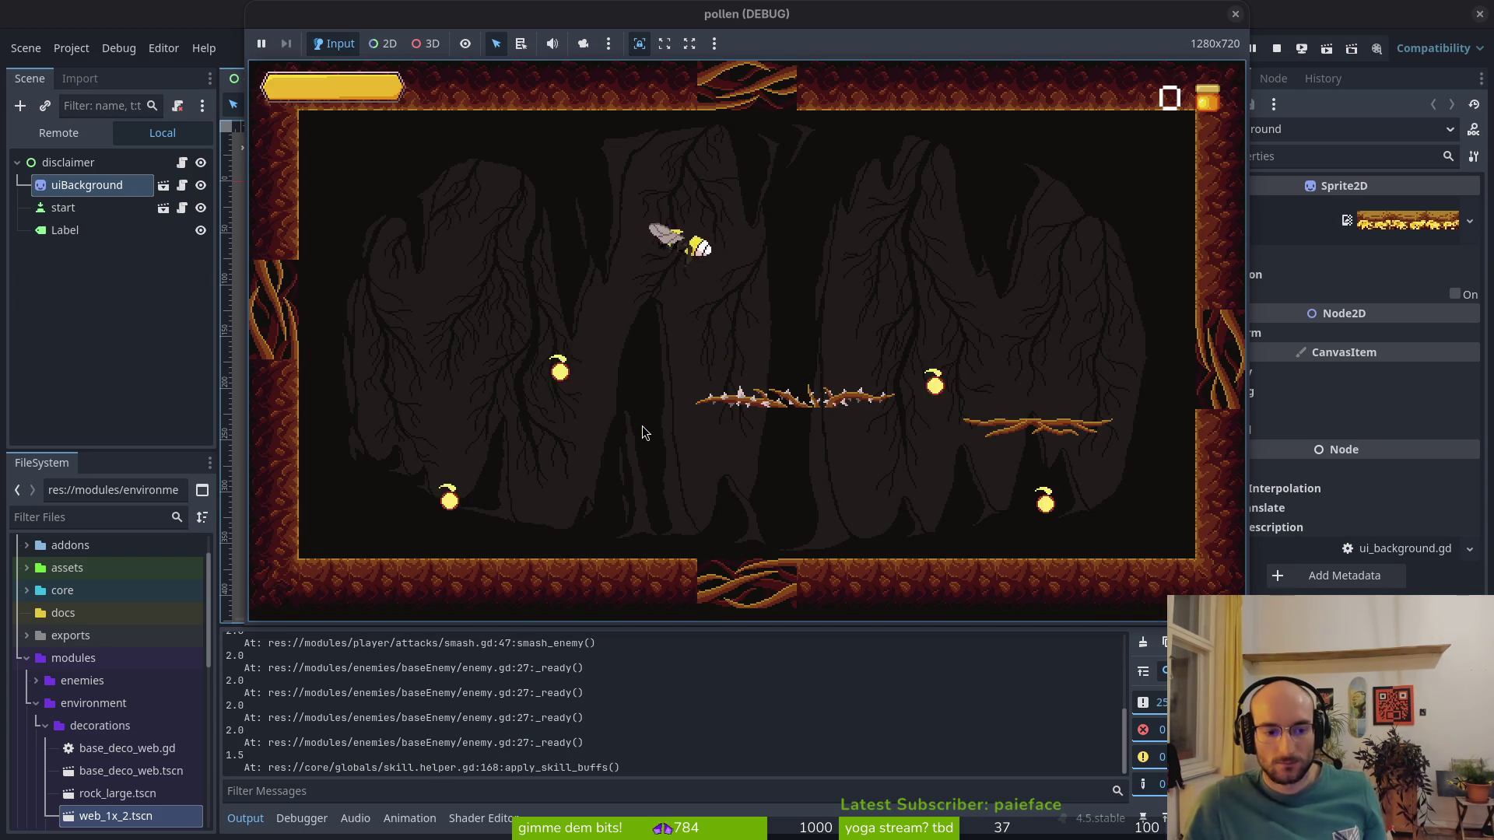
key(Left)
key(Left)
key(space)
key(Right)
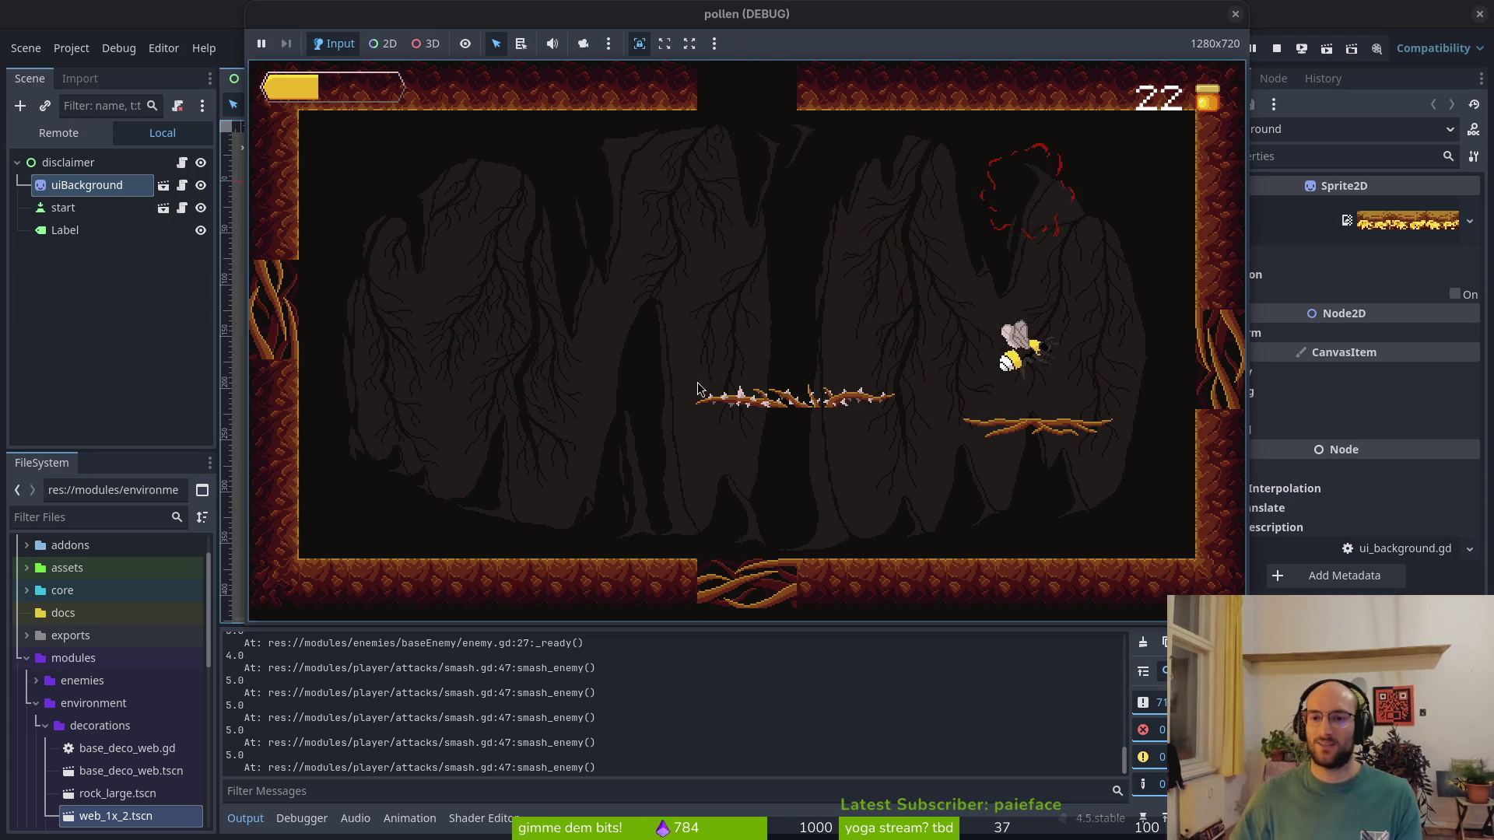
key(F8)
Delete the stun timer lines and debug print from enemy.gd's _ready and save it
key(alt+Tab)
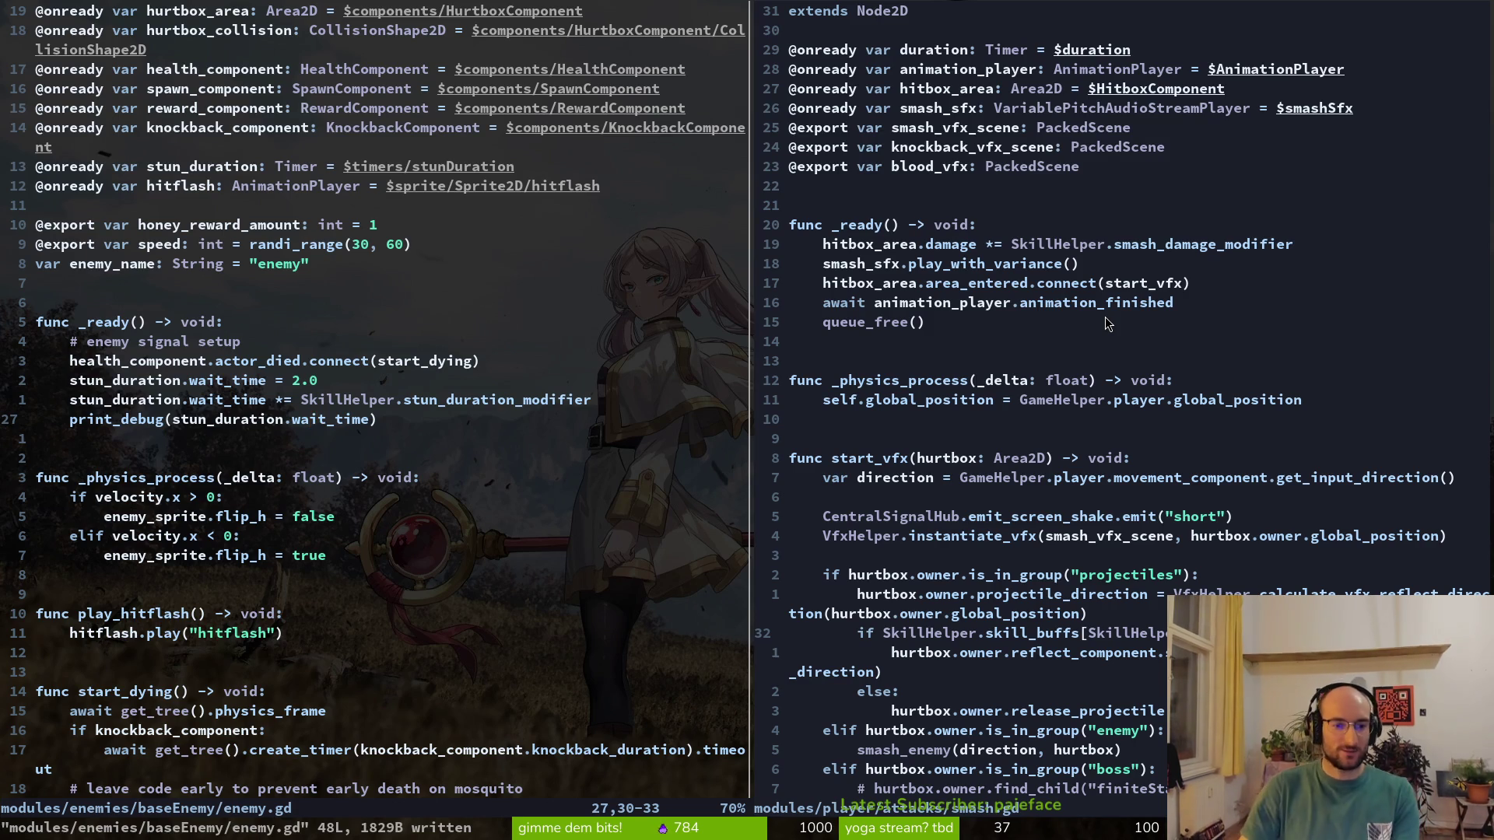
key(d)
key(d)
key(k)
key(d)
key(d)
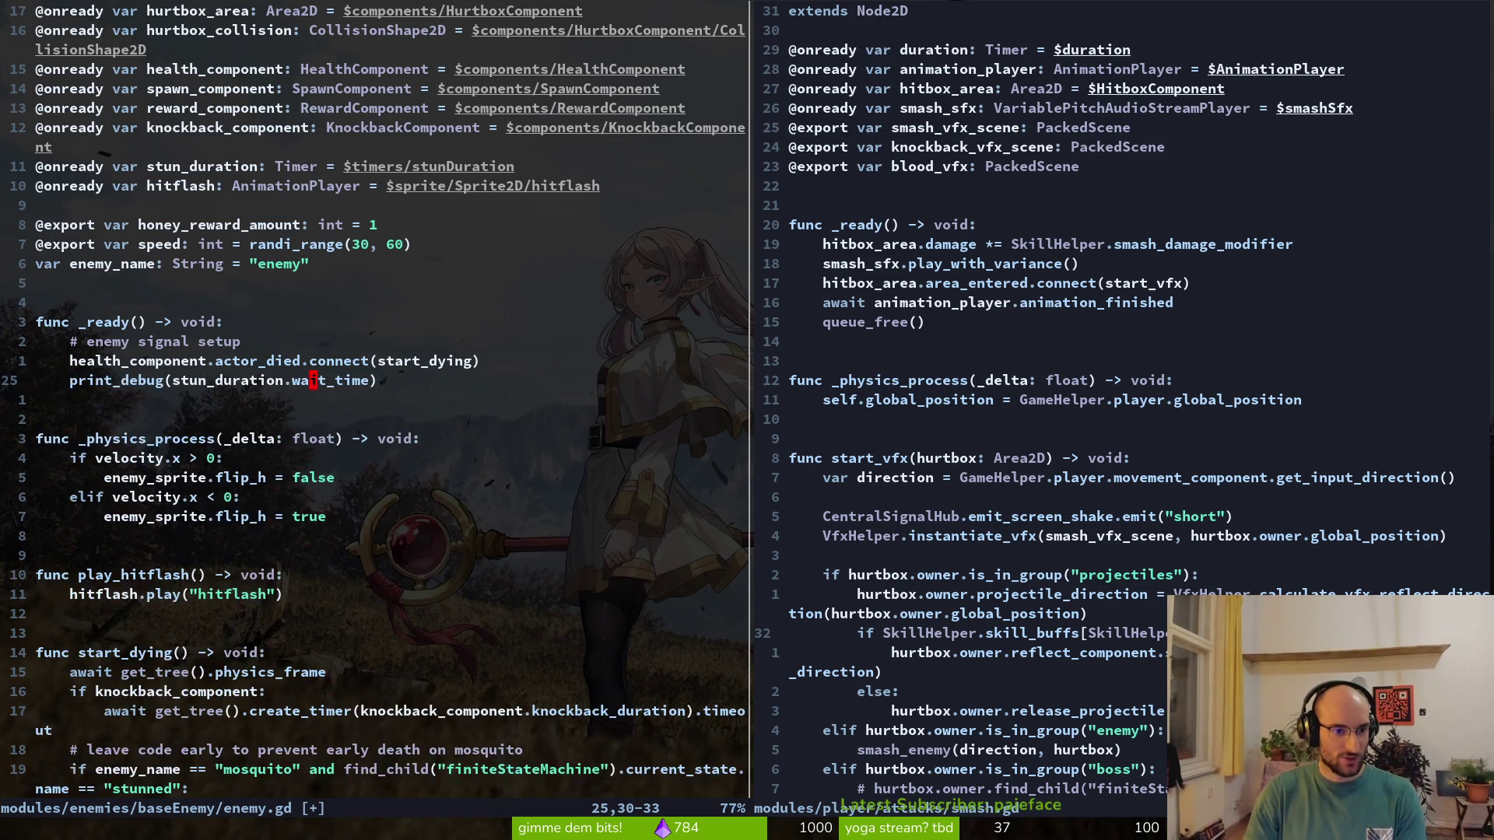
key(d)
key(d)
text(:w)
key(Return)
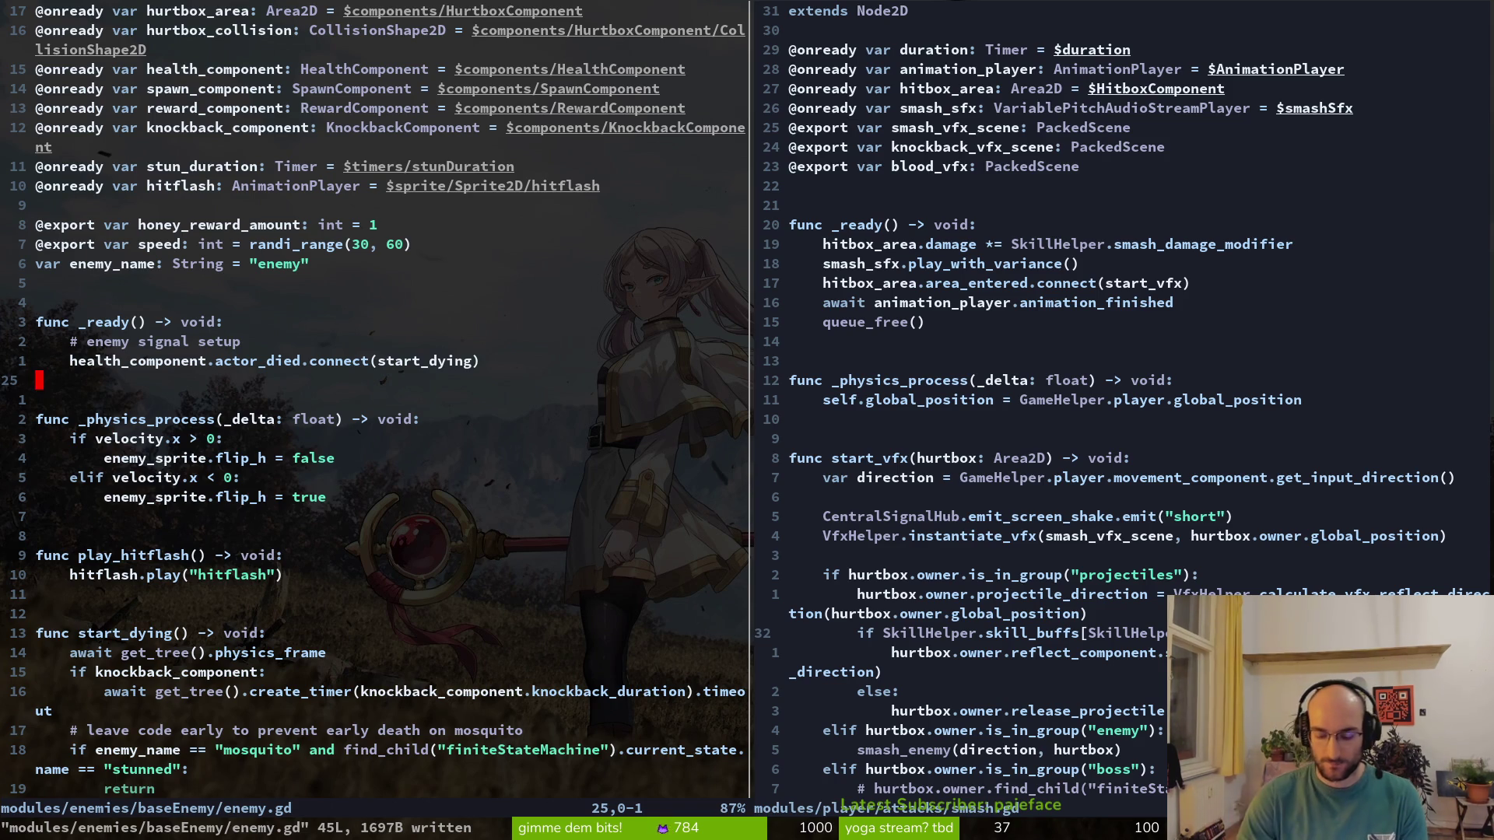
Close the enemy.gd split with :q
text(:q)
key(Return)
key(ctrl+p)
Open stunned.gd and add 'owner.stun_duration.wait_time *= SkillHelper.stun_duration_modifier' in start_stun(), then save
text(stunned)
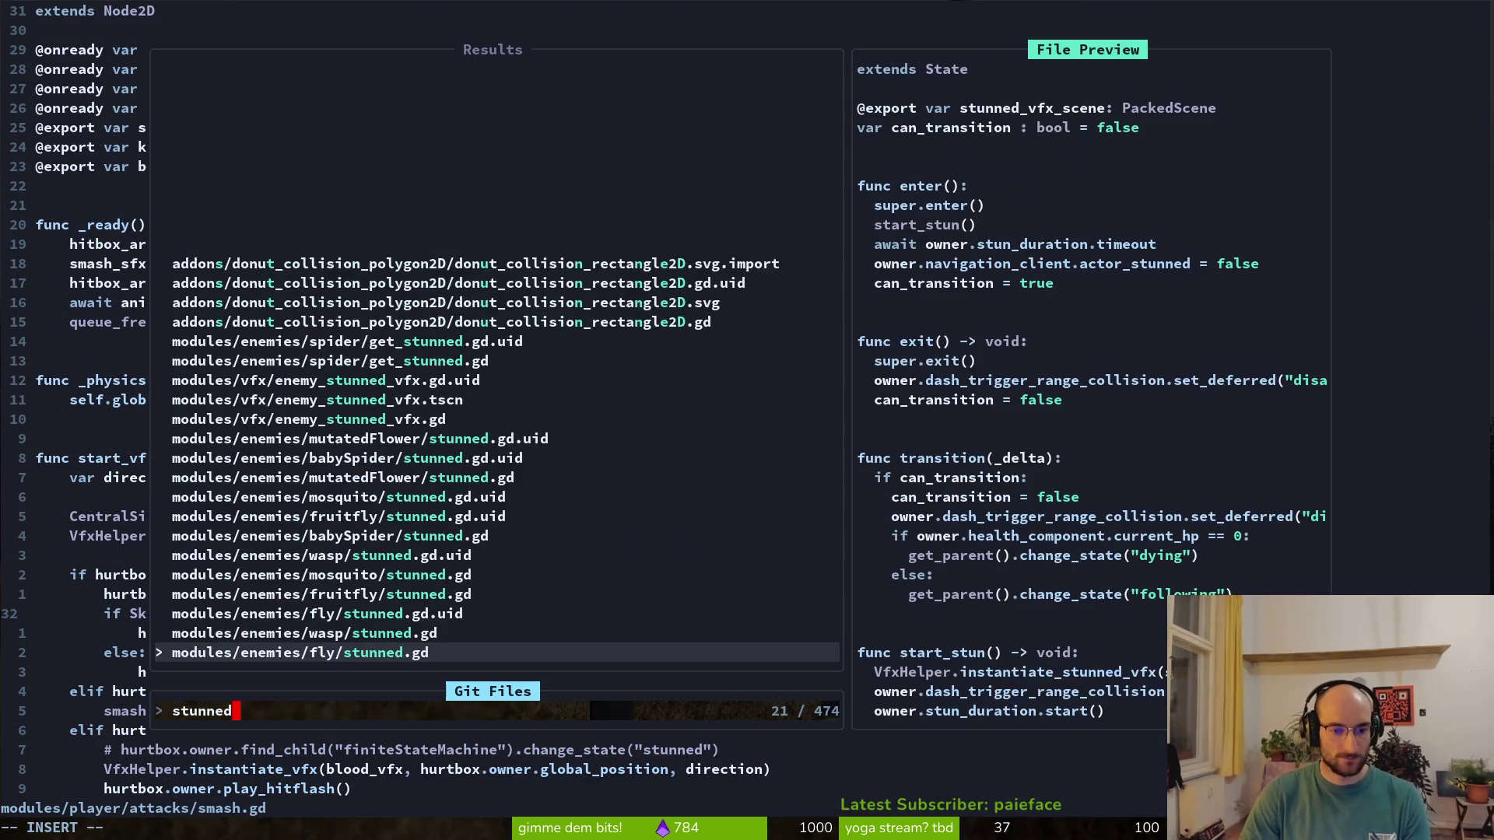
key(Return)
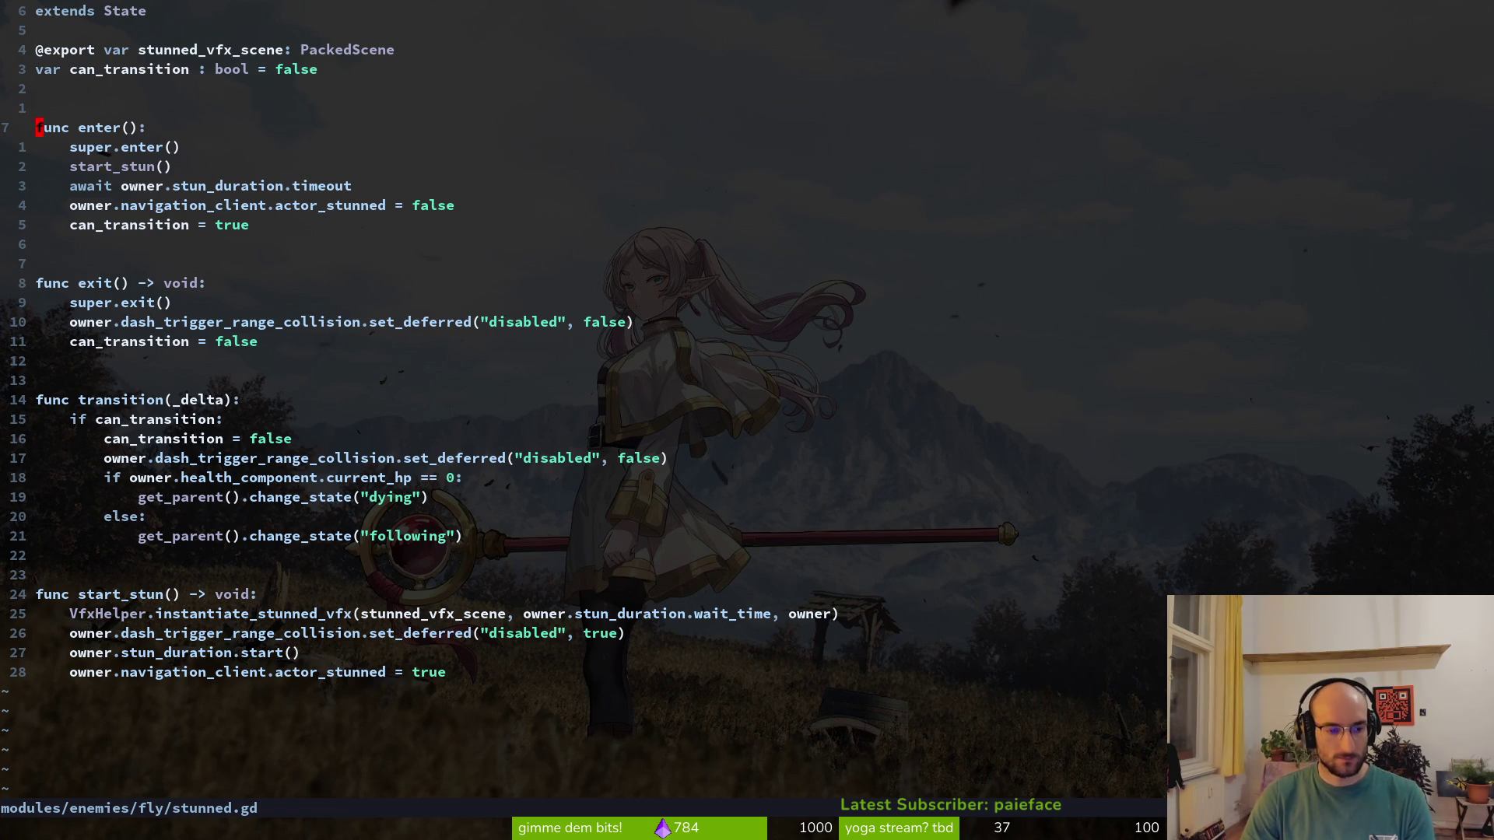
key(3)
key(3)
key(G)
key(o)
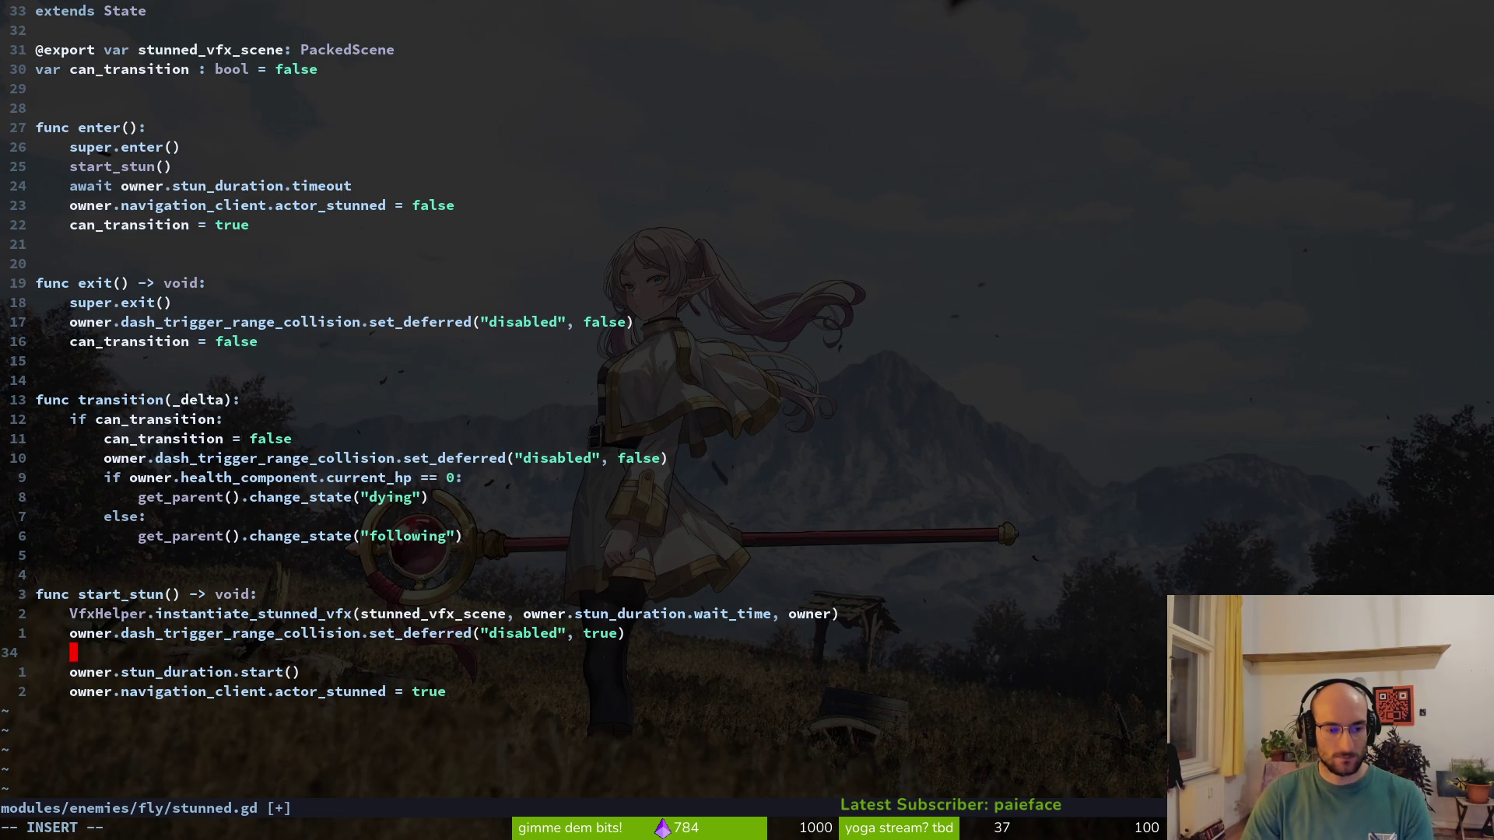
text(owner.stun)
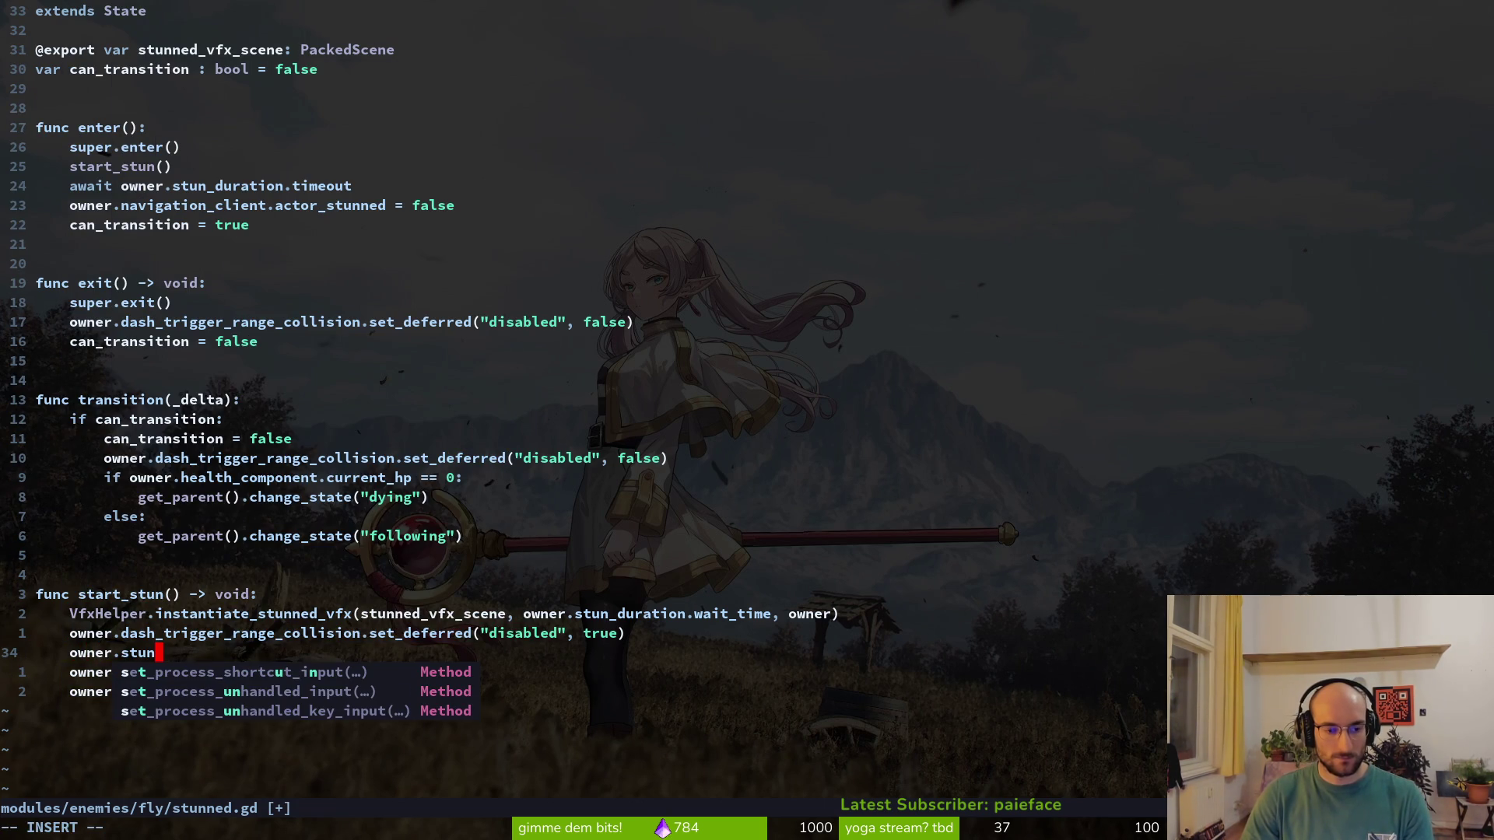
text(_duration.wait_time *=)
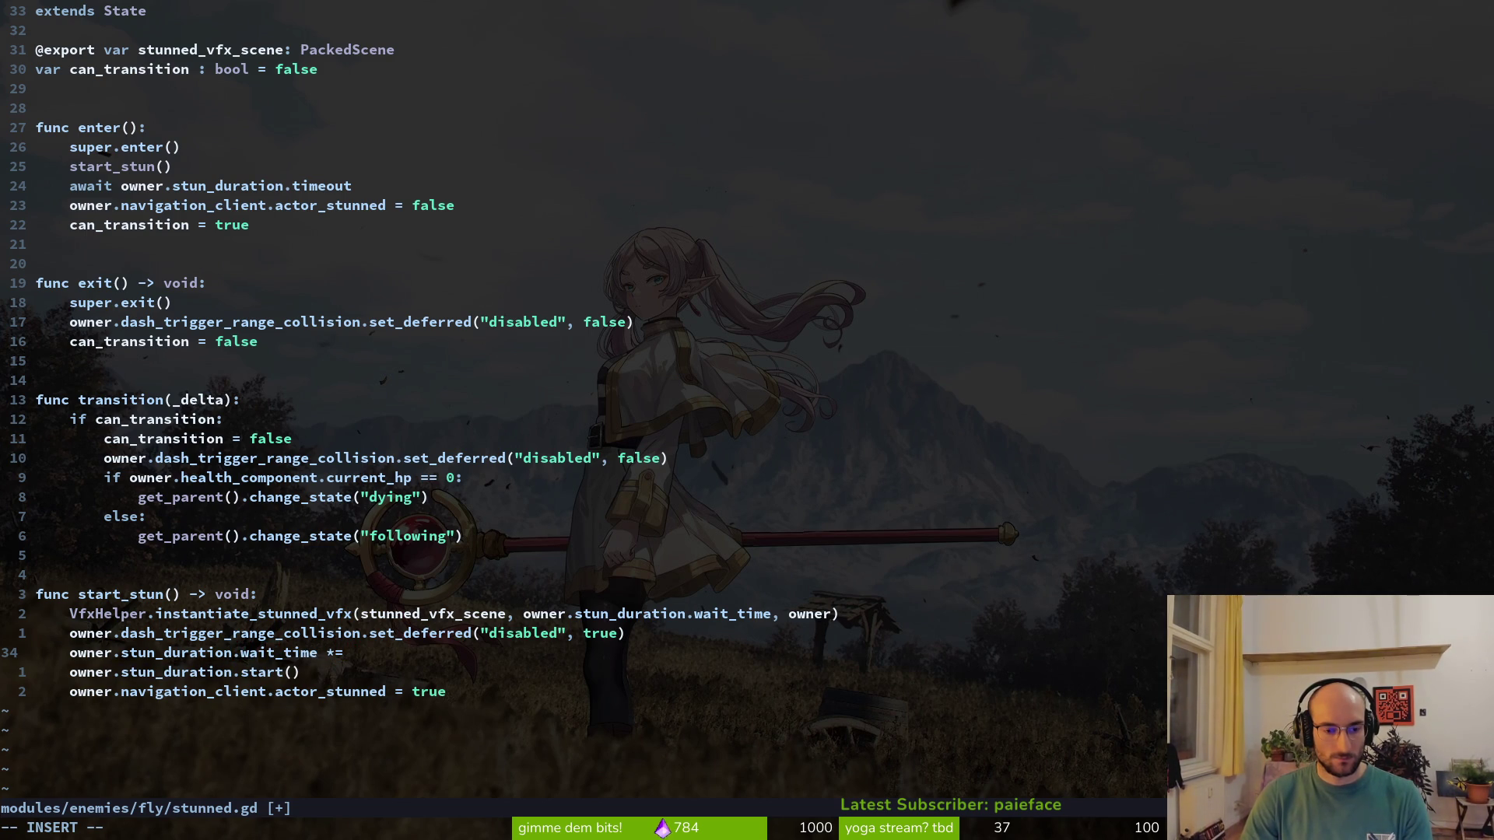
text(SkillHelper.s)
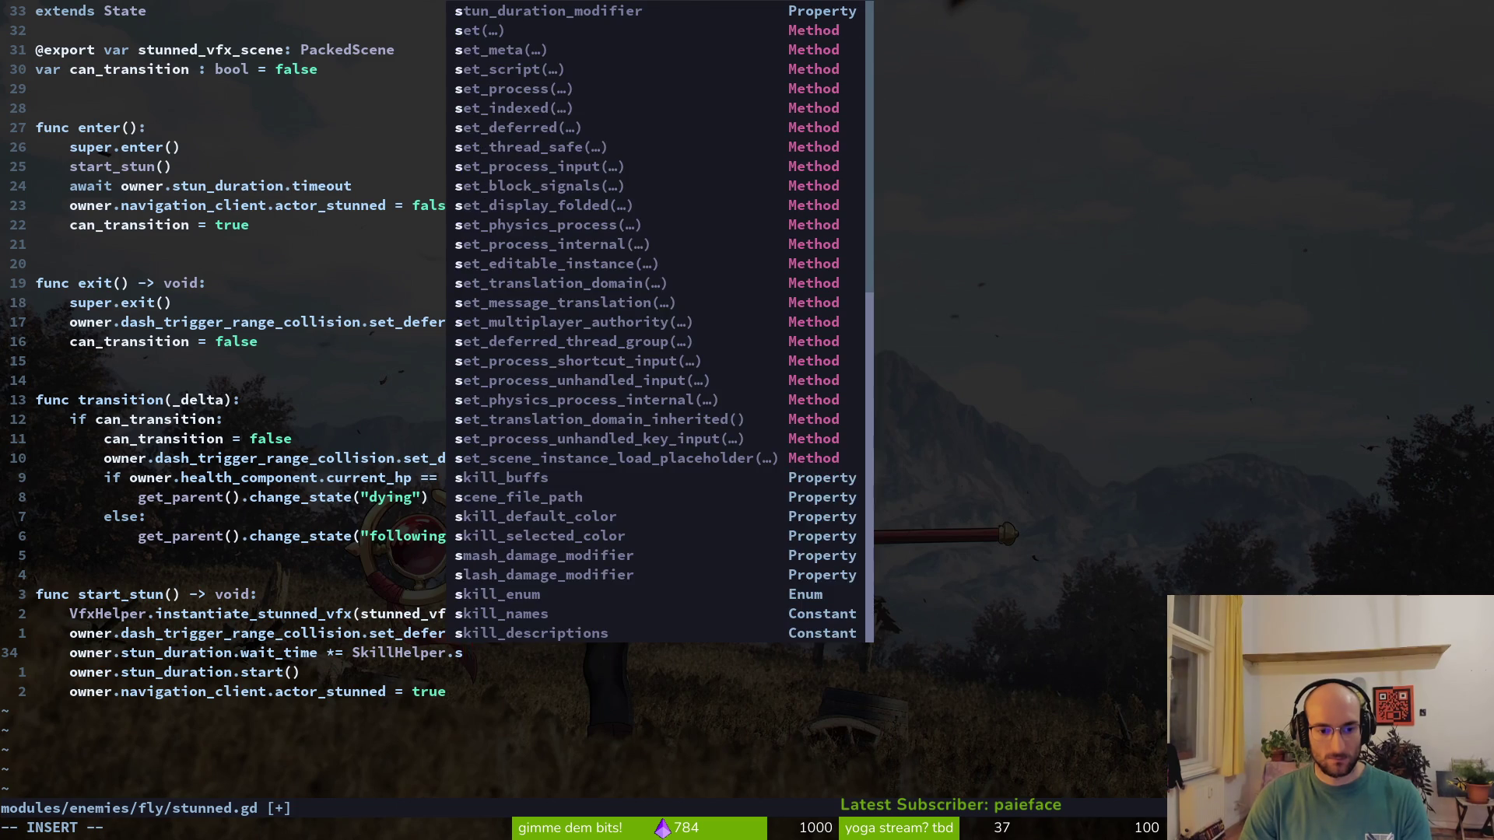
text(tun)
key(Return)
text(:w)
key(Return)
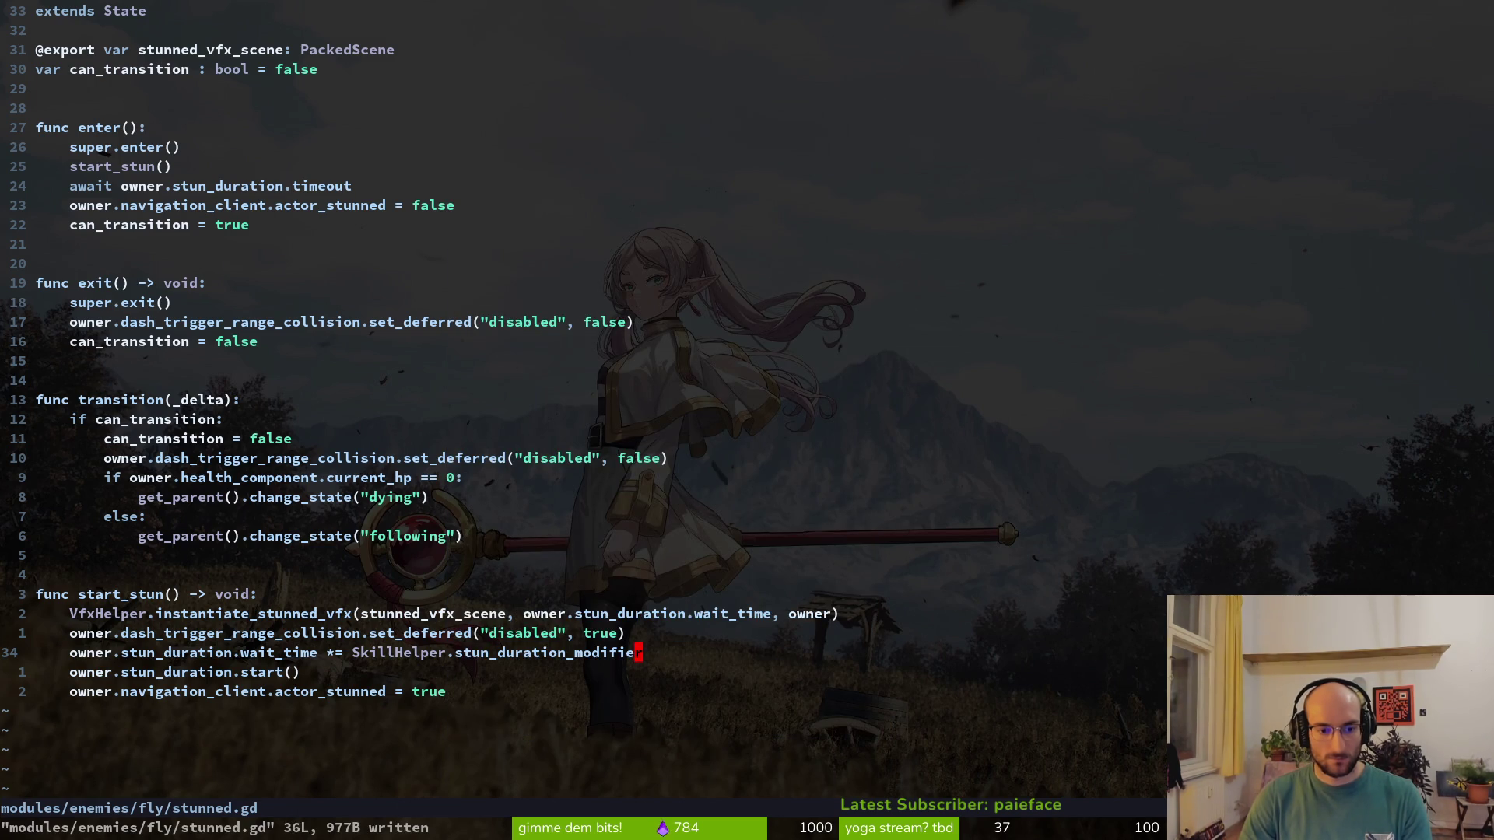
Add a print_debug line for owner.stun_duration and launch the game with F5
text(oprint_debug()
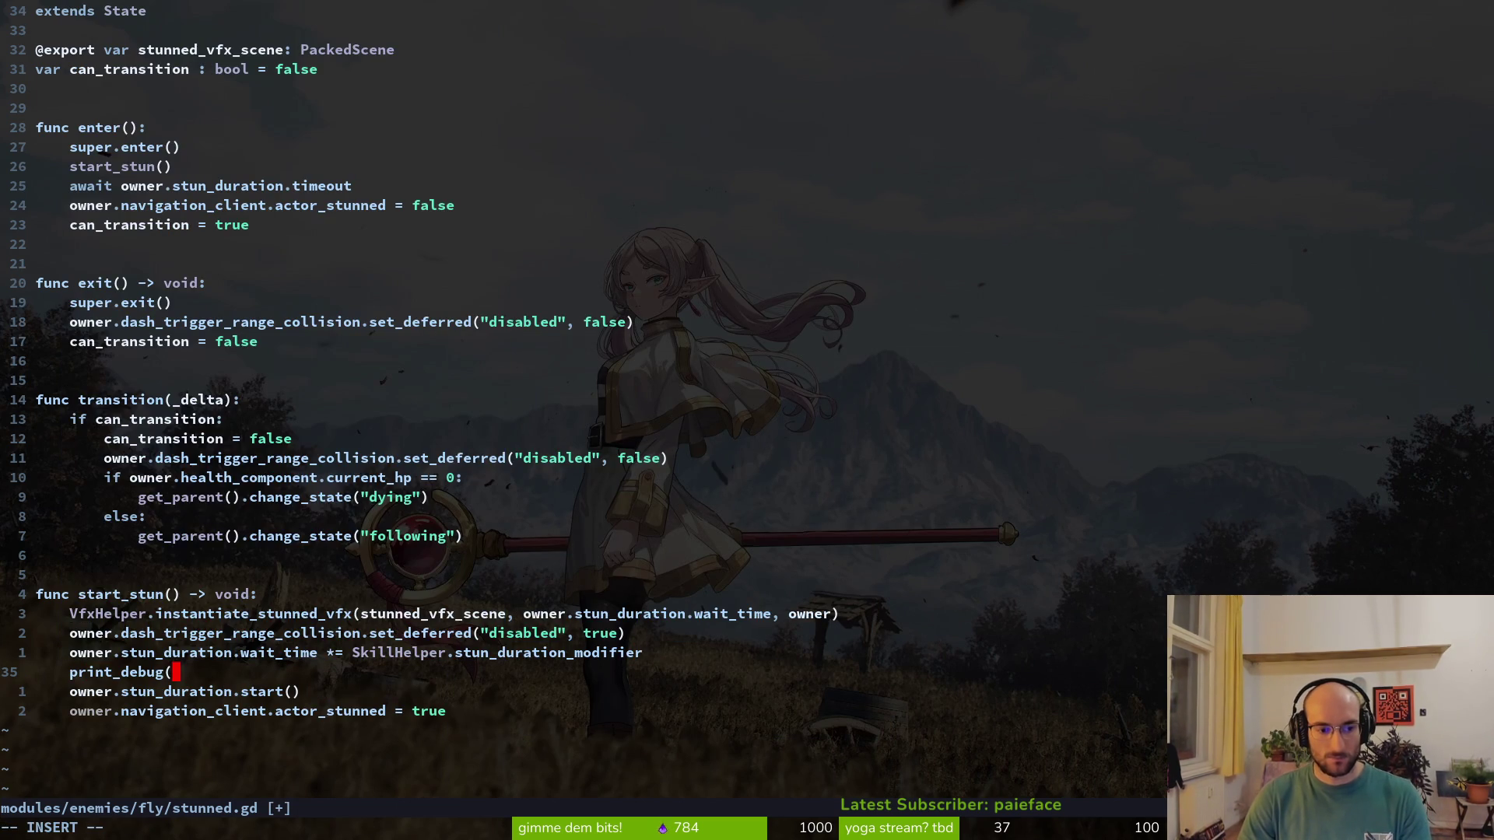
text(ner.stundu)
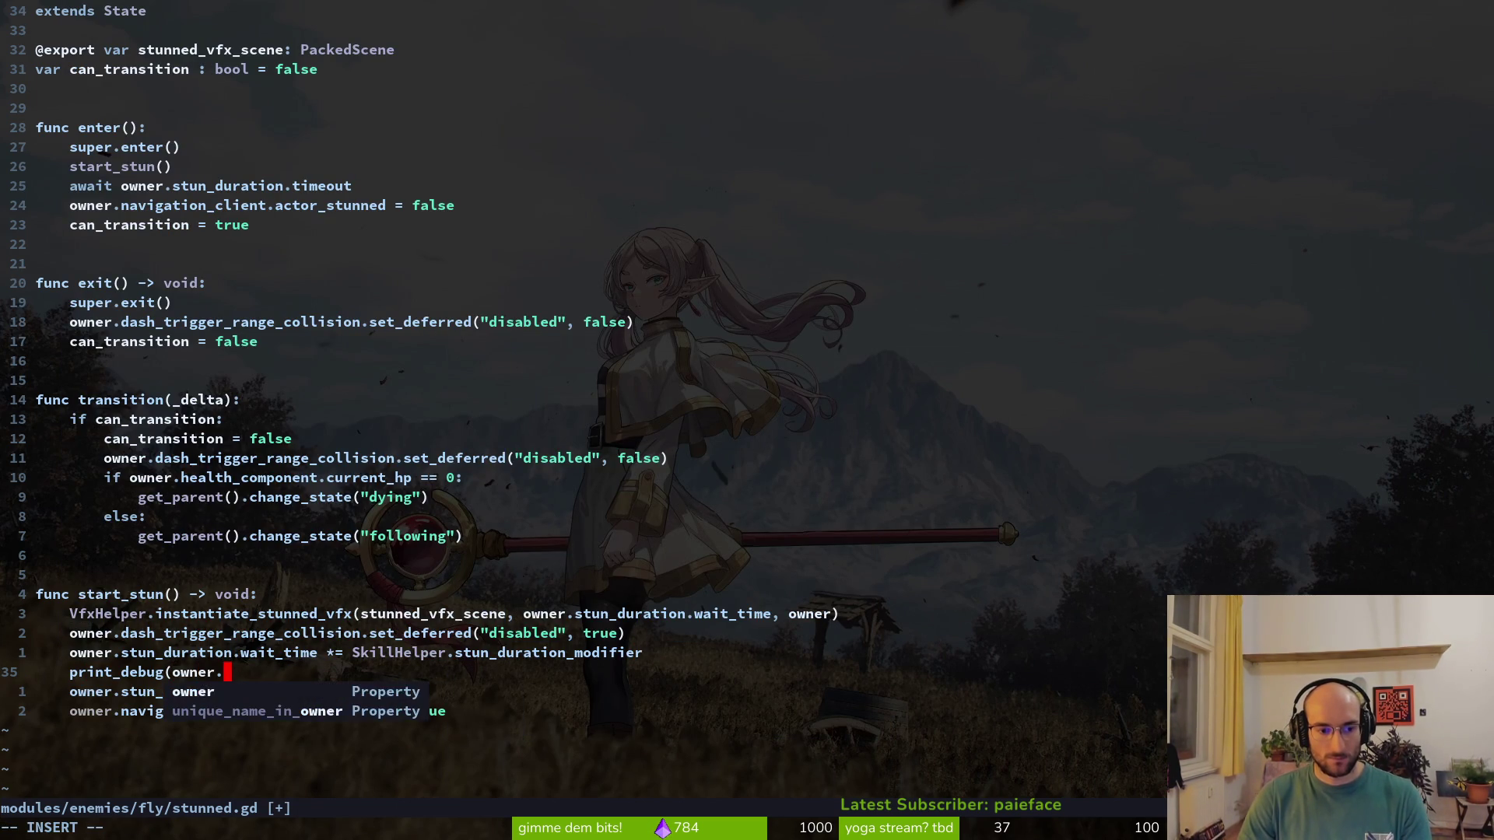
key(BackSpace)
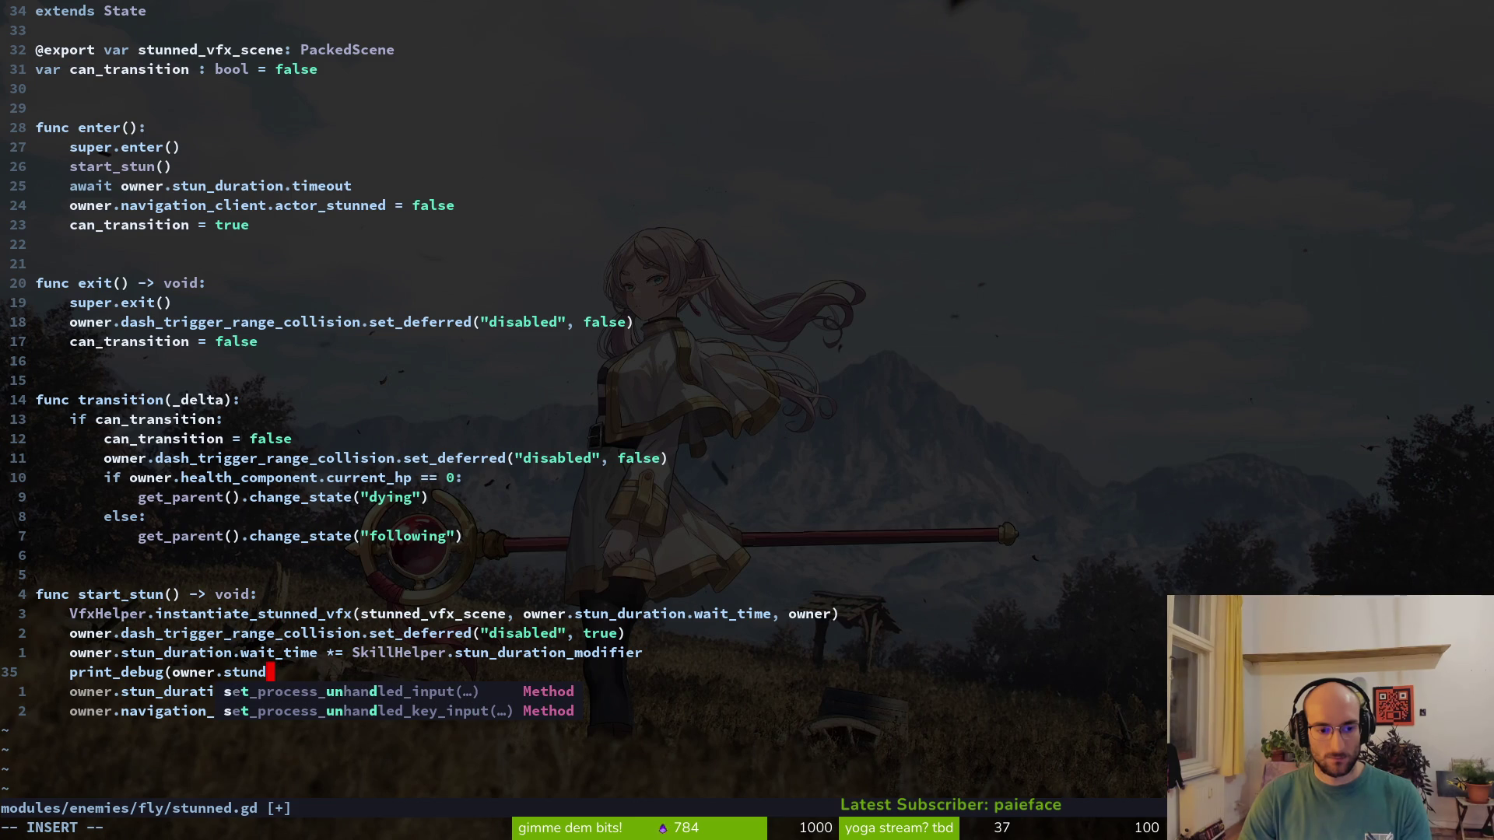
text(urat)
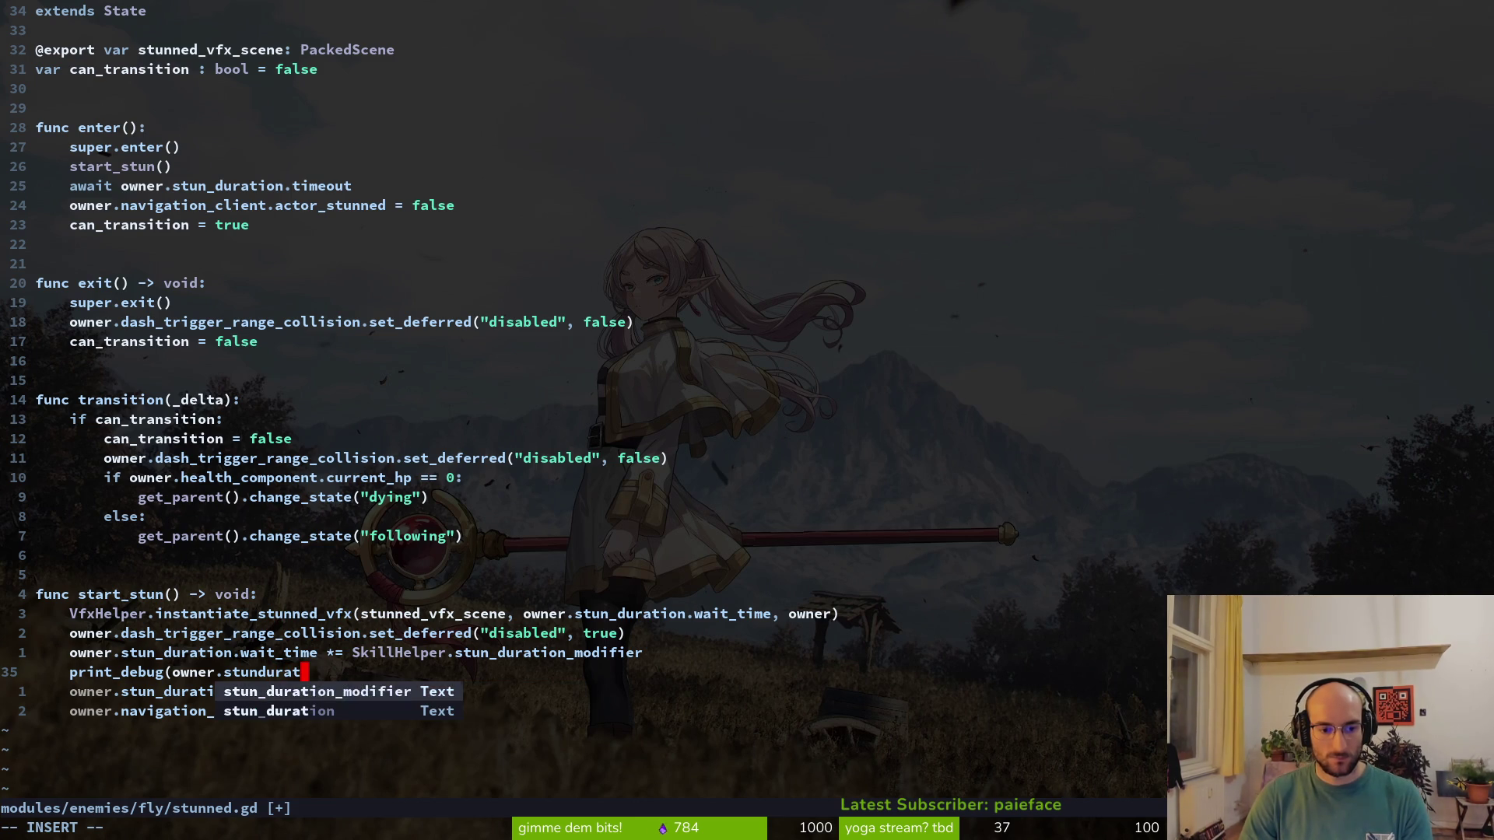
key(Return)
key(Return)
text())
key(alt+Tab)
key(F5)
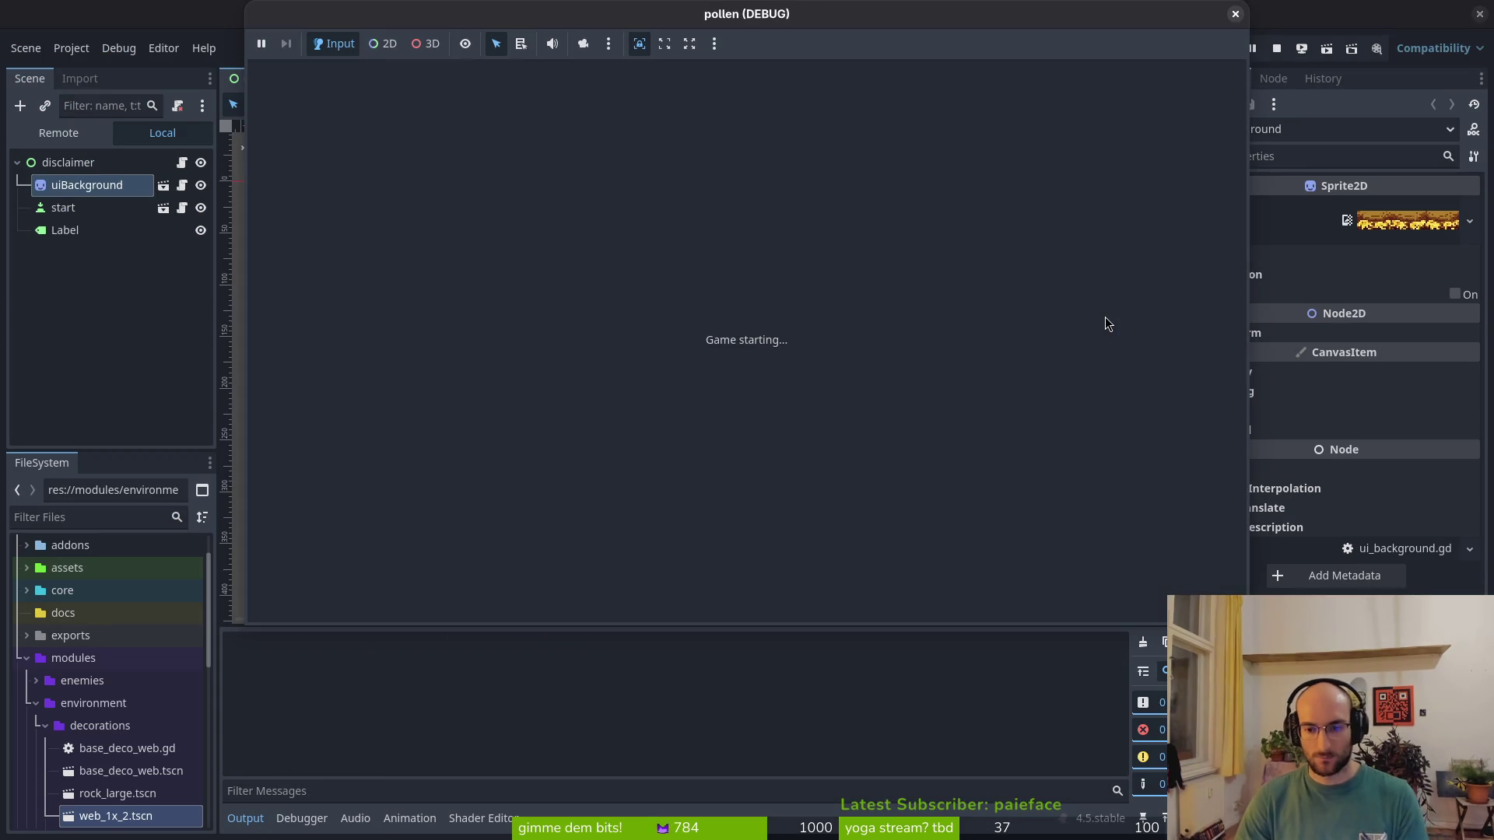
Start the game and buy knockback, stun duration and smash damage upgrades in the upgrade tree
key(space)
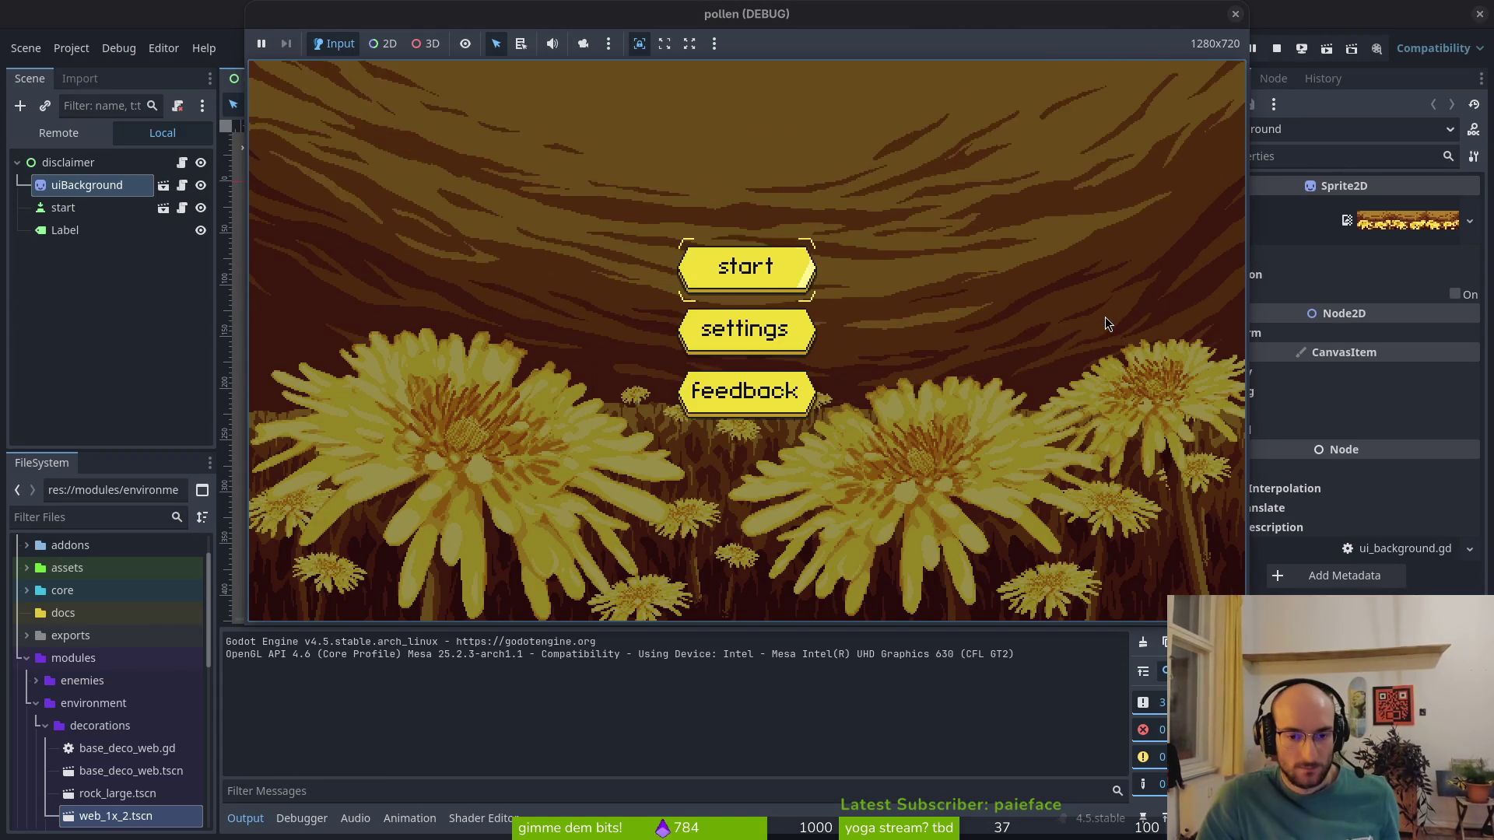
key(space)
key(space)
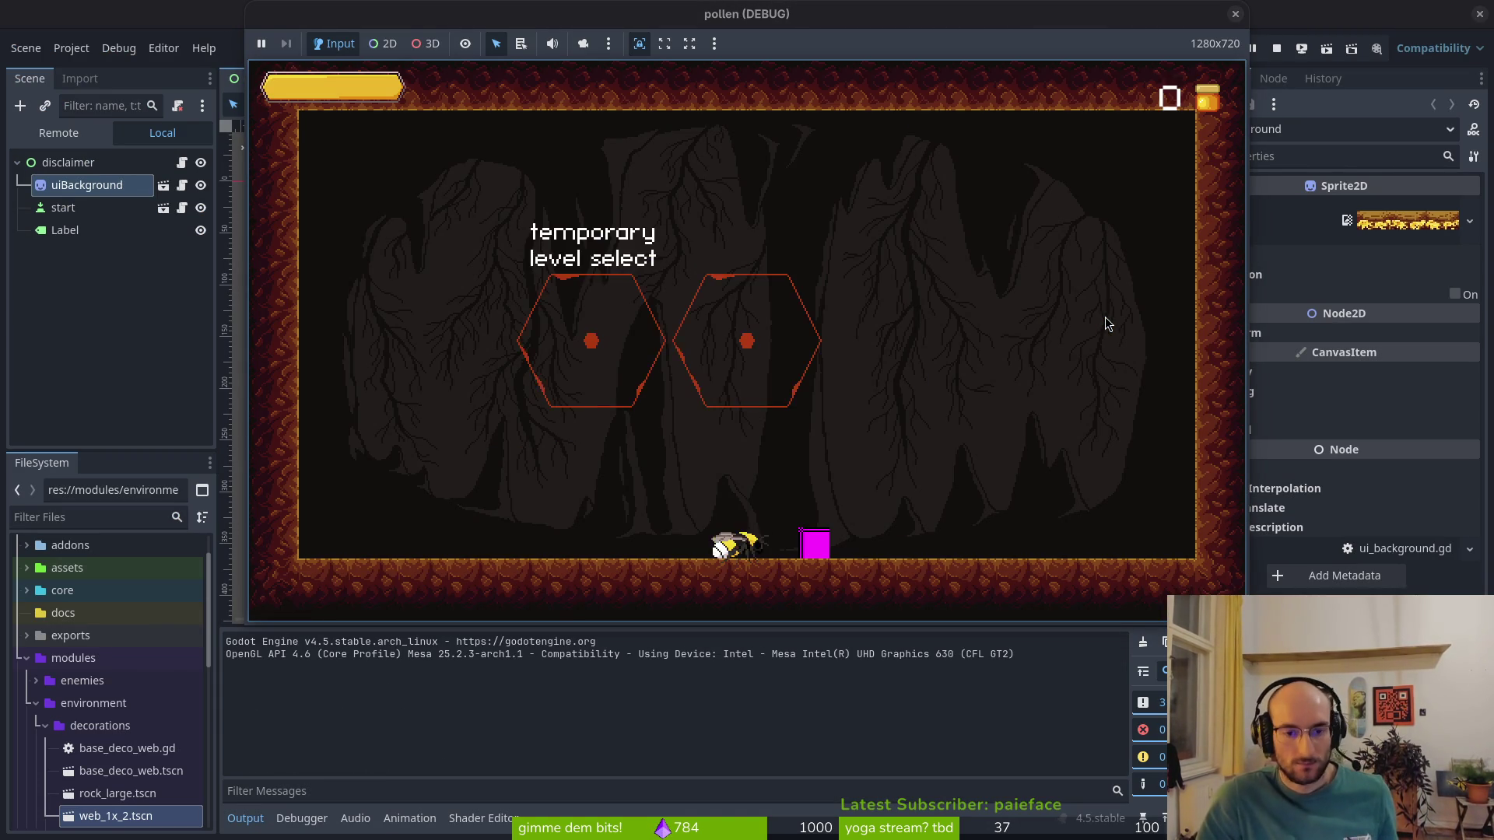
key(Tab)
key(Right)
key(space)
key(Up)
key(space)
key(space)
key(Right)
key(Left)
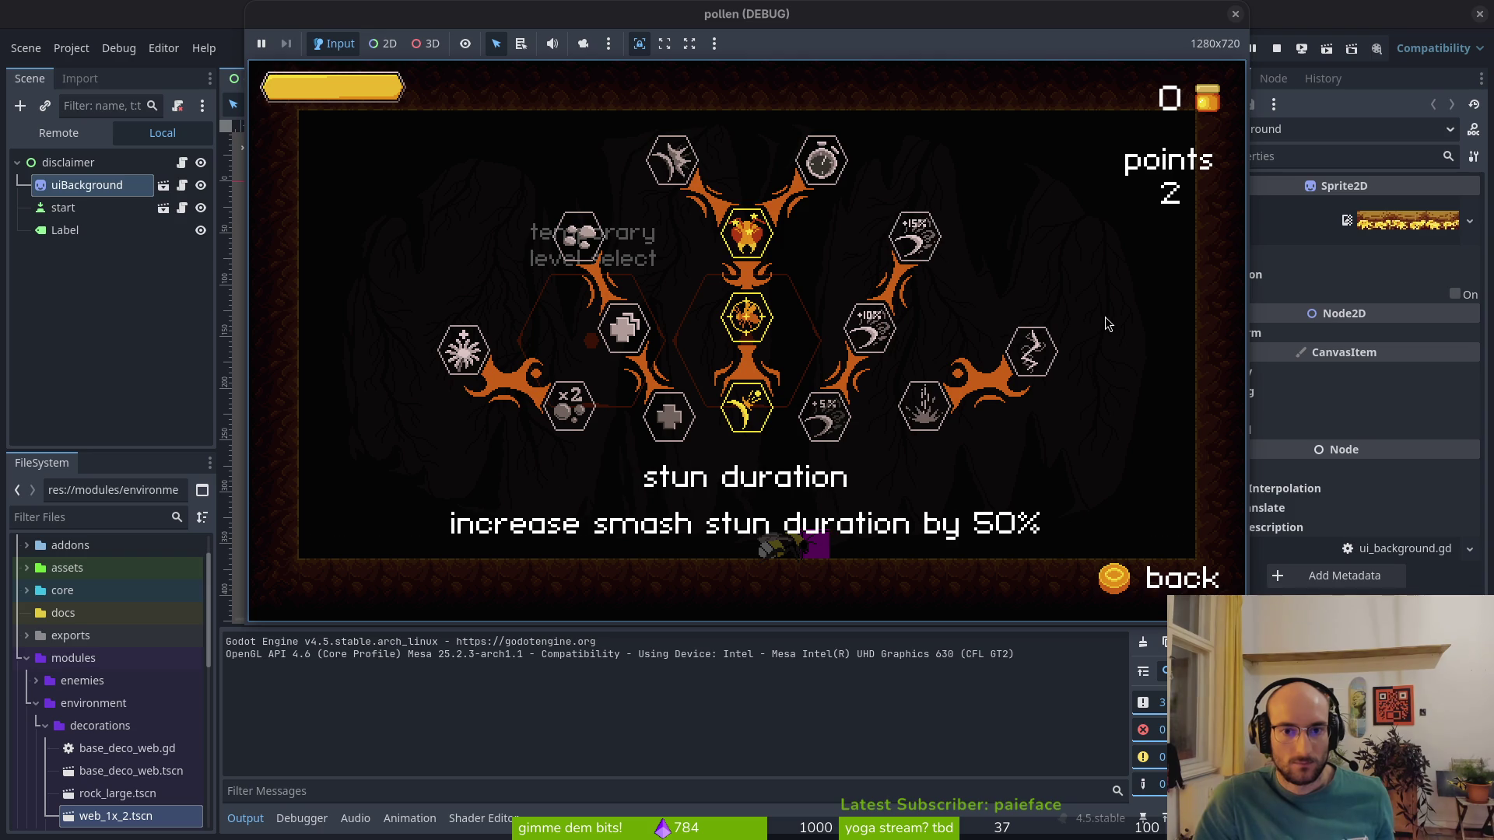
key(Left)
key(space)
key(Right)
key(space)
key(Left)
key(Escape)
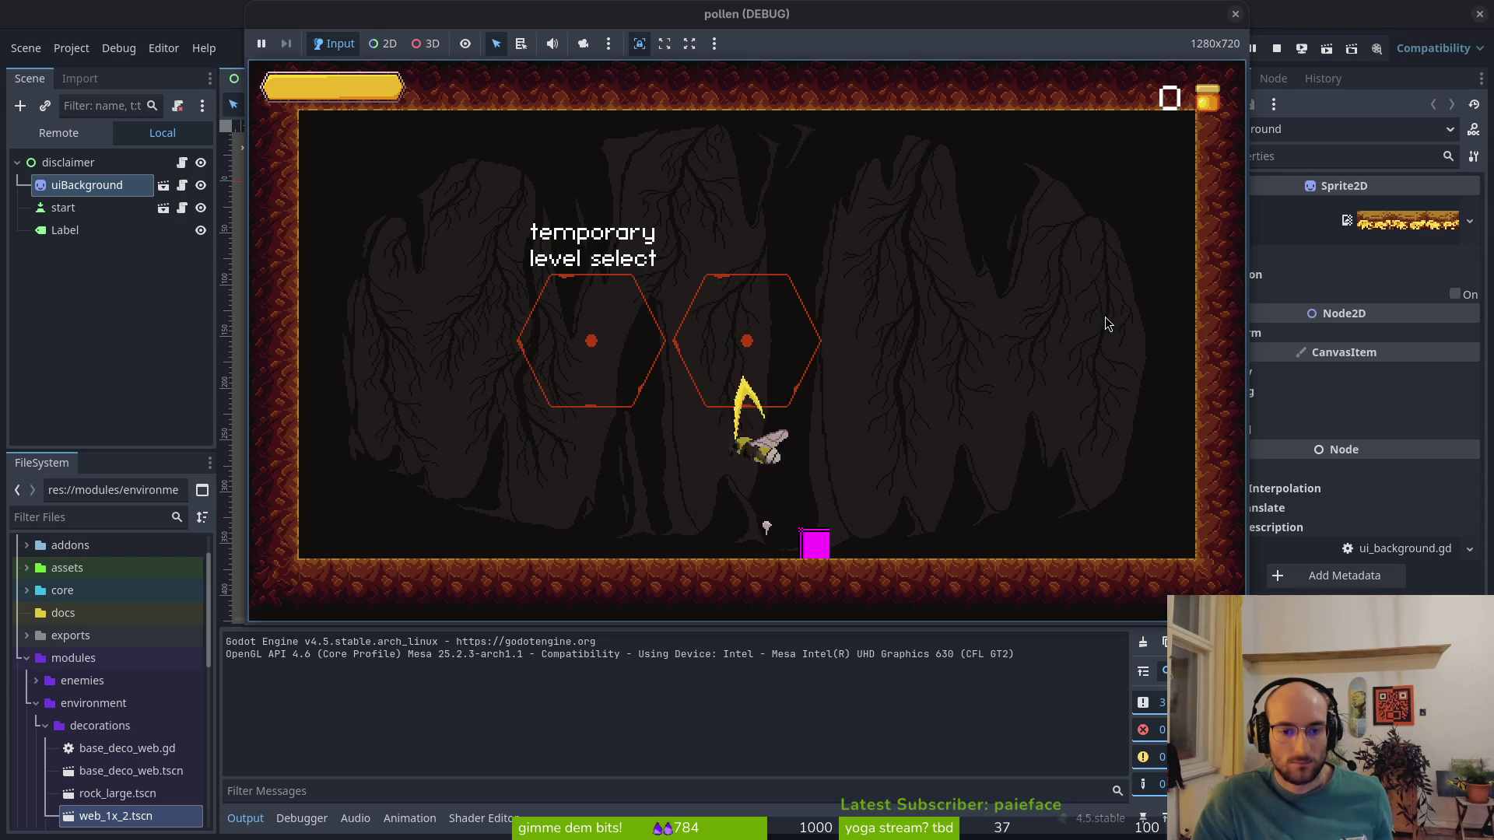
Enter the right-hand level, smash several enemies to log their stun times, then stop the game
key(space)
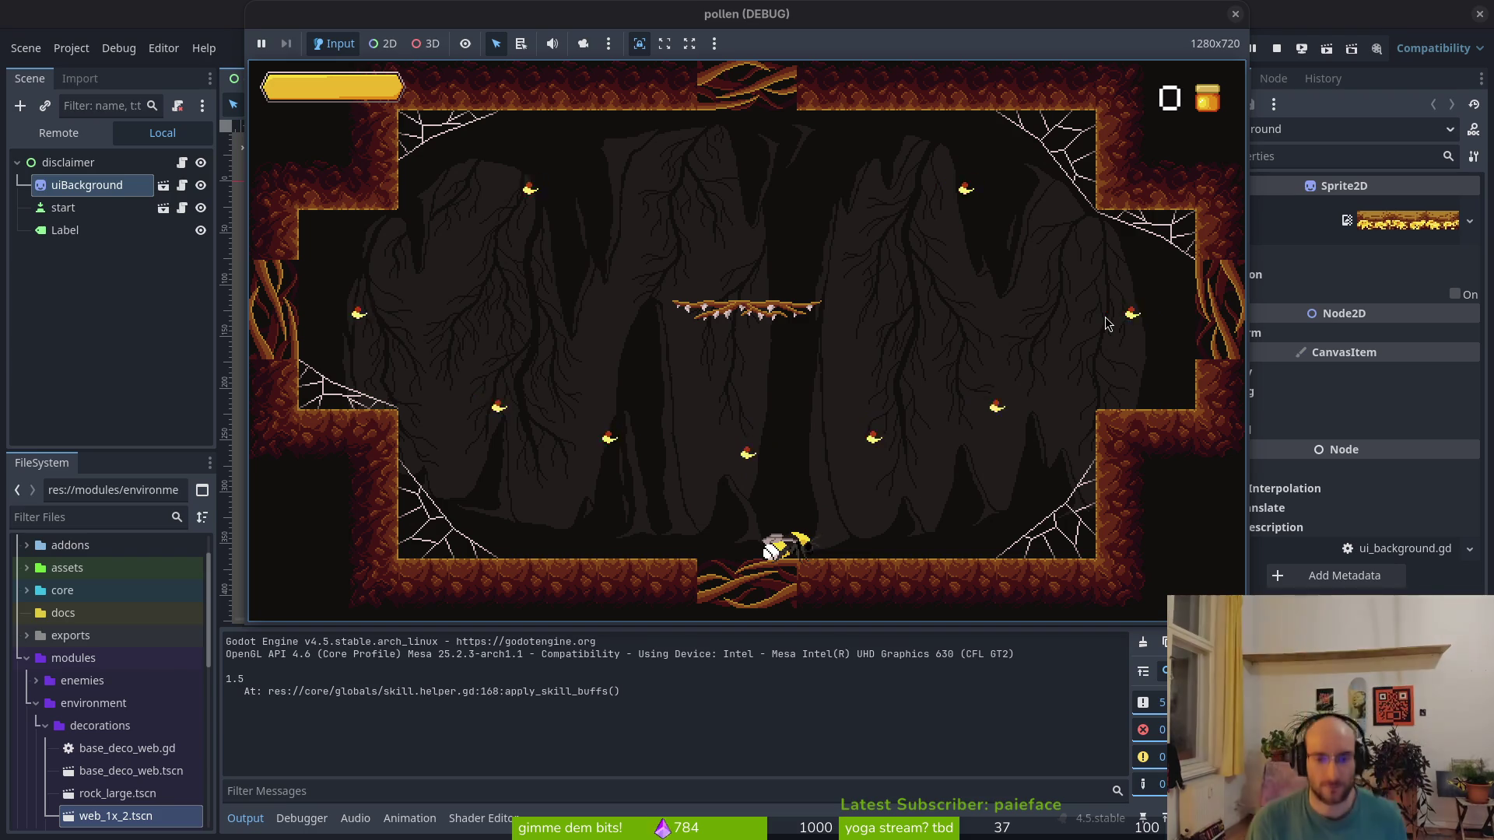
key(Left)
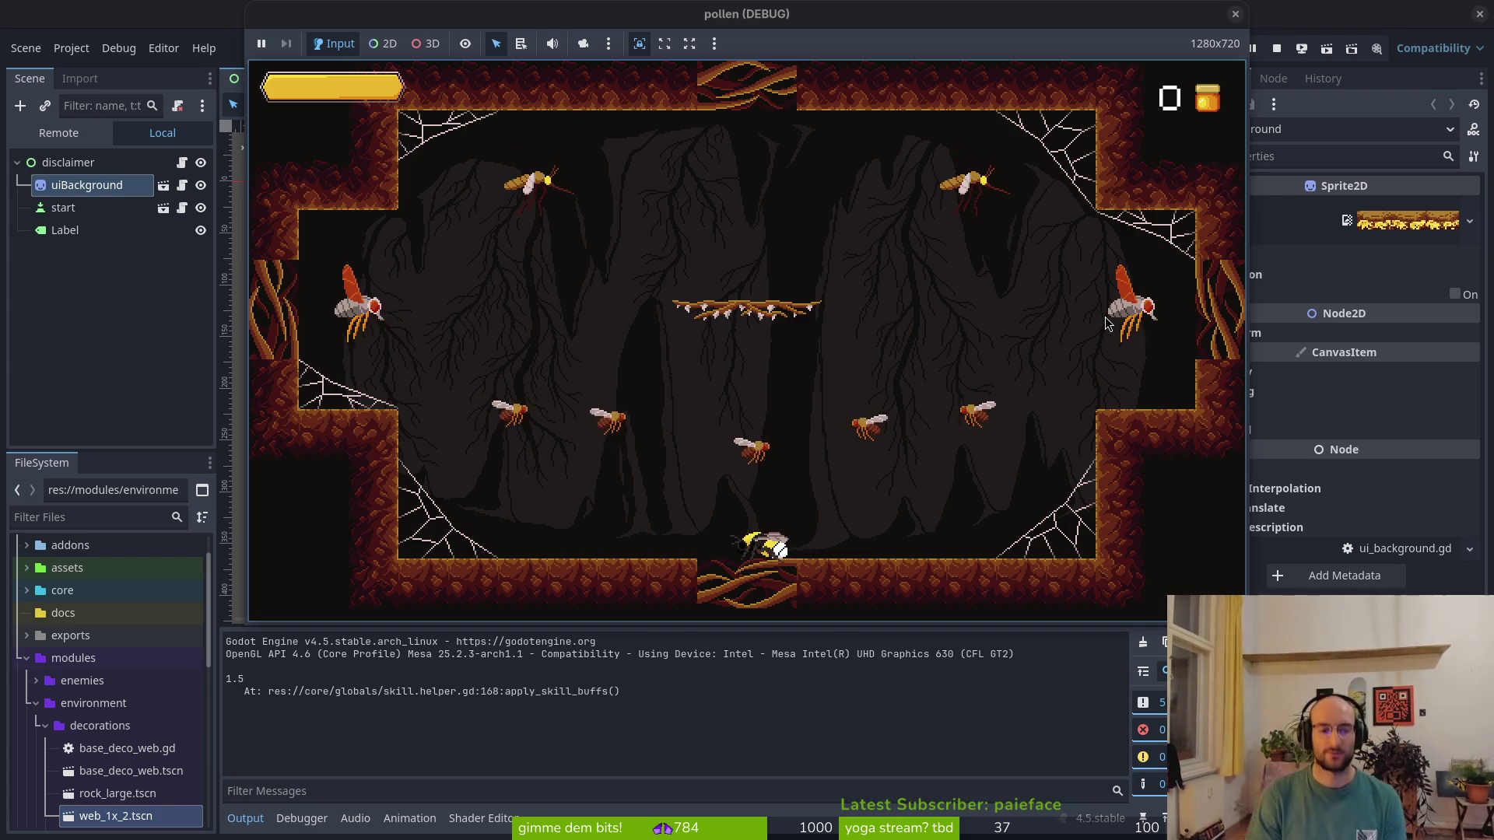
key(space)
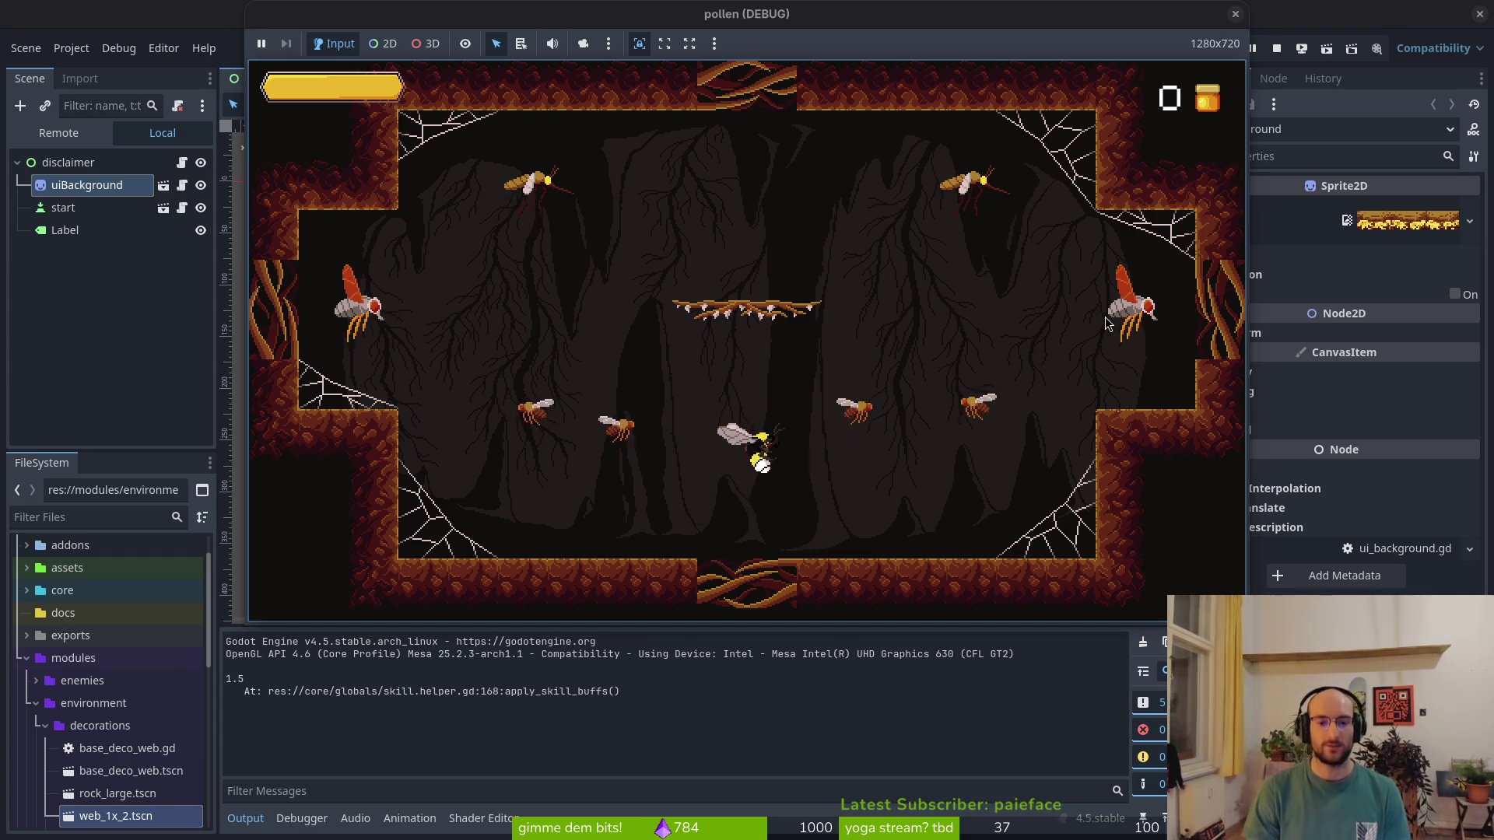
key(space)
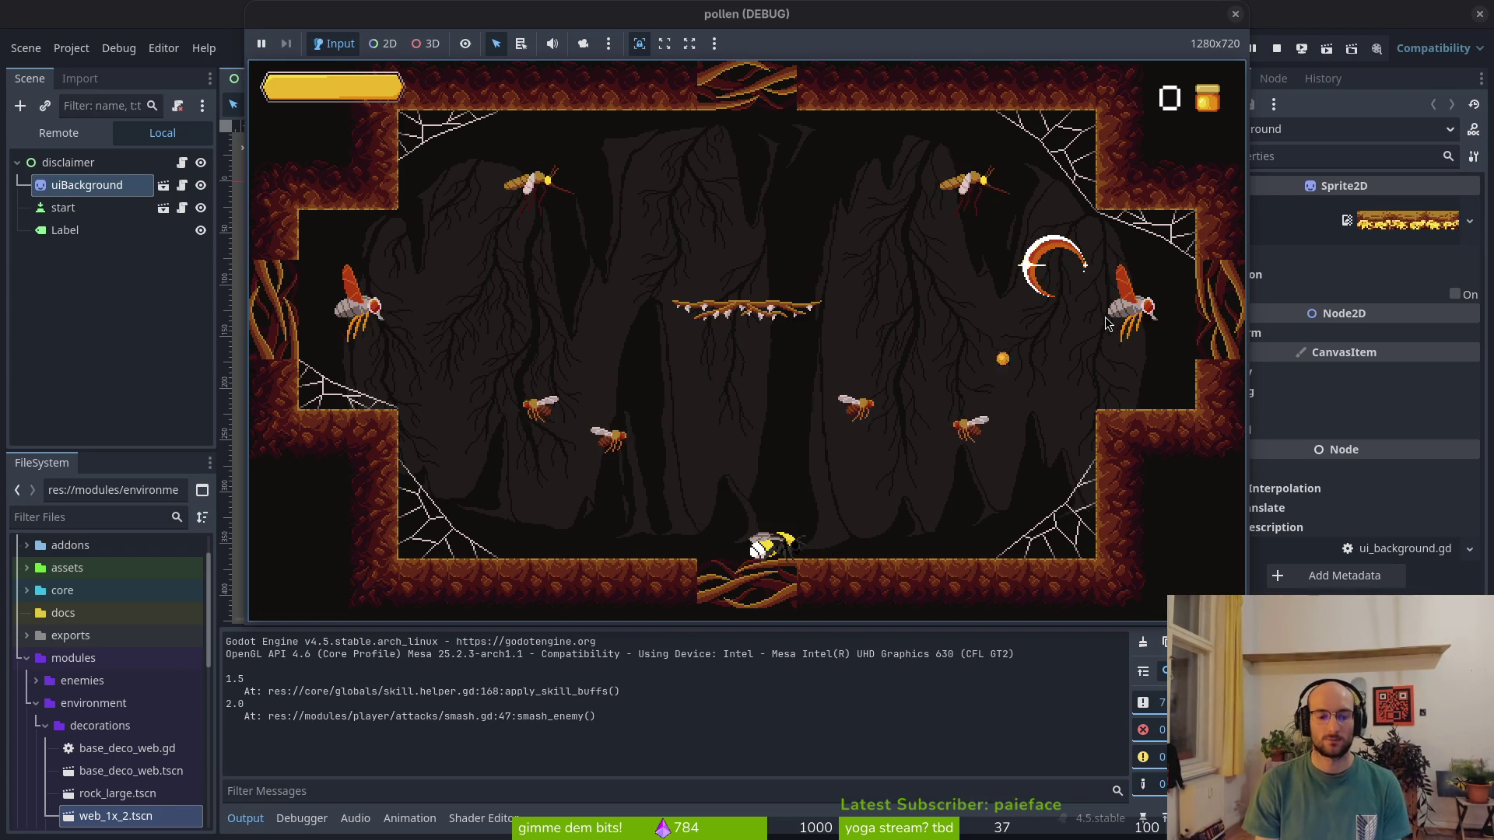
key(Right)
key(space)
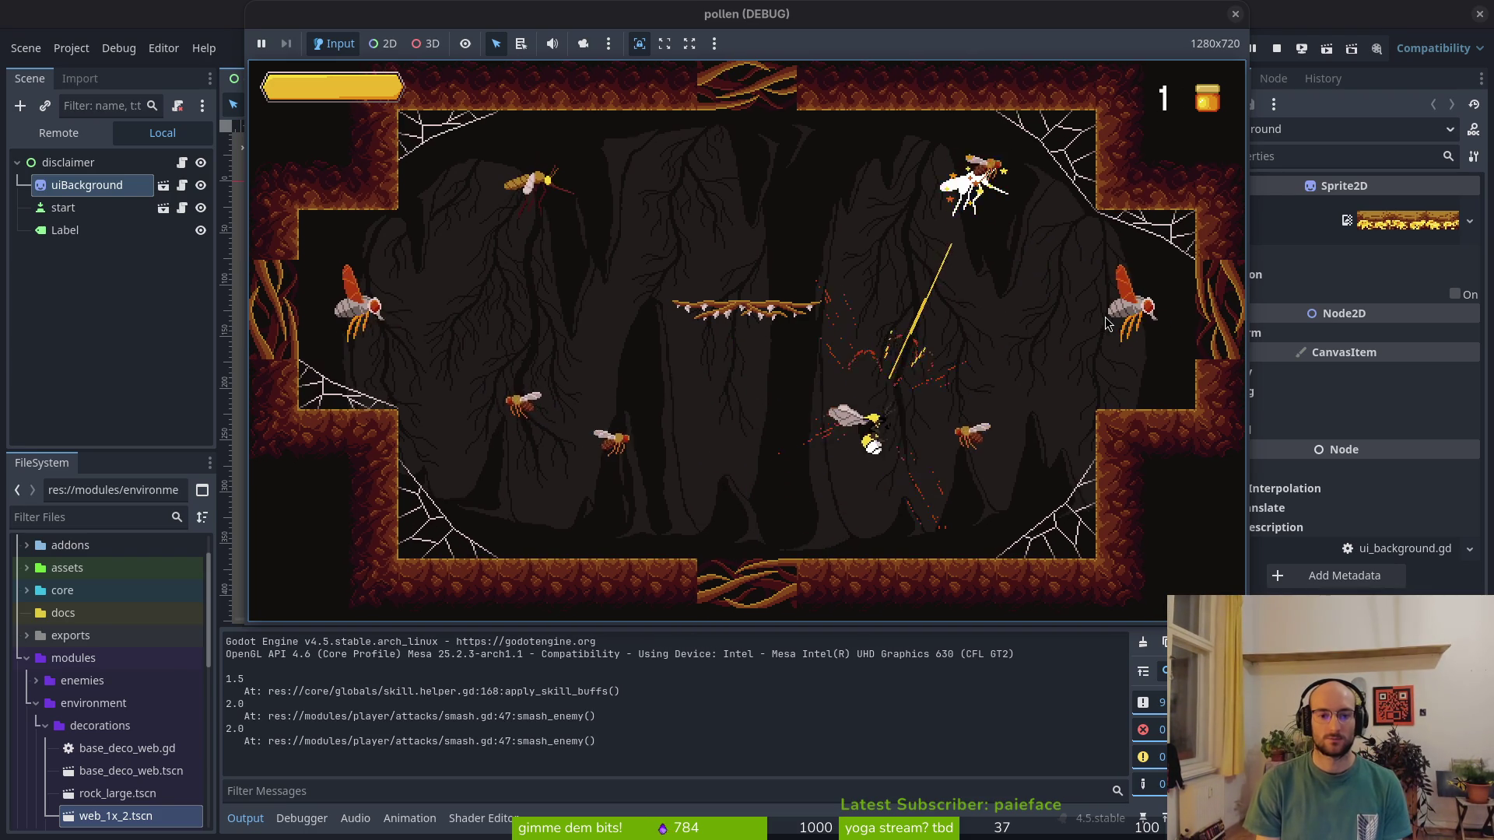
key(space)
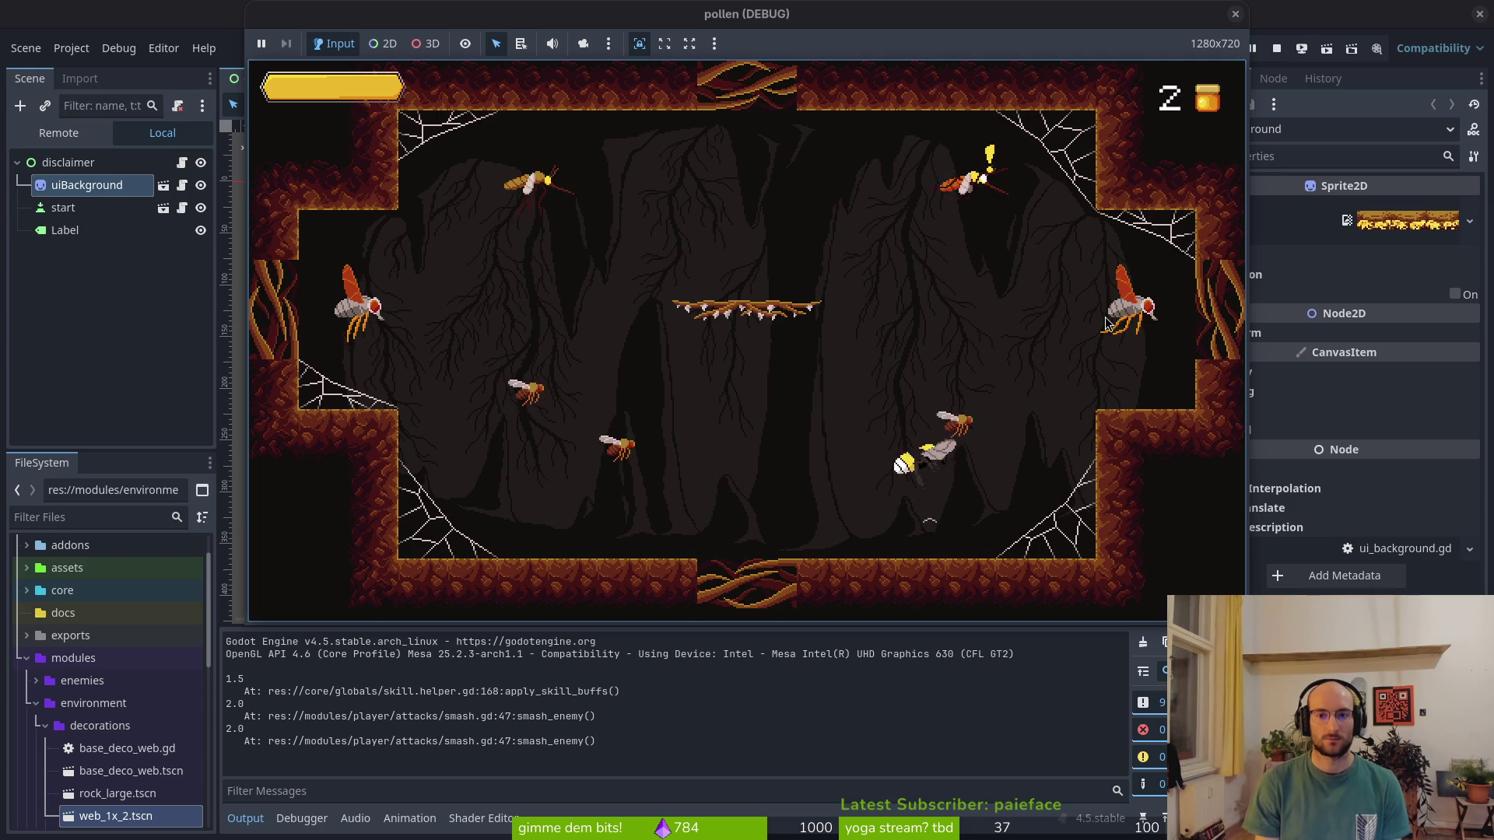
key(Right)
key(space)
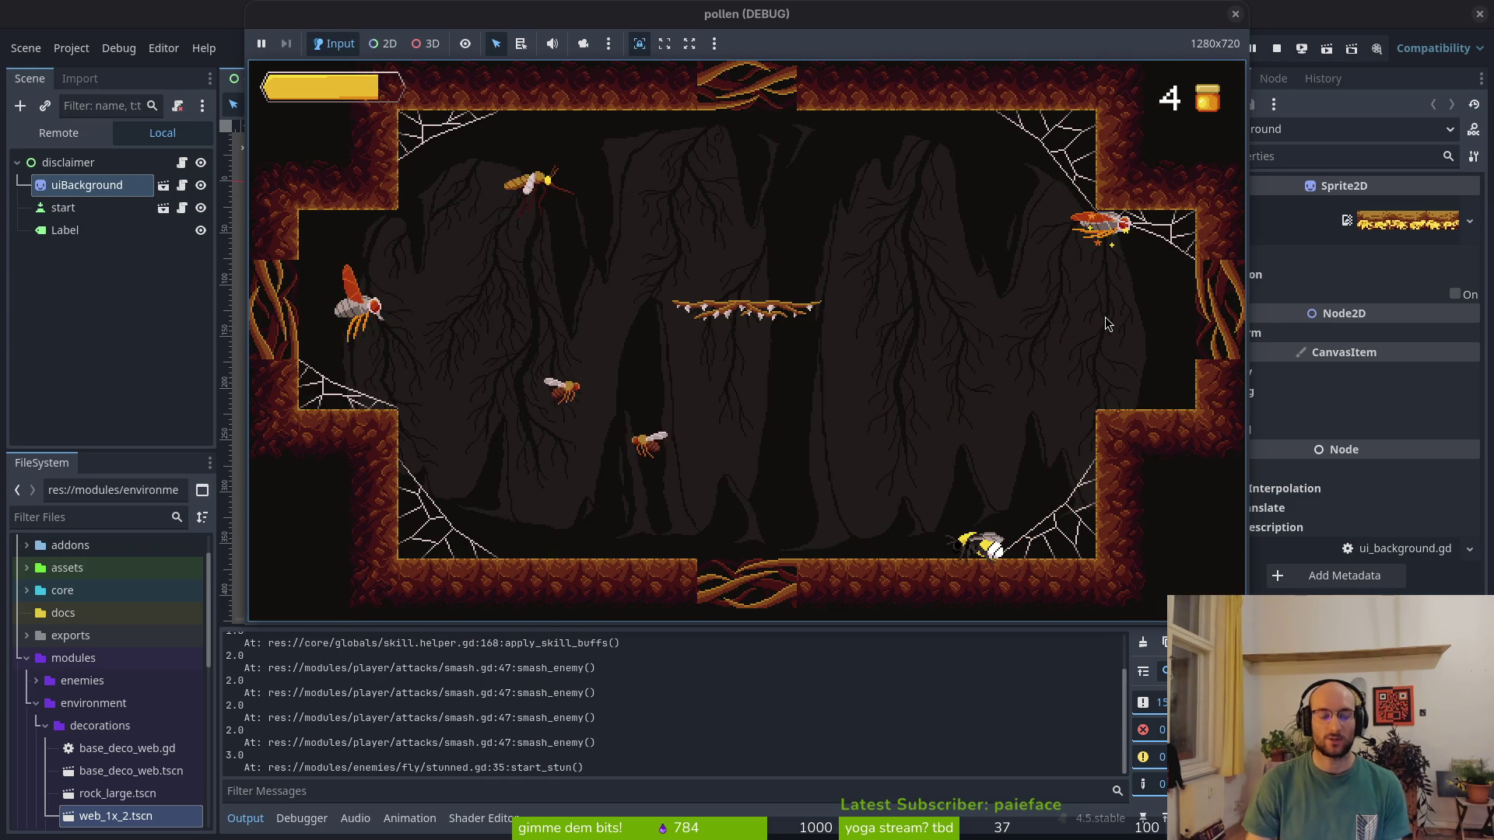
key(F8)
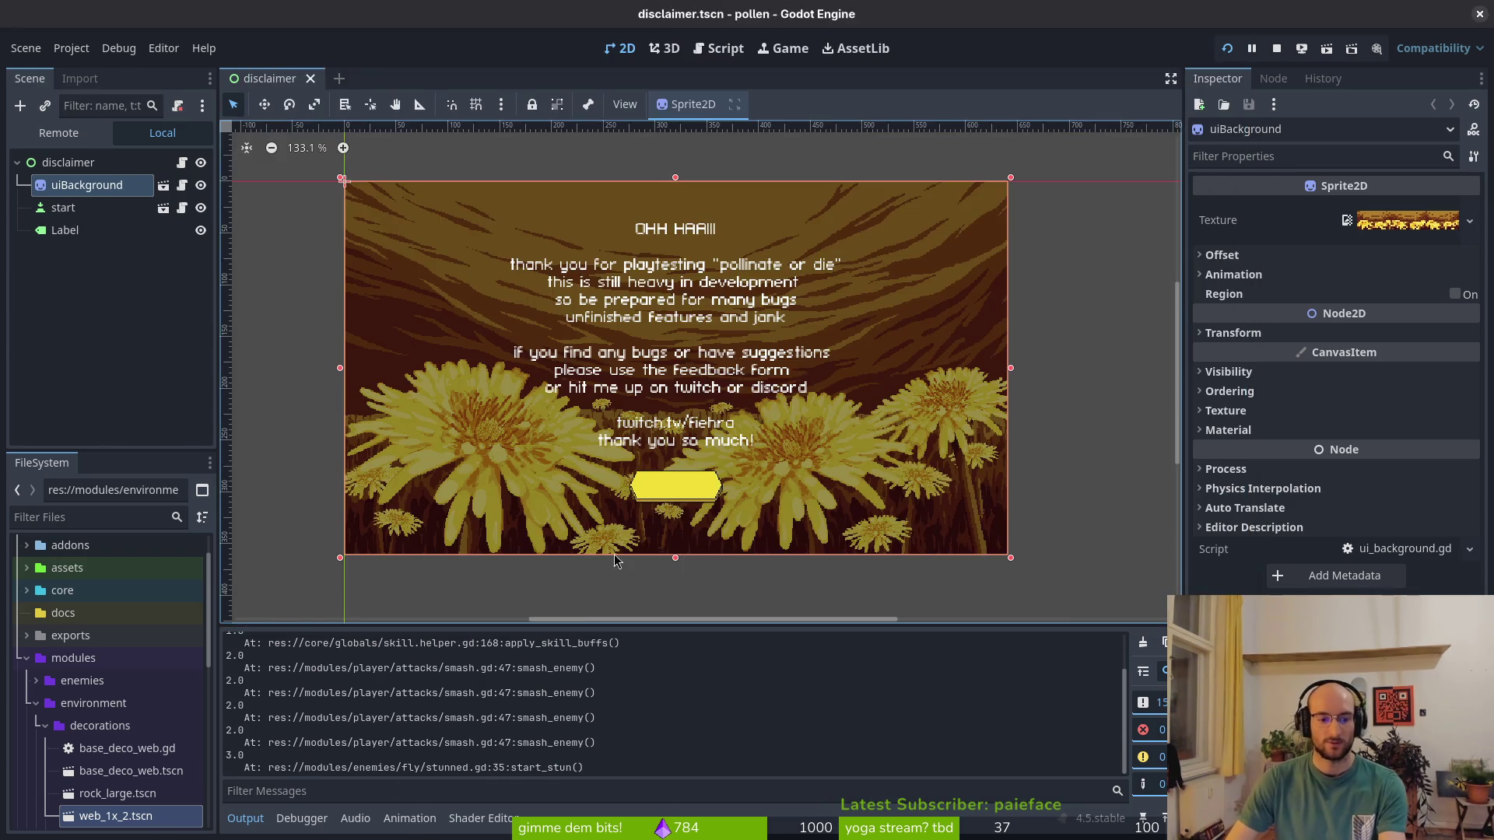
Back in the code editor, open the player's smash.gd script from the project file finder
key(alt+Tab)
key(alt+Tab)
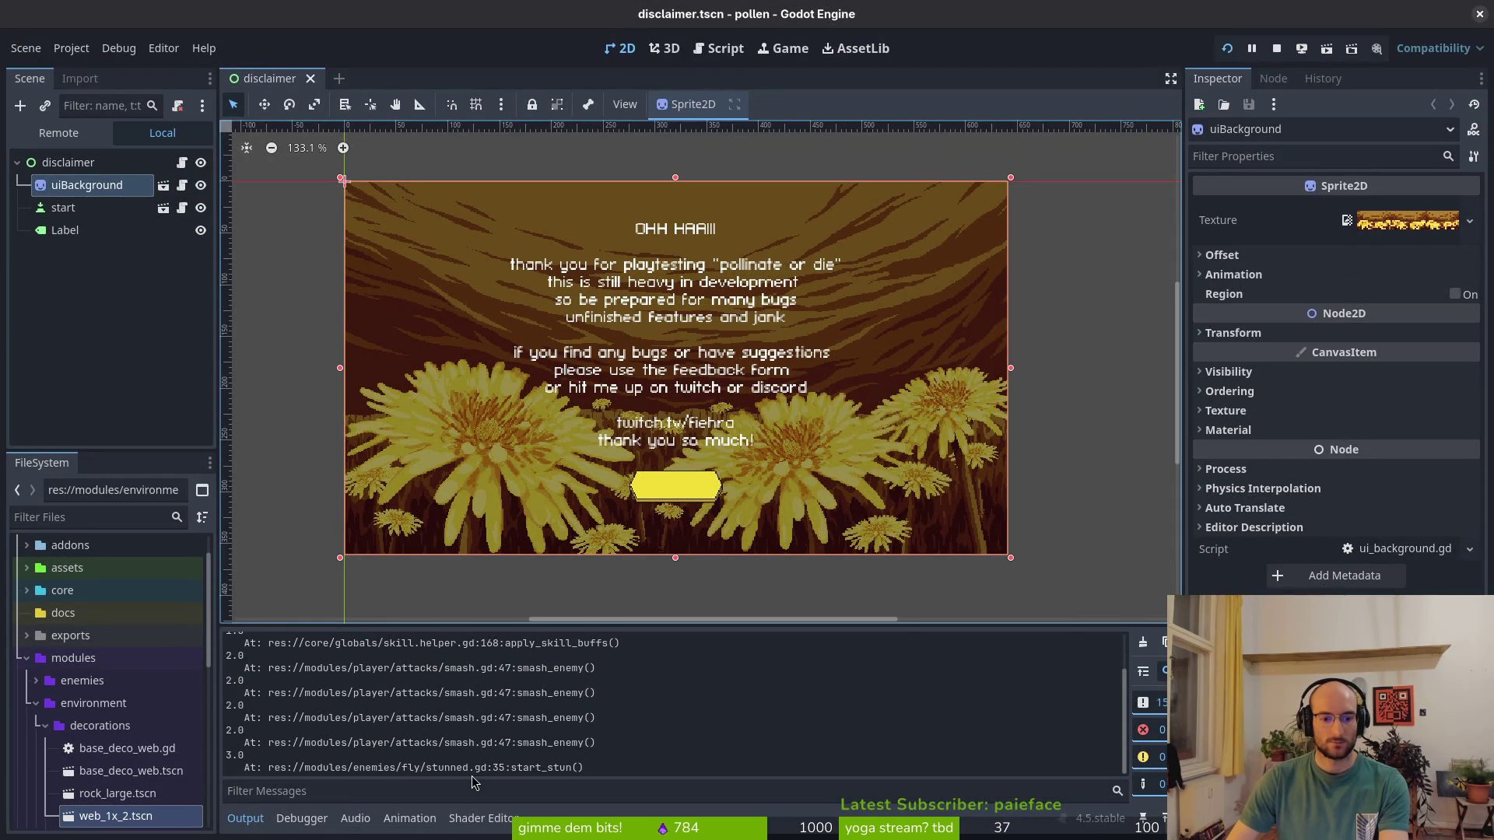
key(alt+Tab)
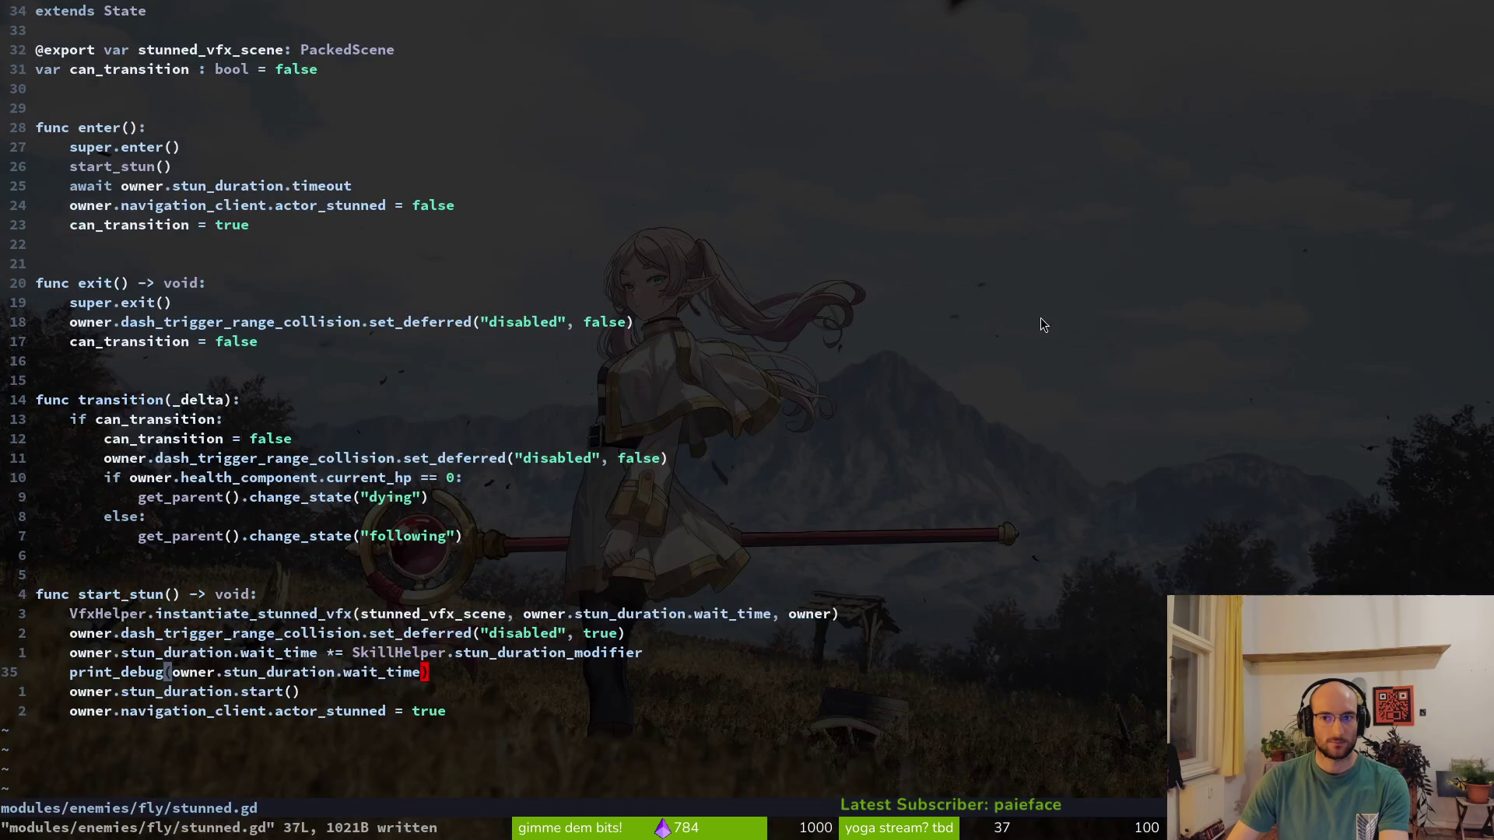
key(ctrl+p)
text(smasgd)
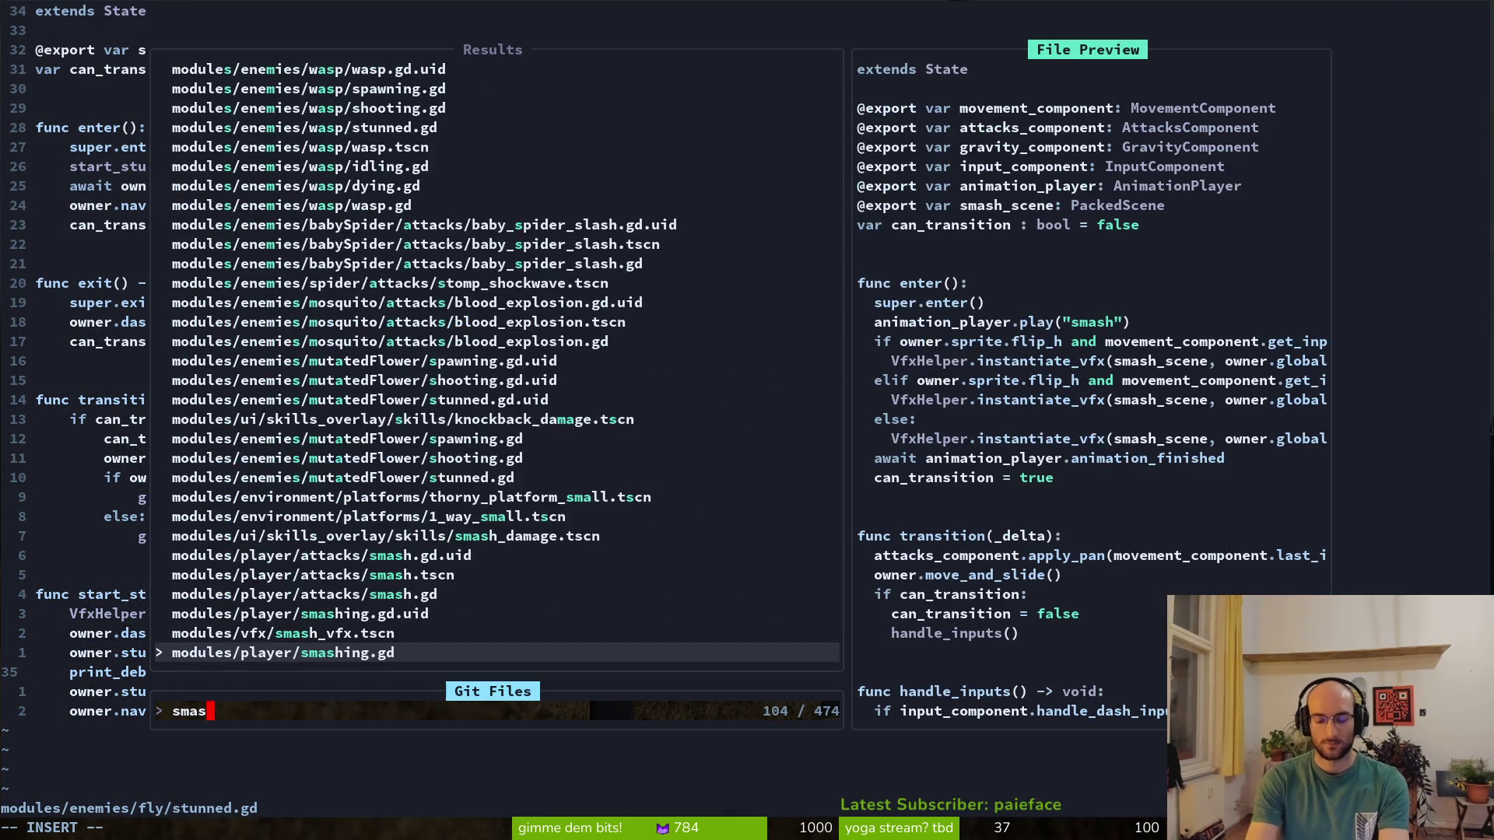
key(Up)
key(Up)
key(Down)
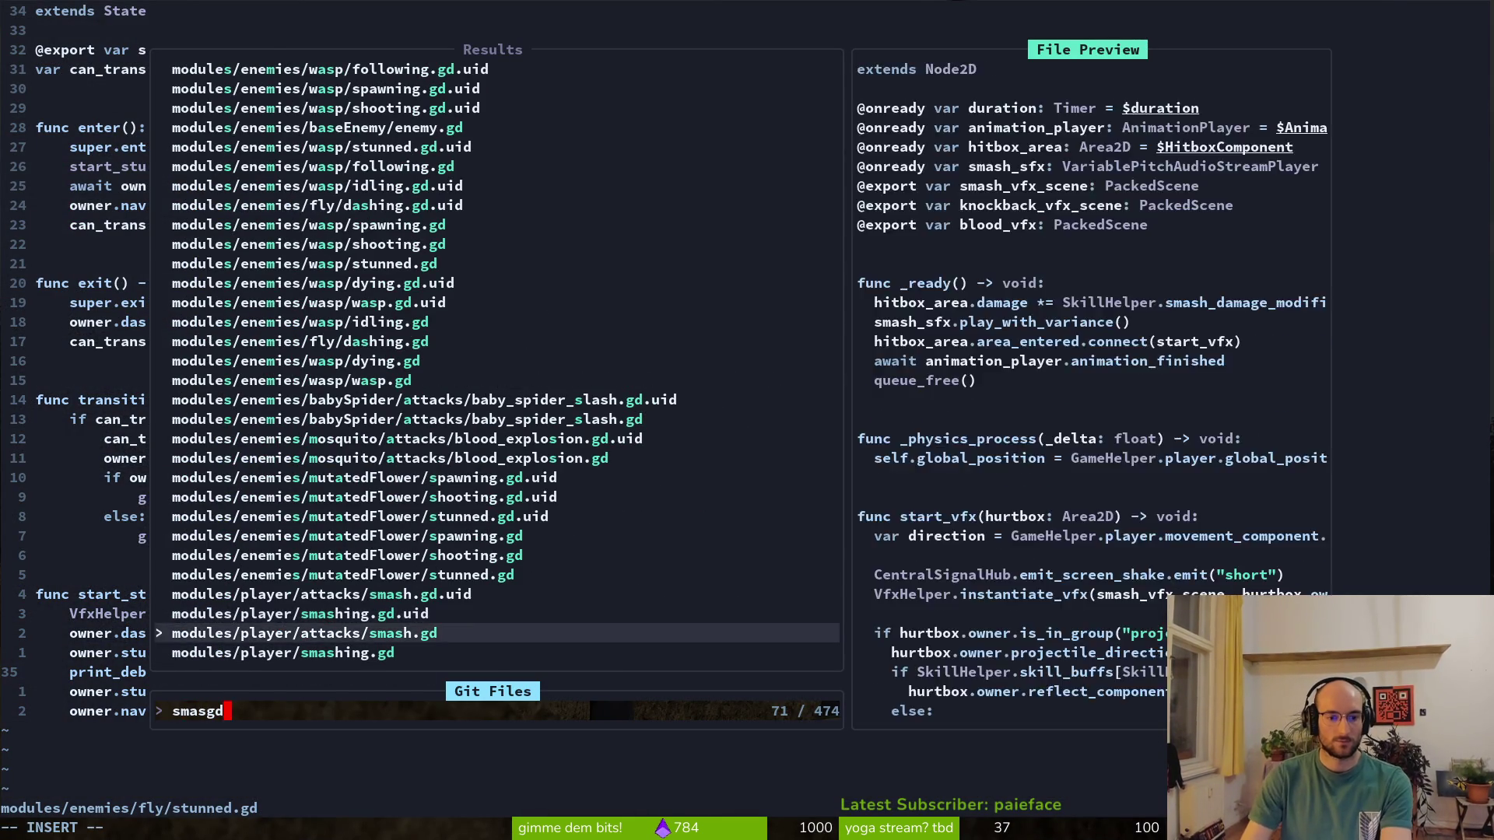
key(Return)
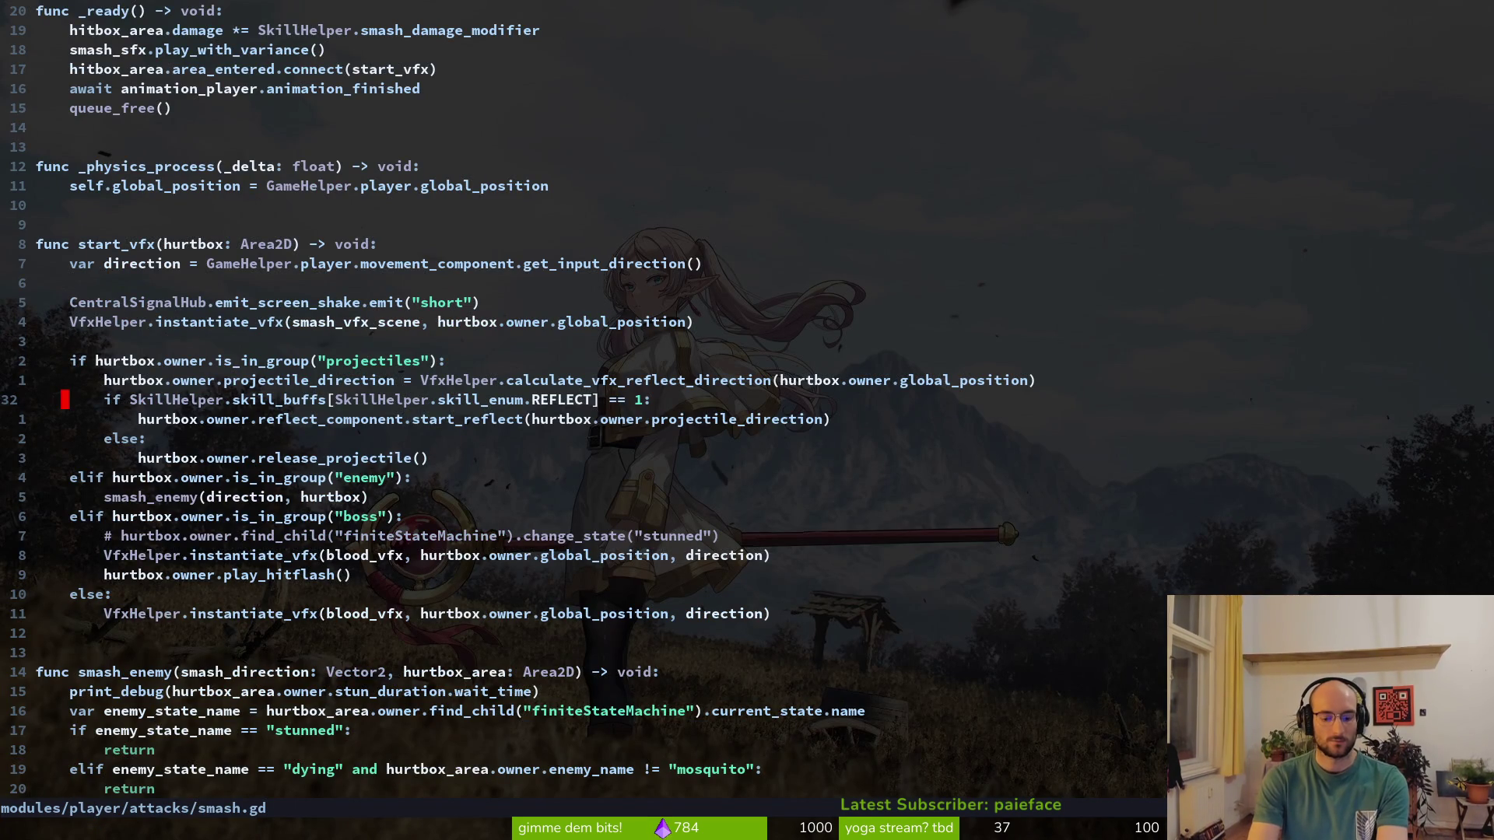
Delete the old debug print line from smash.gd, save it and quit the editor
key(1)
key(5)
key(j)
key(d)
key(d)
text(:we)
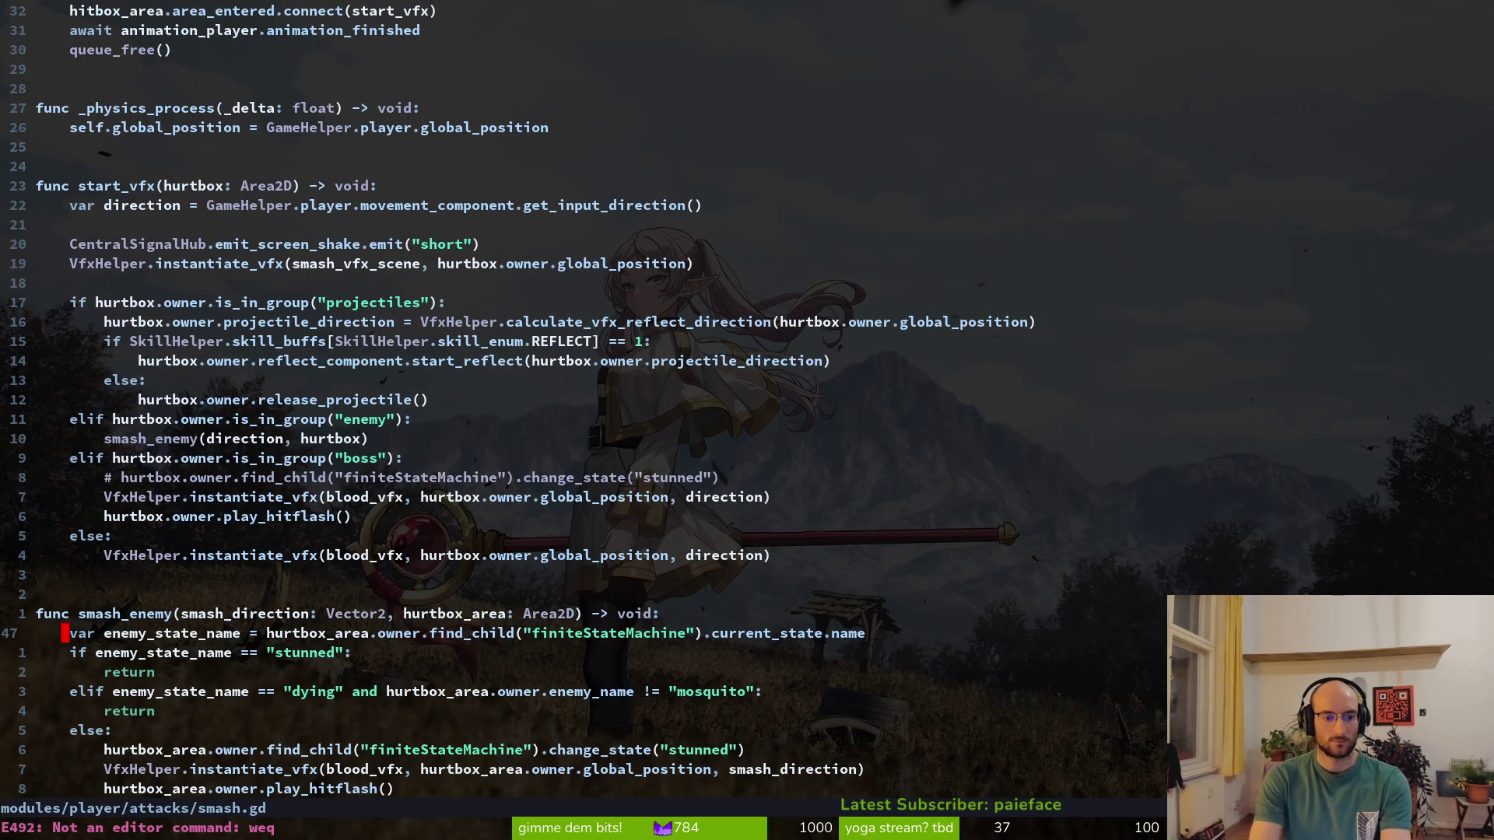
key(Return)
key(alt+Tab)
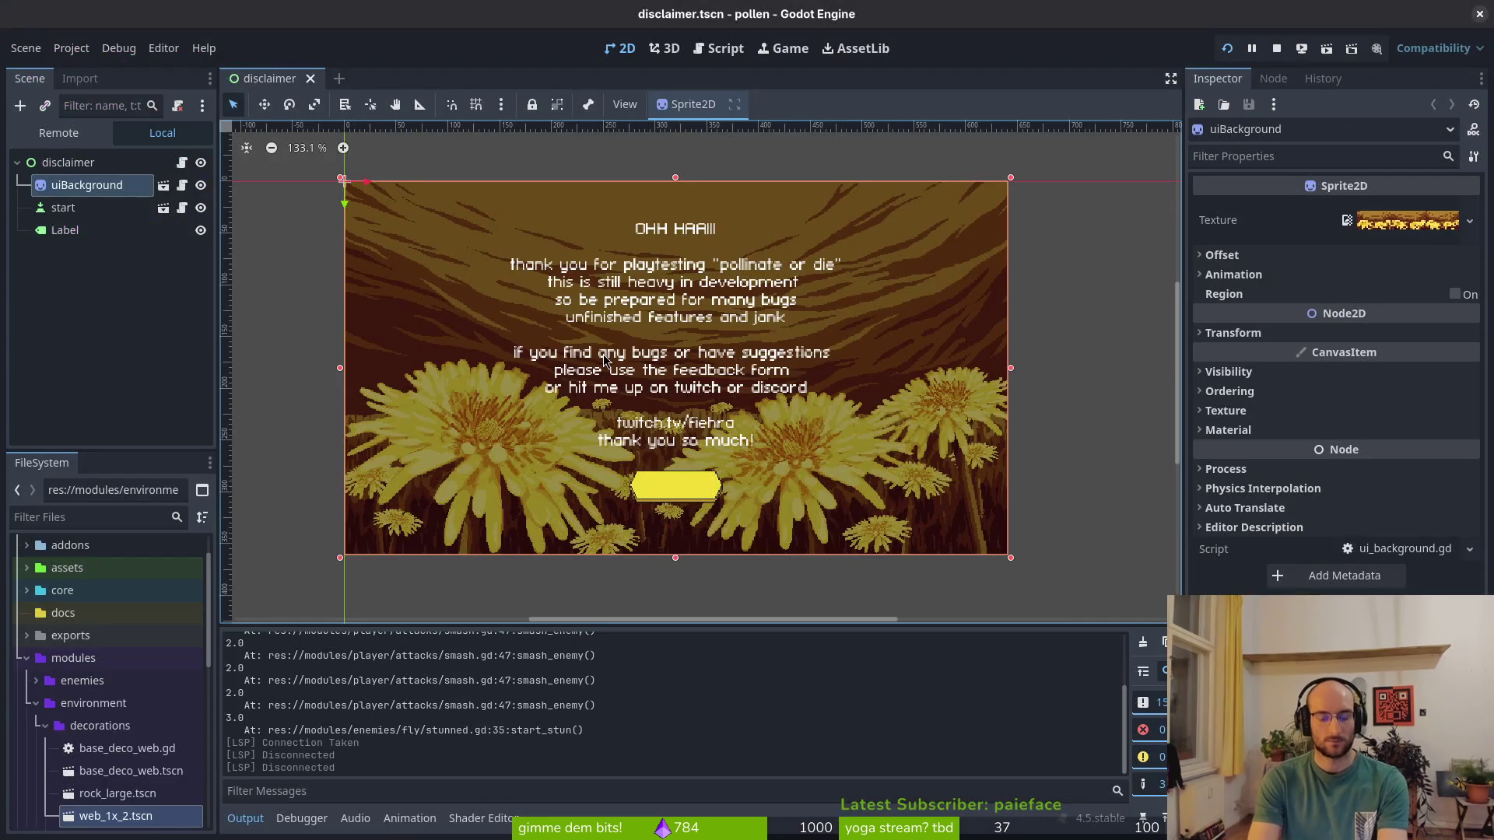
key(alt+Tab)
Relaunch vim, open skill_helper.gd and edit the STUNDURATION multiplier in apply_skill_buffs
text(vim)
key(Return)
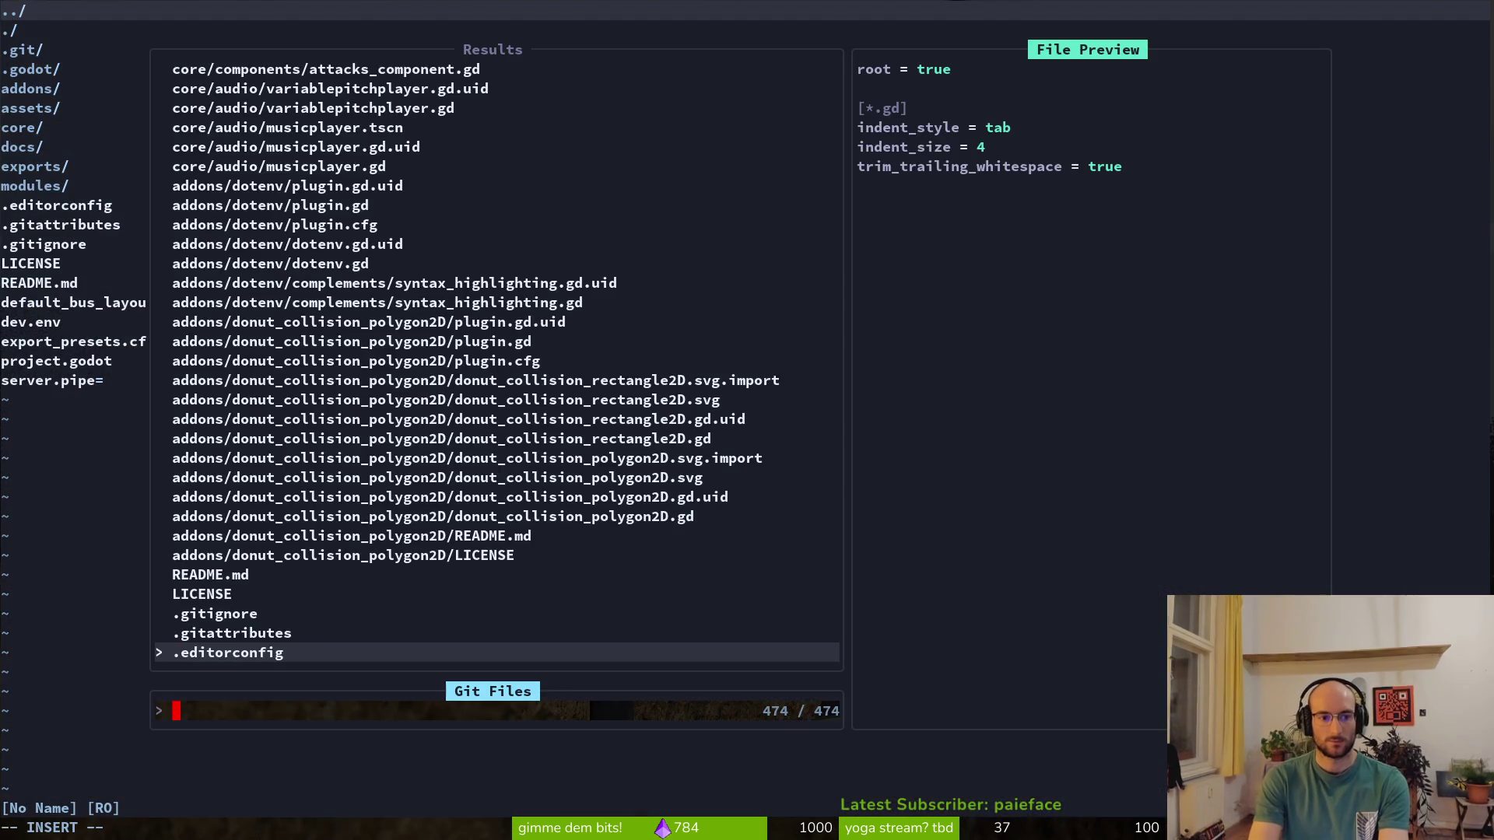
text(skilhelper)
key(Return)
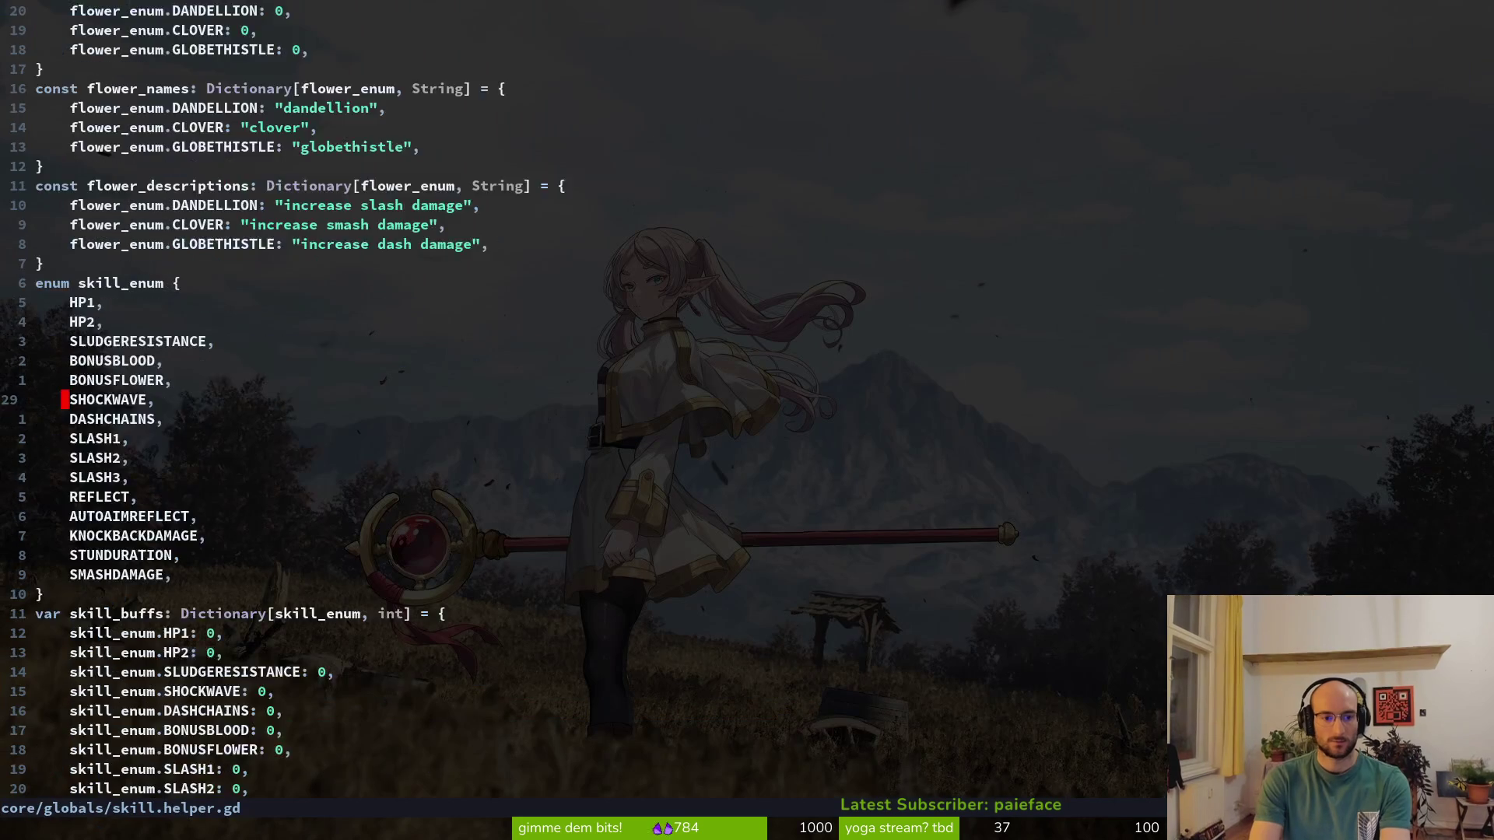
key(ctrl+d)
key(ctrl+d)
key(ctrl+d)
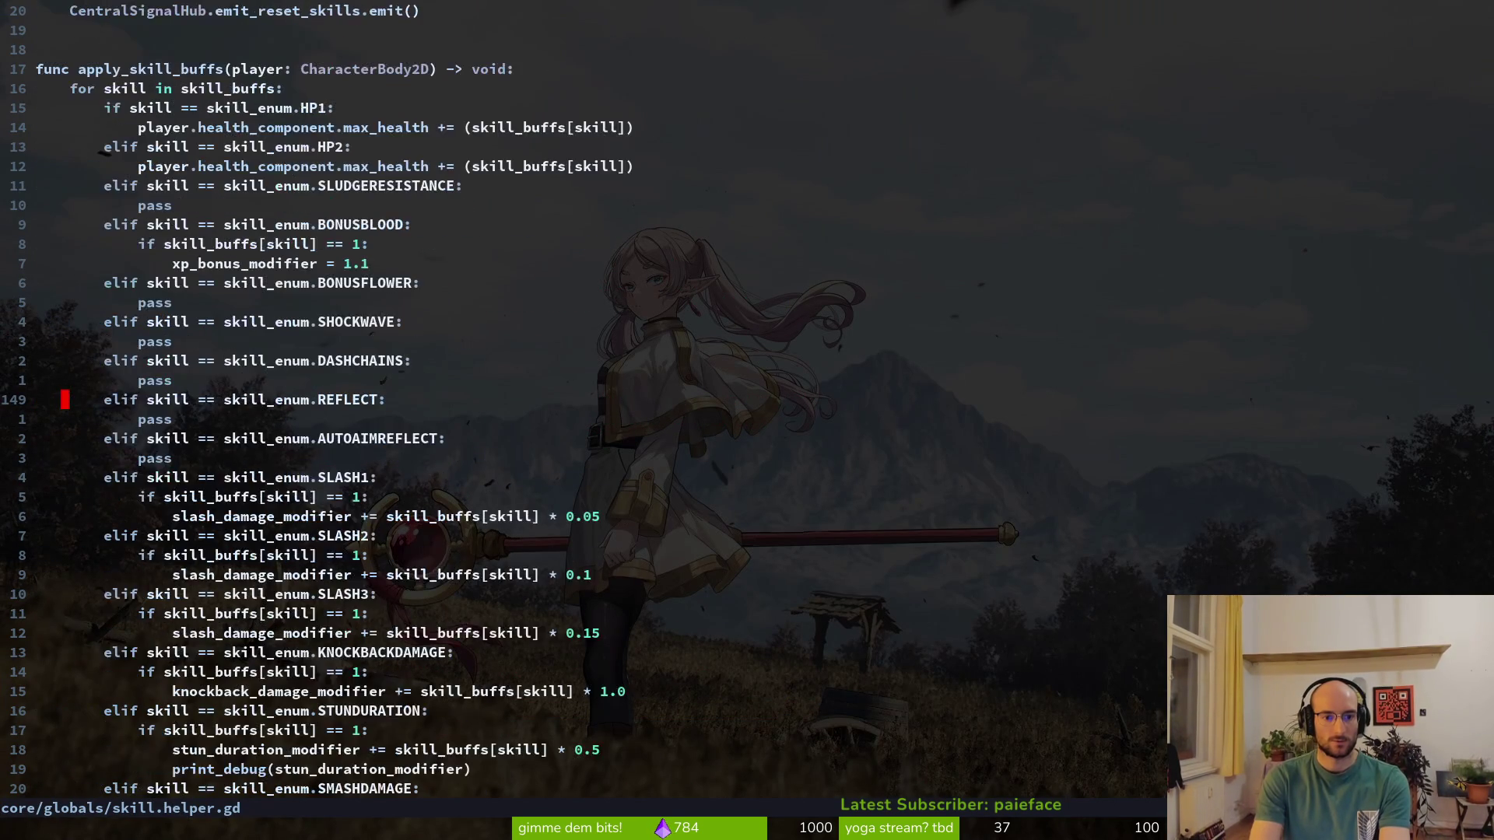
key(ctrl+d)
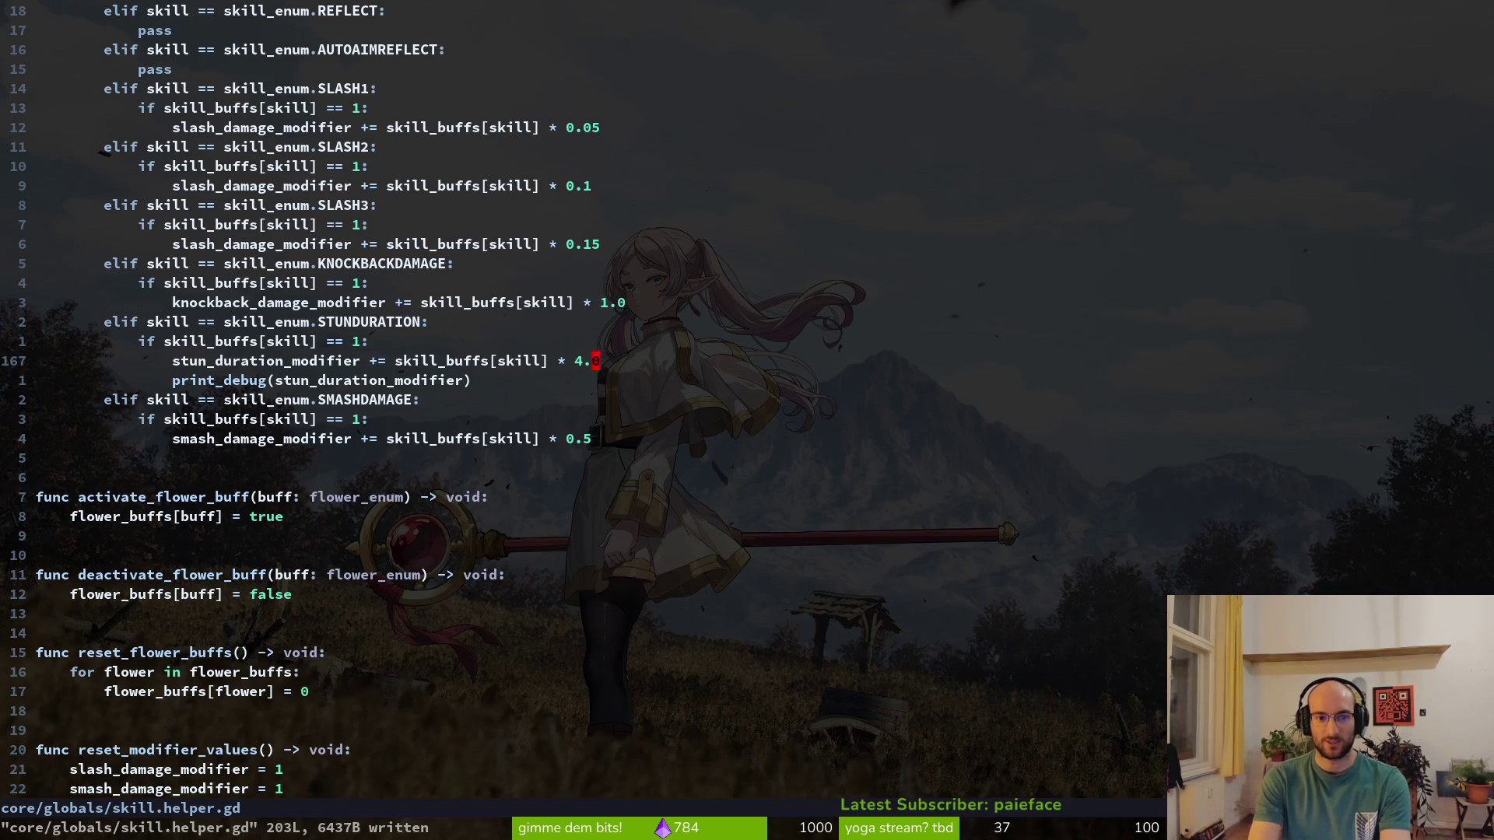
key(alt+Tab)
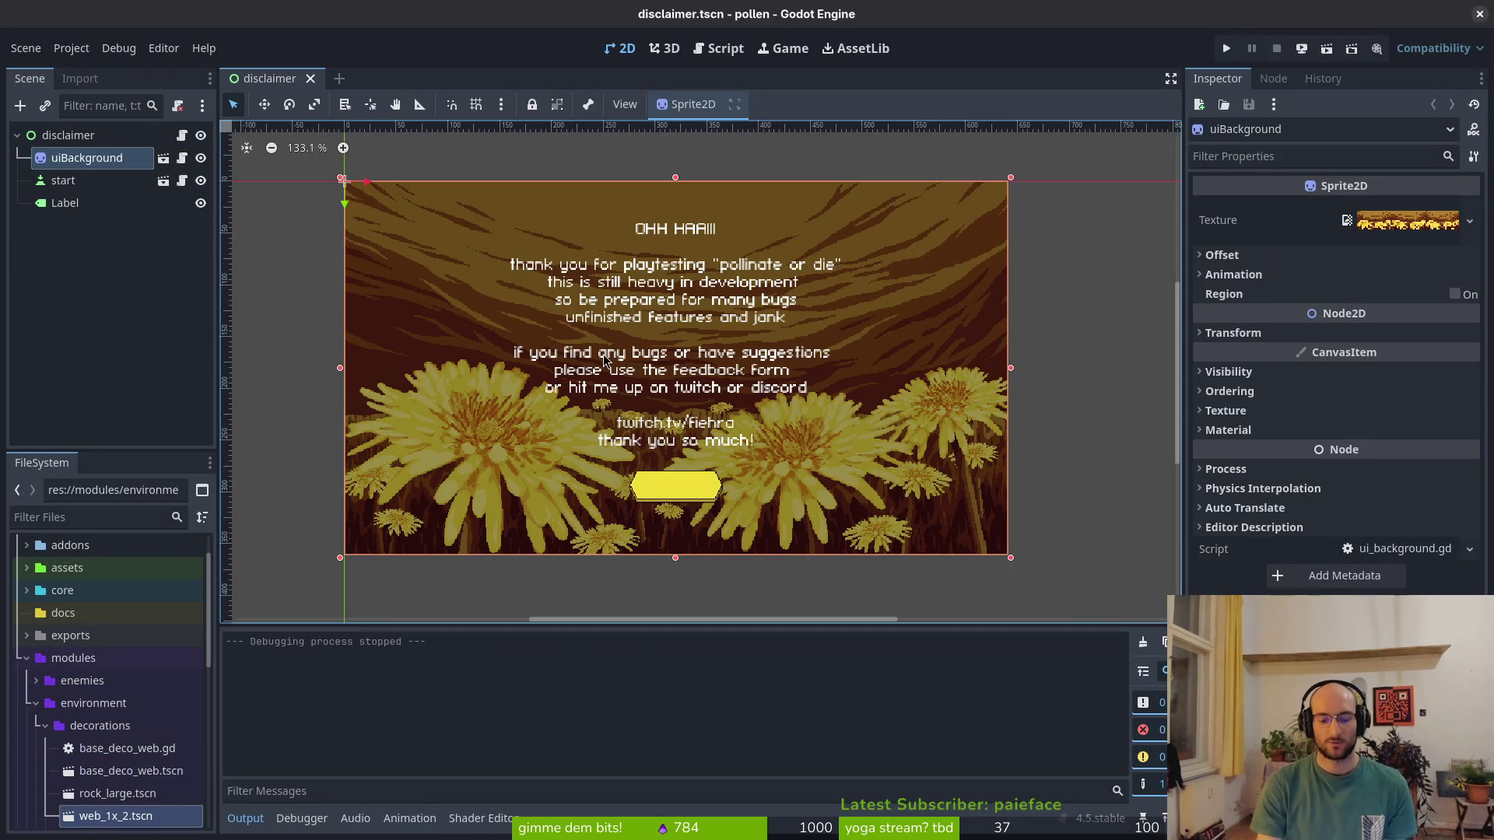
Run pollen, start from the main menu, and buy the knockback damage skill
key(F5)
key(space)
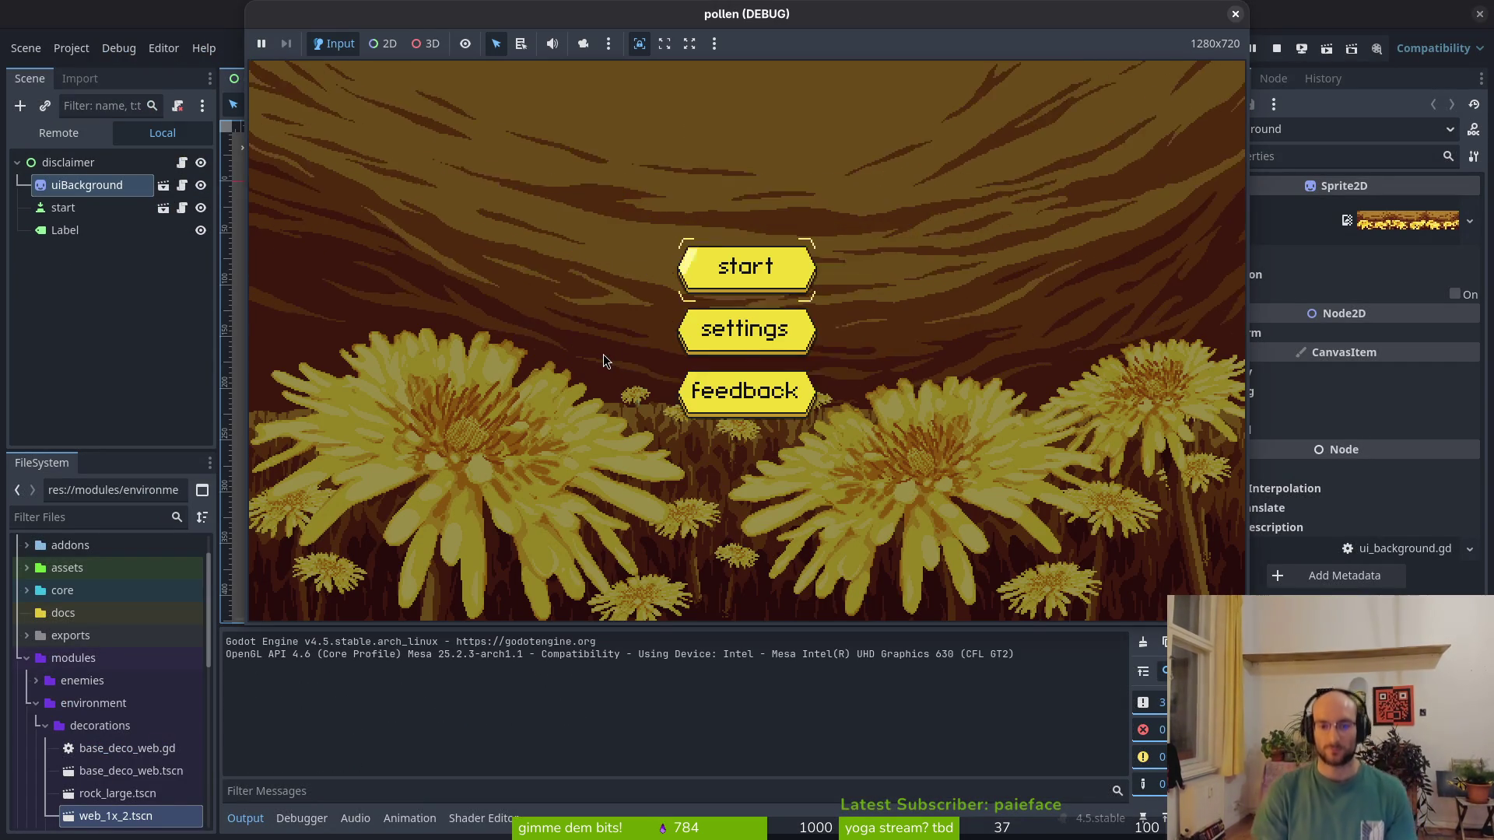
key(space)
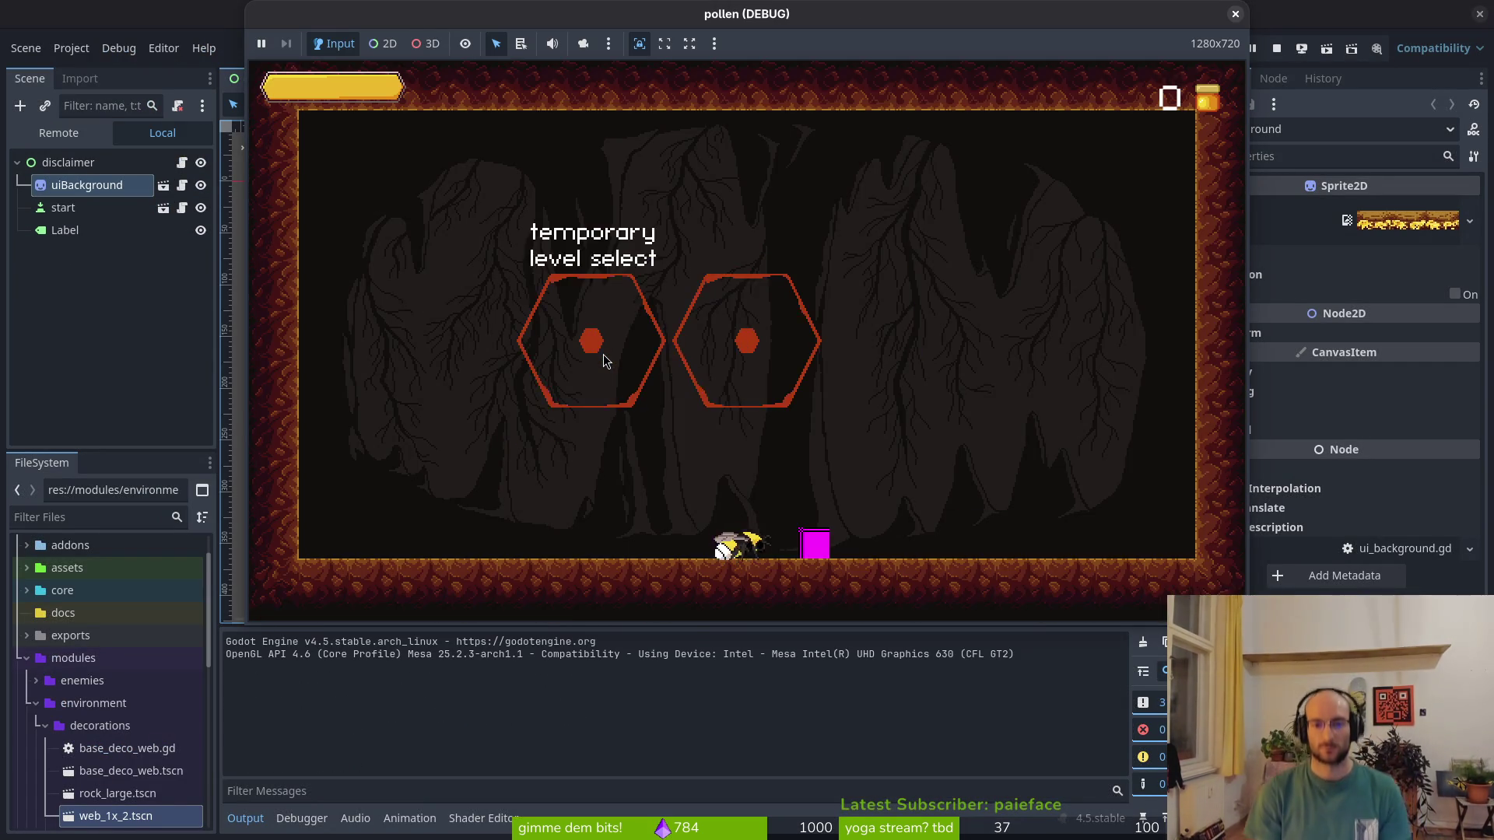
key(Right)
key(space)
key(Up)
key(Up)
key(space)
Buy the smash damage and stun duration skills, fly into the right level, and pause
key(Left)
key(space)
key(Right)
key(space)
key(Escape)
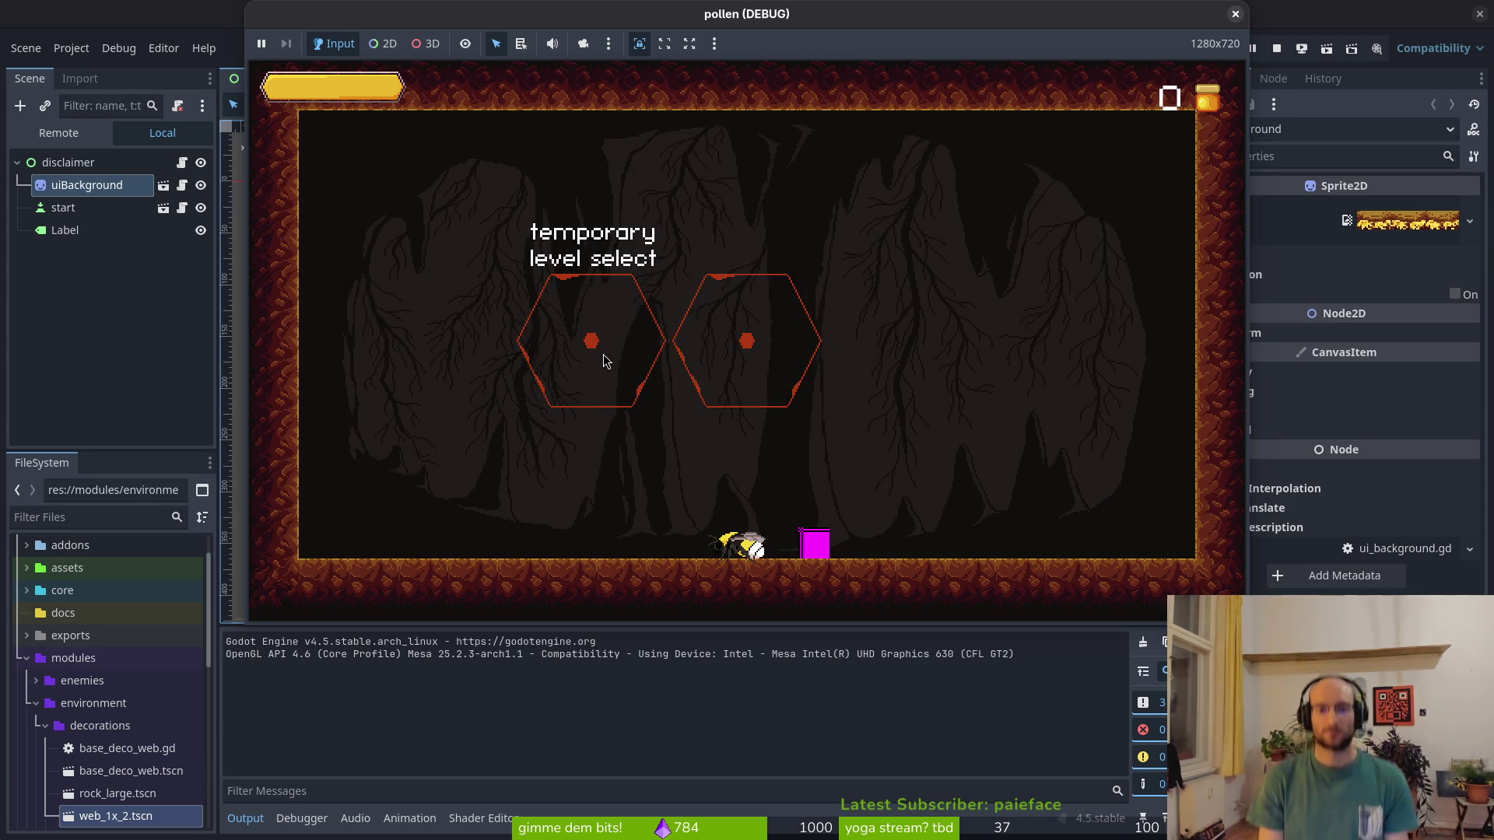
key(Up)
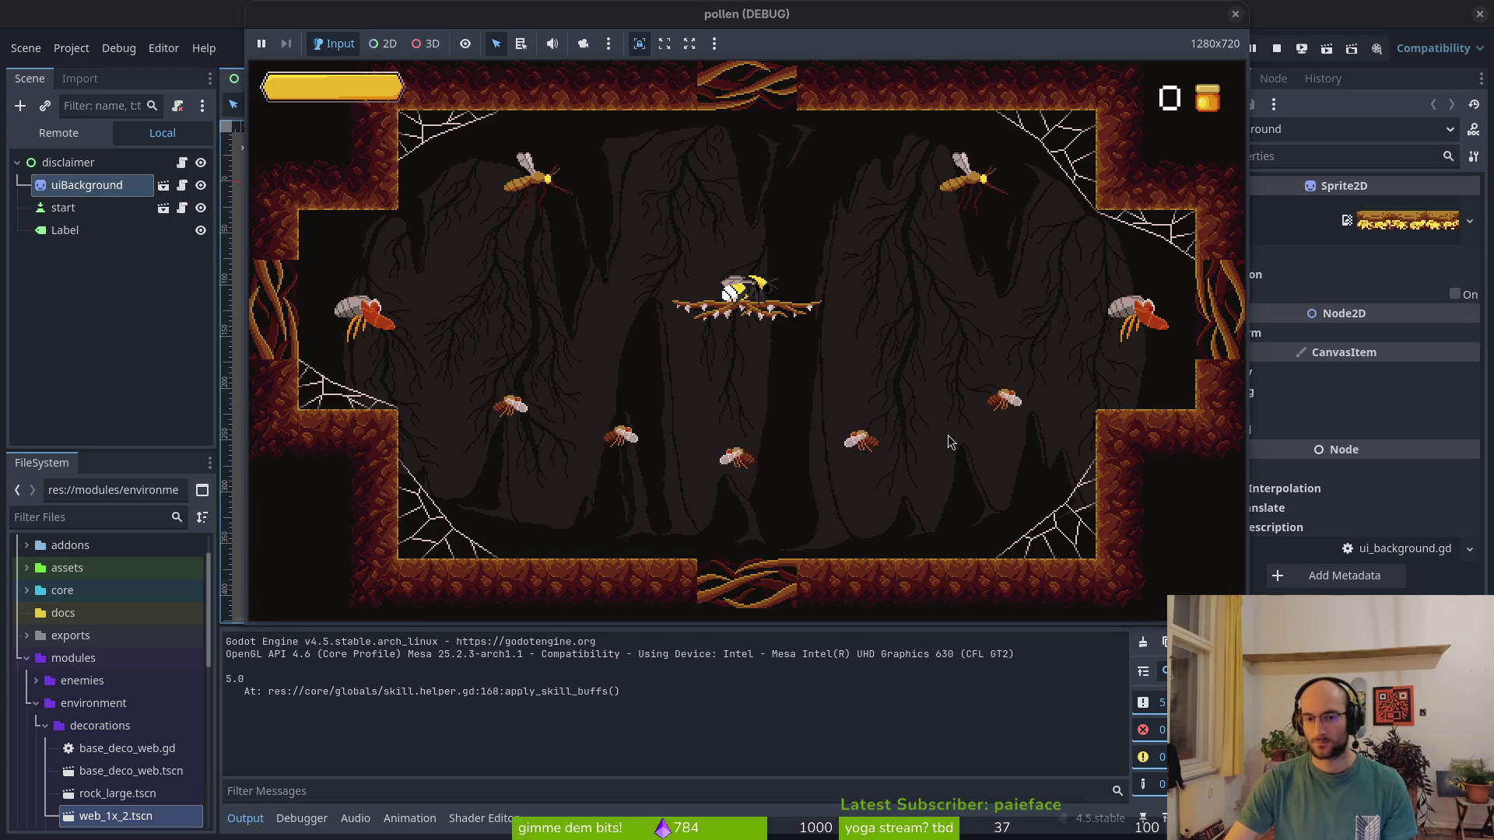
key(Escape)
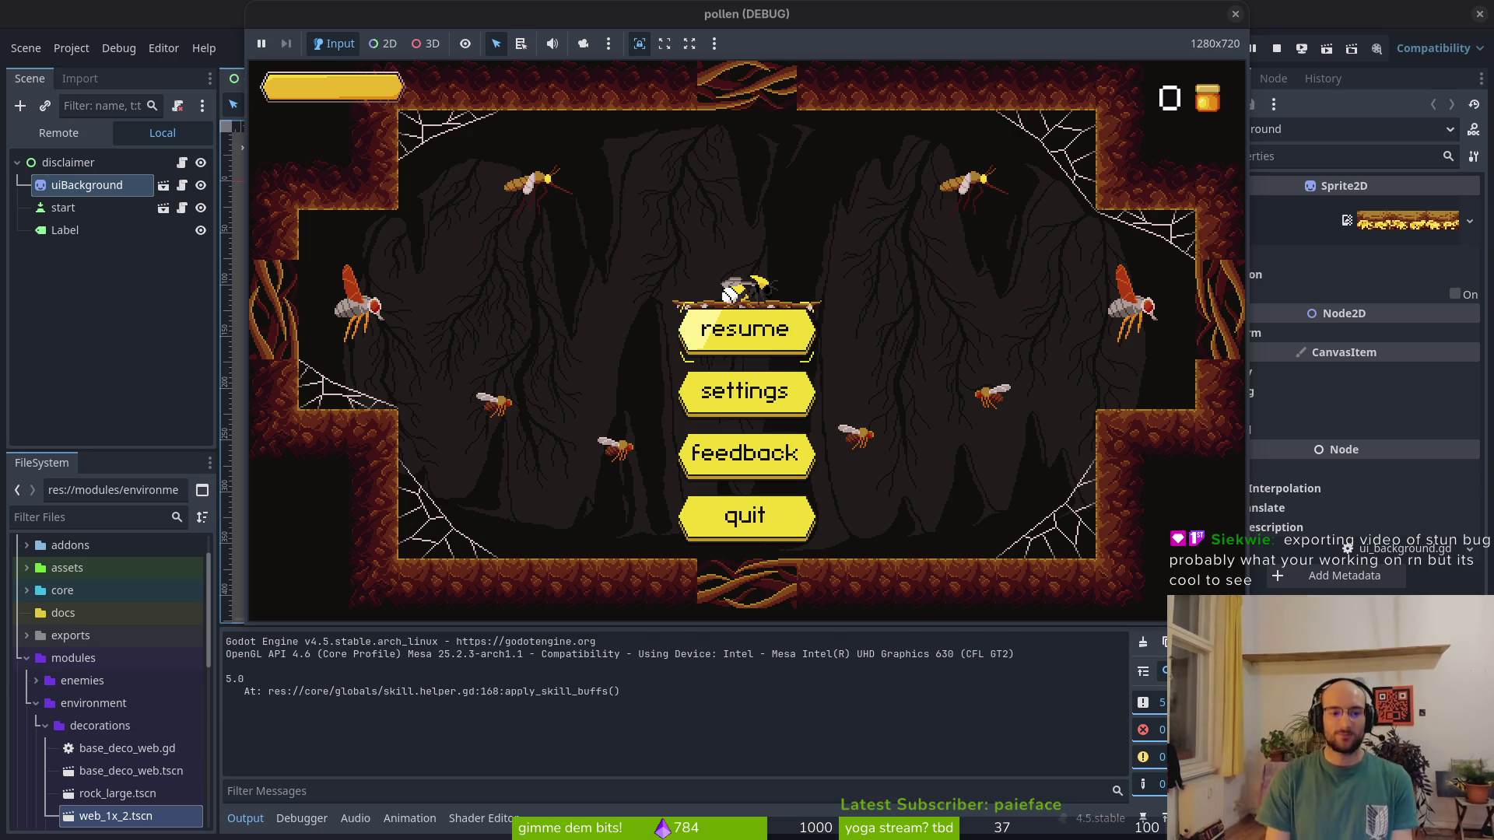
Resume the game and stun the upper-right fly and the hornet on the right
key(Escape)
key(Right)
key(space)
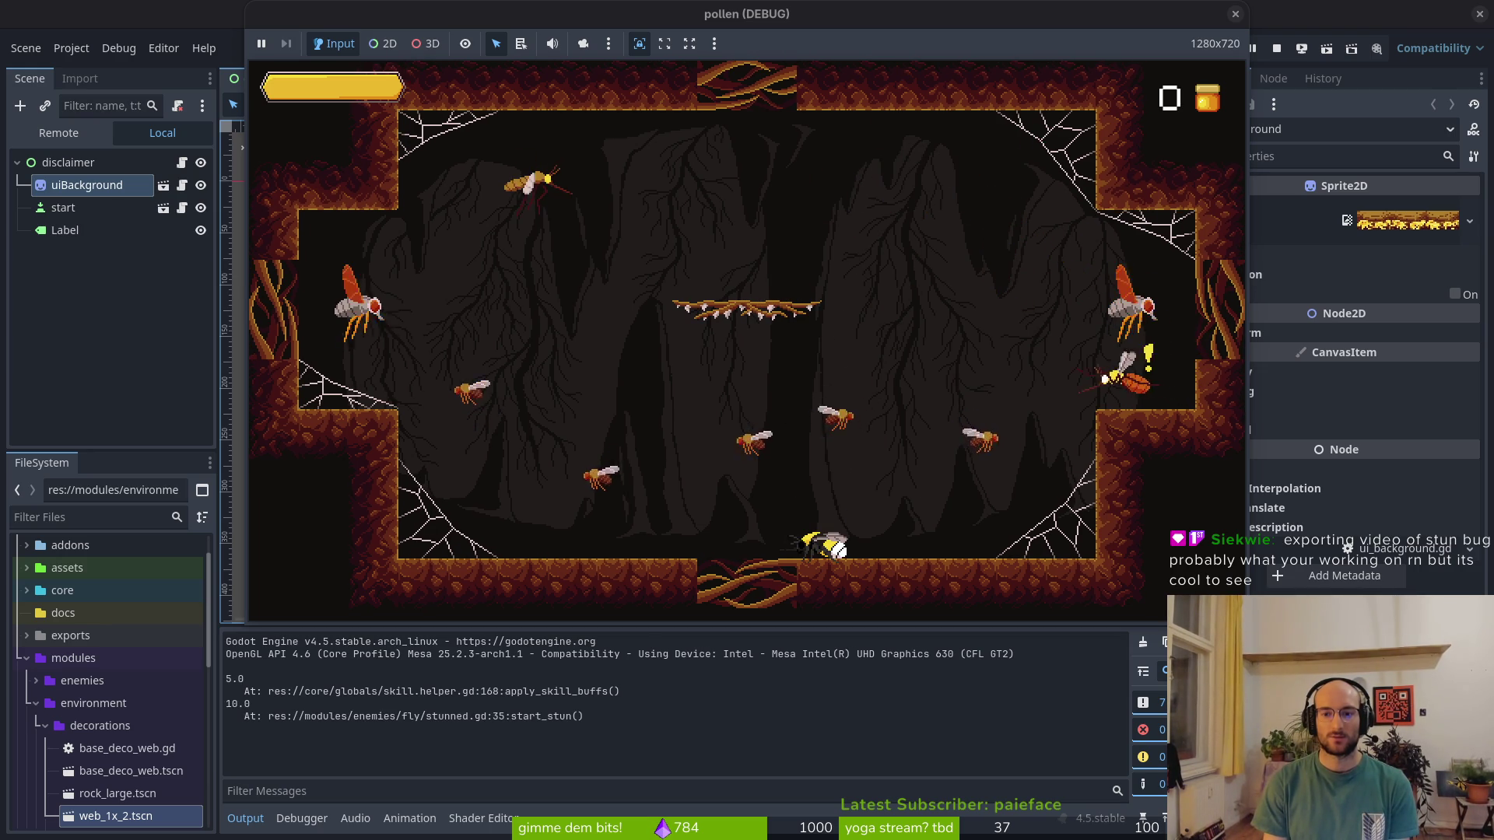
key(Left)
key(Up)
key(Right)
key(Up)
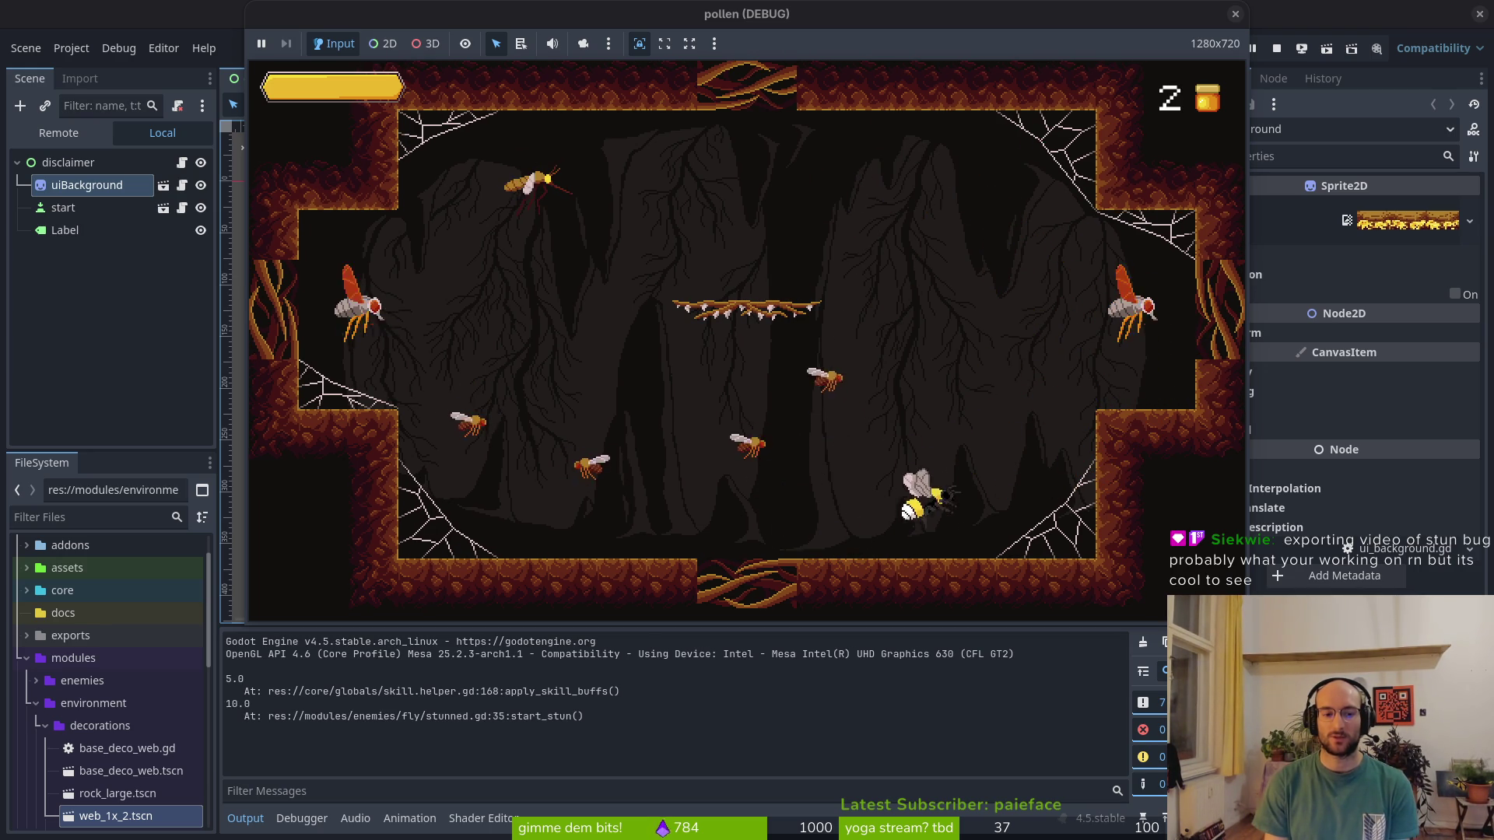
key(Up)
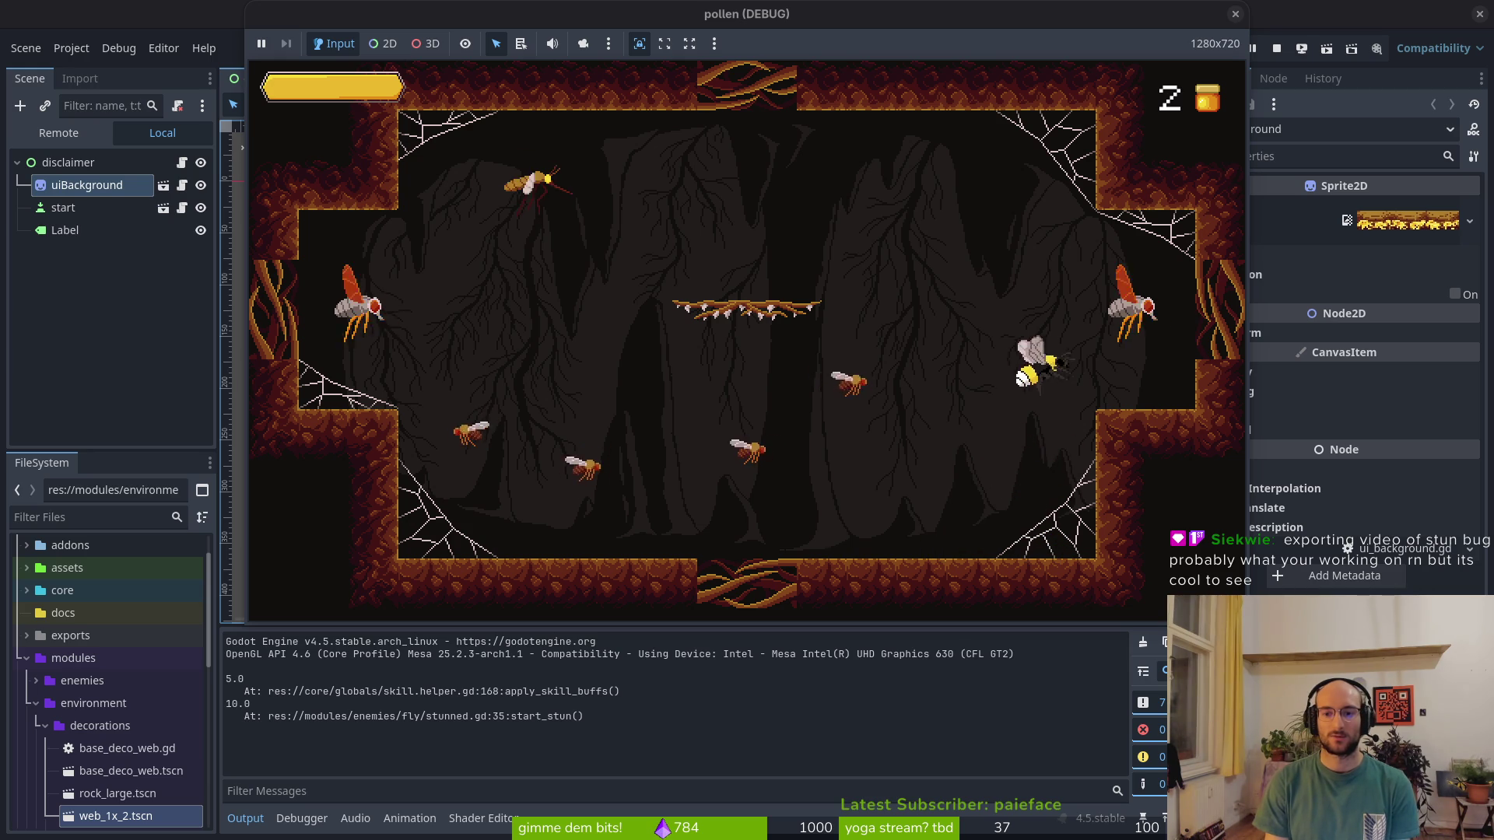
key(Up)
key(space)
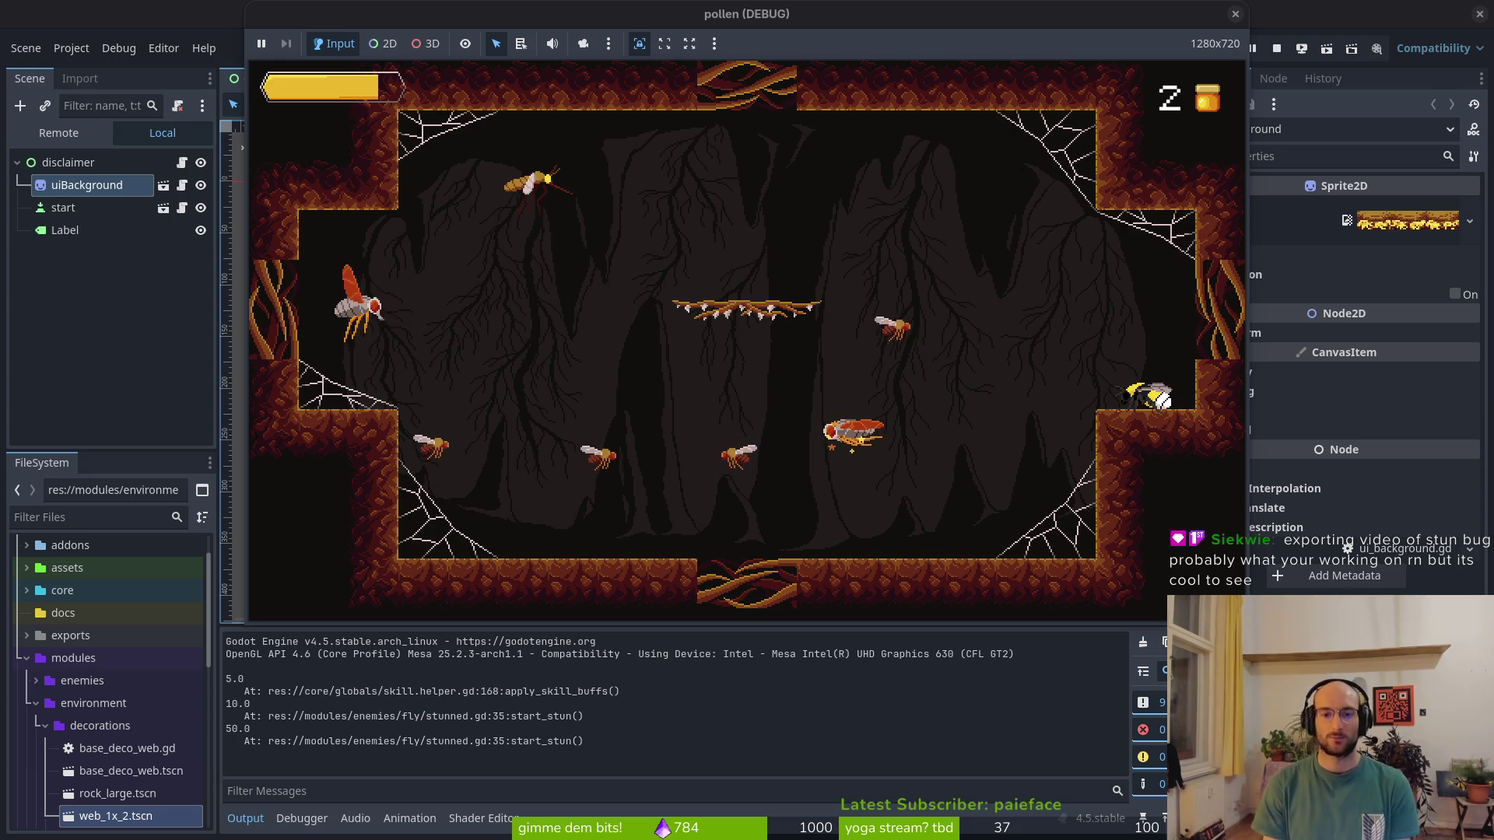
Smash near the floor, slash the stunned fly, and stun more enemies along the floor
key(Left)
key(Left)
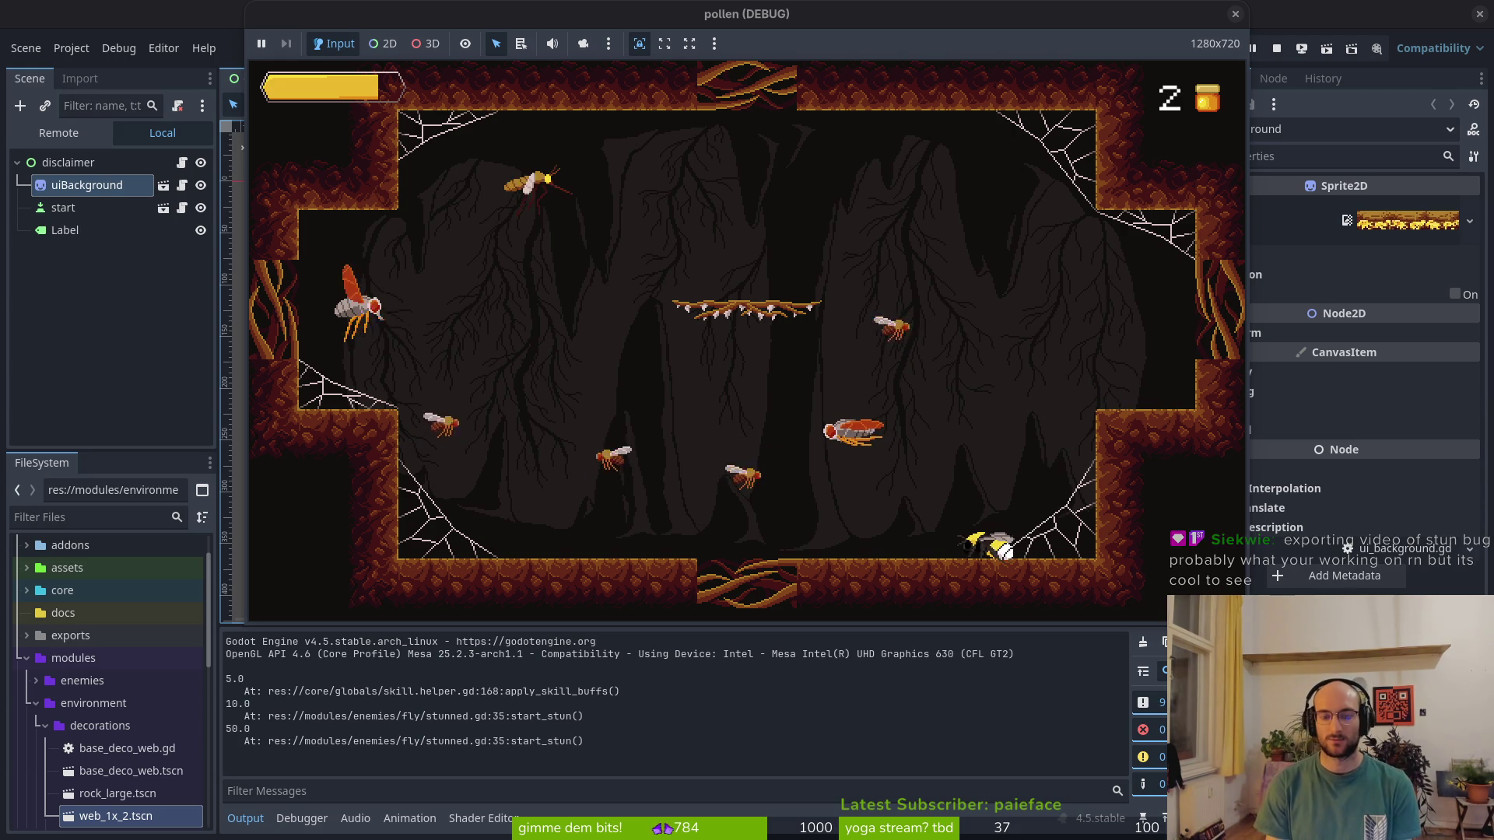
key(space)
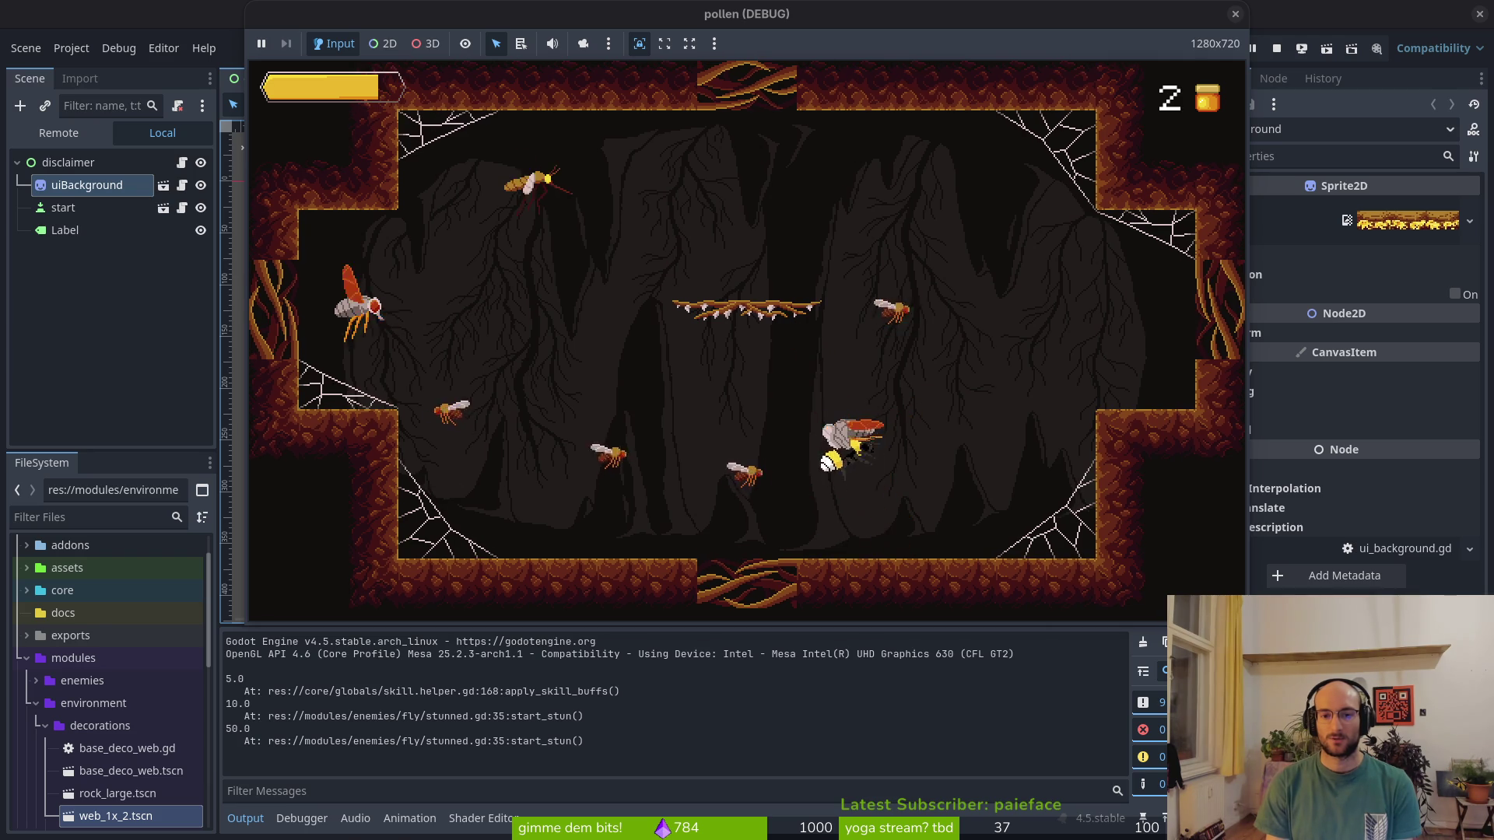
key(Up)
key(space)
key(Left)
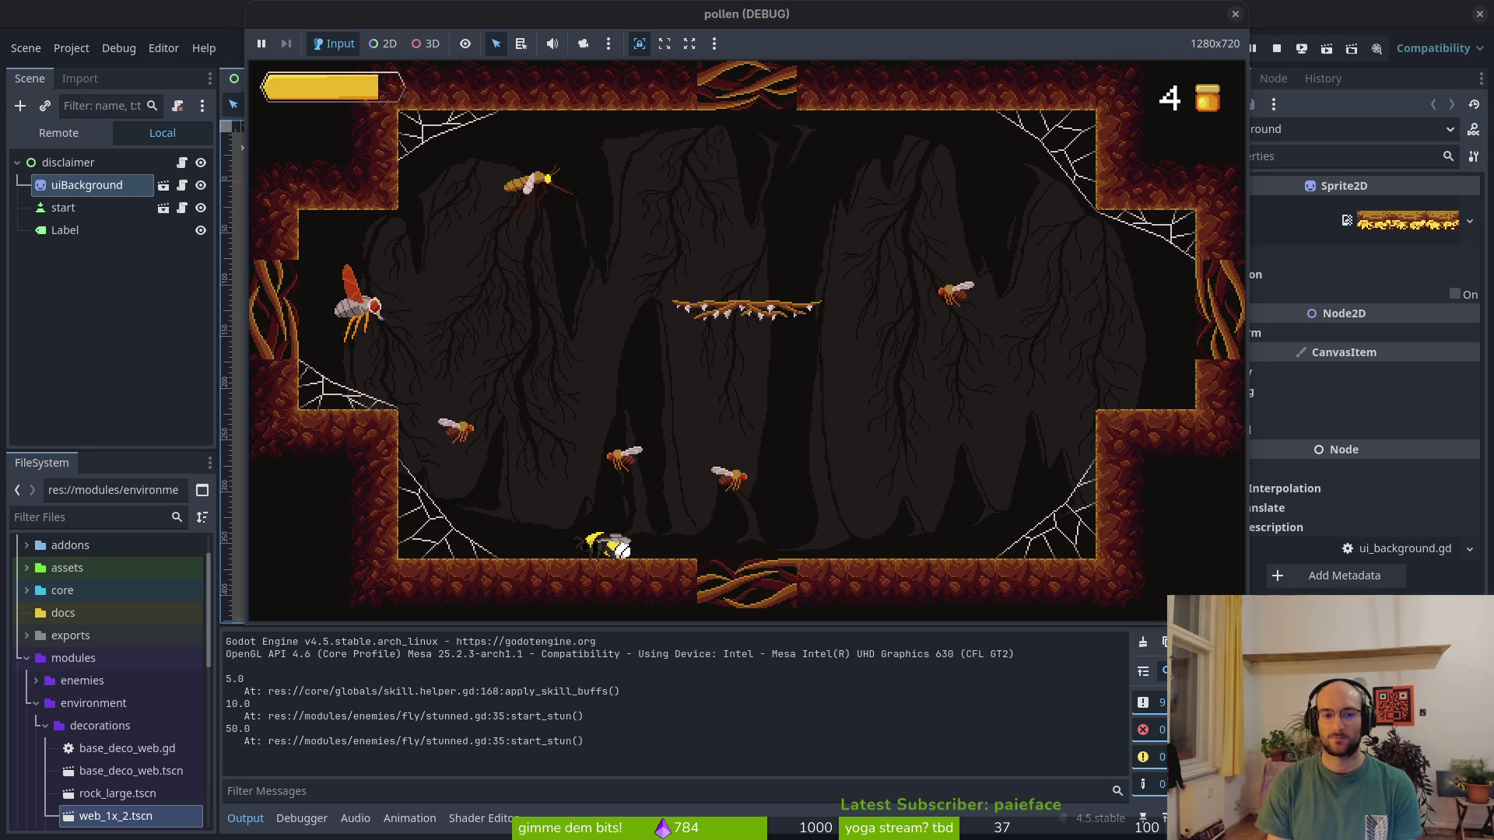
key(Up)
key(Left)
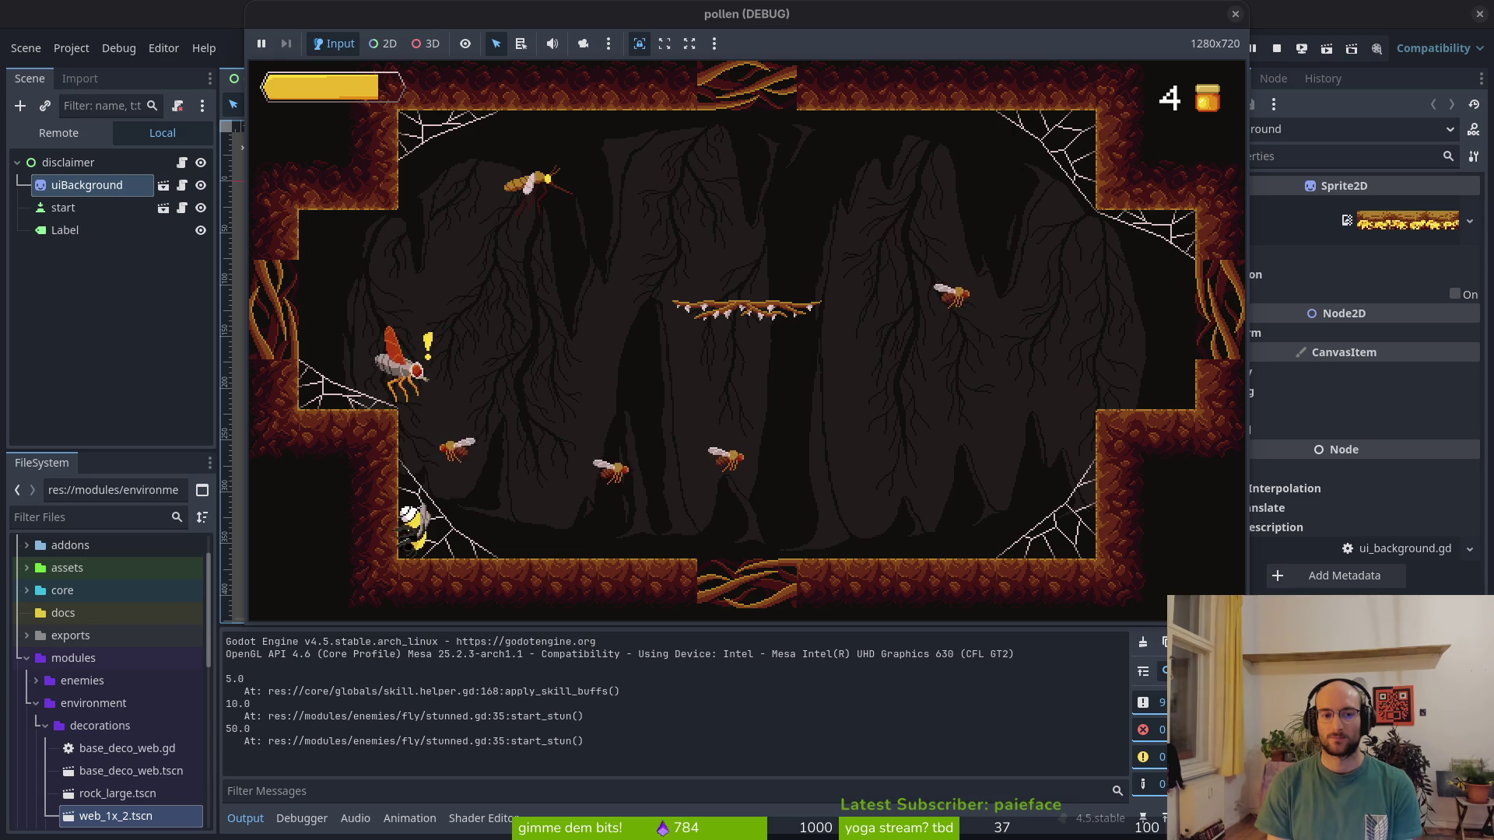
key(Right)
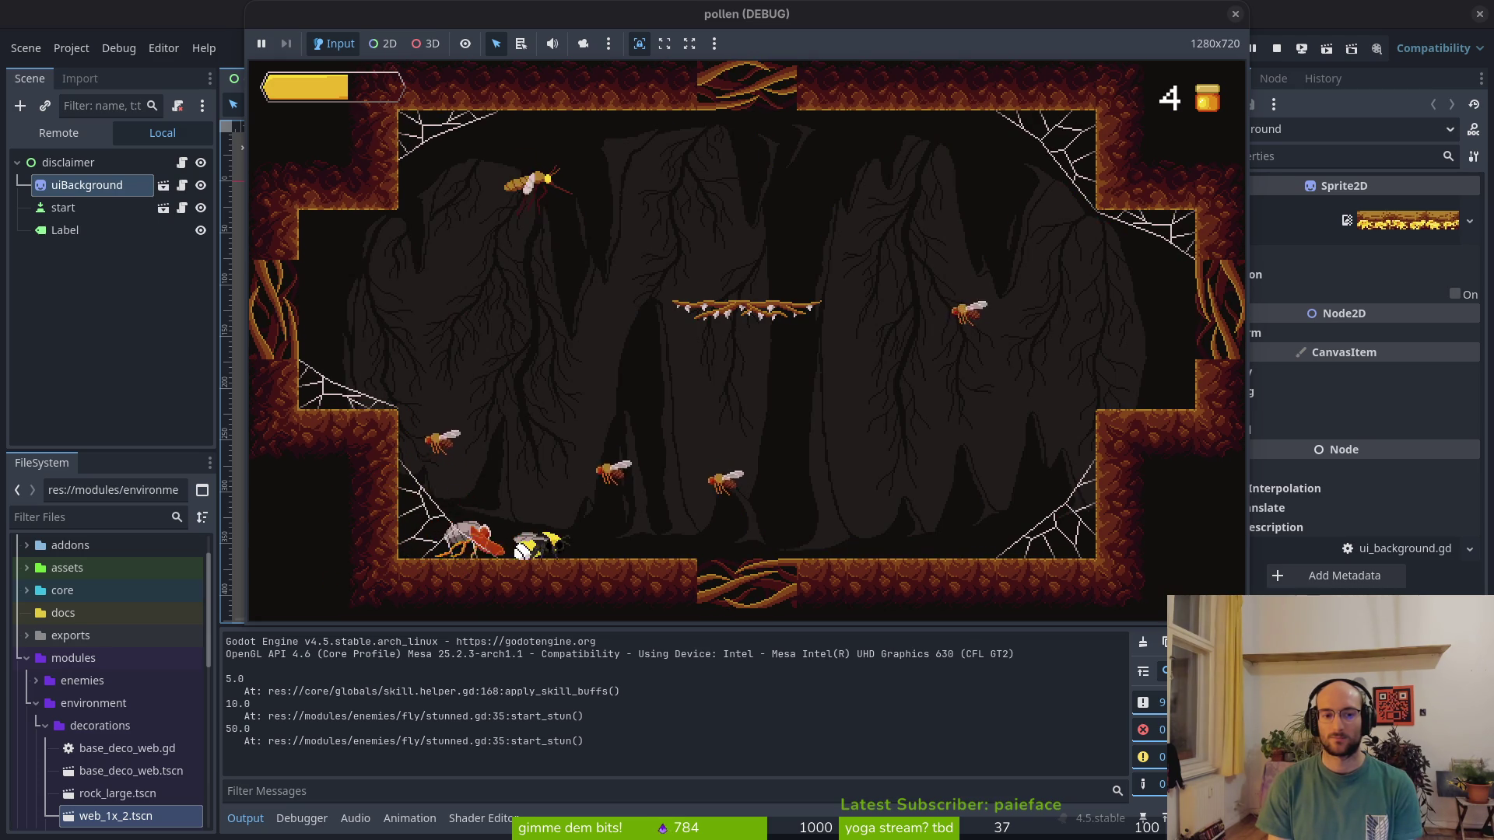
key(Right)
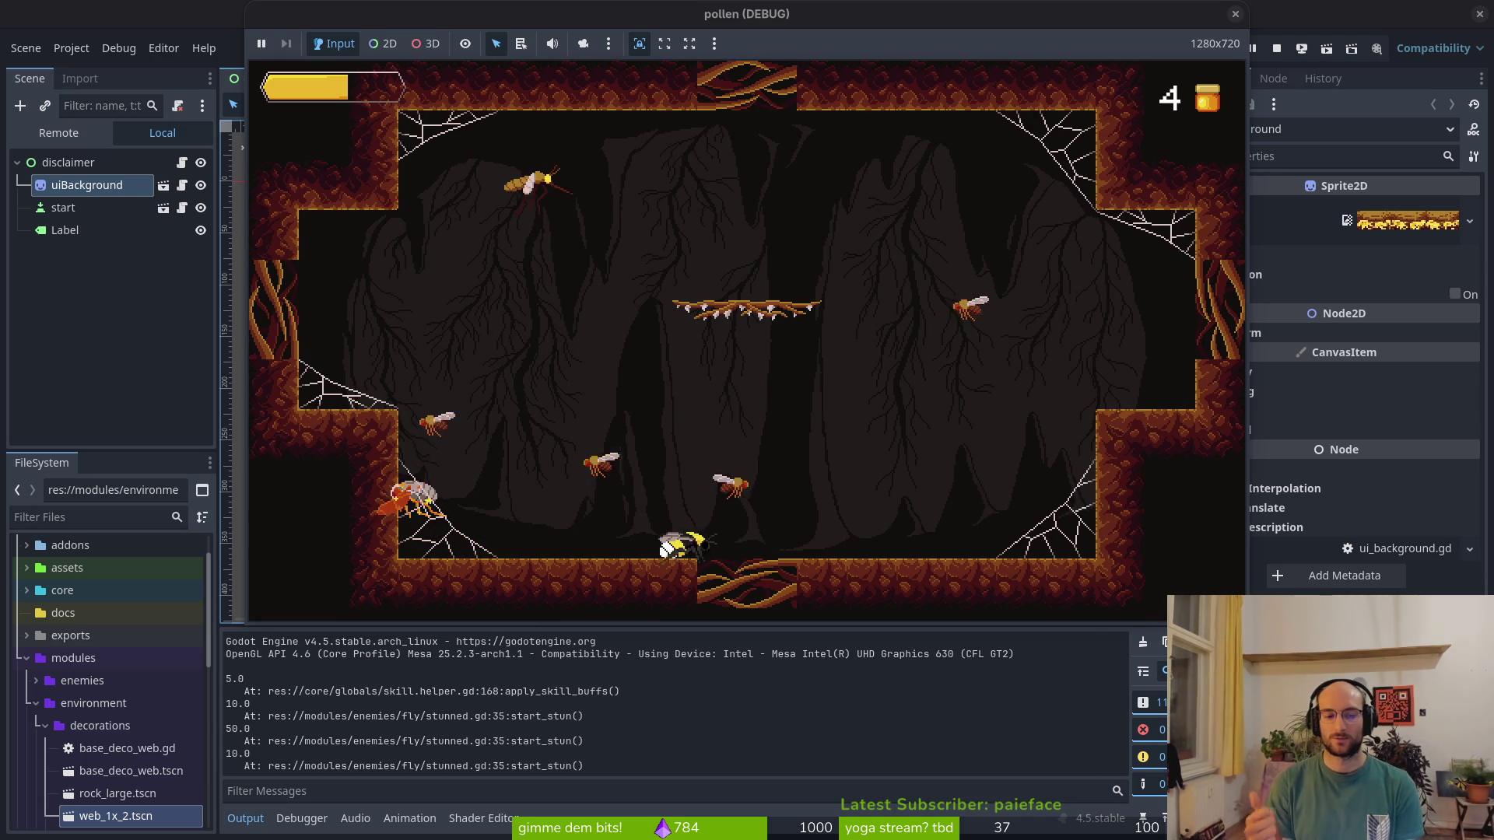
key(Right)
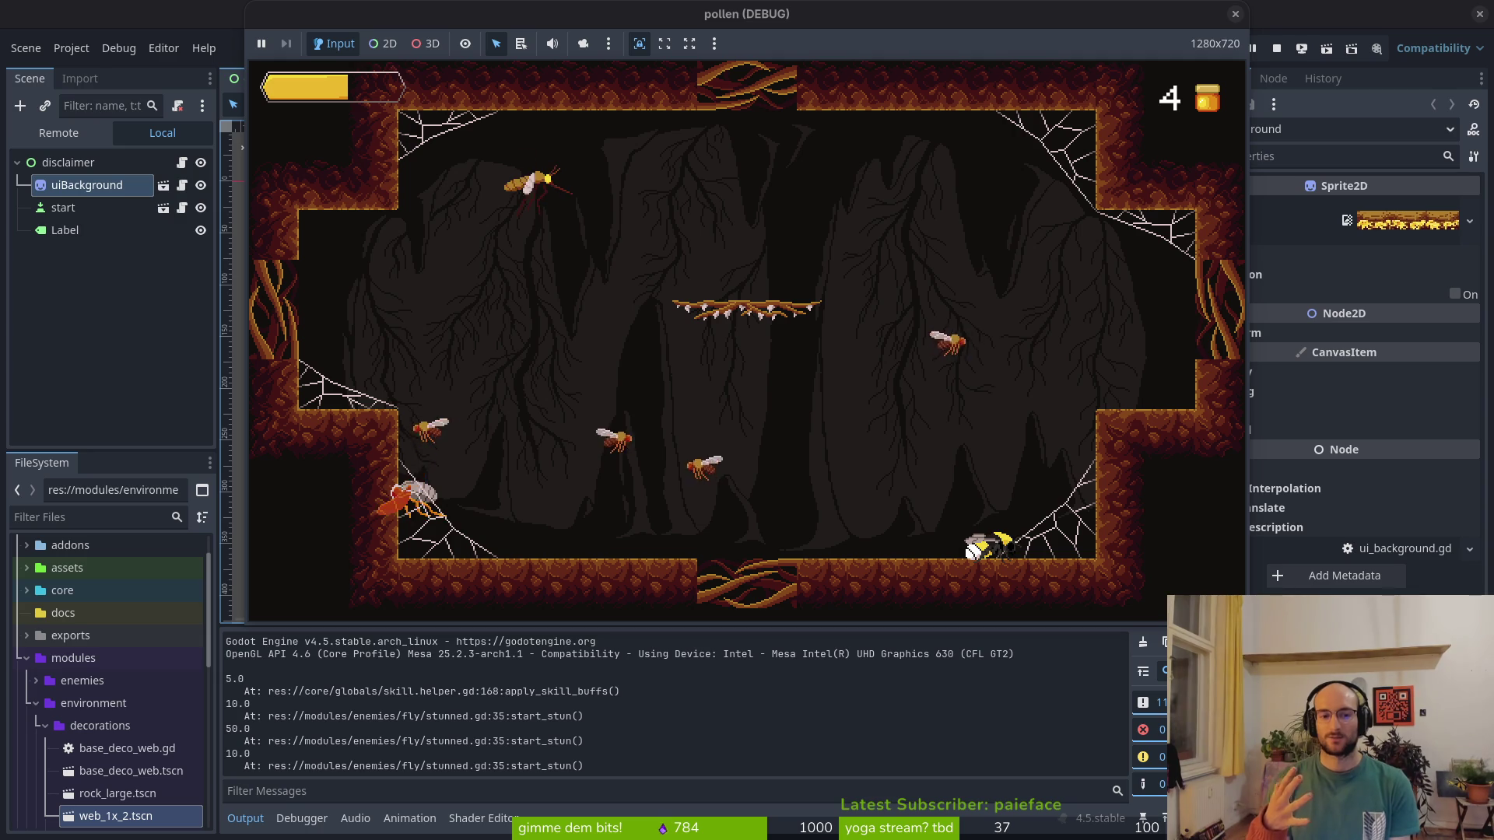
key(Left)
key(Left)
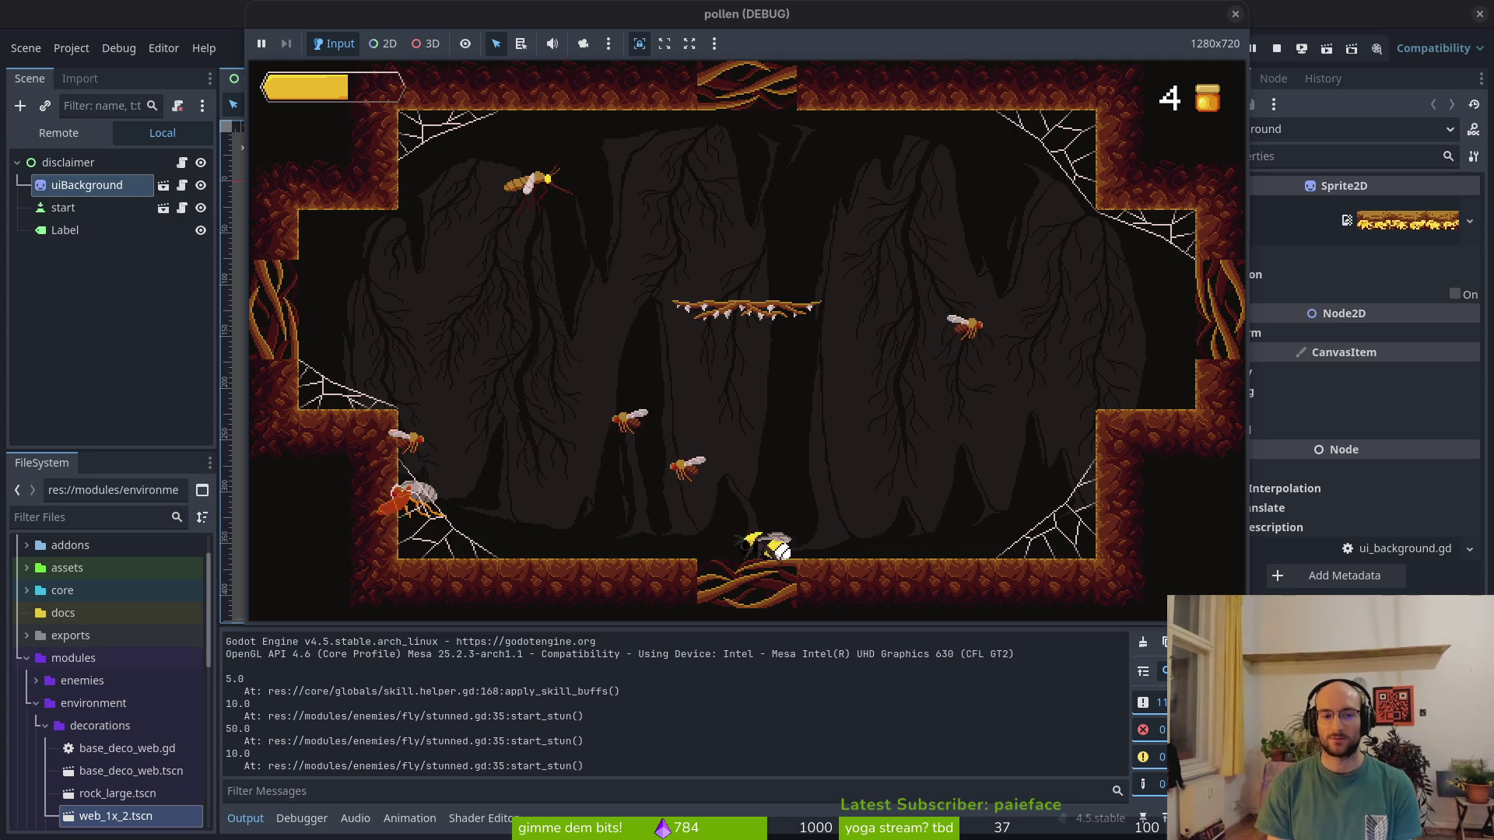
key(Left)
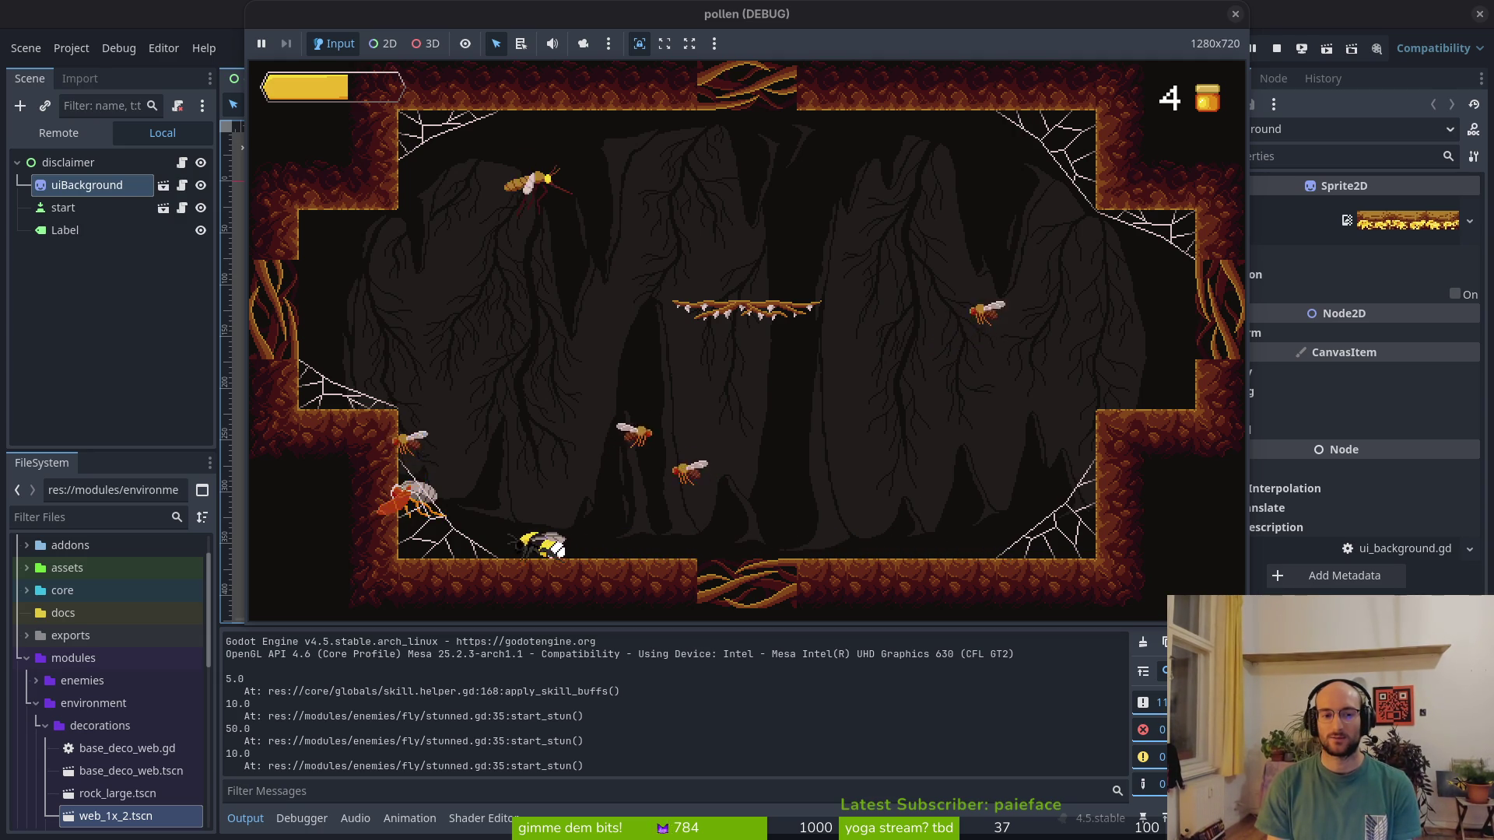
key(space)
key(Right)
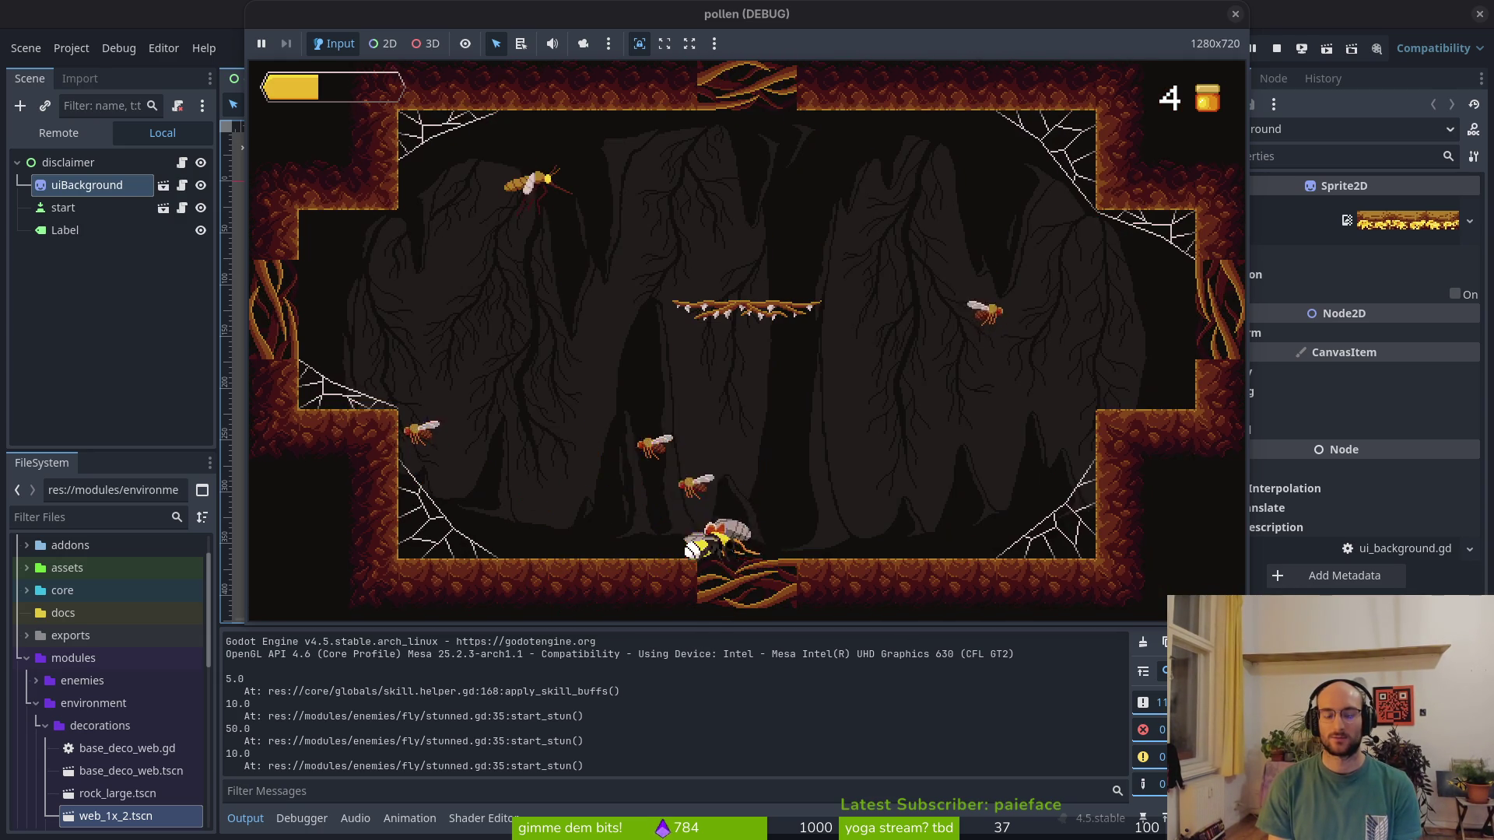
key(space)
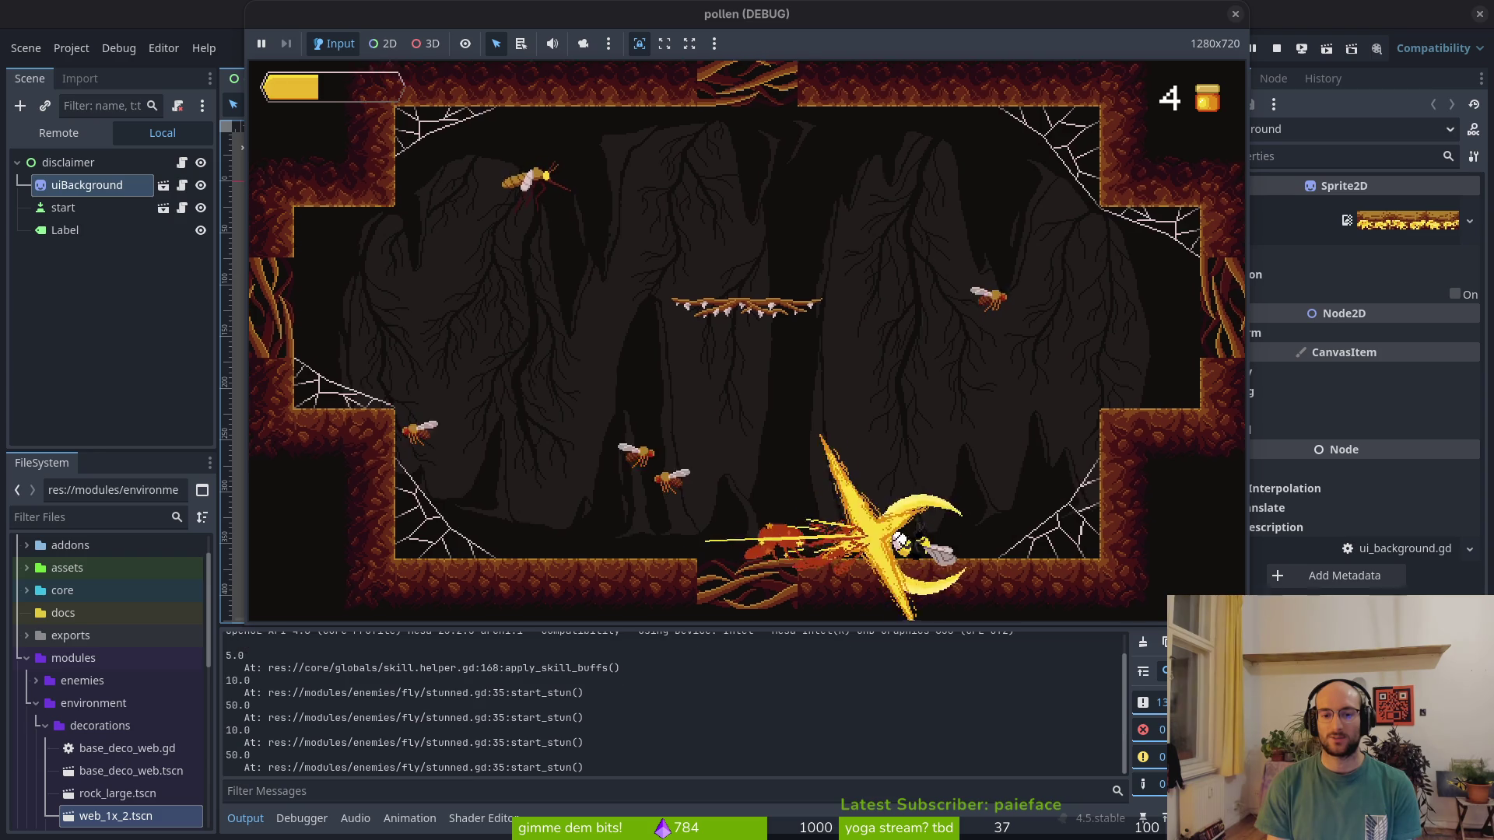
Move back and forth, jump to attack a fly in mid-air, then pause the game
key(Left)
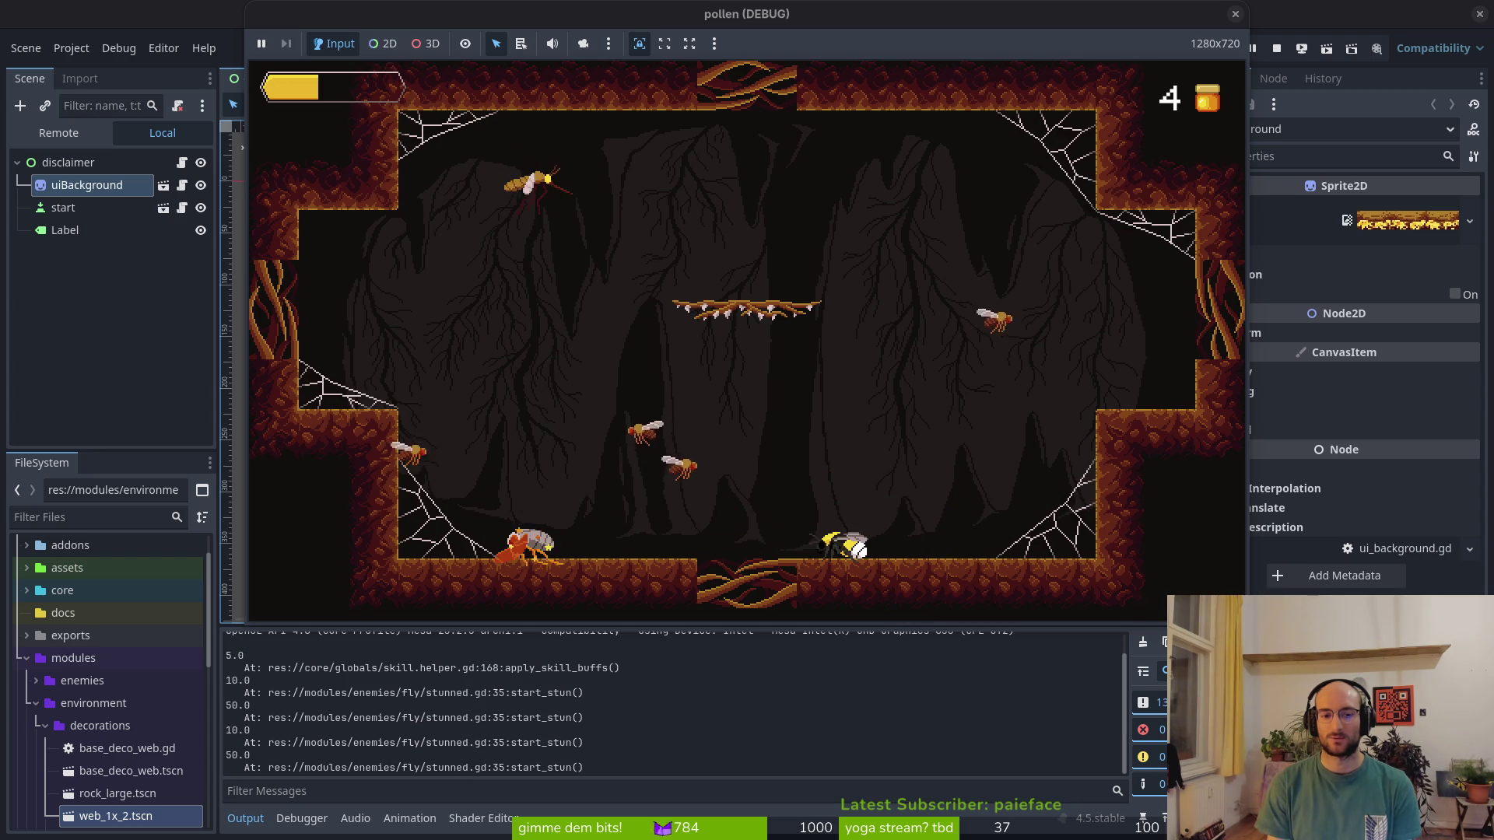
key(Left)
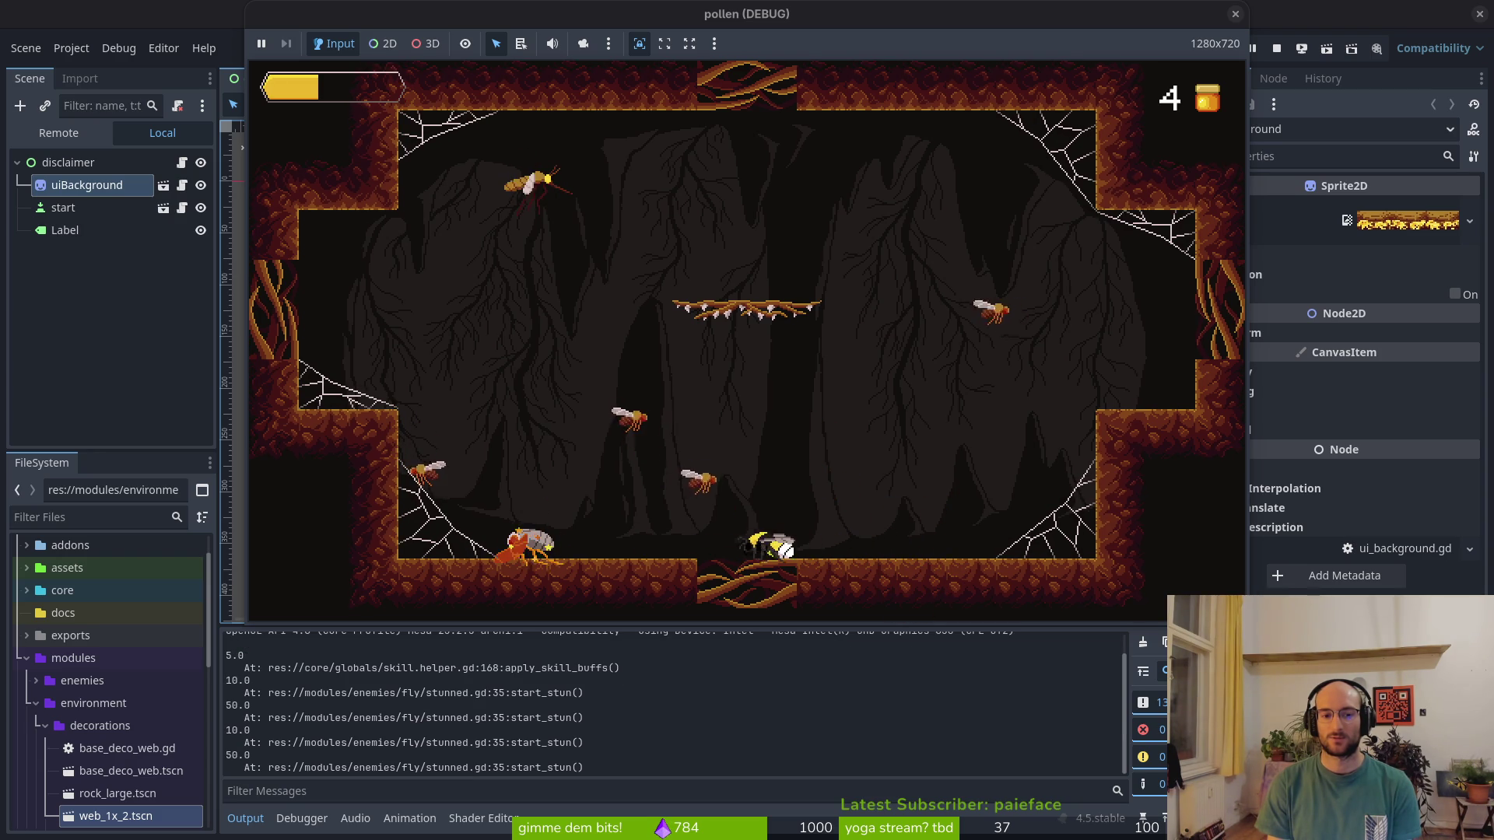
key(Right)
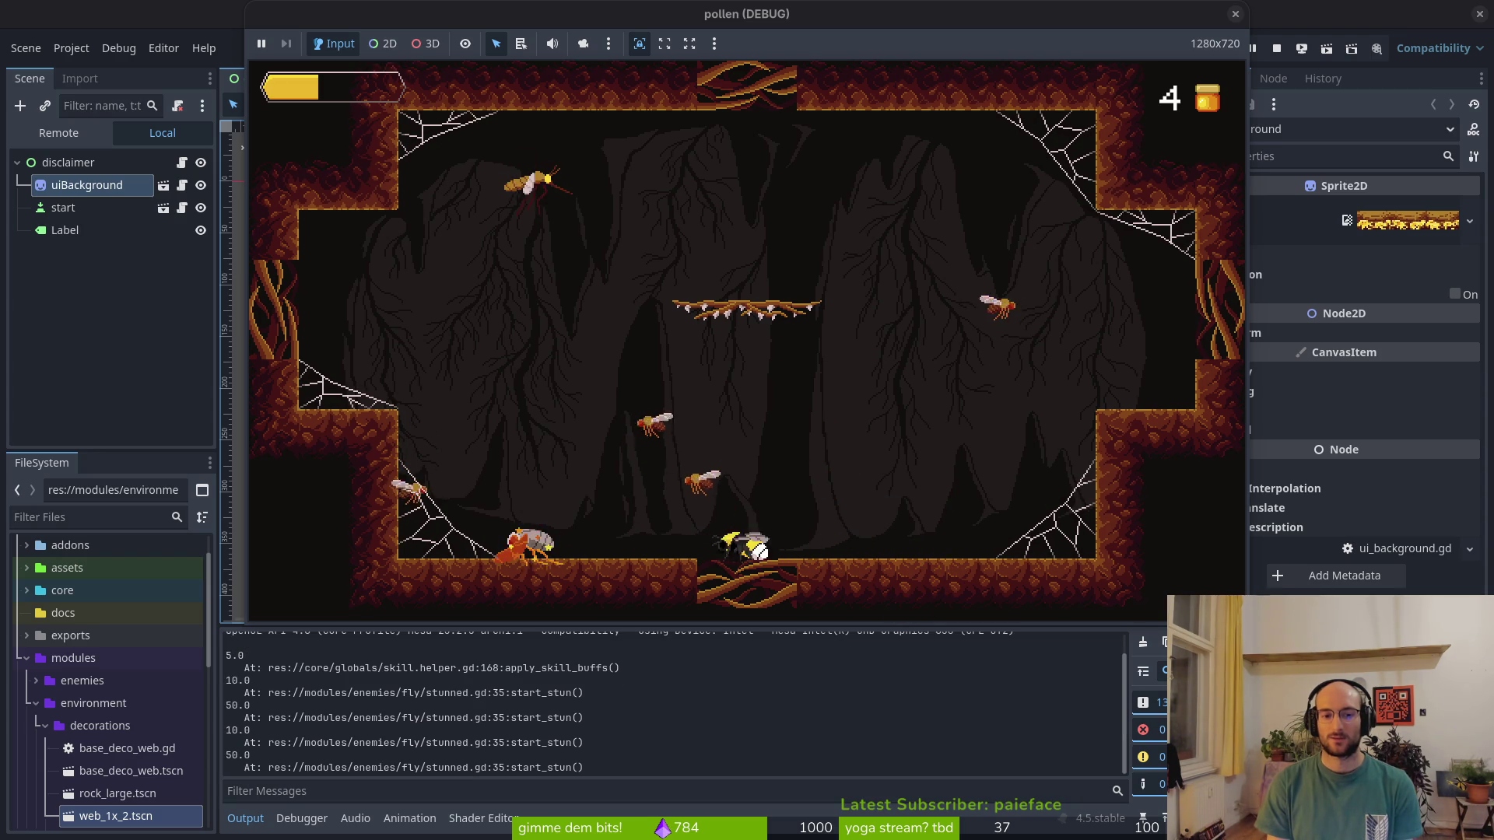
key(Right)
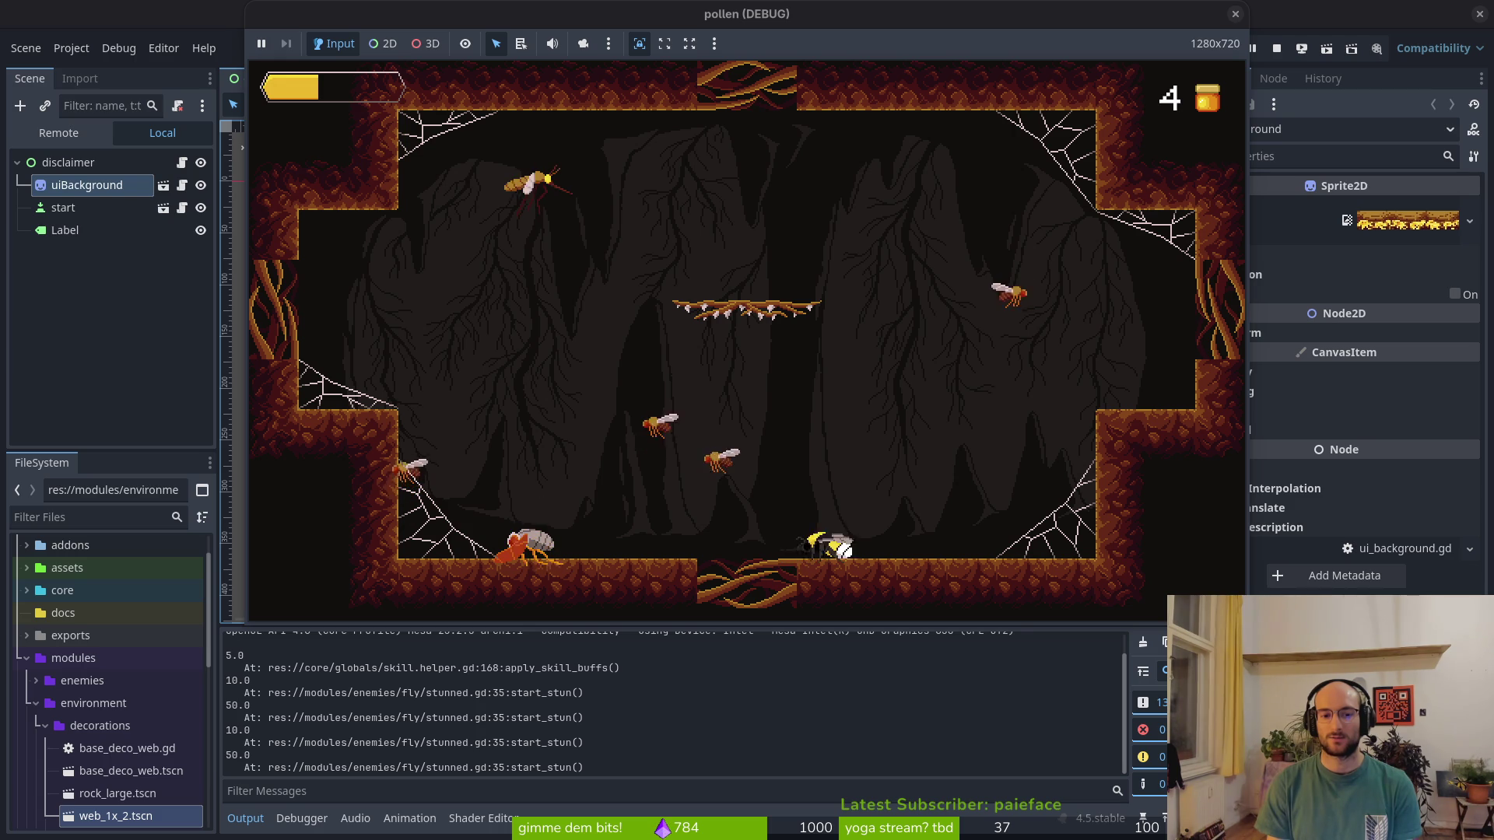
key(Left)
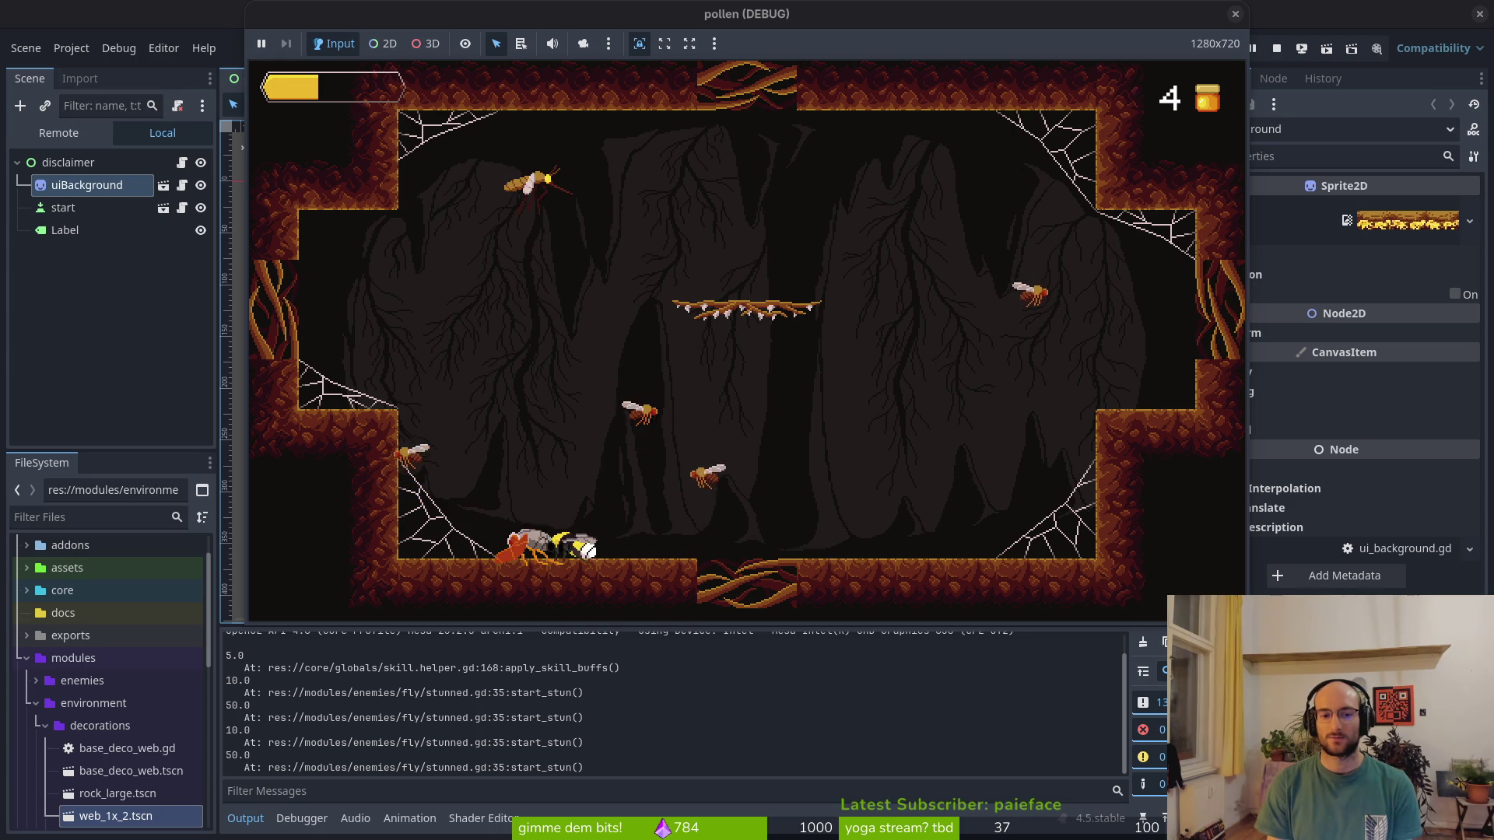
key(Right)
key(space)
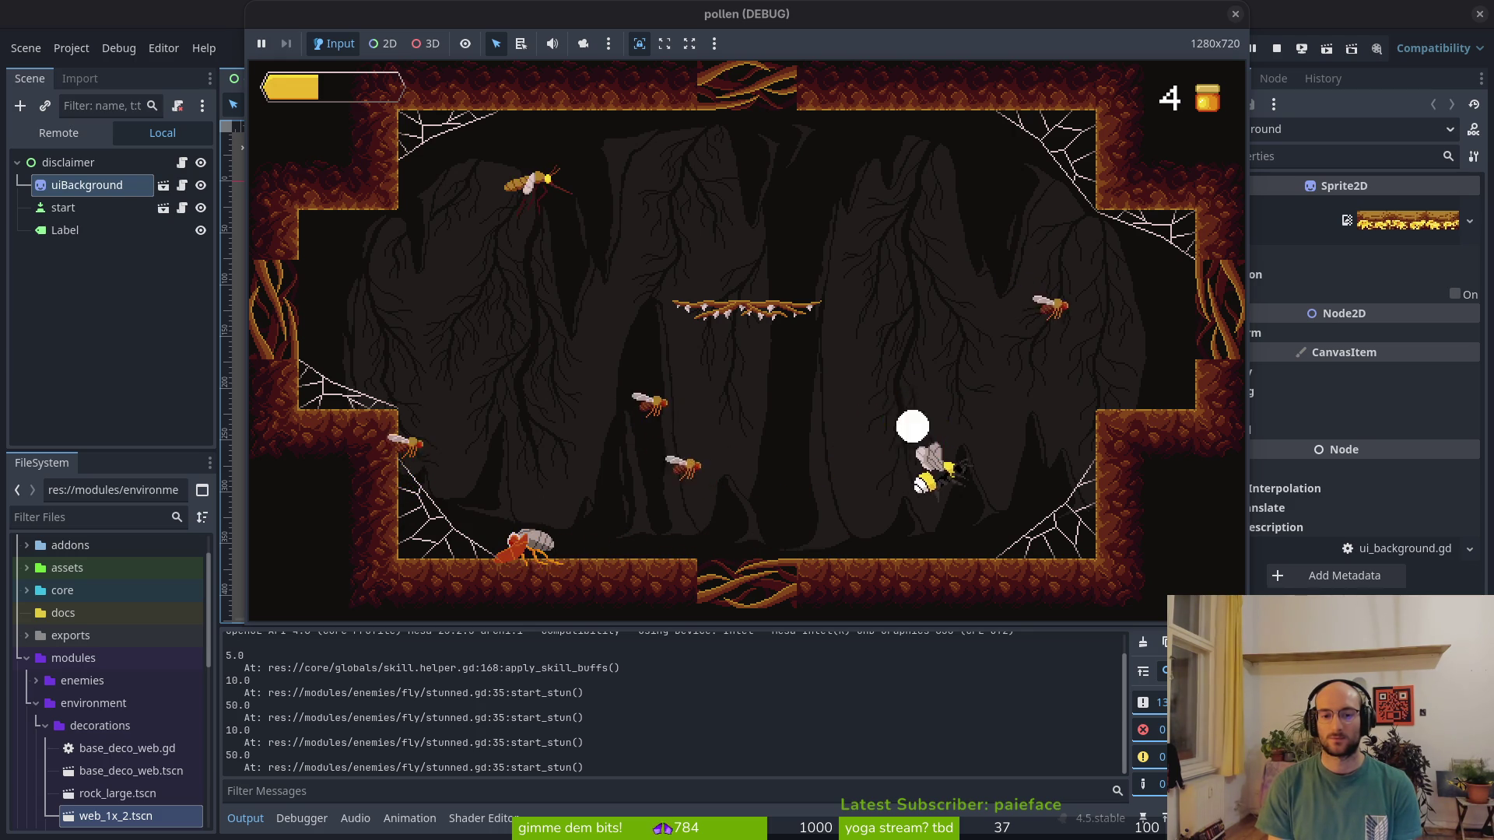
key(Left)
key(space)
key(Right)
key(Left)
key(Left)
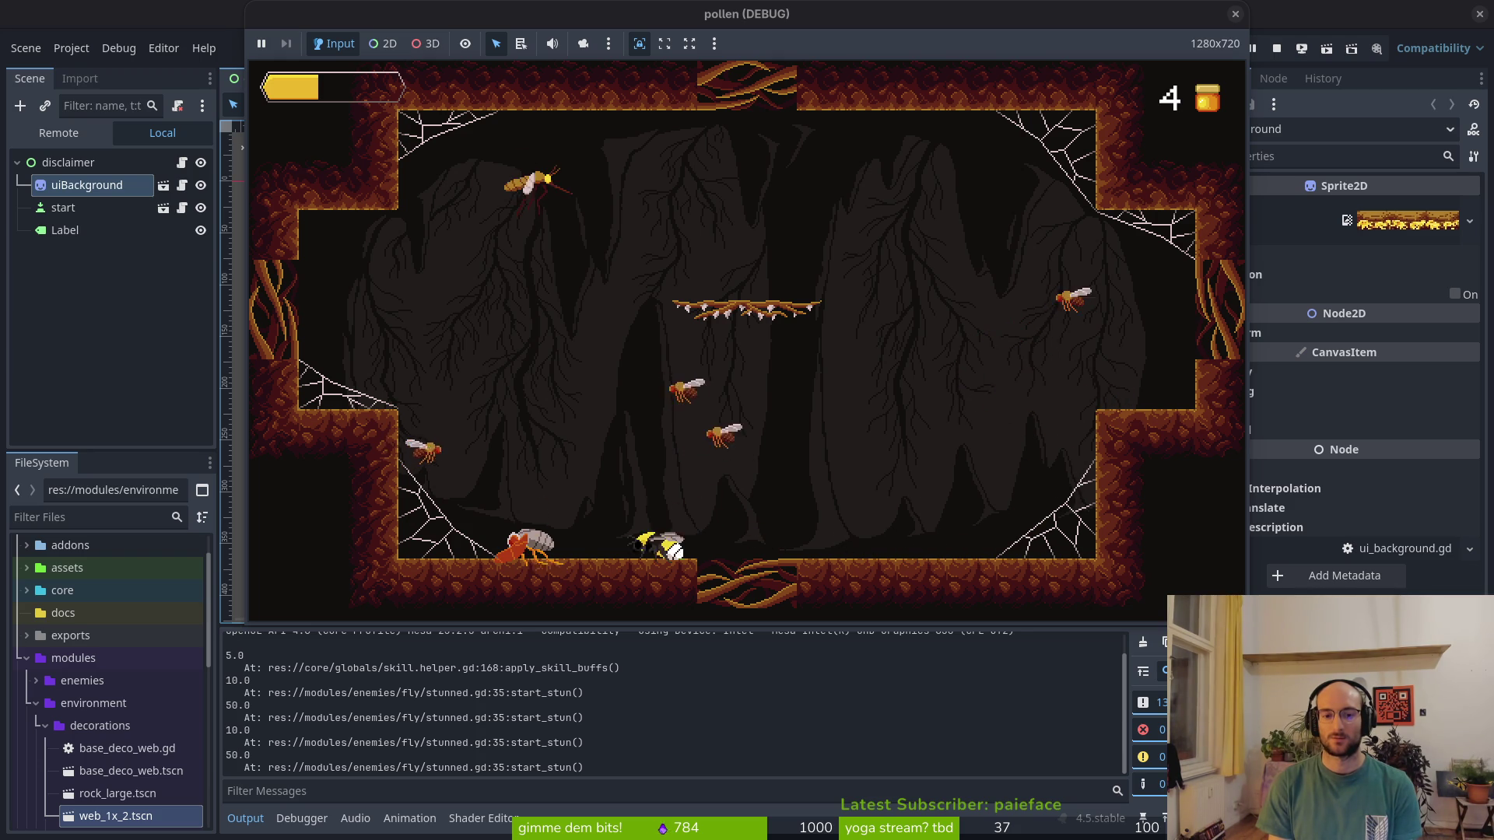
key(Left)
key(Left)
key(Escape)
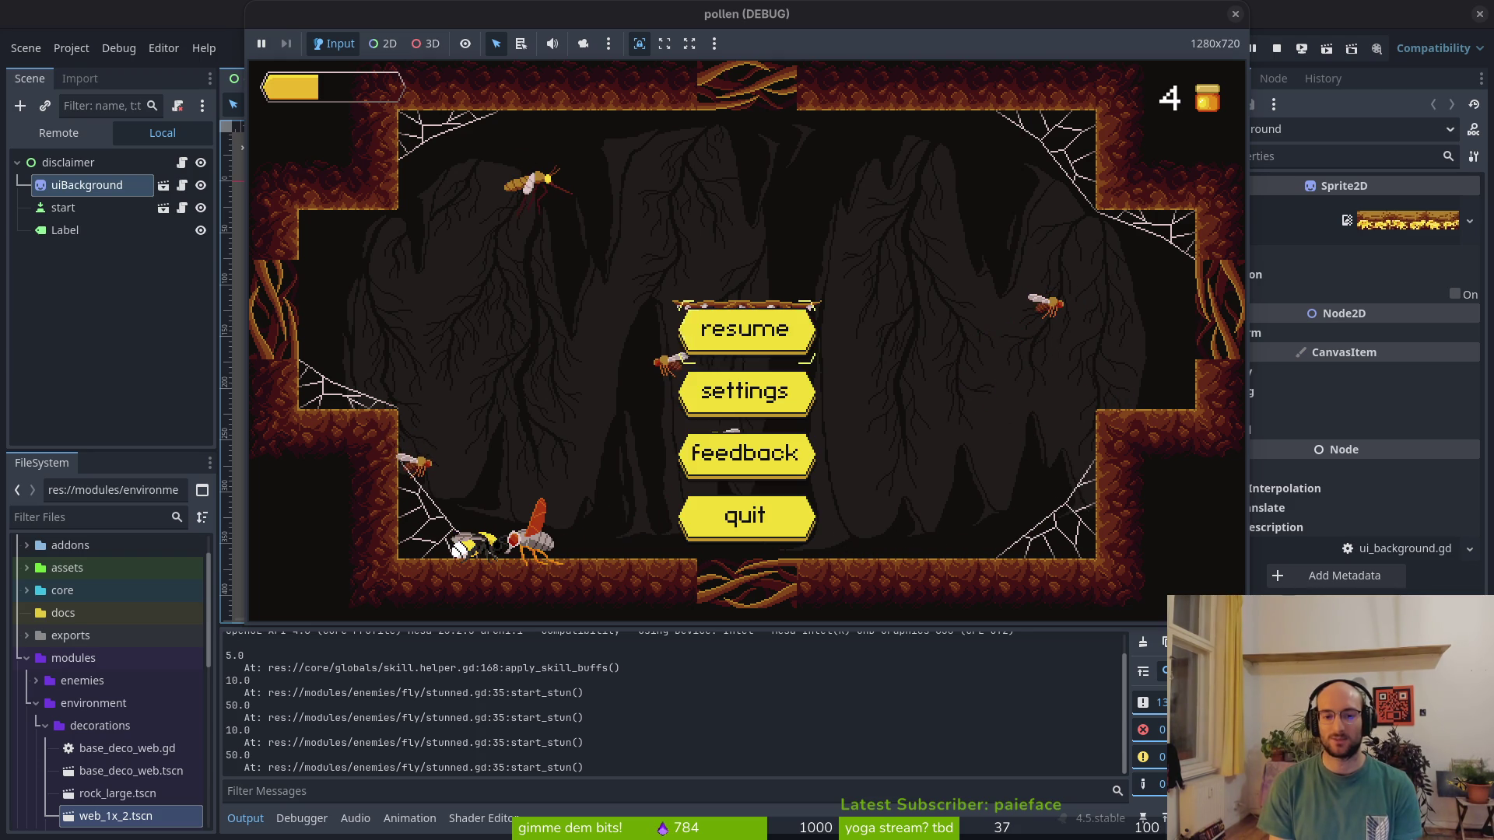
Resume the game, attack the nearby flies, and pause again
key(Escape)
key(Right)
key(space)
key(Left)
key(Left)
key(Escape)
Turn on state labels in the game's settings and return to the title menu
key(Down)
key(Return)
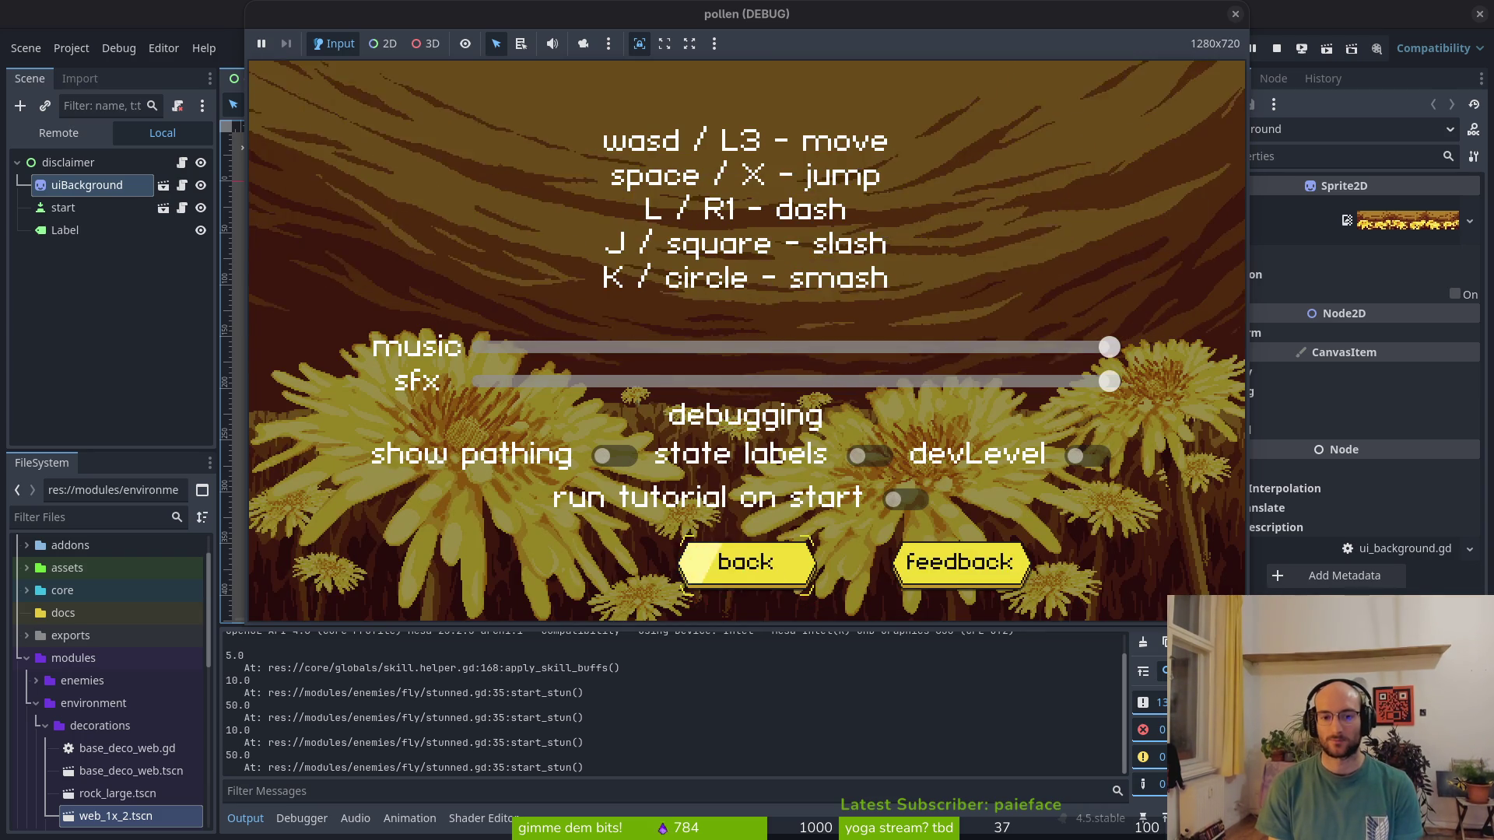
key(Left)
key(Return)
key(Right)
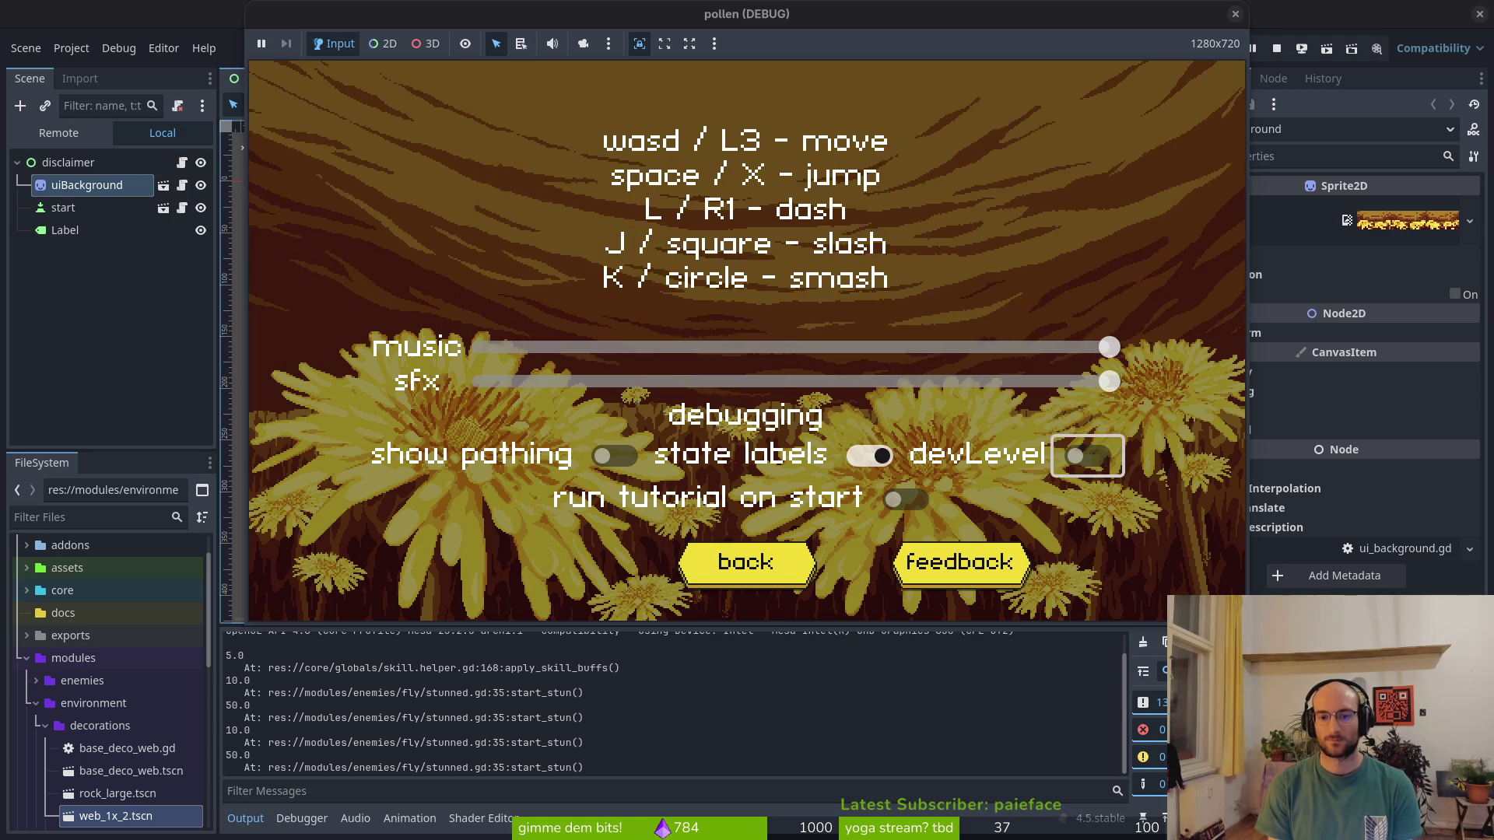
key(Escape)
Start the game and jump into a new level from the level select
key(Return)
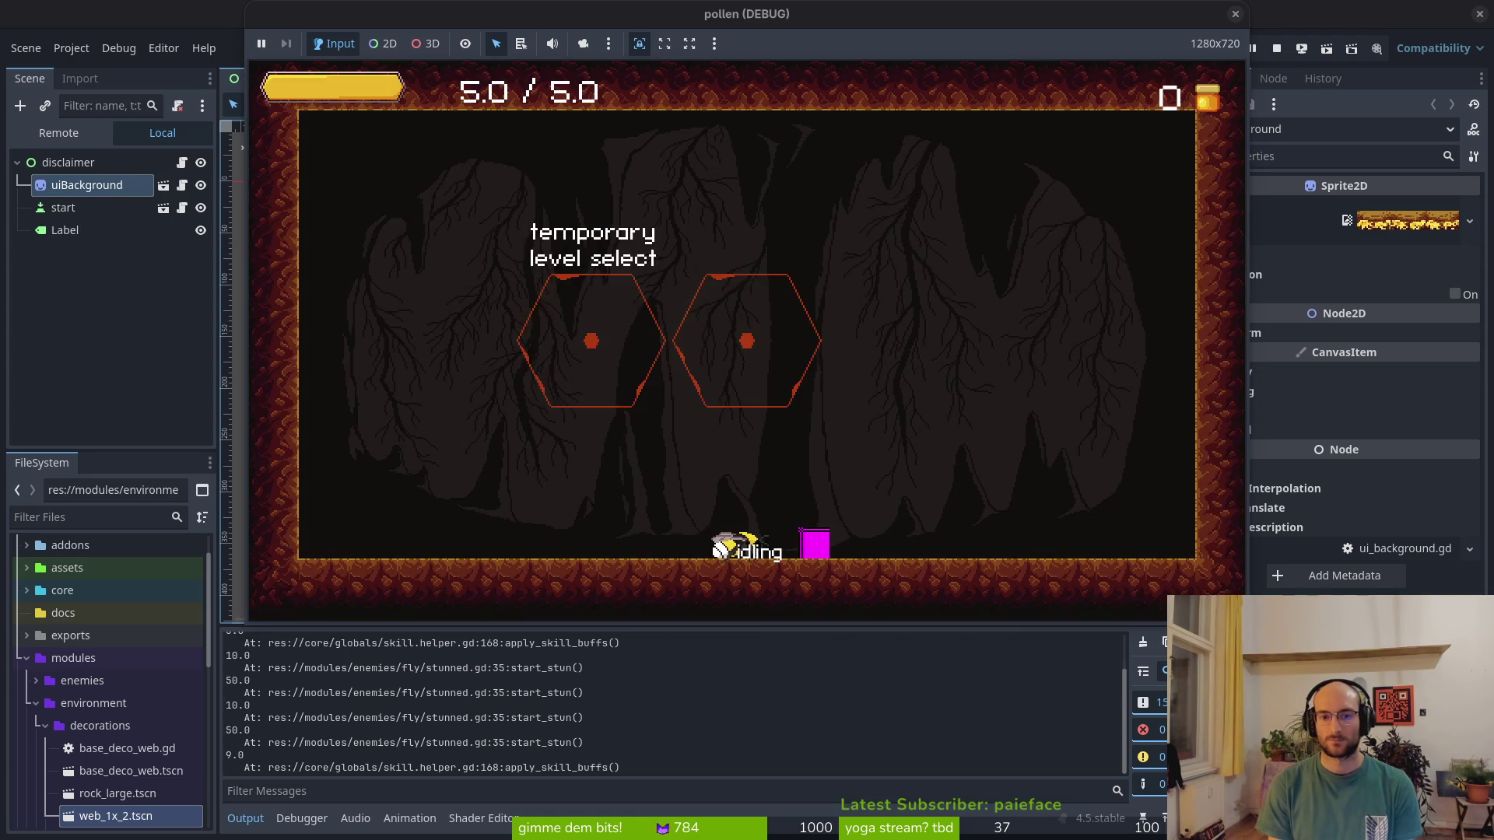
key(space)
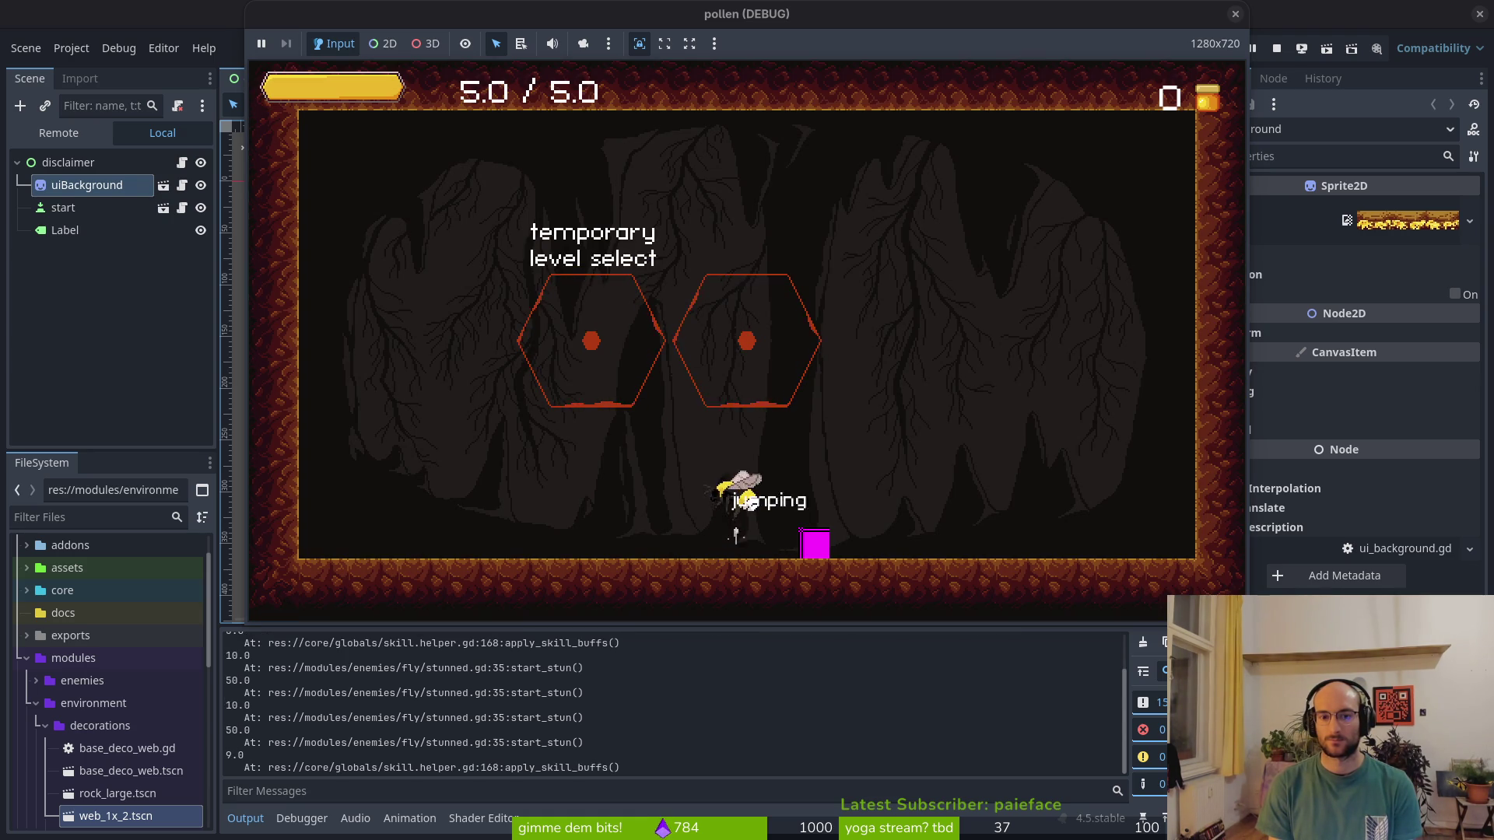
key(Tab)
key(Tab)
key(space)
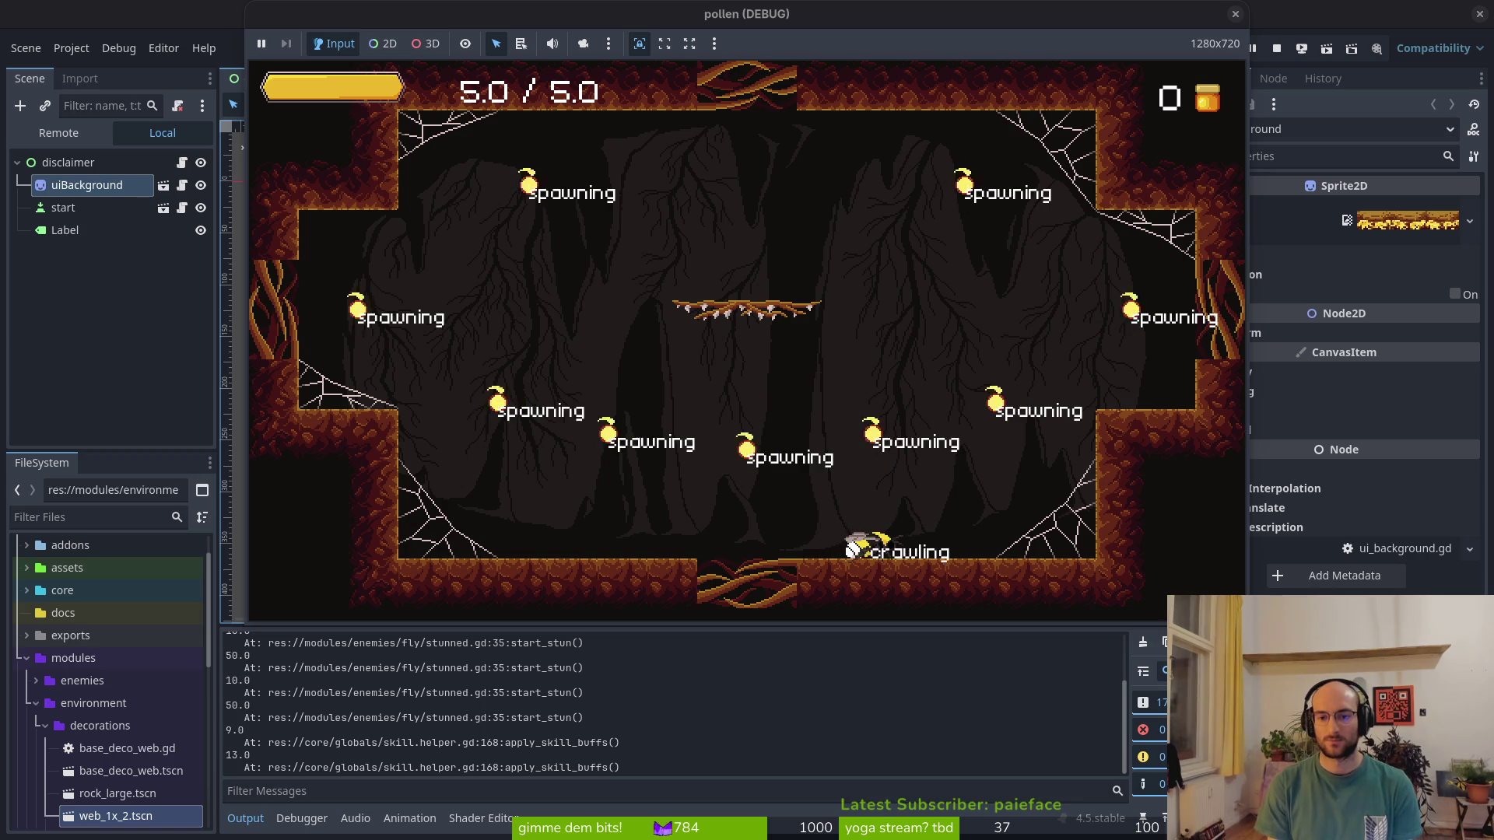
key(space)
key(space)
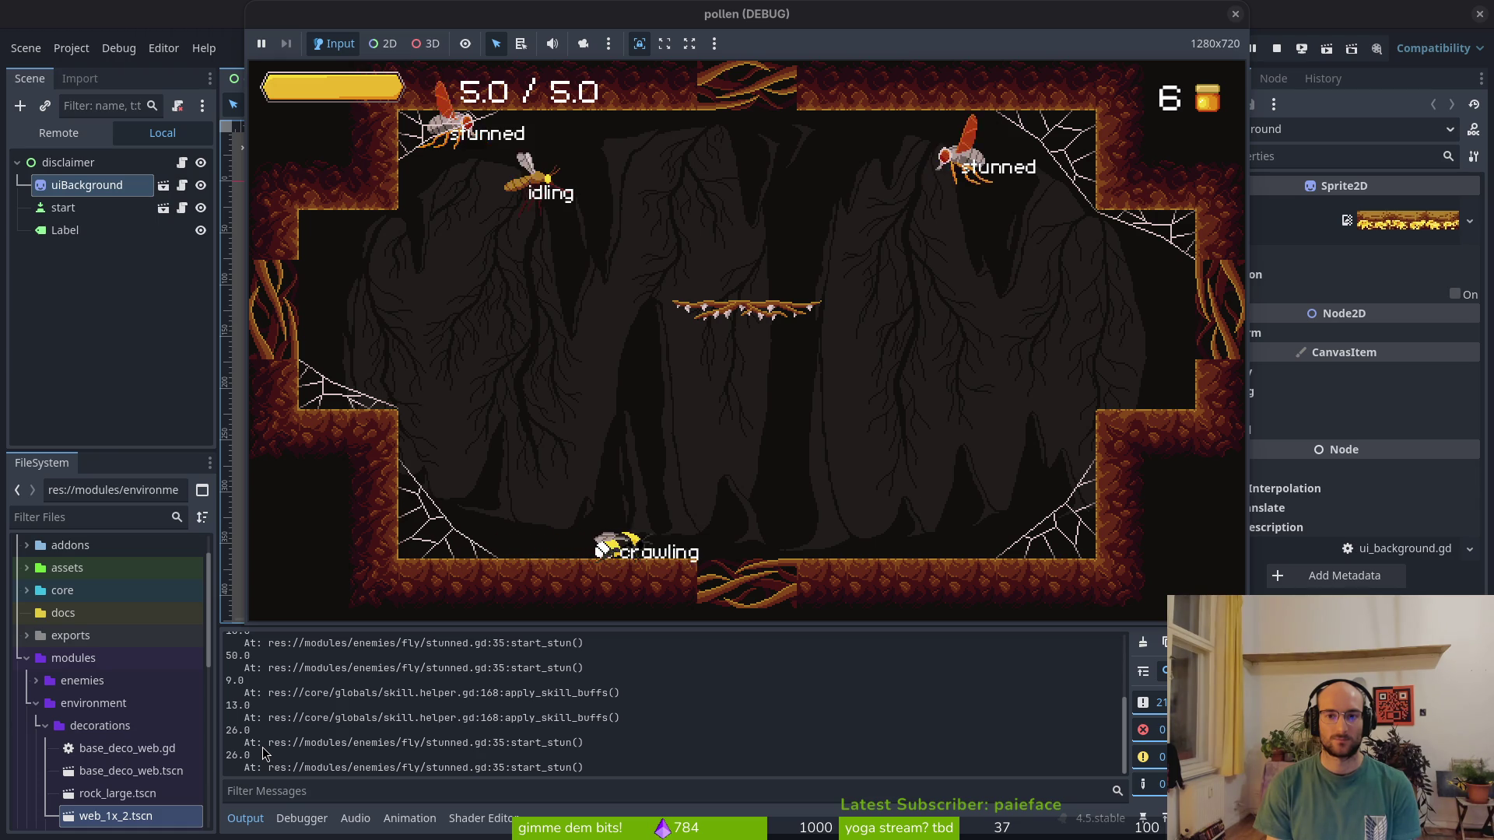
Reach the right ledge and smash a diving fly to stun it, then finish it off
key(space)
key(shift)
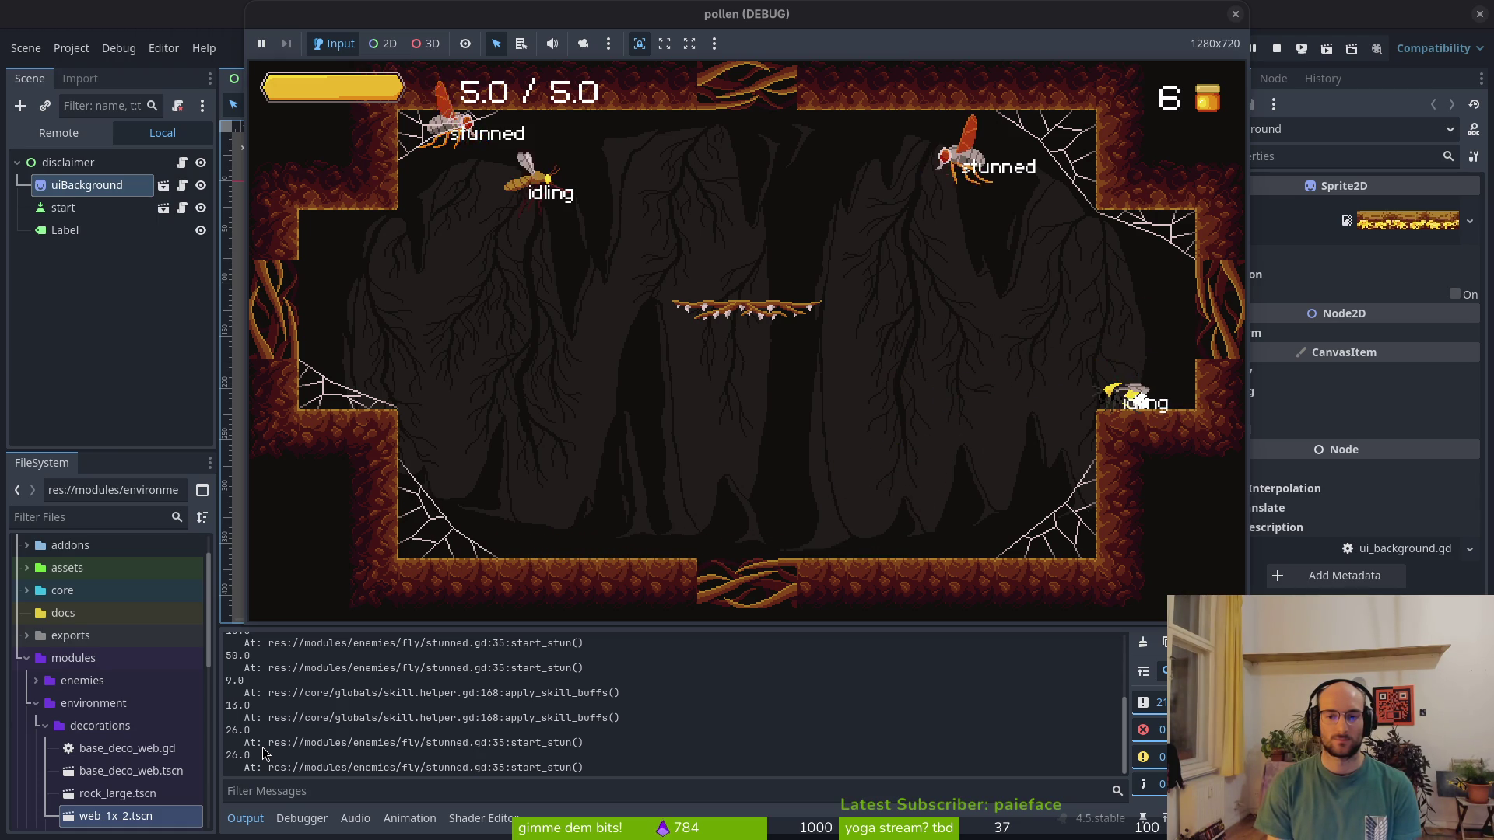
key(j)
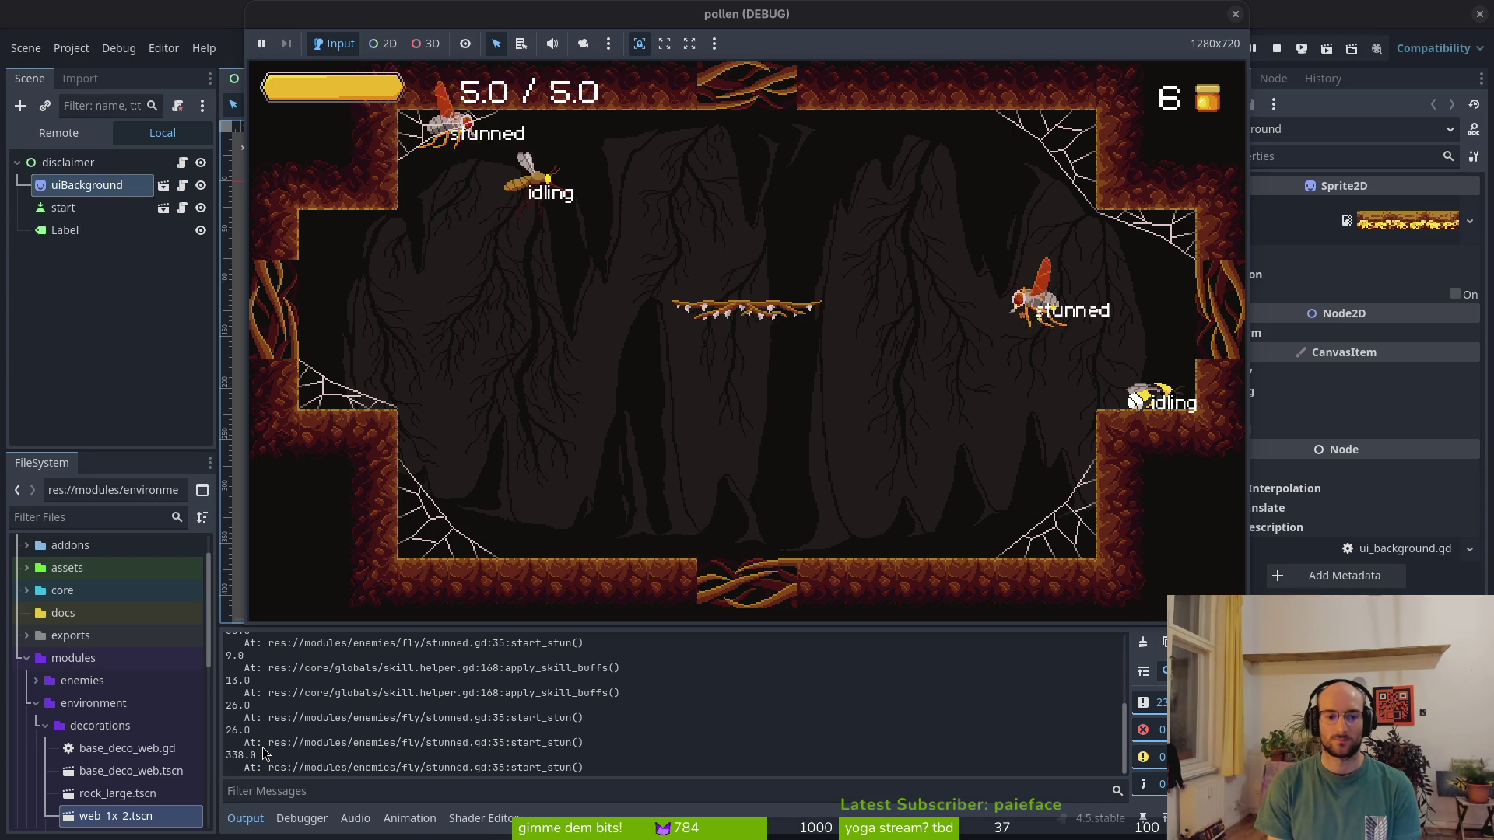
key(space)
key(j)
key(space)
key(j)
Smash another fly from the central ledge as logged stun times reach 4396.0, then return to Neovim
key(space)
key(j)
key(Left)
key(space)
key(space)
key(j)
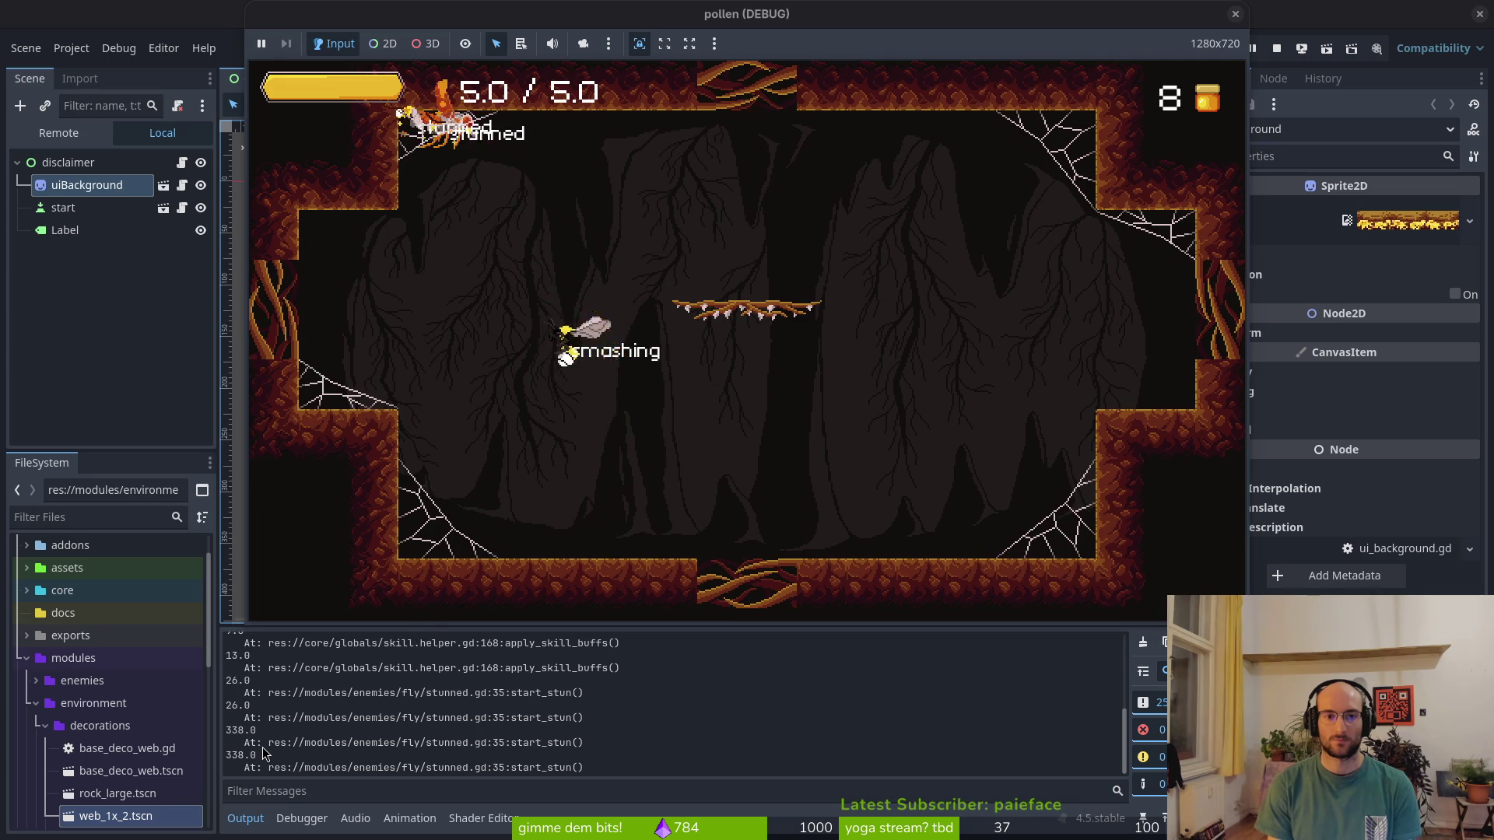
key(space)
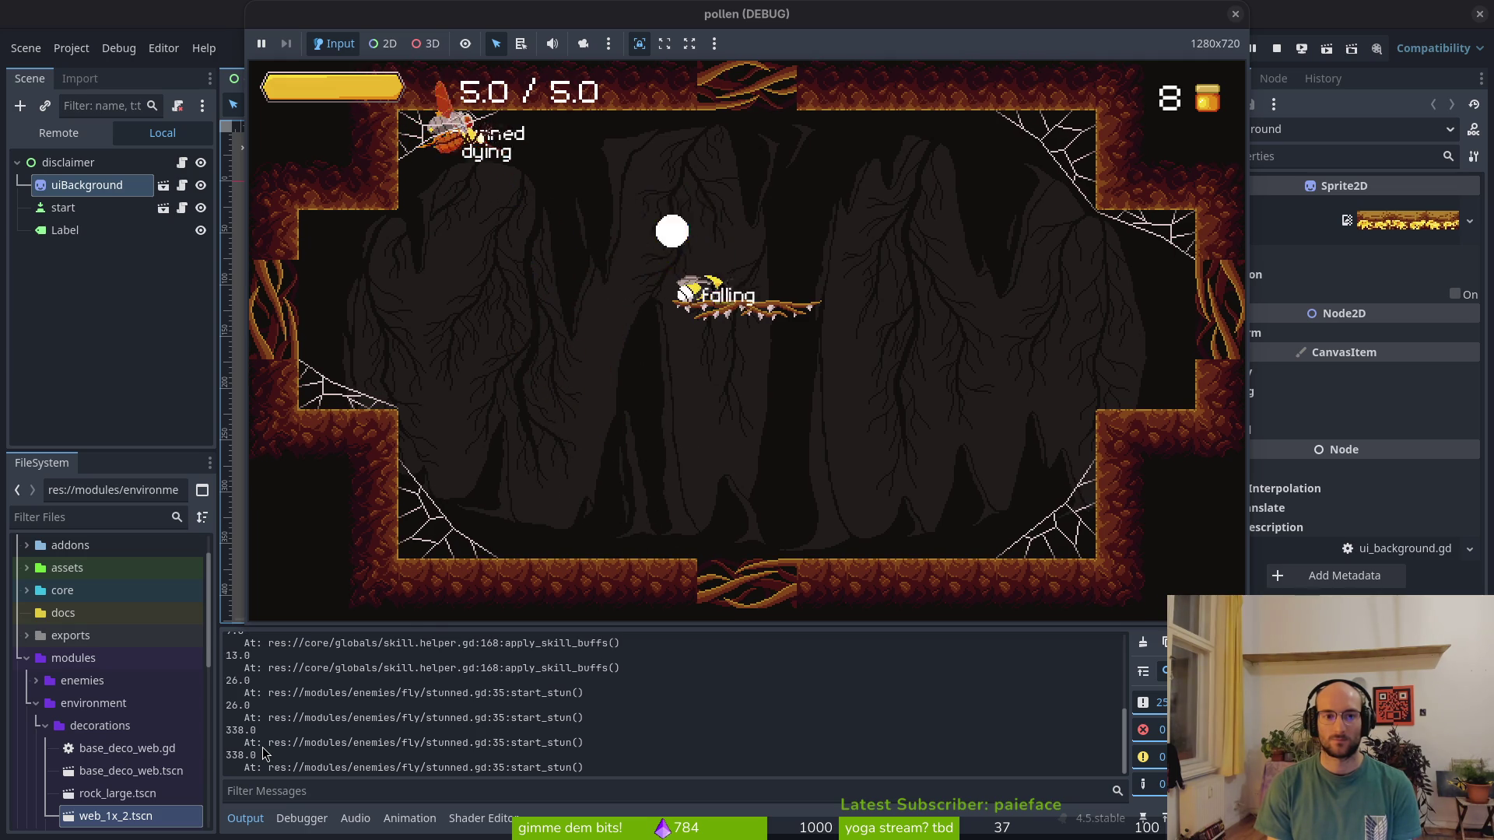
key(space)
key(Left)
key(space)
key(Right)
key(Down)
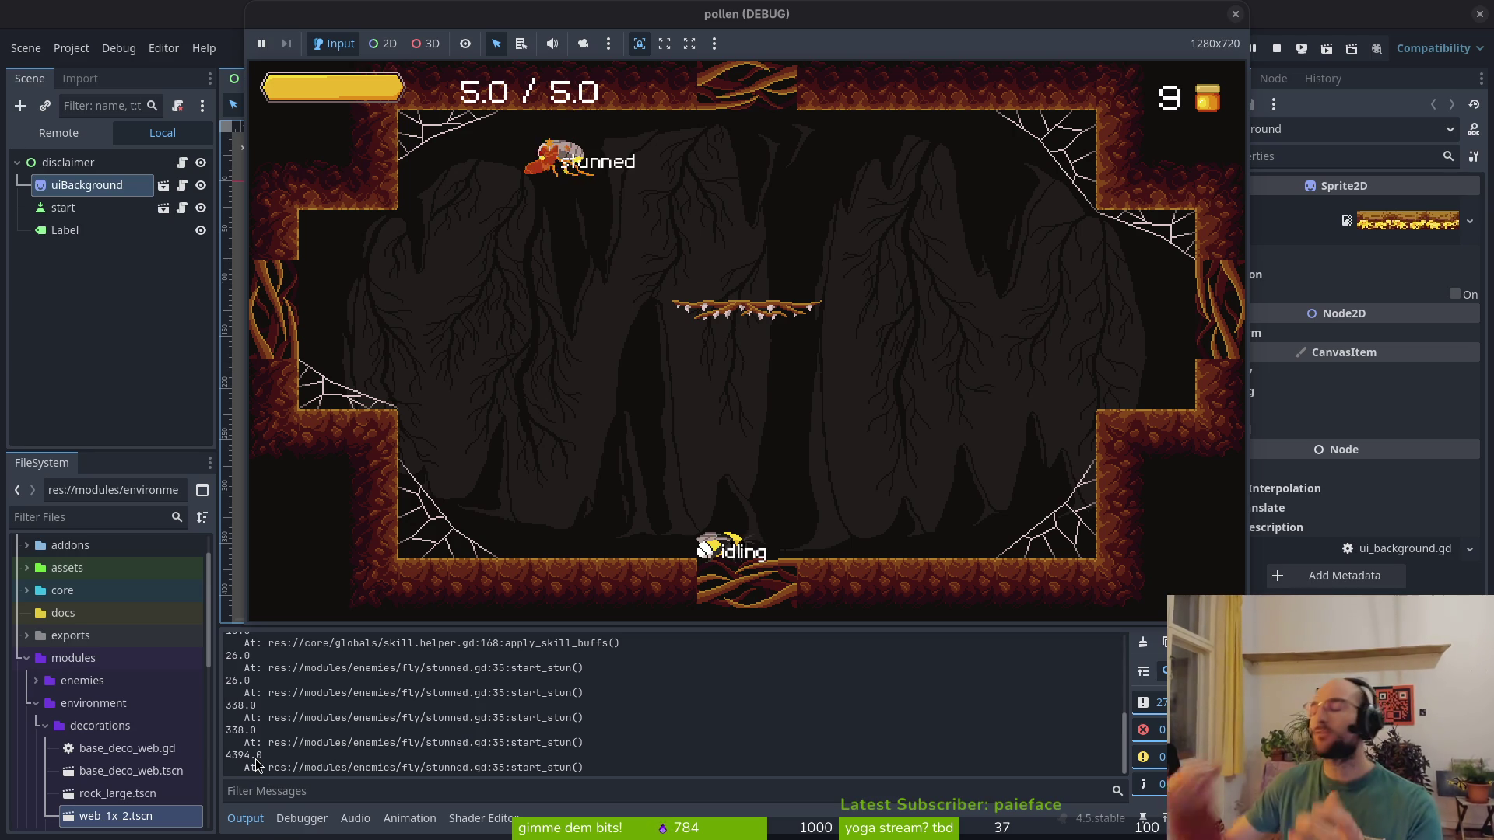
key(alt+Tab)
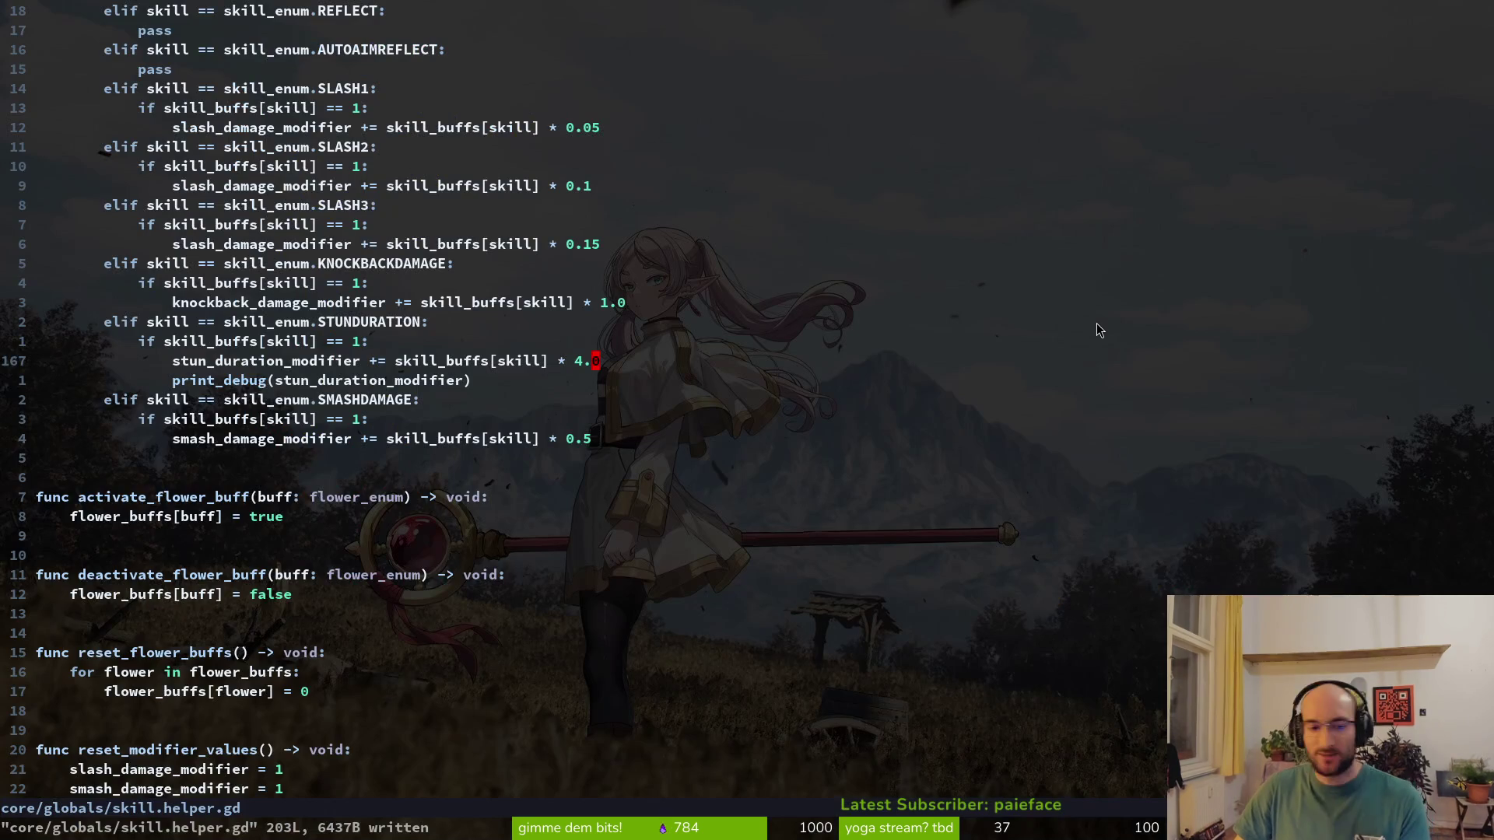
Open the fly's stunned.gd script with the file finder search 'flystun'
scroll(367, 436, up, 7)
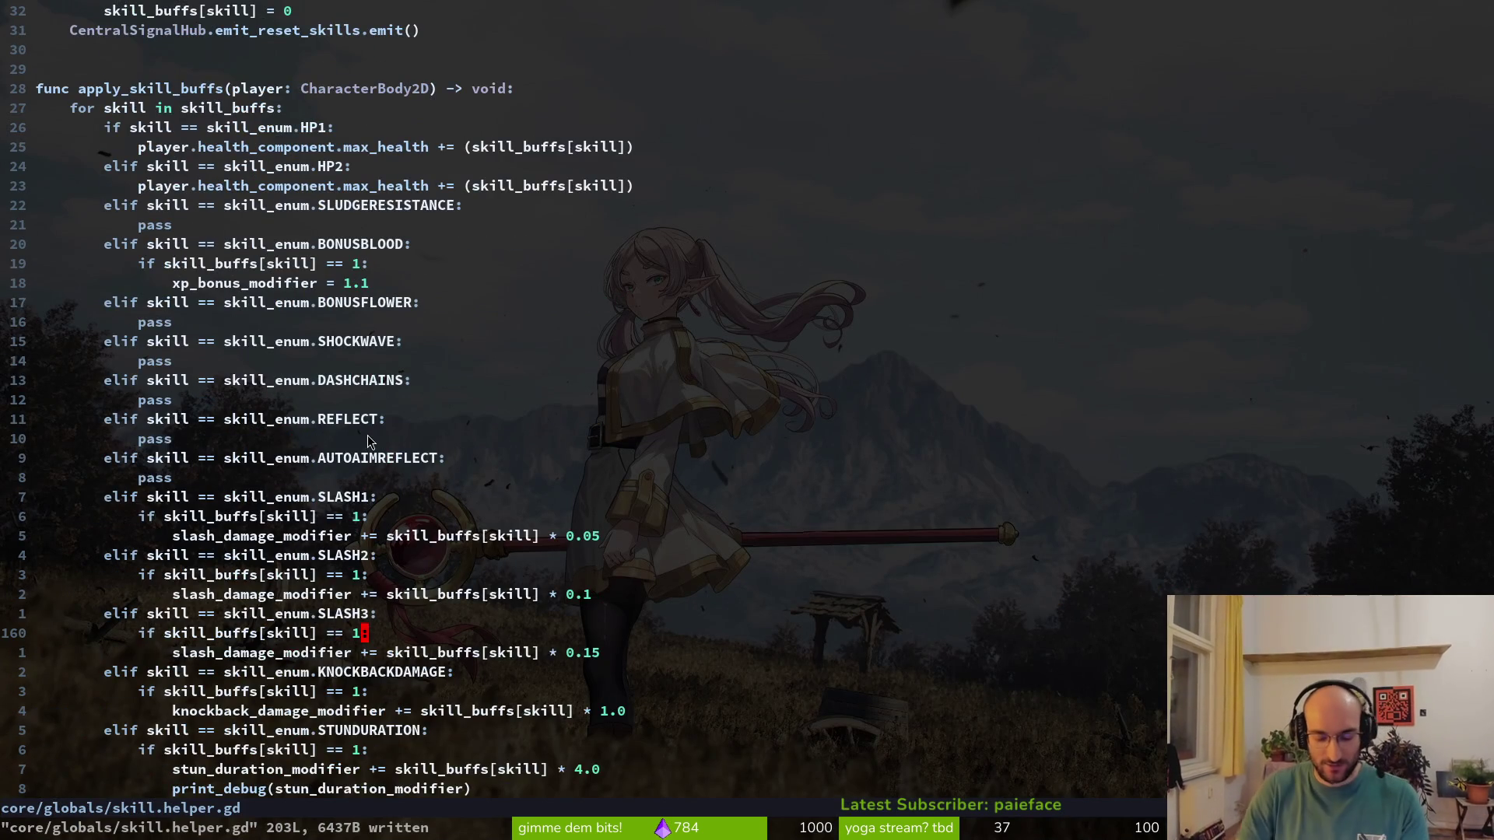
key(ctrl+6)
key(ctrl+p)
text(flystun)
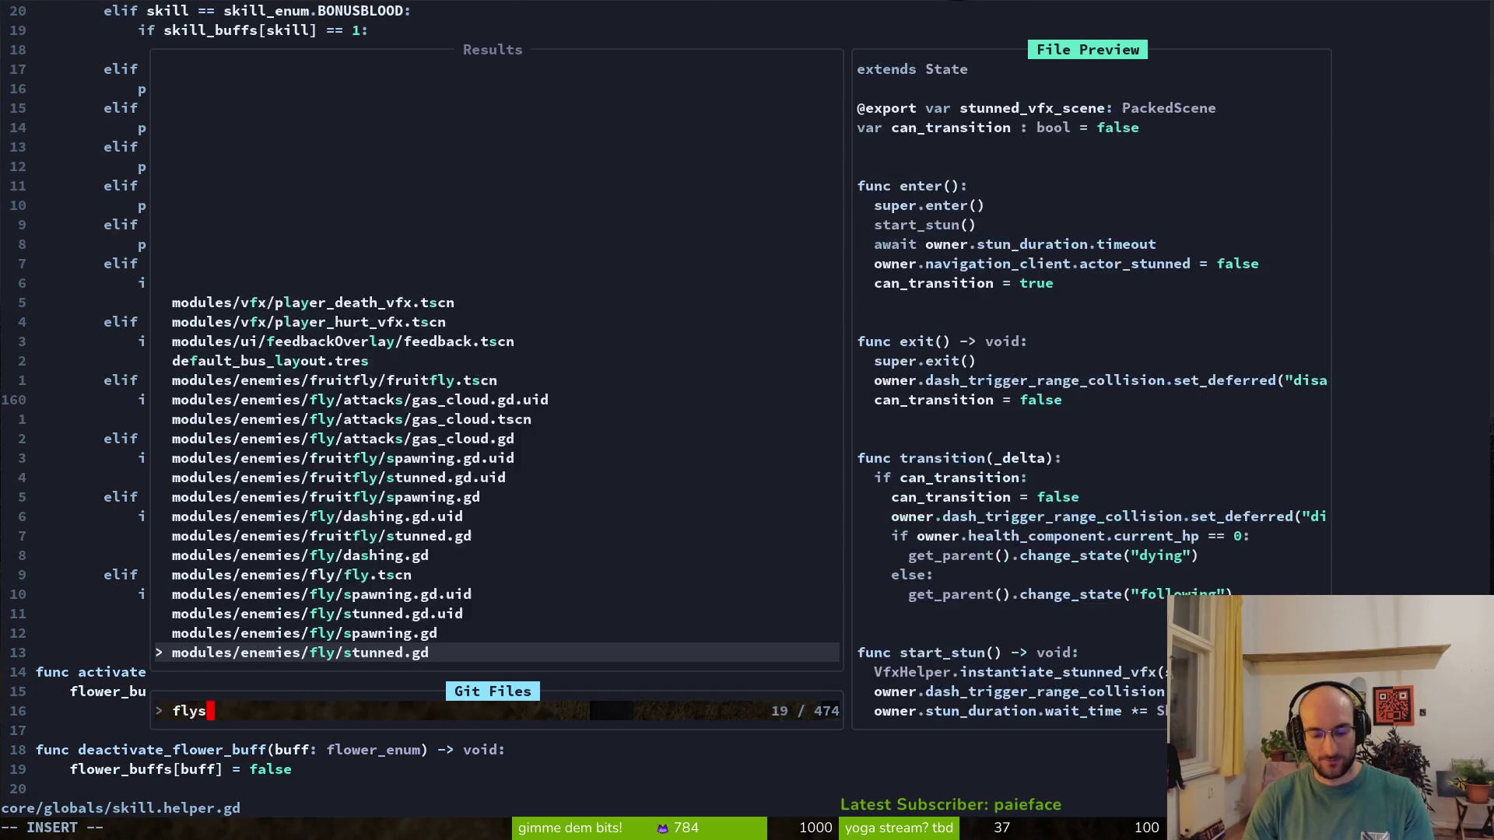
key(Return)
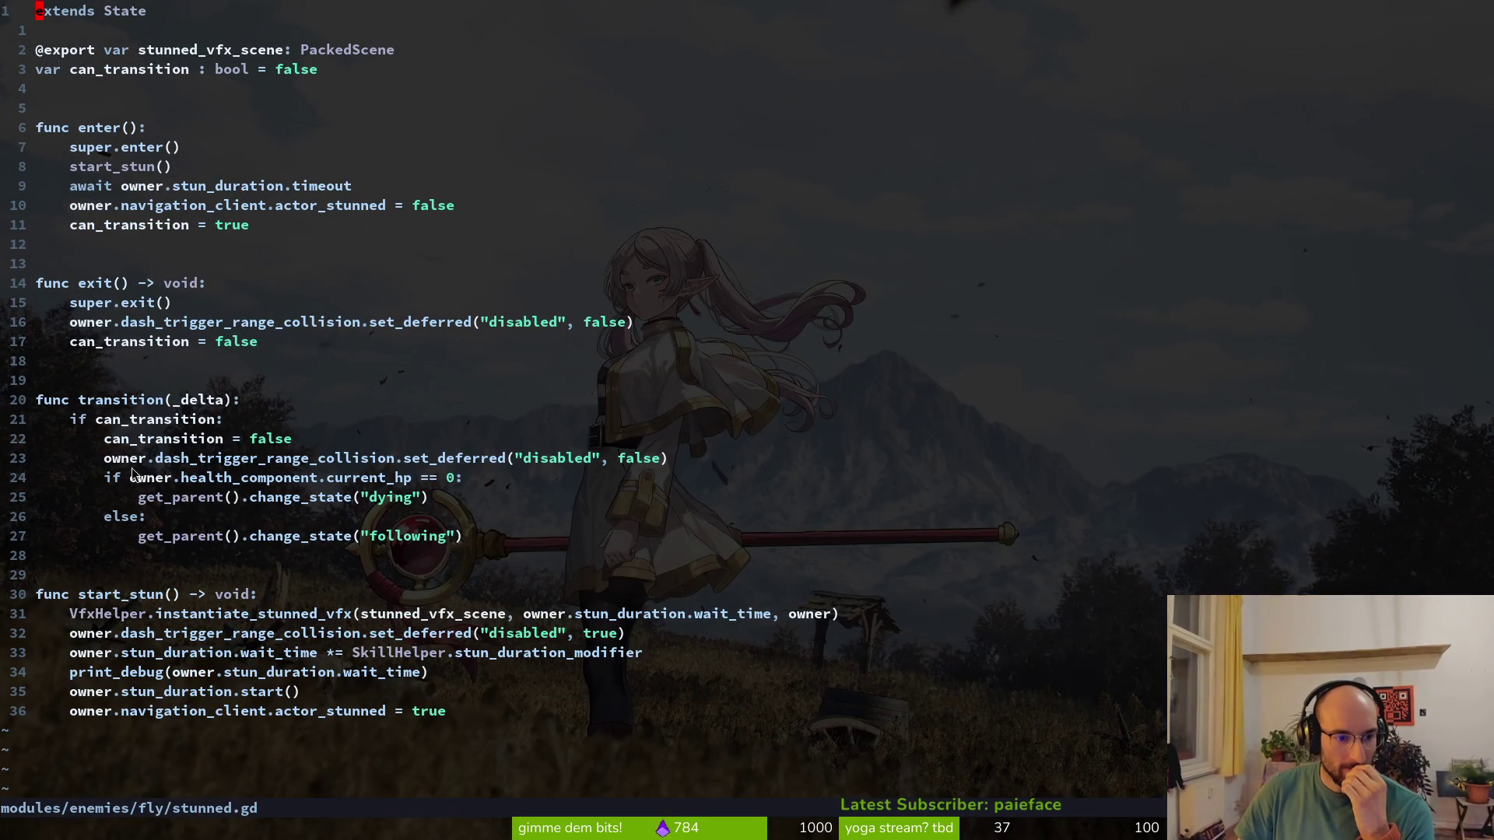
Delete the wait_time multiplier line and its print_debug line from start_stun() and save
drag(370, 679, 202, 652)
key(y)
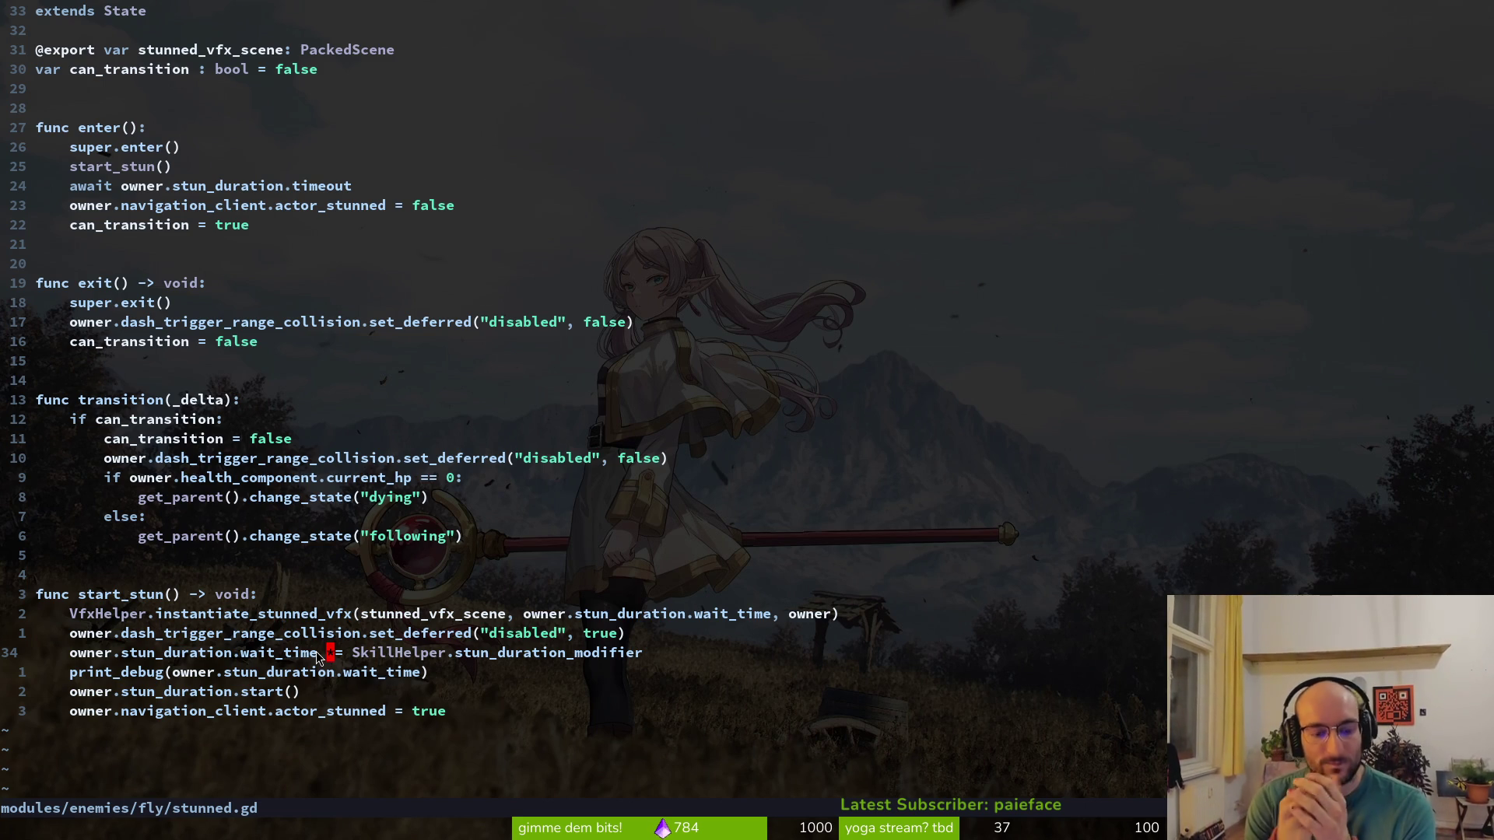
key(d)
key(d)
text(:w)
key(Return)
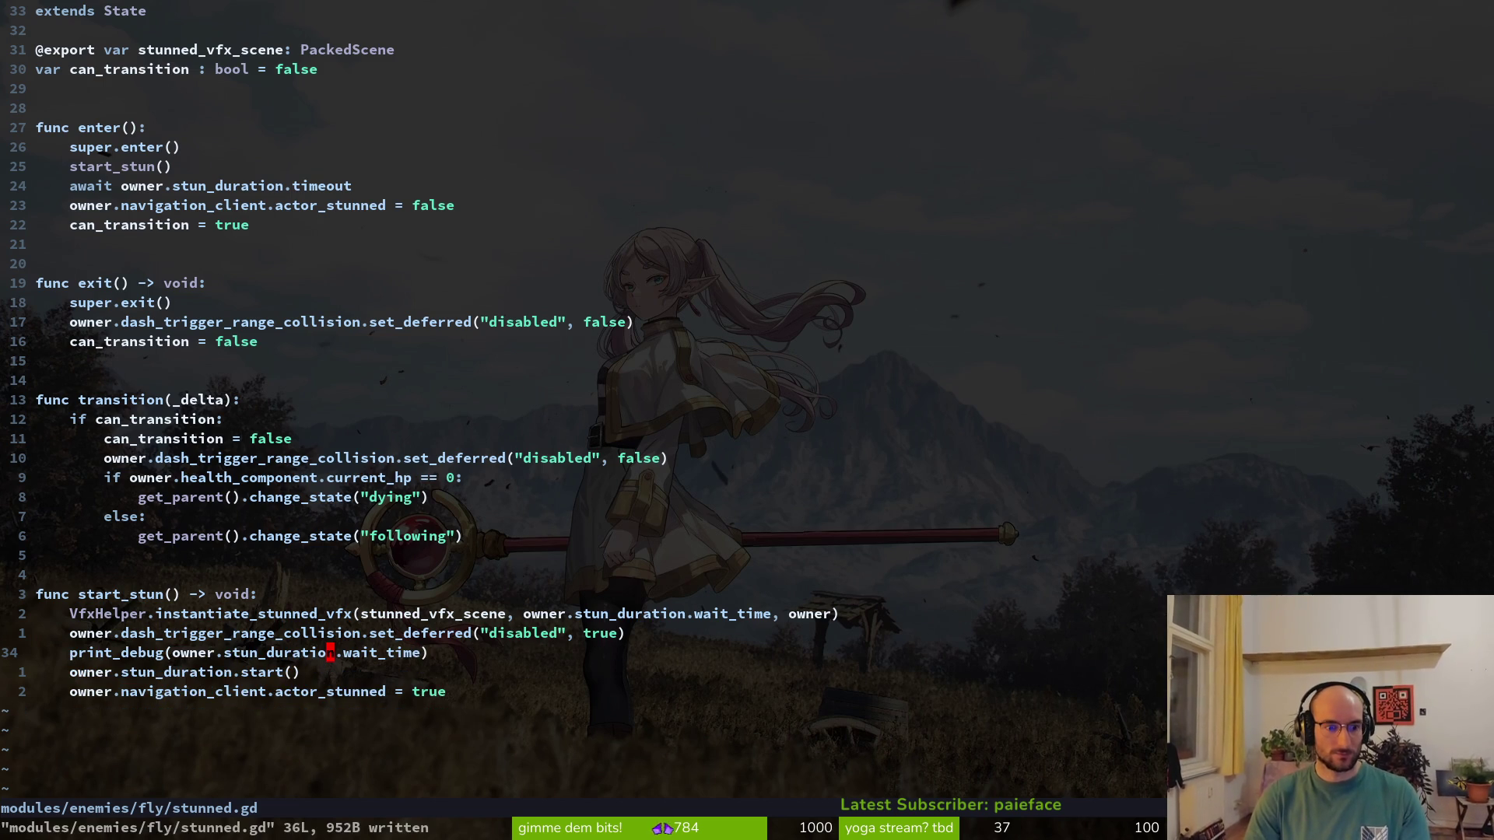
key(d)
key(d)
text(:w)
key(Return)
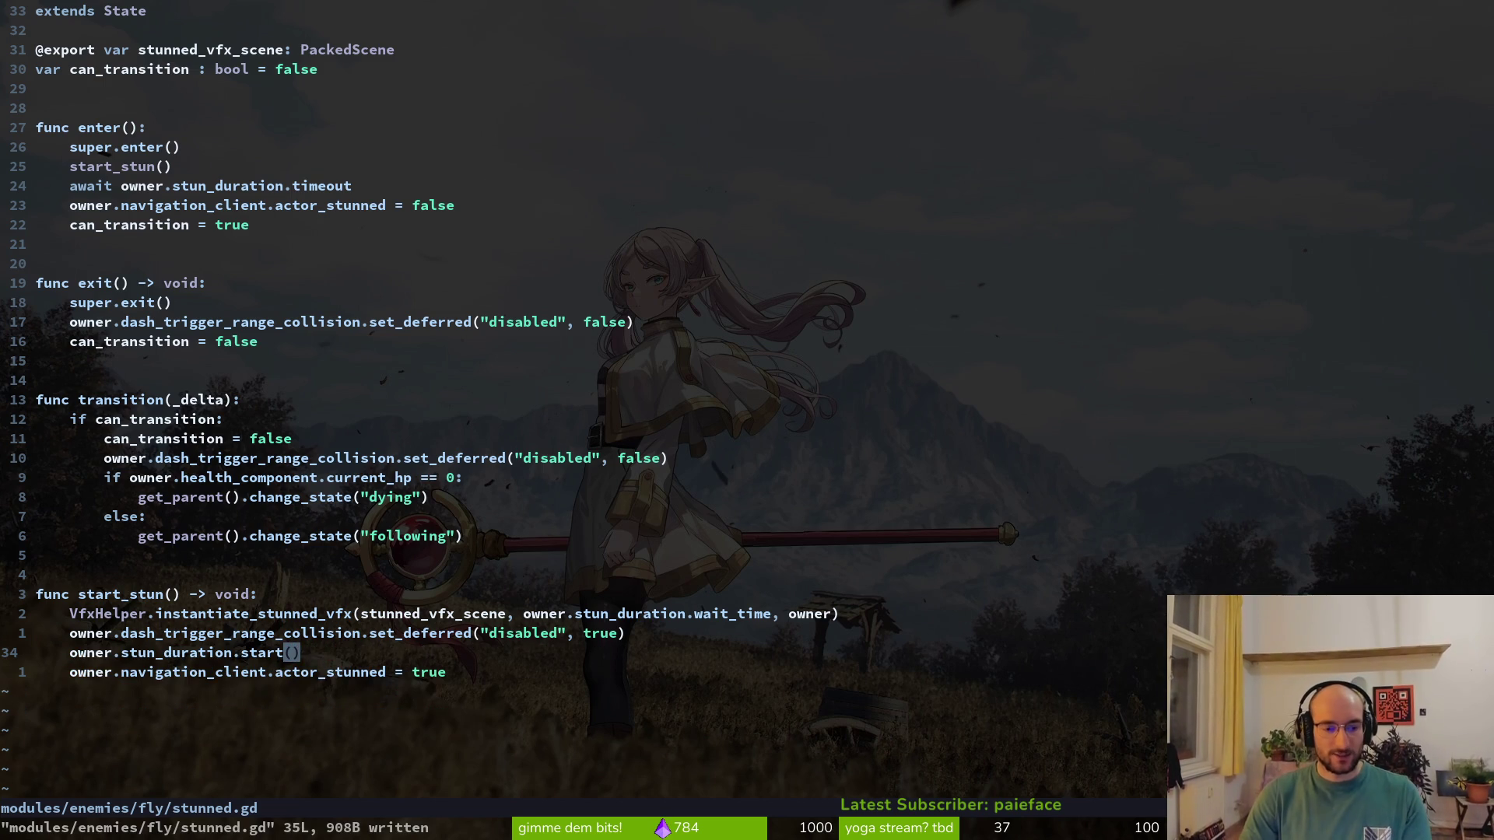
key(ctrl+p)
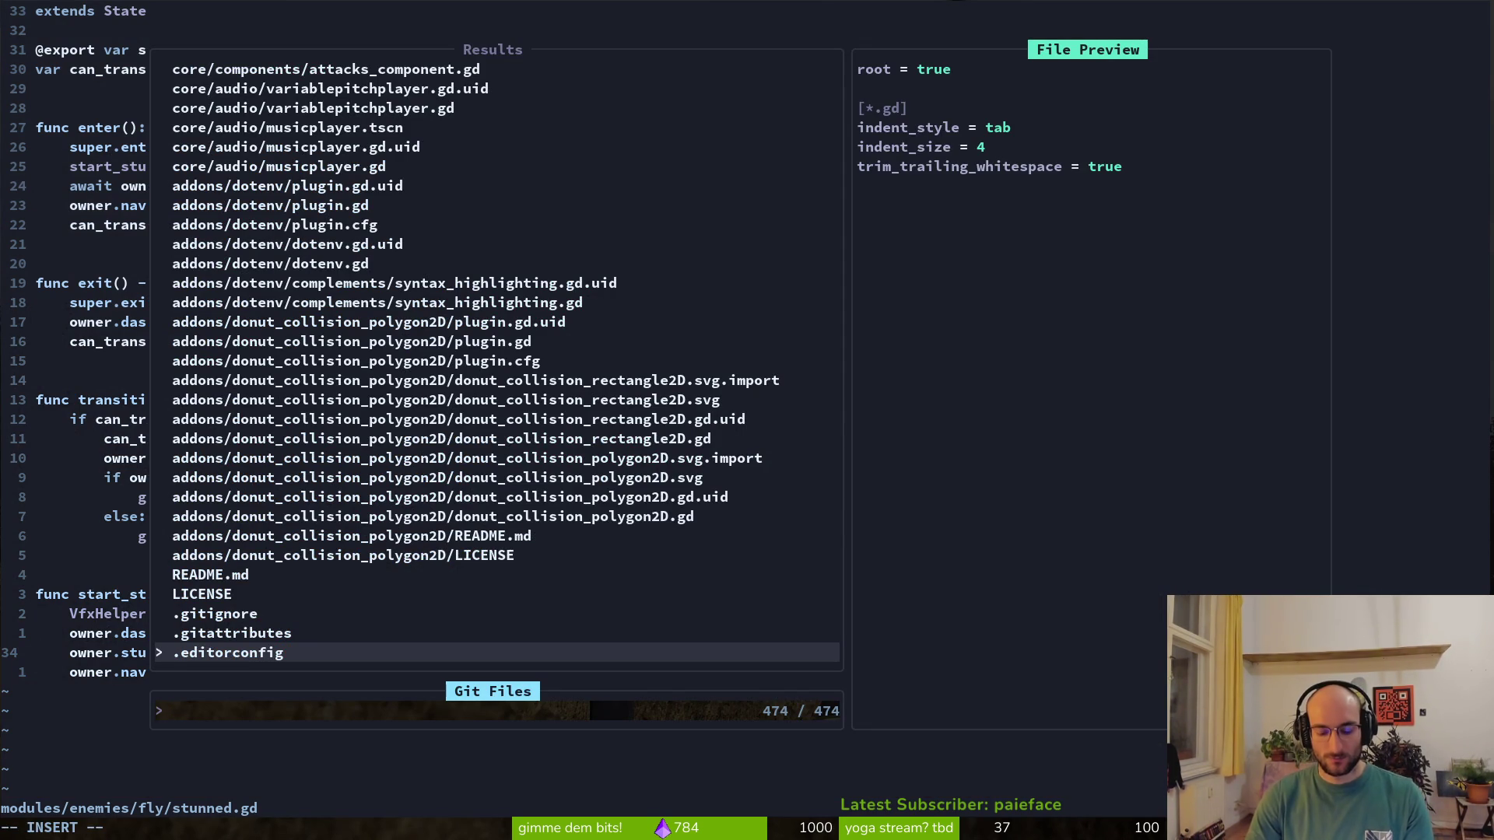
Open skill.helper.gd and duplicate the stun_duration_modifier declaration as stun_duration
text(skhel)
key(Return)
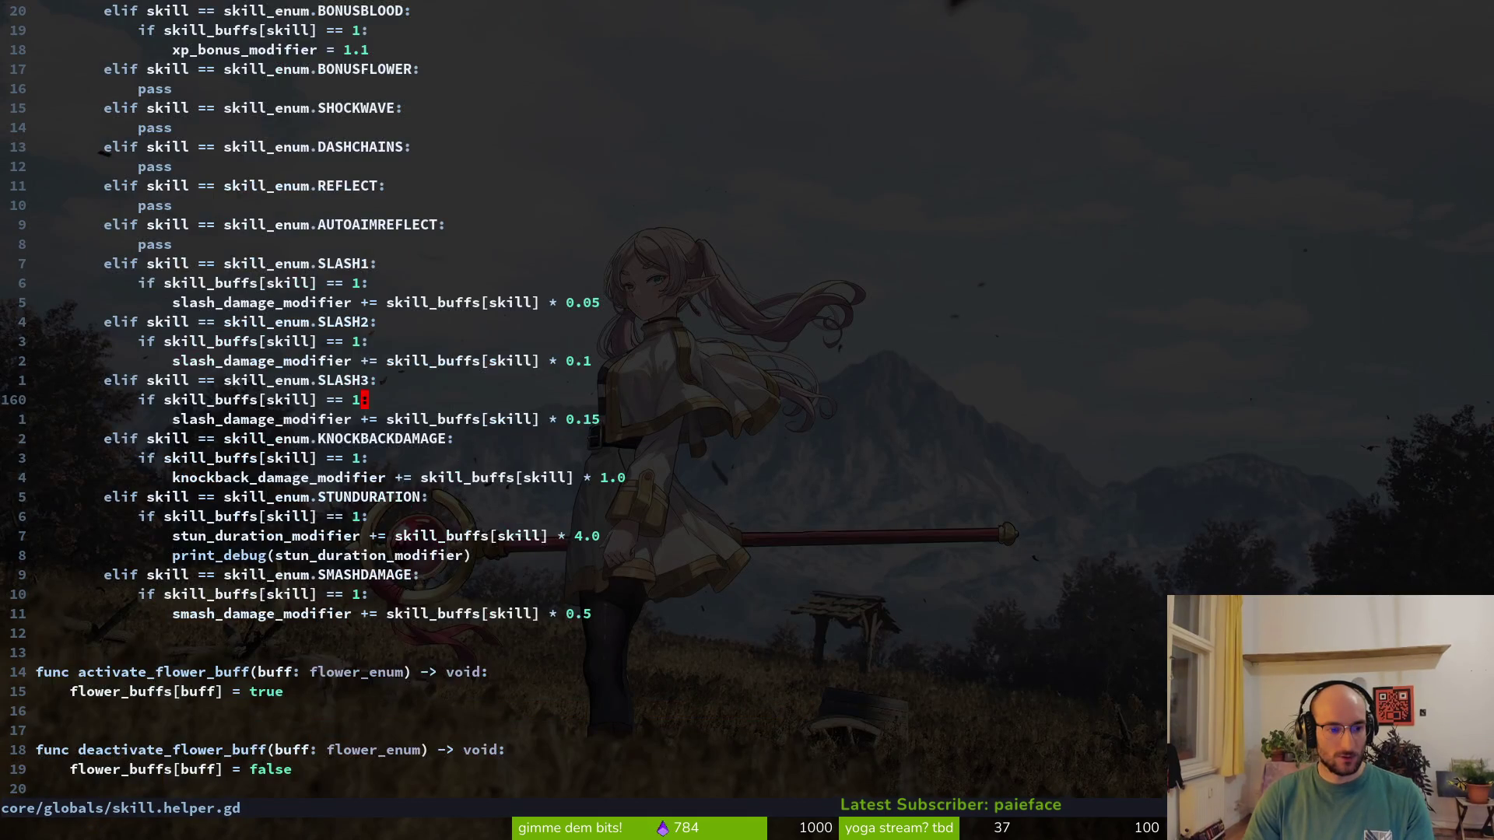
key(ctrl+u)
key(ctrl+u)
key(ctrl+u)
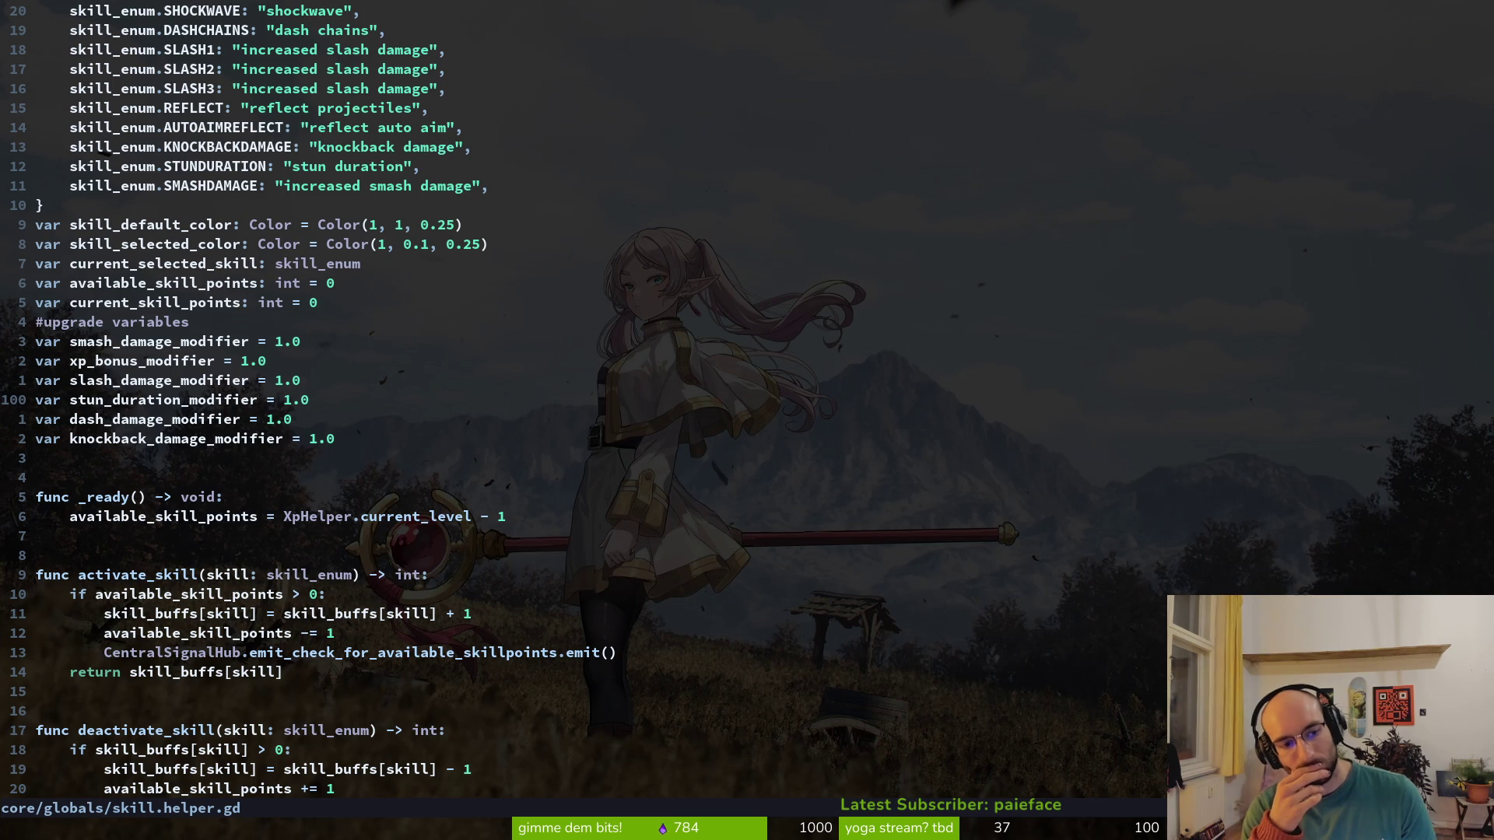
key(shift+v)
text(y)
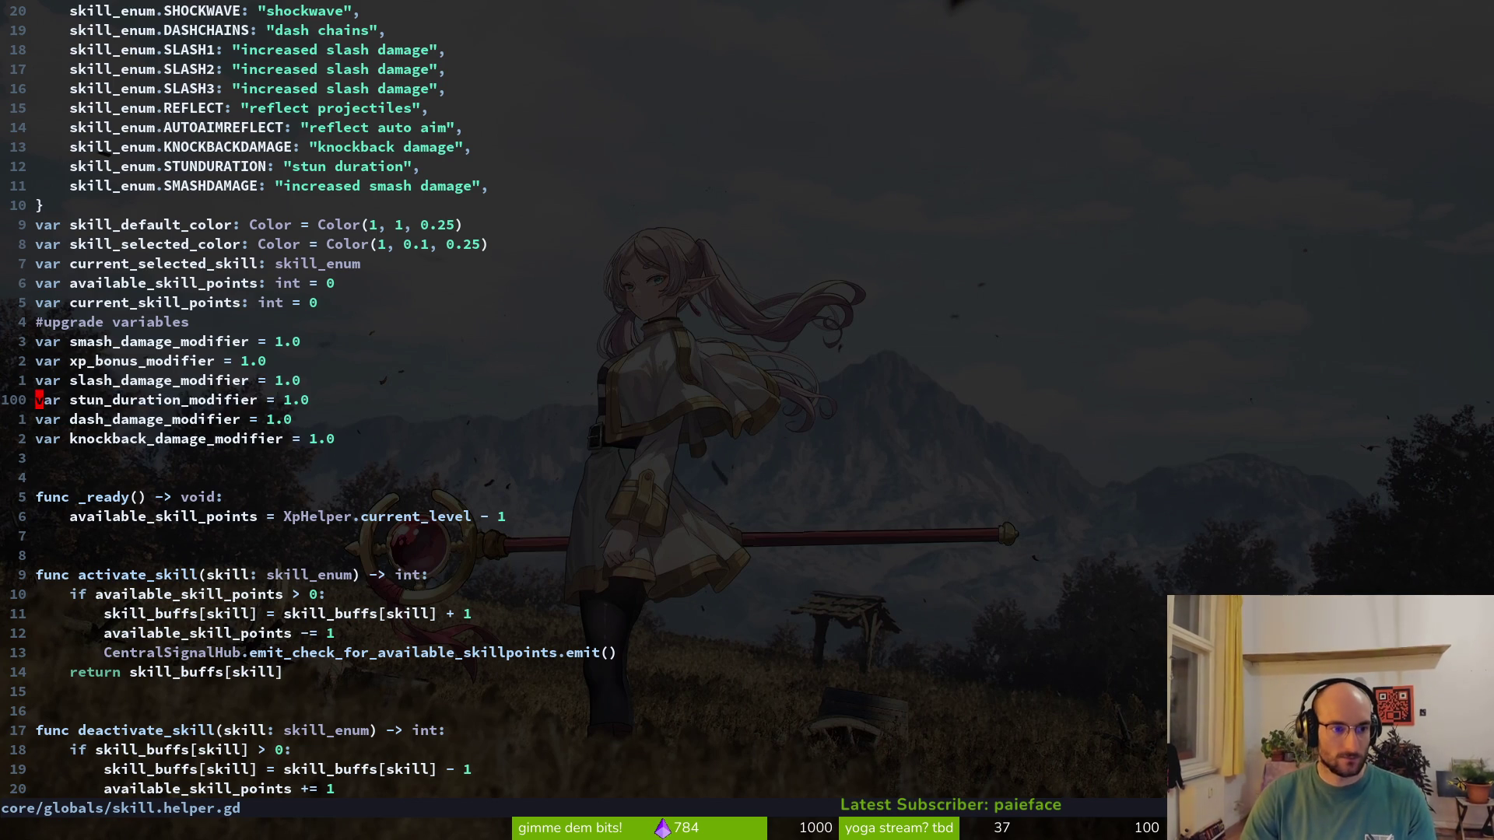
text(pcwstun_duration)
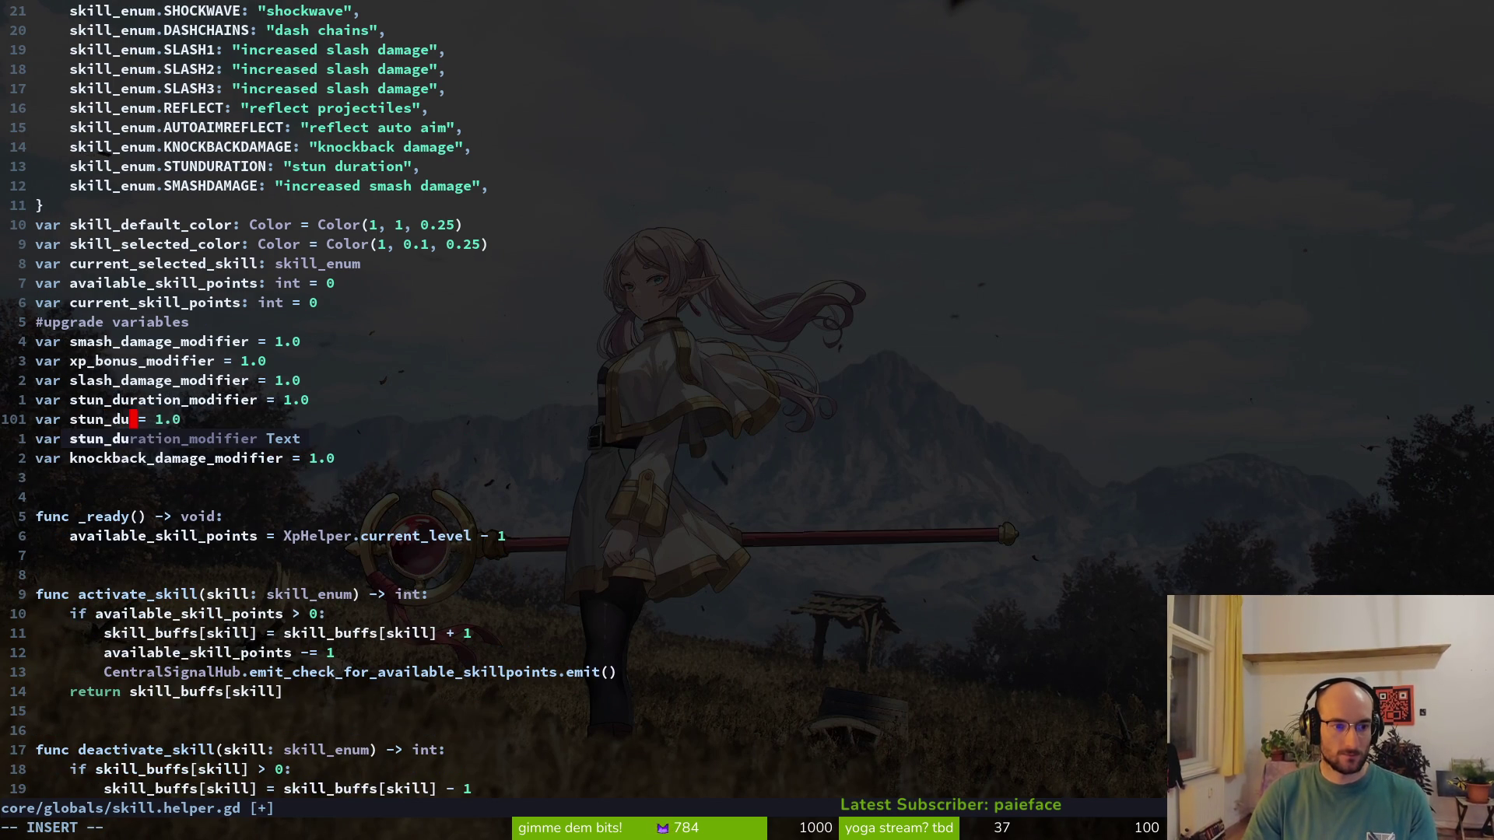
key(Escape)
text(:w)
key(Return)
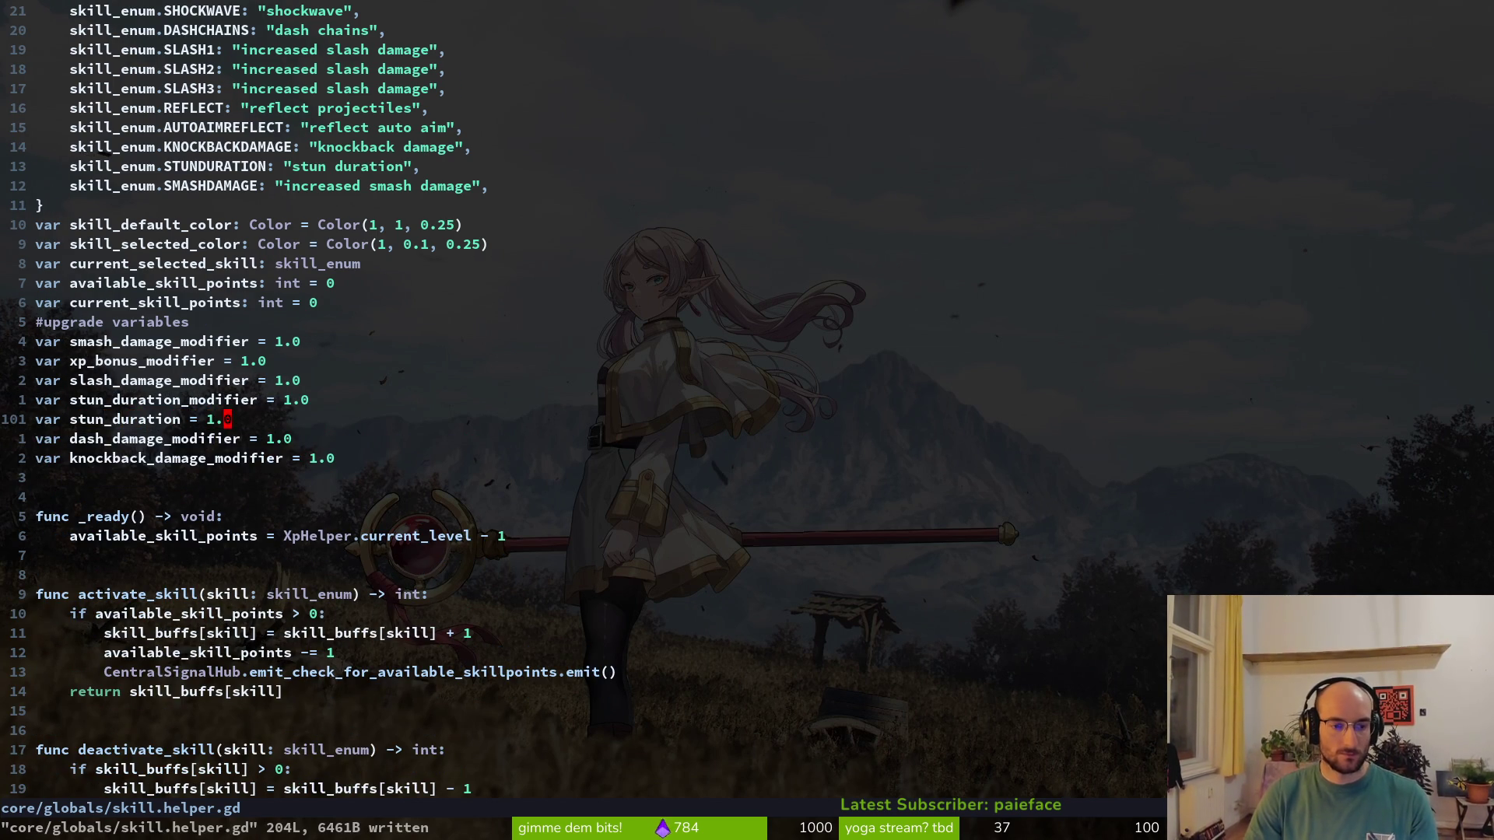
Give the new stun_duration declaration a 2.0 value and save
text(diW)
text(astun)
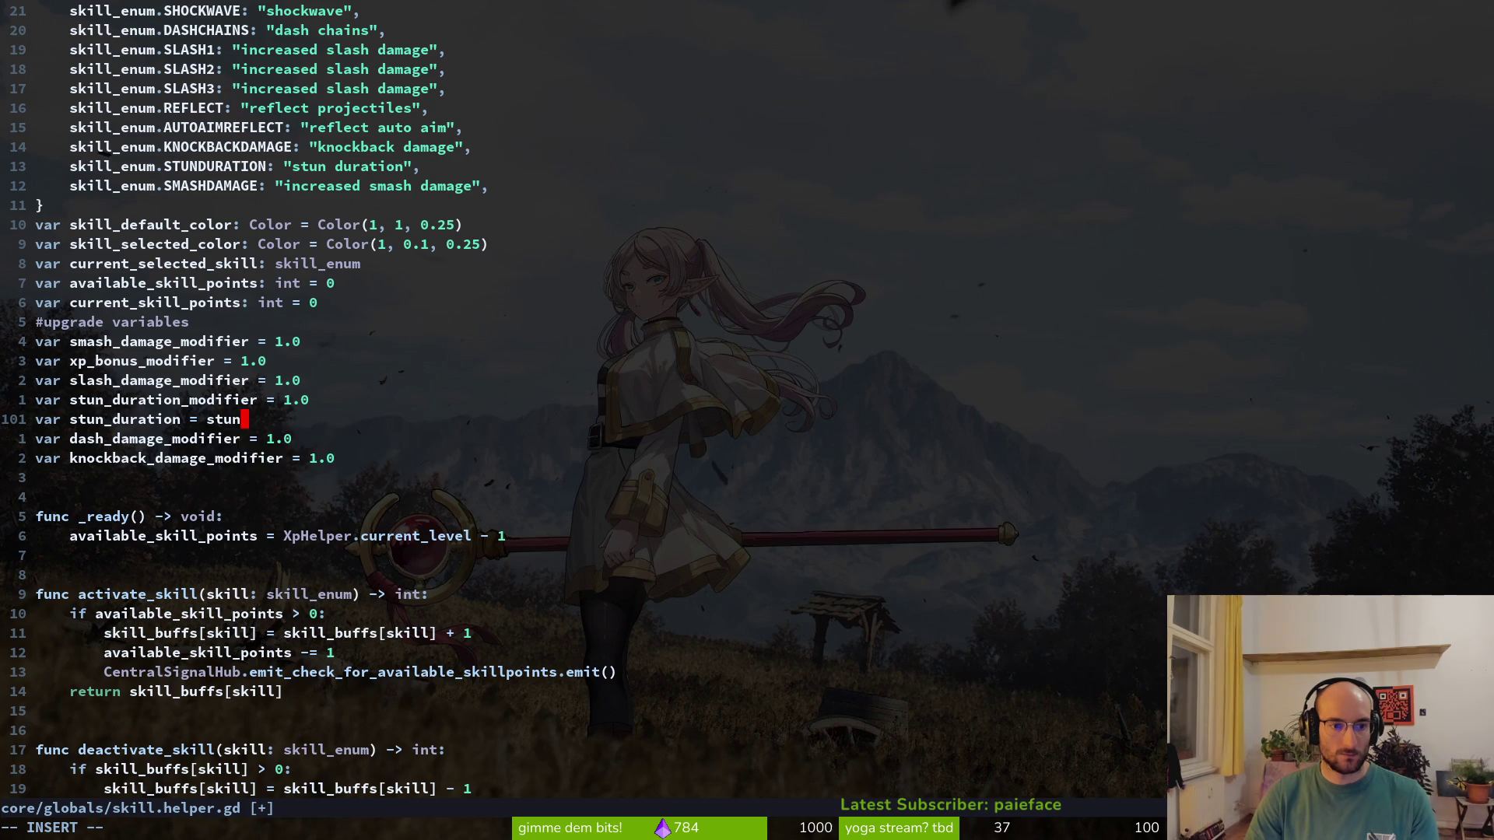
text(_duration)
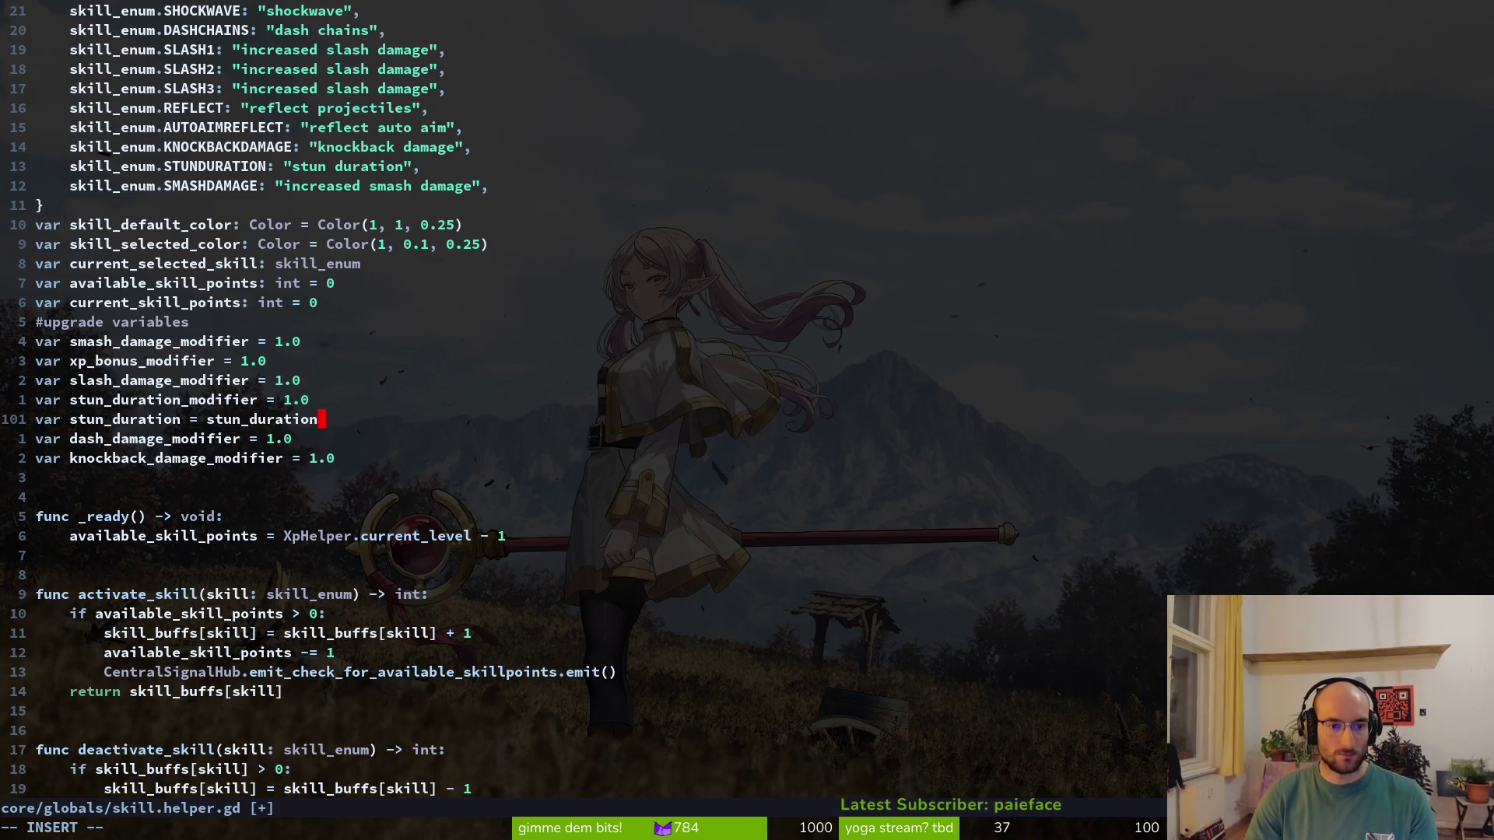
text(_modifier)
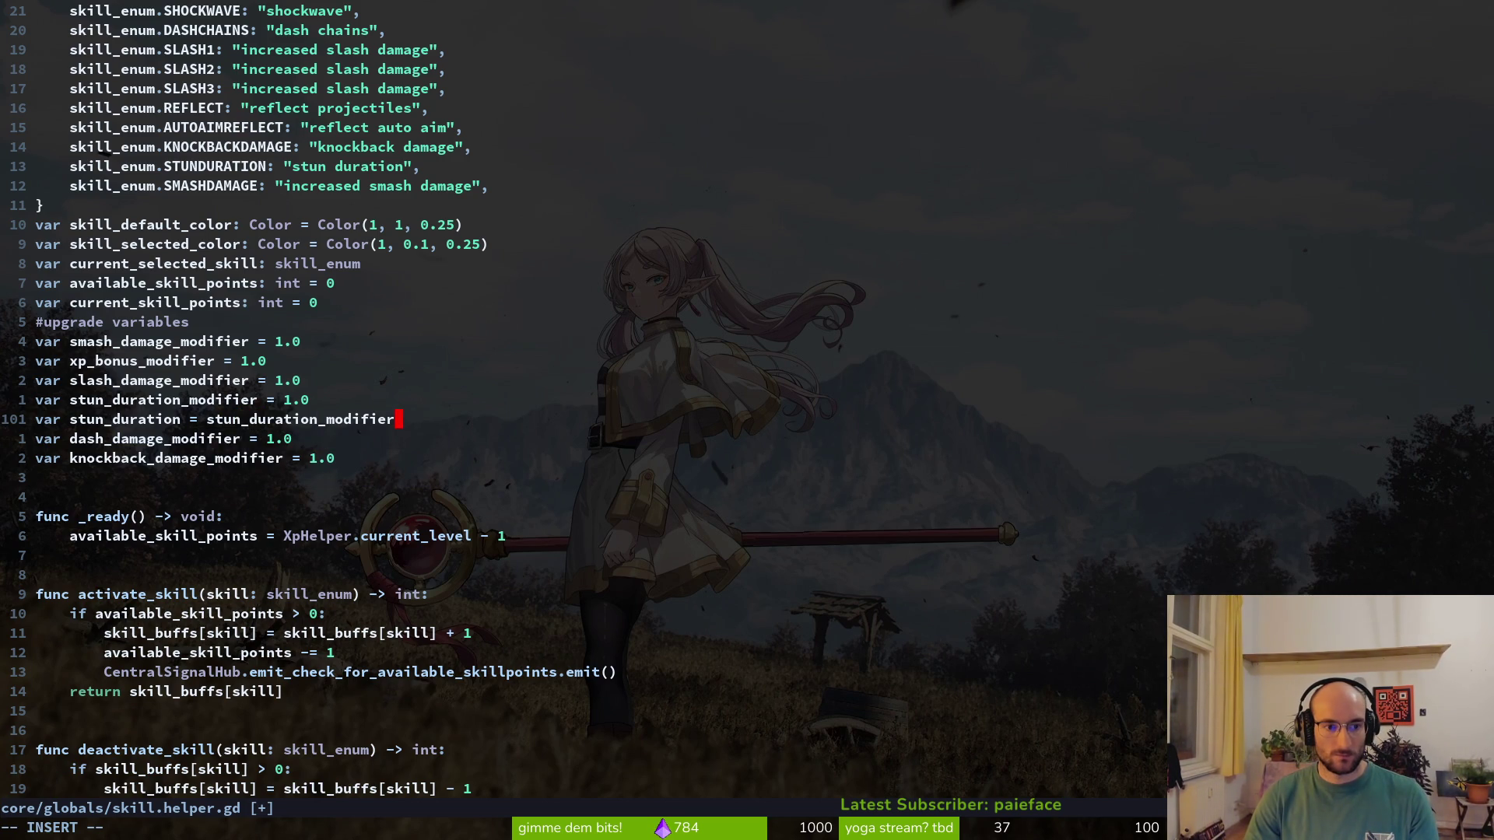
text( * 2.0)
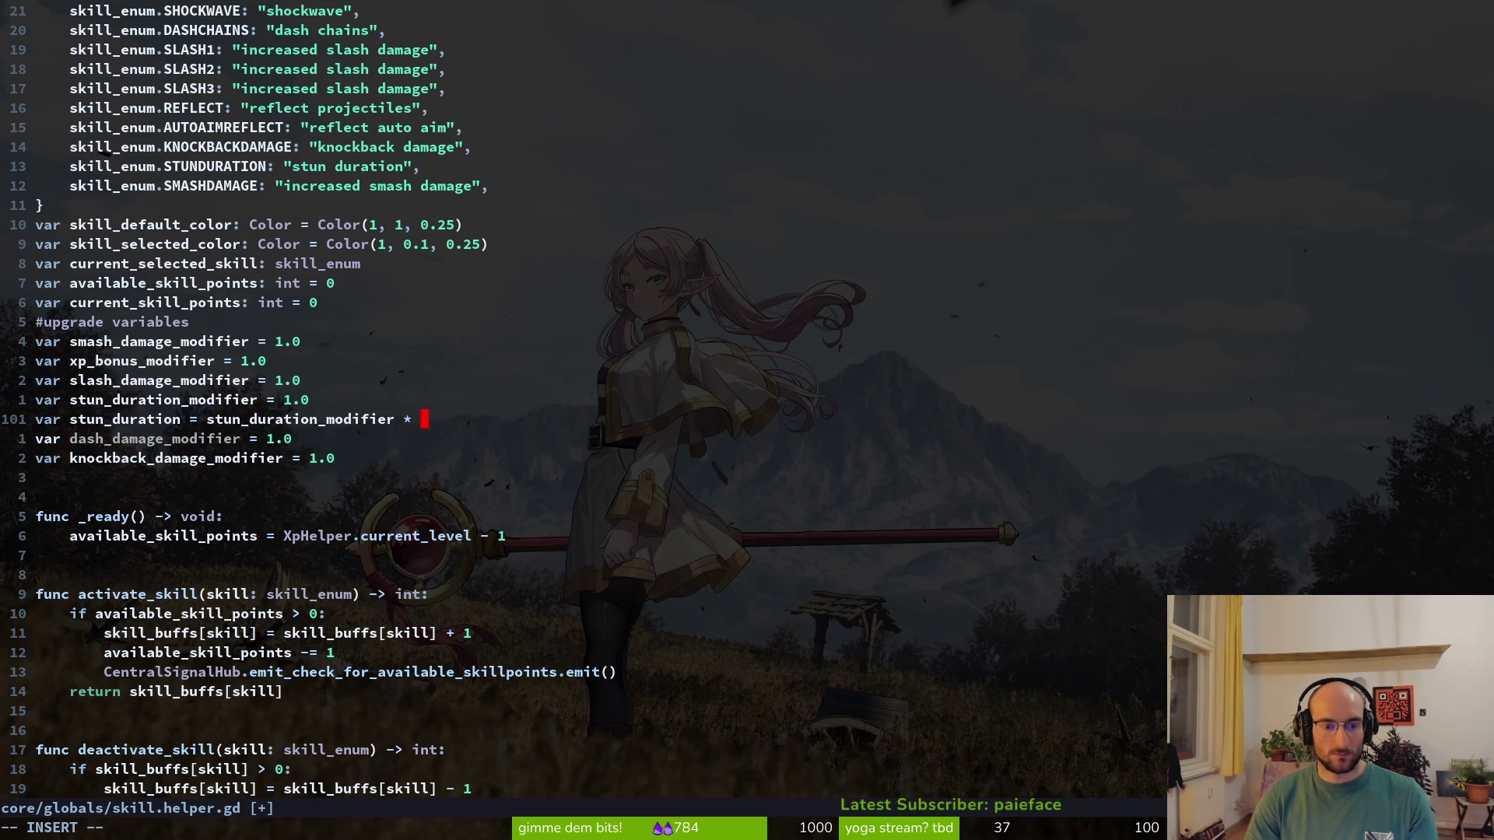
key(Escape)
text(:w)
key(Return)
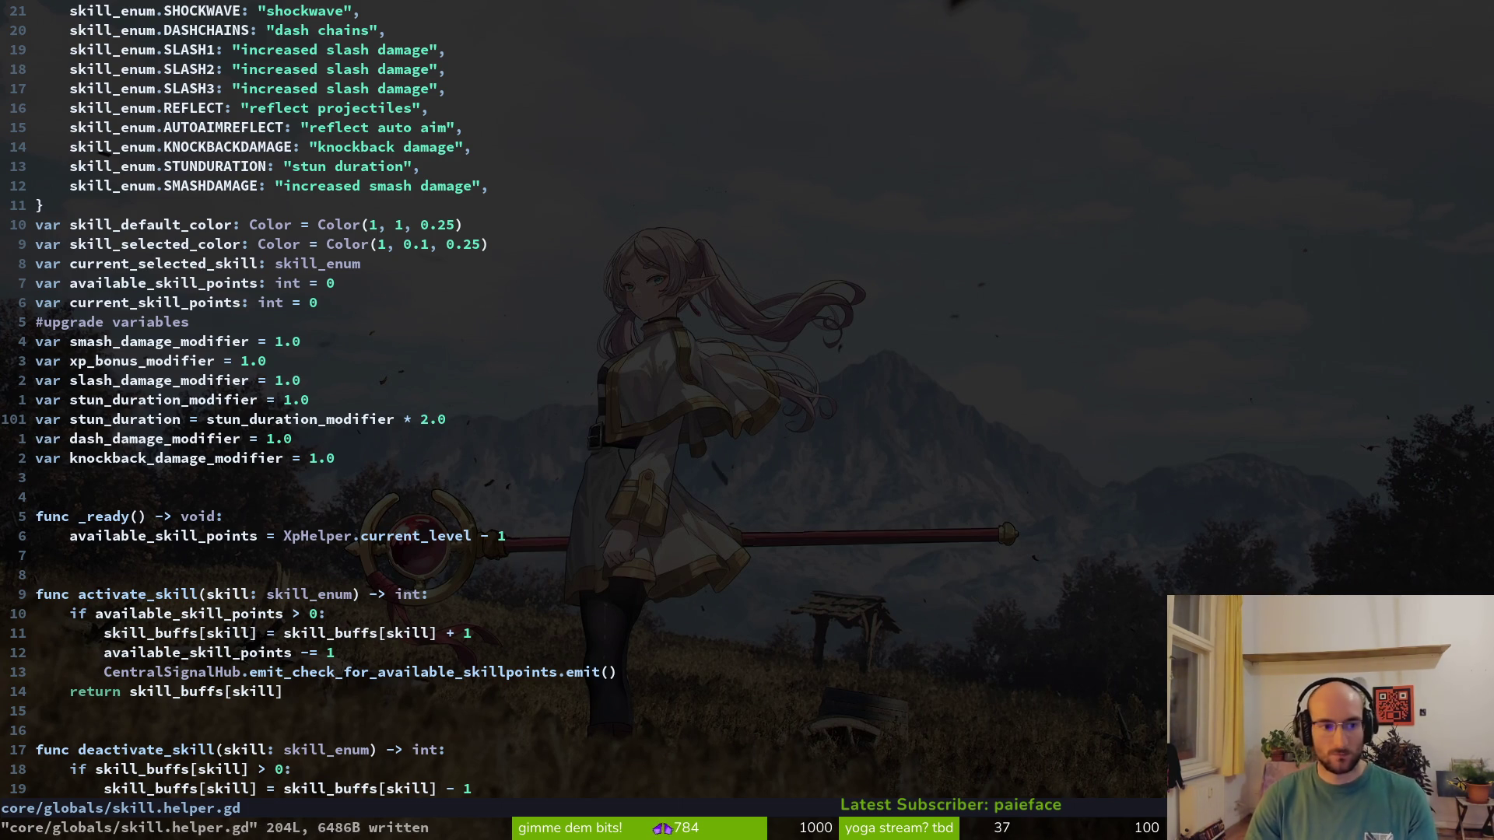
Rename stun_duration to enemy_stun_duration and save
key(b)
key(b)
key(b)
text(wienemy_)
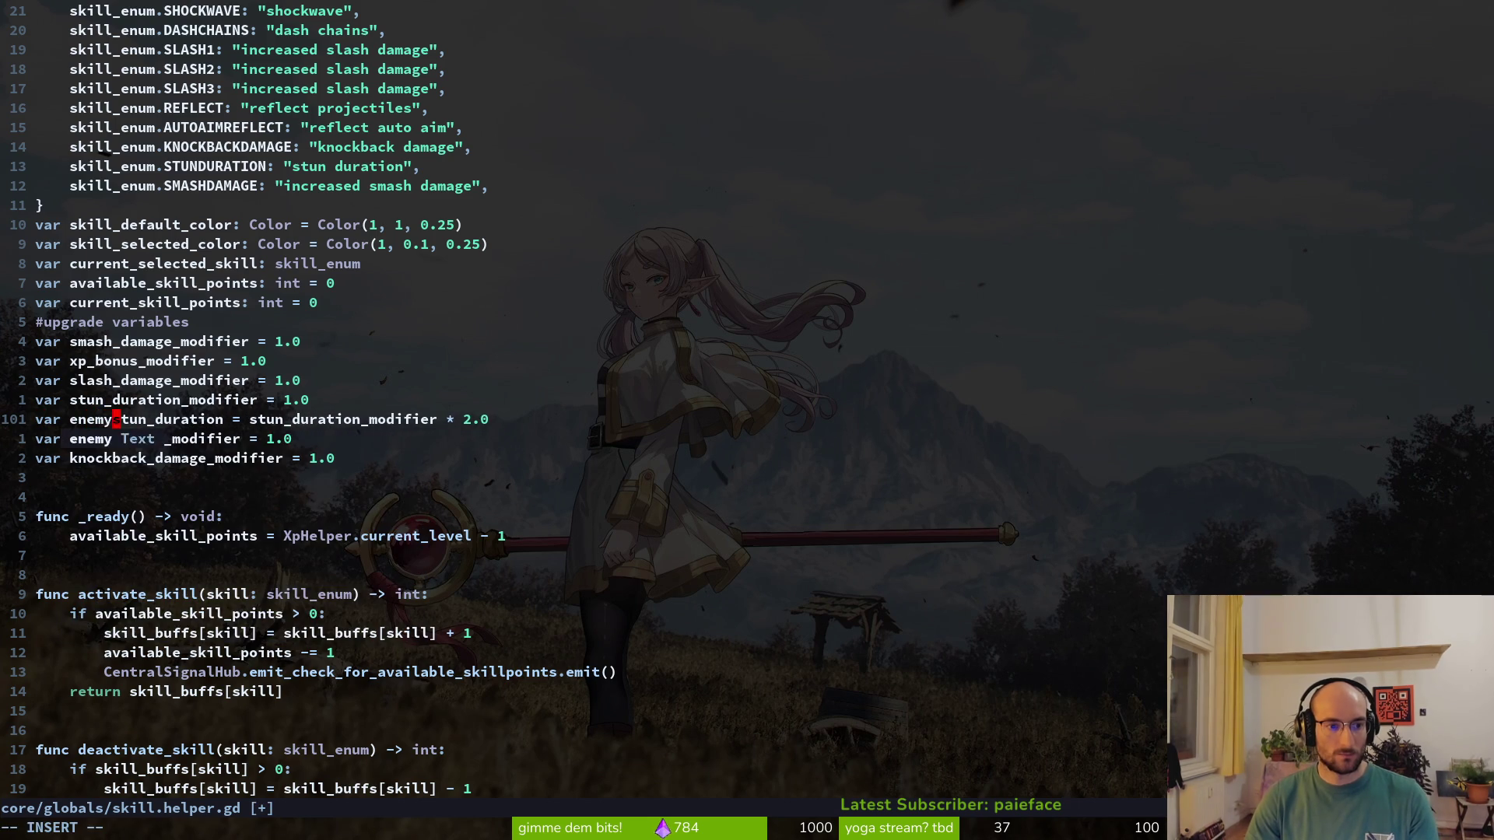
key(Escape)
text(:w)
key(Return)
key(w)
key(w)
key(w)
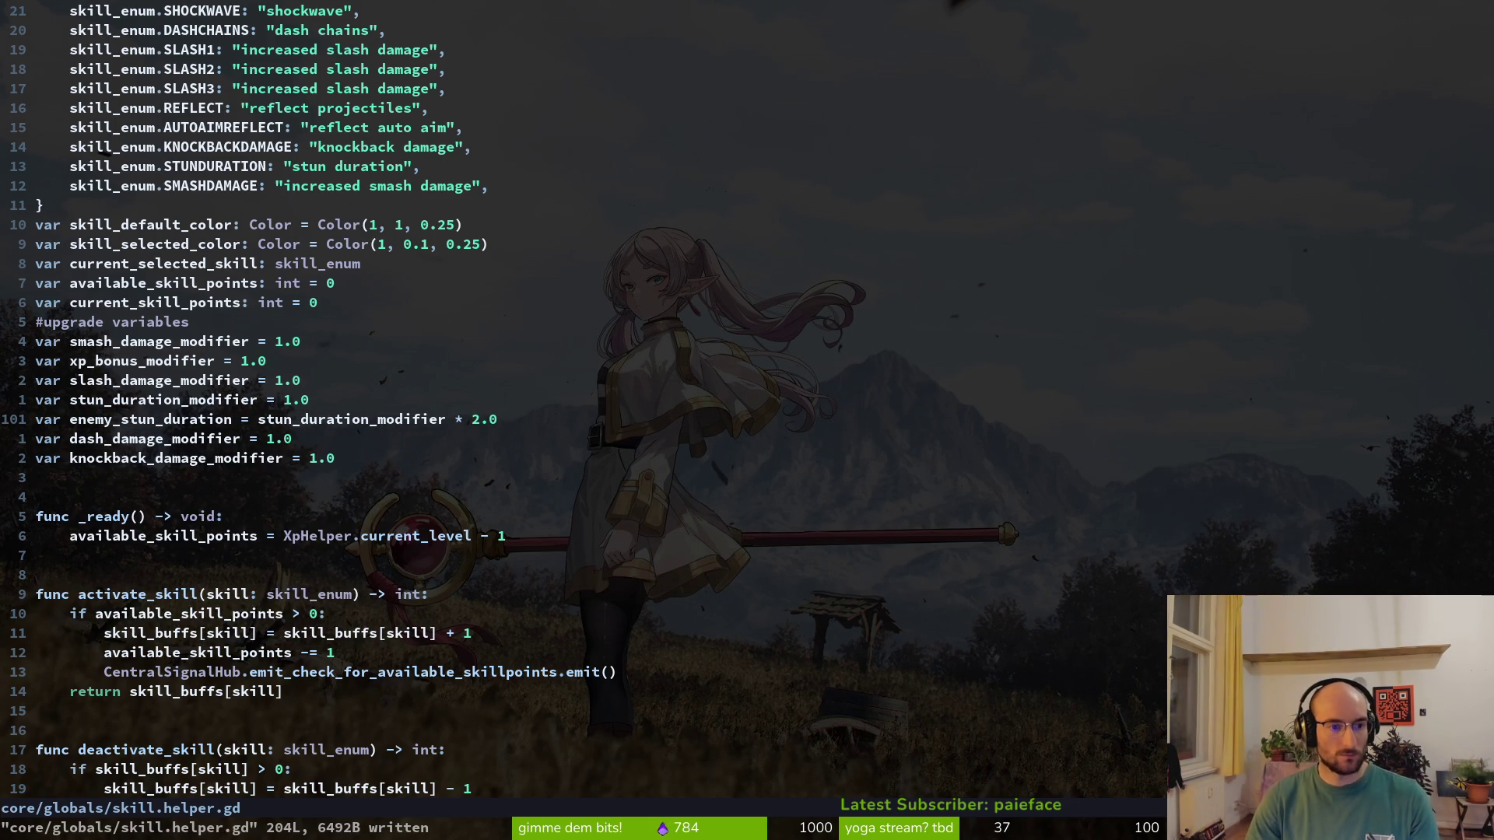
Remove the modifier expression so line 101 reads enemy_stun_duration = 2.0, and save
key(shift+v)
key(Escape)
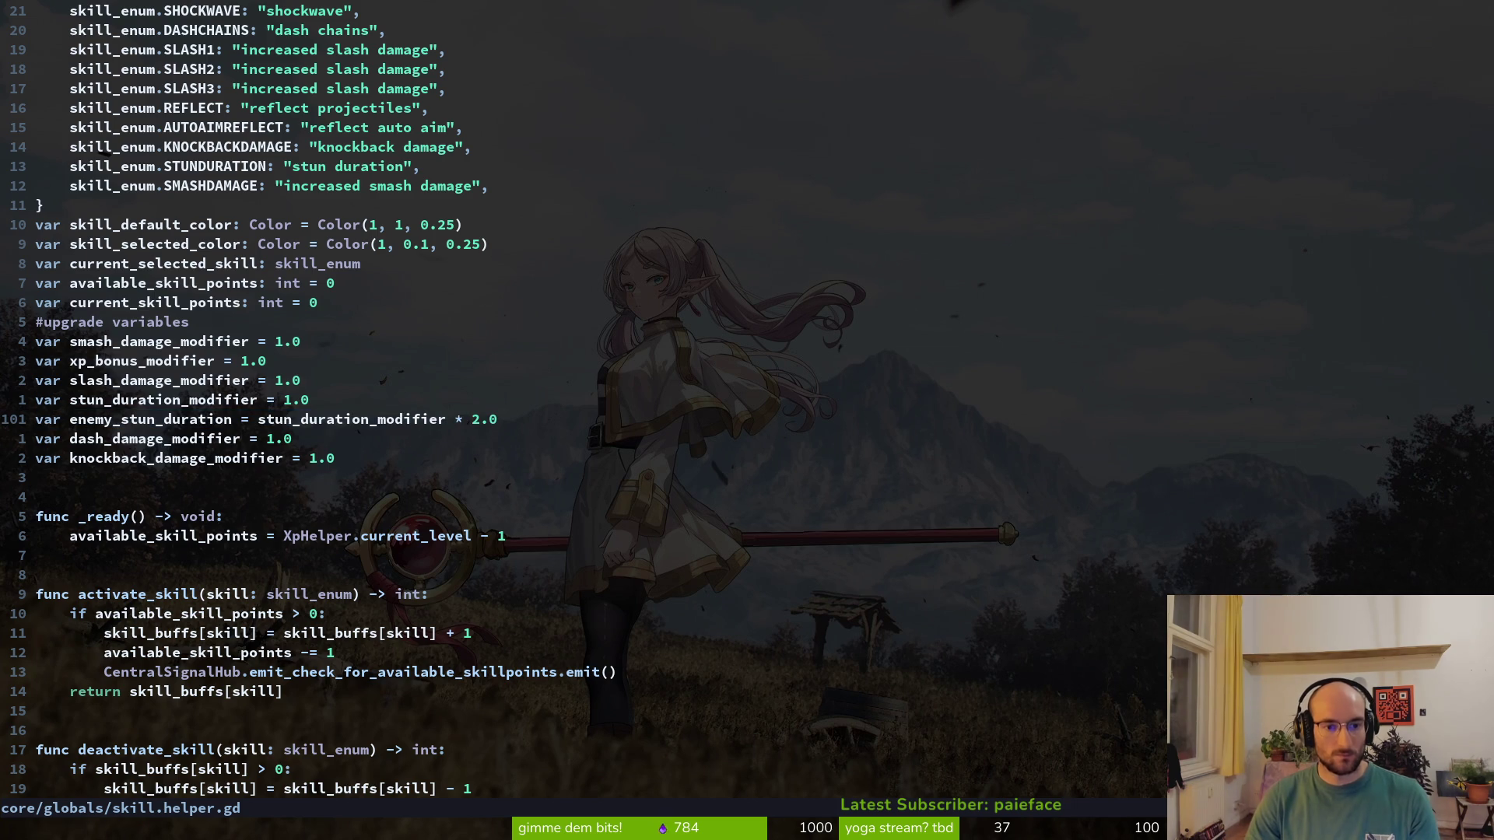
key(c)
key(w)
key(Delete)
key(Delete)
key(Escape)
text(:w)
key(Return)
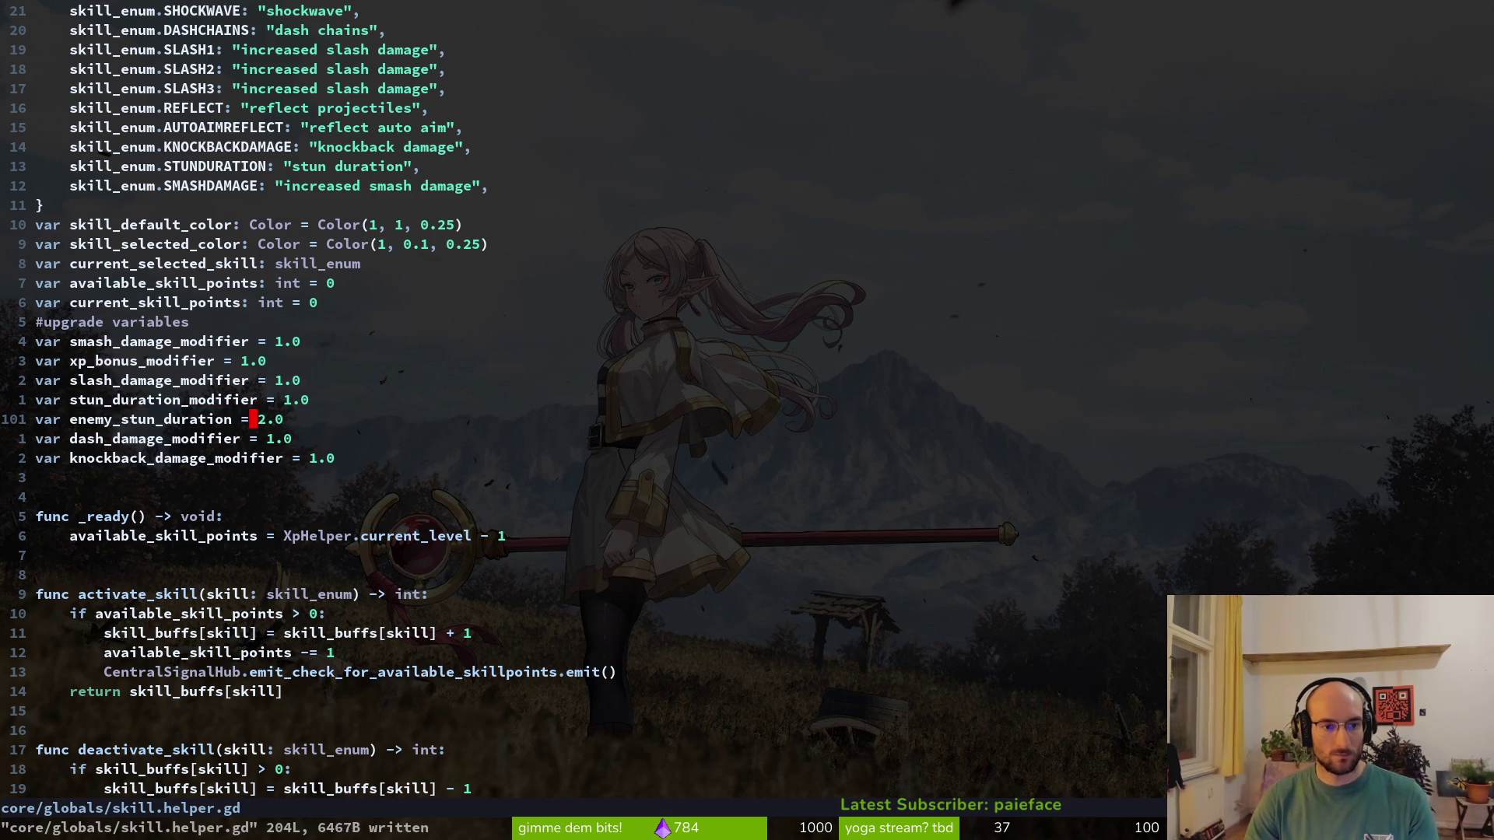
key(ctrl+d)
Remove an accidental empty line in the skill reset loop and save
key(j)
key(j)
key(j)
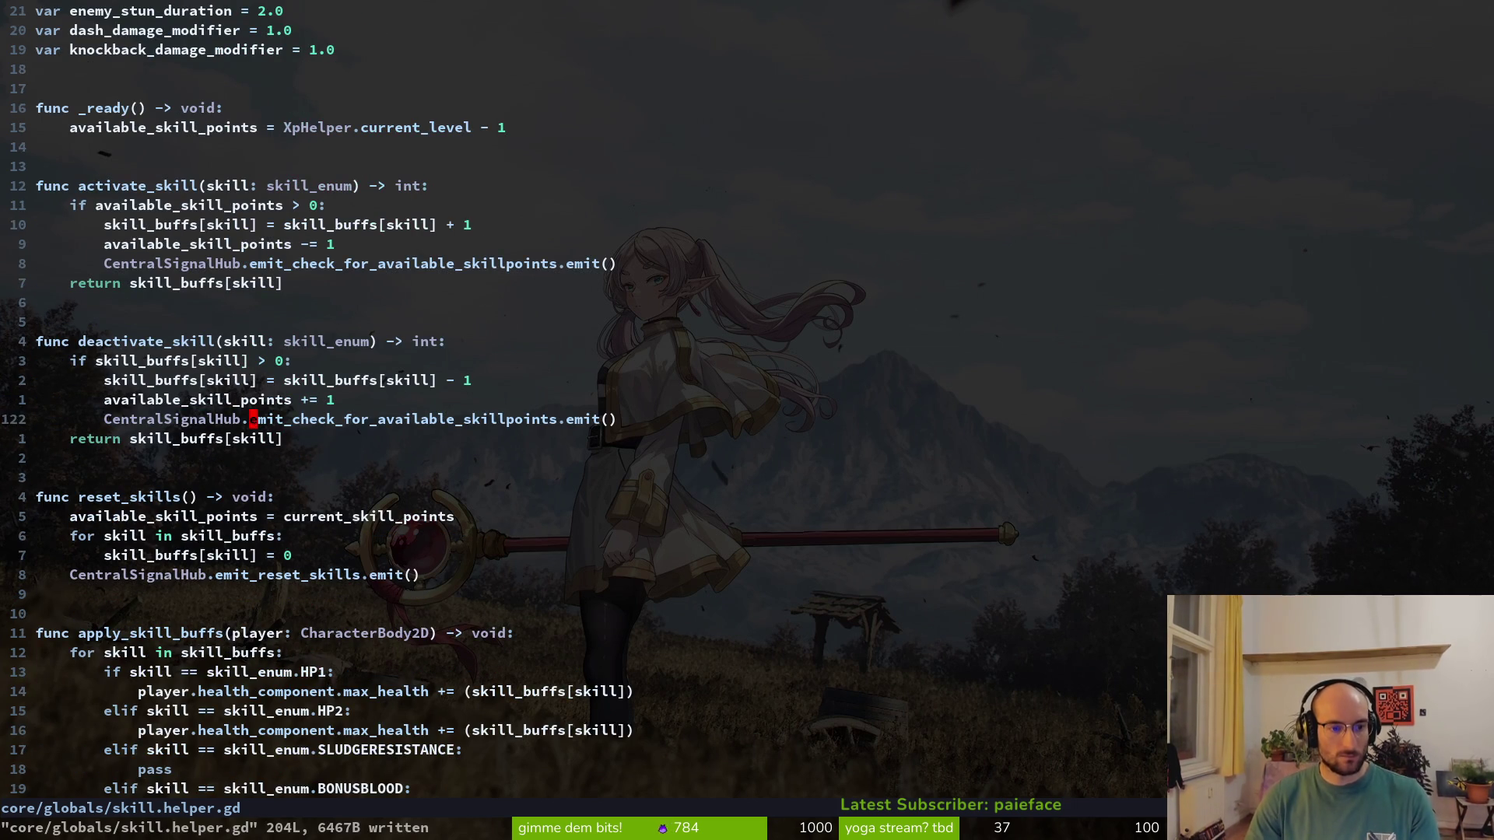
key(o)
key(Escape)
key(shift+v)
text(d:w)
key(Return)
Add an enemy_stun_duration line under the STUNDURATION modifier increase
key(ctrl+d)
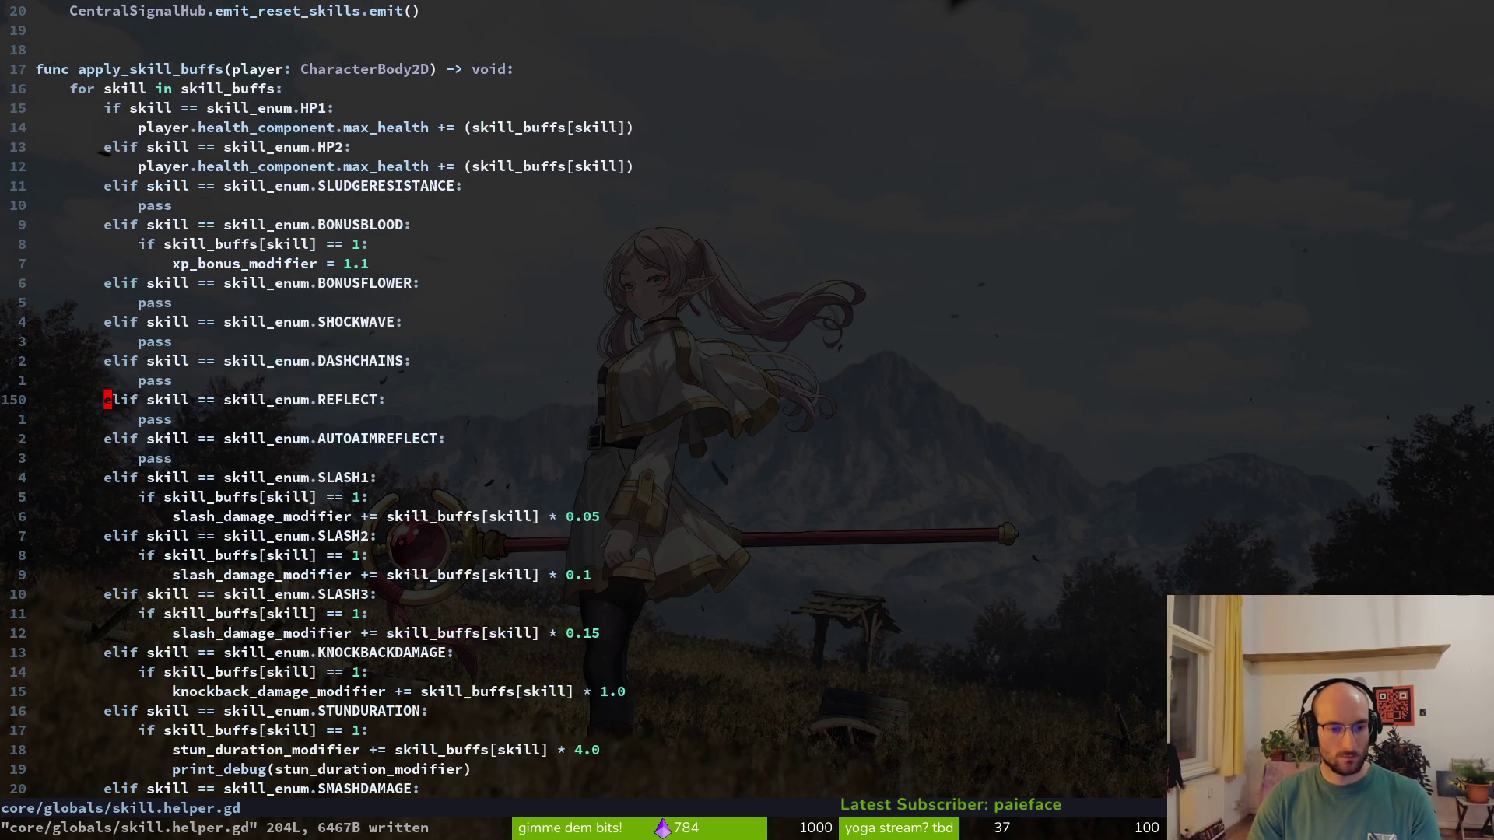
key(ctrl+d)
key(j)
key(k)
key(k)
key(k)
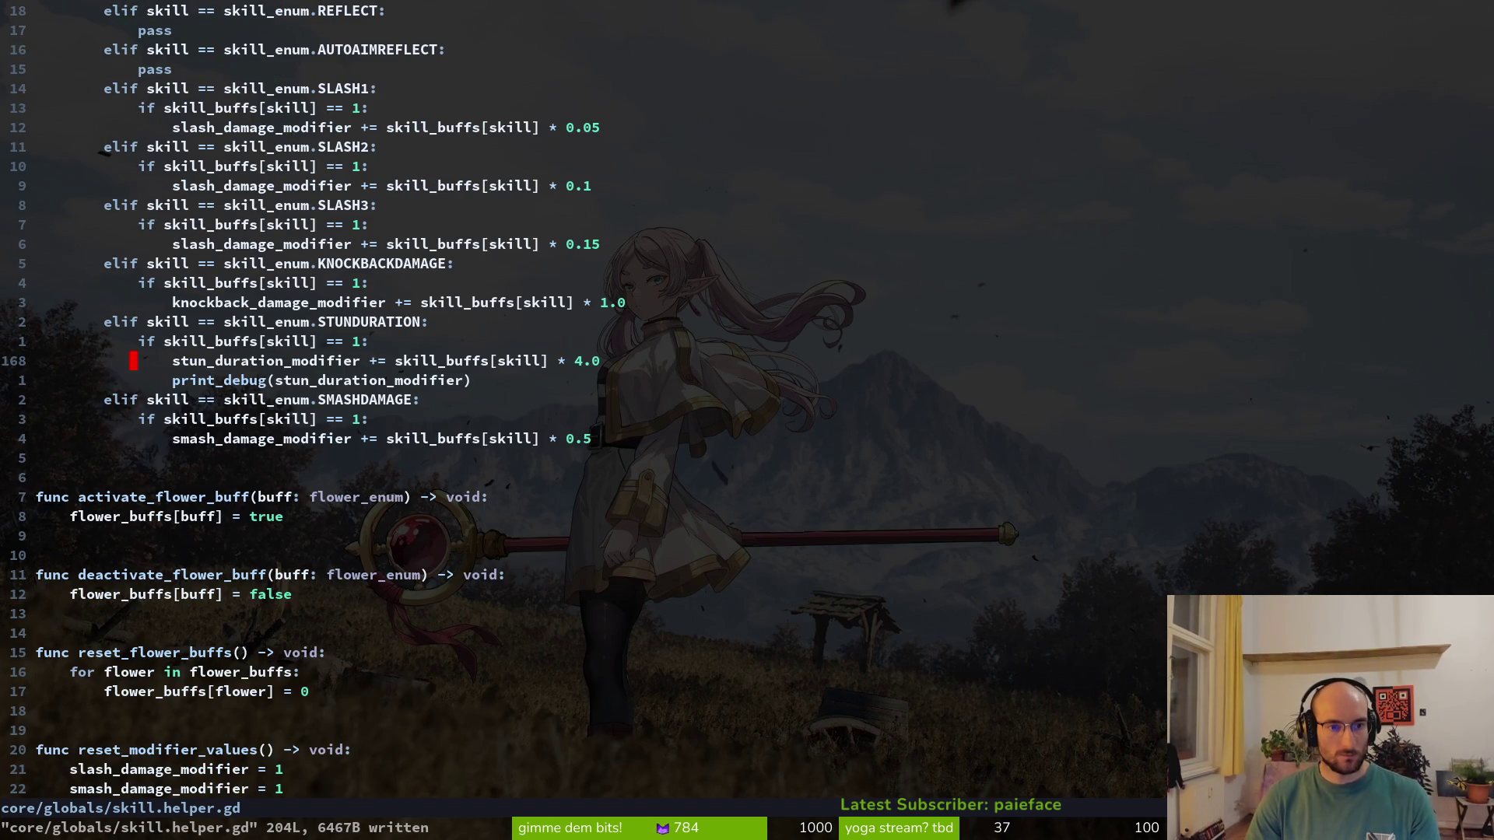
key(w)
key(w)
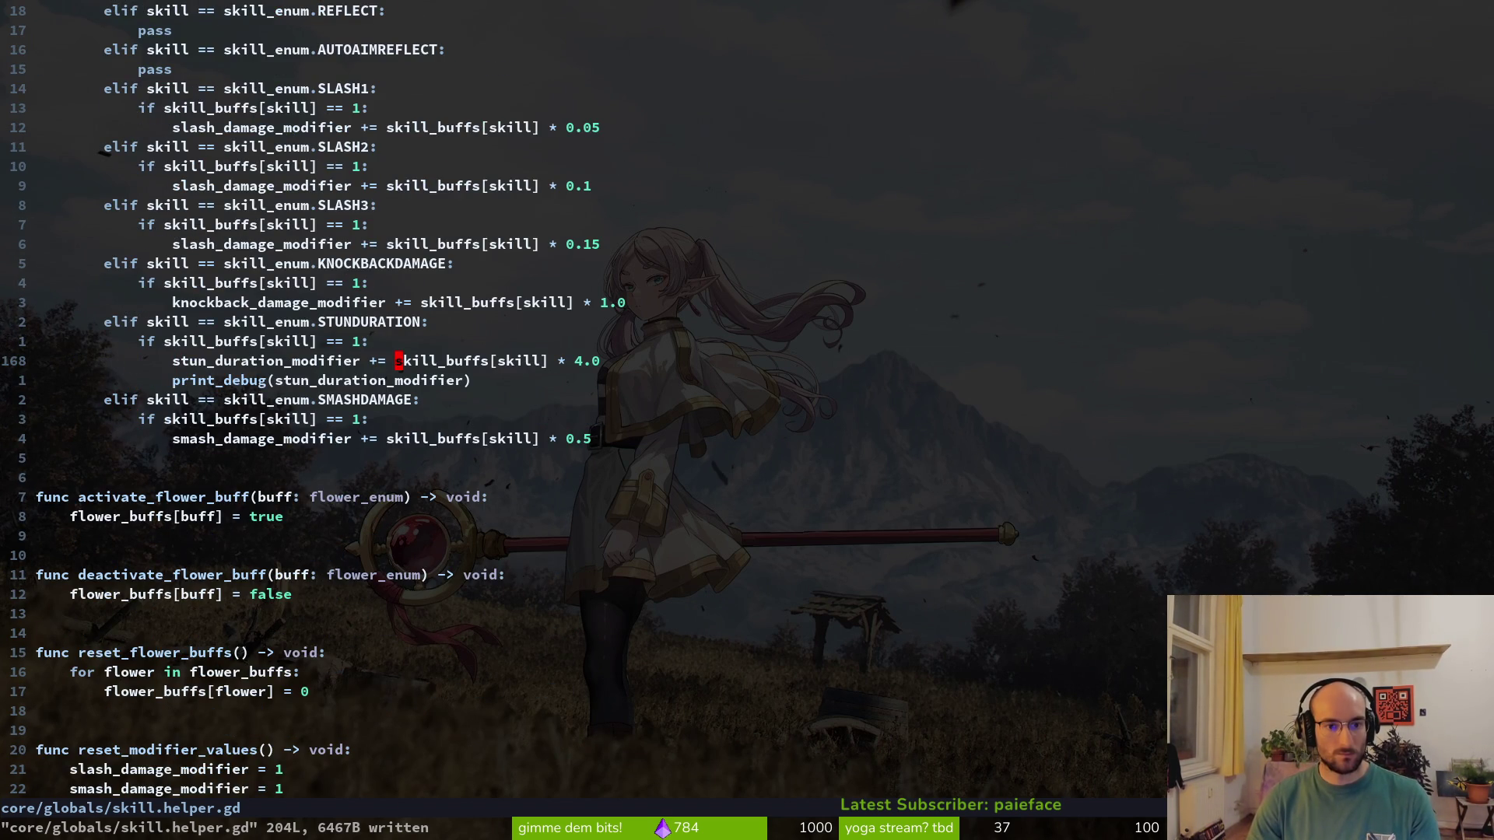
key(w)
key(w)
key(w)
key(w)
text(w)
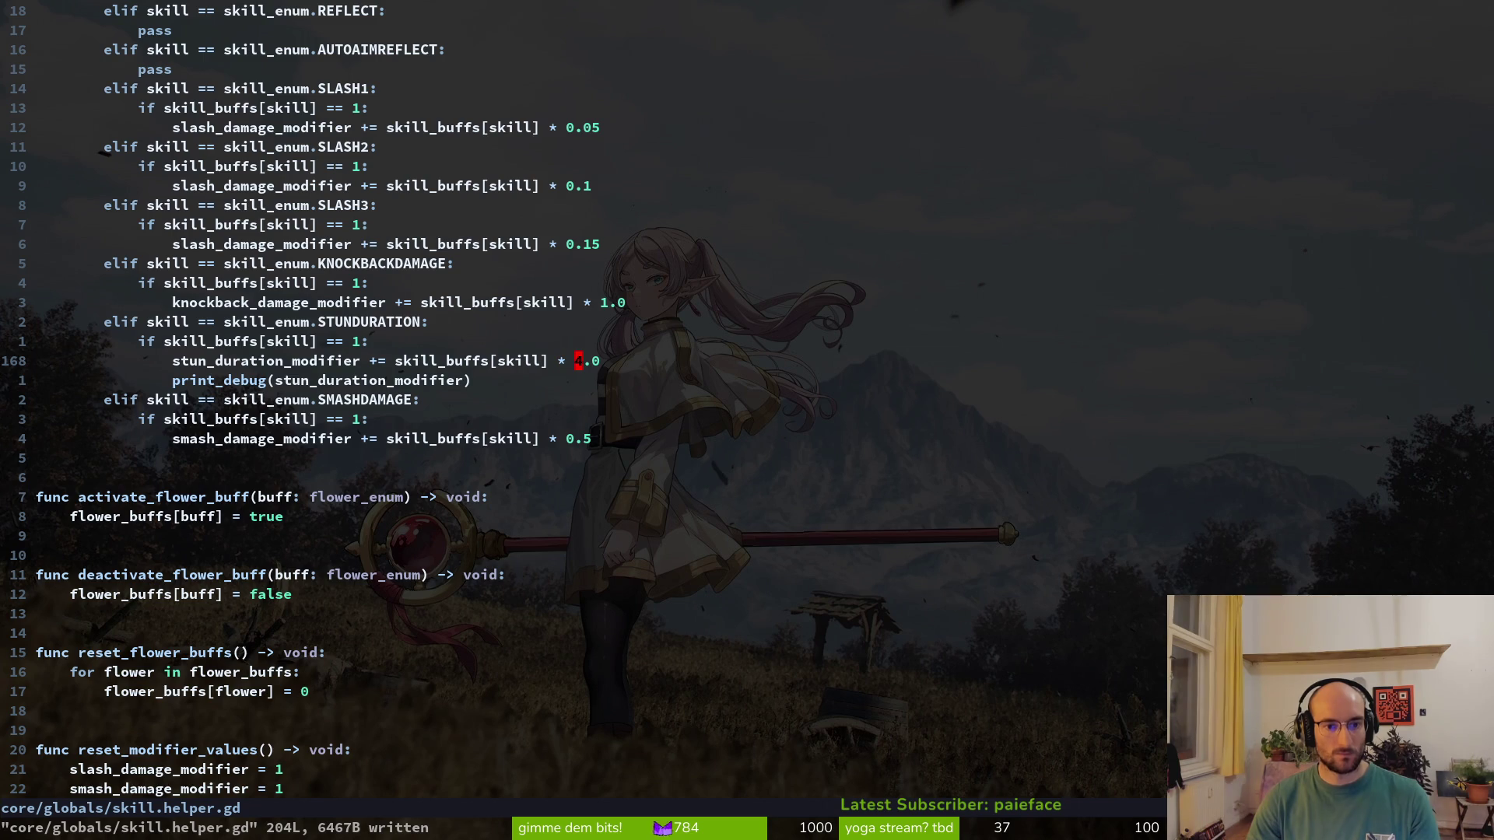
text(ostund)
key(Tab)
key(Tab)
text(=)
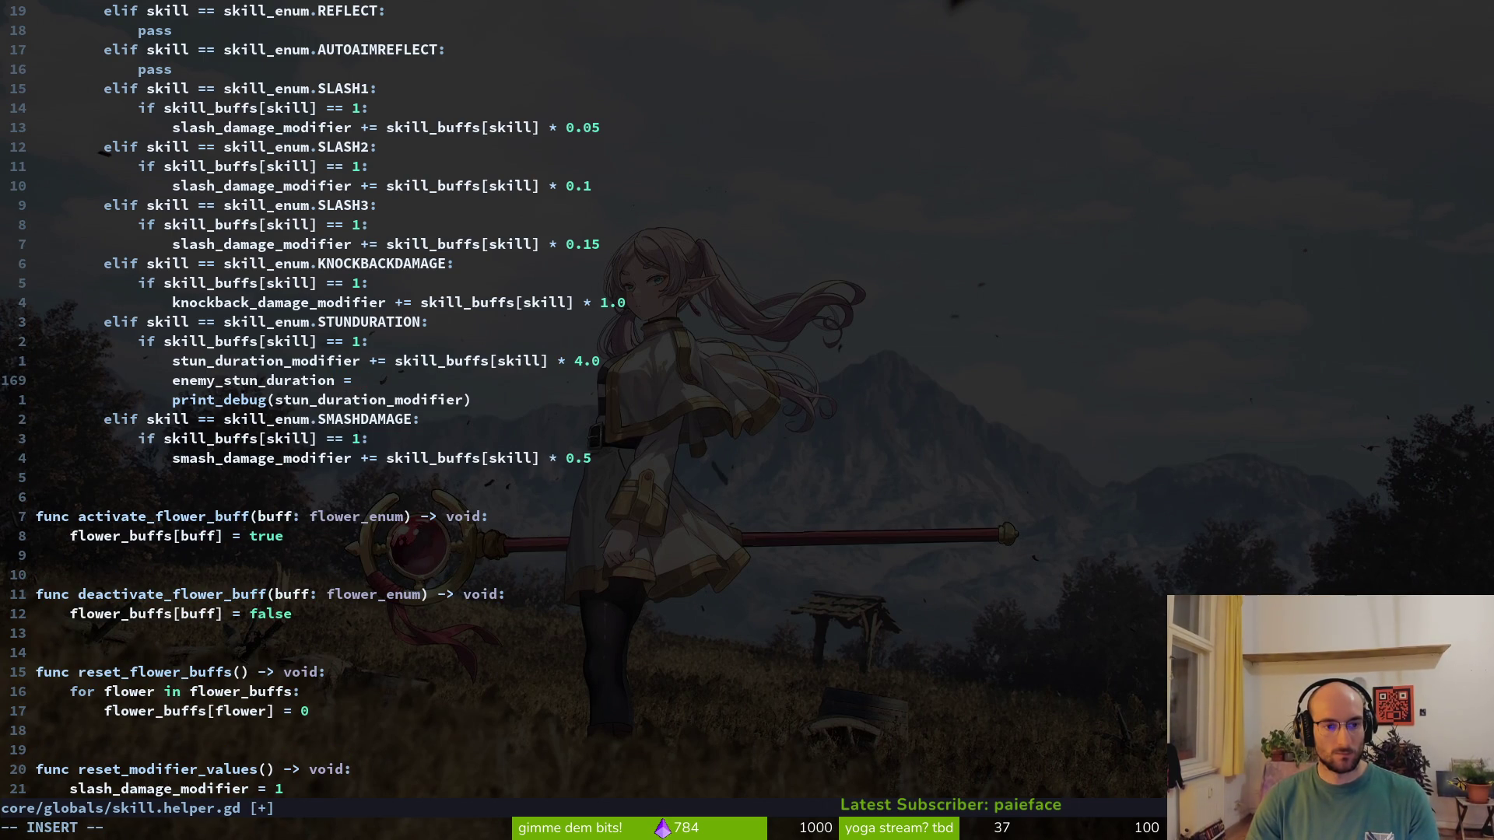
Complete the line as enemy_stun_duration *= stun_duration_modifier and save
key(BackSpace)
key(BackSpace)
text(*)
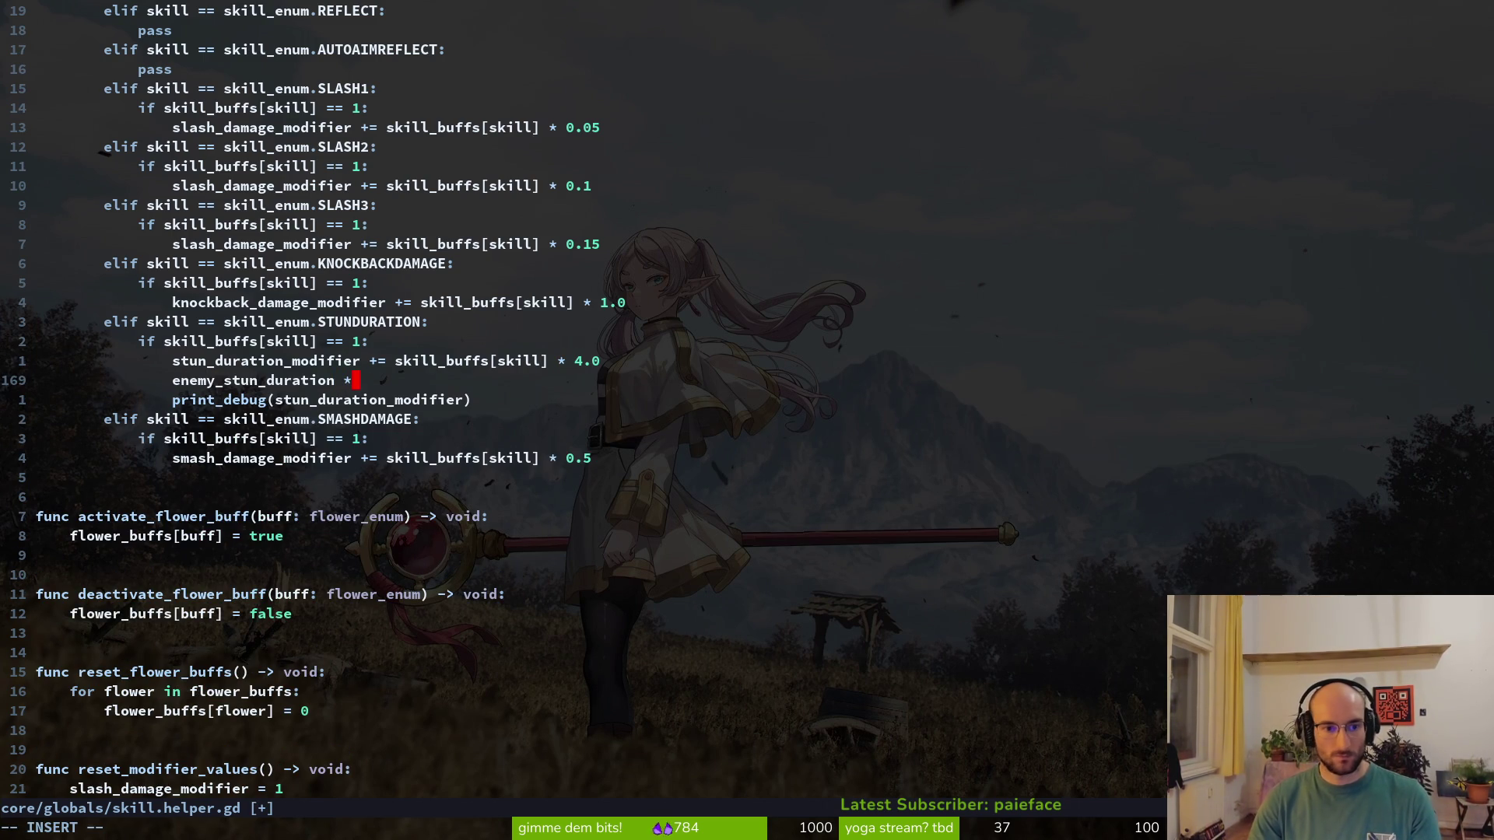
text(= stun)
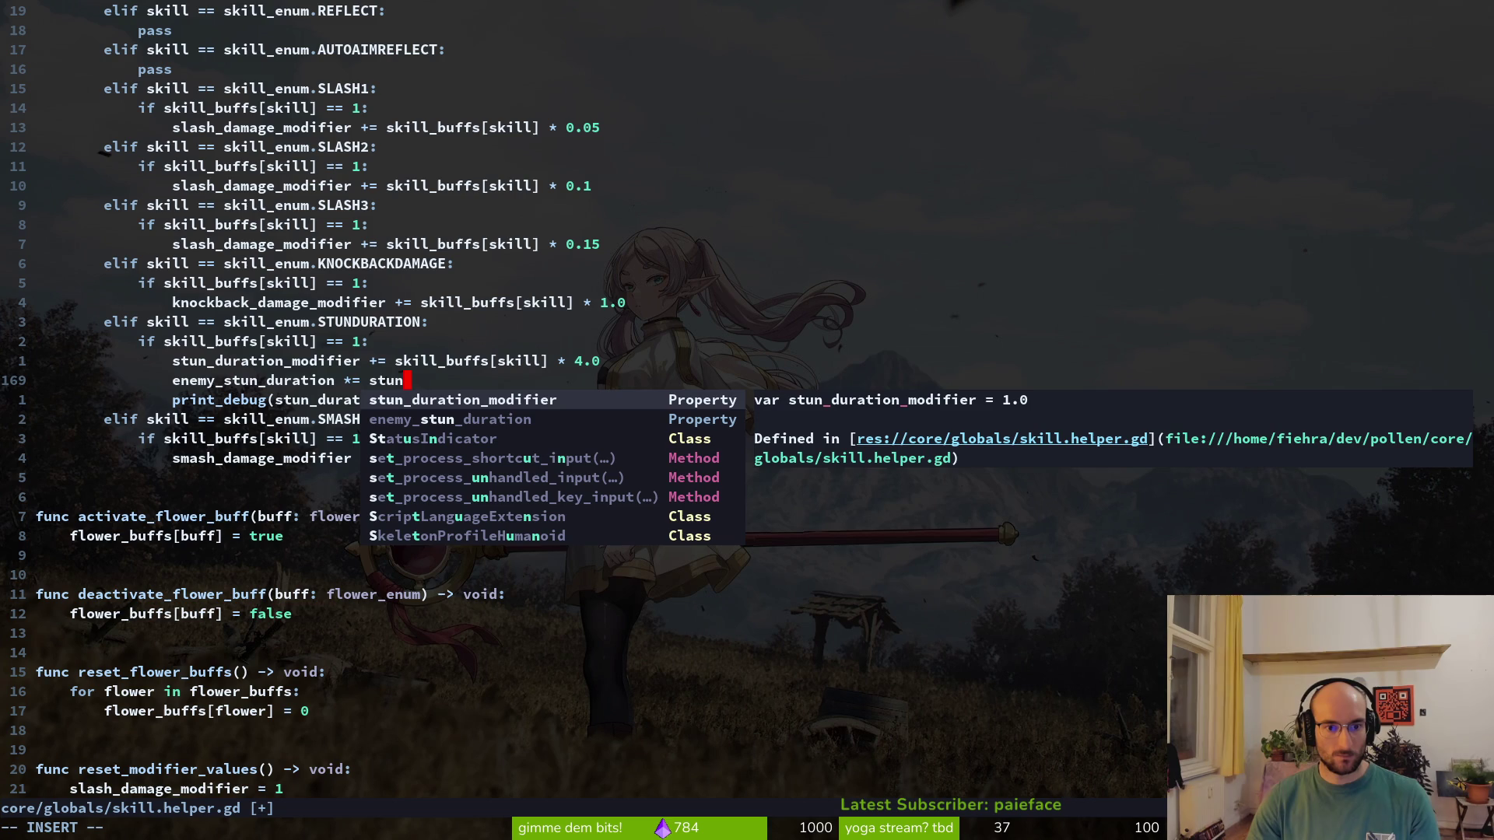
key(Tab)
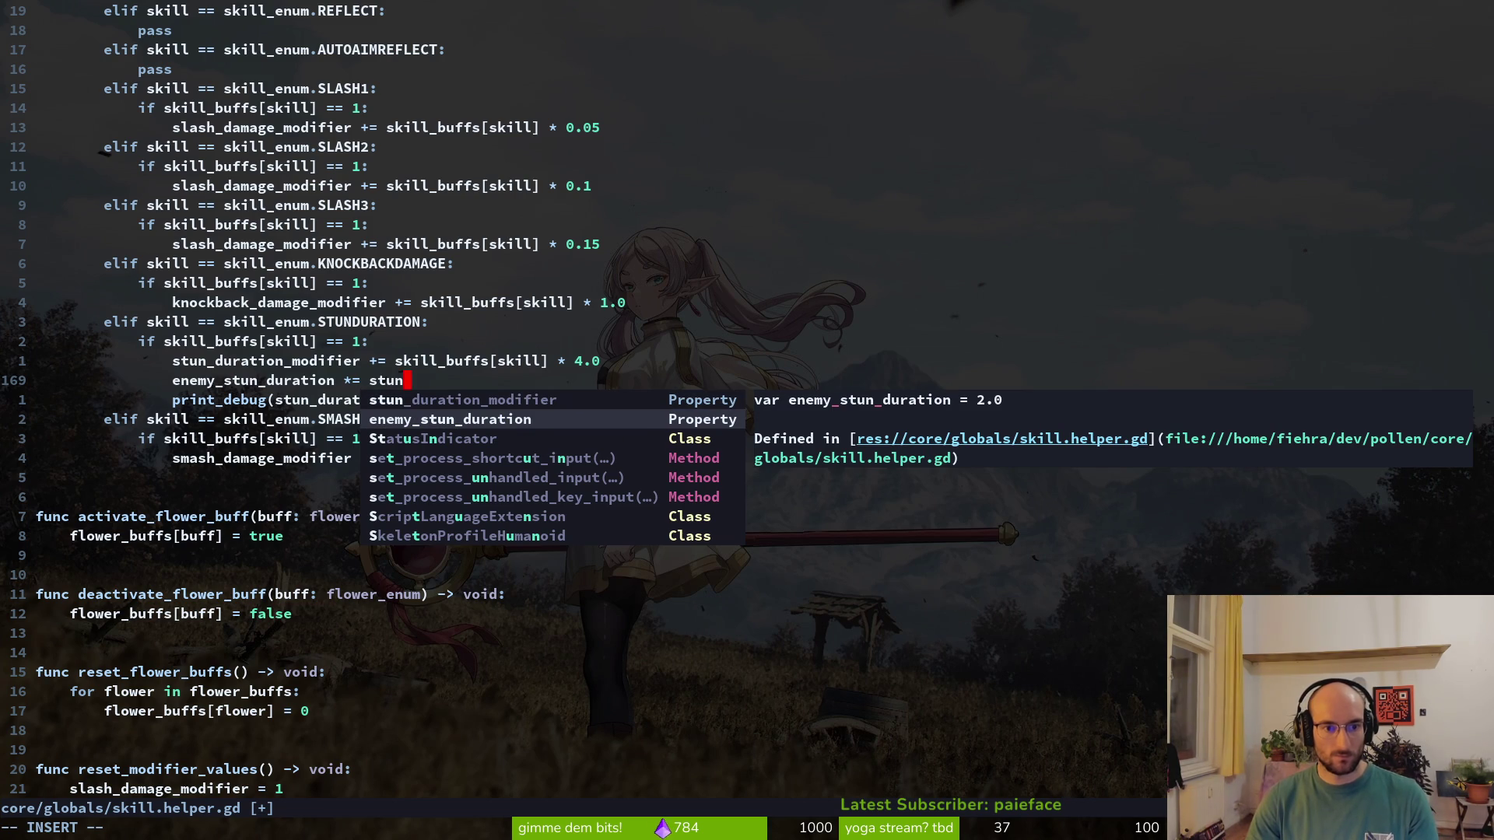
key(Return)
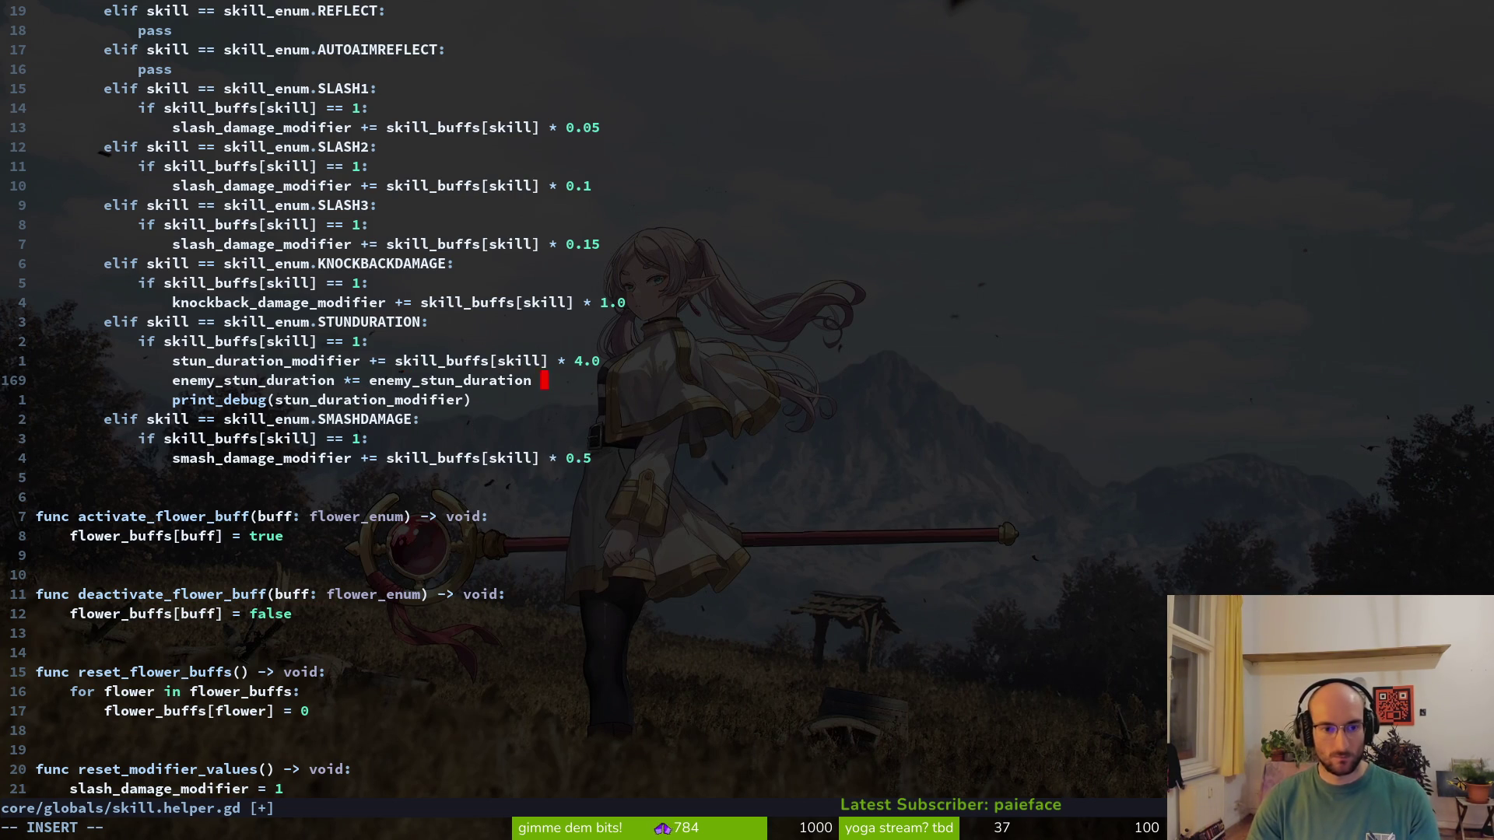
key(BackSpace)
key(BackSpace)
key(BackSpace)
text(stun)
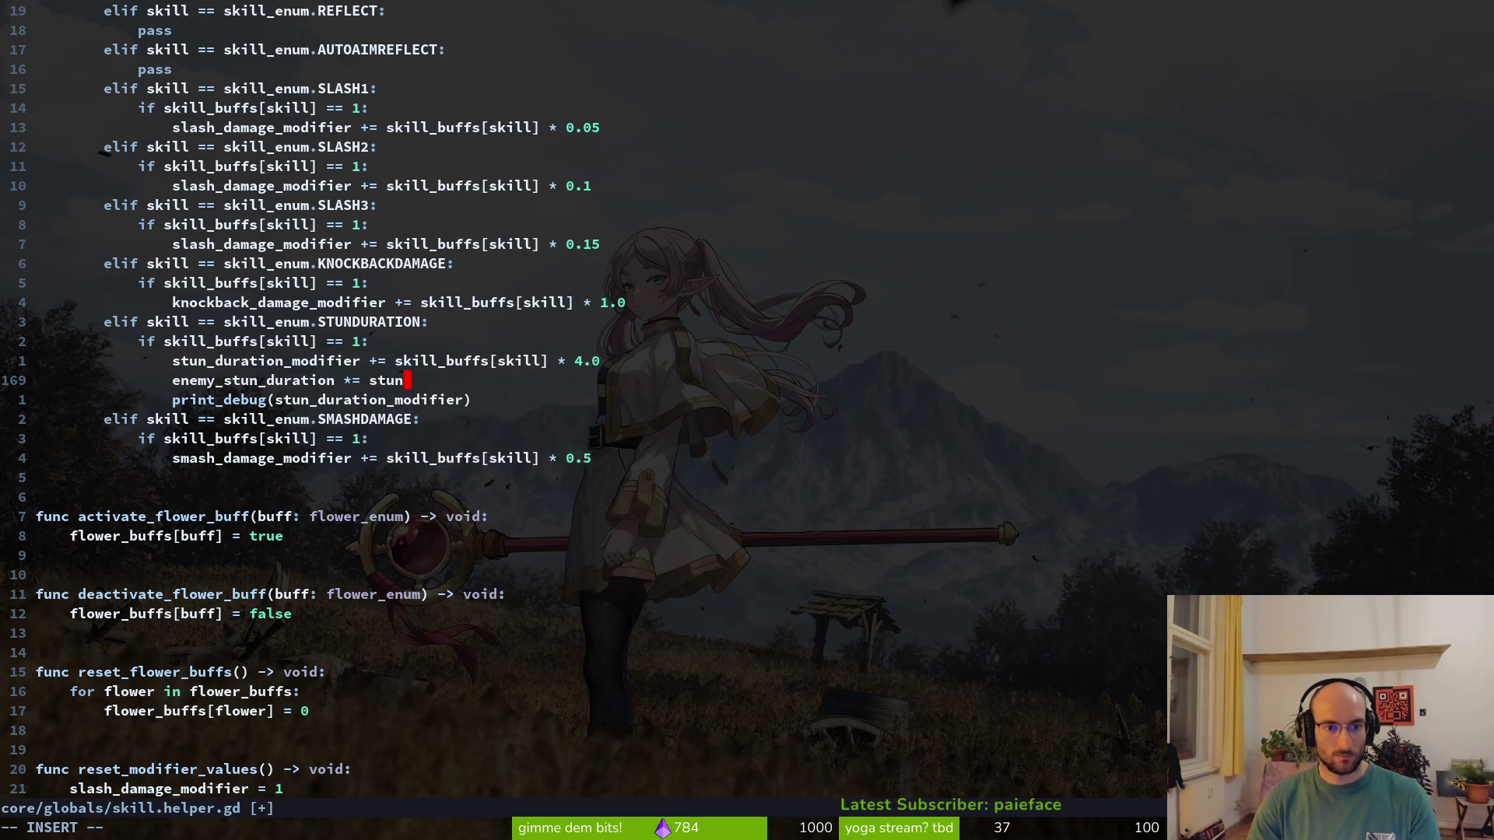
key(Return)
key(Escape)
text(:w)
key(Return)
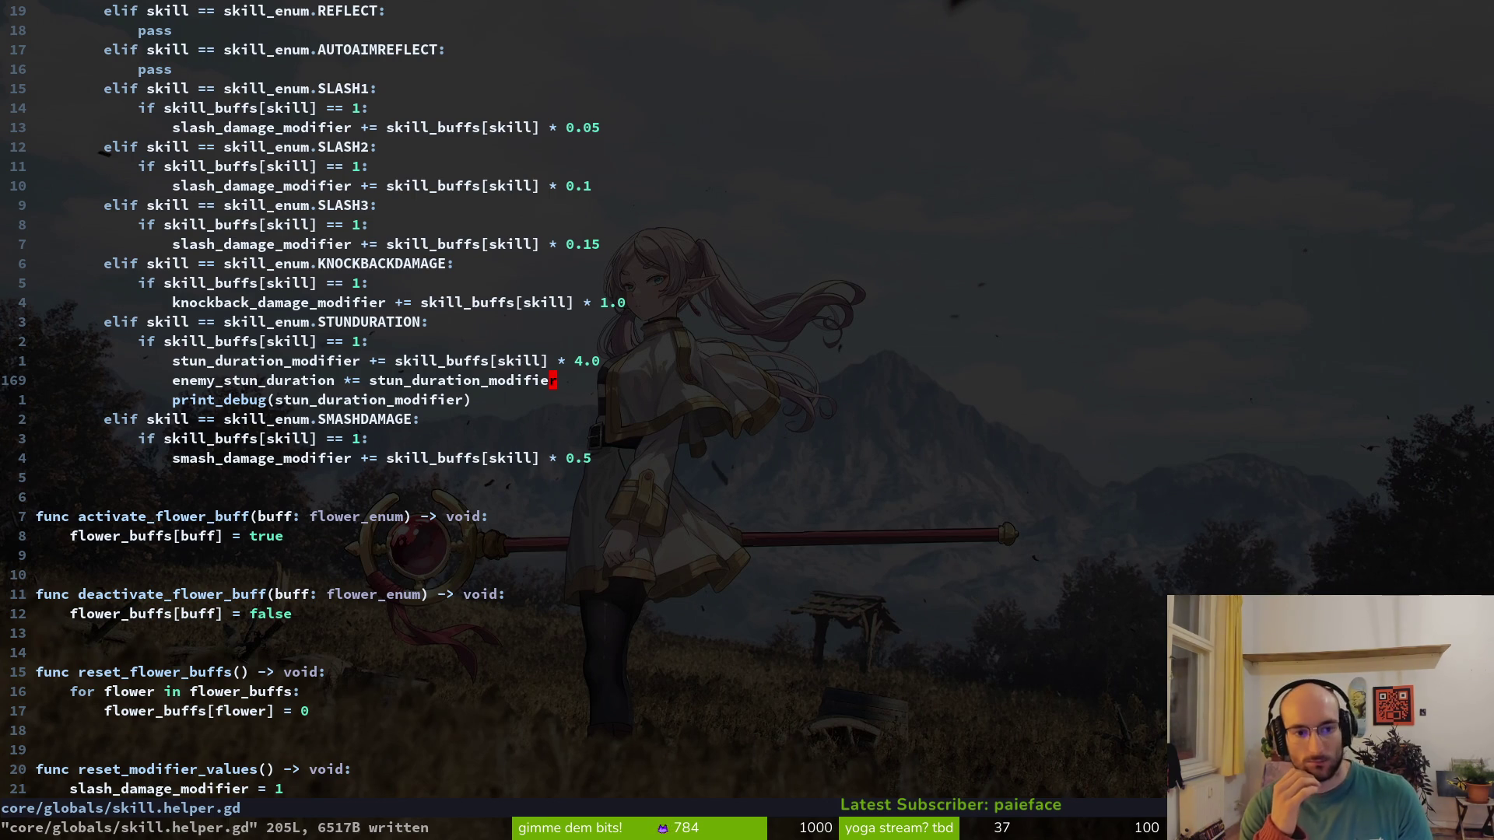
Begin an elif branch line above the SMASHDAMAGE branch
key(j)
key(j)
text(Oelse:)
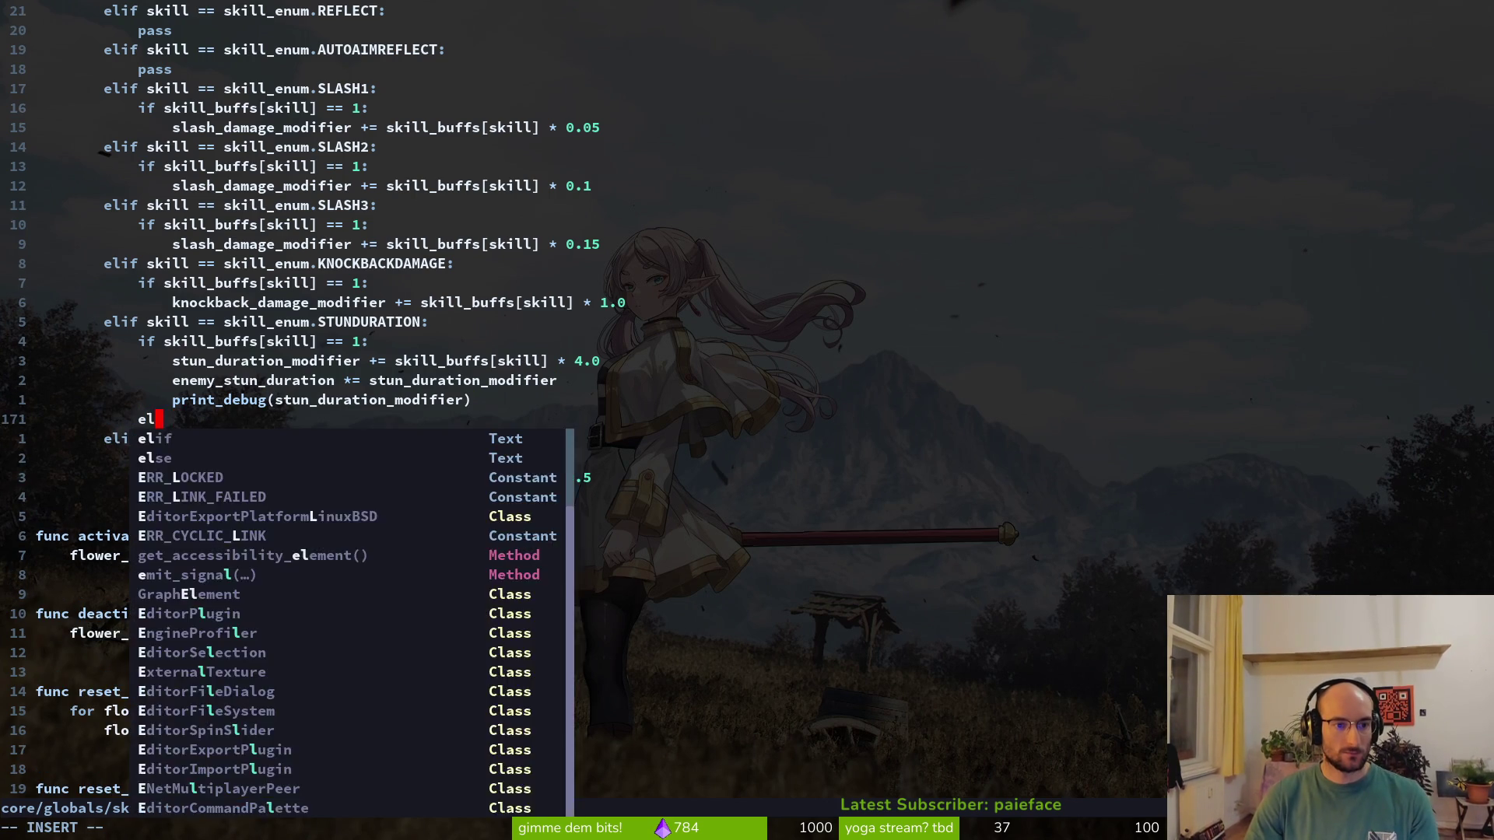
key(BackSpace)
key(BackSpace)
key(BackSpace)
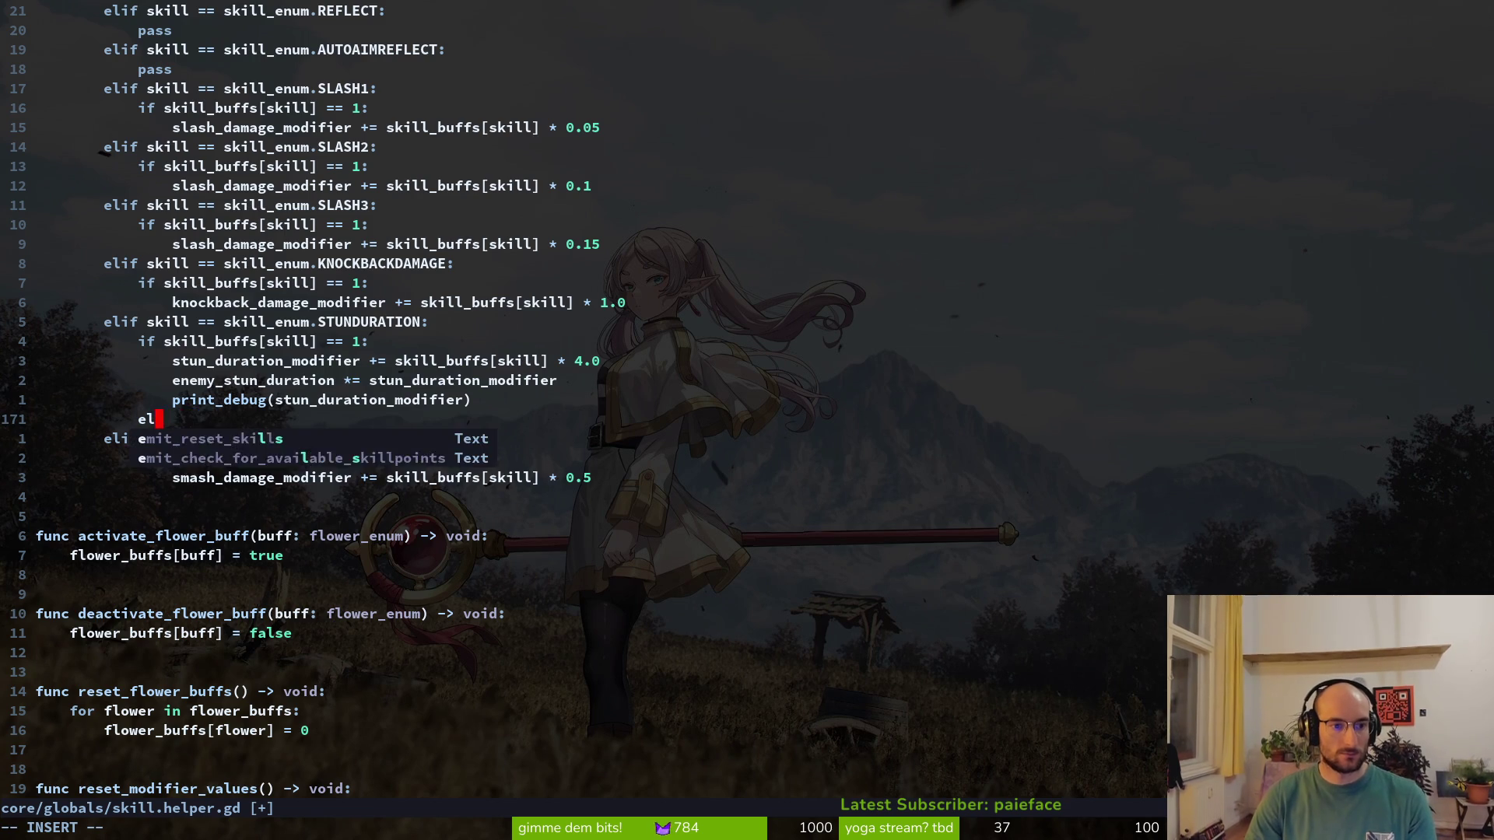
text(if)
text( ski)
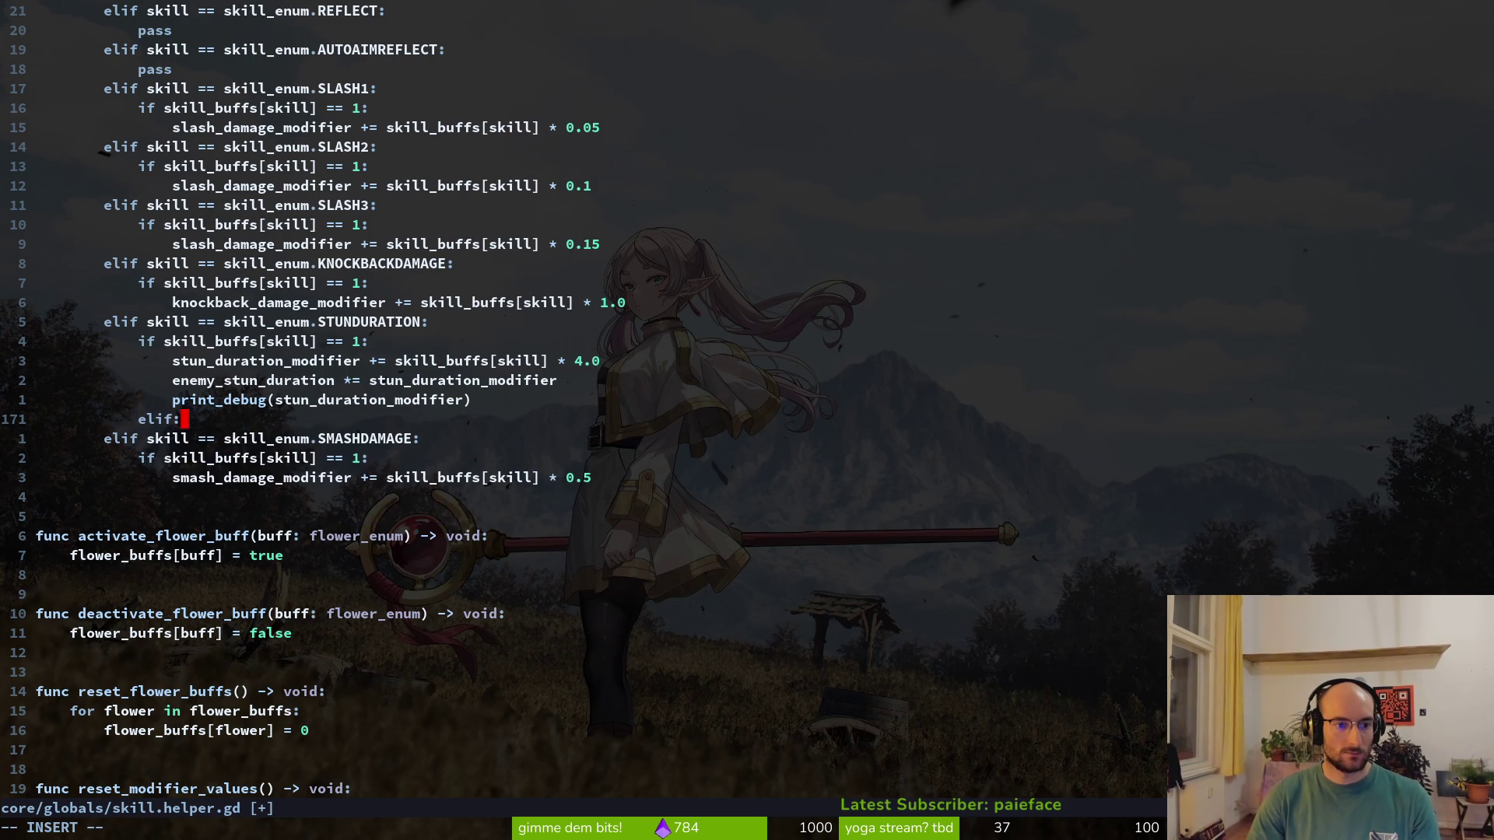
key(Escape)
key(k)
key(k)
key(k)
Make the new line elif skill_buffs[skill] == 0 by copying the existing condition
key(j)
key(y)
key(y)
key(j)
key(j)
key(j)
key(shift+v)
text(piel)
key(Escape)
key($)
key(h)
key(r)
key(0)
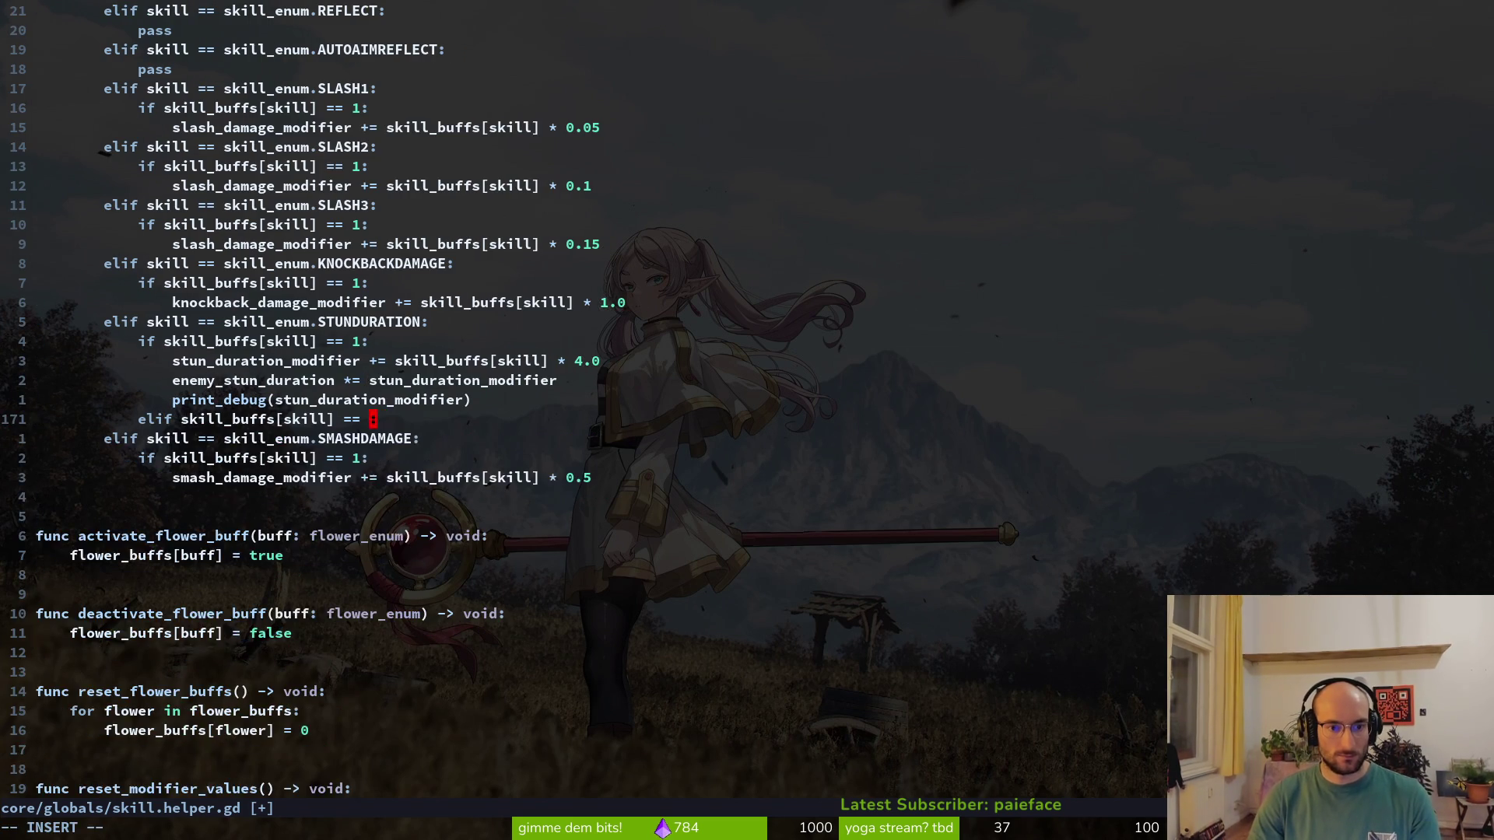
Copy the two stun lines into the new elif branch
key(k)
key(k)
key(k)
key(shift+v)
key(y)
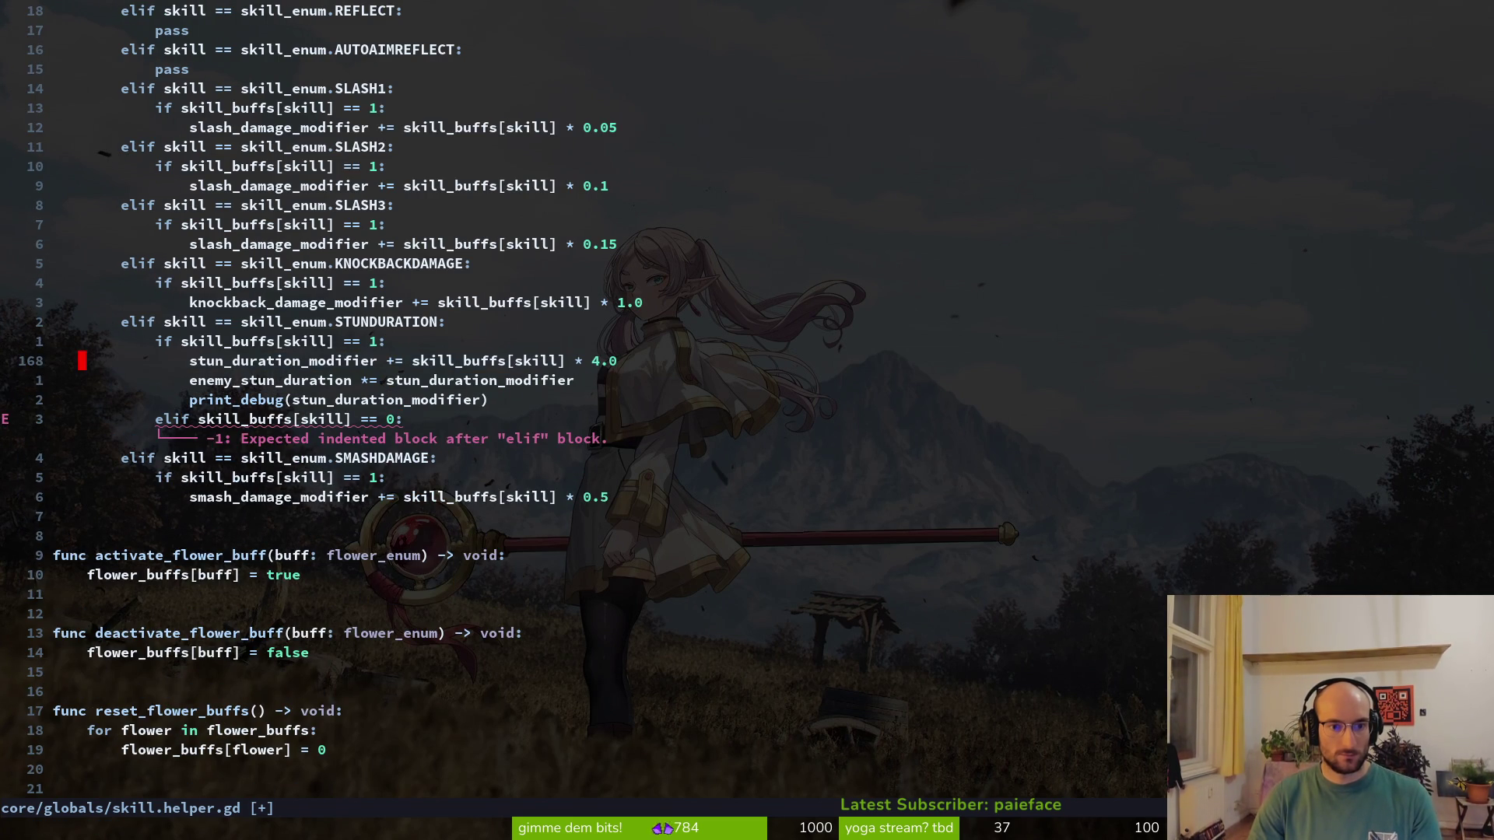
key(shift+v)
key(j)
key(y)
key(j)
key(j)
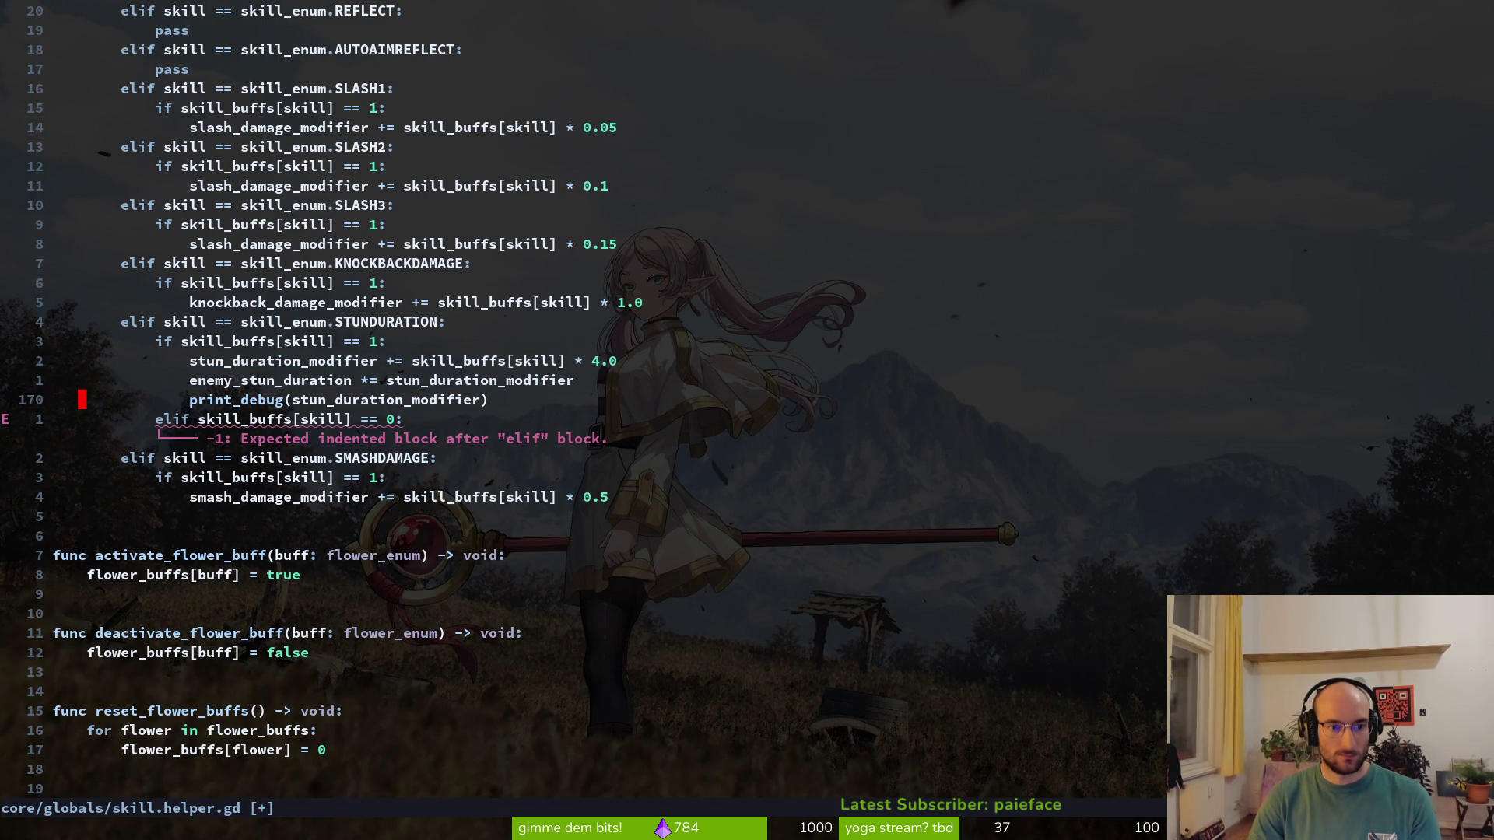
key(j)
key(p)
Change the pasted line to enemy_stun_duration = 2.0 and save
key(j)
key(w)
key(w)
key(w)
key(b)
key(shift+c)
key(ctrl+w)
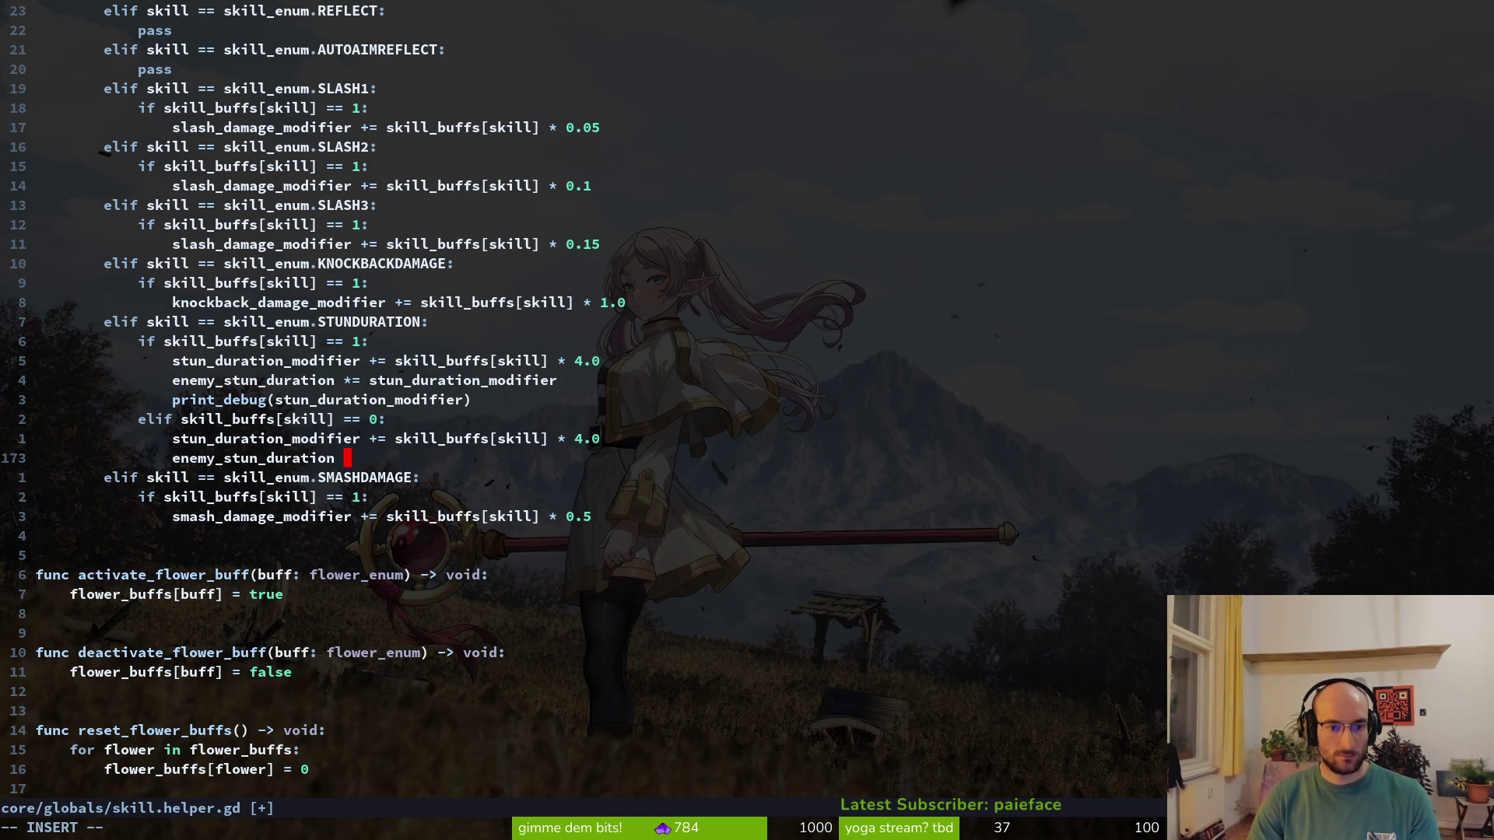
text(= 2.0)
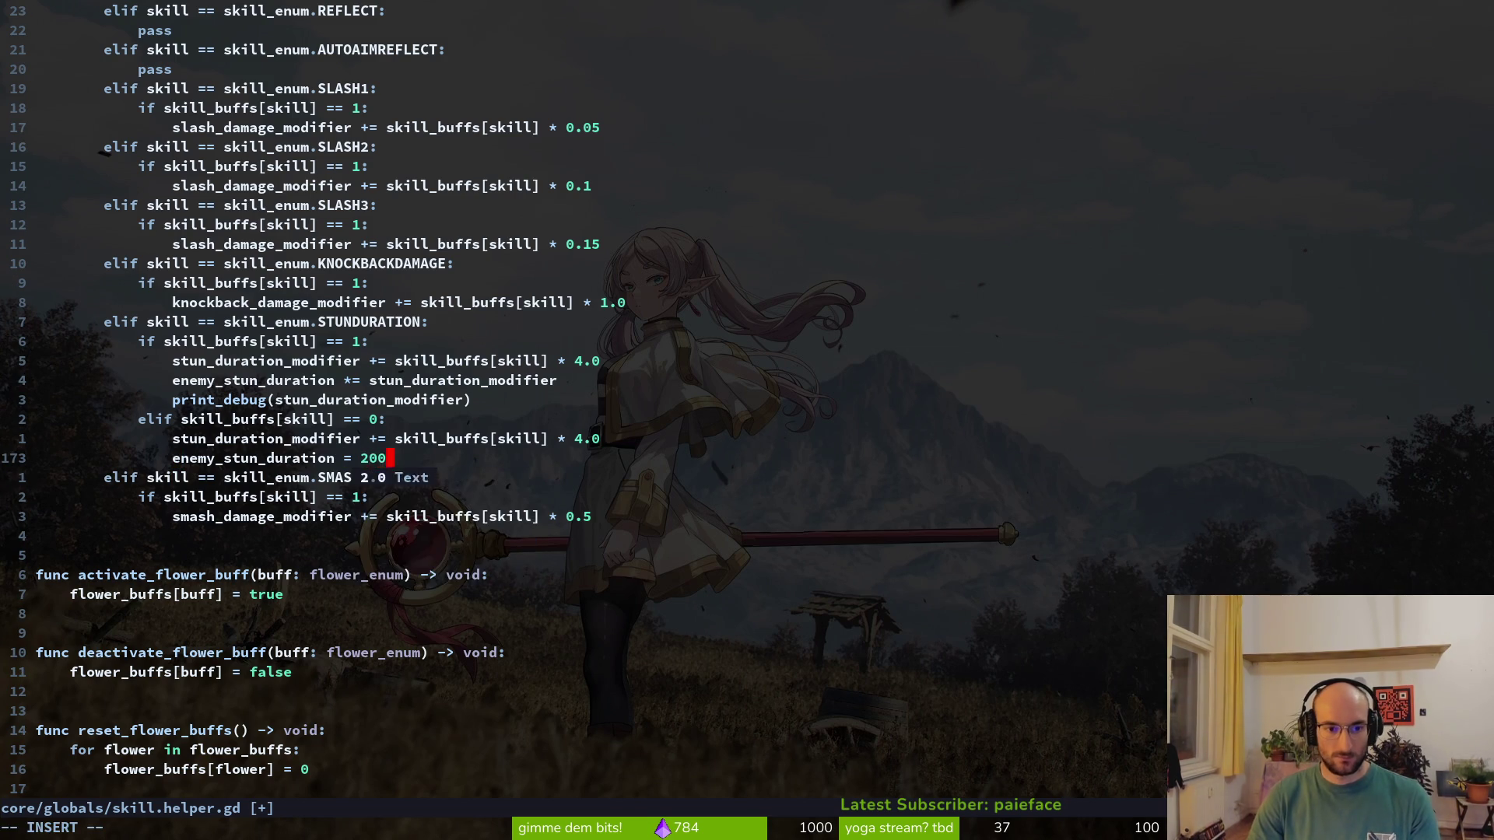
key(Escape)
text(:w)
key(Return)
Replace the pasted modifier increase with stun_duration_modifier = 1.0 and save
key(k)
key(w)
key(w)
key(w)
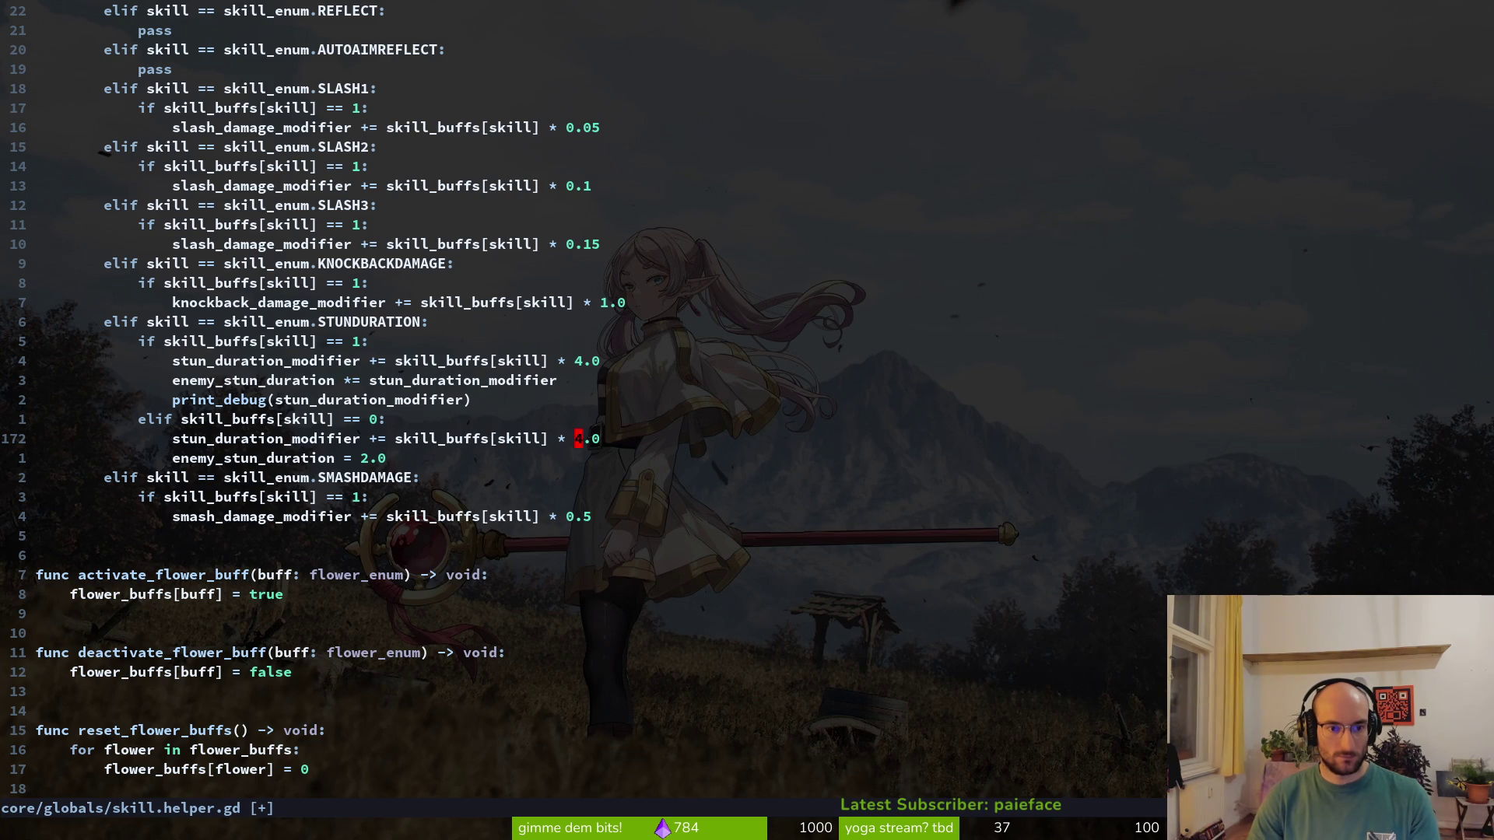
key(d)
key(d)
text(Ostun_duration_modifier = 1.0)
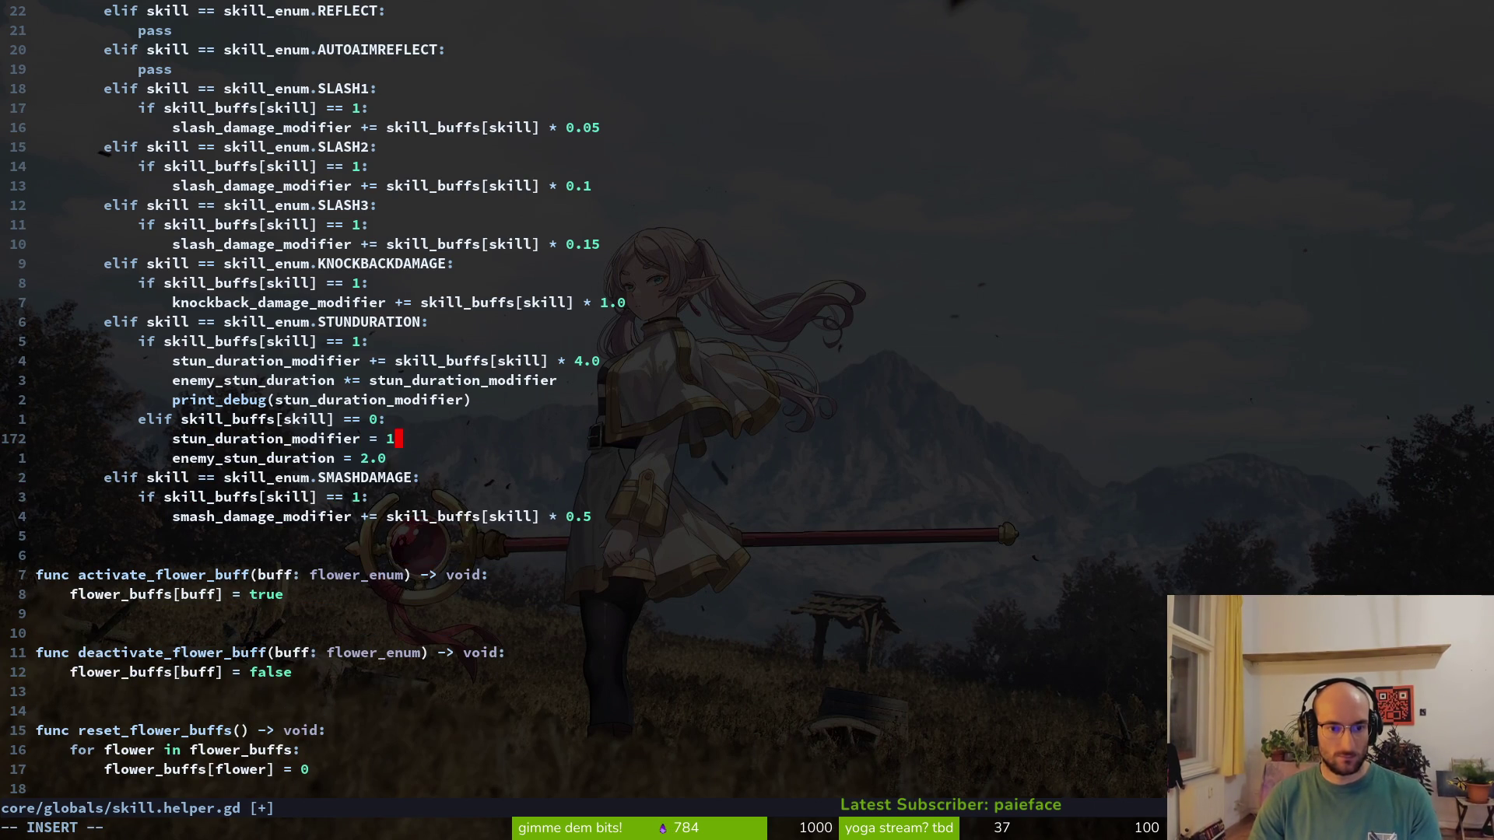
key(Escape)
text(:w)
key(Return)
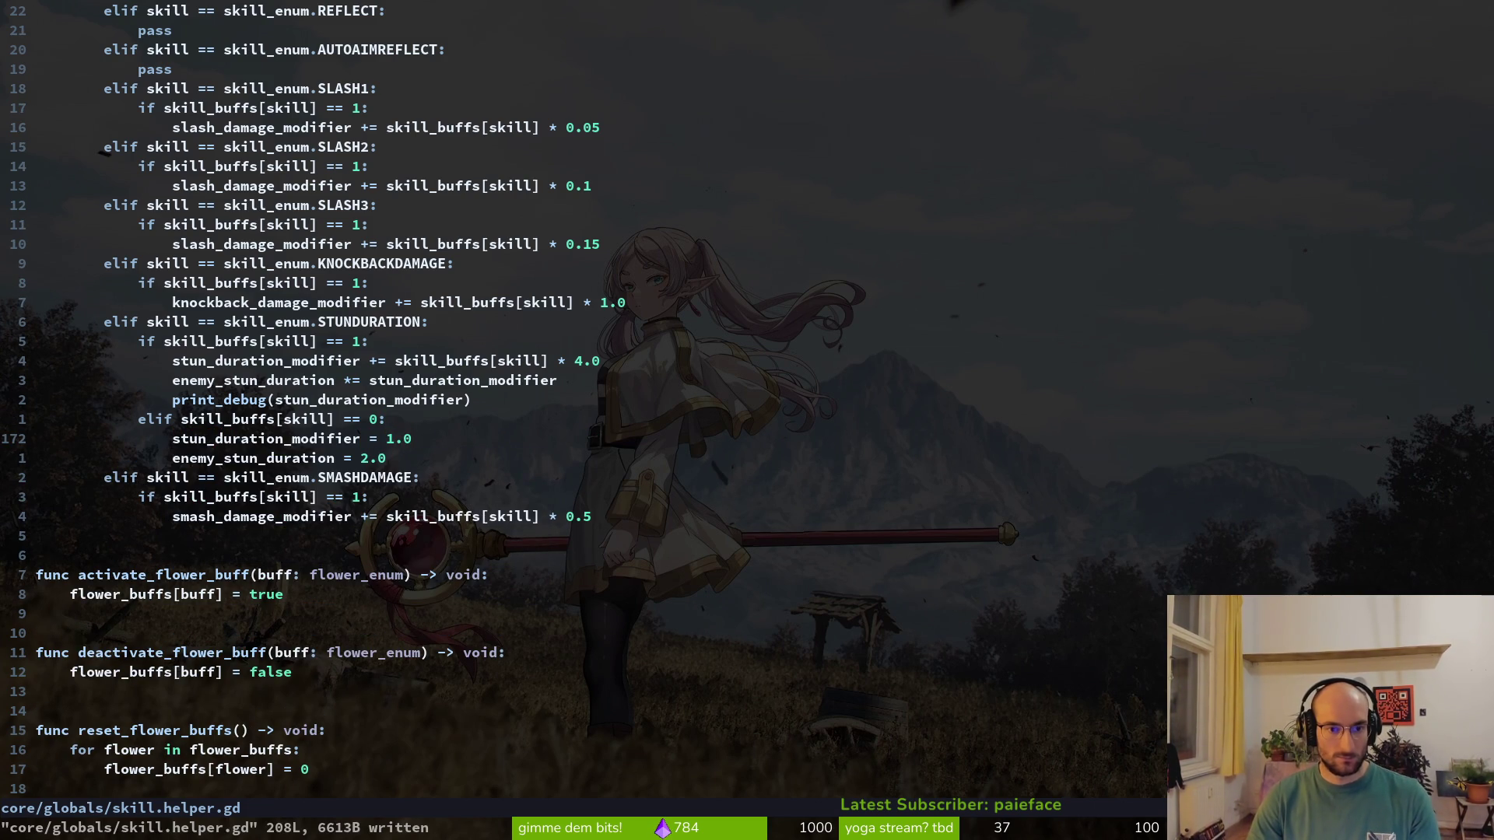
Check the change with undo and redo, then move to the knockback_damage_modifier line
key(j)
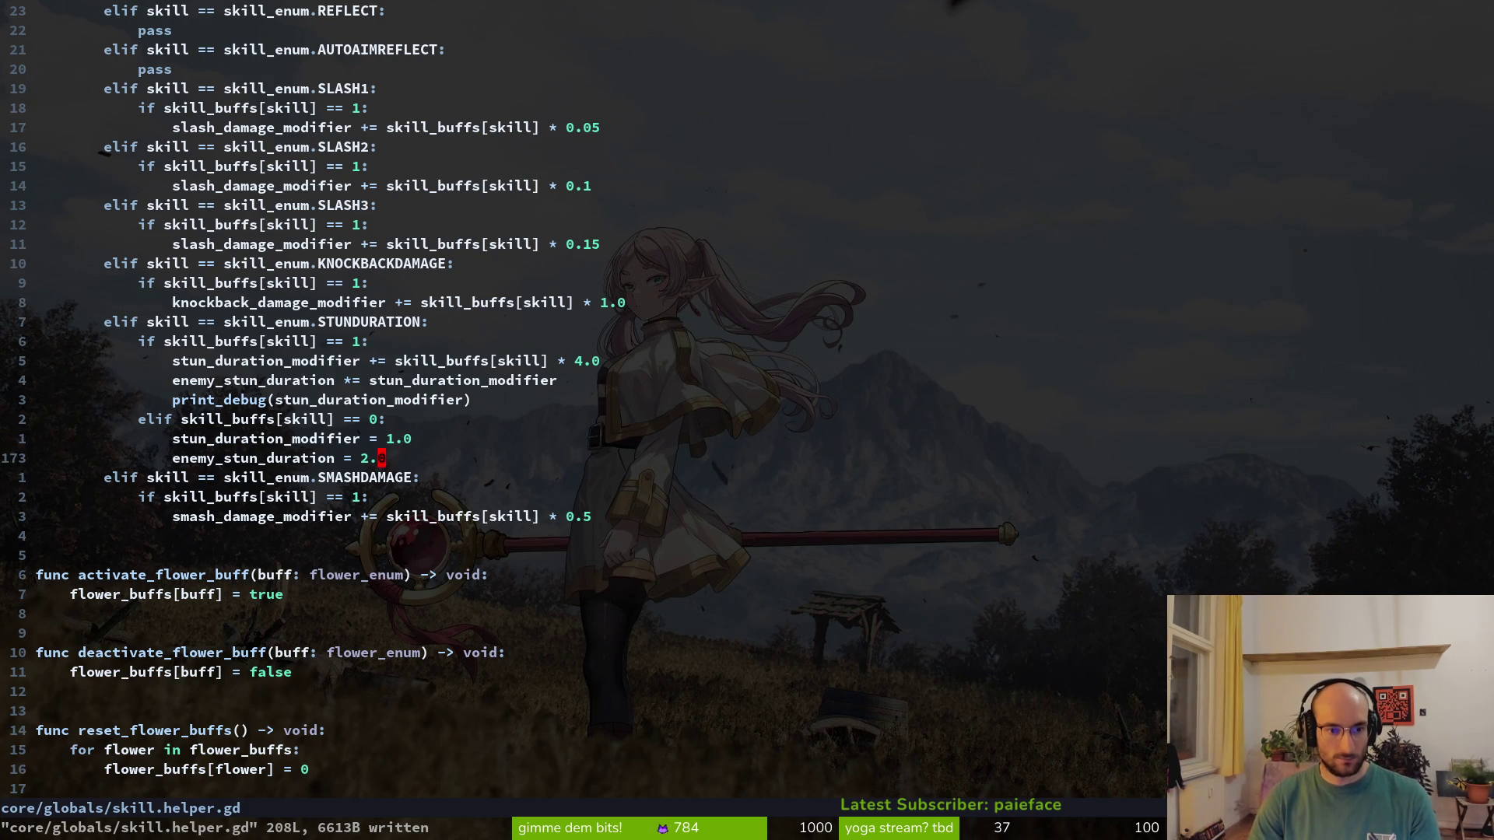
key(u)
key(ctrl+r)
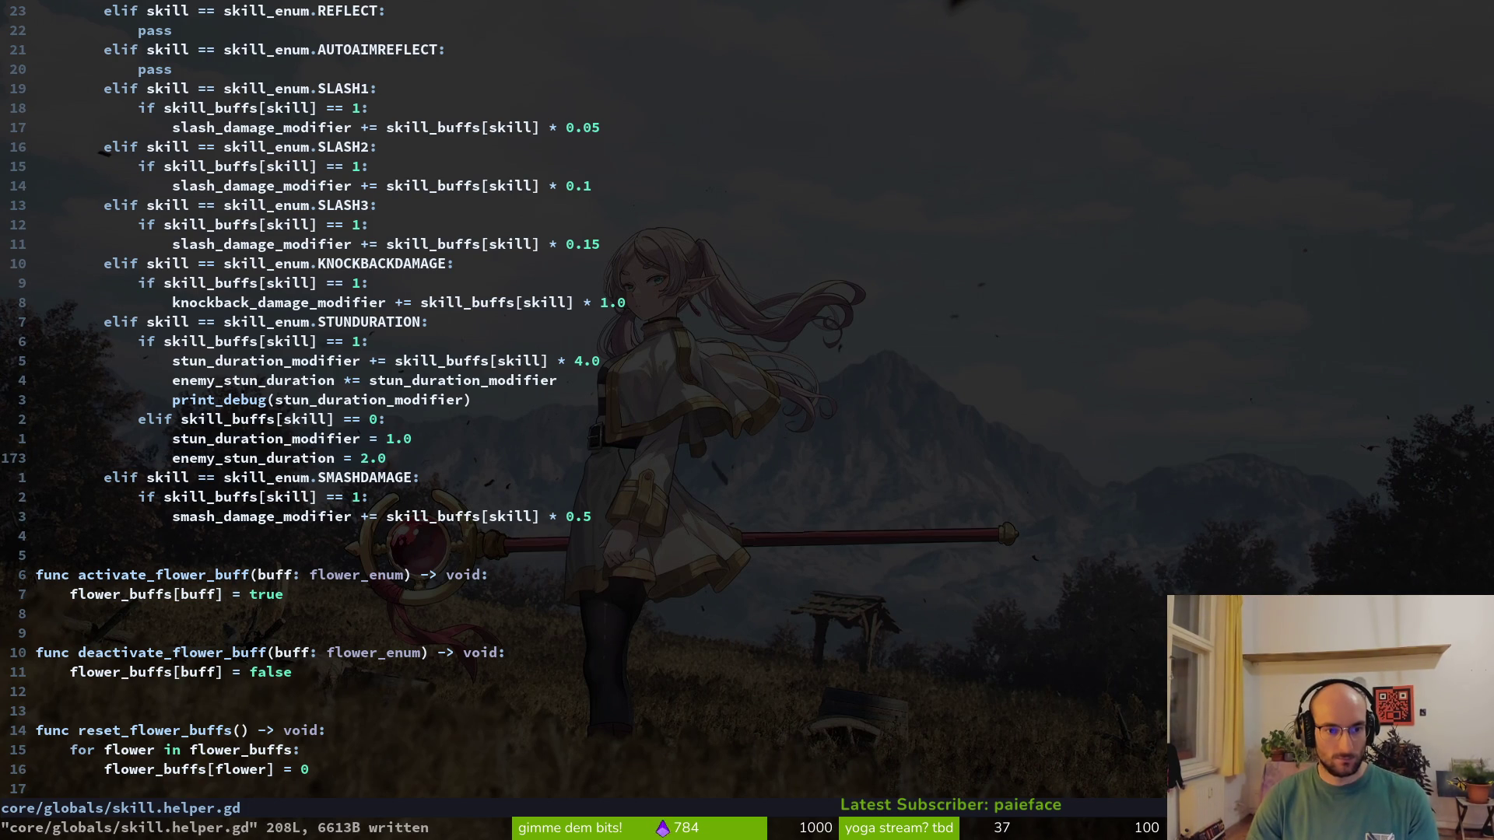
text(k)
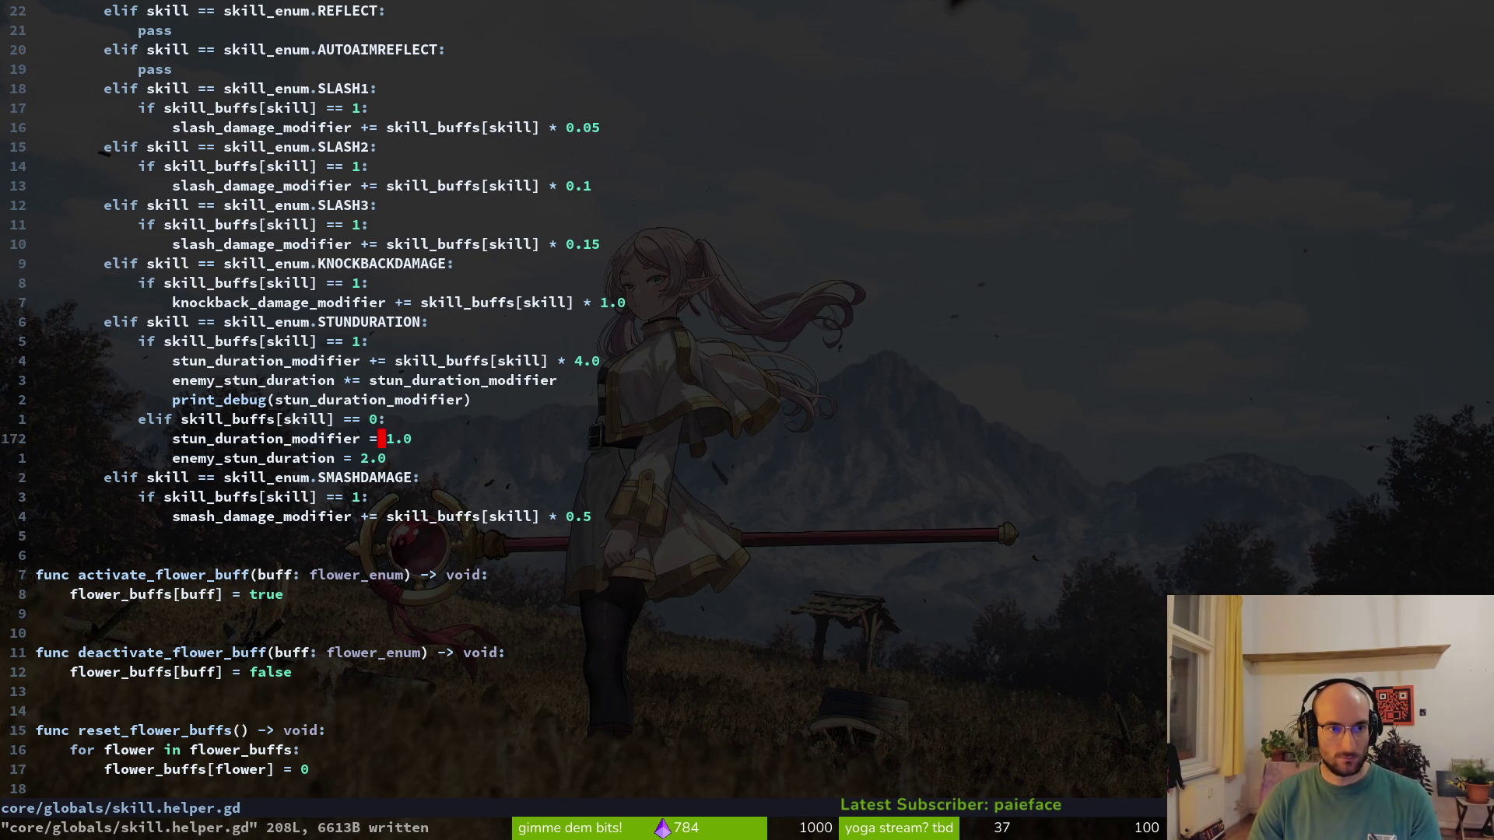
text(20k20j)
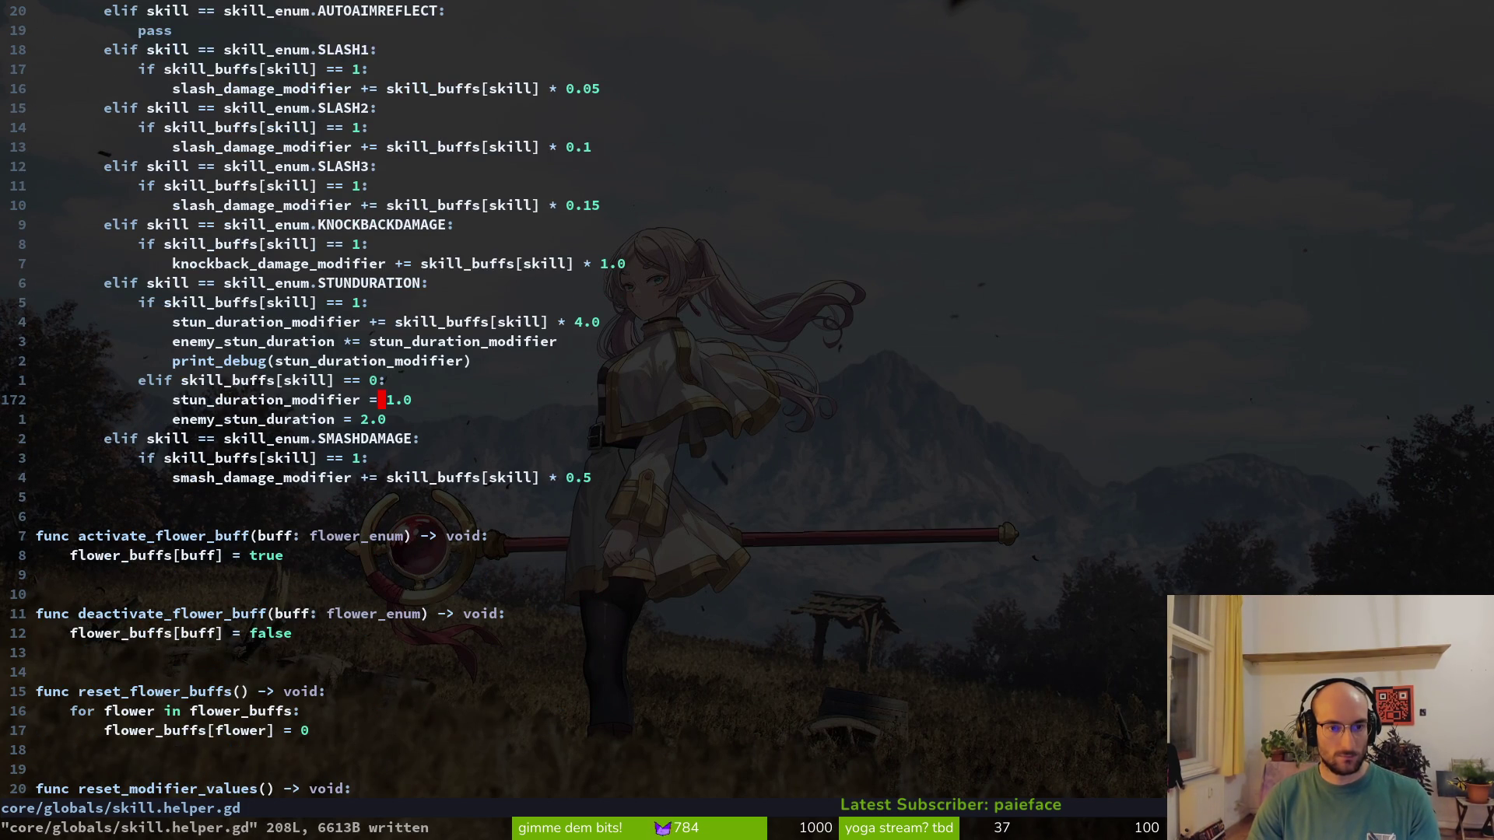
key(k)
key(k)
key(k)
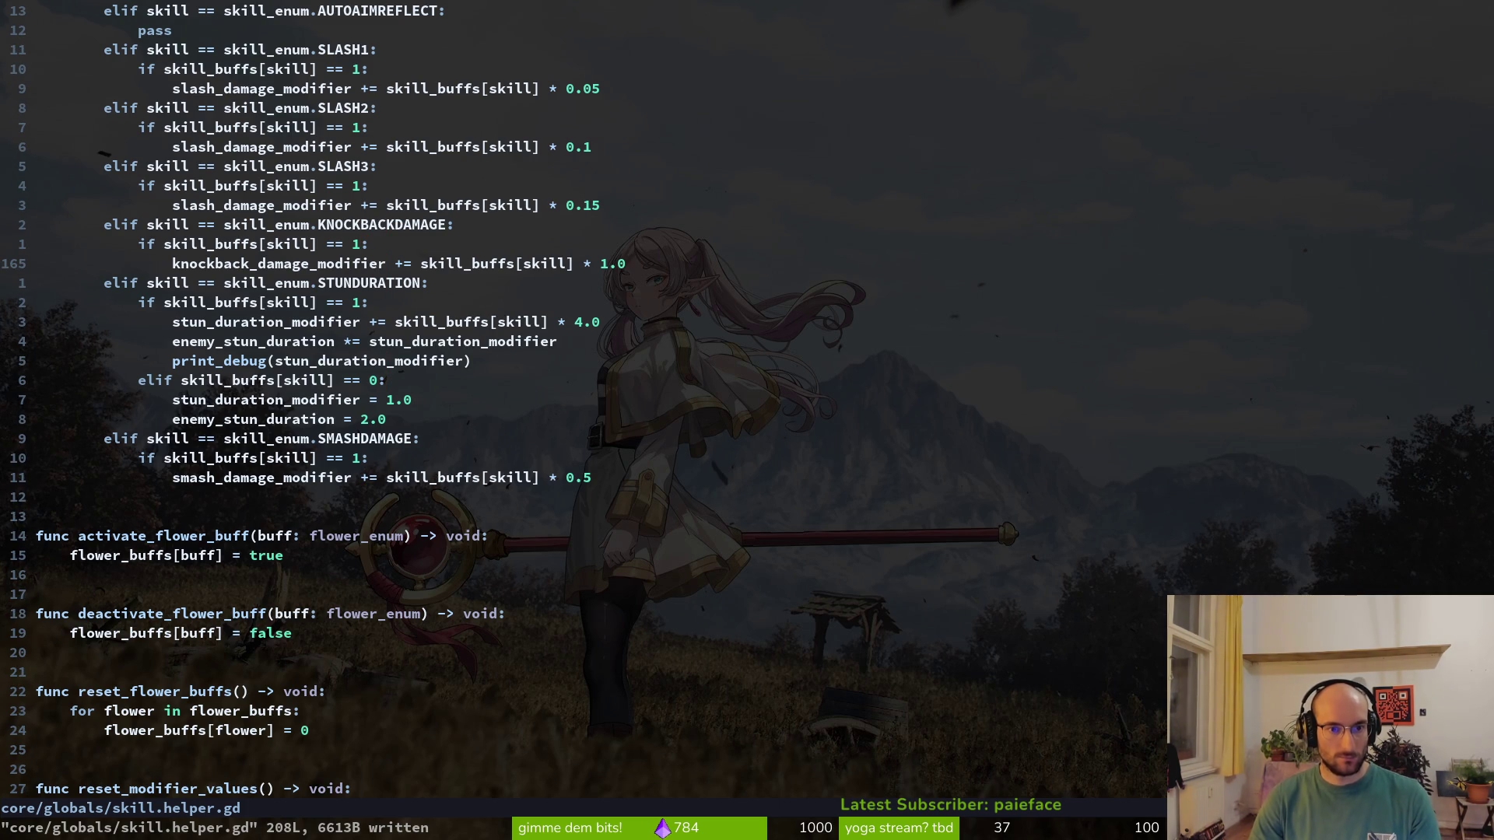
Add an else branch setting knockback_damage_modifier = 1.0 under the KNOCKBACKDAMAGE check, and save
text(o)
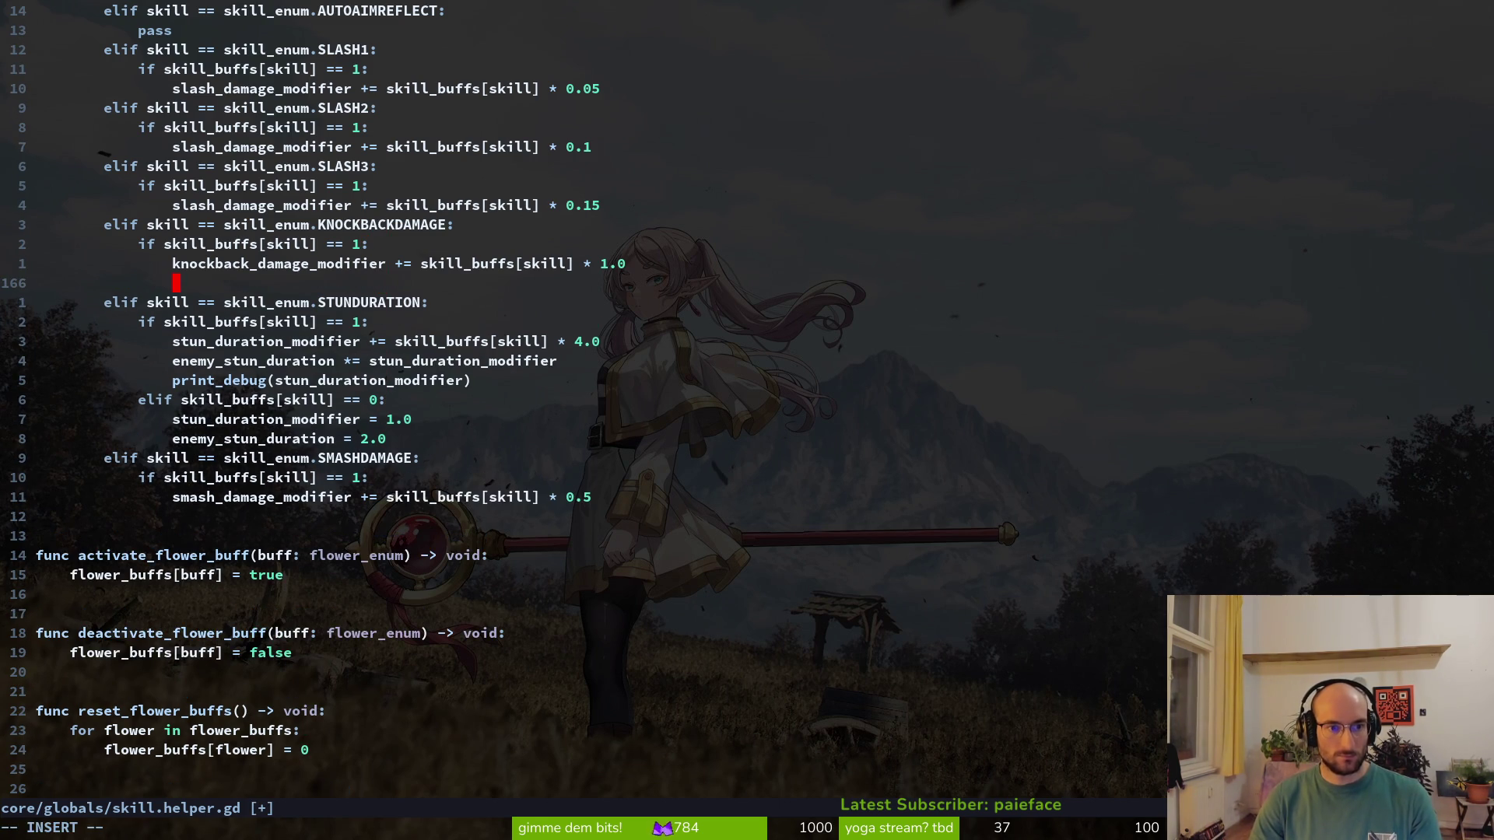
text(else)
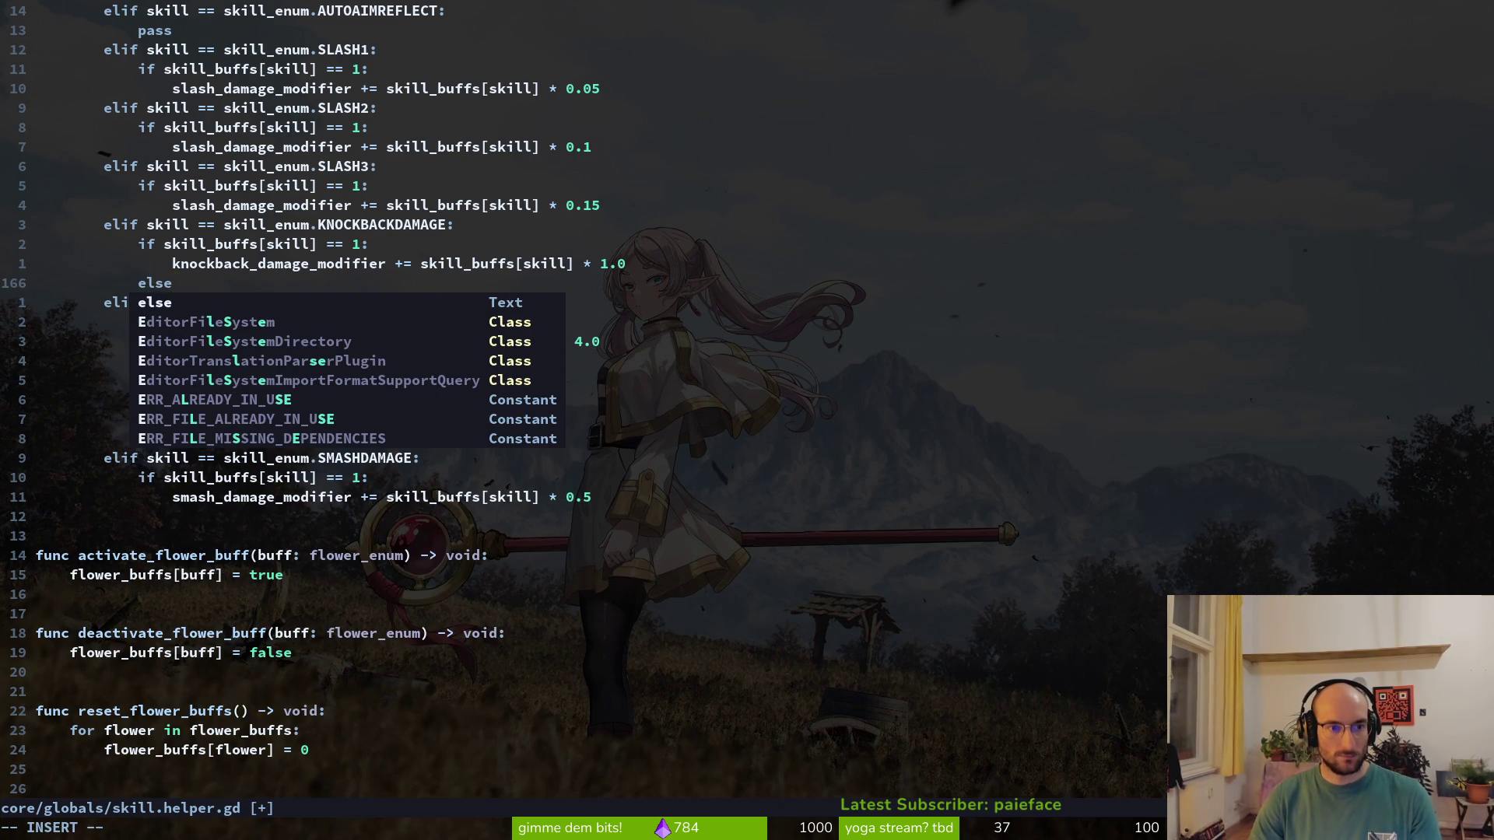
text(:)
key(Return)
text(knoc)
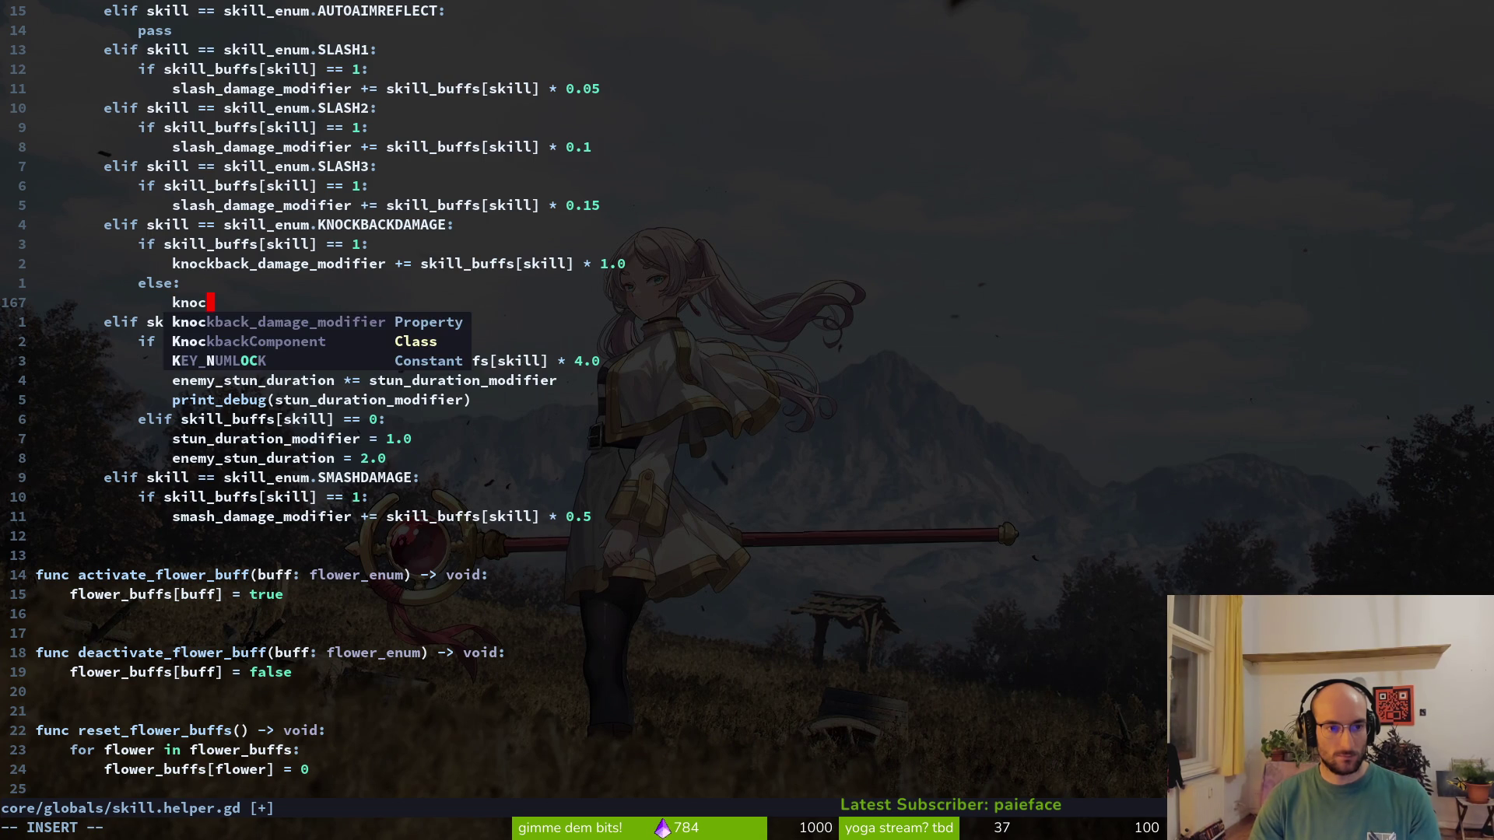
text(kback_damage_modifier = 1.0)
key(Escape)
text(:w)
key(Return)
Copy the else branch below the SLASH3 block as a test, then delete that stray copy and save
key(V)
key(k)
key(y)
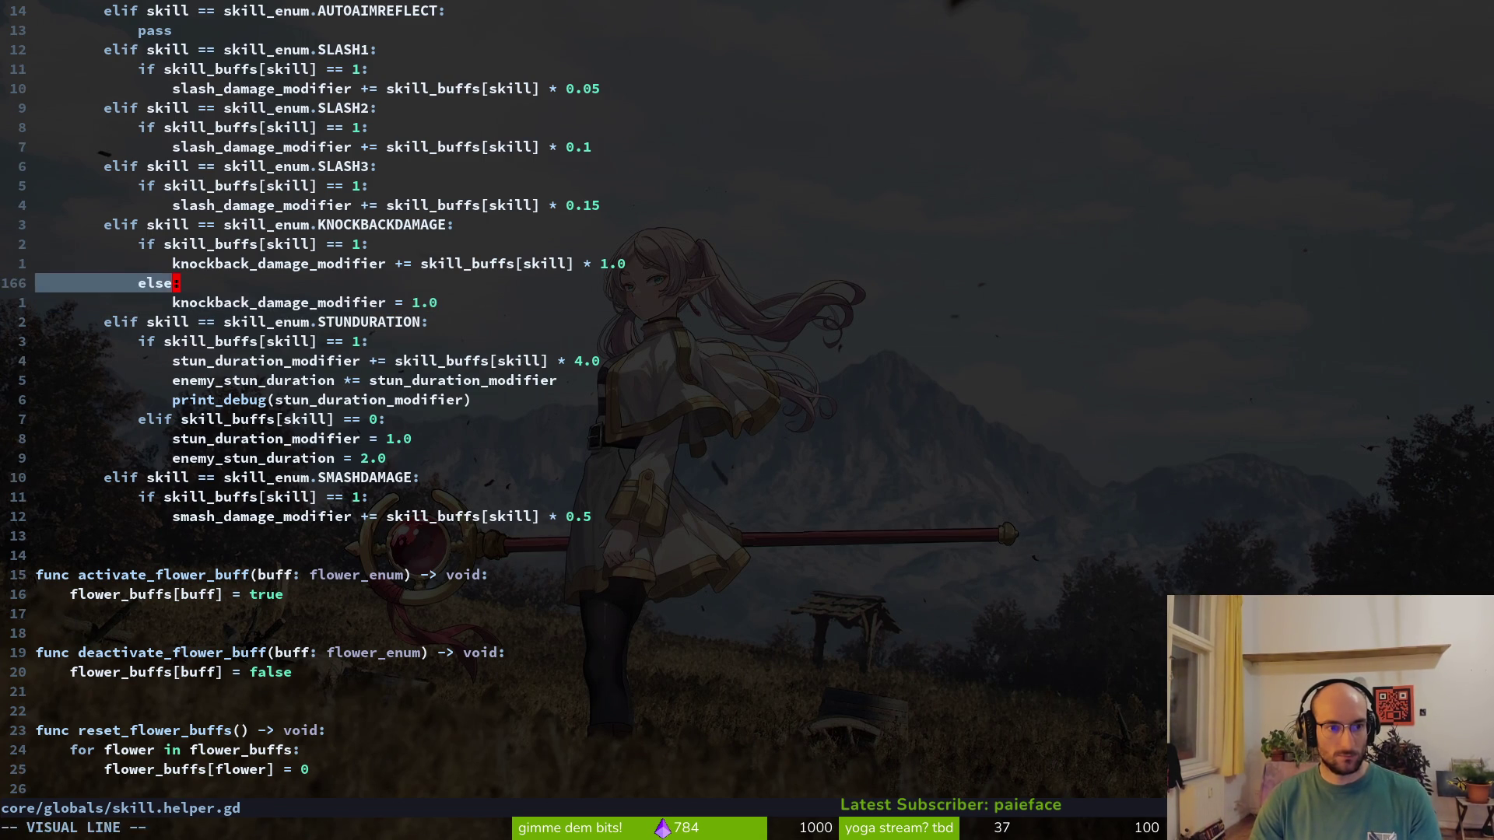
key(k)
key(k)
key(k)
key(p)
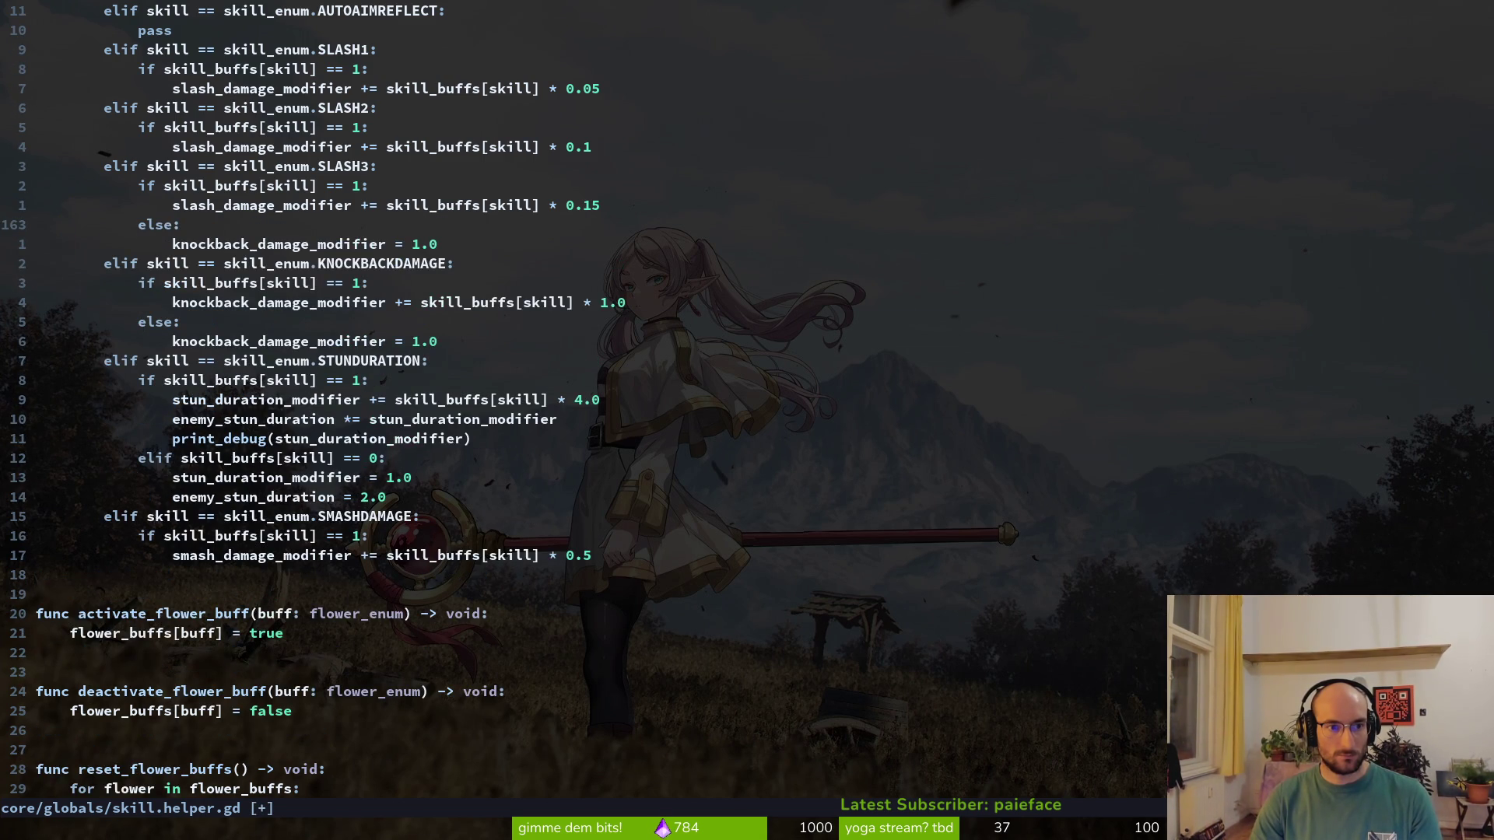
key(V)
key(Escape)
text(2dd:w)
key(Return)
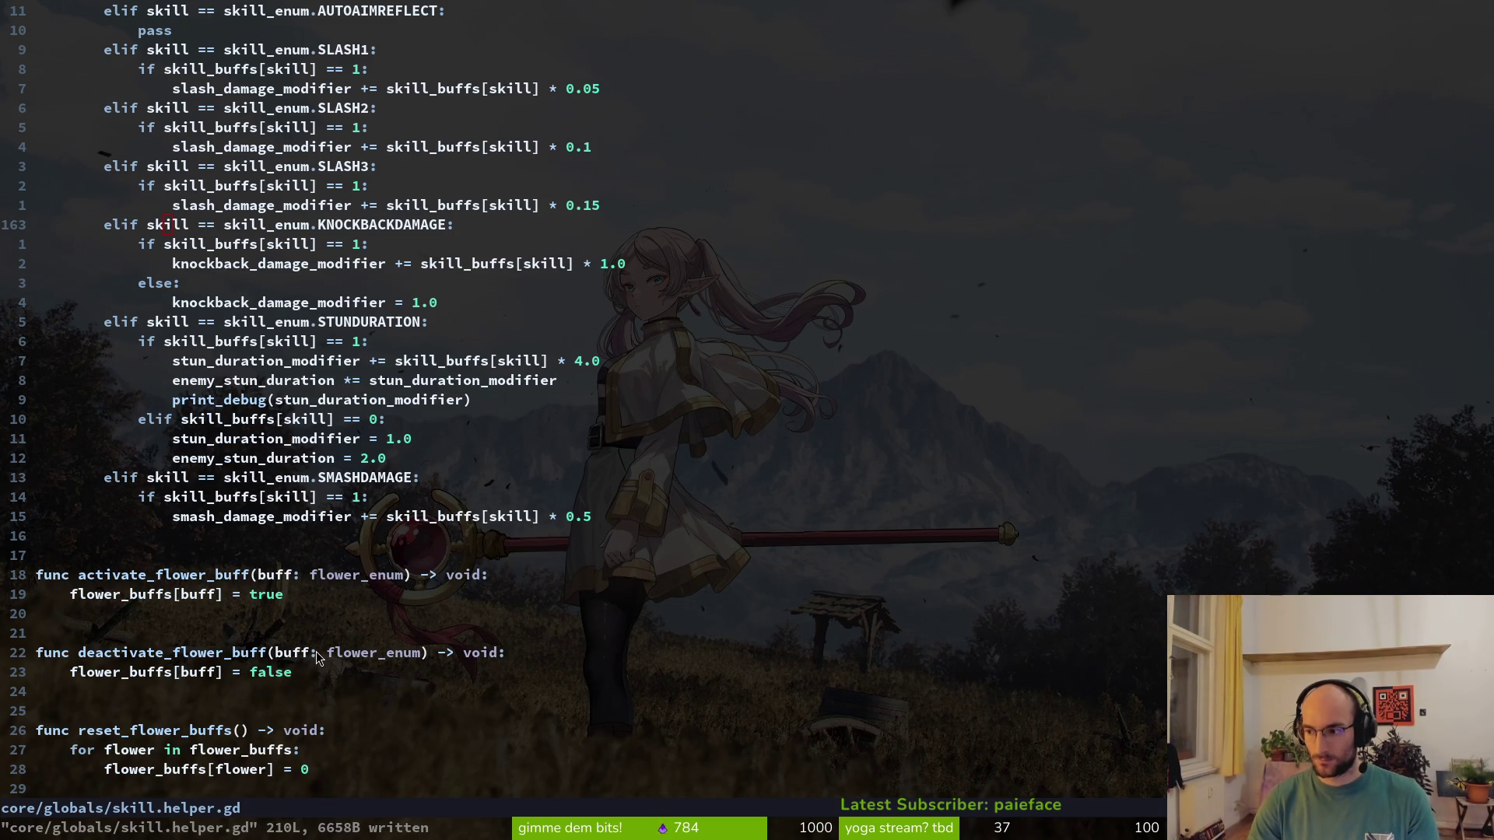
key(alt+Tab)
Run pollen past the disclaimer and main menu to level select, stop it, and open Neovim's git file search
key(F5)
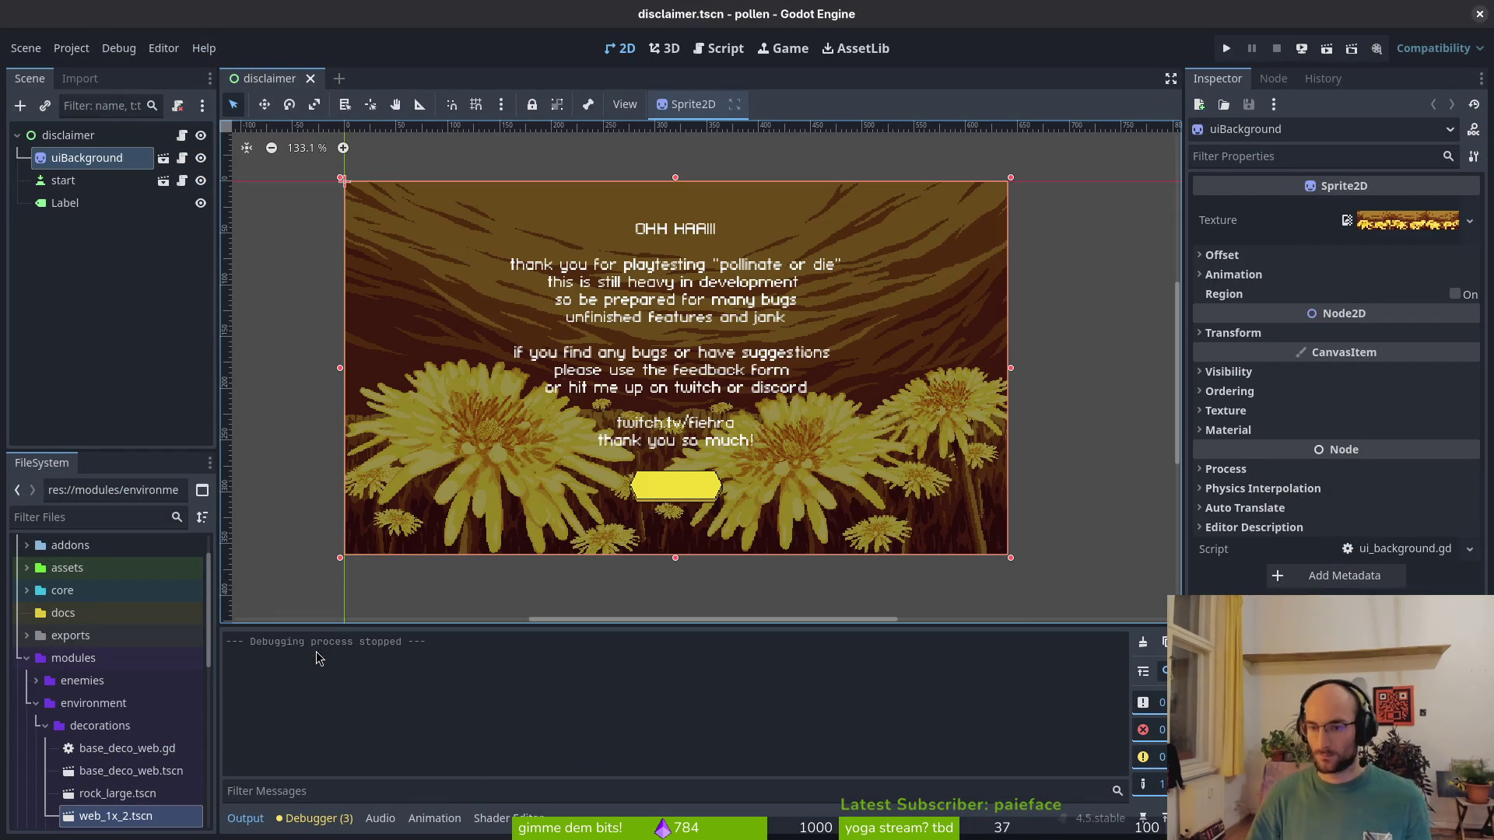
key(F5)
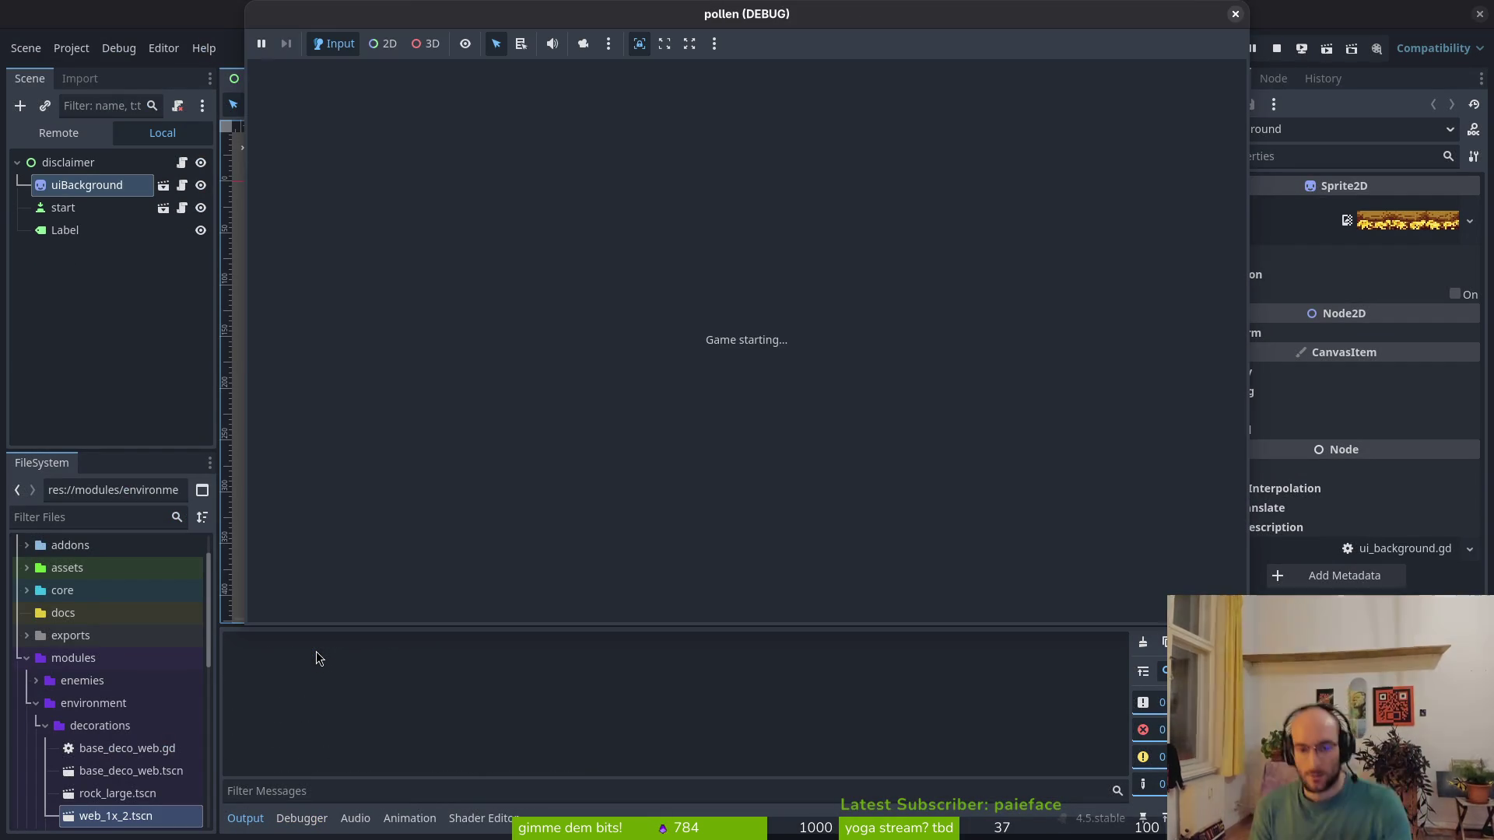
key(Return)
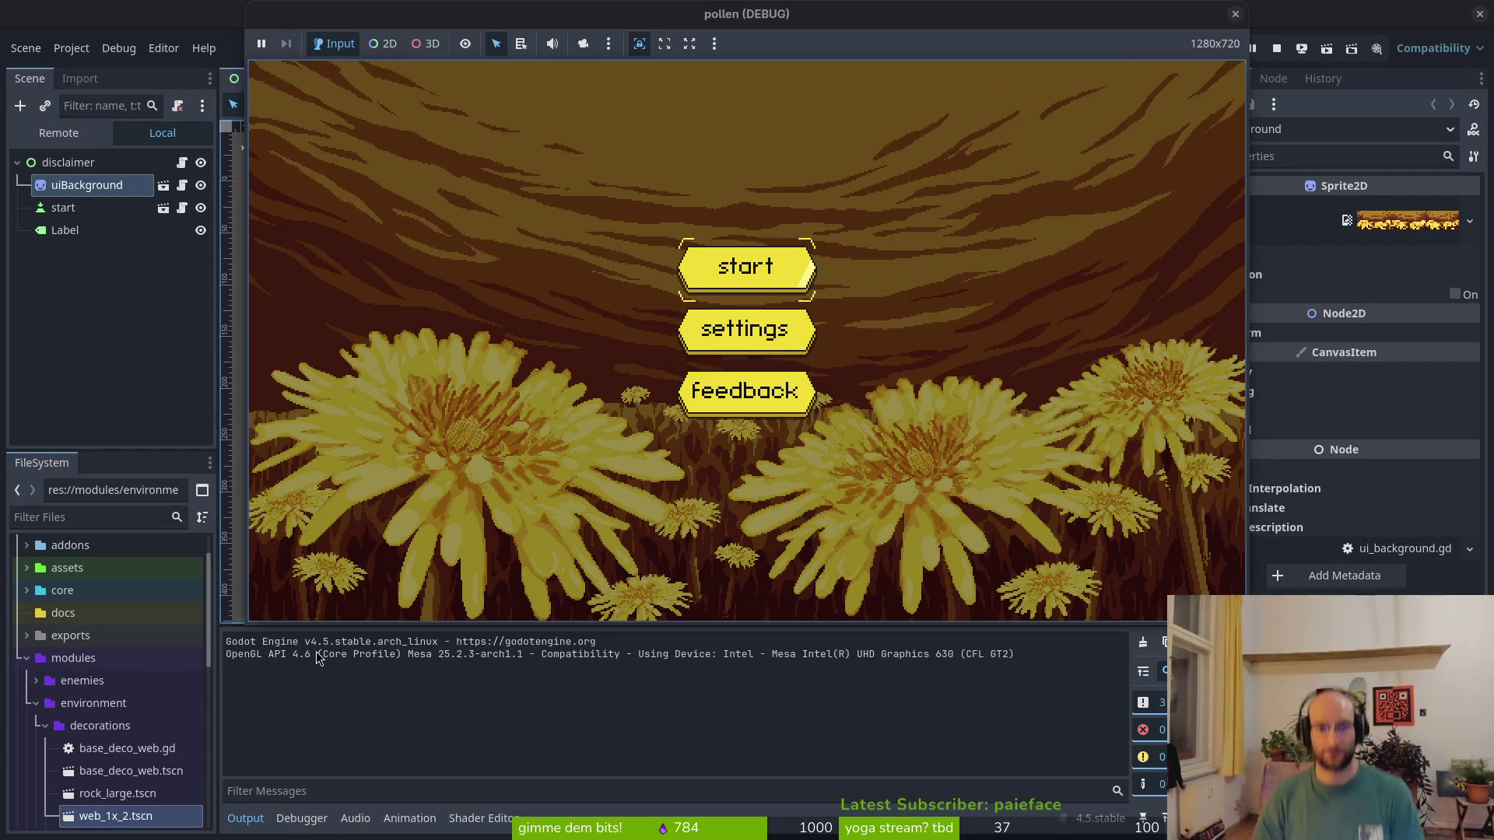
key(Return)
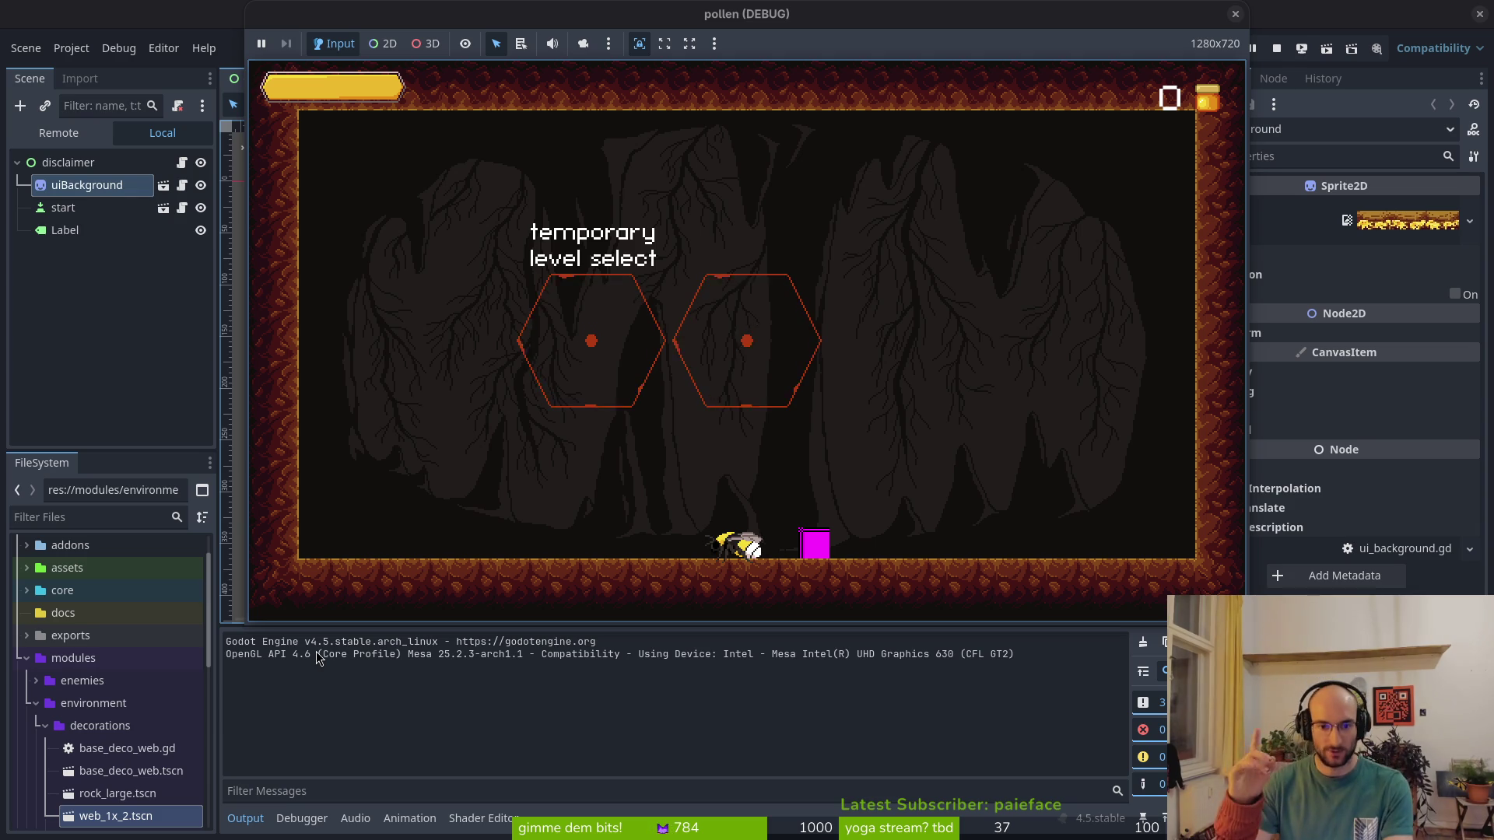
key(F8)
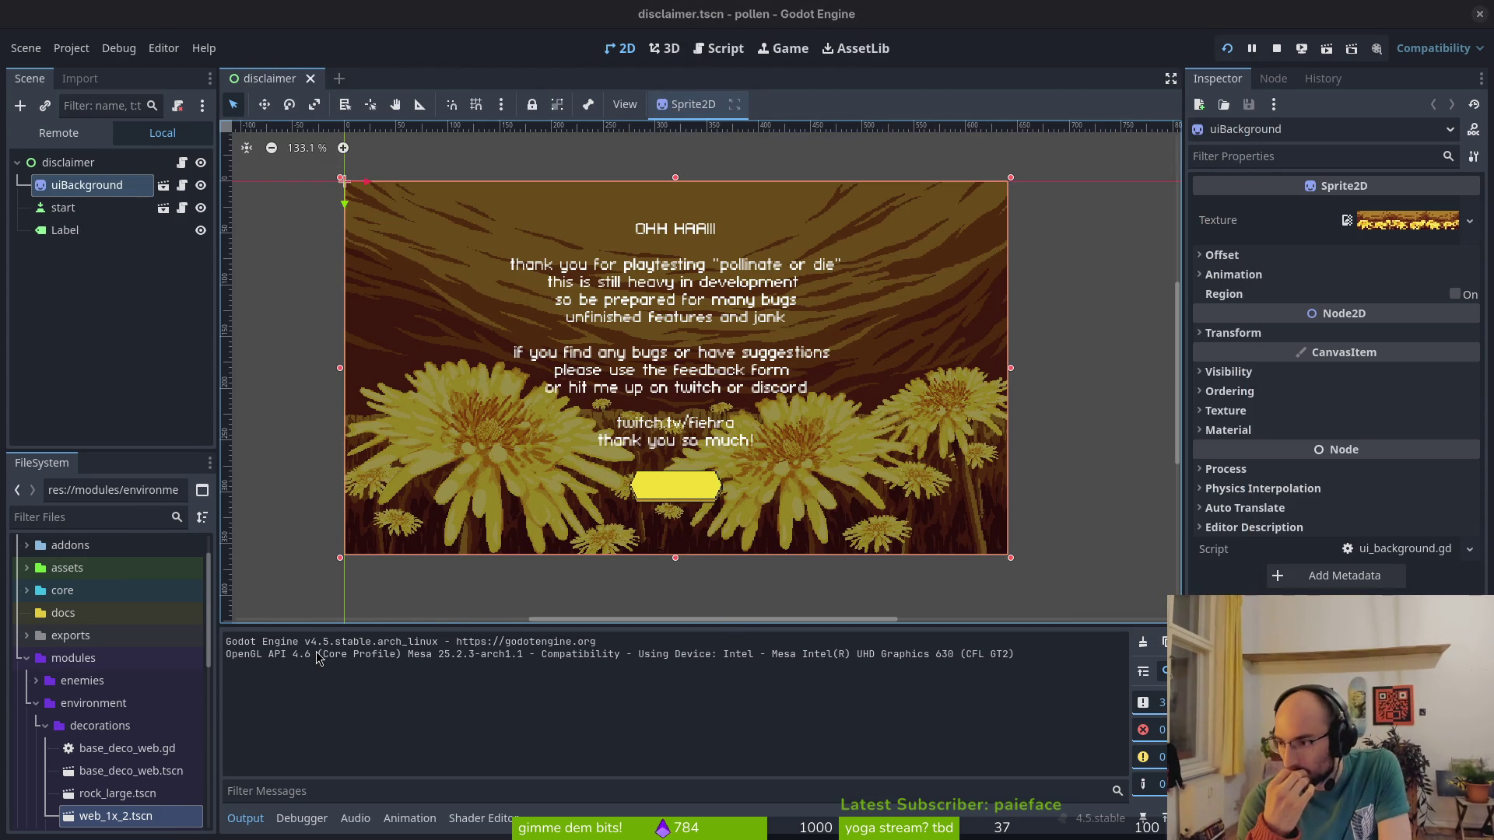
key(alt+Tab)
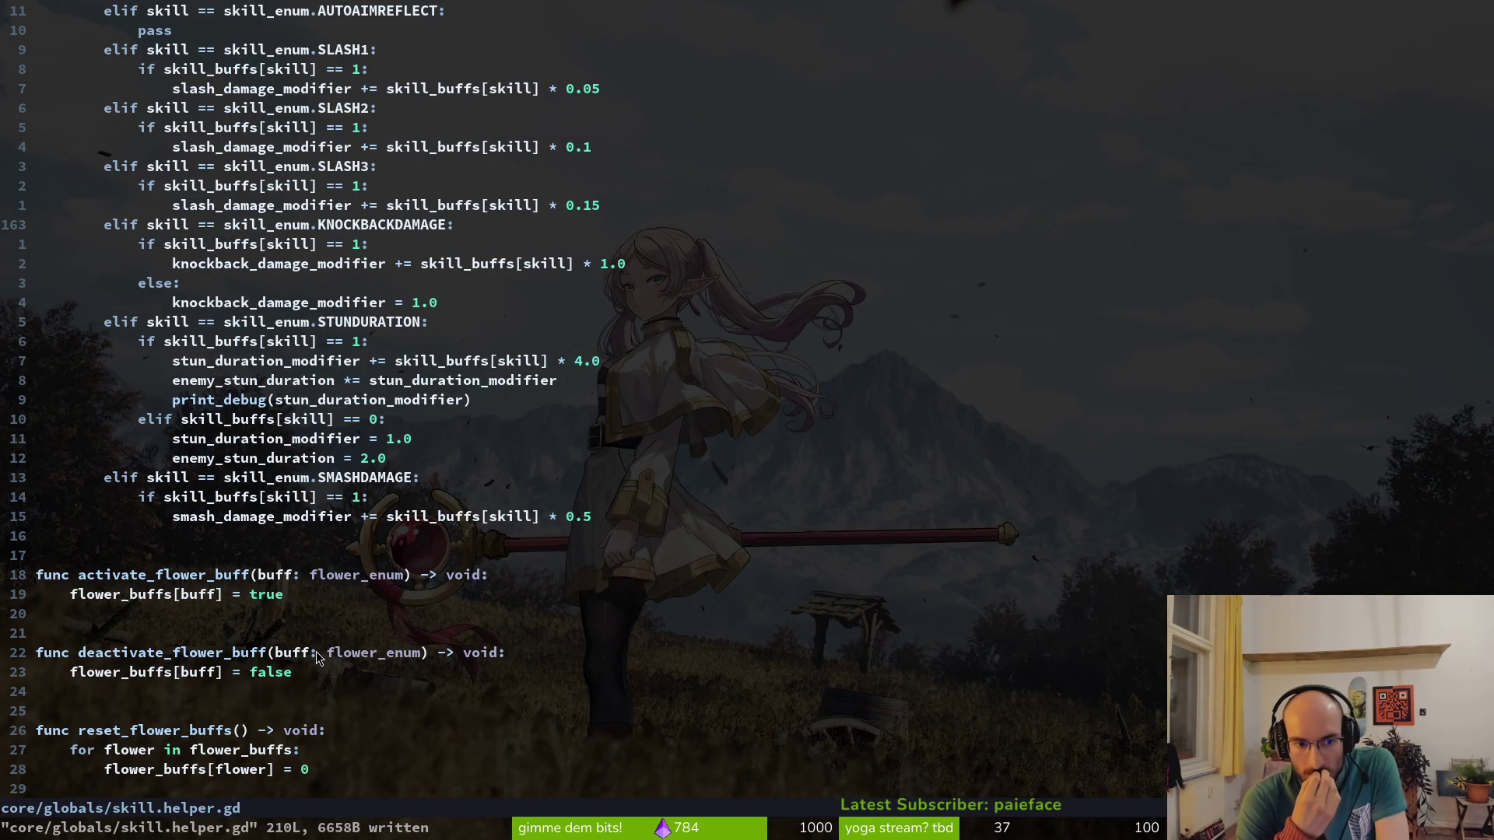
key(ctrl+p)
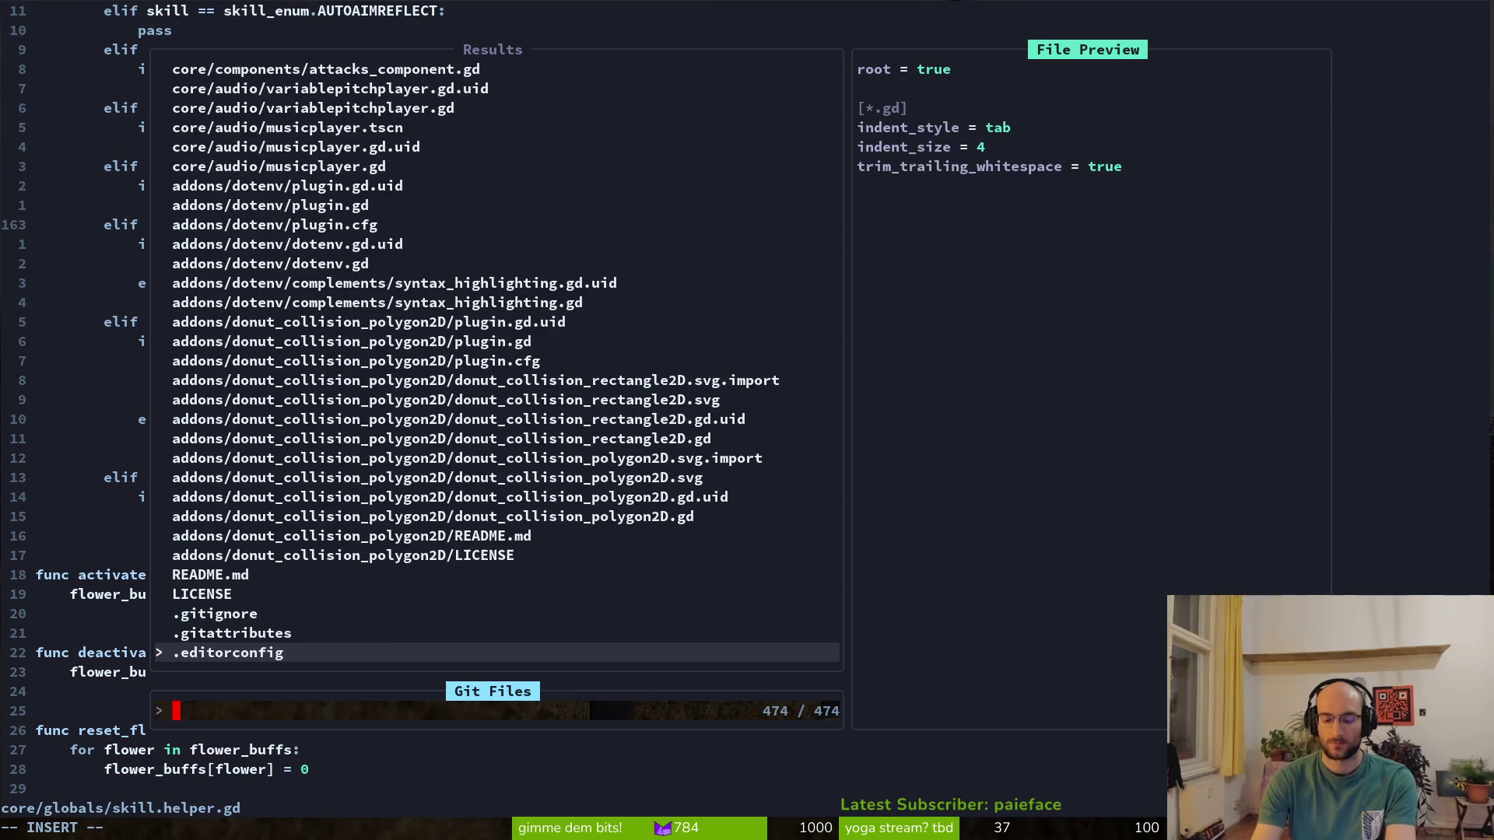
Open modules/enemies/fly/stunned.gd and move to the stun timer start call
text(fylatum)
key(BackSpace)
key(BackSpace)
key(BackSpace)
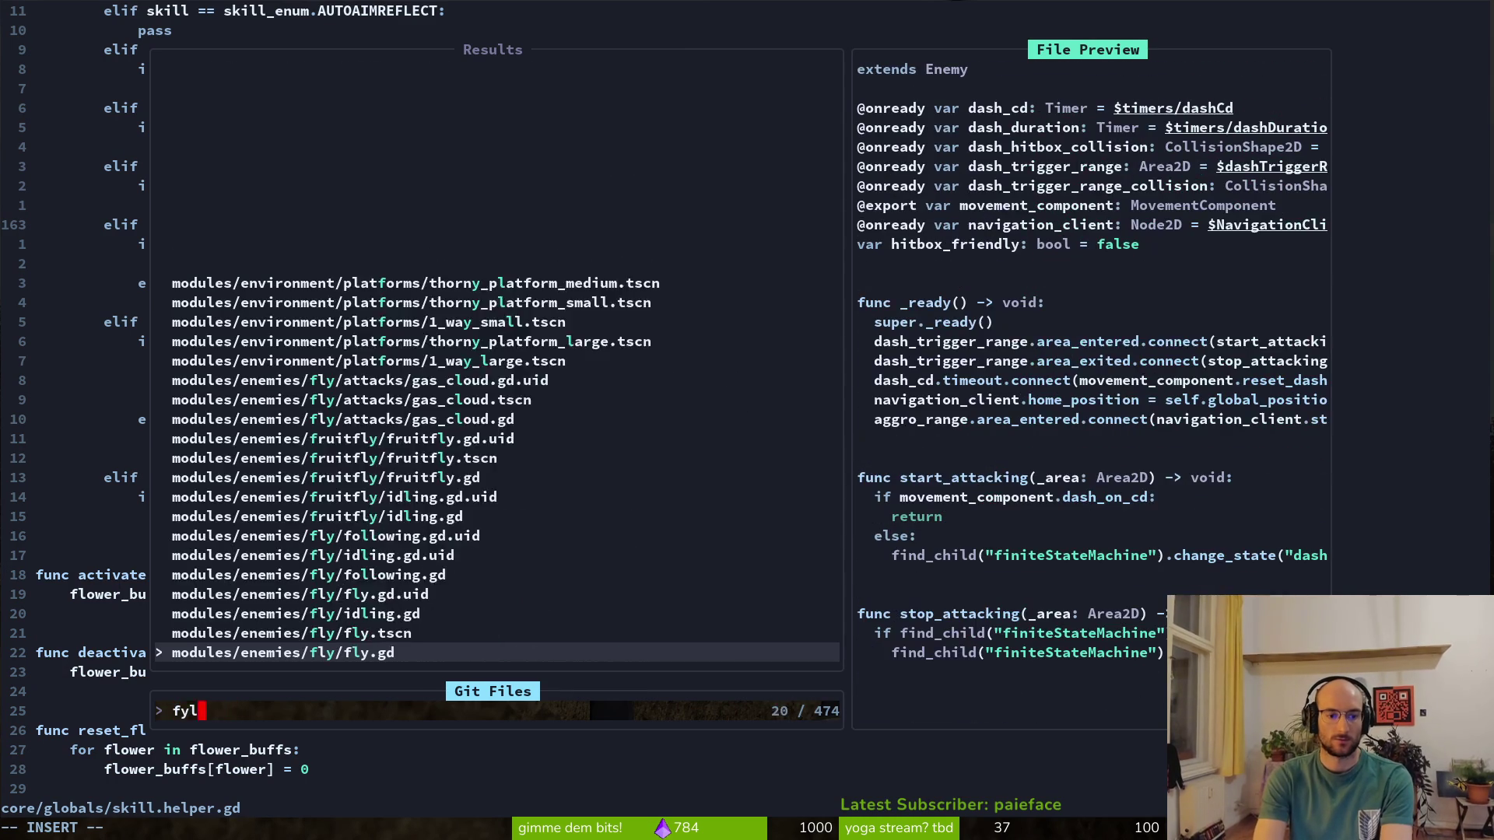
key(BackSpace)
text(lystun)
key(Return)
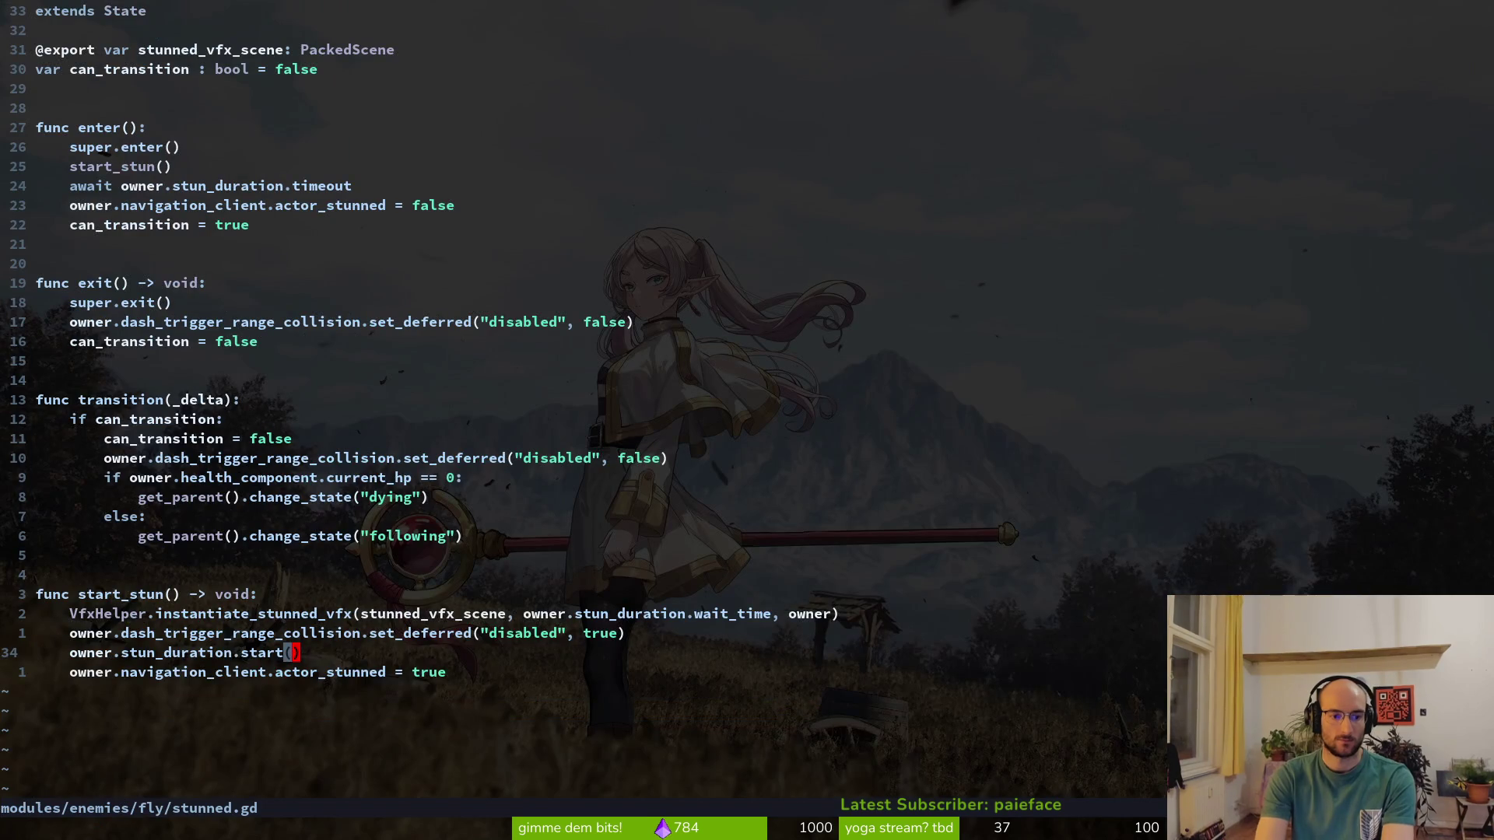
key(b)
key(b)
key(b)
Insert the line owner.stun_duration.wait_time = SkillHelper.enemy_stun_duration above the start call
text(Oowner.stun)
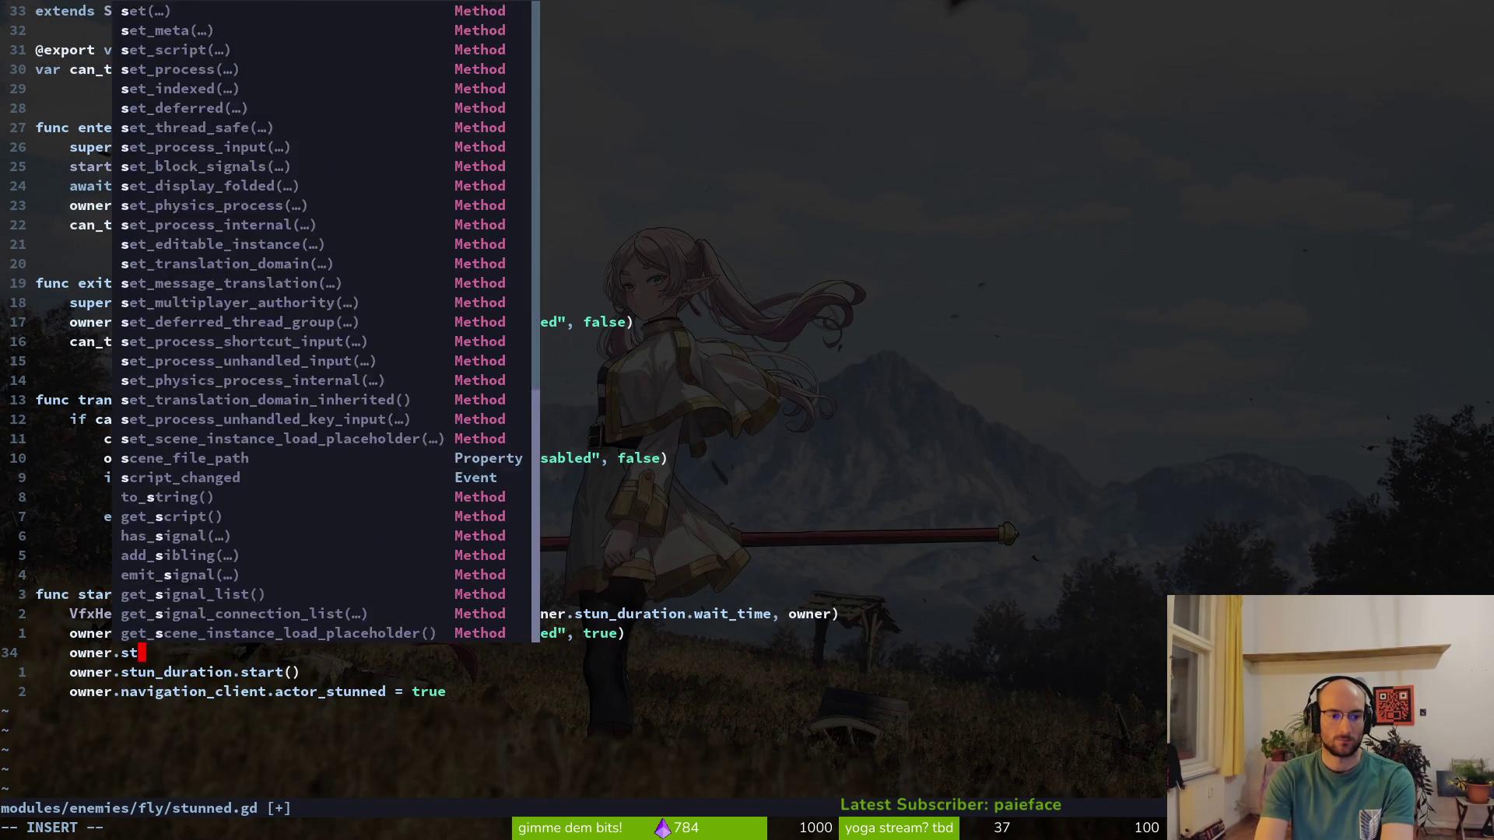
text(_duration.wait)
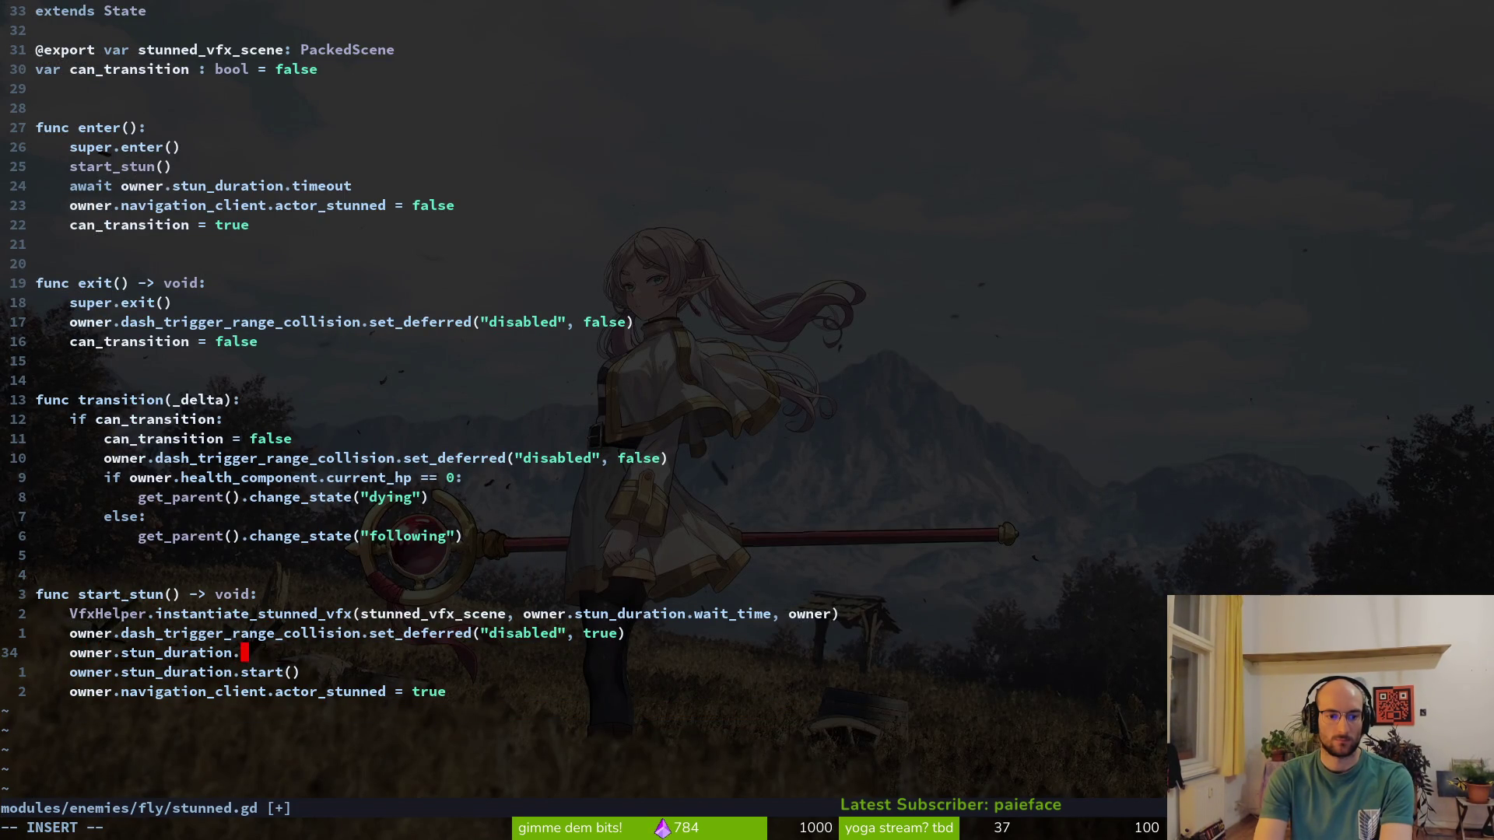
key(Tab)
text(= )
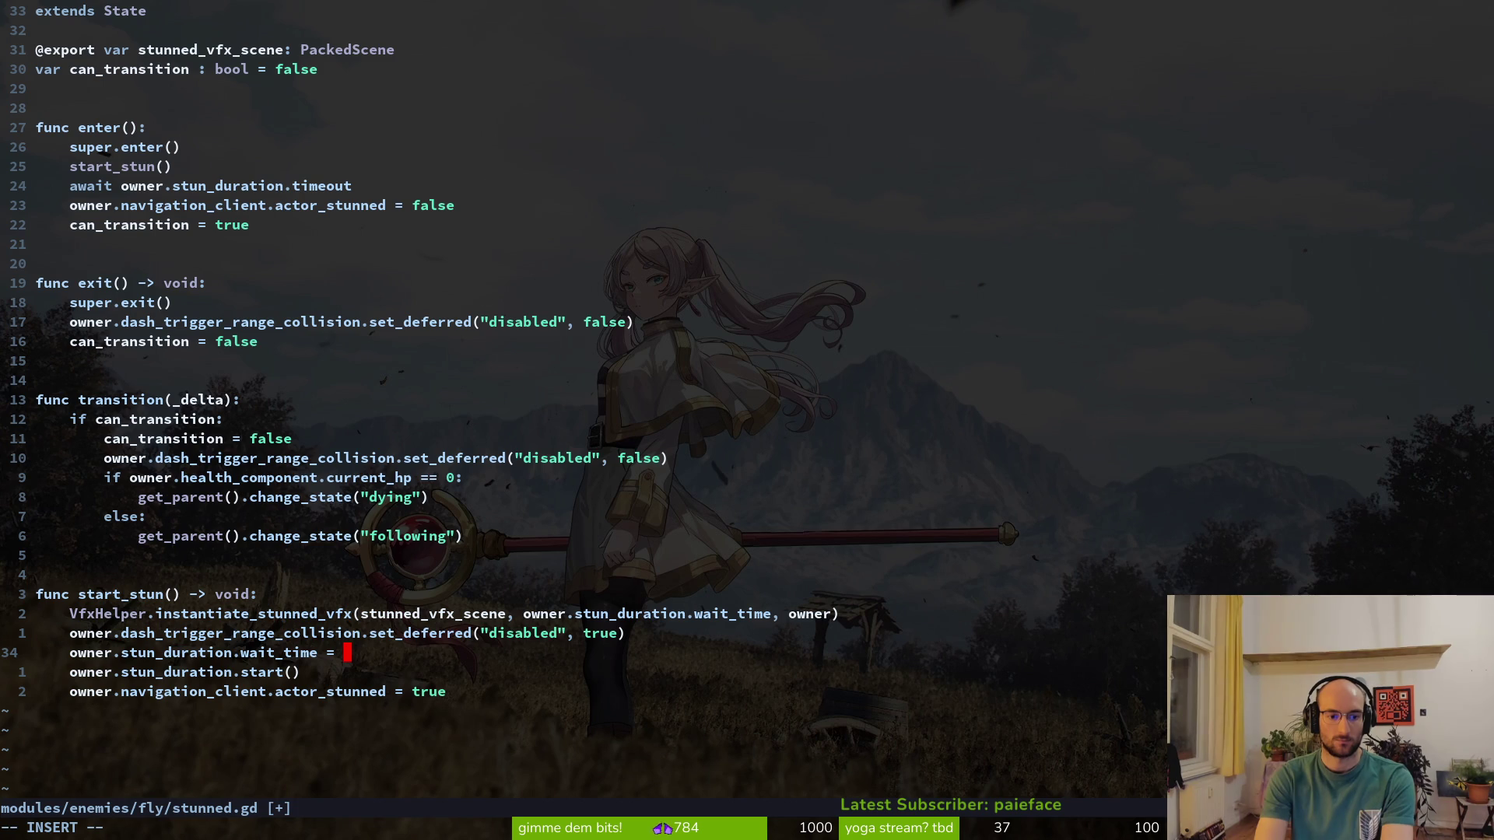
text(Skil)
key(Tab)
text(.st)
key(Tab)
key(Tab)
key(Escape)
Yank the new wait_time line and cut it from stunned.gd, then reopen the file search
key(V)
key(y)
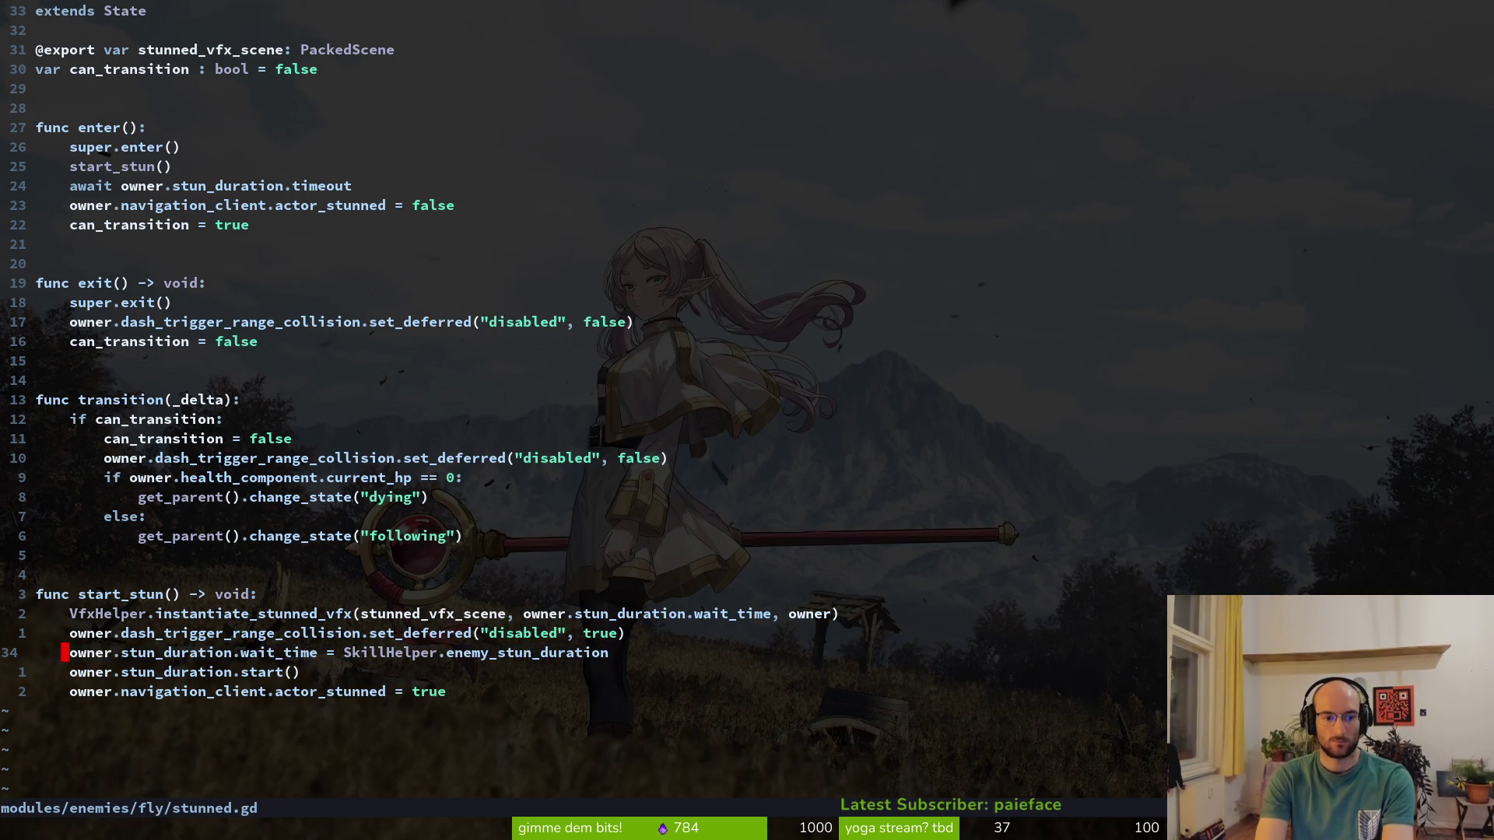
key(d)
key(d)
key(ctrl+p)
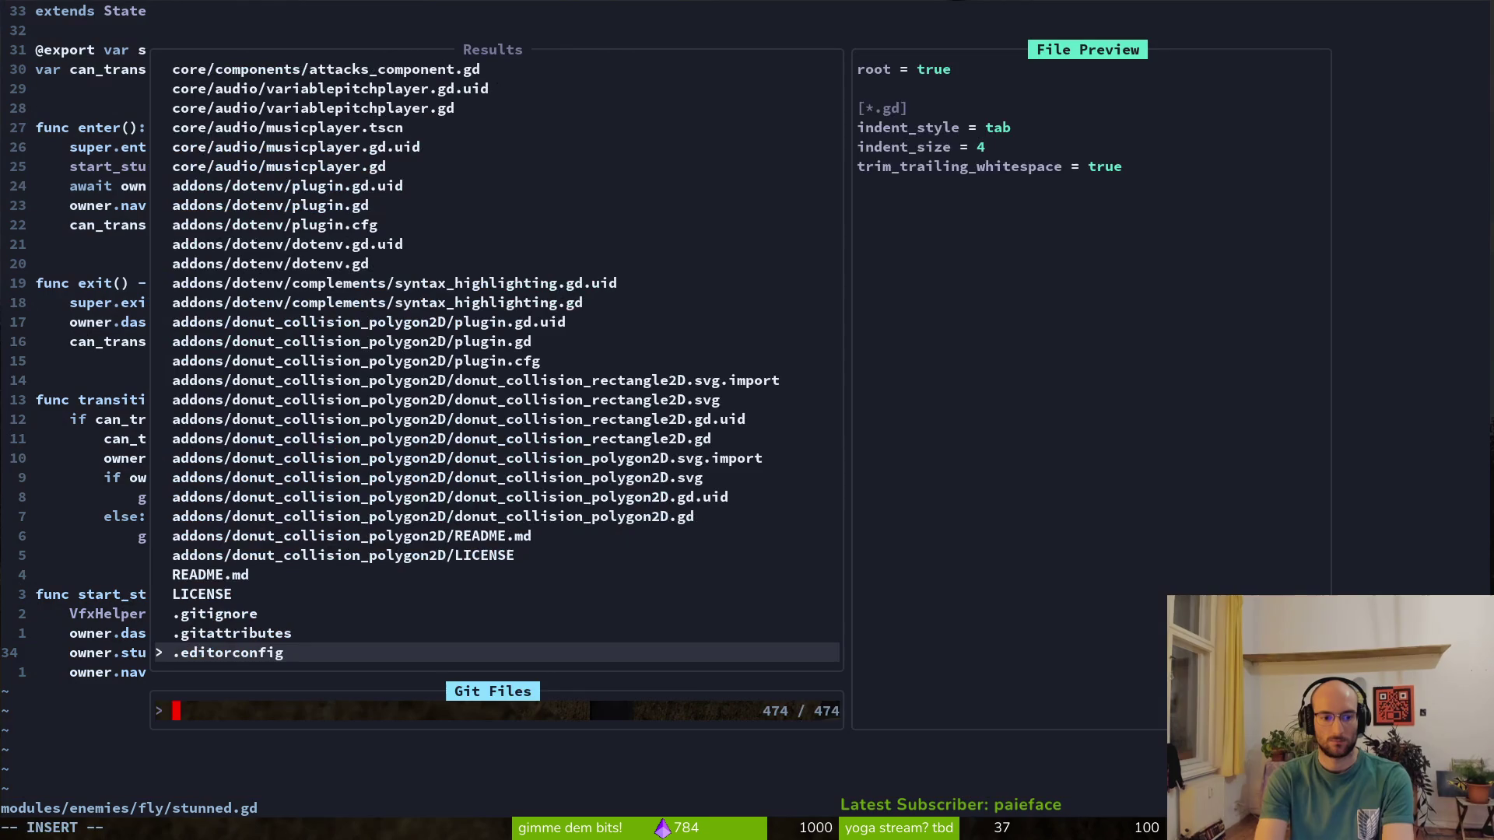
Open baseEnemy/enemy.gd, paste the wait_time line below the health_component line, and save
text(baseenemy)
key(Return)
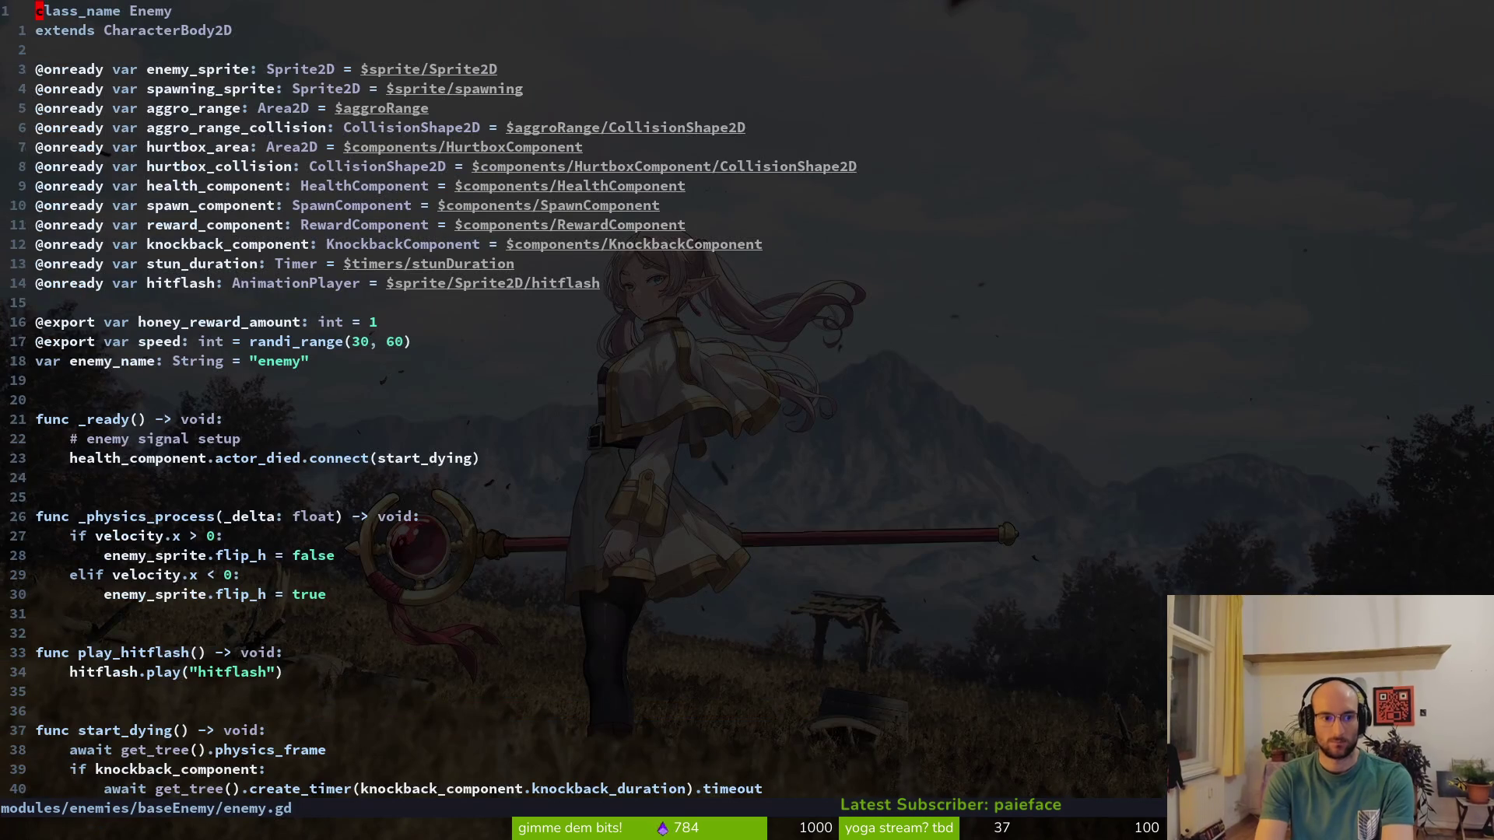
key(j)
key(j)
key(j)
key(k)
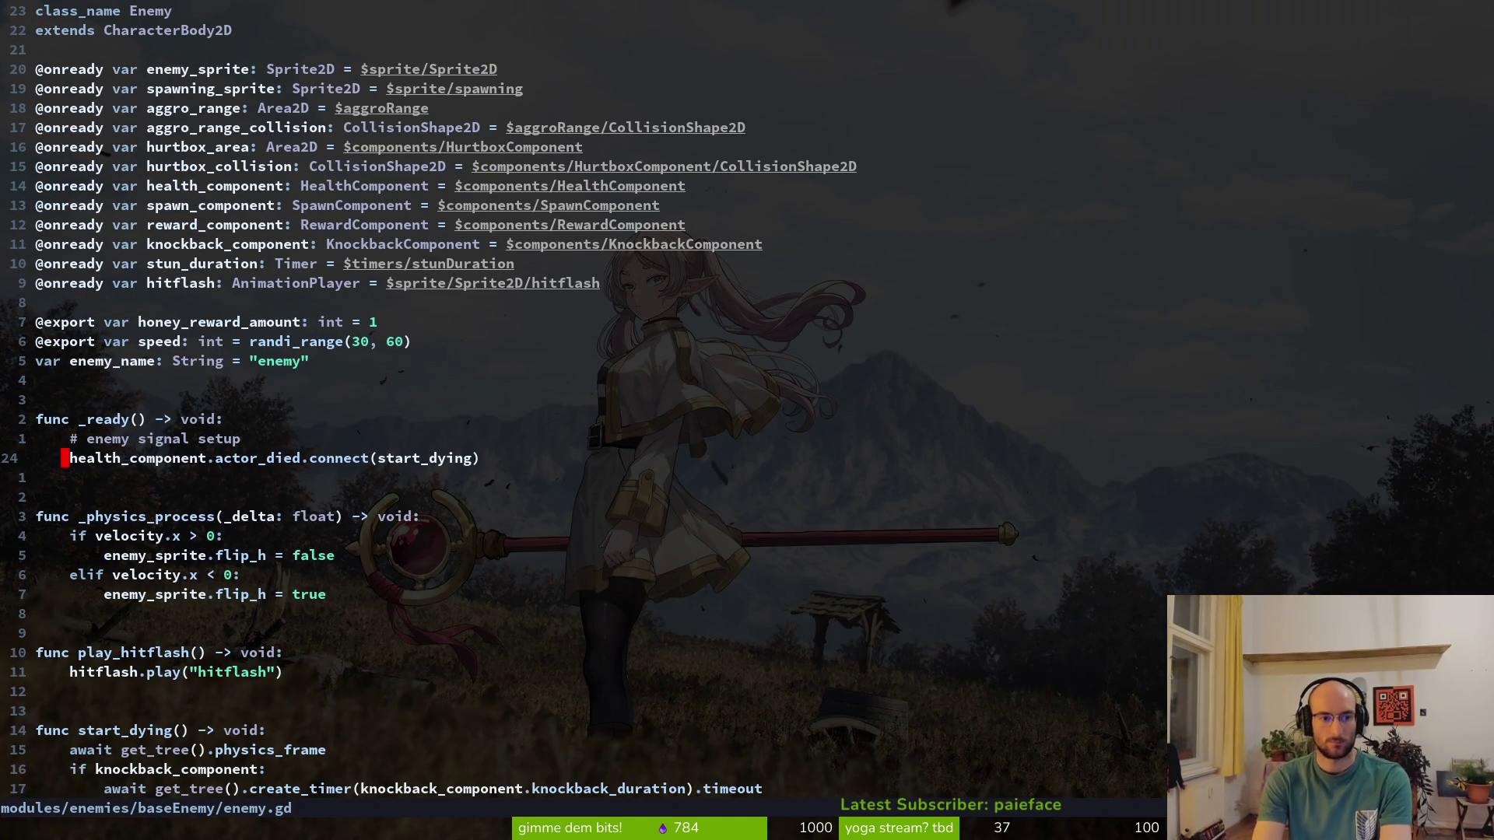
key(p)
key(ctrl+s)
Strip the owner. prefix from the pasted stun_duration line and save enemy.gd
key(f)
key(period)
key(x)
key(b)
key(u)
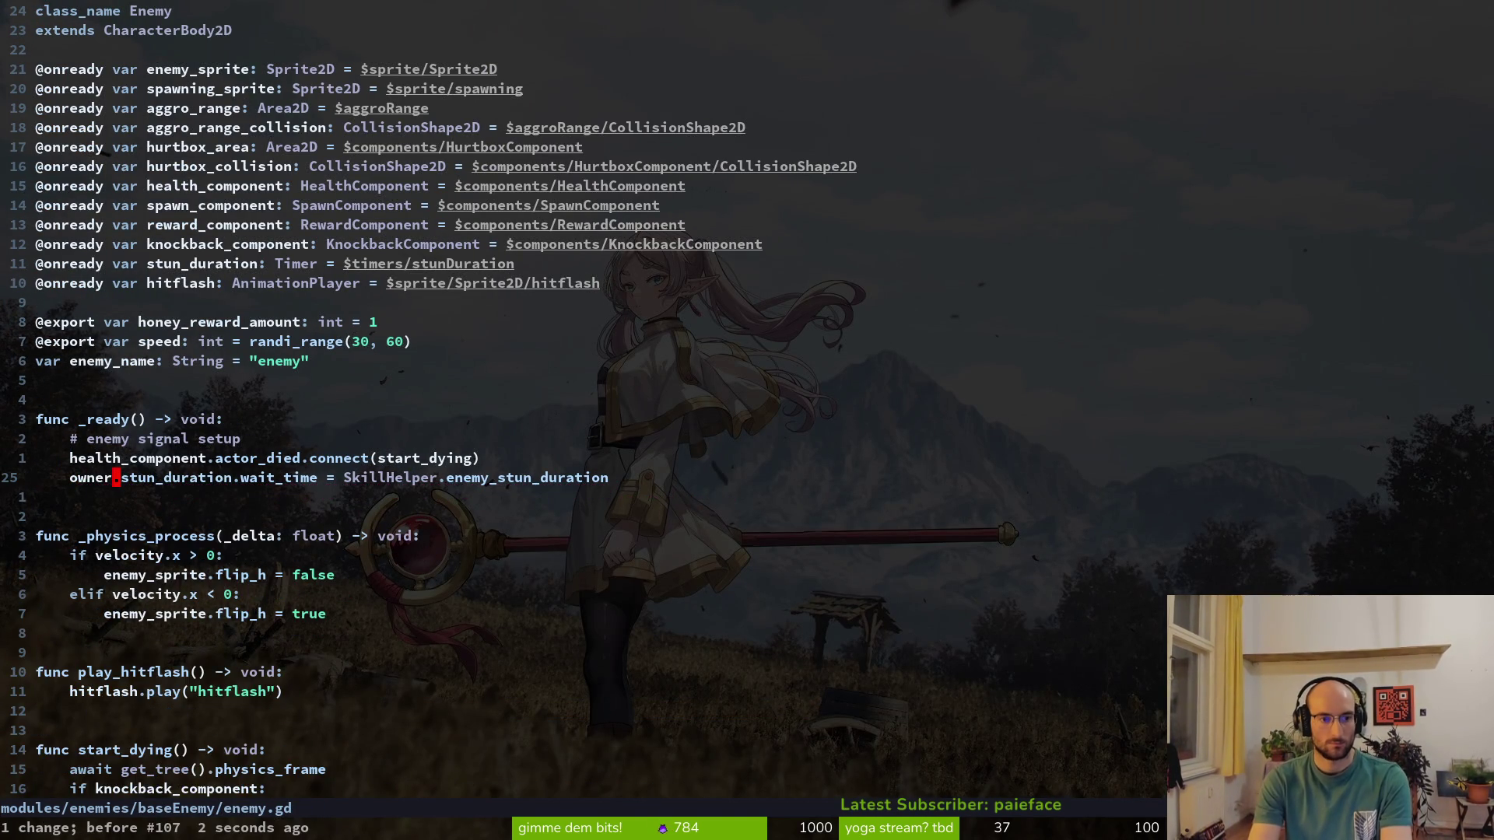
key(d)
key(b)
key(x)
key(ctrl+s)
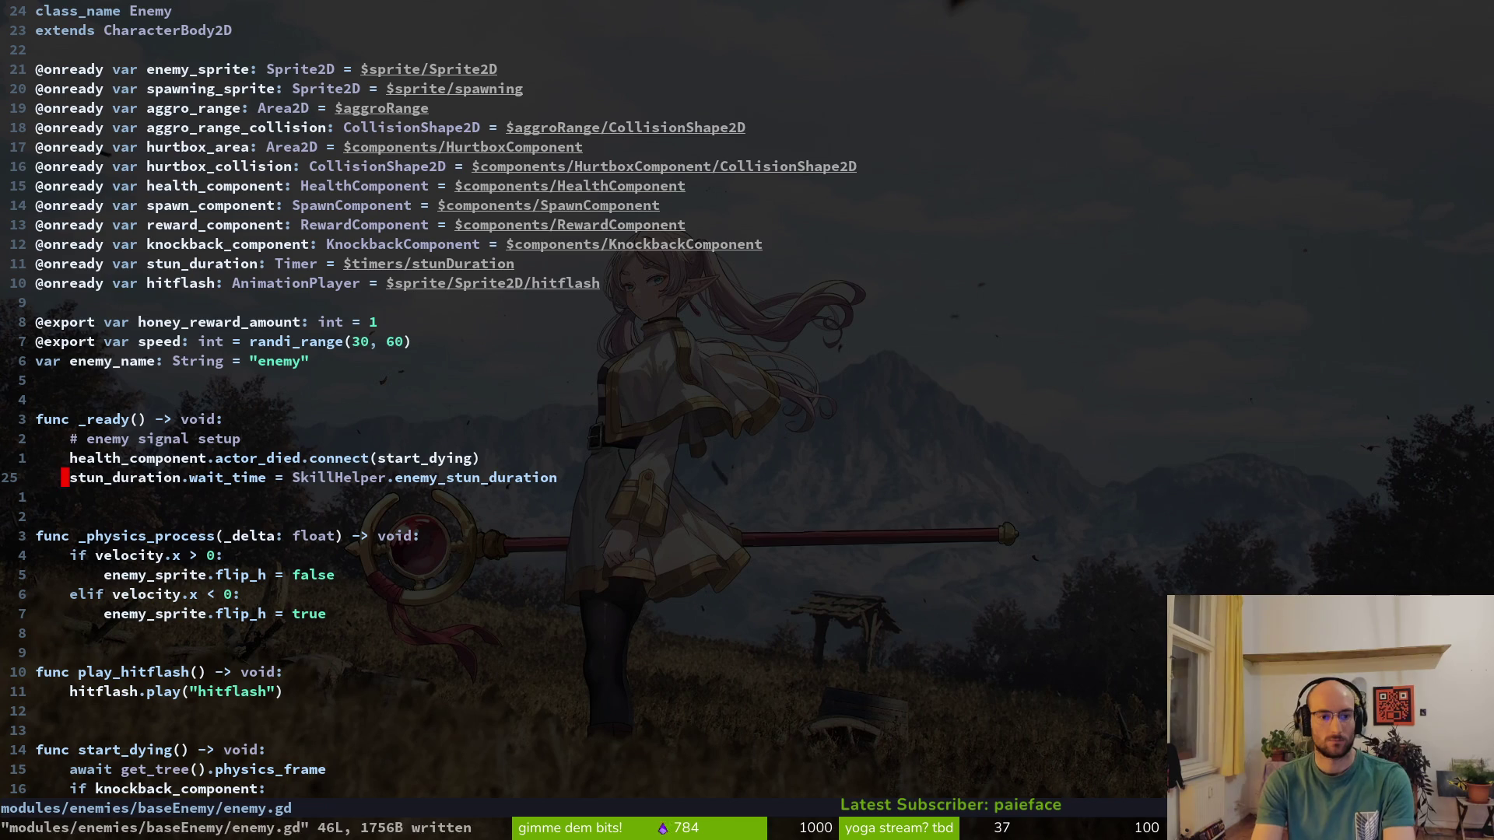
Quit Neovim, relaunch vim, and reopen enemy.gd
text(:q)
key(Return)
key(alt+Tab)
key(alt+Tab)
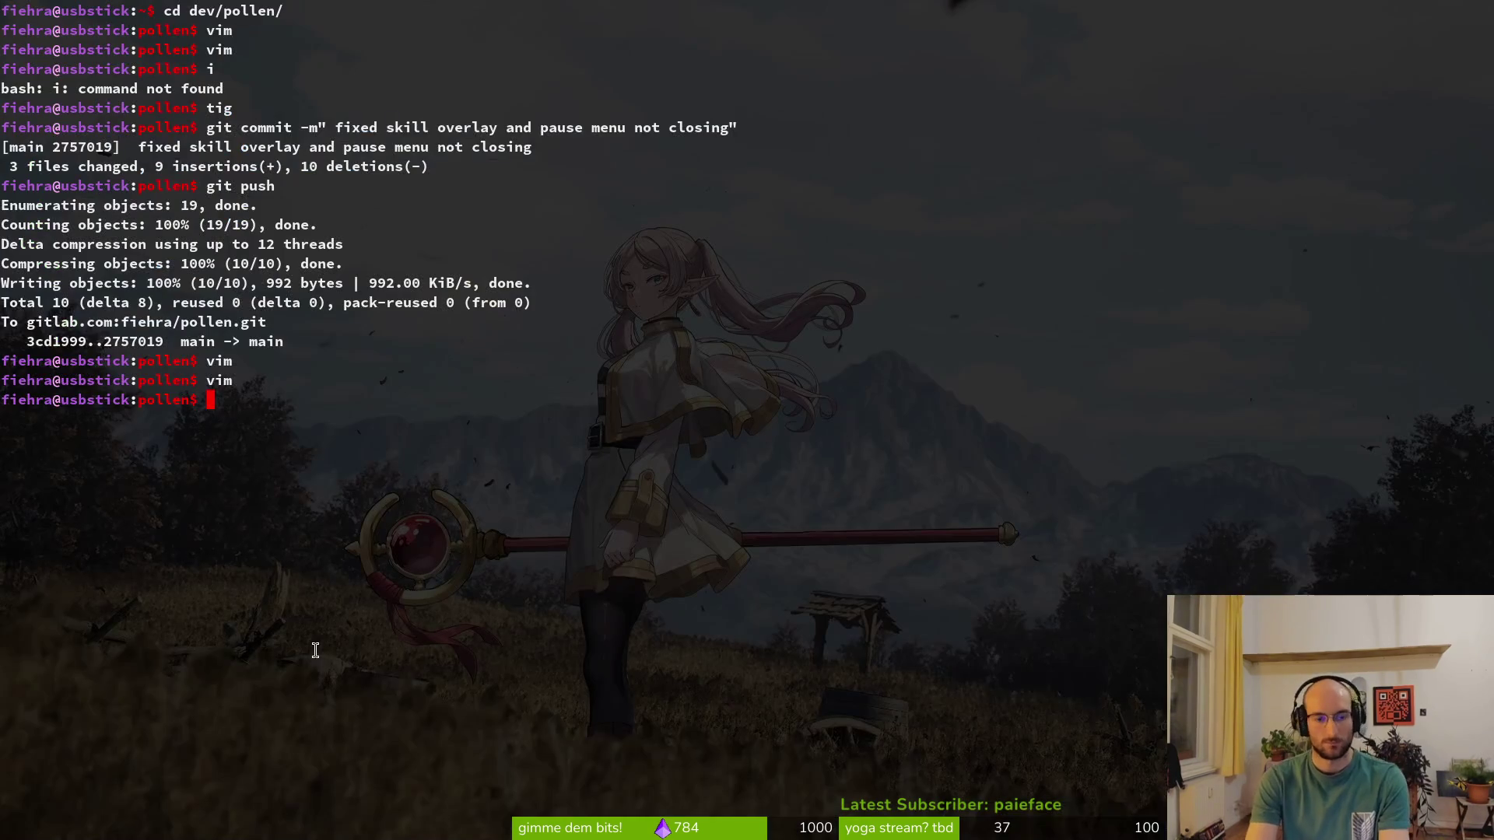
text(vim)
key(Return)
text(baenen)
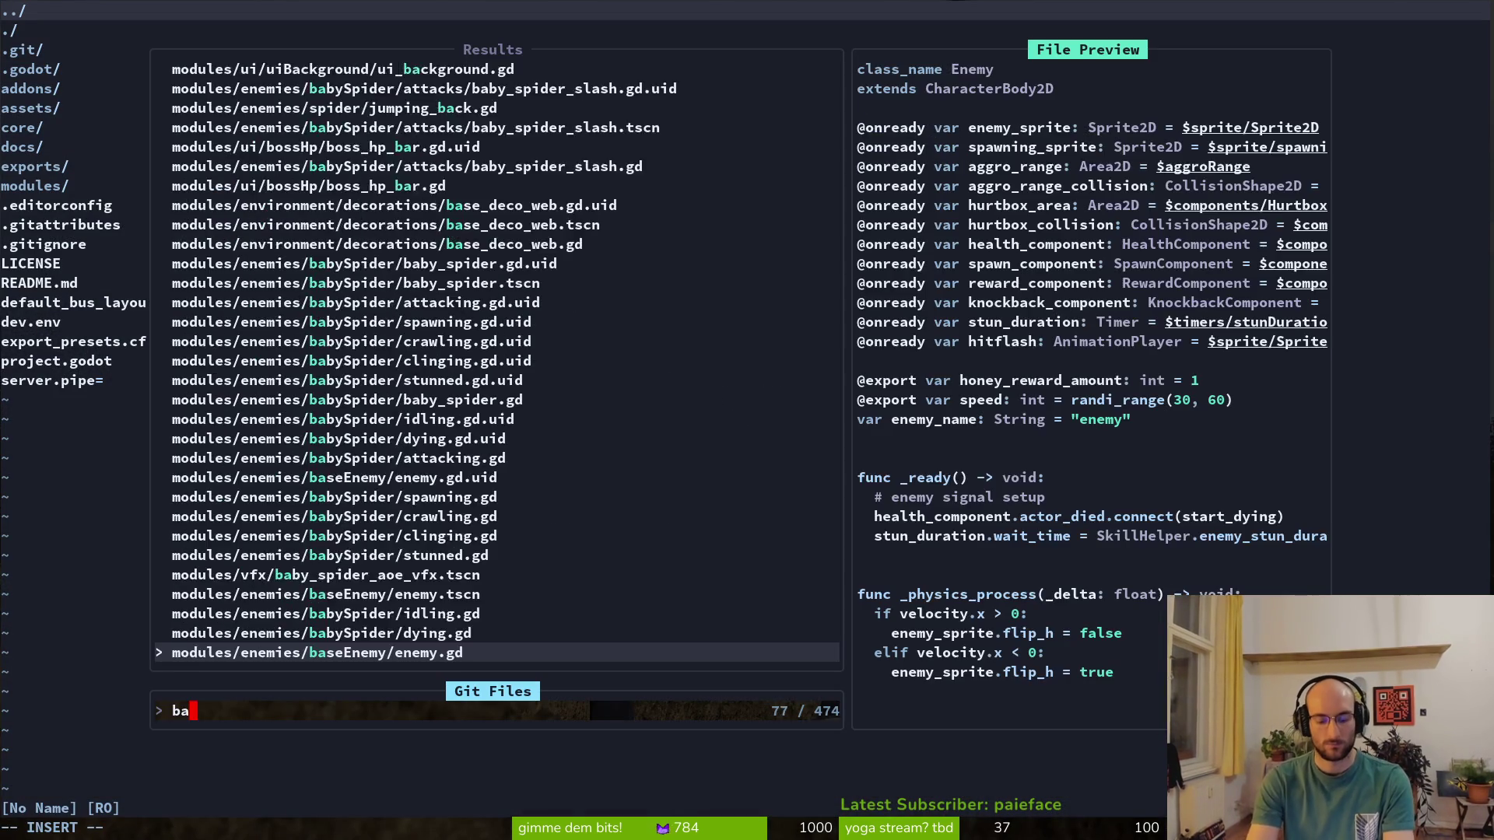
key(Return)
Add print_debug(stun_duration.wait_time) below line 24 and save enemy.gd
text(24j)
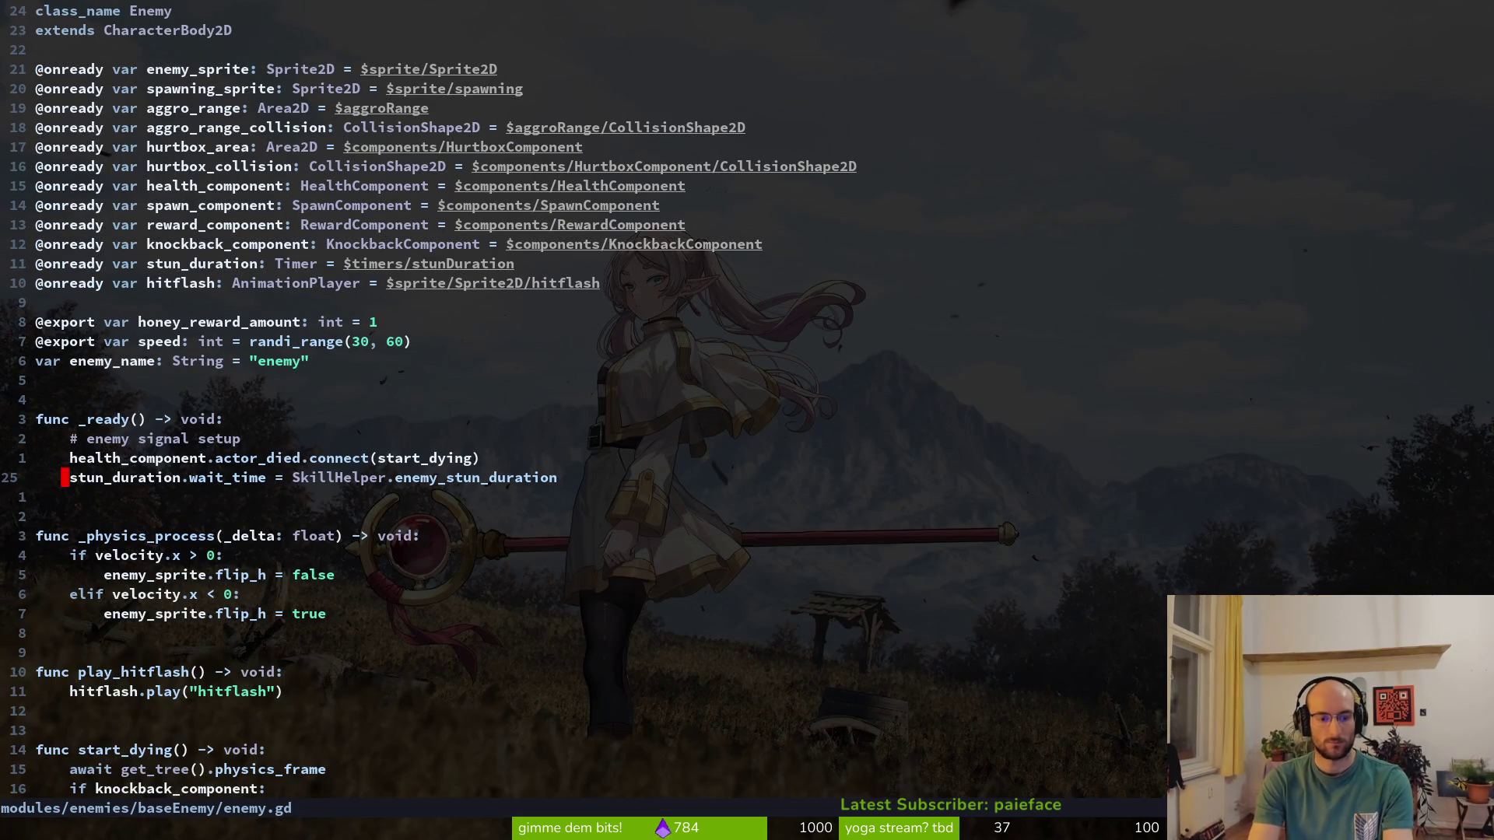
text(oprint_debug()
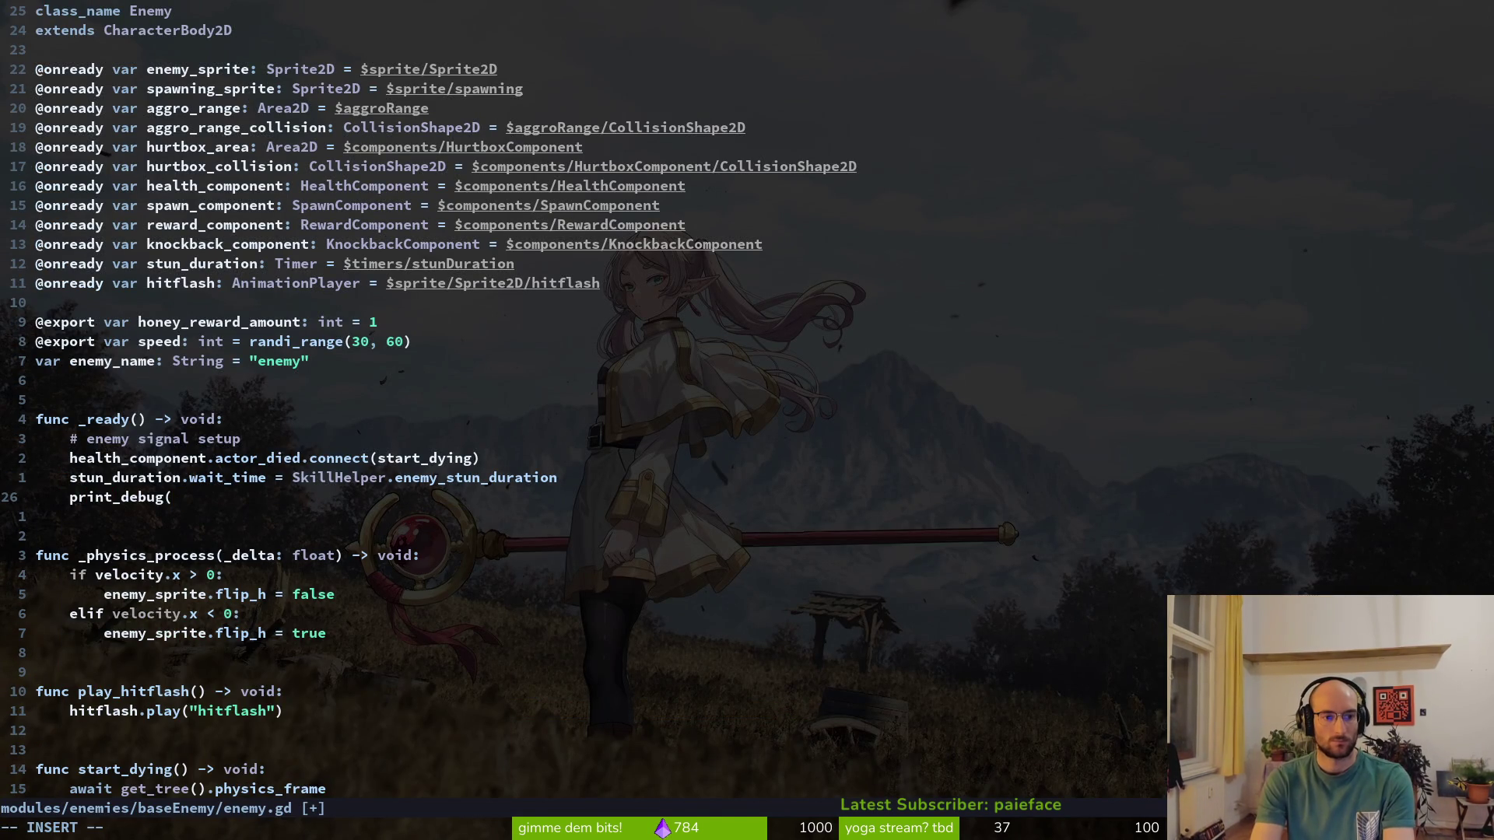
text(stun)
text(_duration.wa)
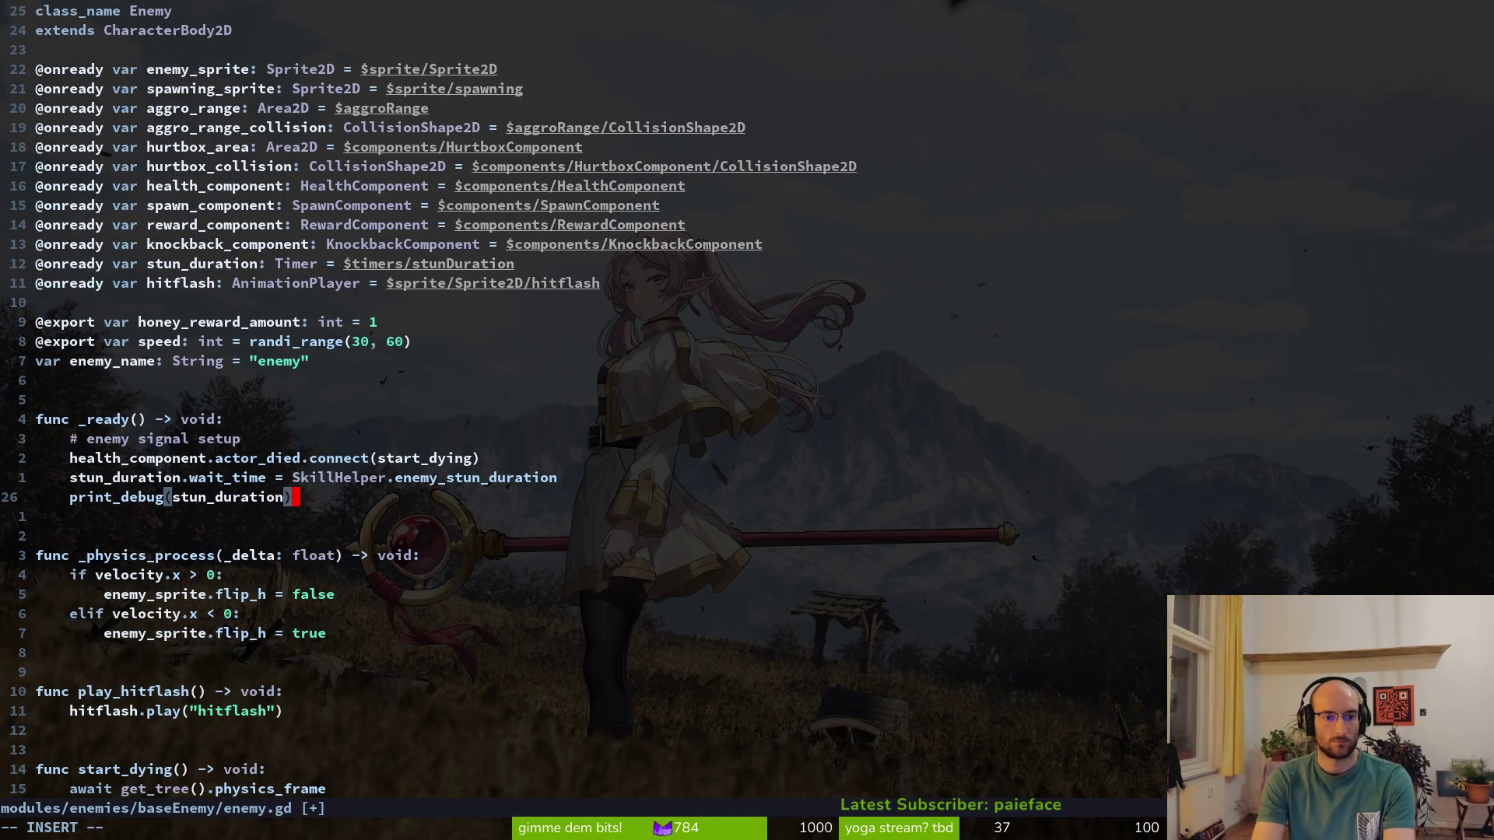
key(Tab)
text())
key(Escape)
text(:w)
key(alt+Tab)
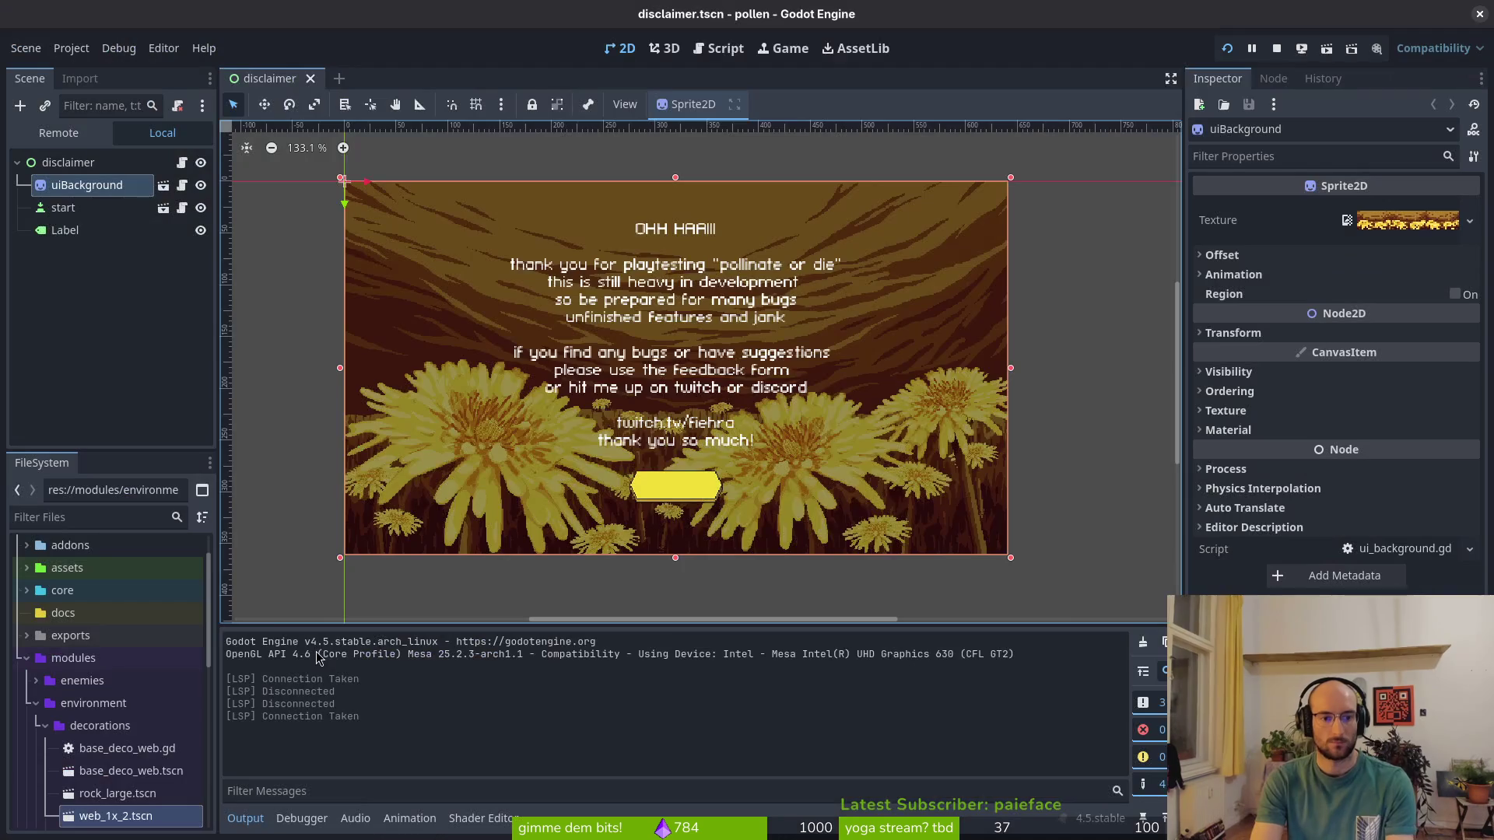
Stop the running game, relaunch pollen, and start from the main menu
key(F8)
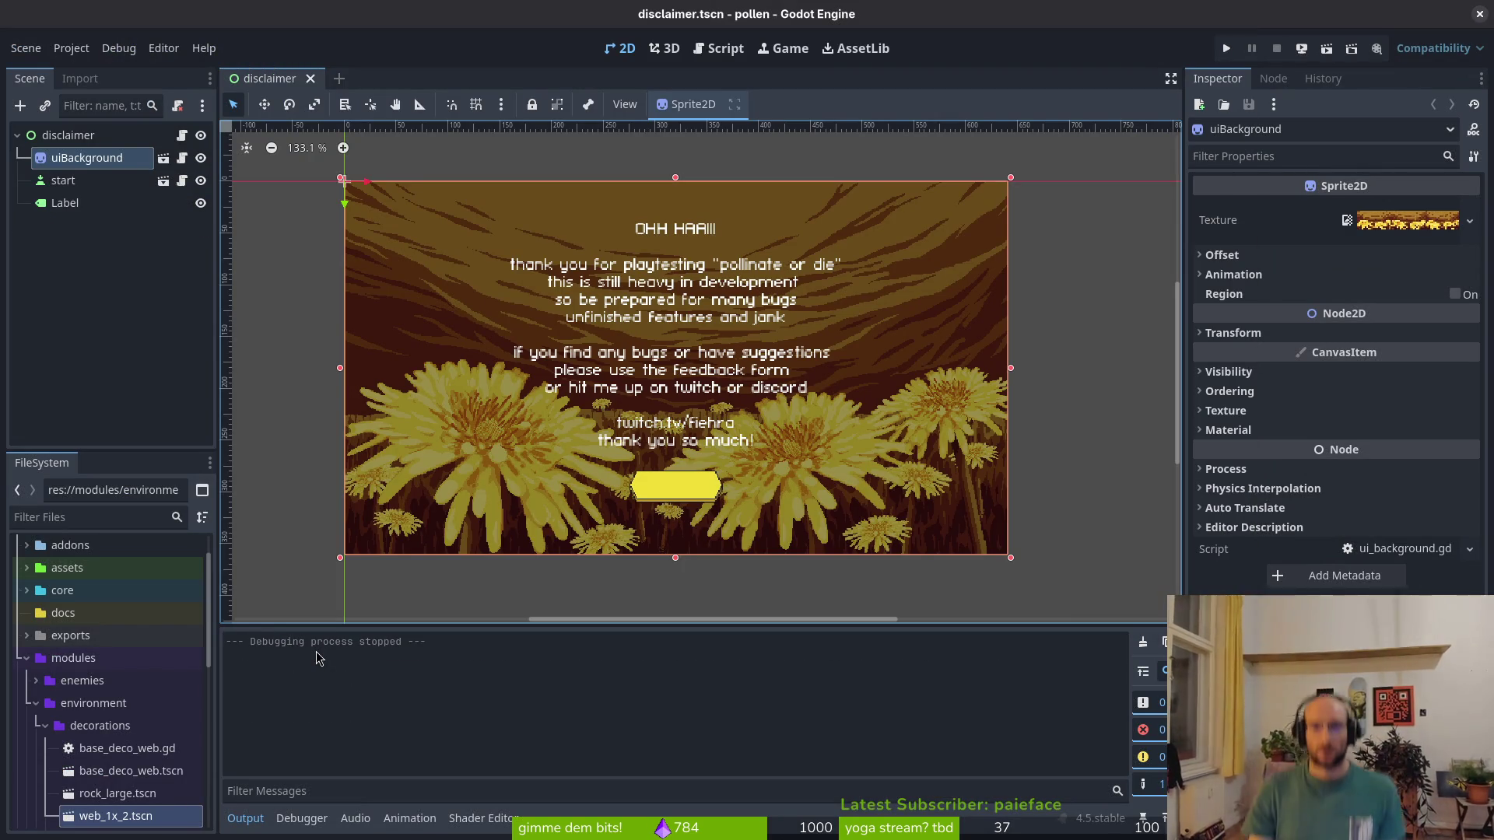
key(F5)
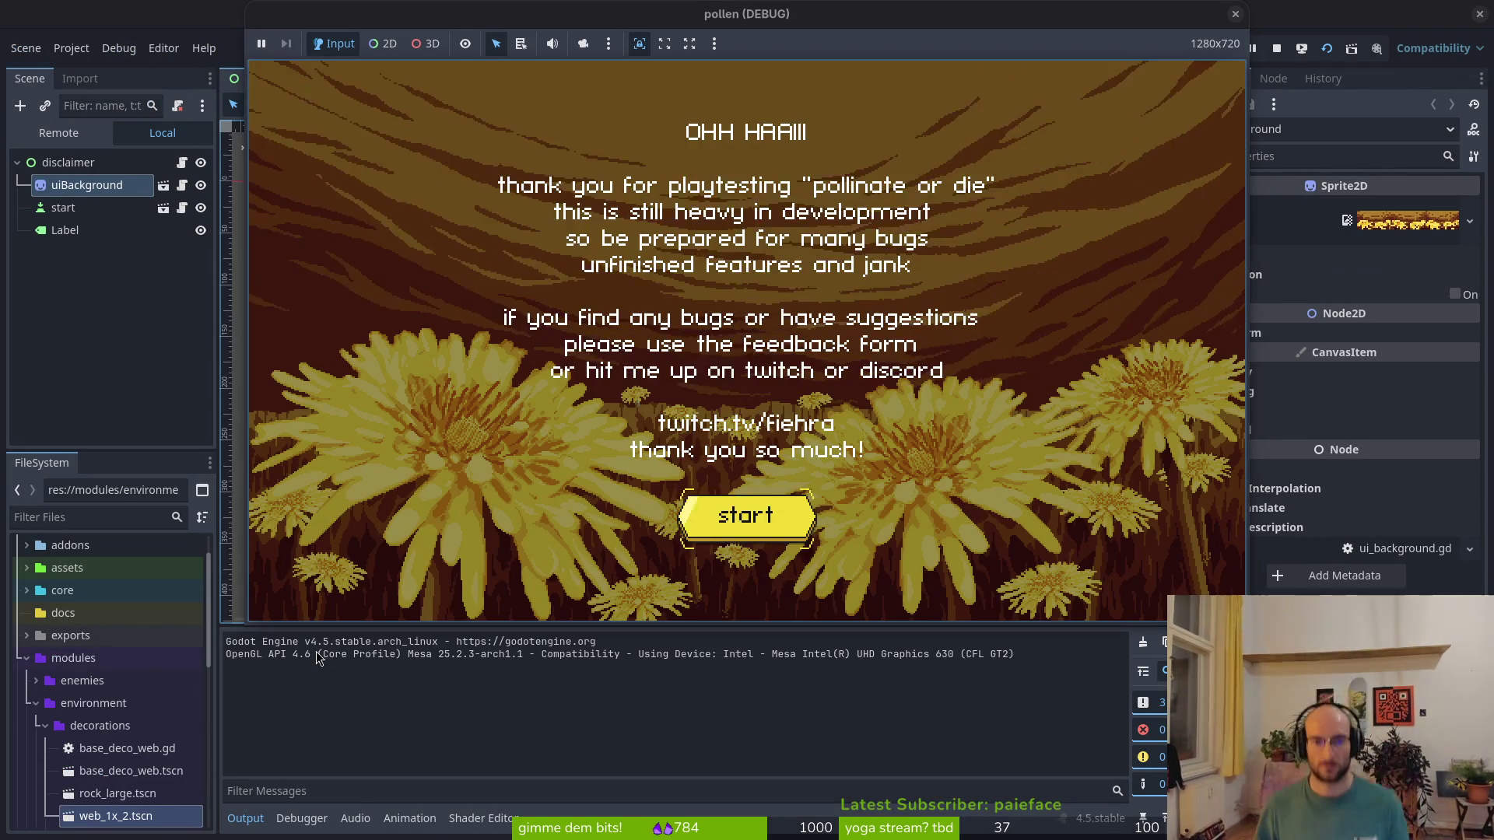
key(Return)
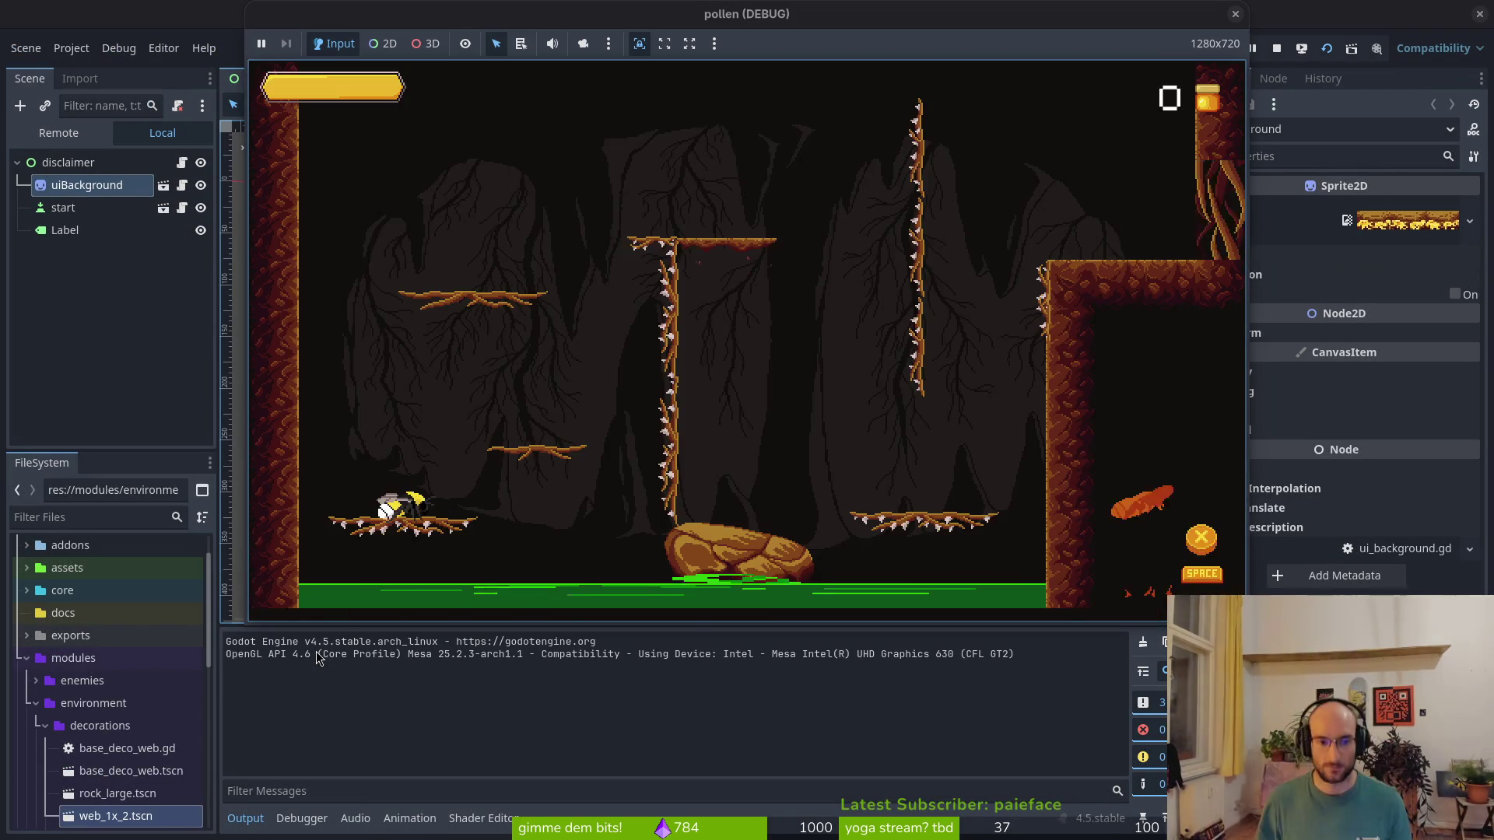
Turn on the devLevel and state labels toggles in the game's settings
key(Up)
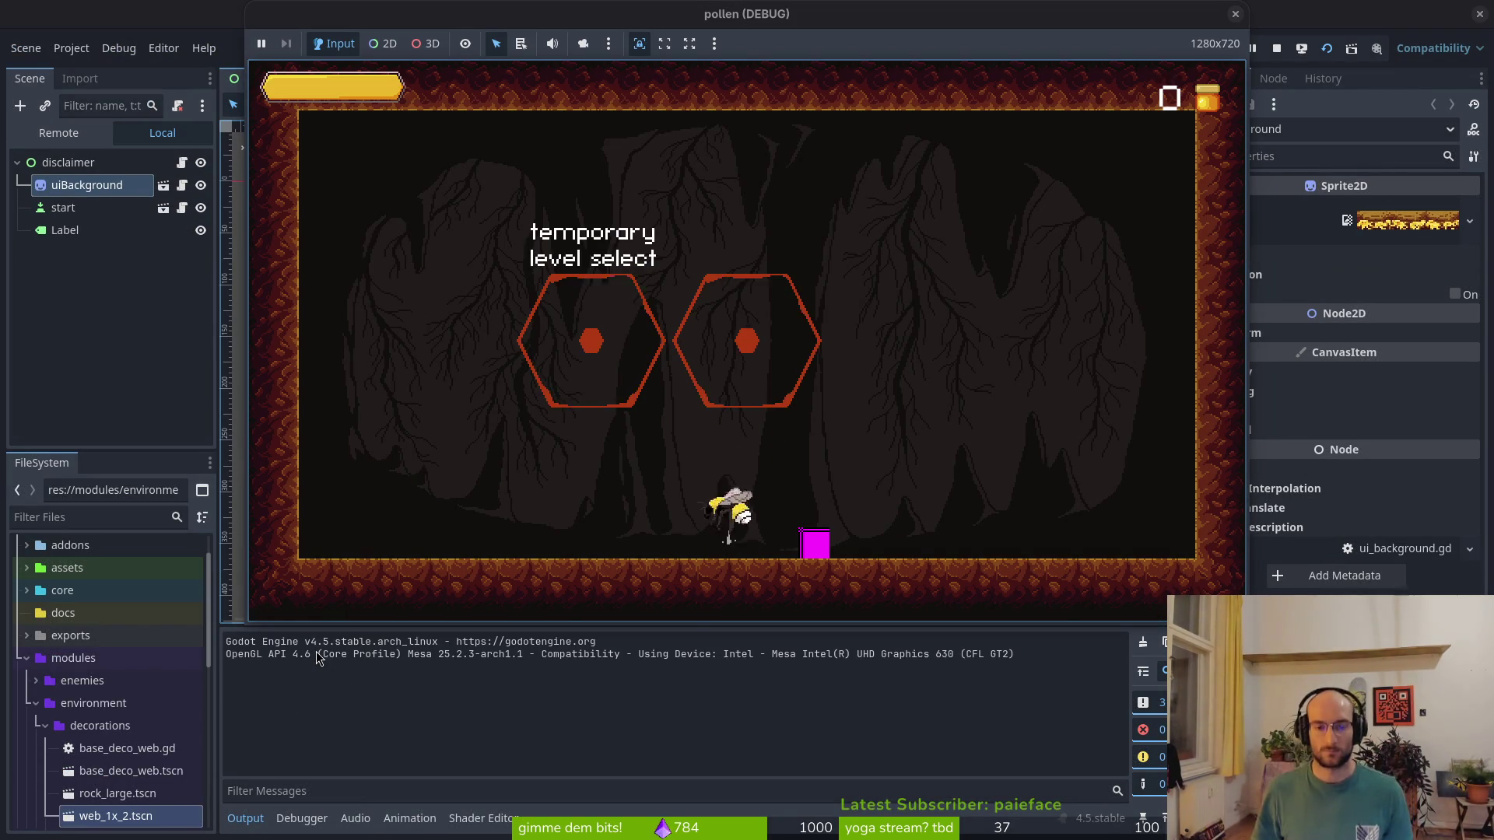
key(Escape)
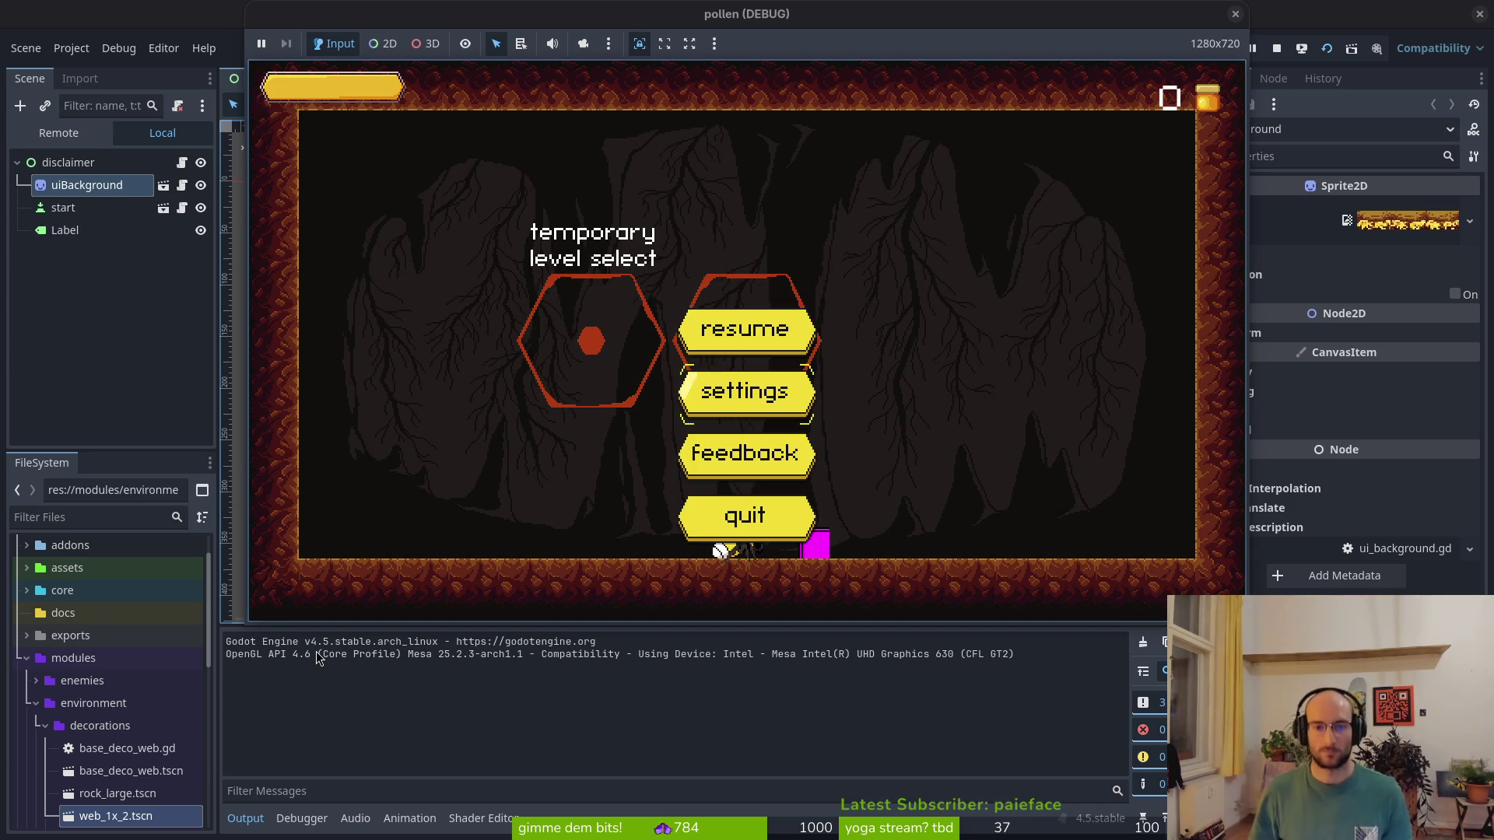
key(Return)
key(Left)
key(Left)
key(Return)
key(Return)
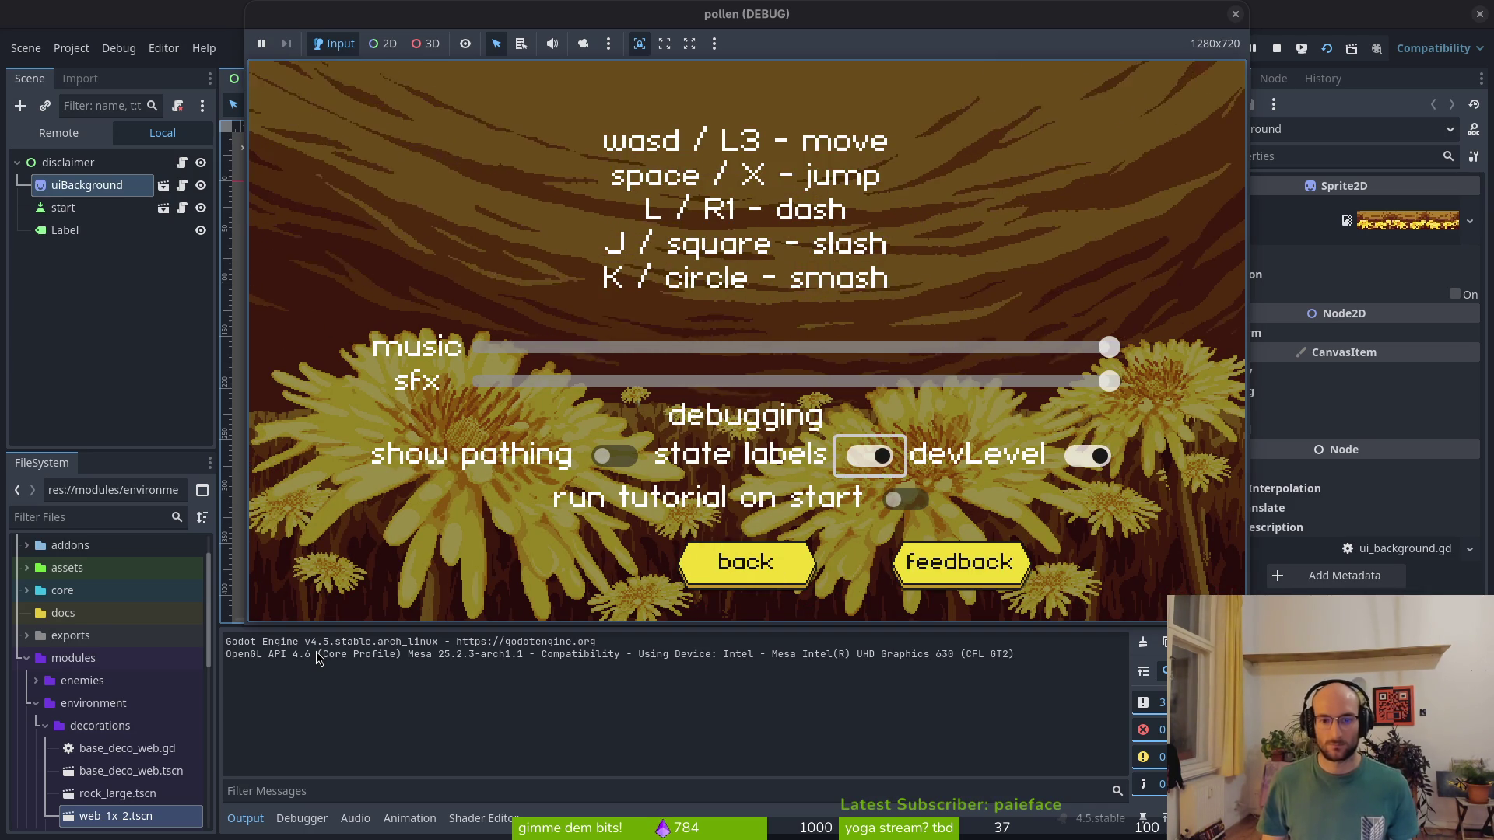
key(Escape)
key(Return)
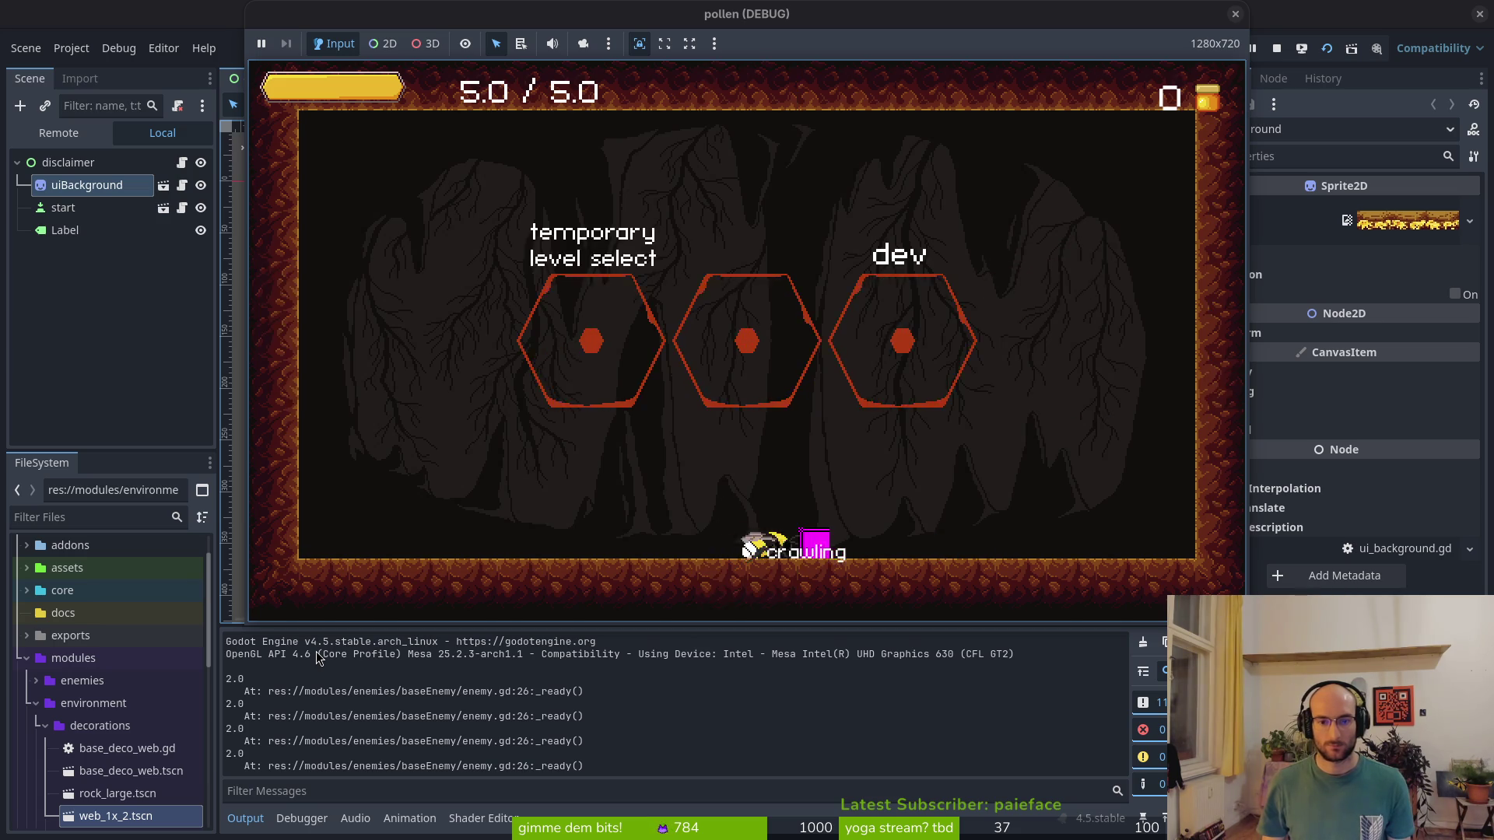
Buy several skills in the skill tree, including smash damage and stun duration
key(Return)
key(Right)
key(Down)
key(Return)
key(Up)
key(Up)
key(Return)
key(Right)
key(Return)
key(Escape)
Teleport into an enemy level, stun an enemy, return, and close the game window
key(Return)
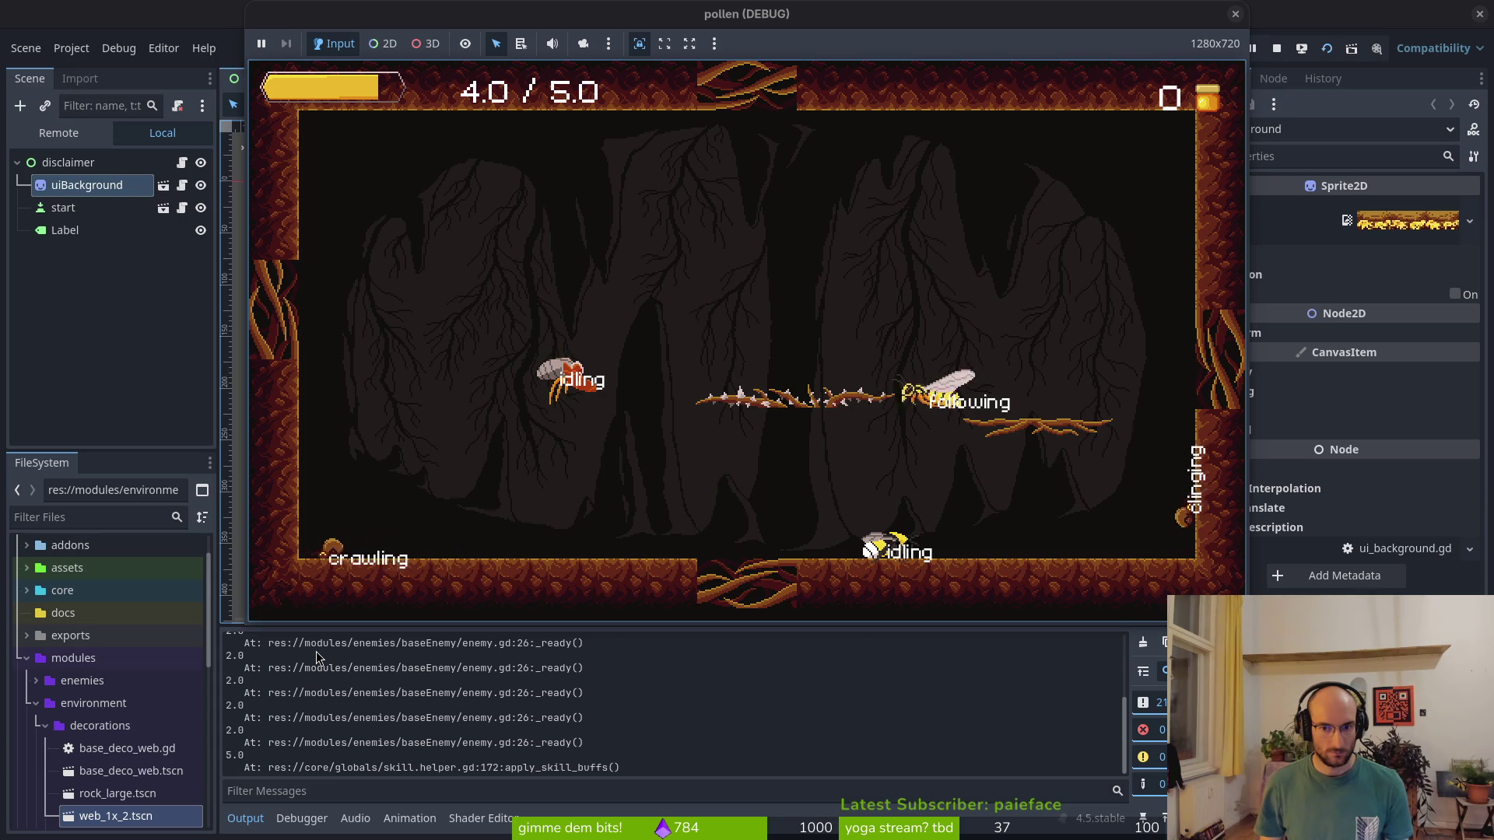
key(space)
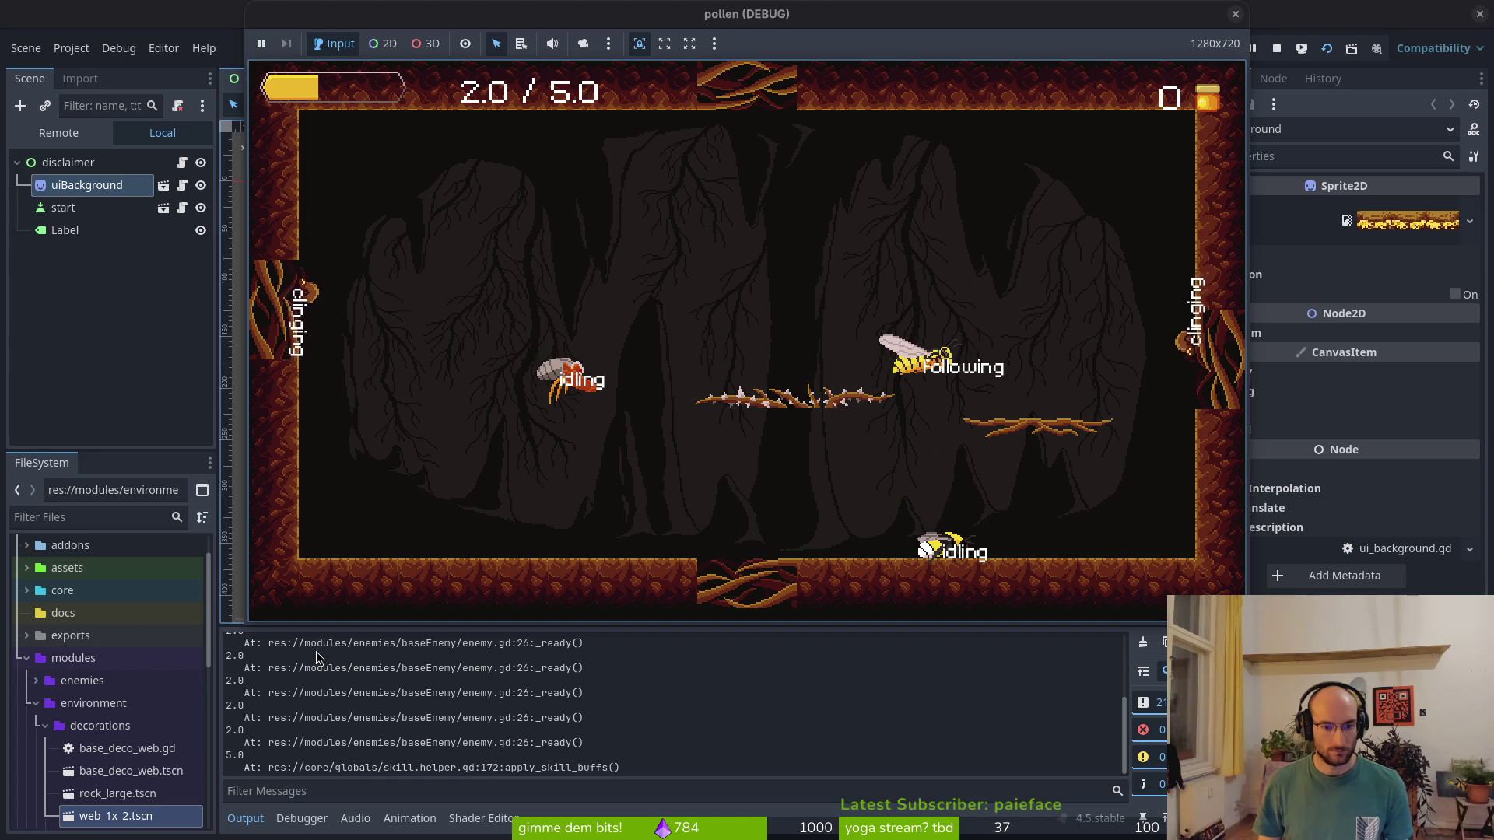
key(shift)
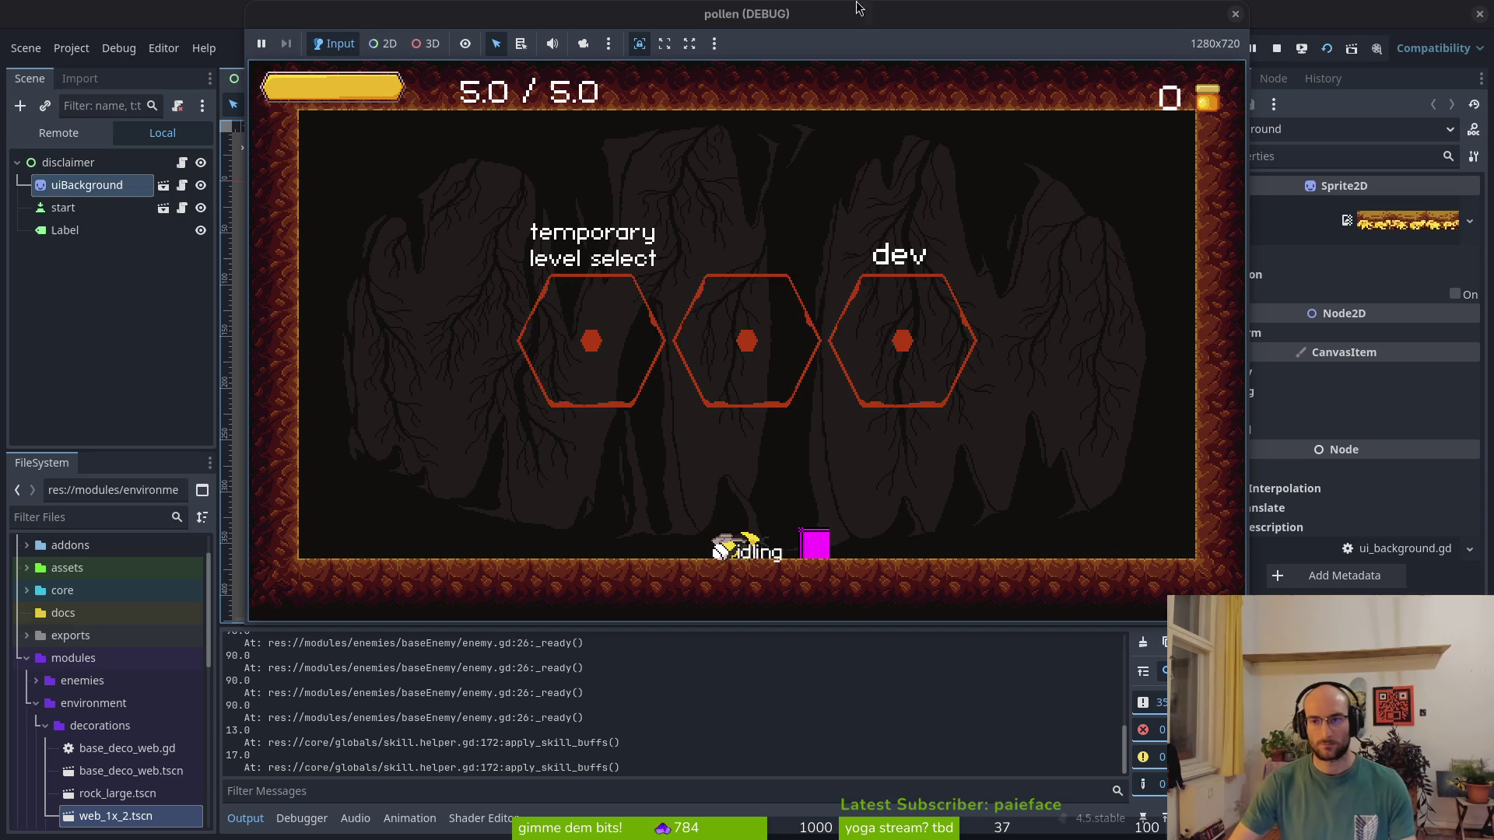
click(1276, 47)
key(alt+Tab)
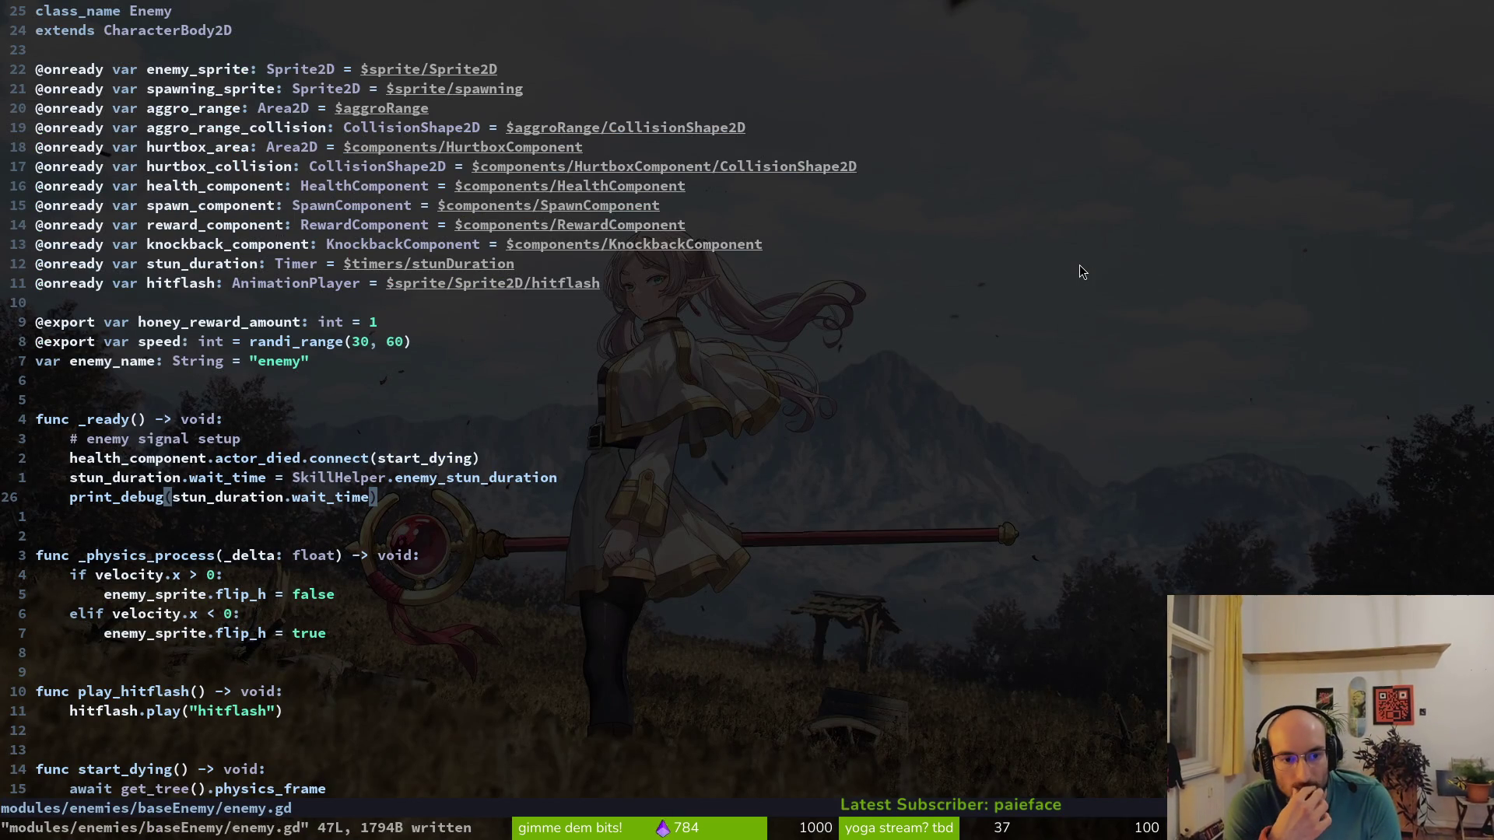
Delete the print_debug and stun timer wait_time lines from enemy.gd and save
key(d)
key(d)
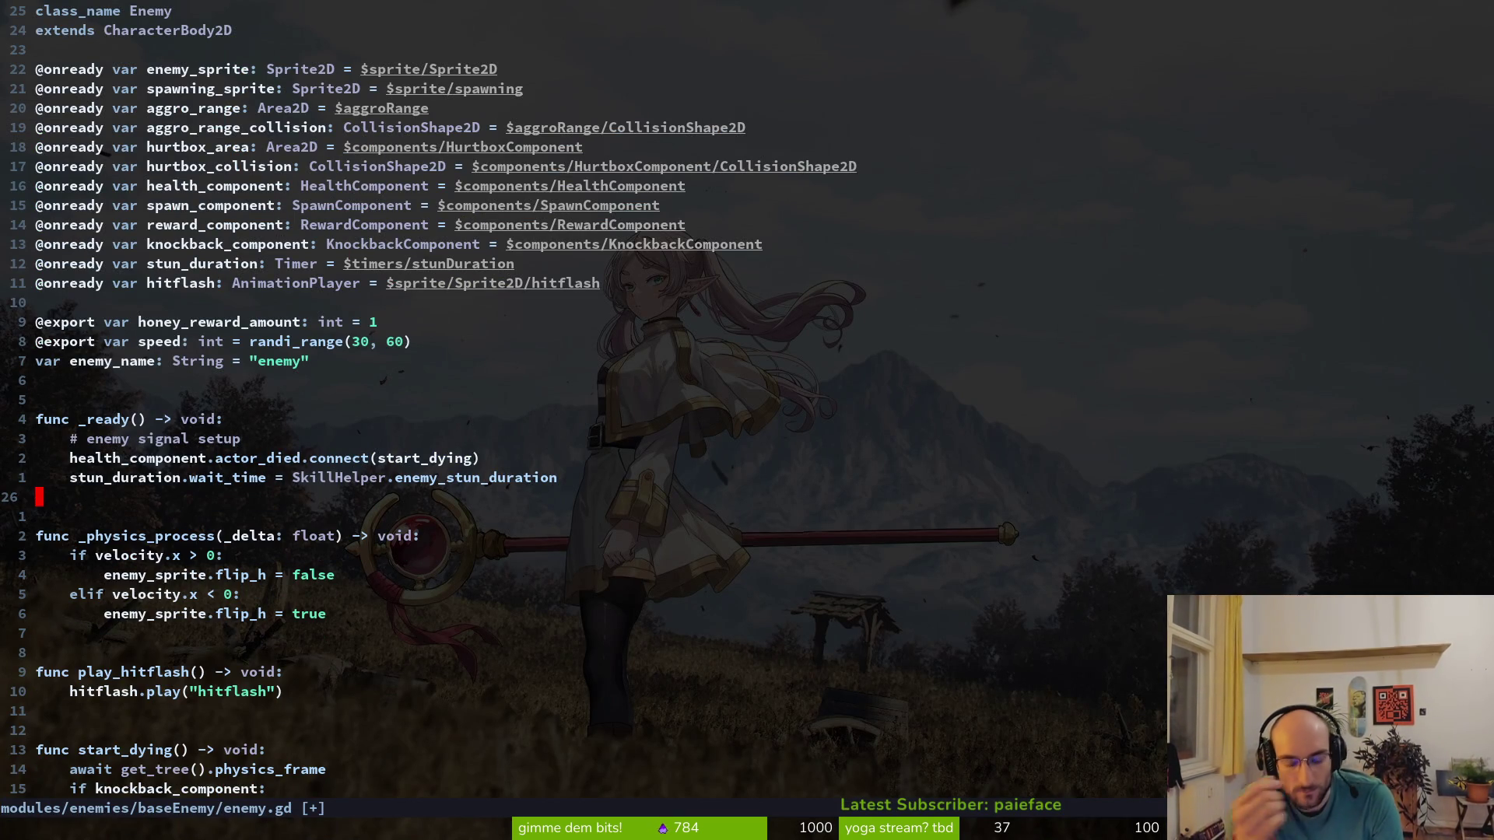
key(k)
key(d)
key(d)
text(:w)
key(Return)
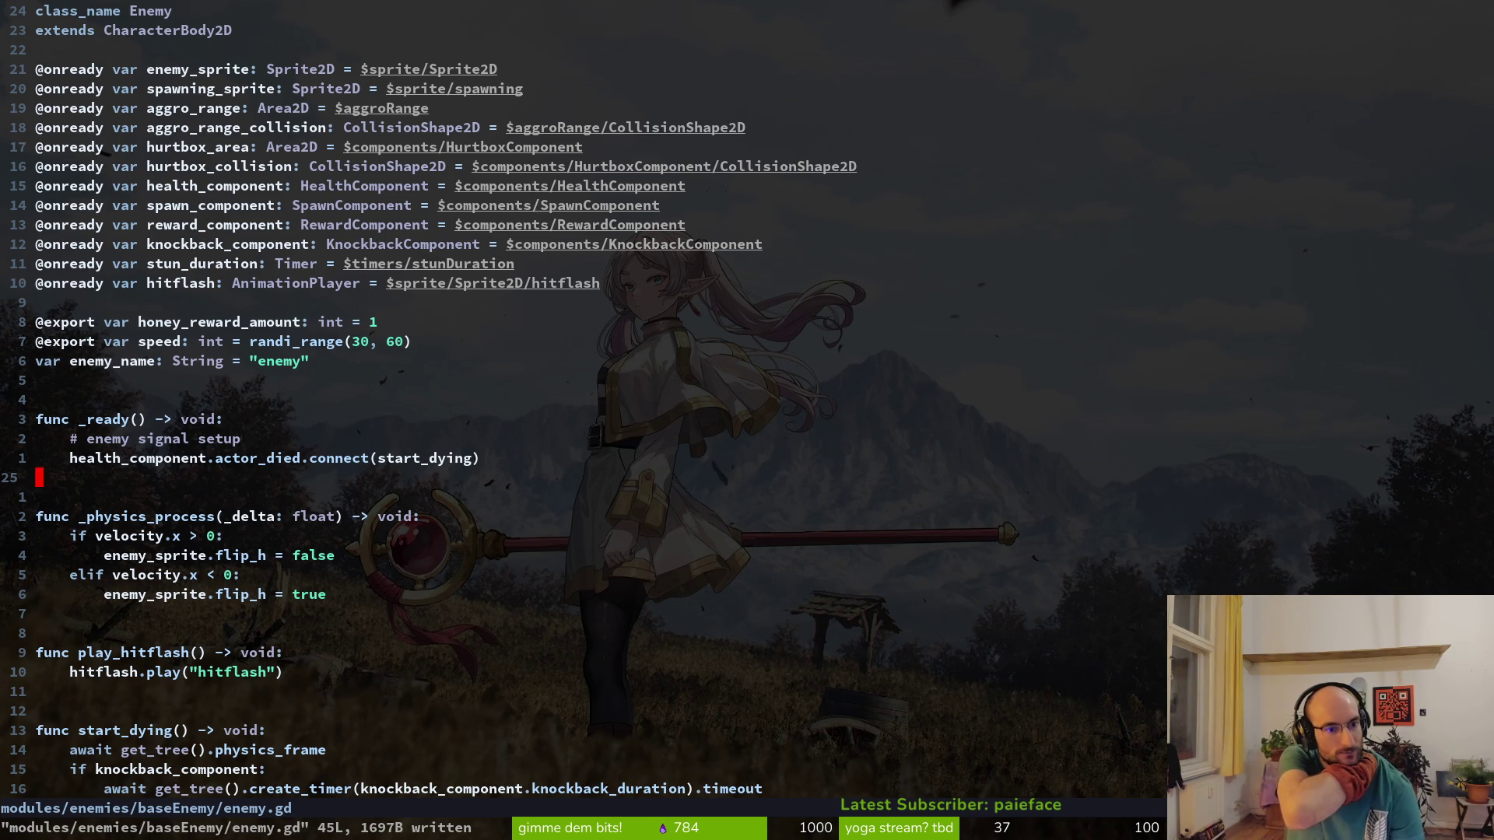
key(z)
key(z)
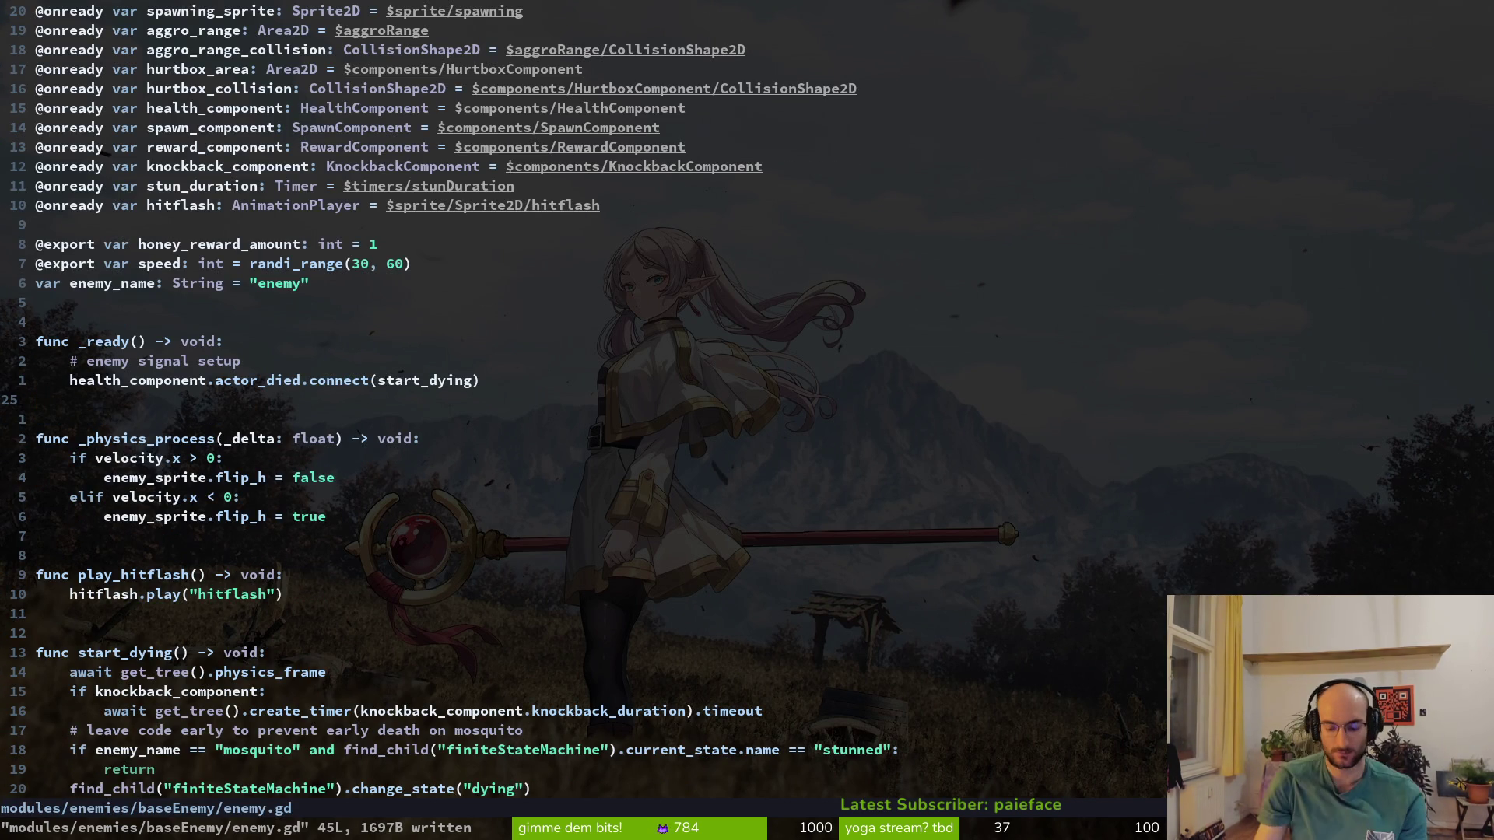
Open skill.helper.gd at the STUNDURATION branch's enemy_stun_duration *= line
key(ctrl+p)
text(skhelpe)
key(Return)
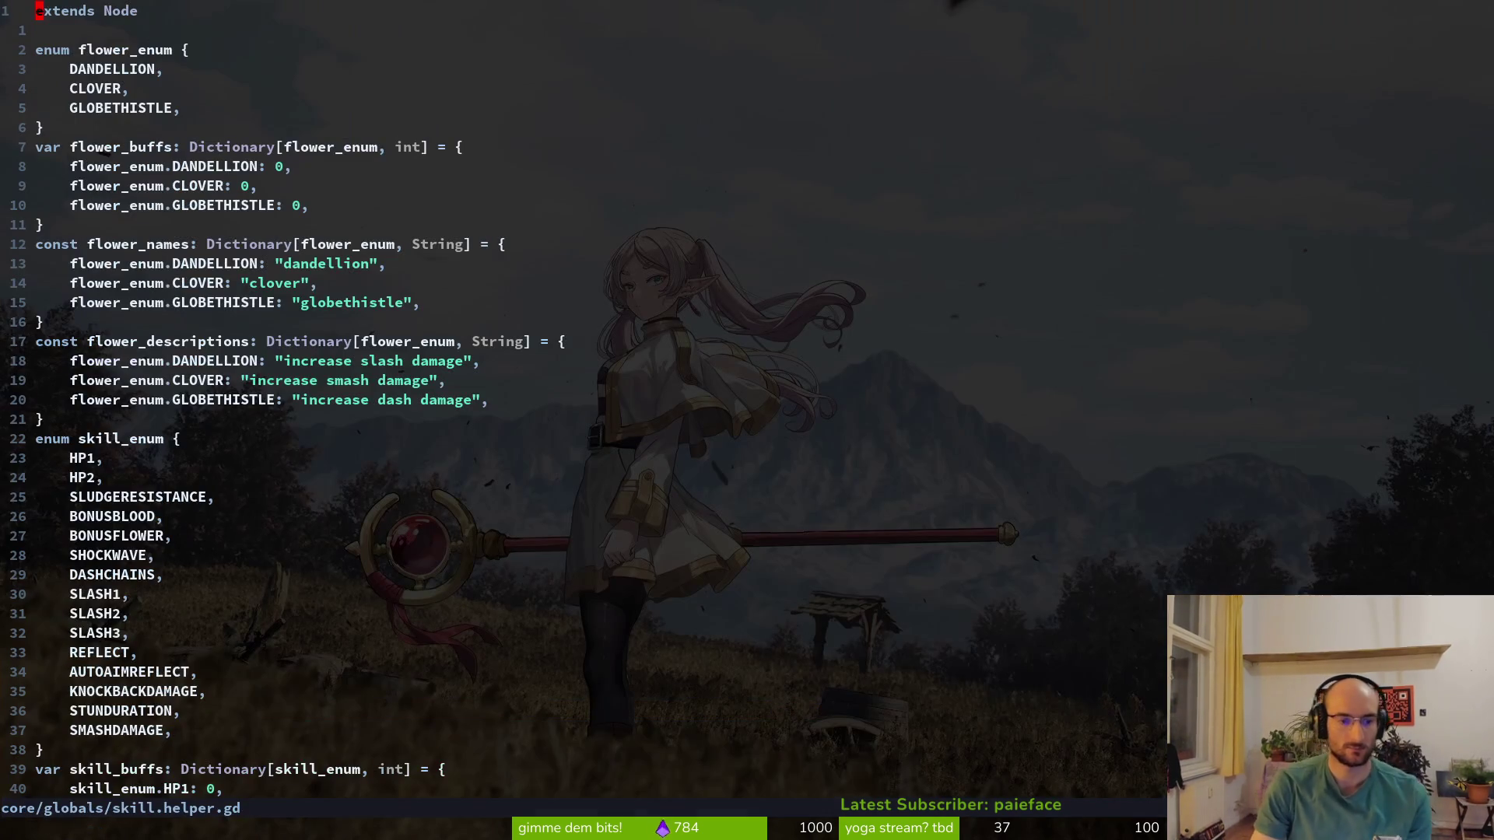
key(j)
key(j)
key(j)
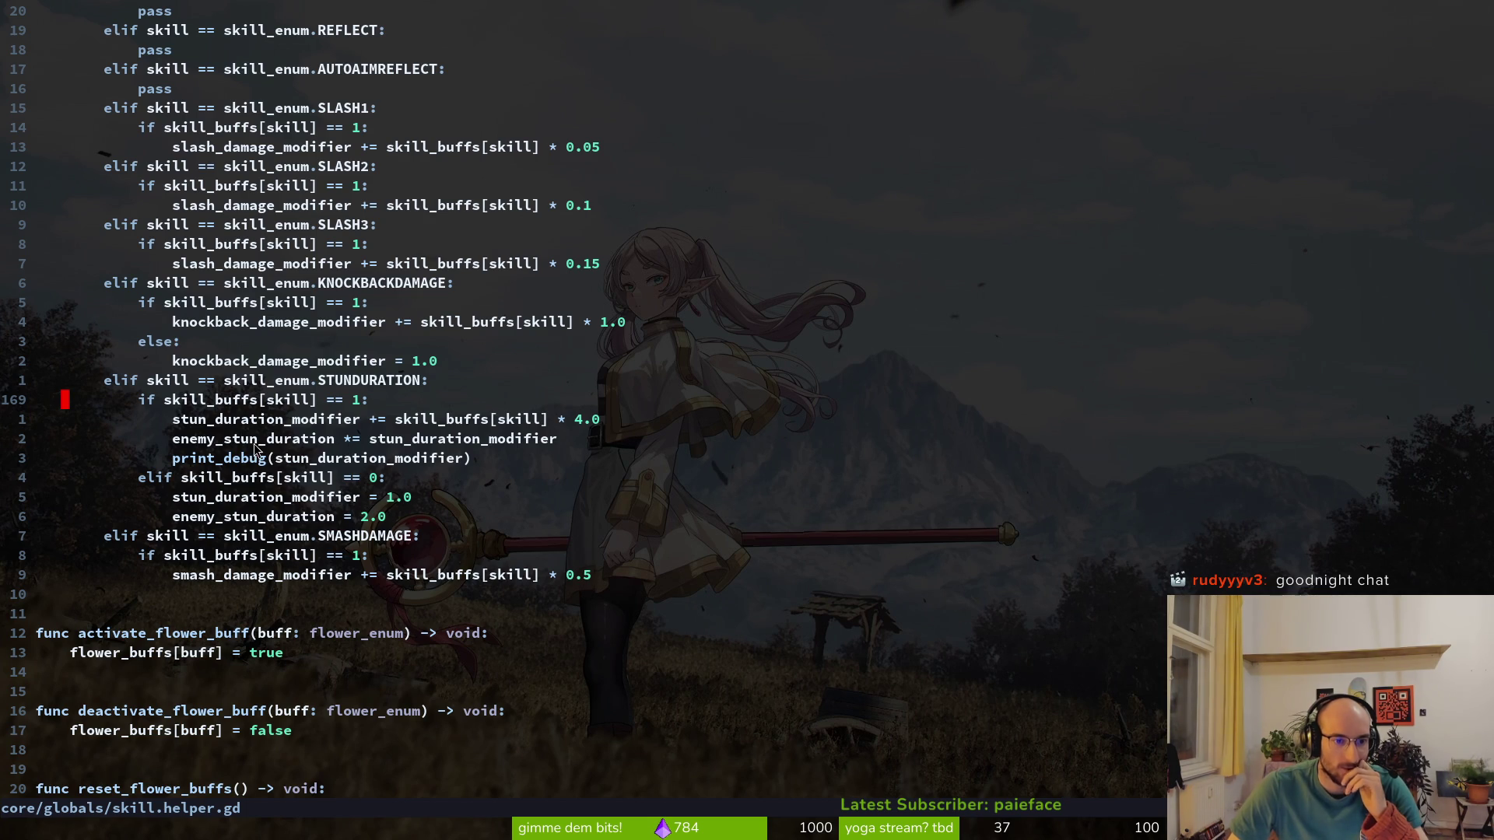
drag(179, 424, 548, 439)
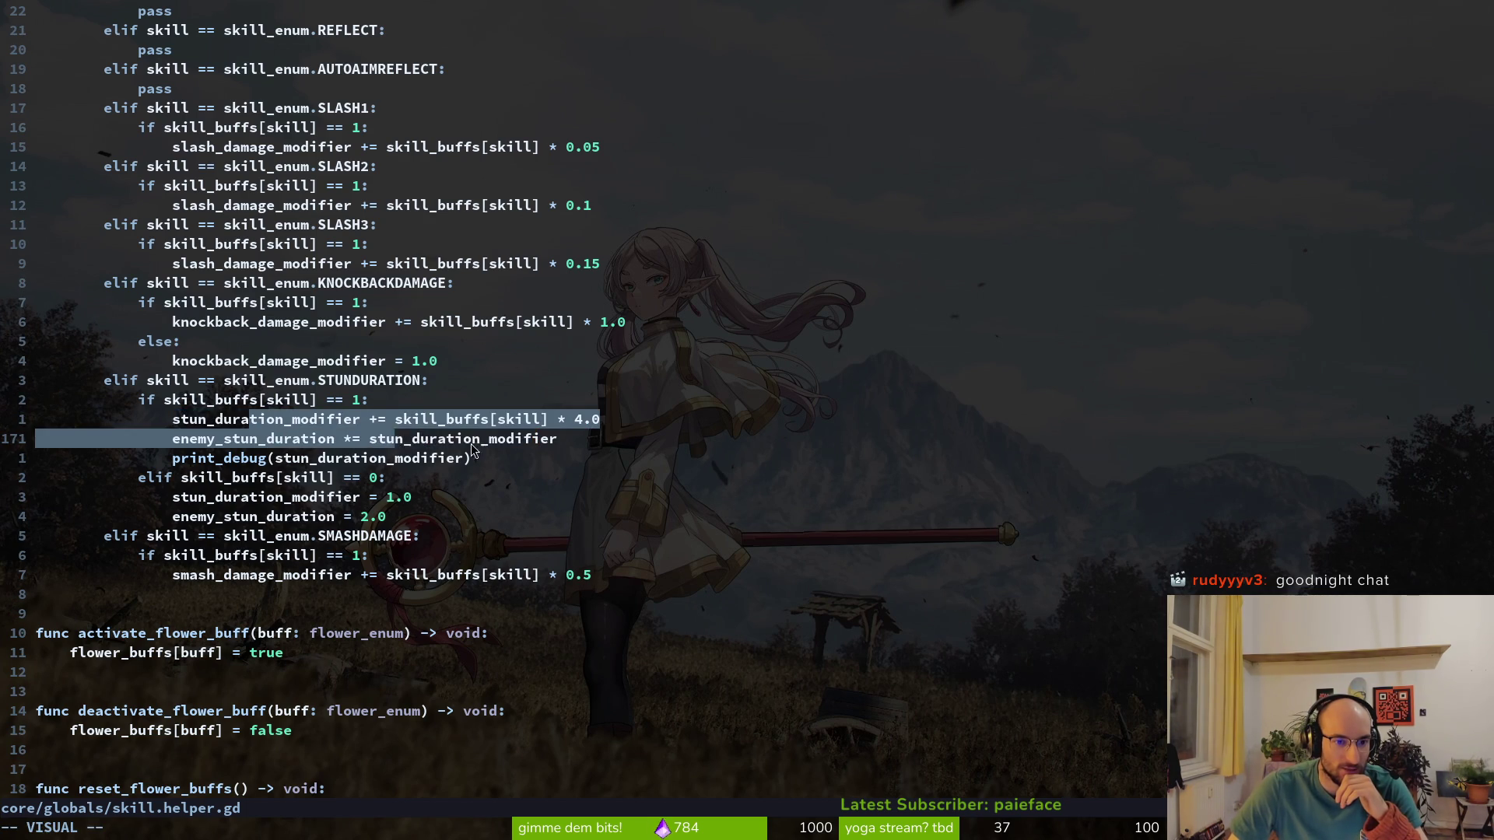
click(290, 439)
click(347, 441)
key(Escape)
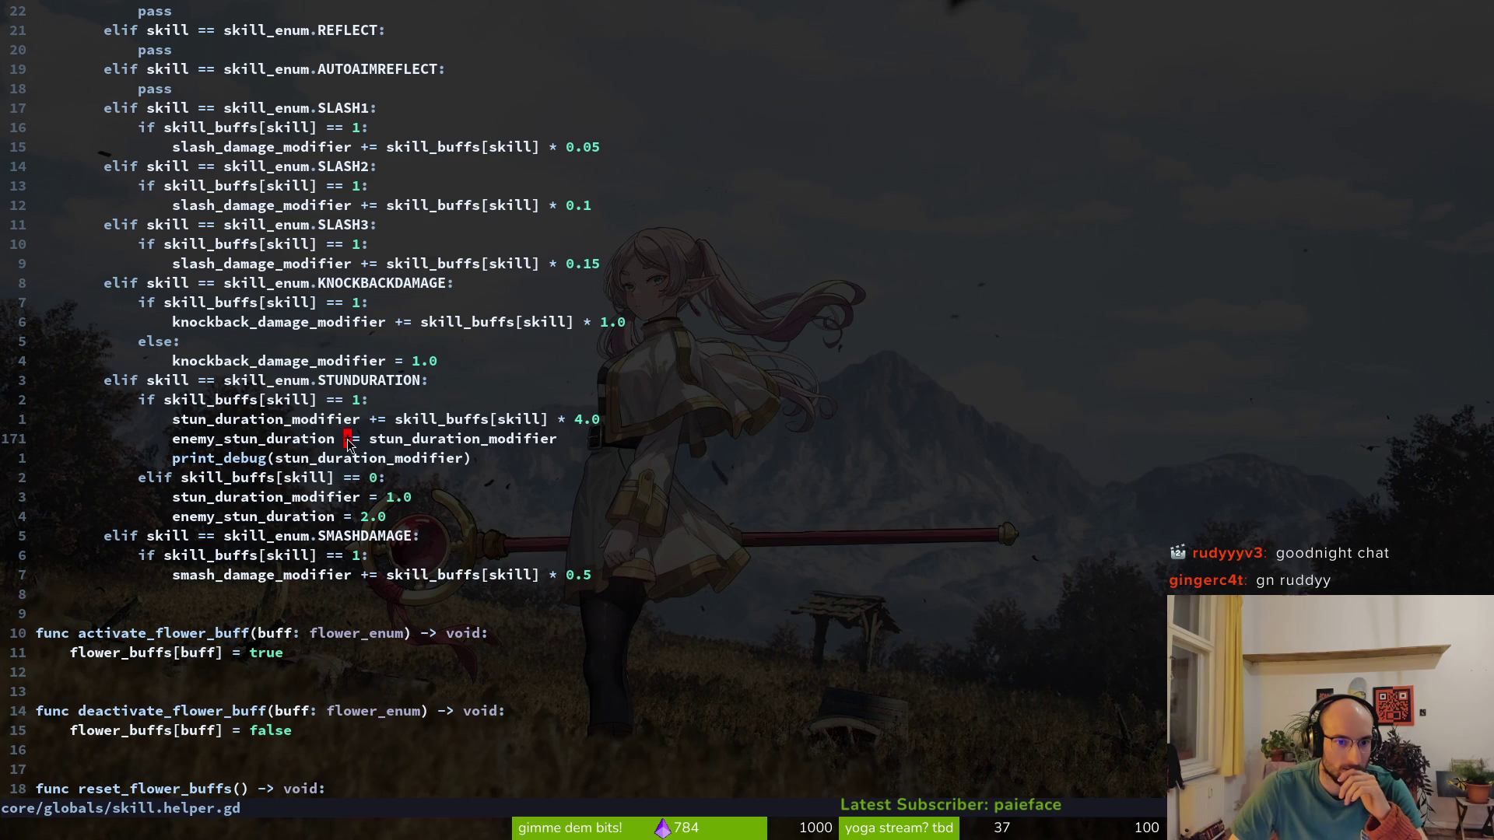
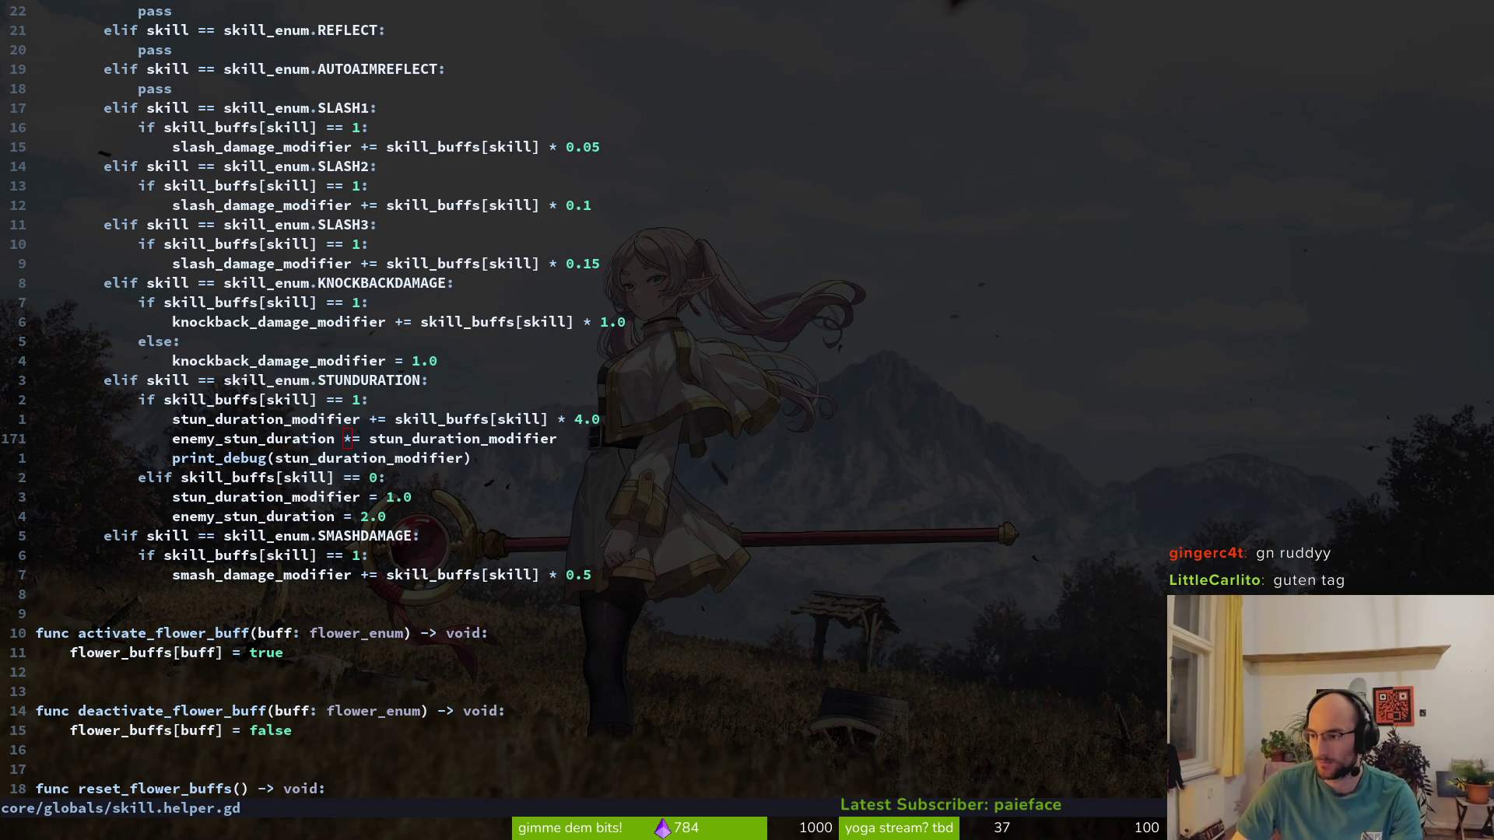
Copy the apply_skill_buffs function name, undoing an accidentally pasted stun_duration line
key(super+b)
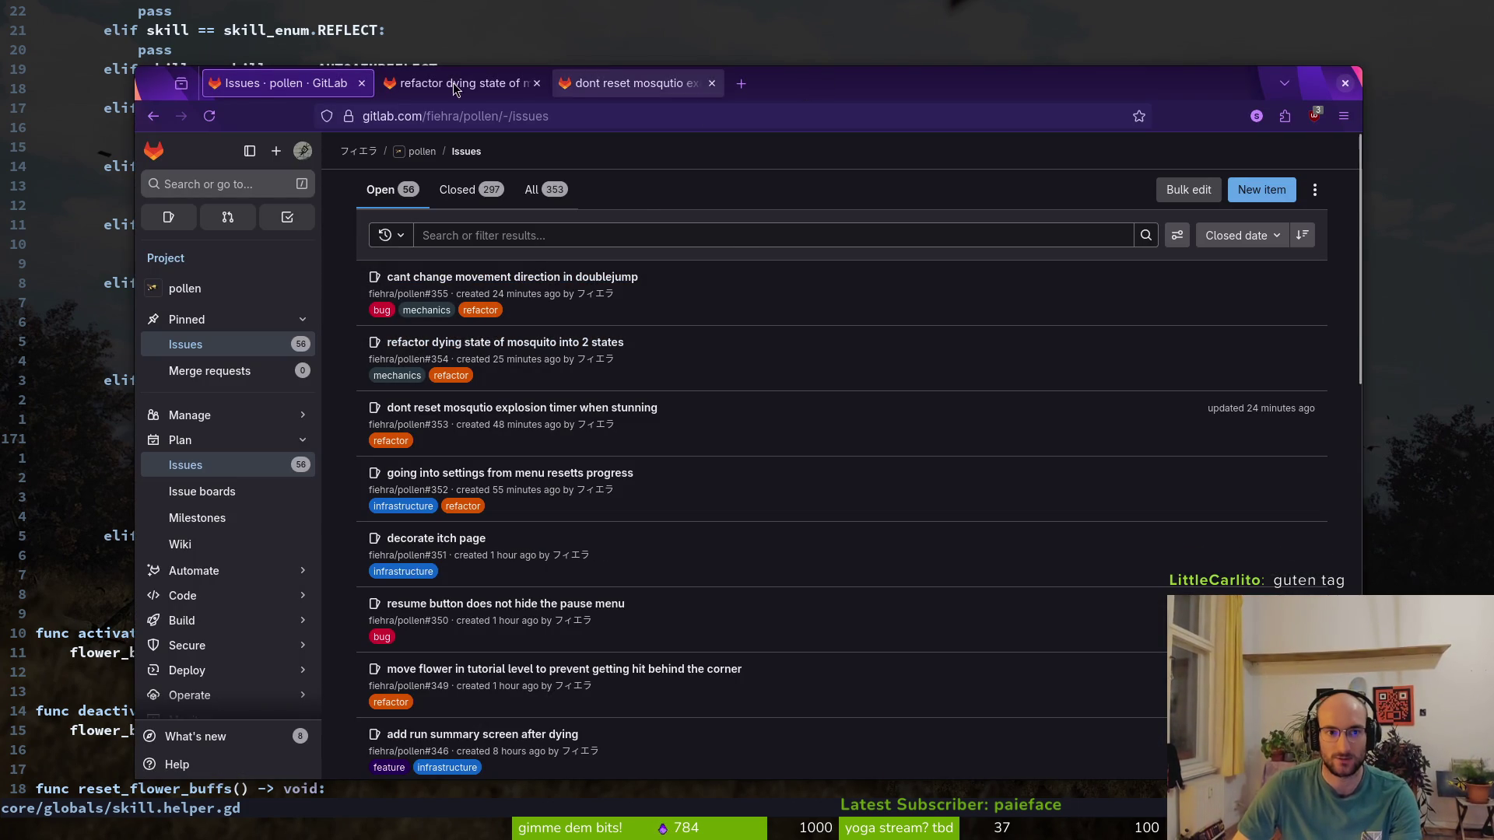
click(82, 169)
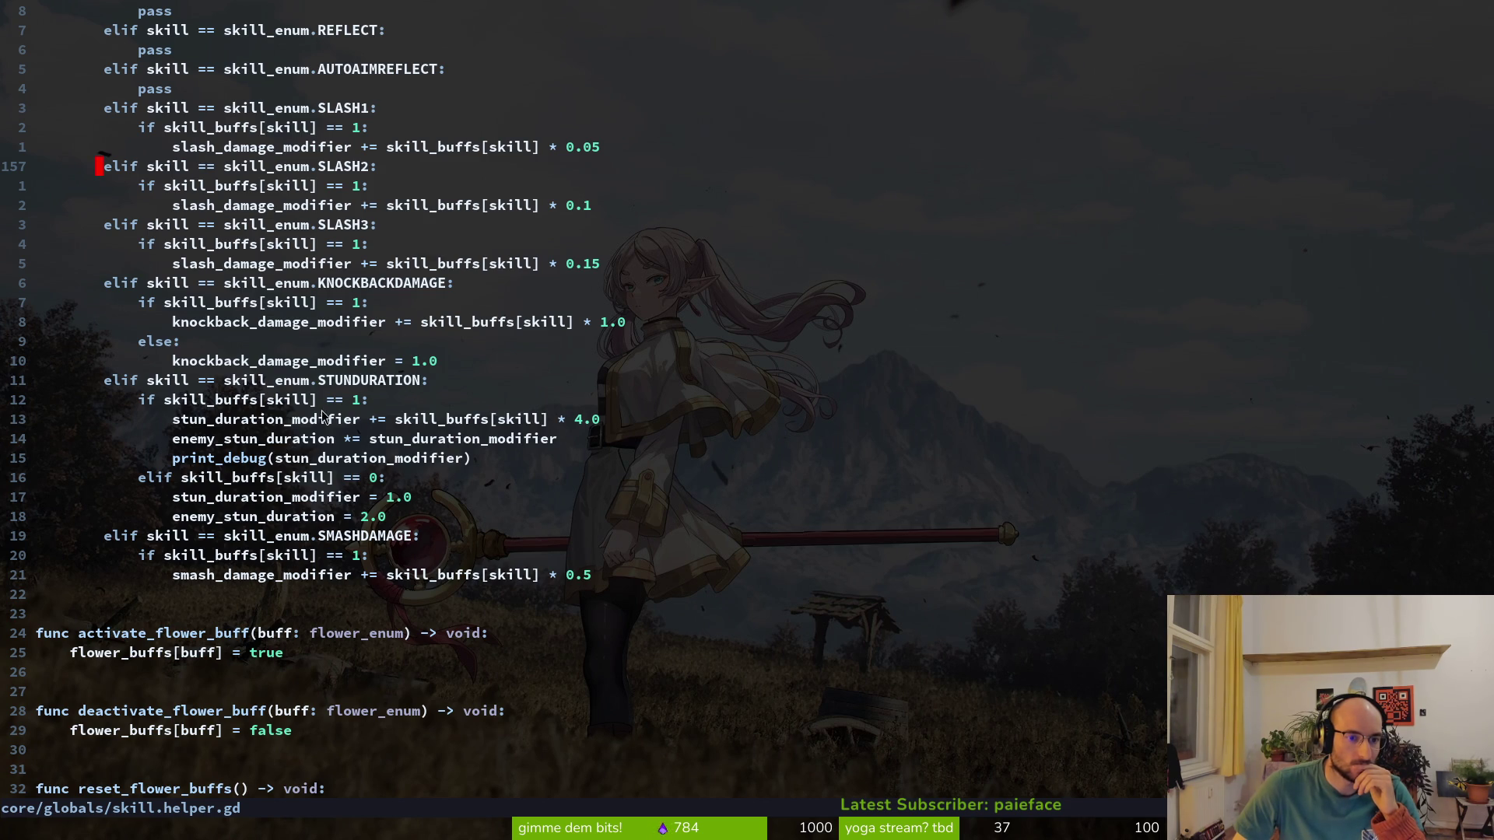
scroll(221, 206, up, 7)
click(157, 109)
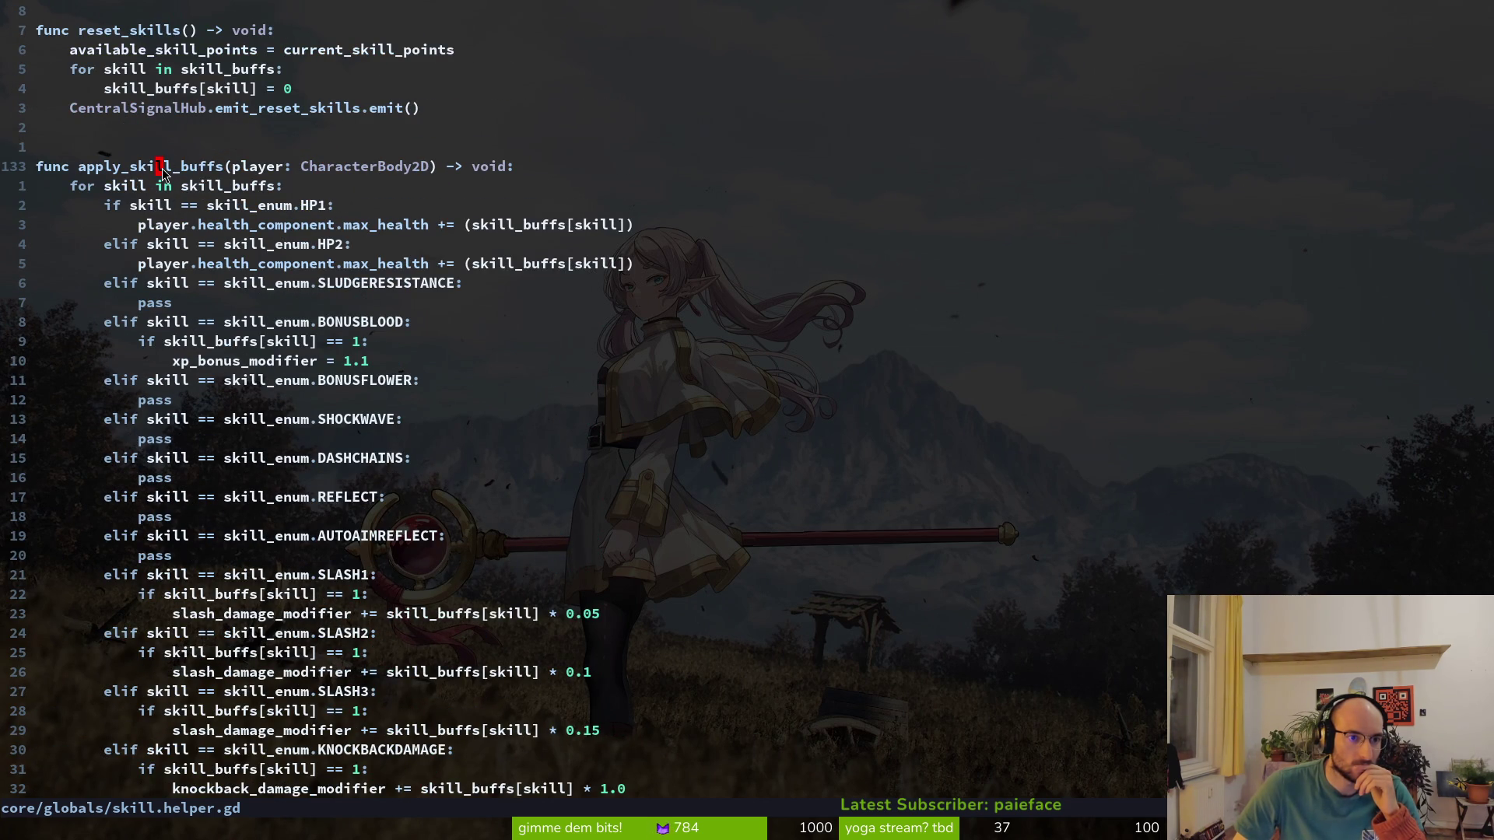
key(v)
key(i)
key(w)
key(c)
key(ctrl+shift+v)
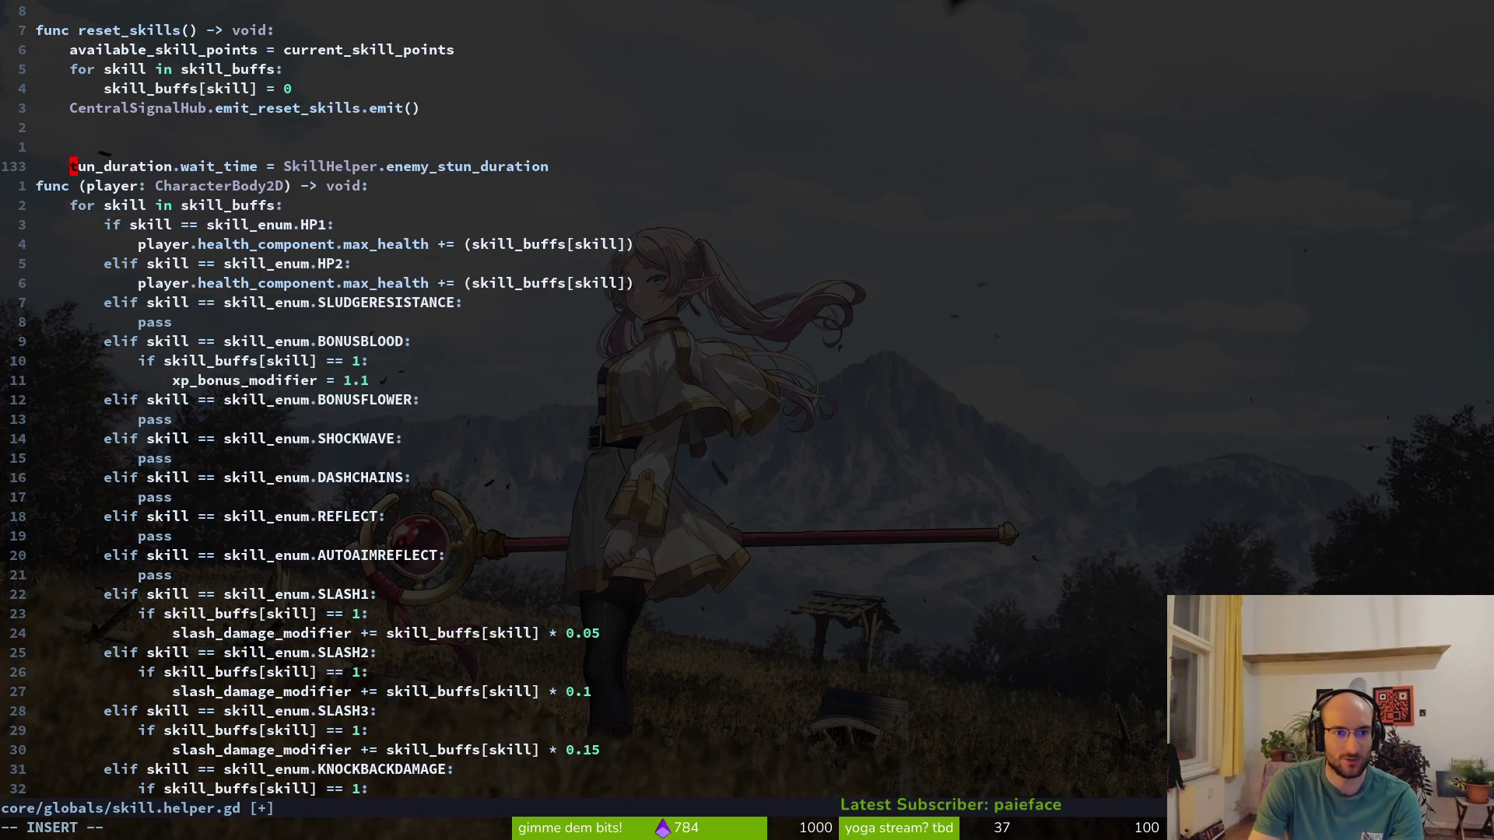
key(Escape)
key(u)
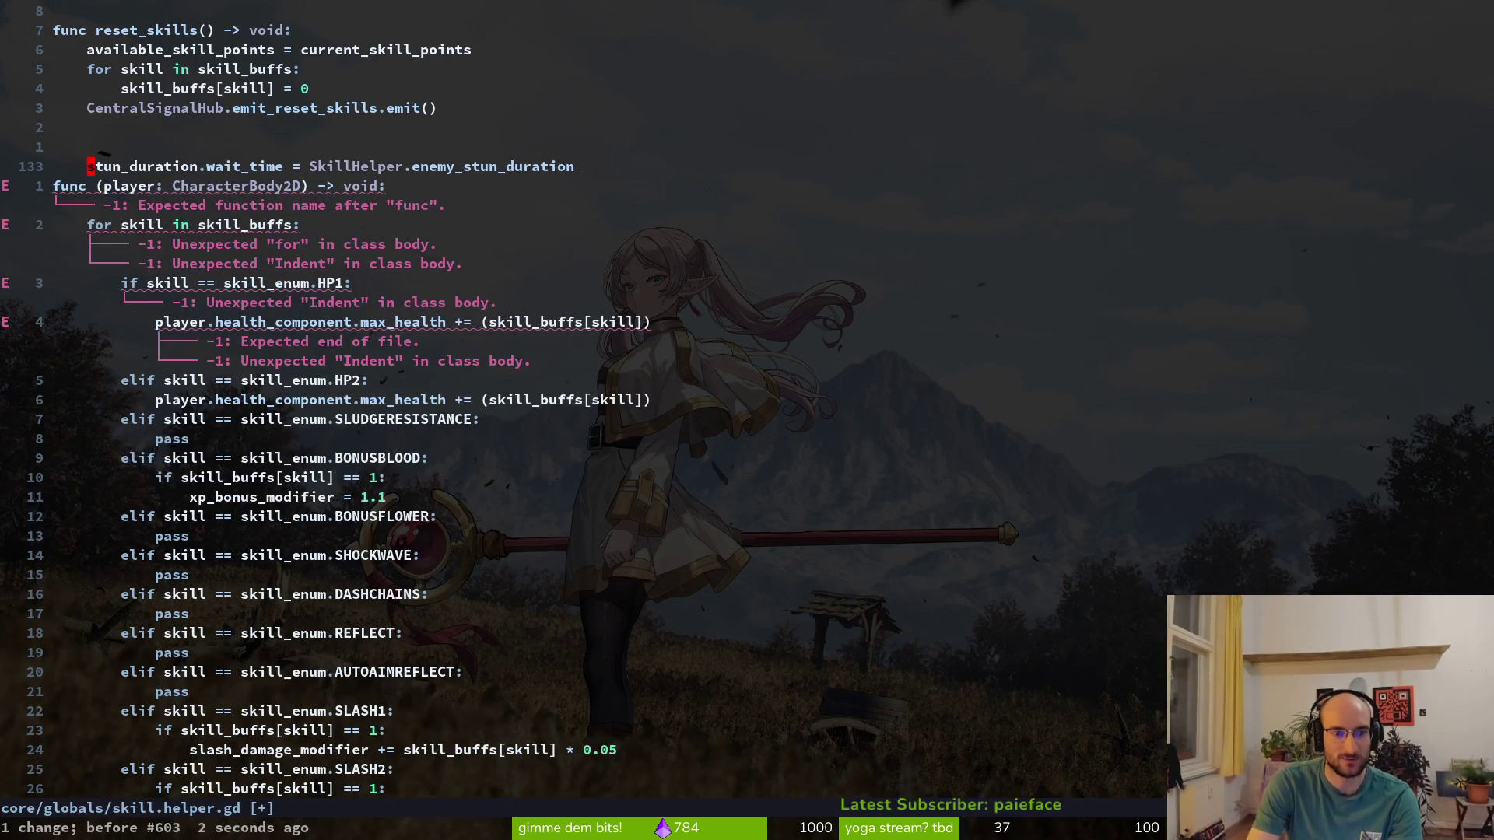
Search the project for apply_skill_buffs and jump to its skill branches in skill.helper.gd
key(v)
key(i)
key(w)
key(space)
key(s)
key(w)
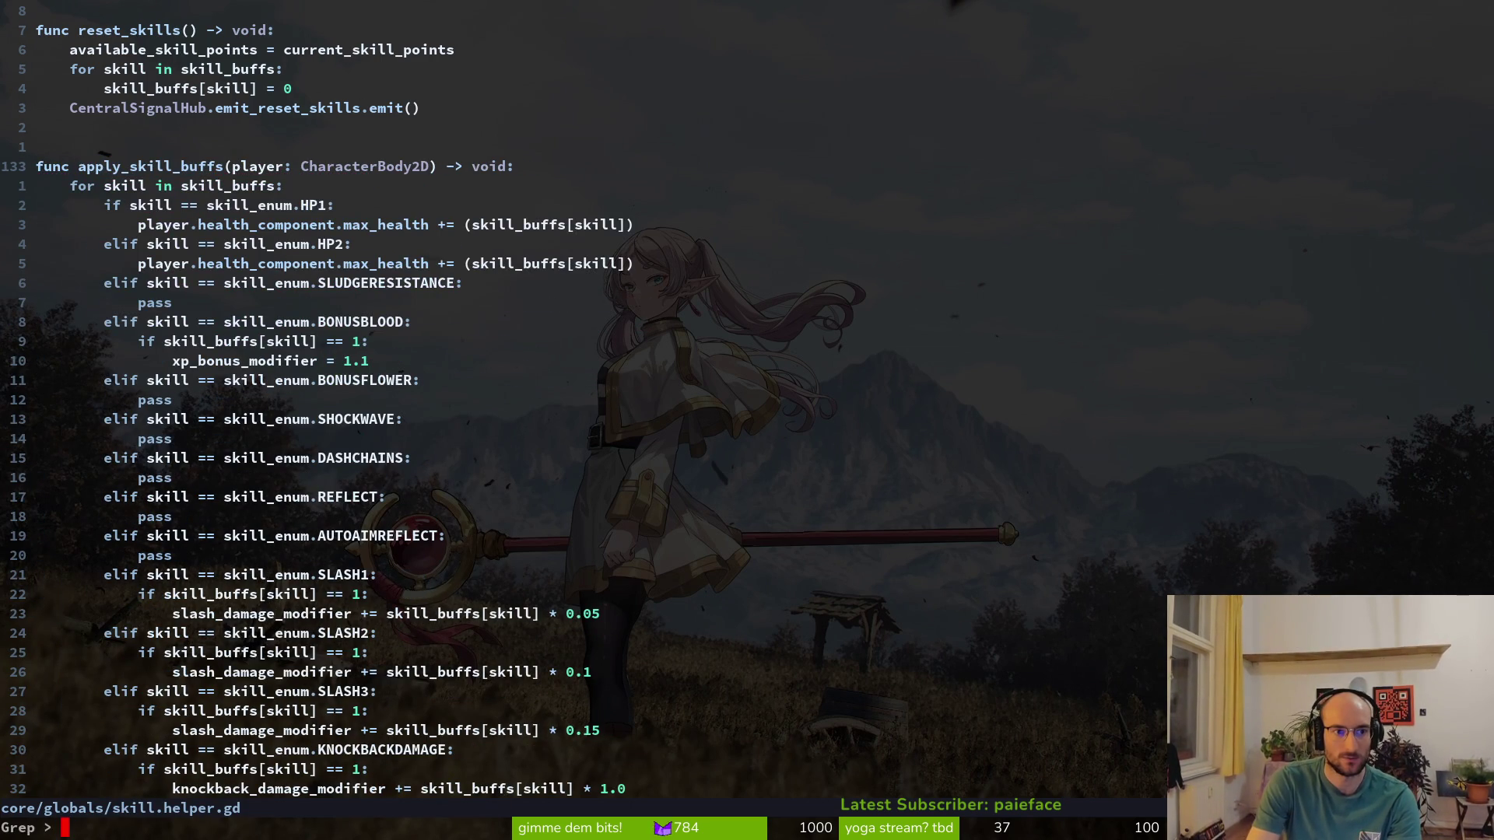
key(Return)
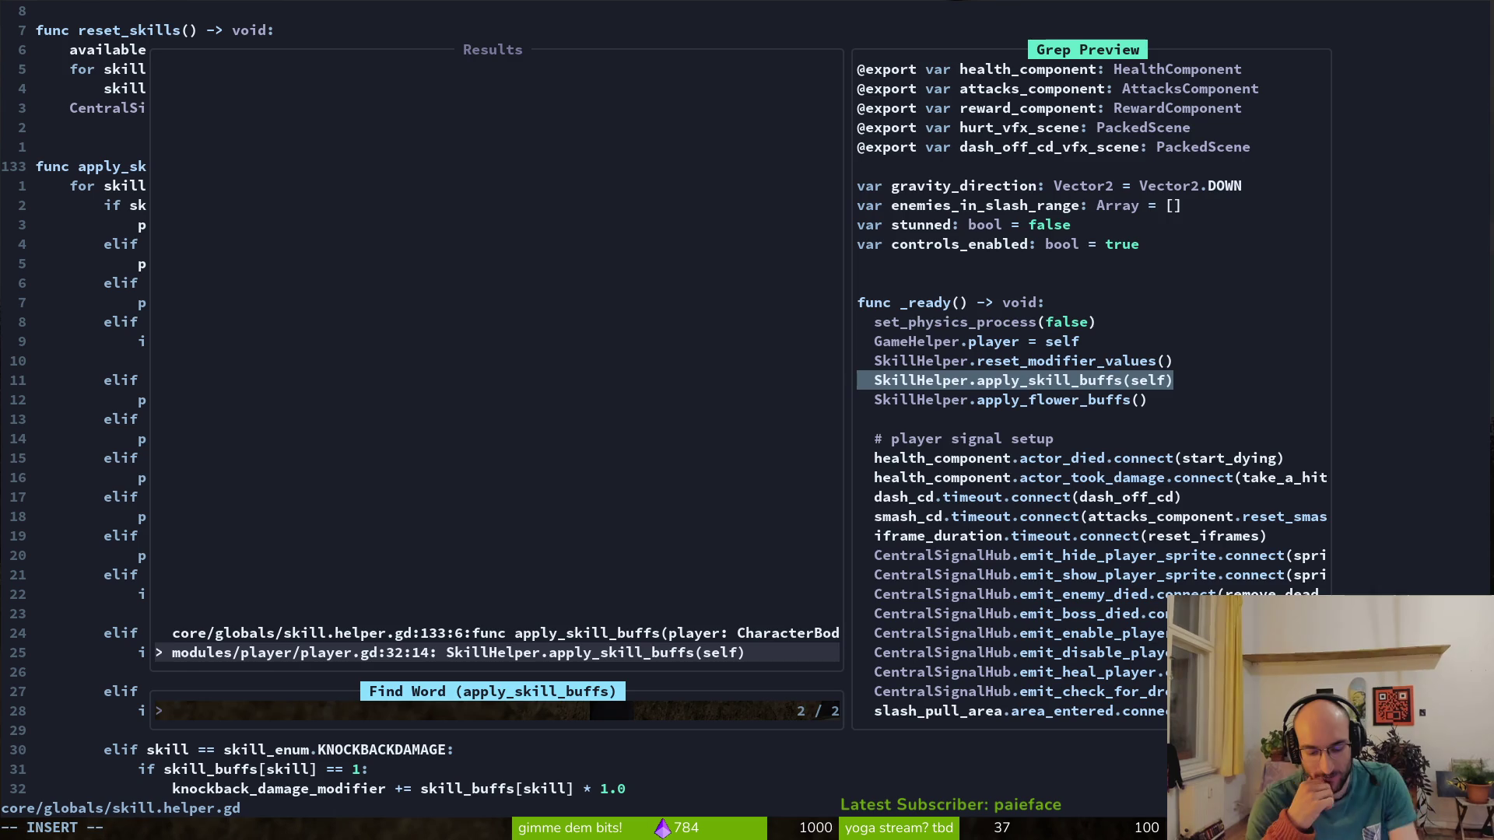
key(Up)
key(Return)
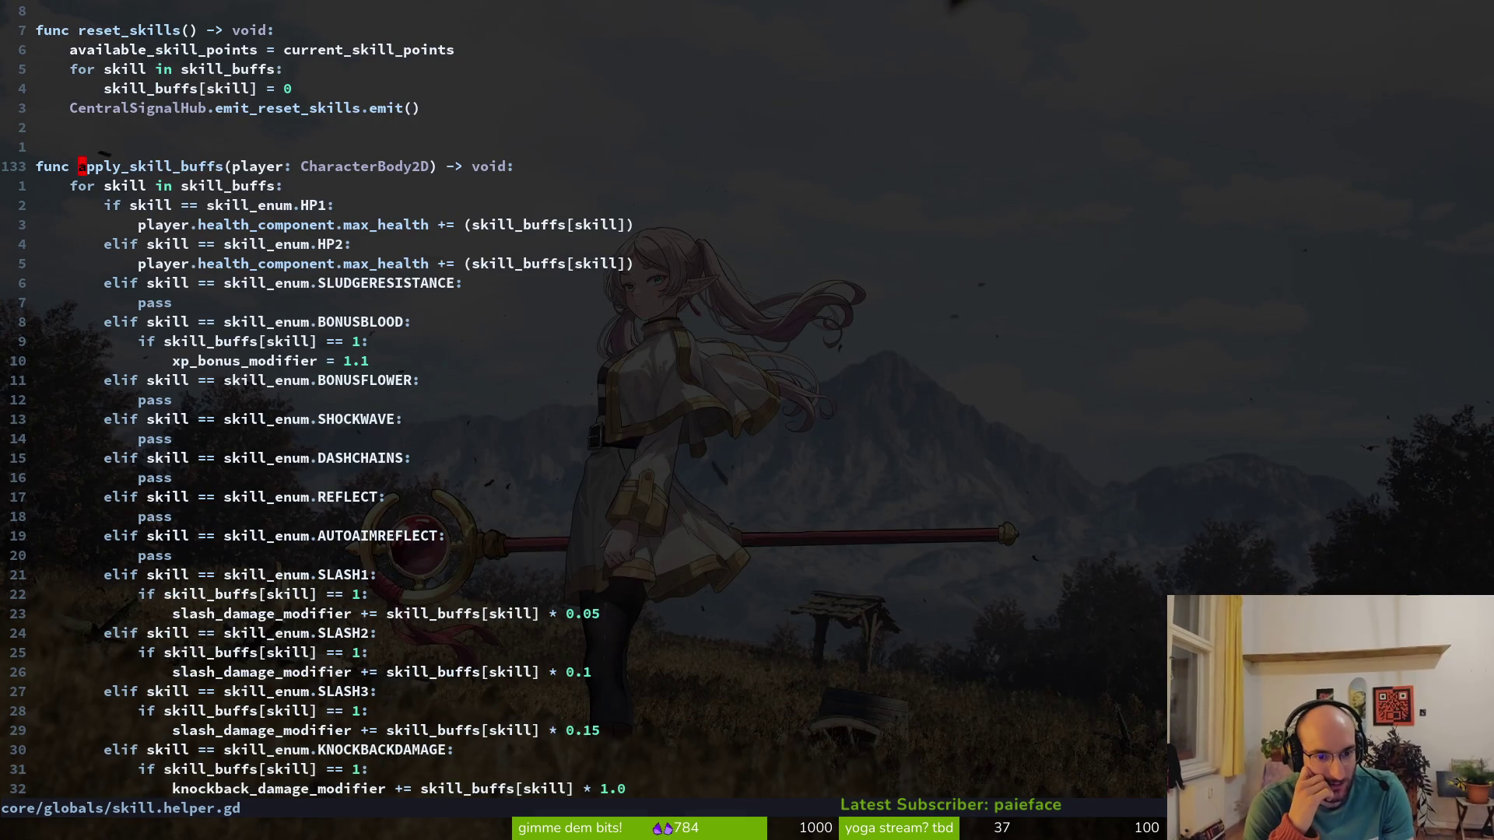
key(ctrl+d)
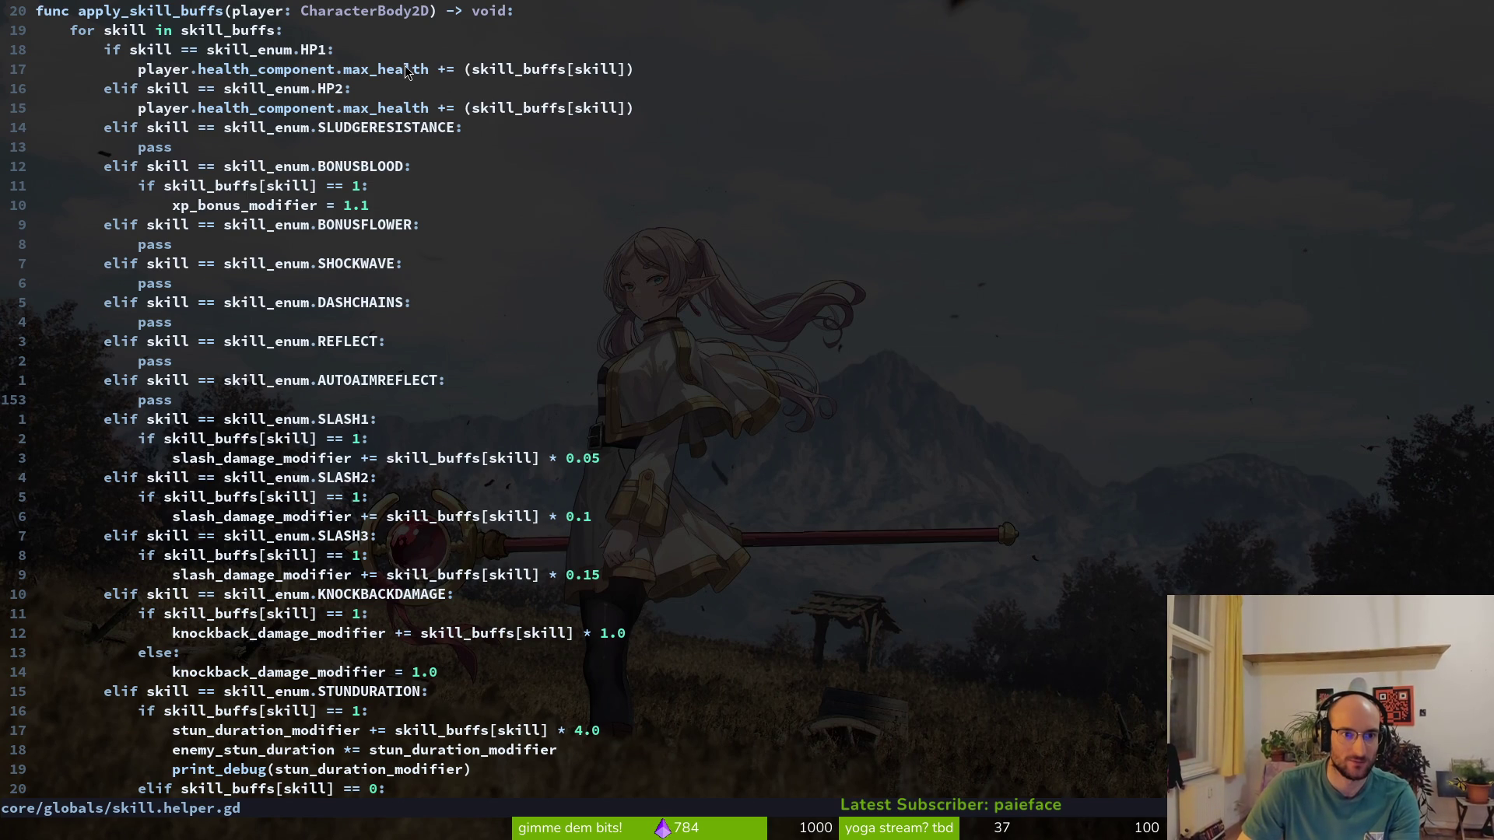
Launch the pollen game and spend skill points on two upgrades in the skill tree
key(alt+Tab)
key(alt+Tab)
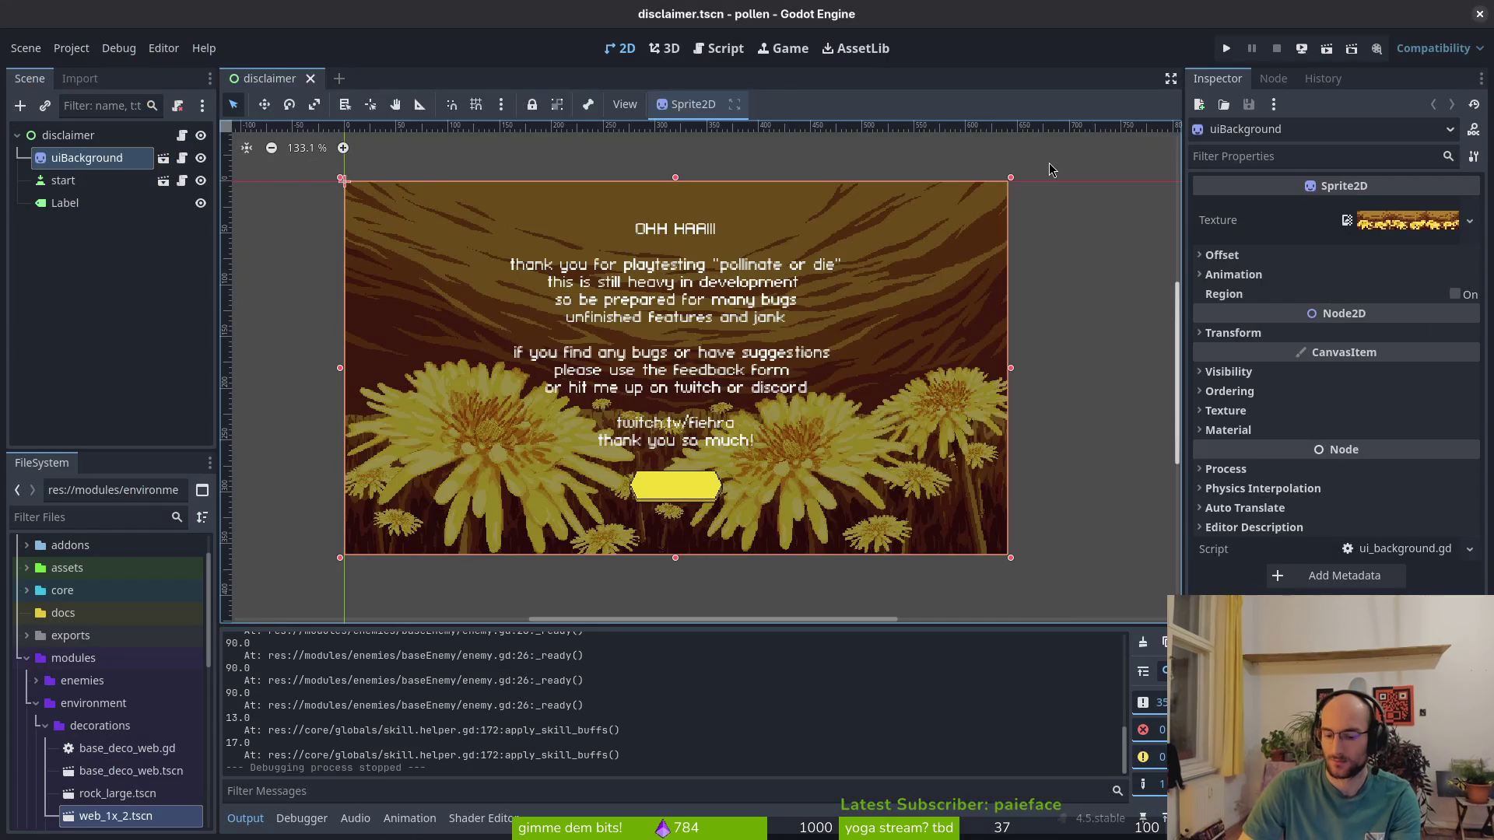
key(F5)
key(Return)
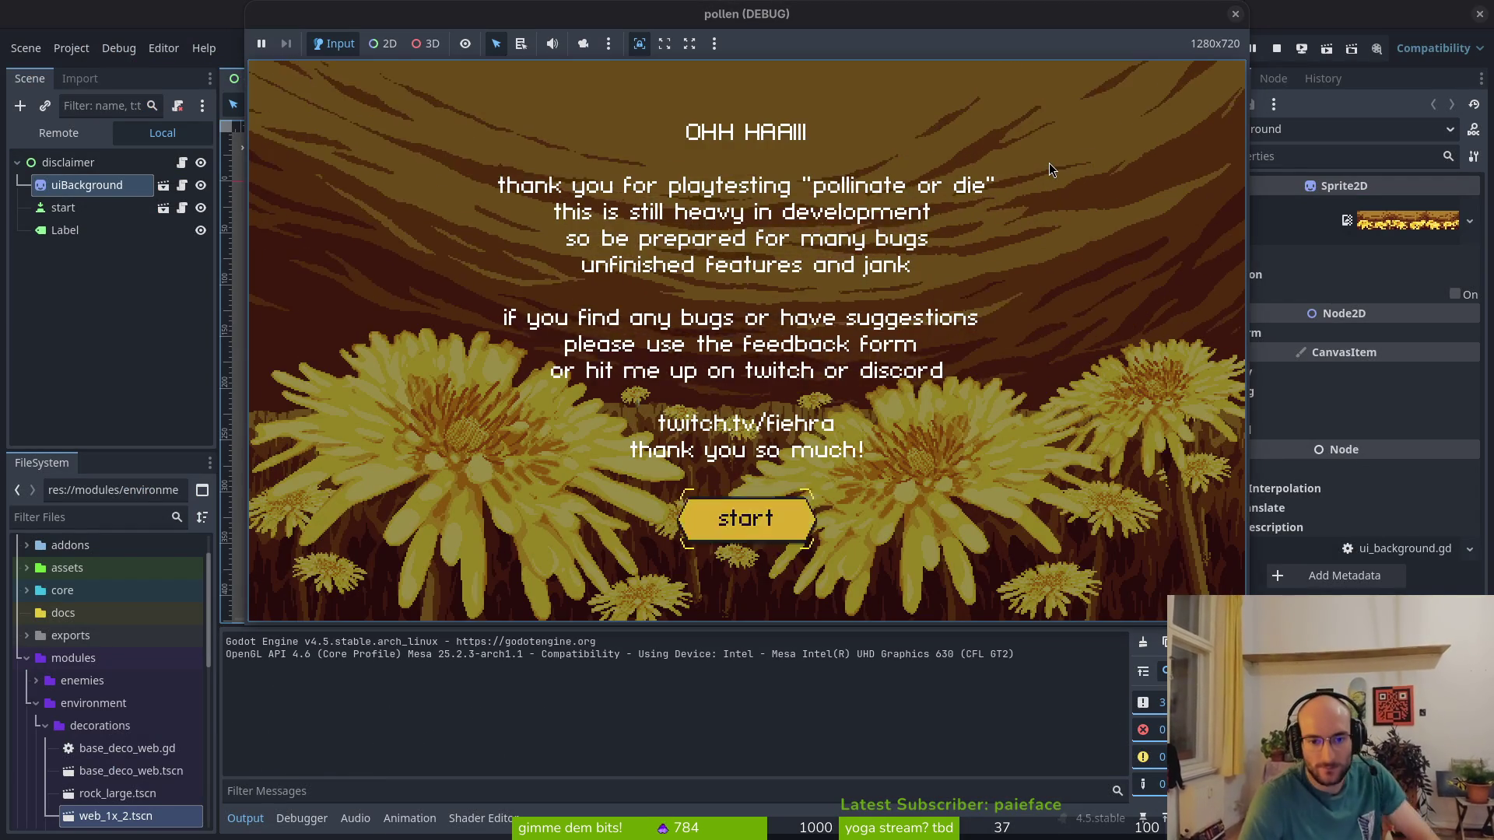
key(Return)
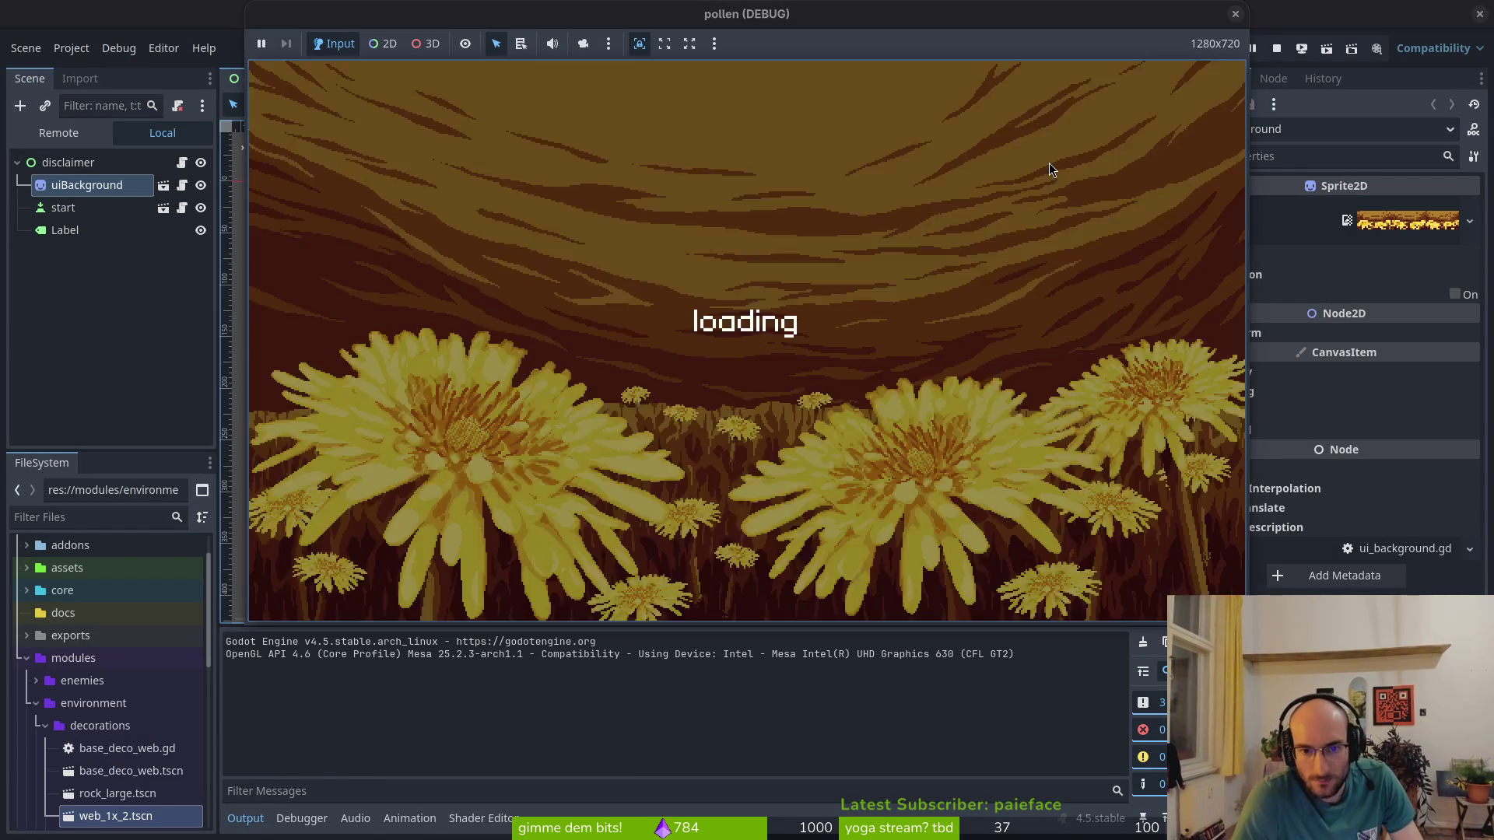
key(Tab)
key(Return)
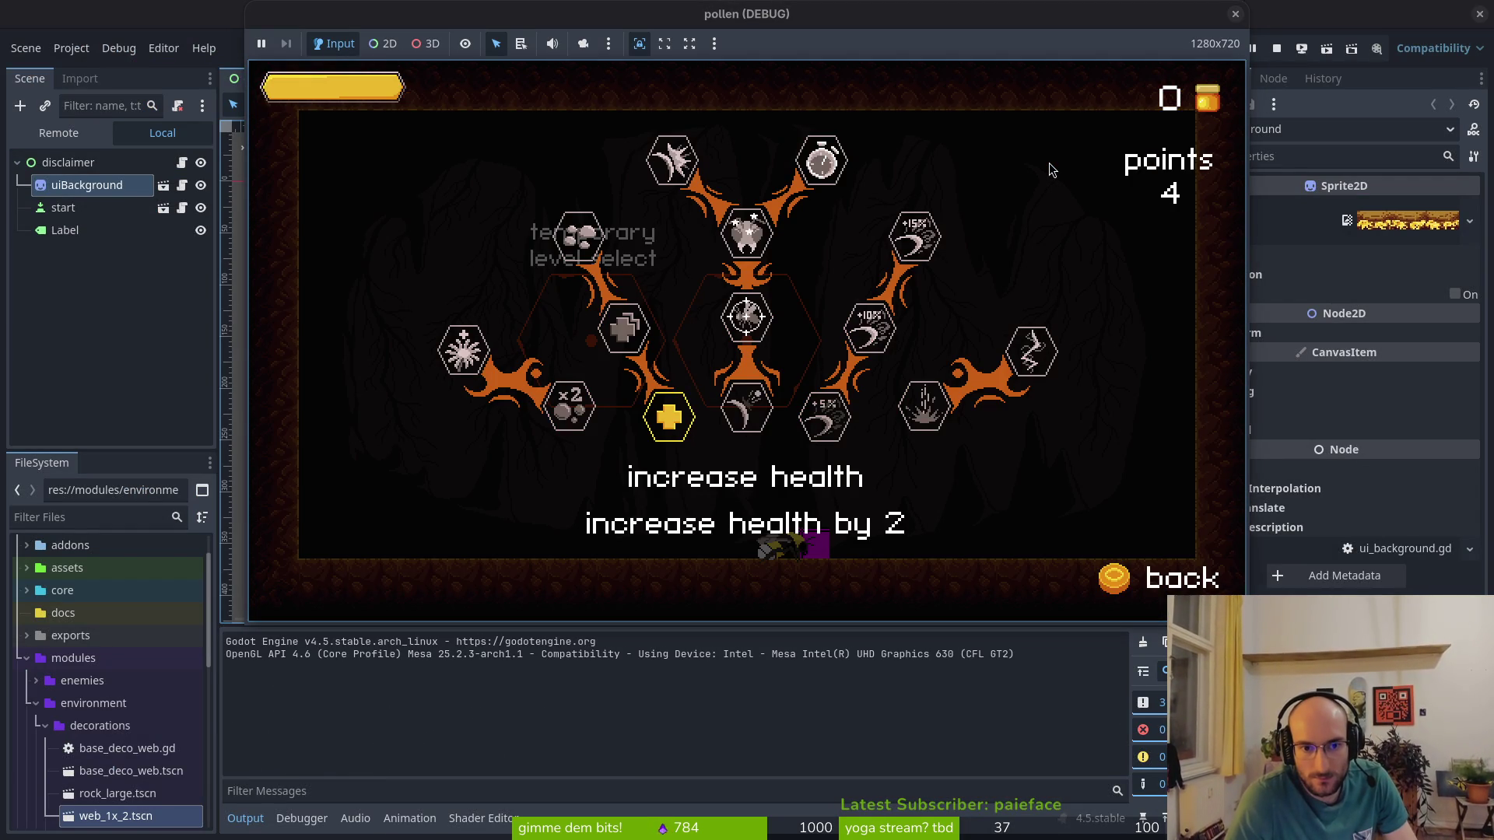
key(Left)
key(Return)
Turn on the State Labels debug display in the game settings
key(Return)
key(Tab)
key(Escape)
key(Down)
key(Return)
key(Up)
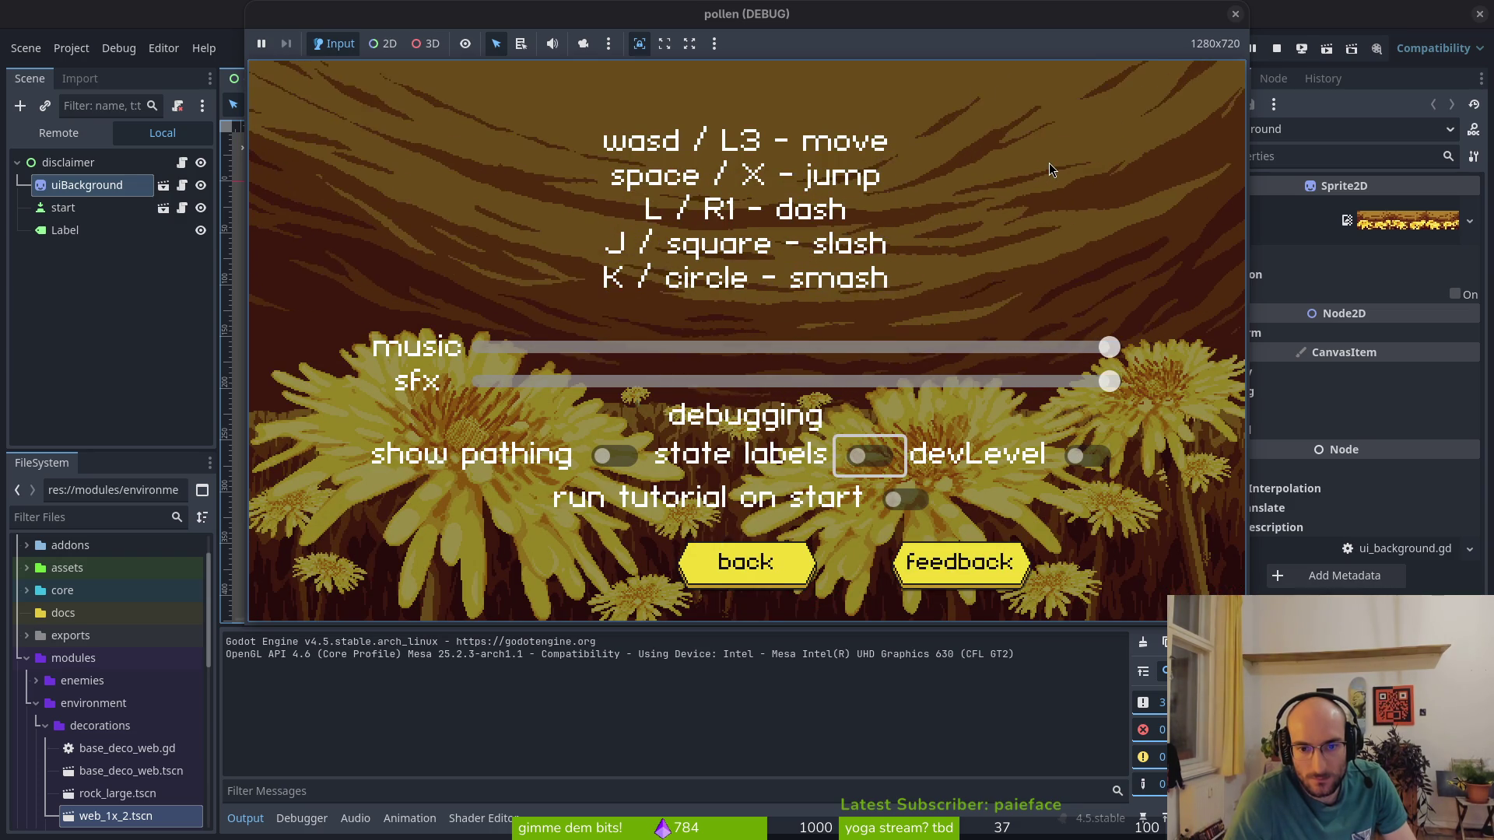
key(Return)
key(Escape)
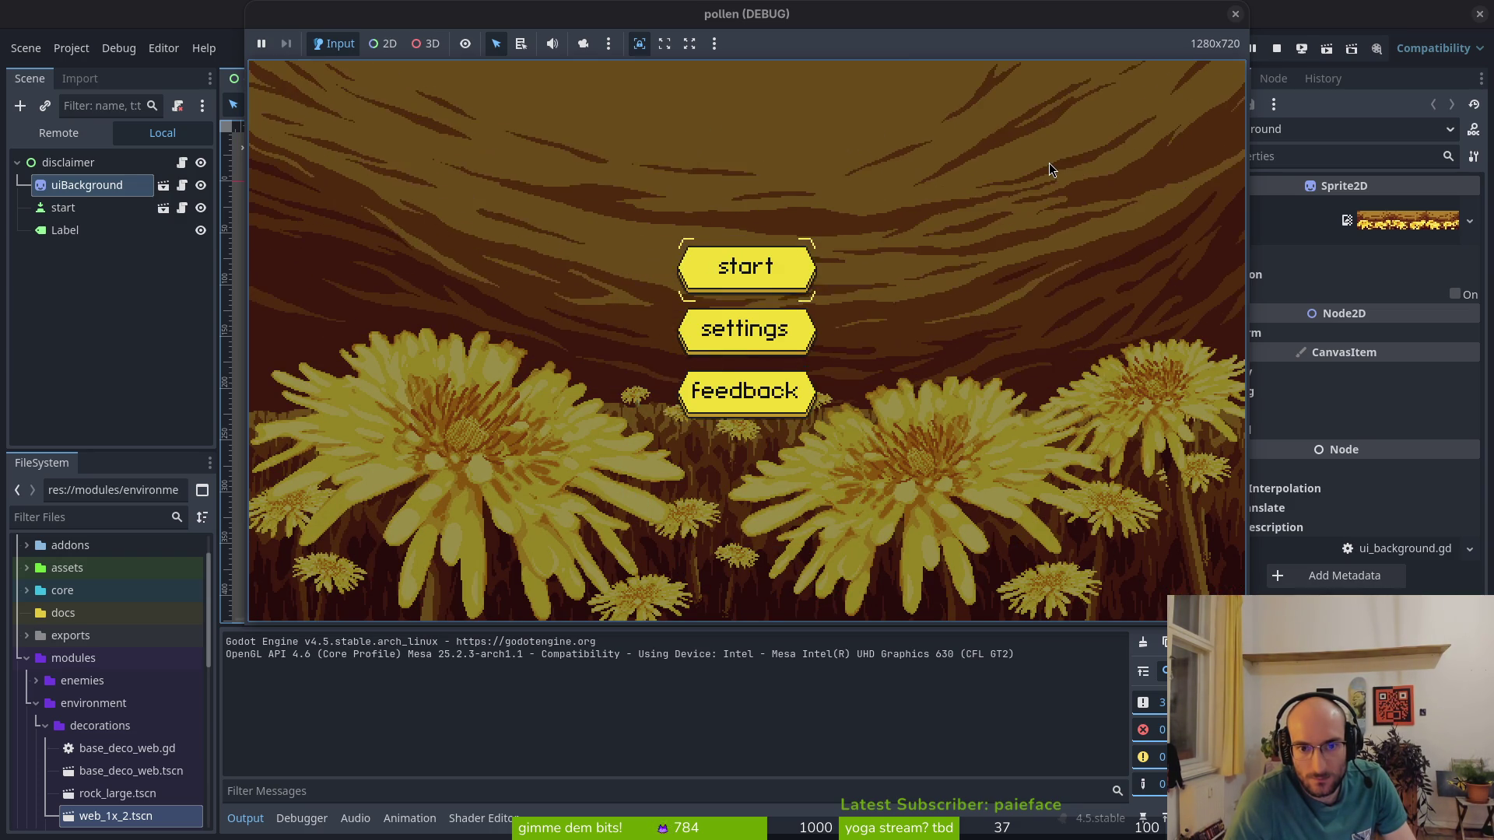
Enter the right level portal, then close the running game
key(Return)
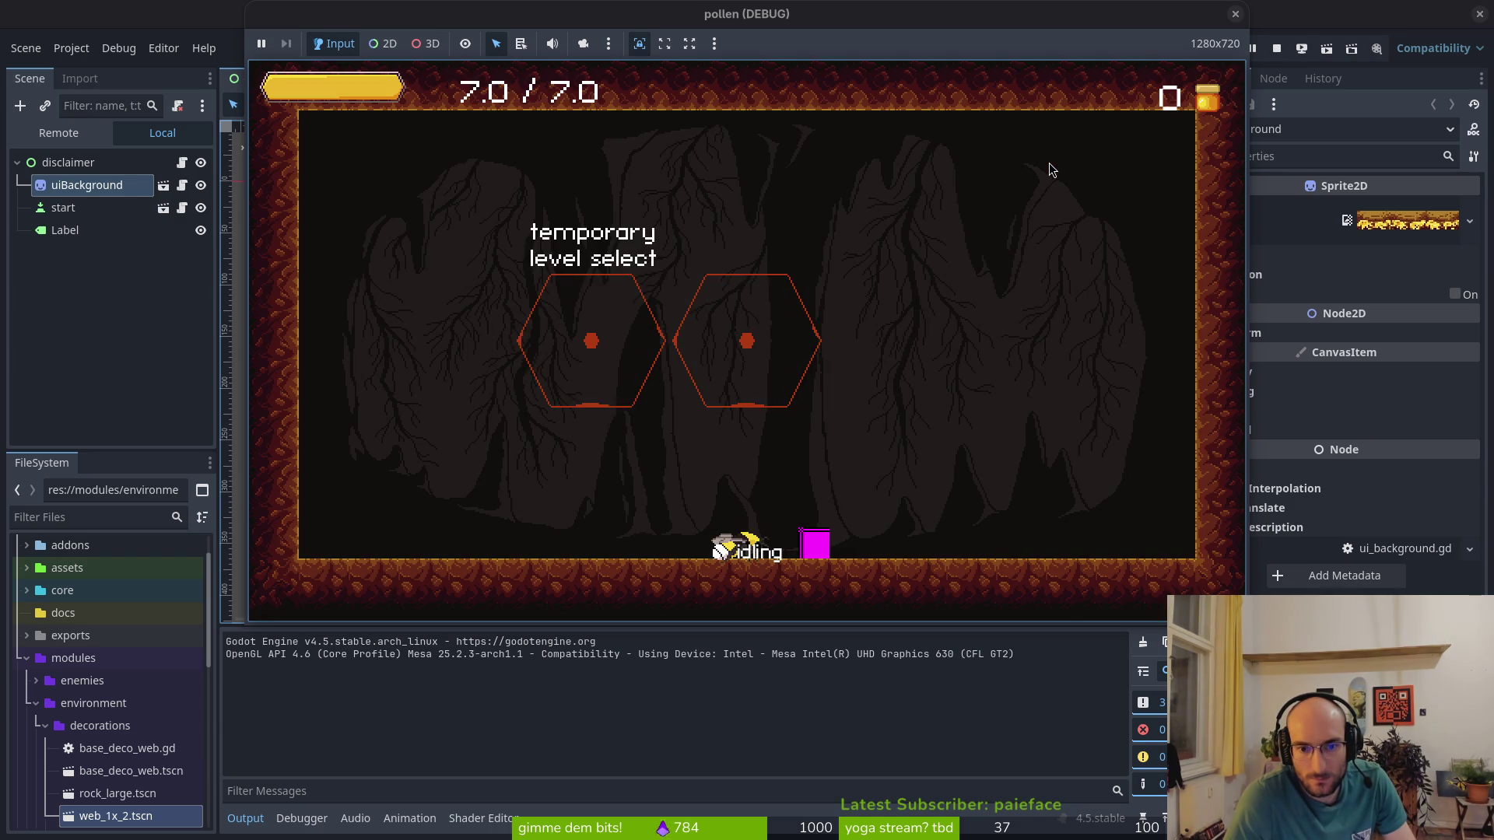
key(space)
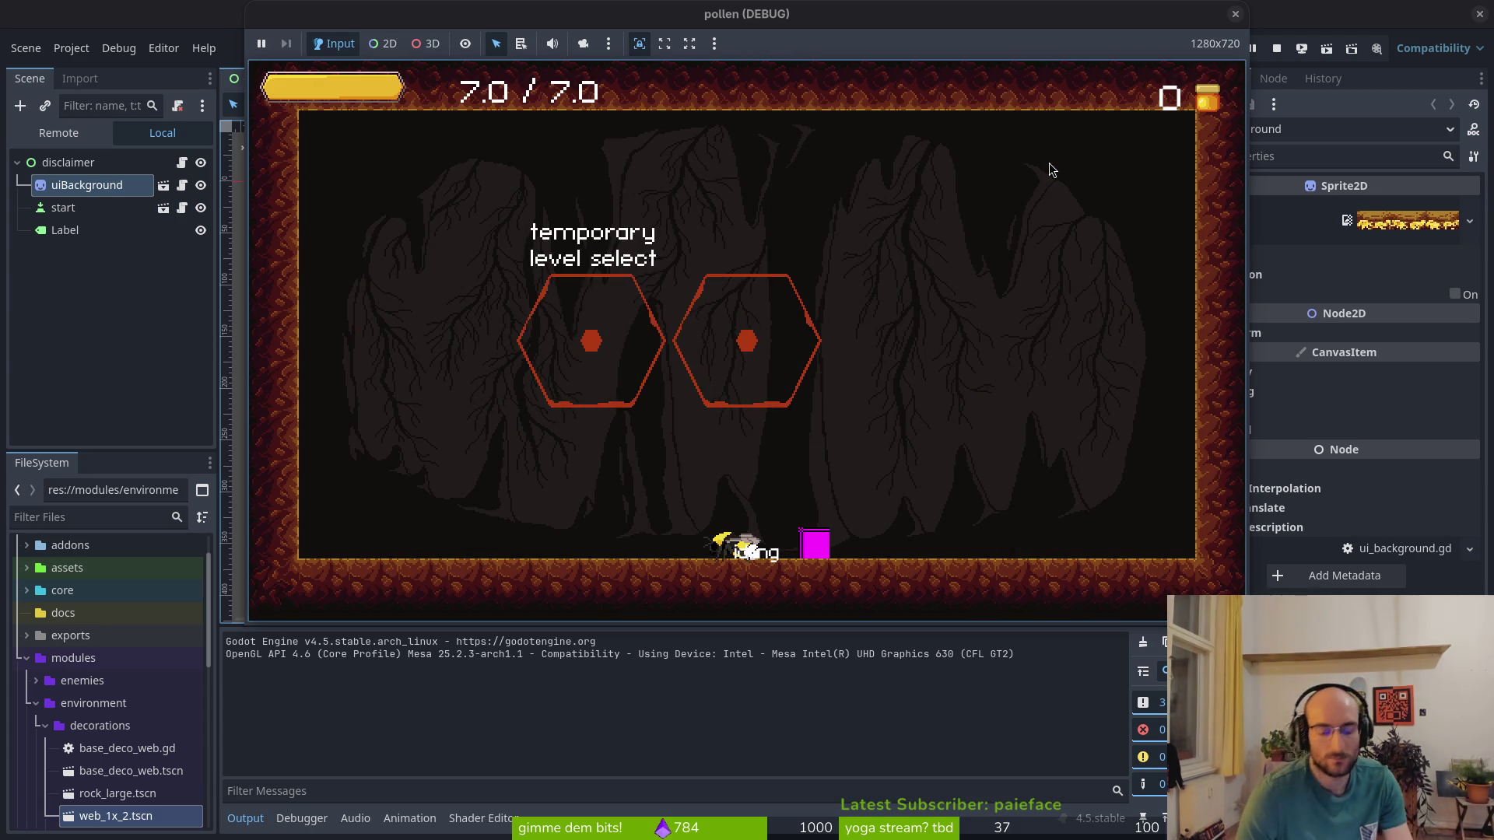
click(1276, 48)
key(super+2)
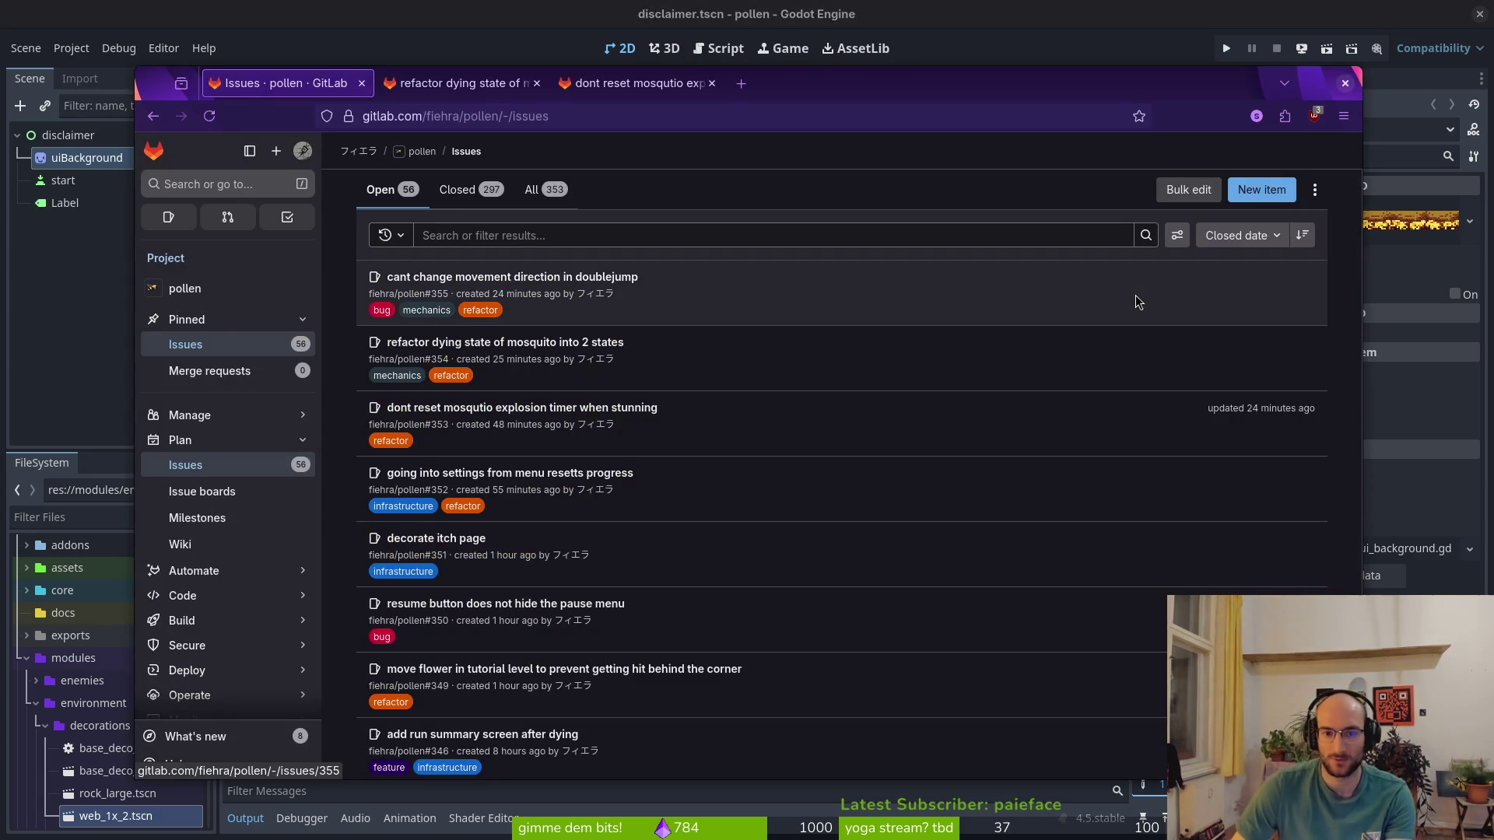
Return to Neovim and scroll through the apply_skill_buffs function in skill.helper.gd
key(super+3)
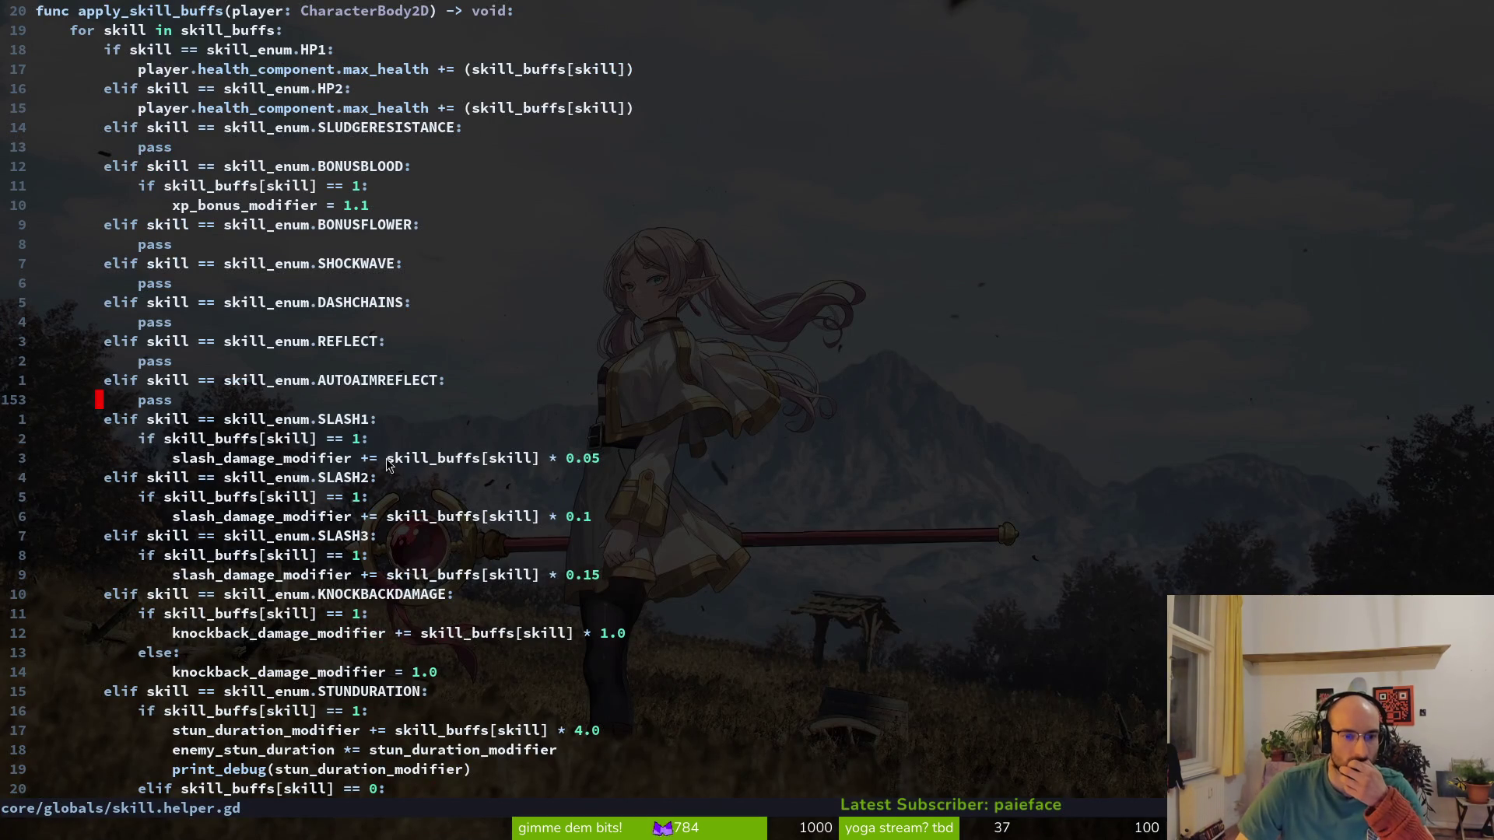
scroll(381, 162, up, 2)
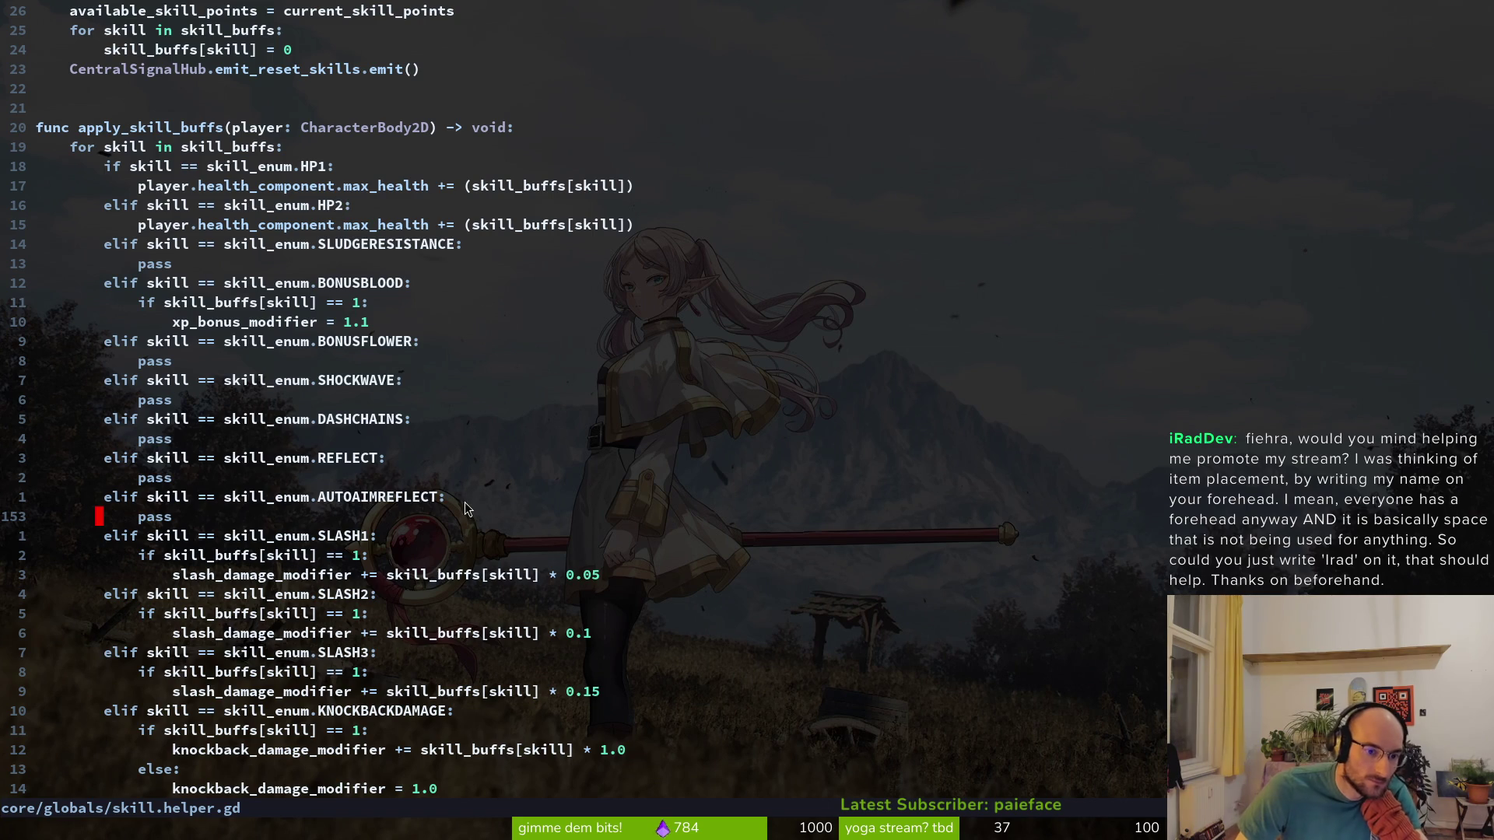
scroll(464, 509, down, 3)
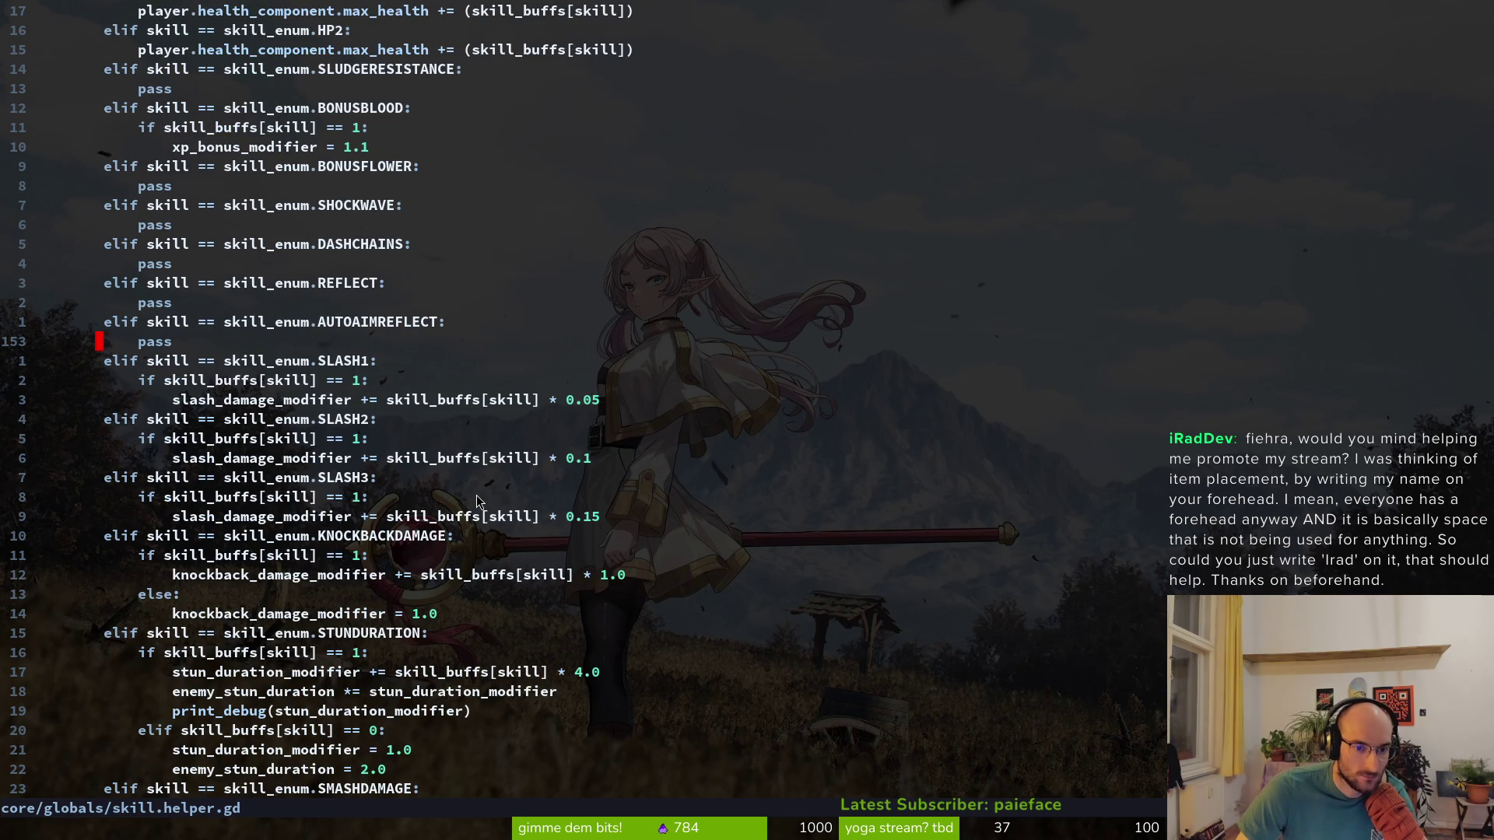
scroll(476, 495, up, 2)
scroll(477, 493, down, 3)
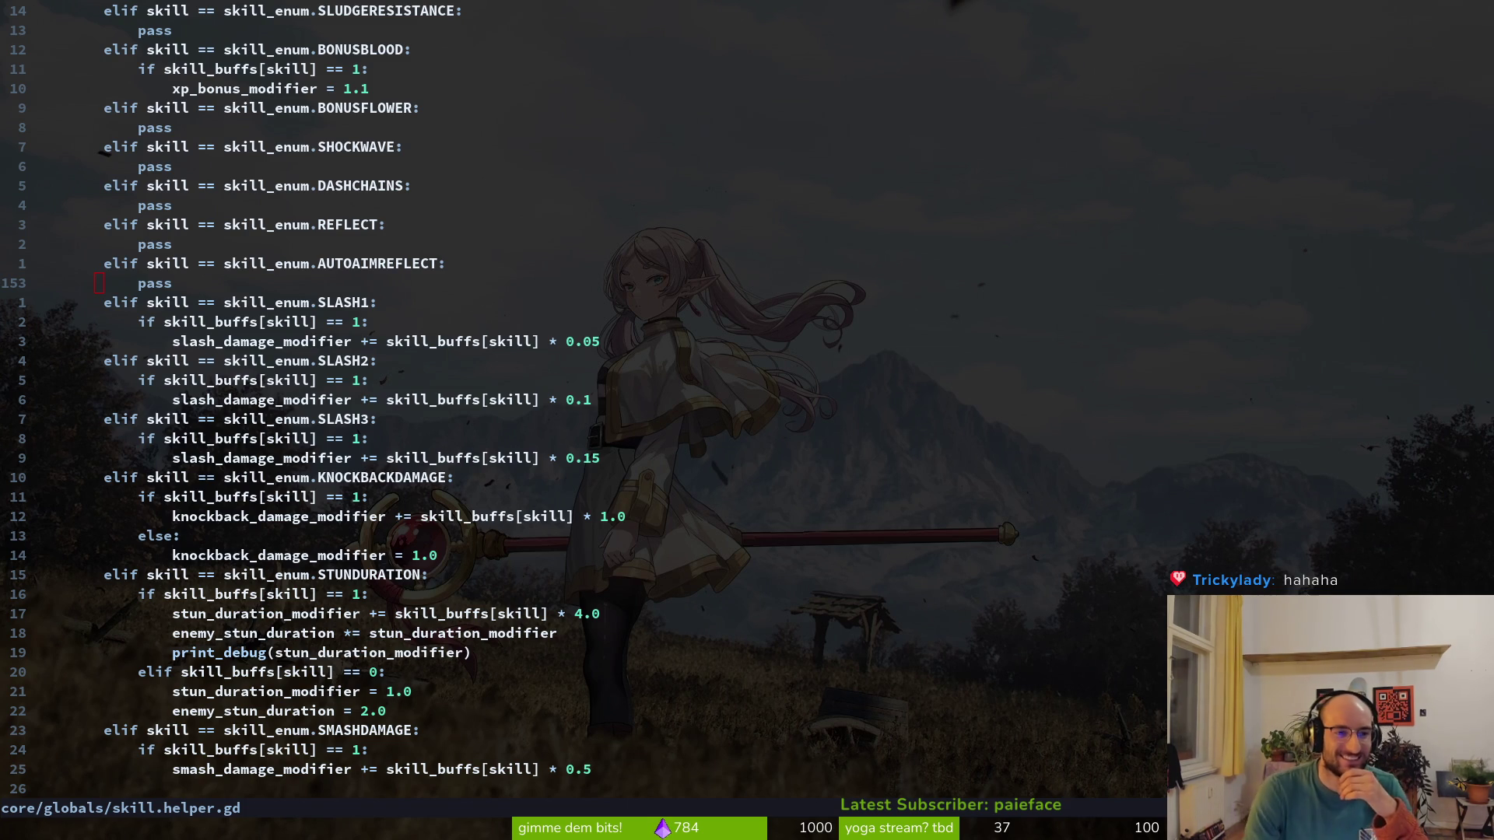
scroll(262, 242, down, 3)
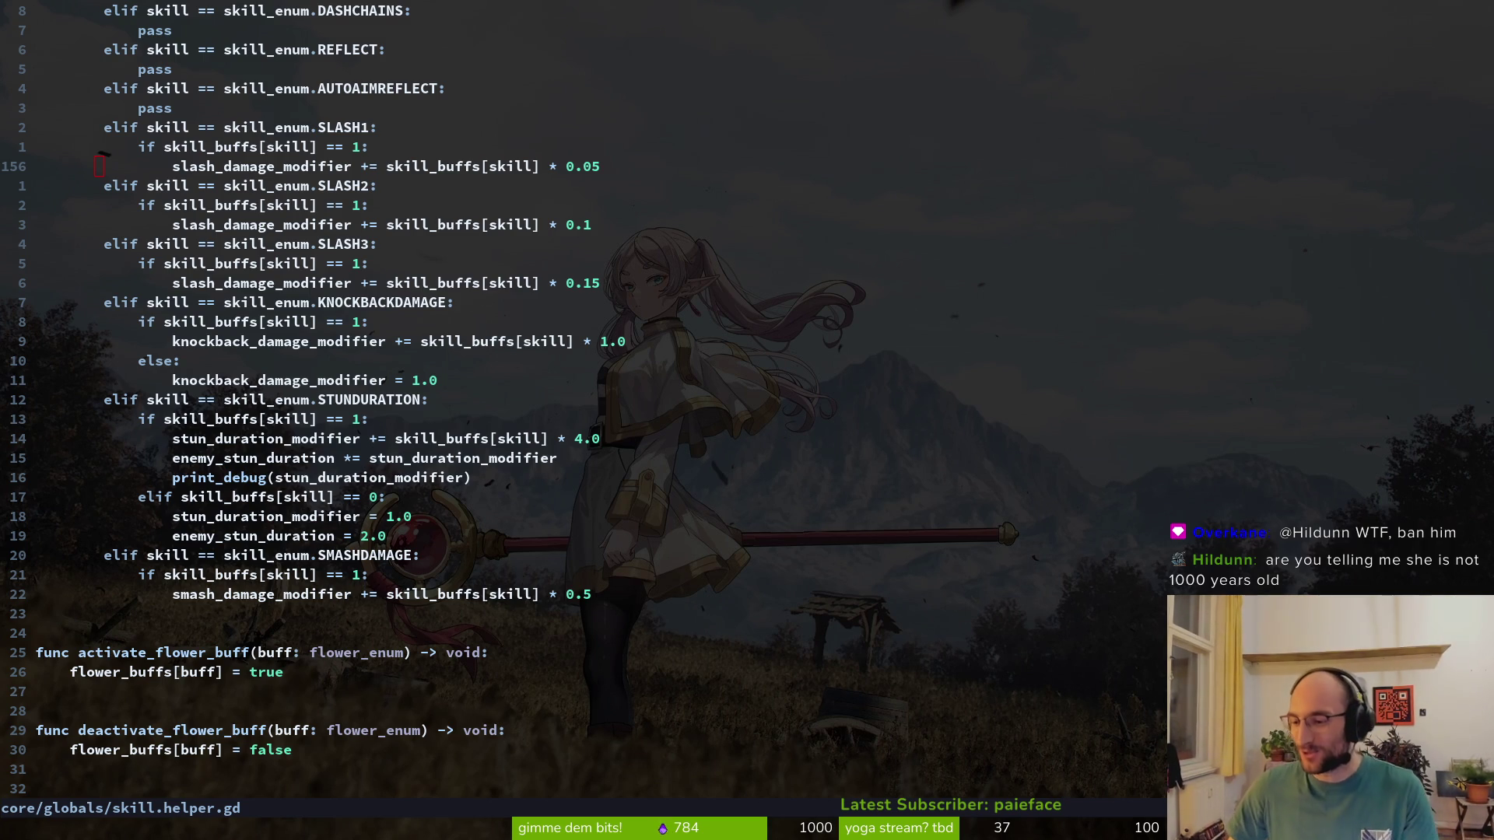
Change the enemy_stun_duration += to *= with stun_duration_modifier and save skill.helper.gd
text(10j:w)
key(Return)
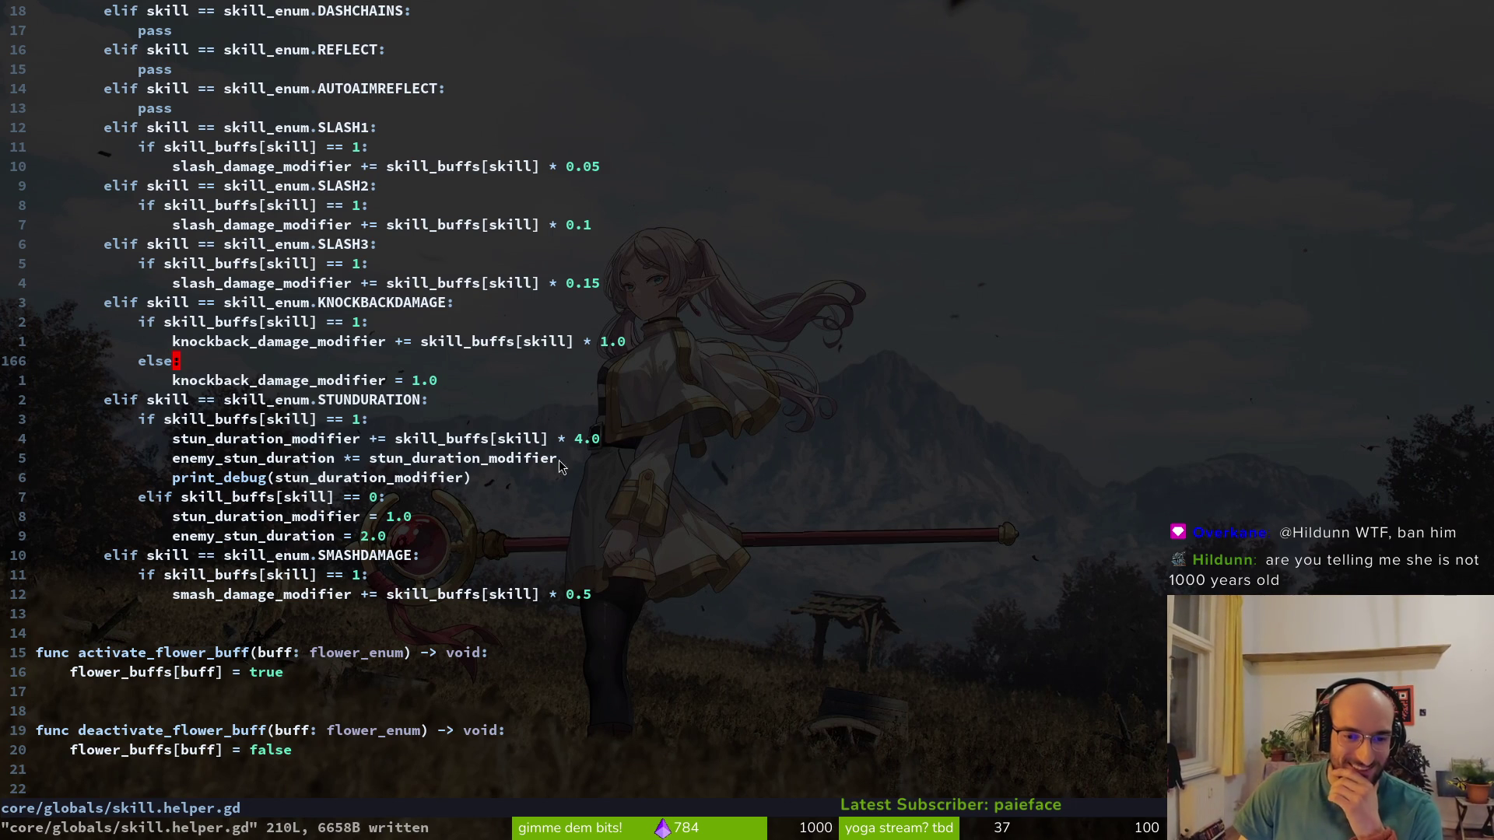
click(313, 458)
click(347, 458)
key(r)
key(asterisk)
click(407, 458)
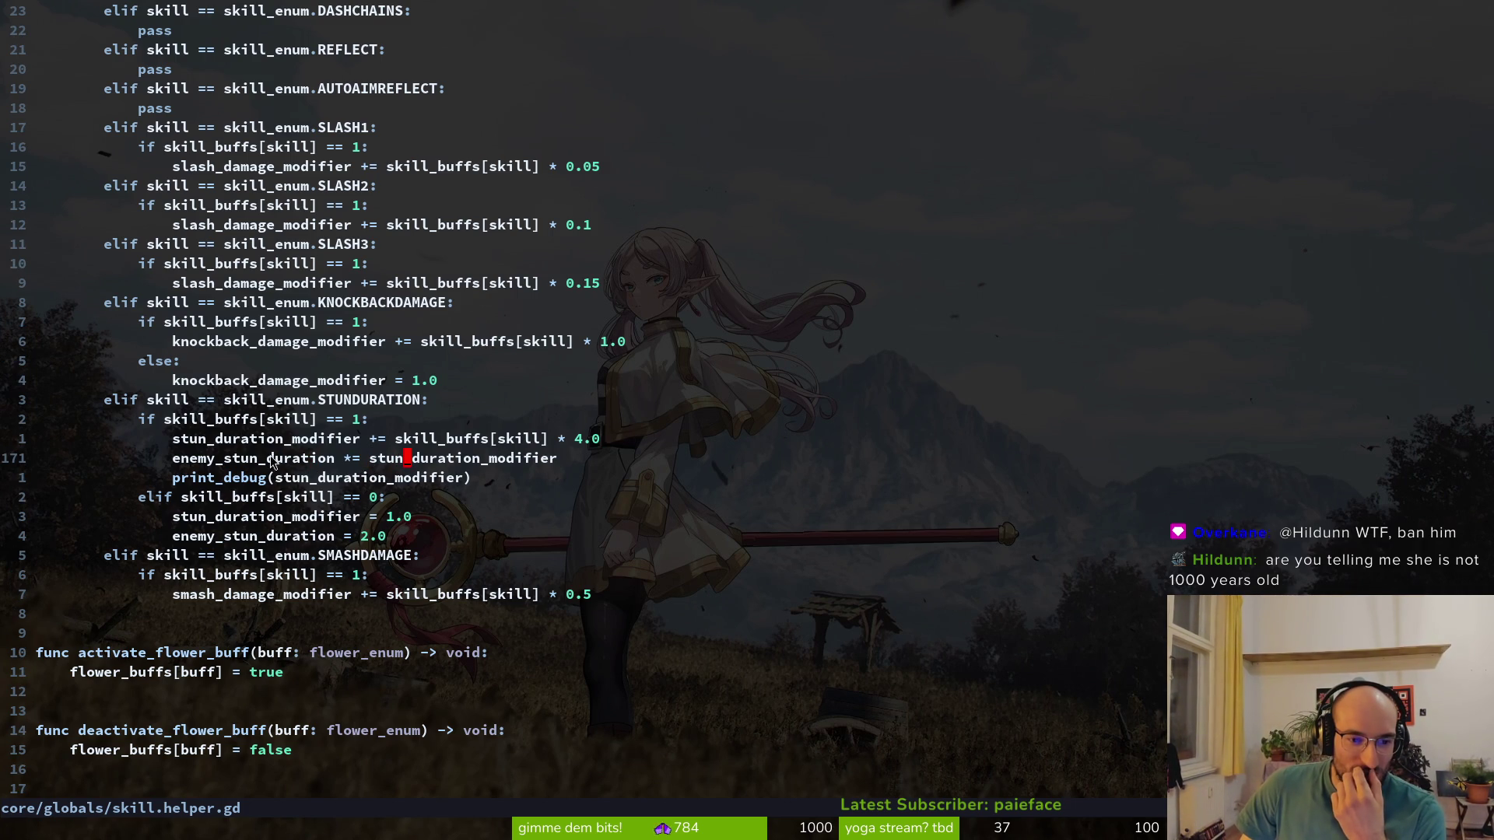
click(347, 459)
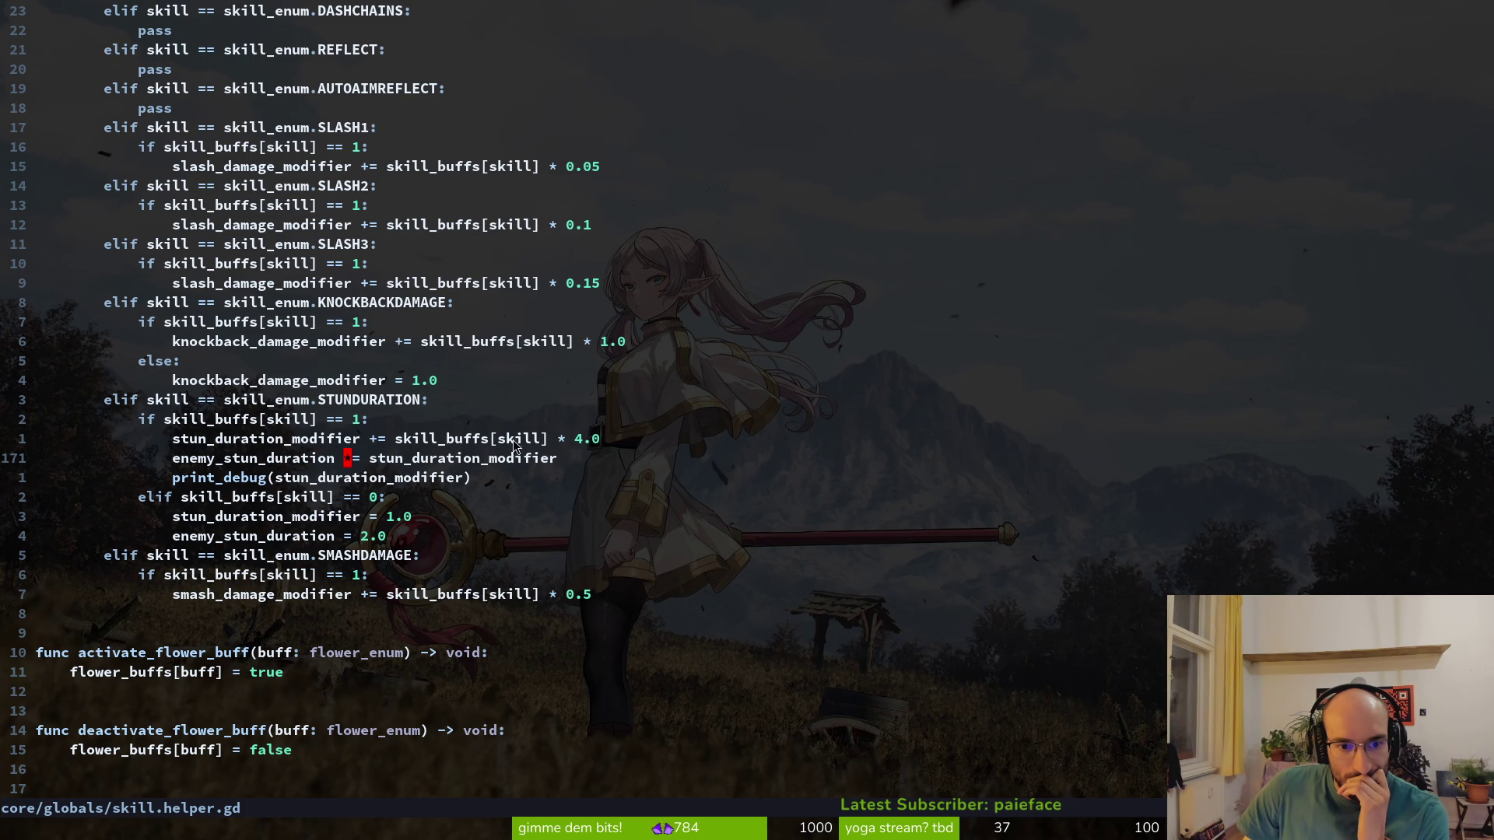
click(380, 460)
click(372, 461)
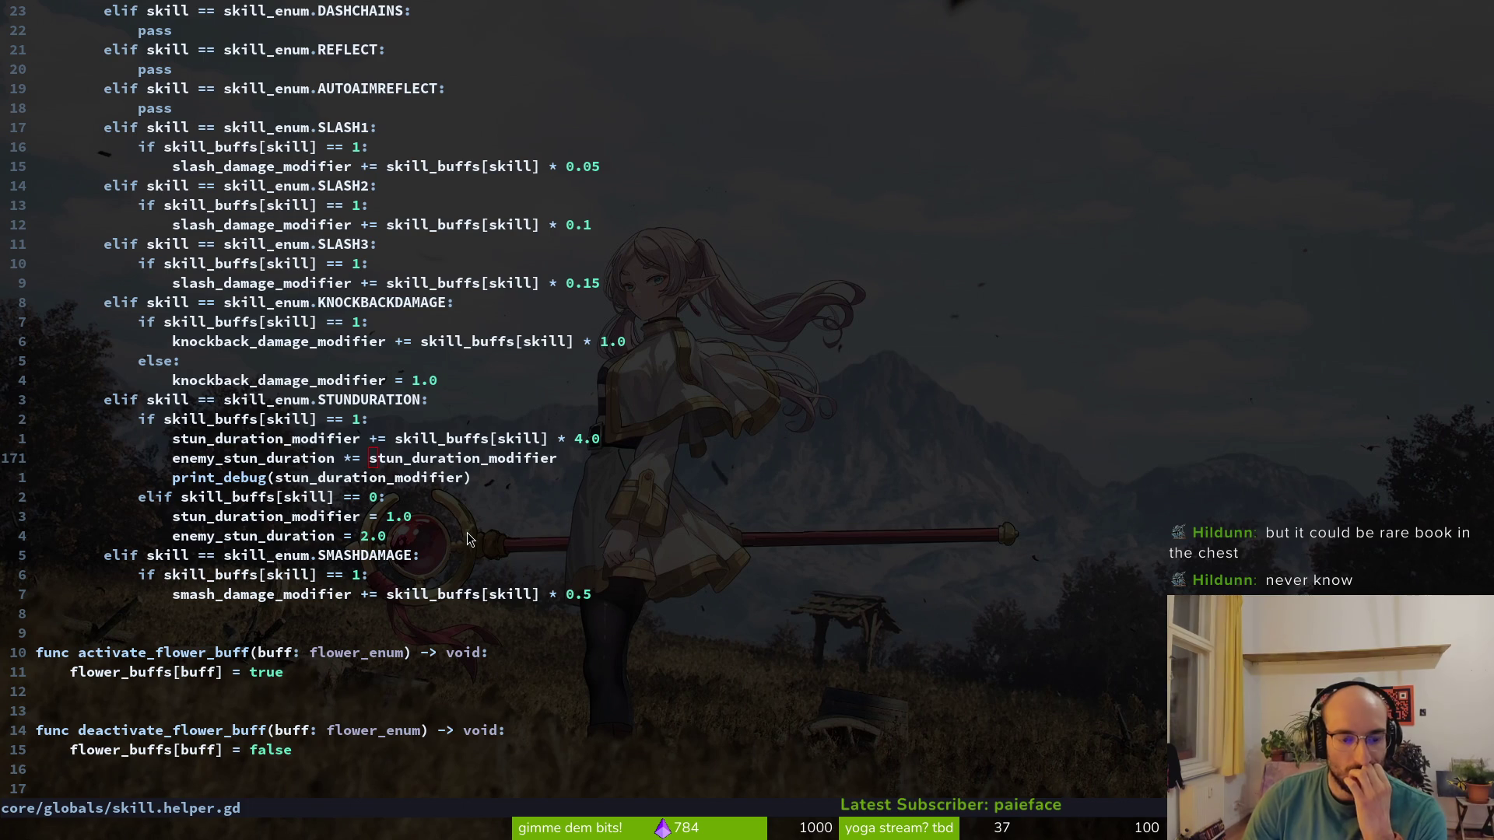
key(j)
key(j)
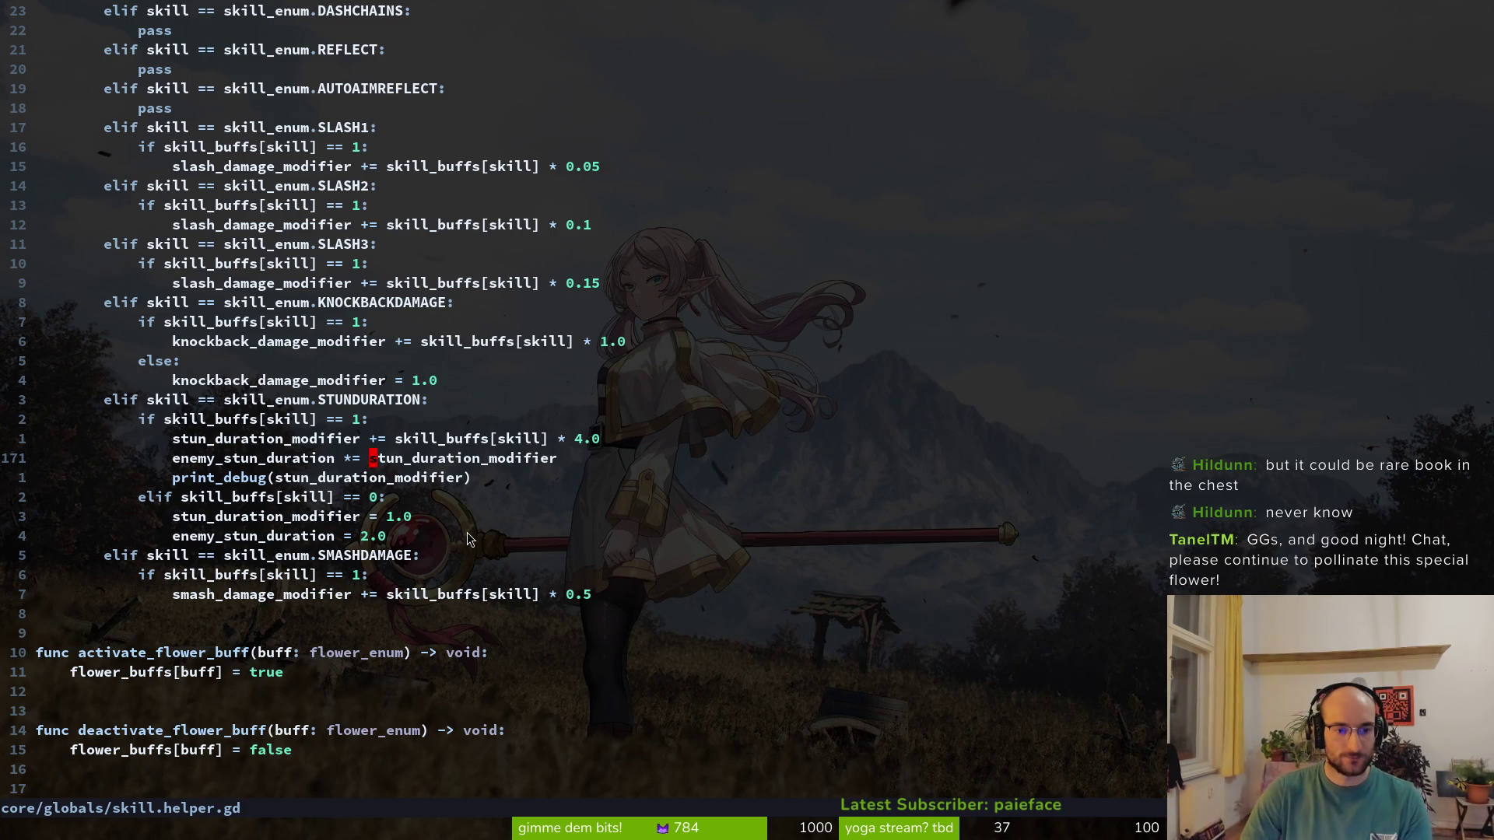
text(k:w)
key(Return)
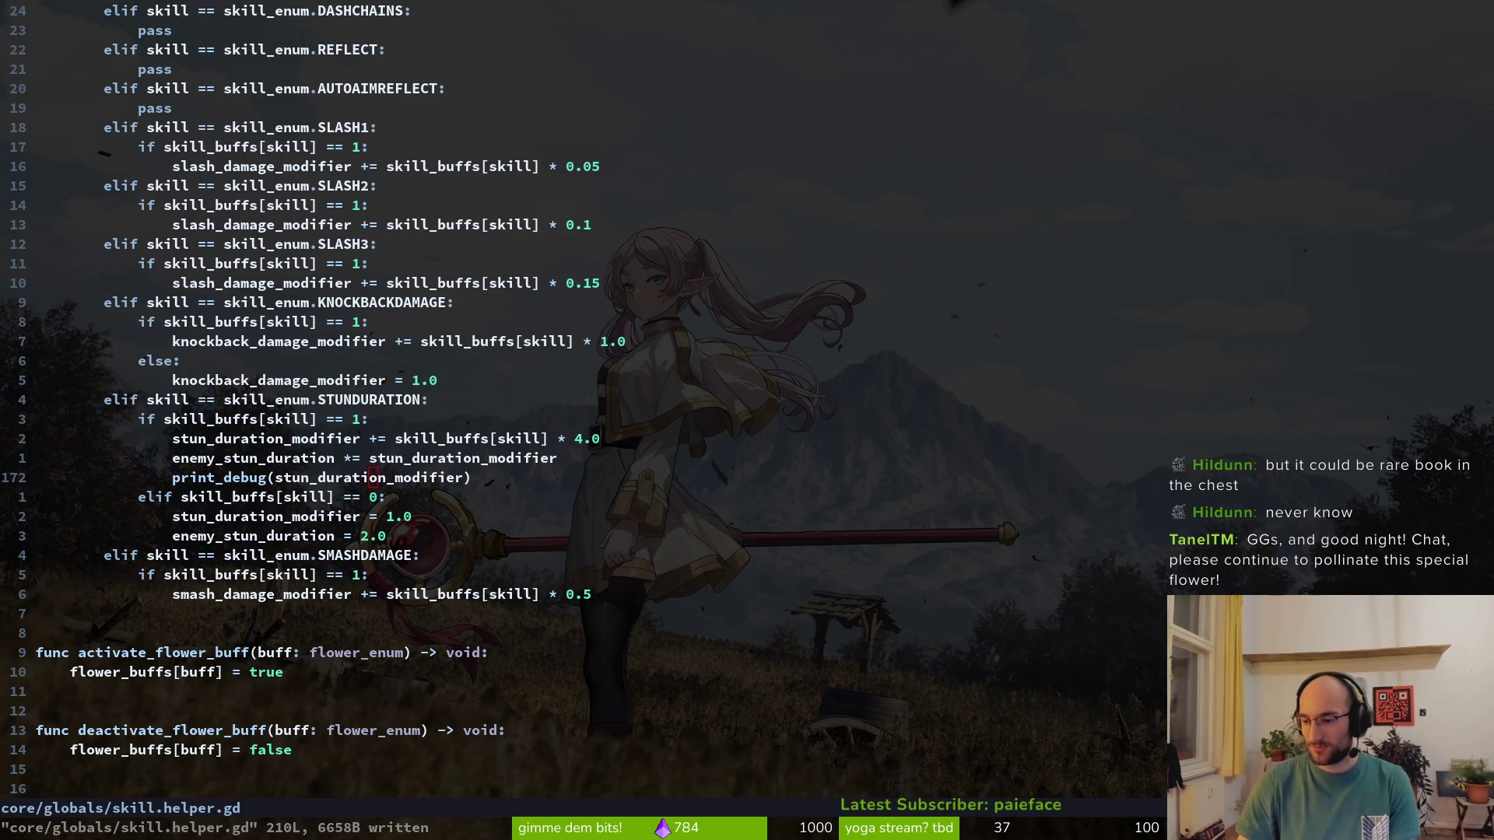
Delete the enemy_stun_duration multiply line and the print_debug line, saving after each
click(563, 470)
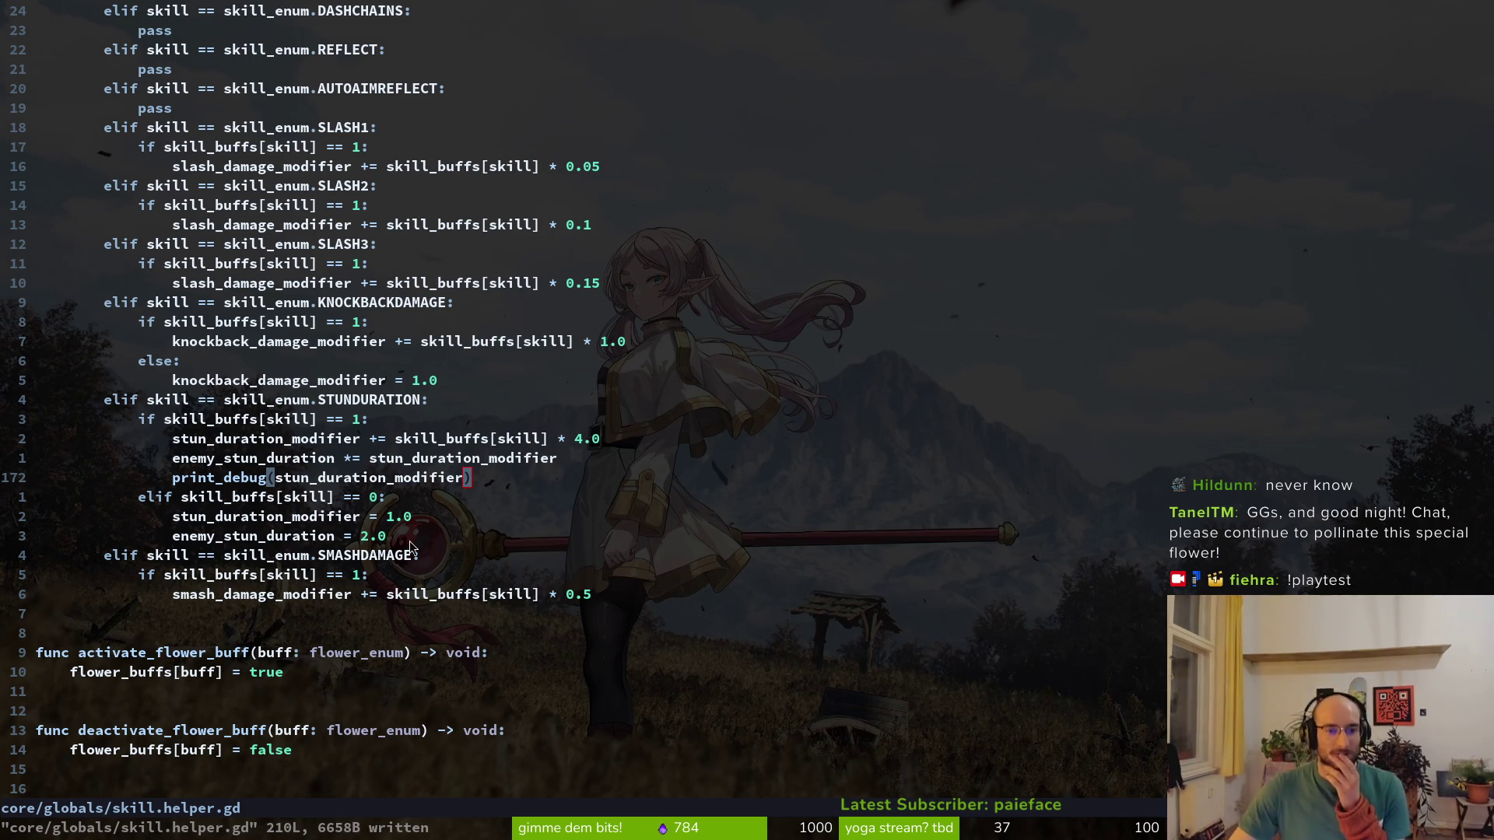
click(386, 477)
click(417, 459)
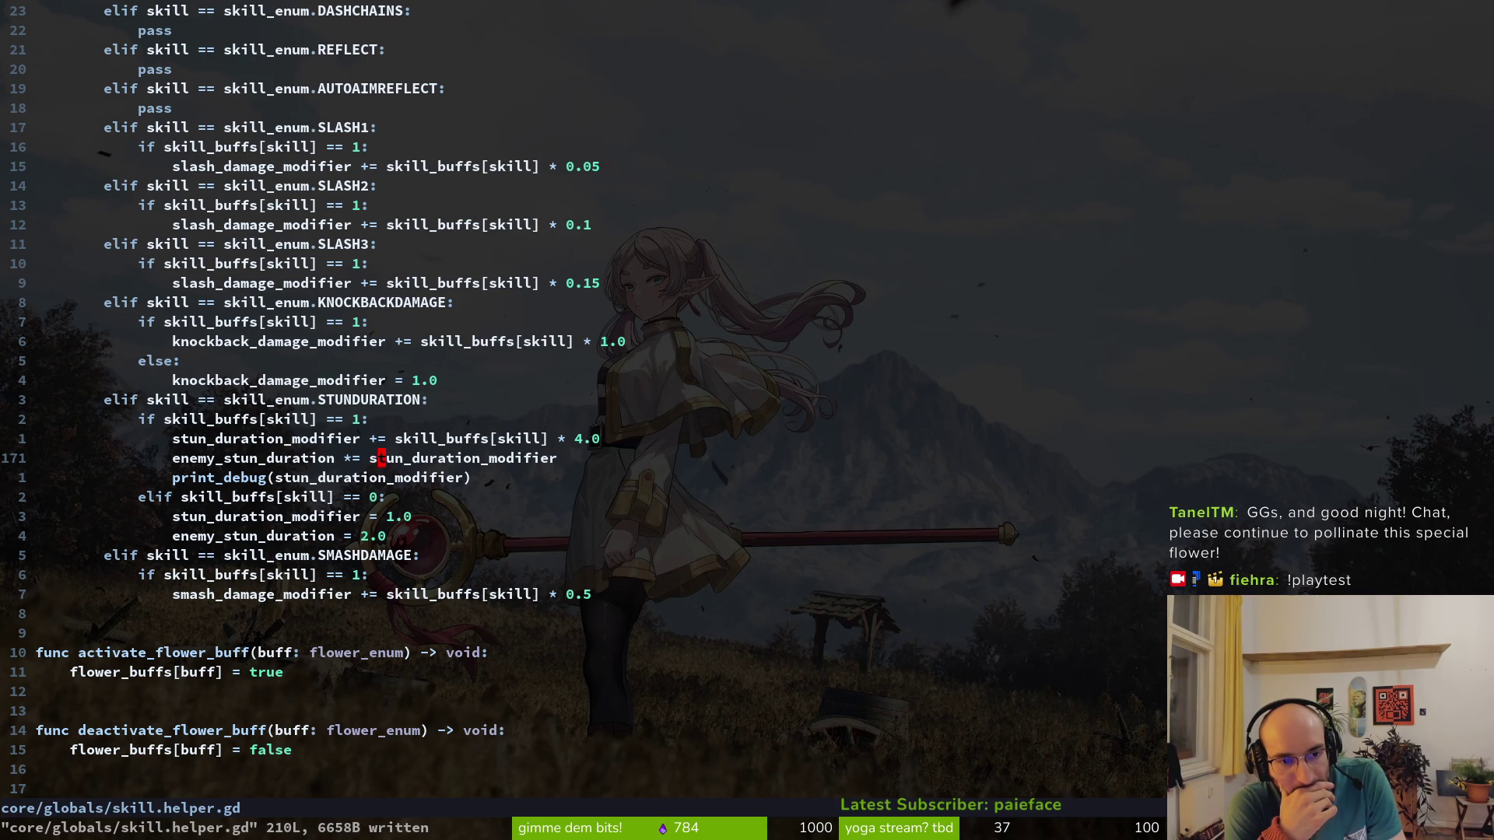
key(d)
key(d)
text(:w)
key(Return)
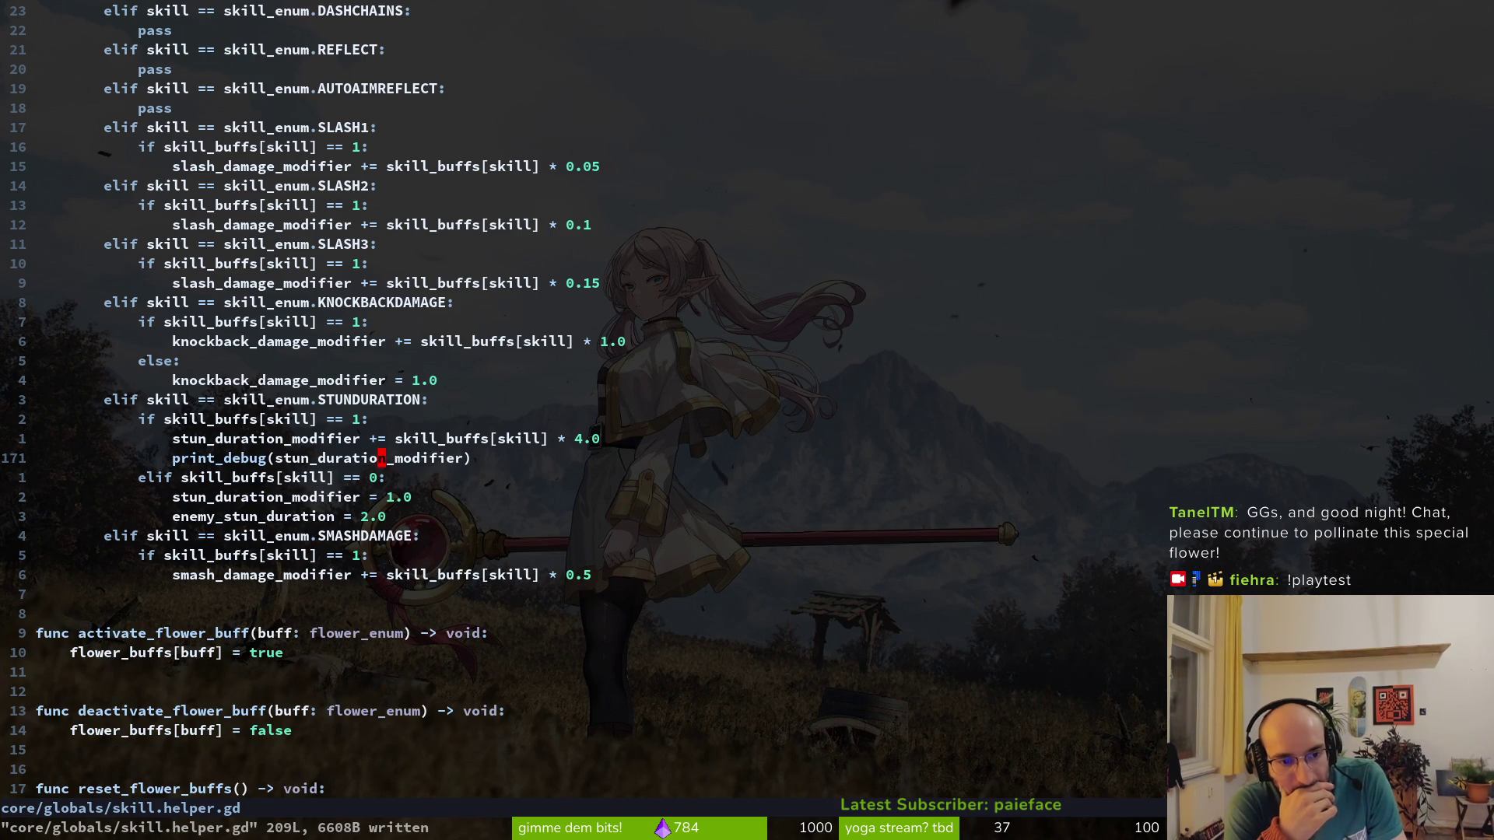
key(d)
key(d)
text(:w)
key(Return)
In the fly's stunned.gd, begin a new line 'owner.stun_duration.wait_time *=' in start_stun
key(ctrl+p)
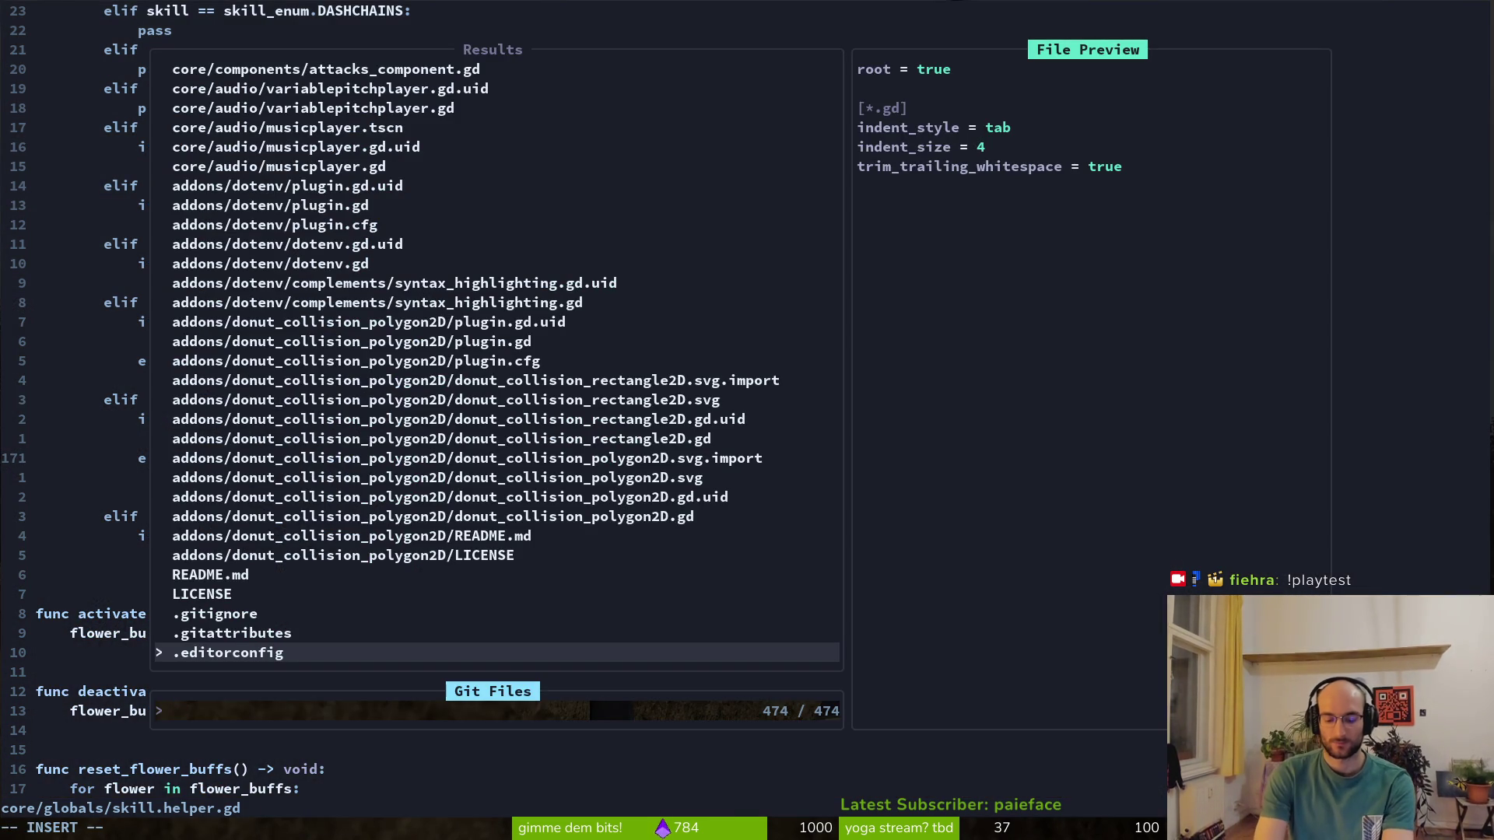
text(stunned)
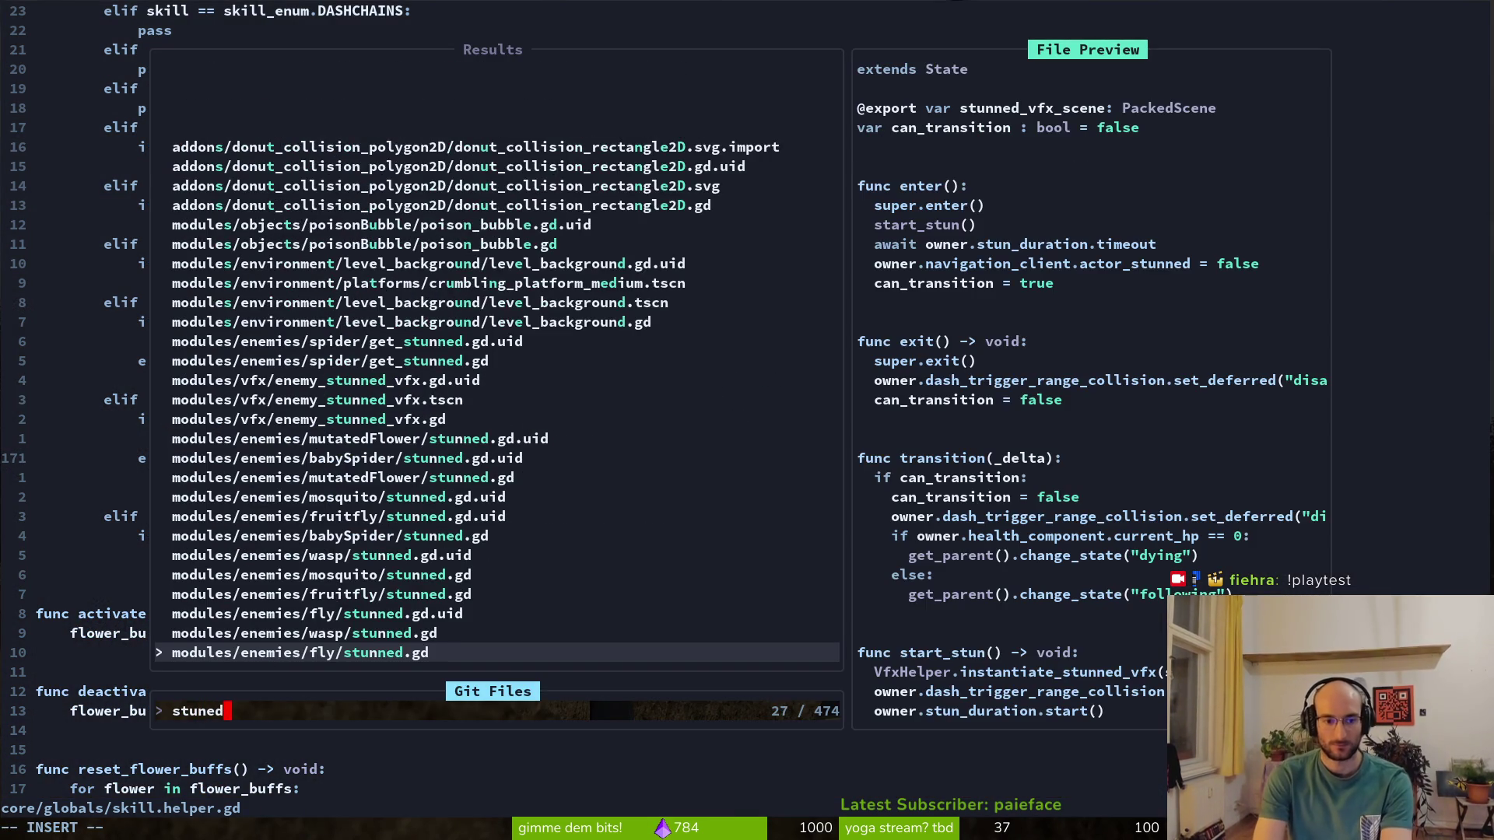
key(Return)
key(j)
key(j)
key(j)
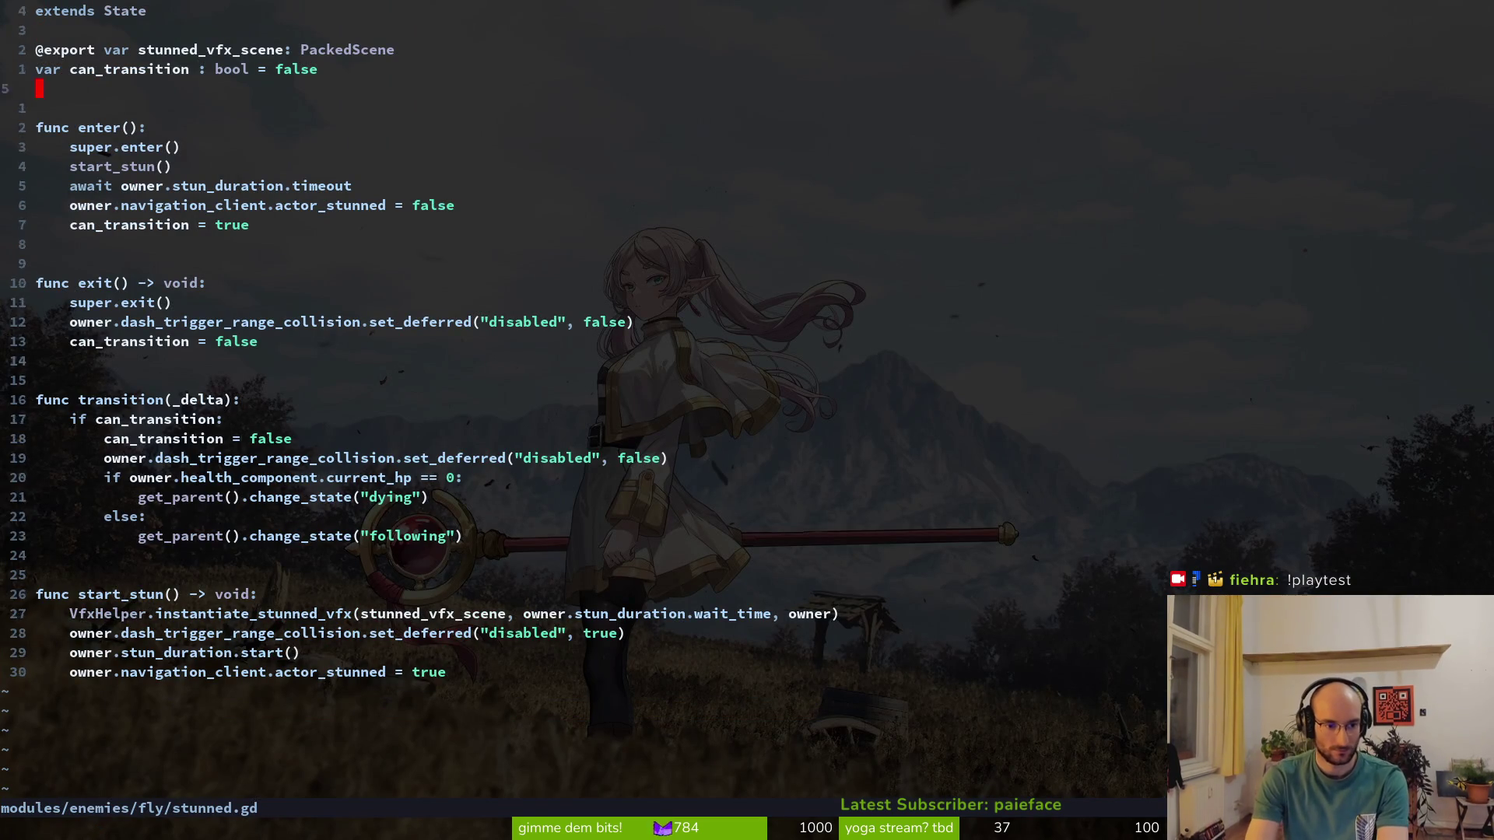
key(j)
key(j)
key(o)
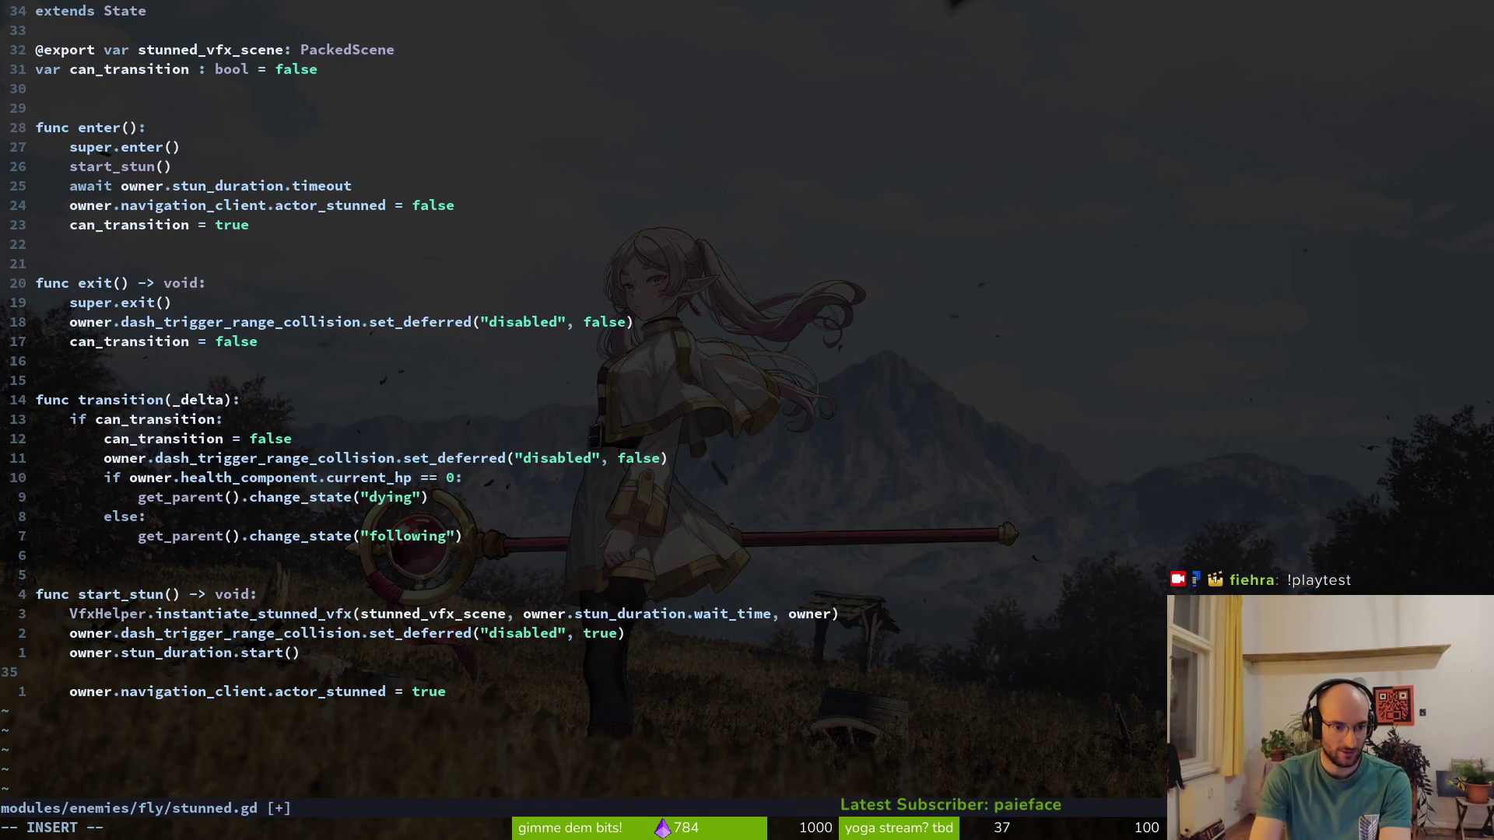
key(Escape)
text(koowner.)
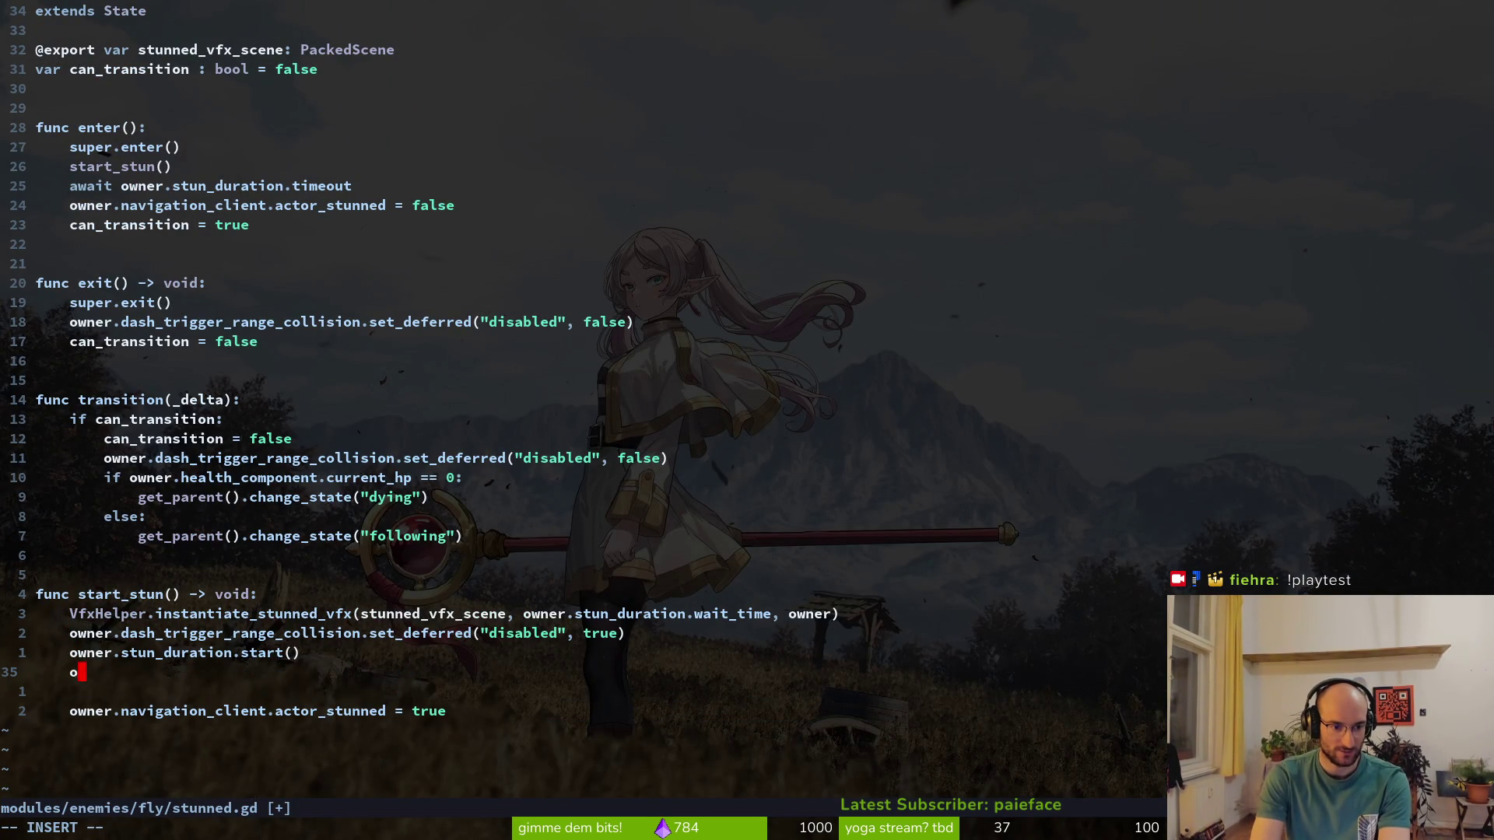
text(stun_duration)
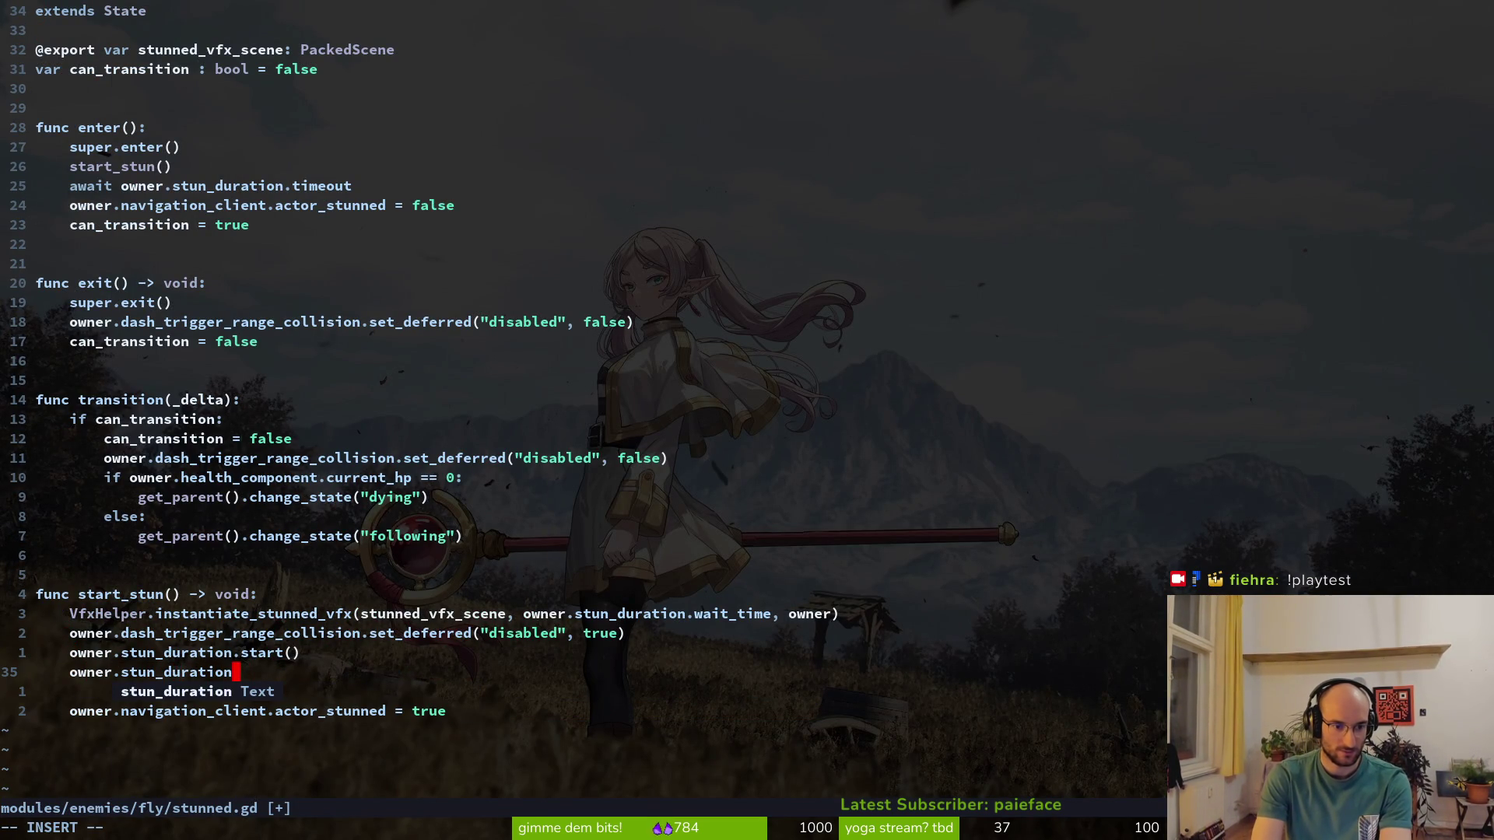
text(.wait_time = )
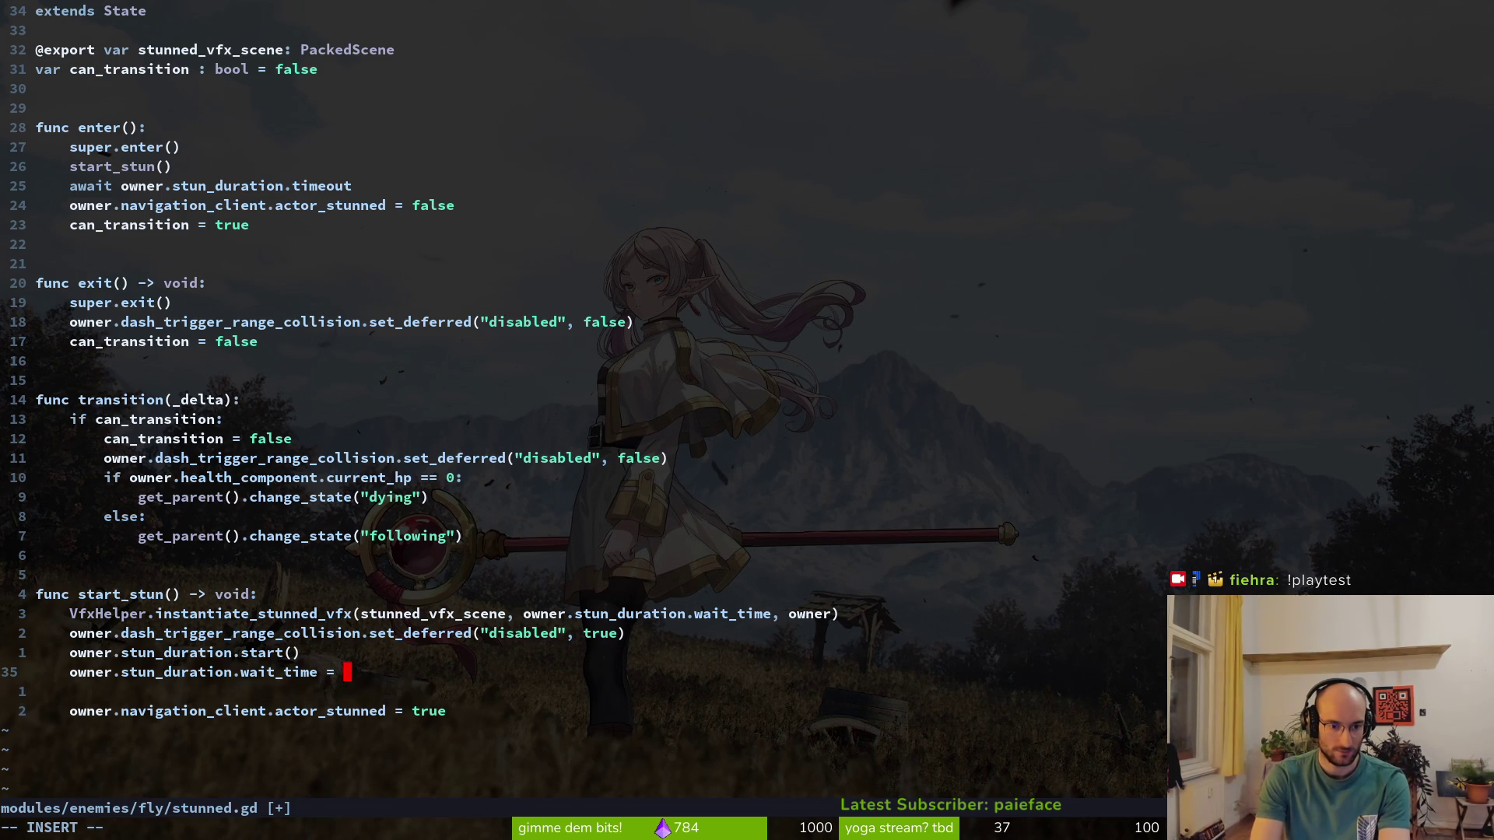
key(BackSpace)
key(BackSpace)
text(*=)
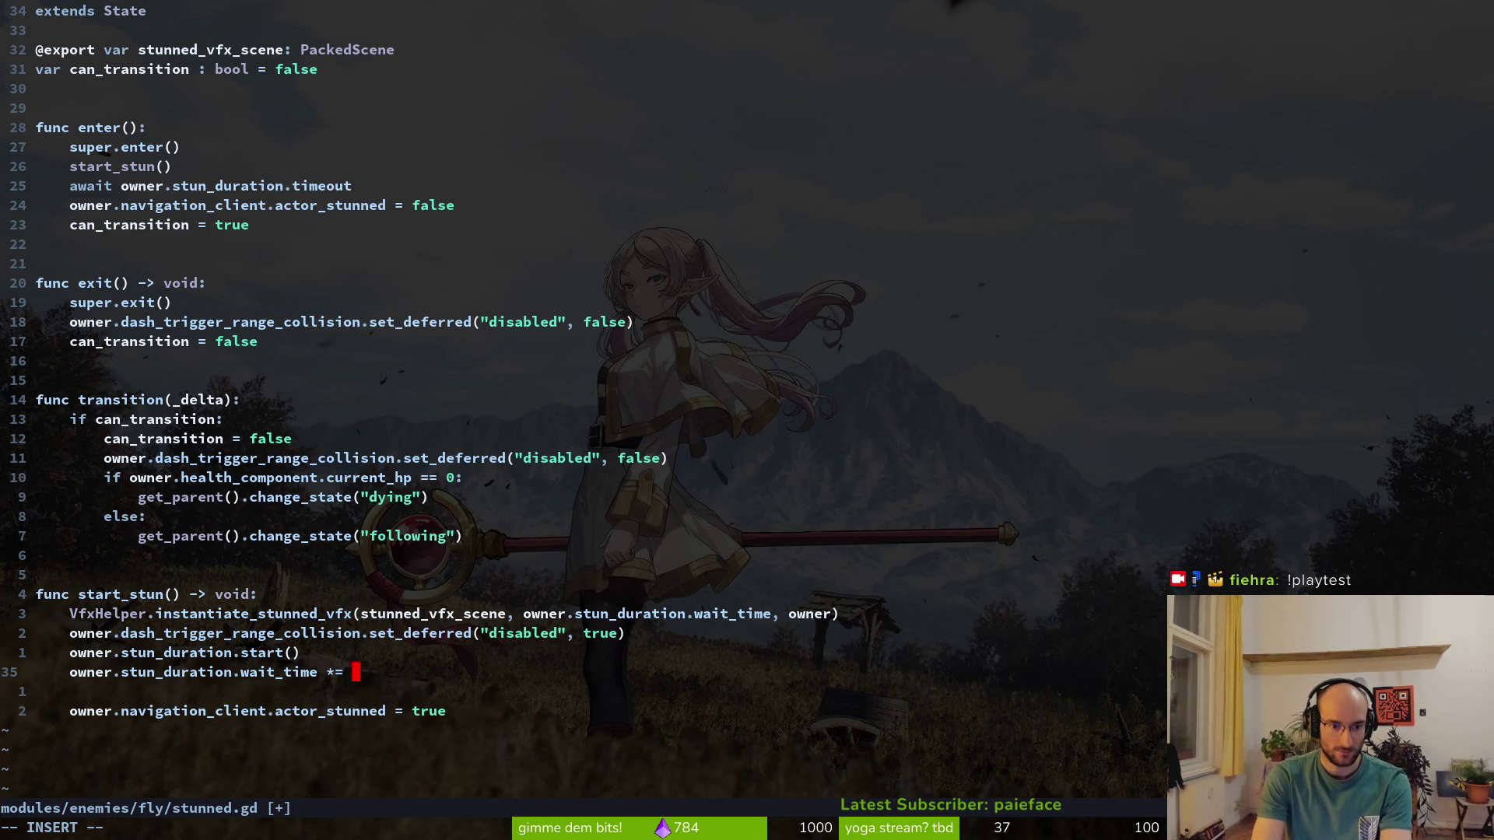
Complete the line with SkillHelper.stun_duration_modifier and save stunned.gd
key(ctrl+p)
text(smash)
key(Up)
key(Up)
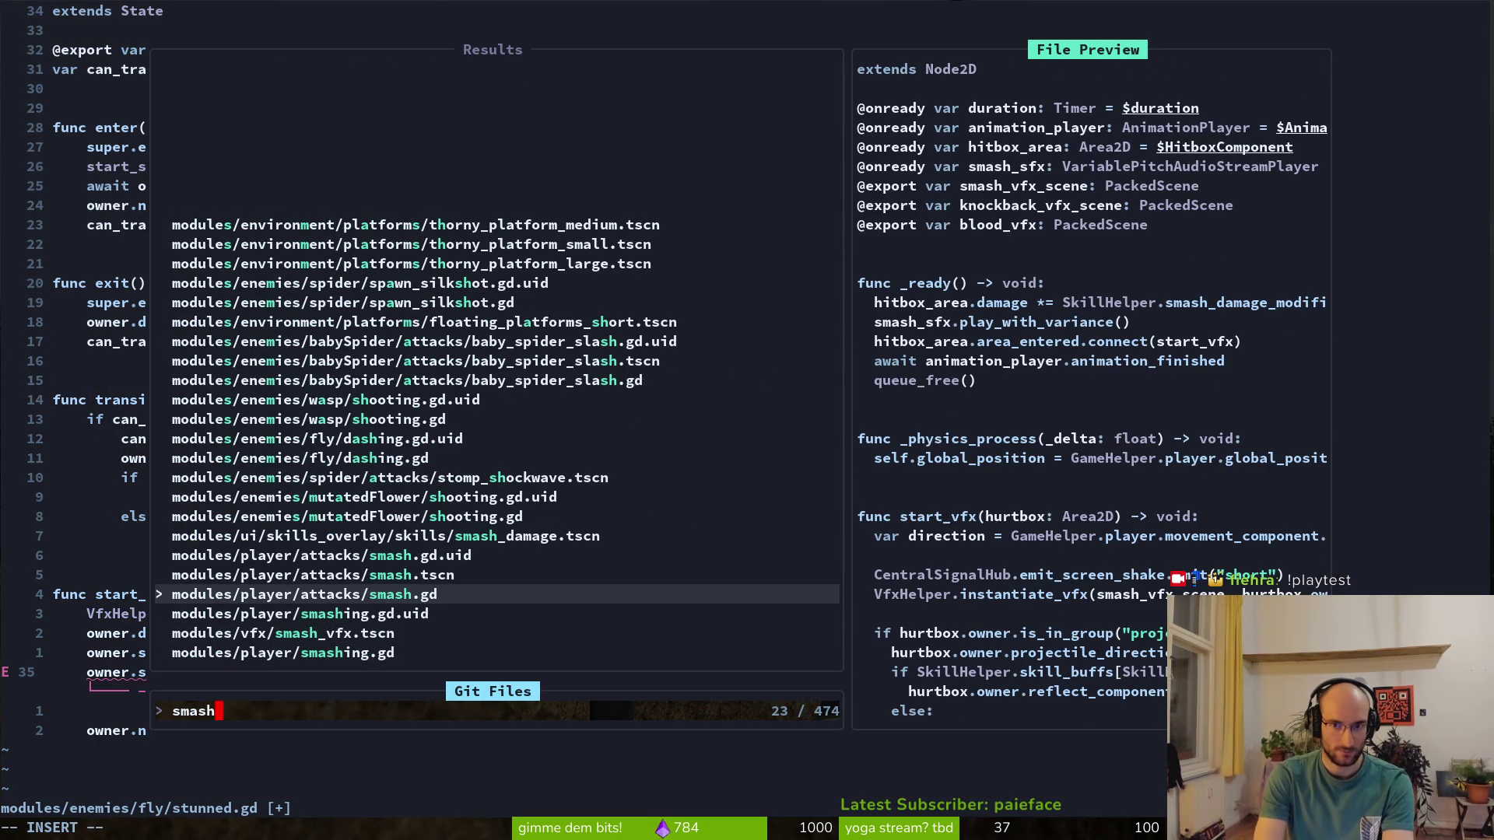
key(Escape)
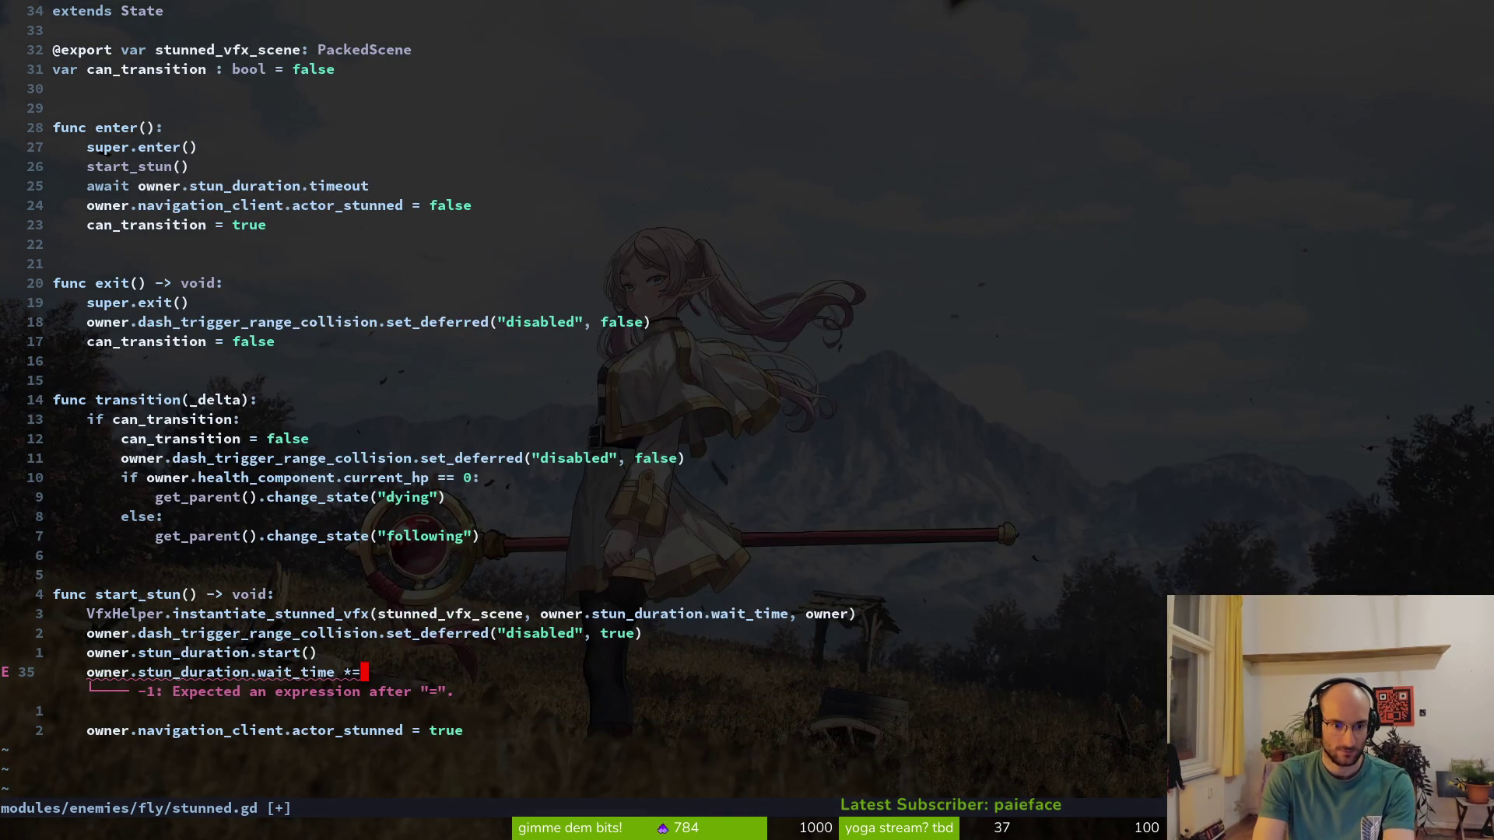
text(AskillH)
key(Return)
text(.stun)
key(Return)
key(Escape)
text(:w)
key(Return)
Move the wait_time line above start(), delete the leftover blank line, and save
key(k)
text(jddkP:w)
key(Return)
key(j)
key(j)
text(dd:w)
key(Return)
key(k)
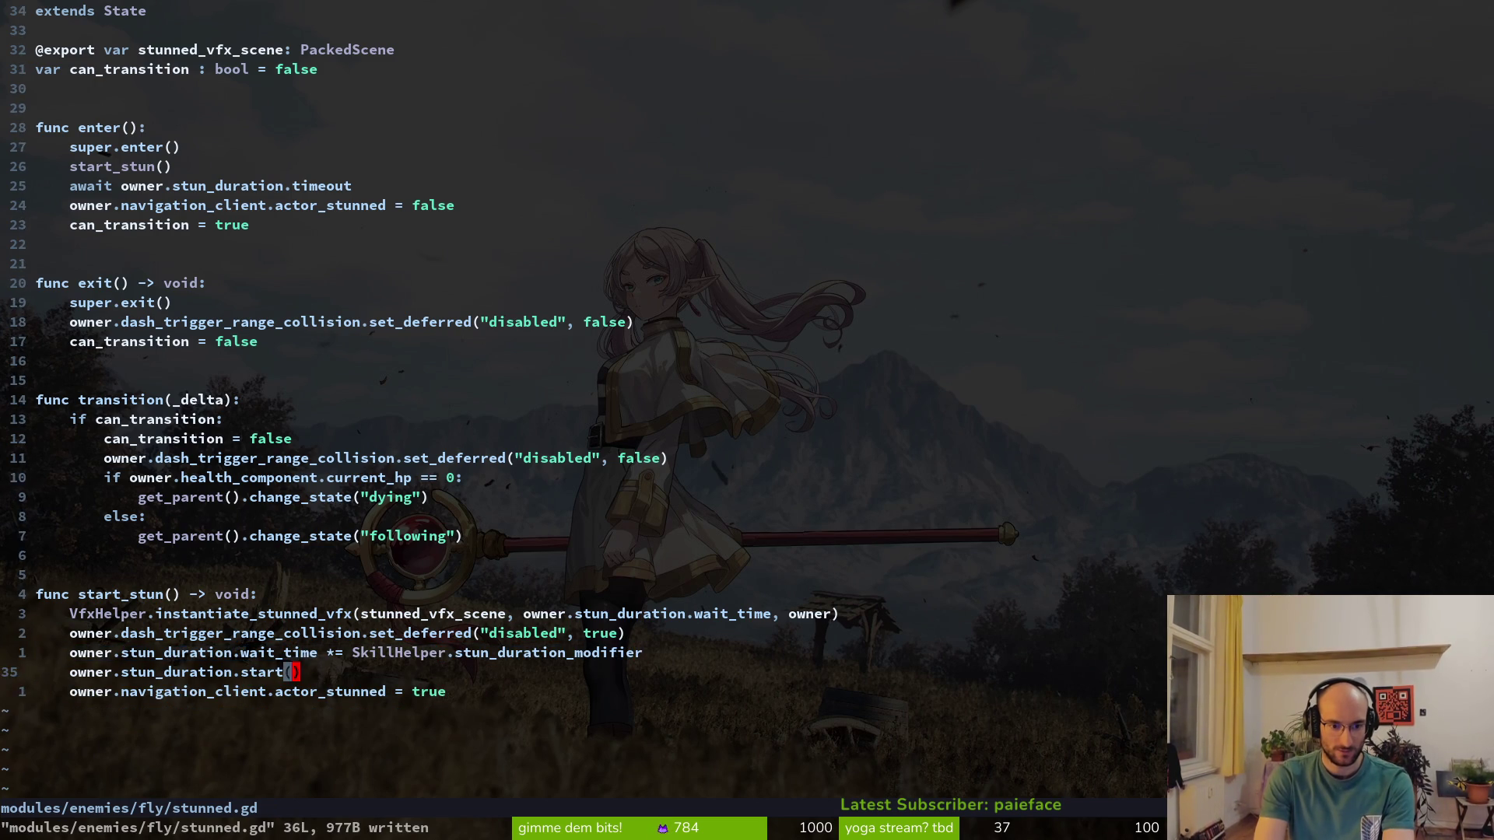
click(441, 652)
Back in skill.helper.gd, delete the enemy_stun_duration = 2.0 reset line and save
key(ctrl+o)
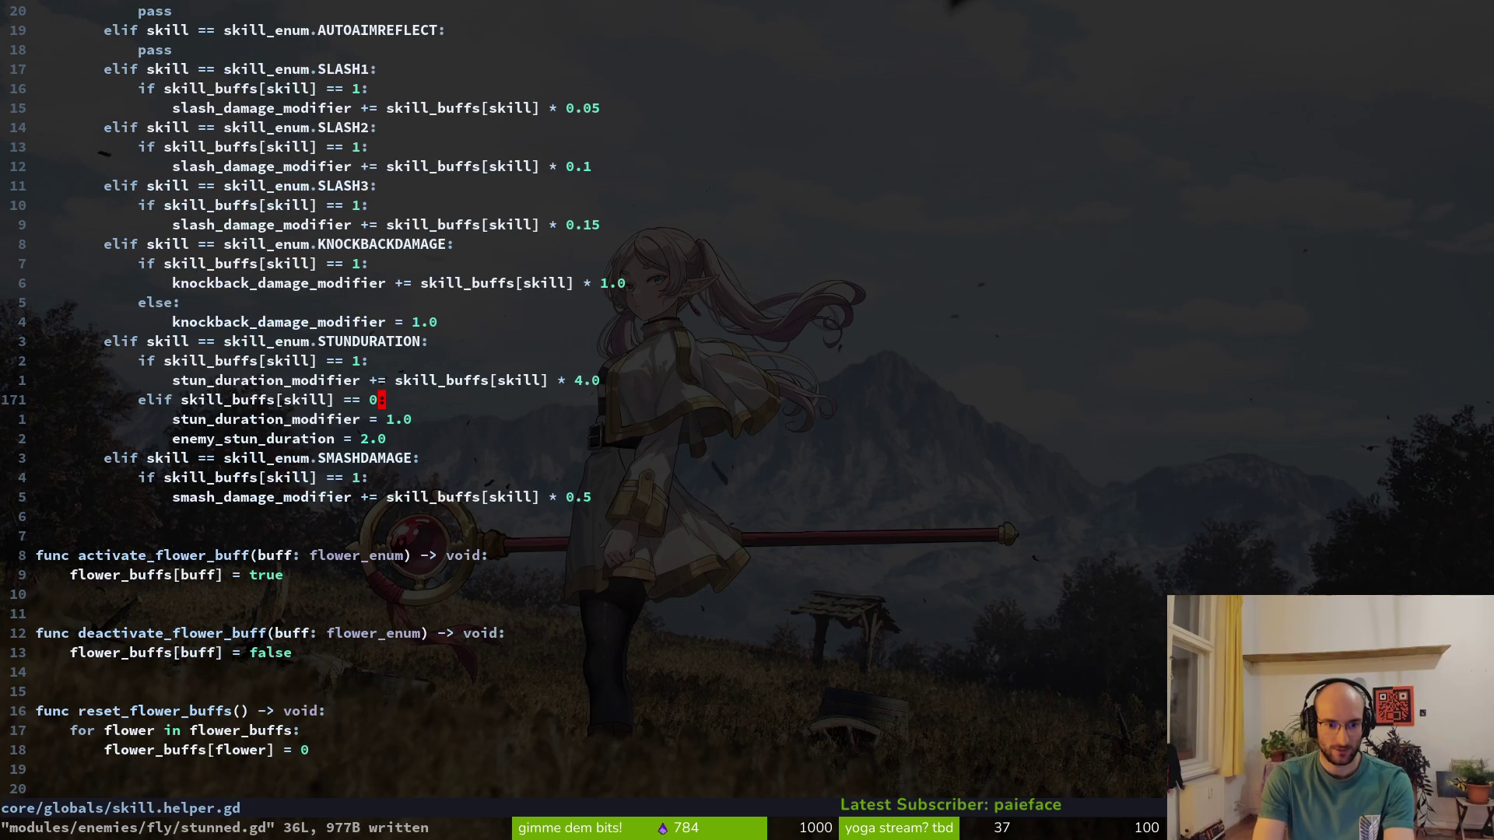
key(k)
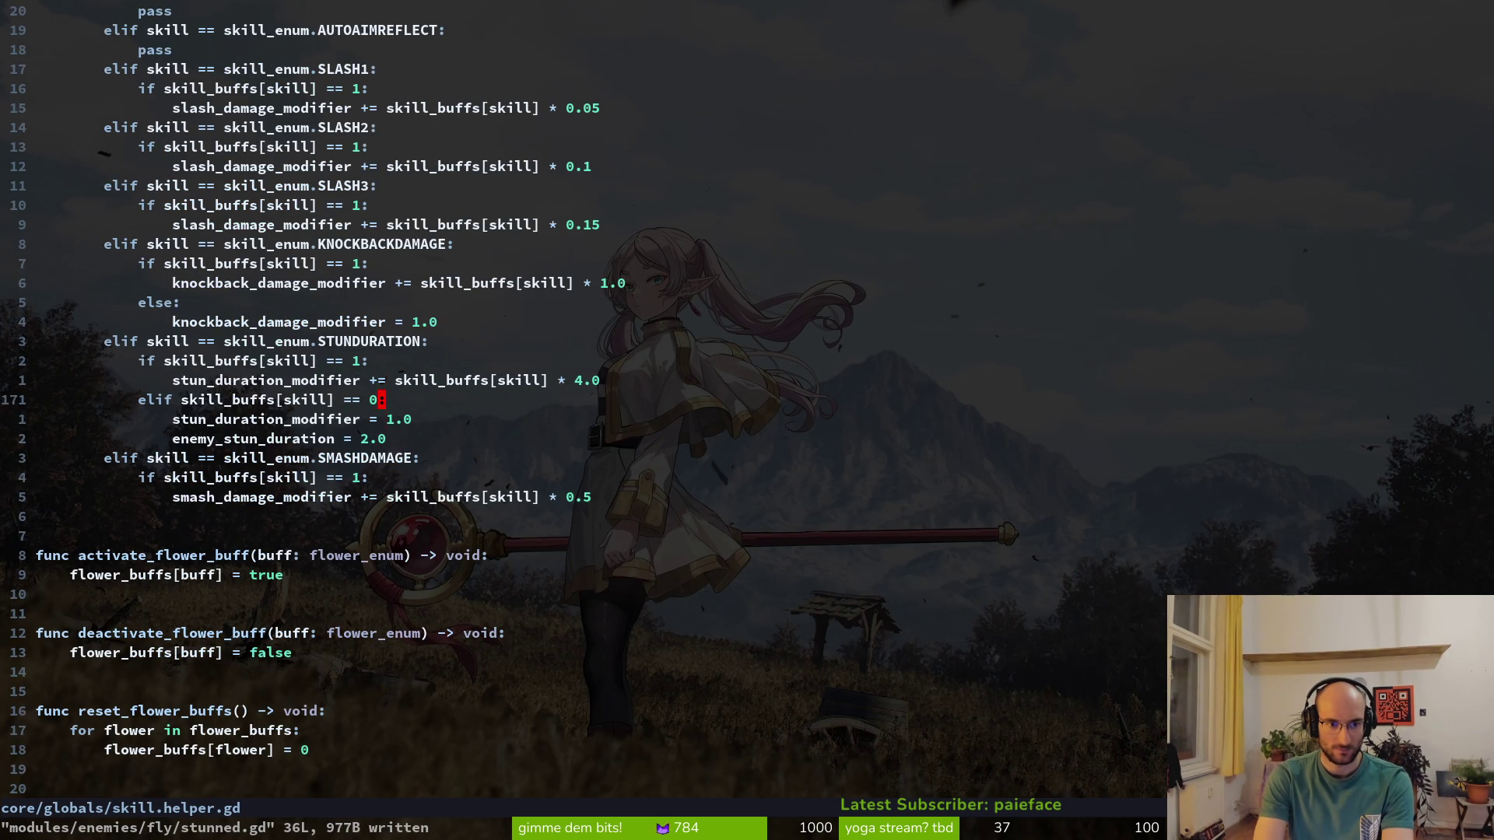
key(j)
key(j)
text(Vd:w)
key(Return)
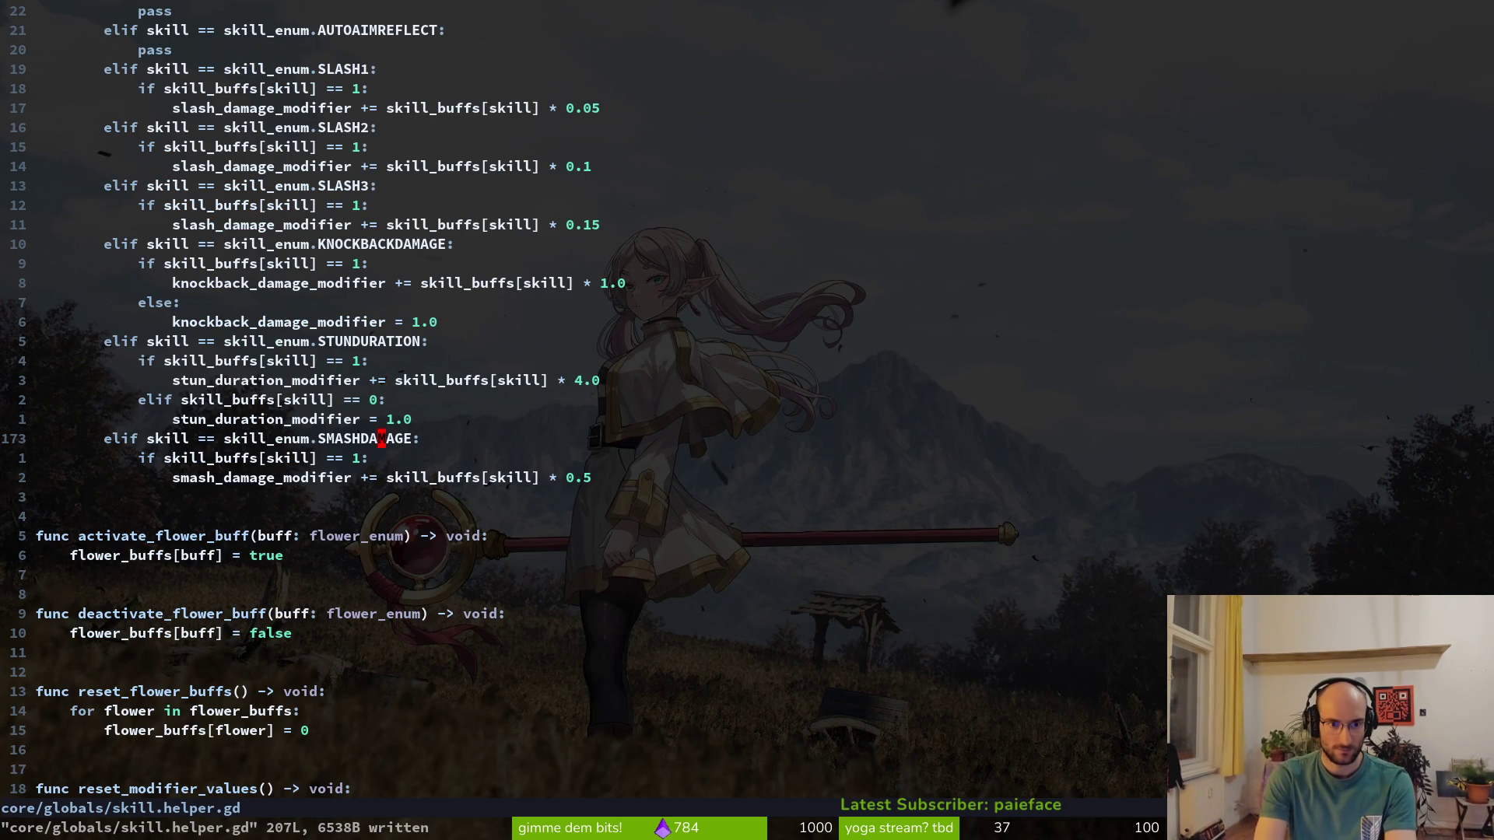
text(:w)
key(Return)
key(k)
key(k)
key(k)
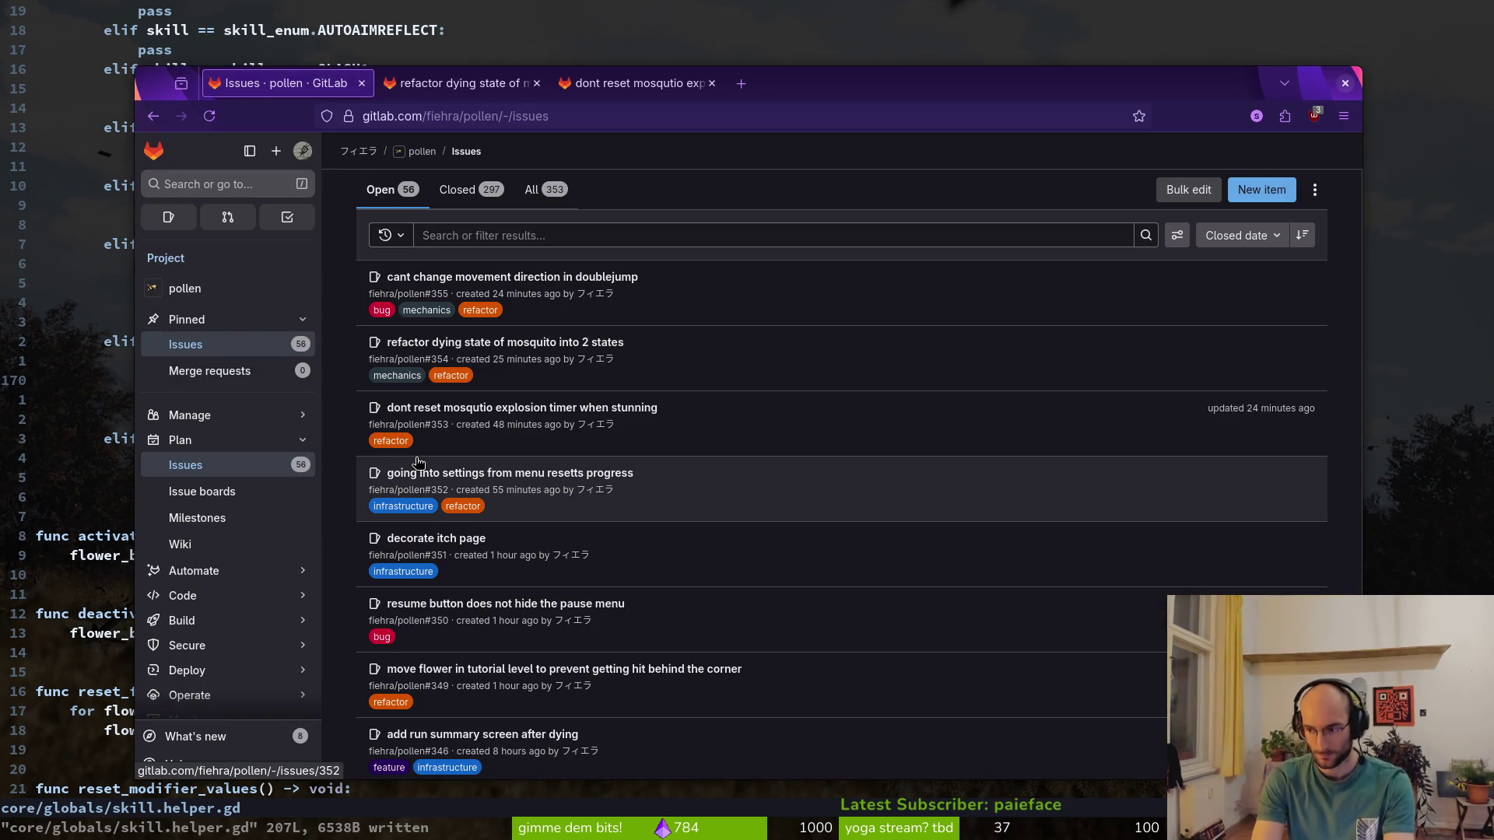
Run pollen, get past the disclaimer and main menu, and enter the right-hand level hexagon
key(super+2)
key(F5)
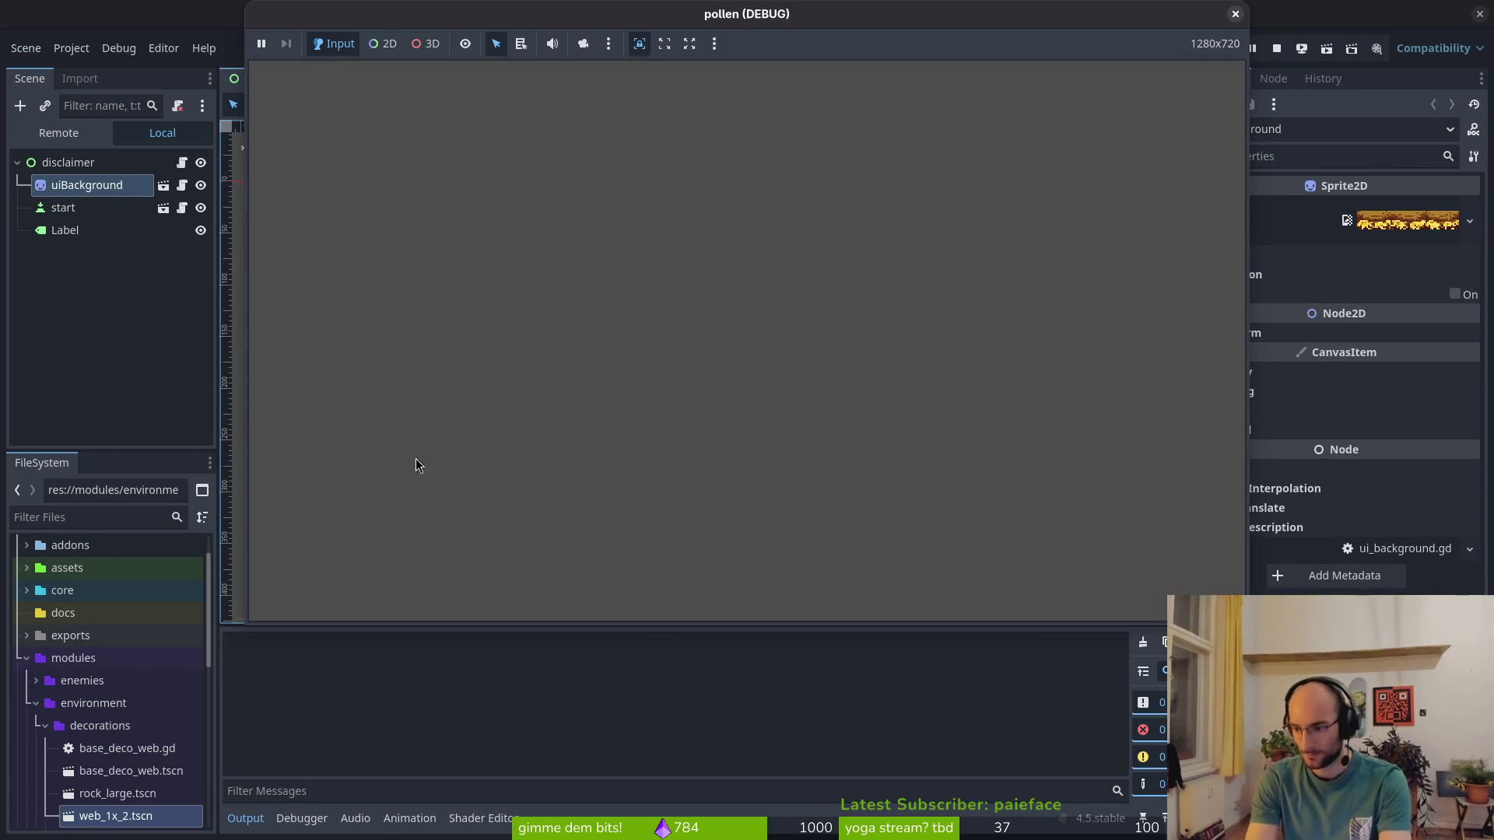
key(Return)
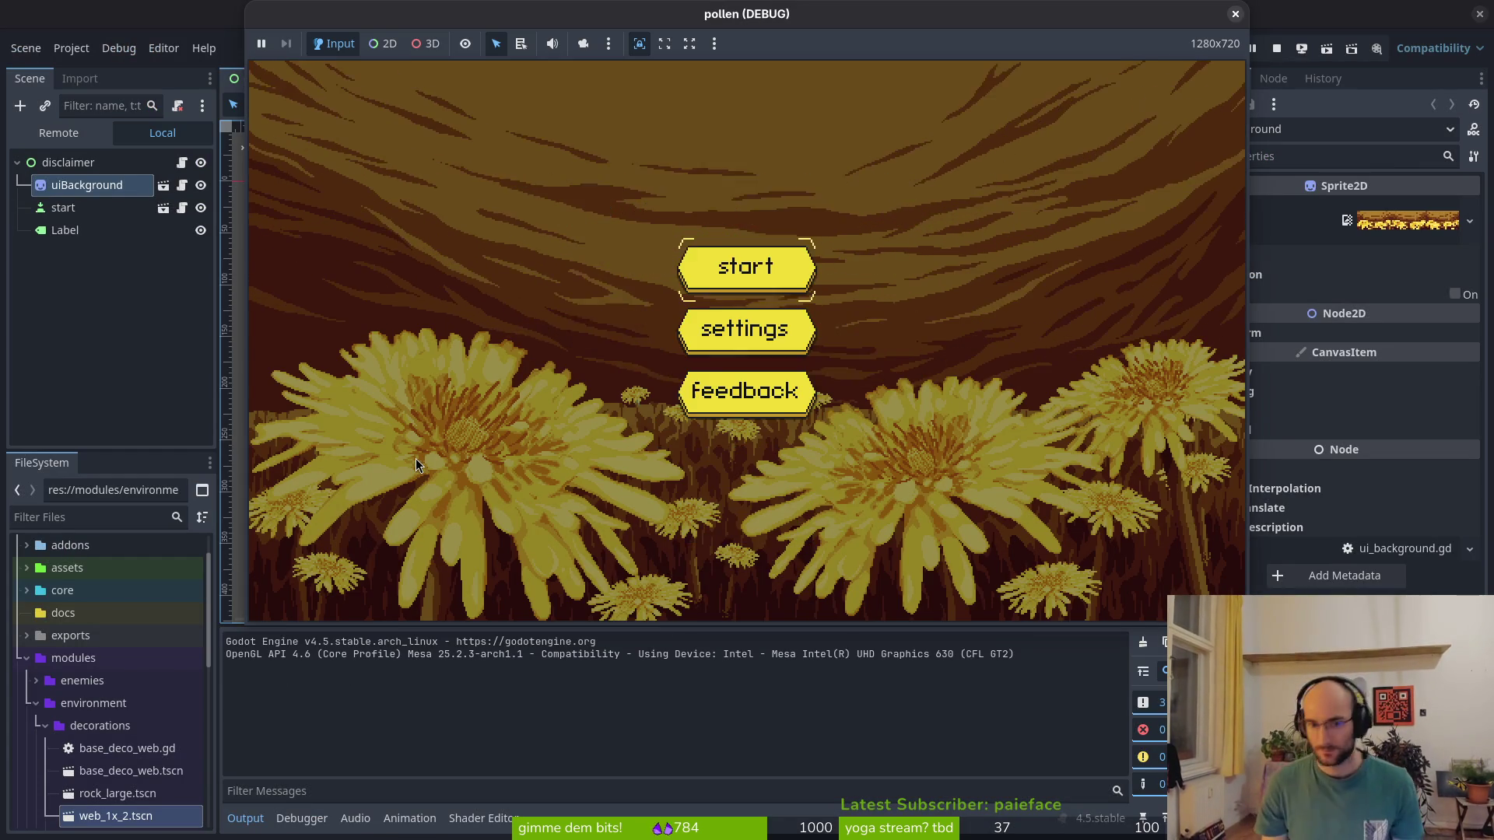
key(Return)
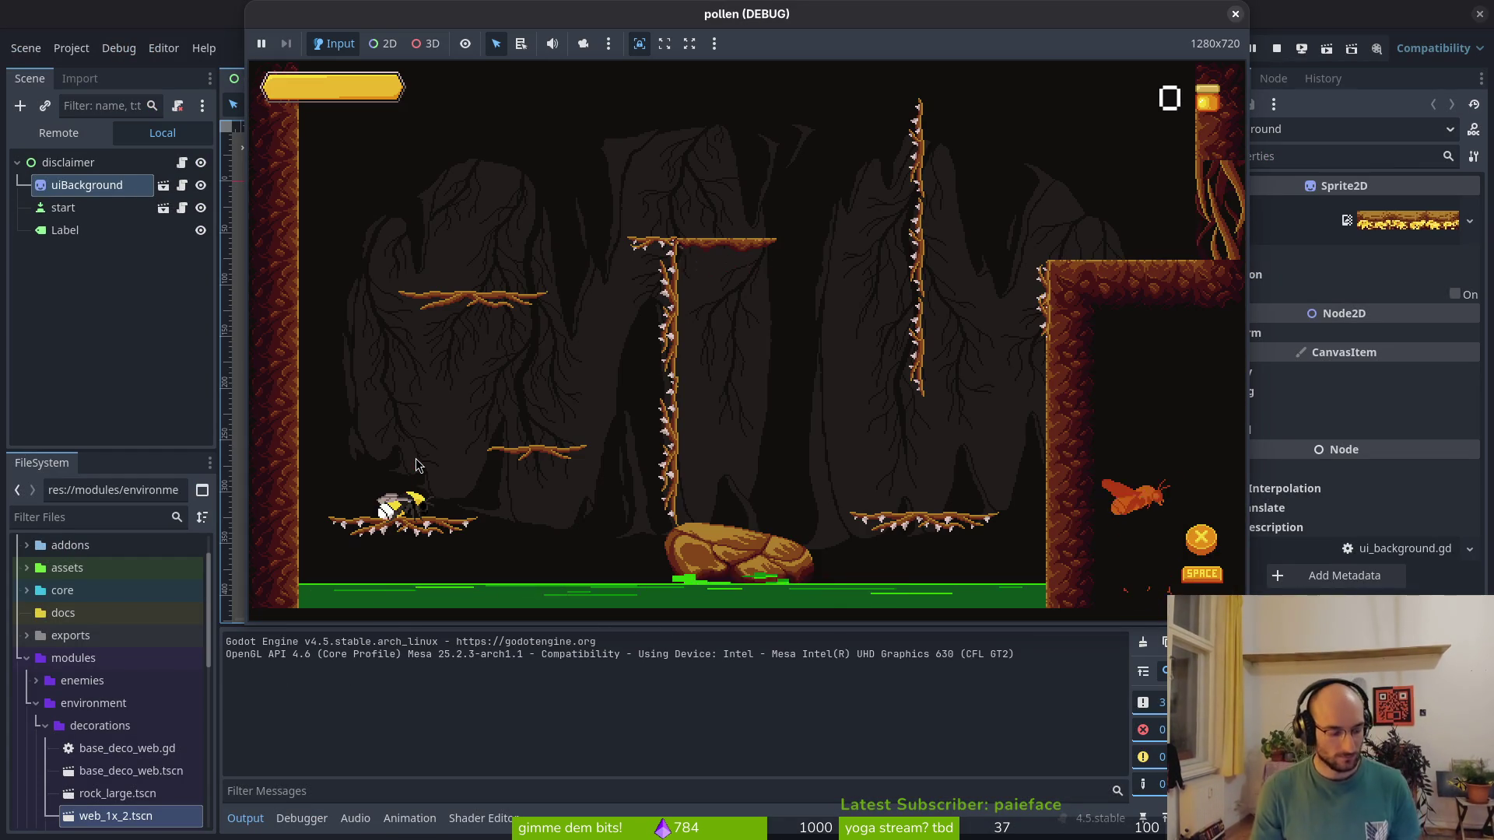
key(Right)
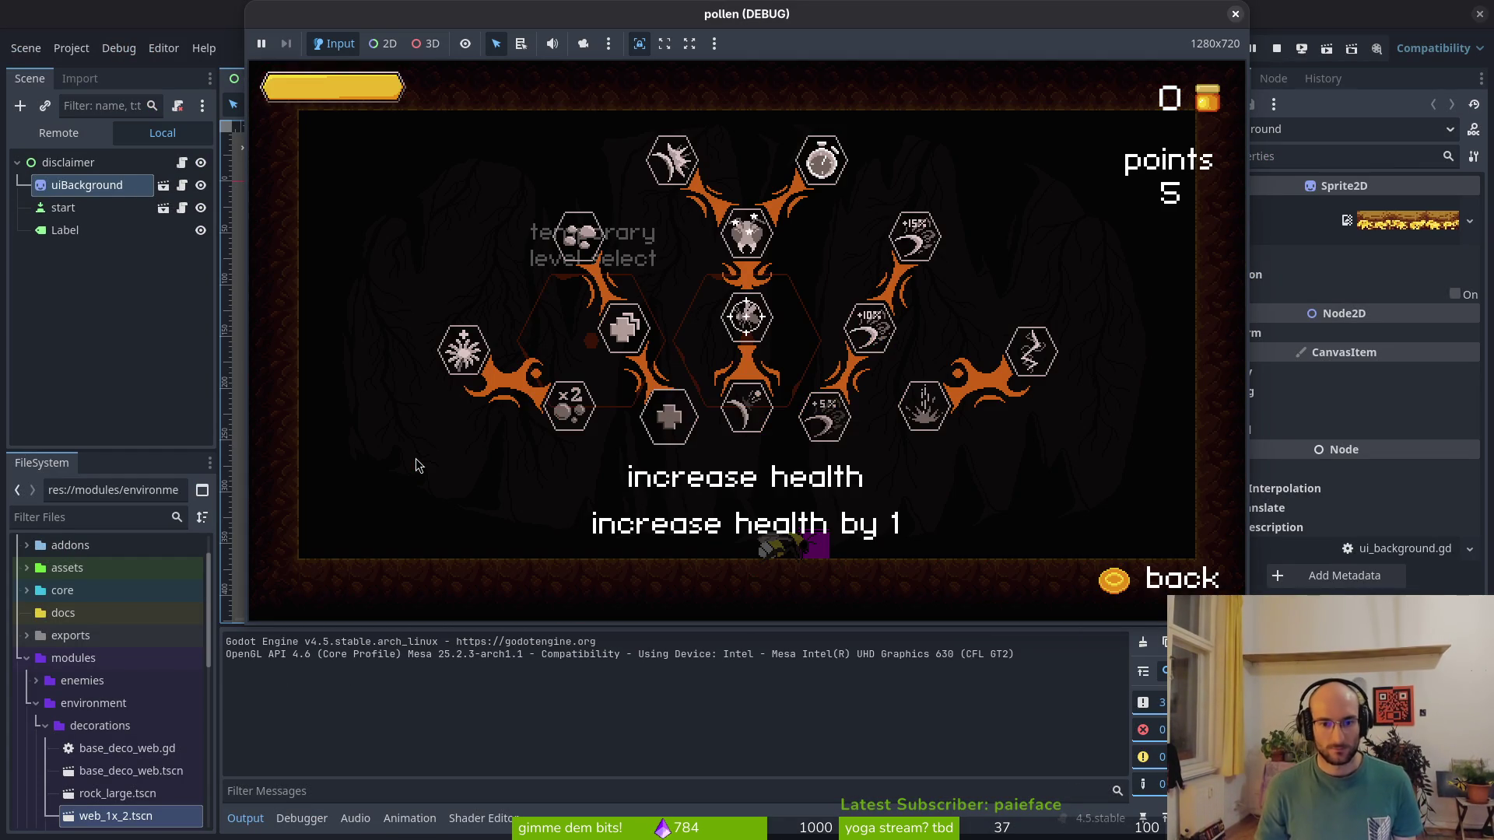
key(Escape)
key(Left)
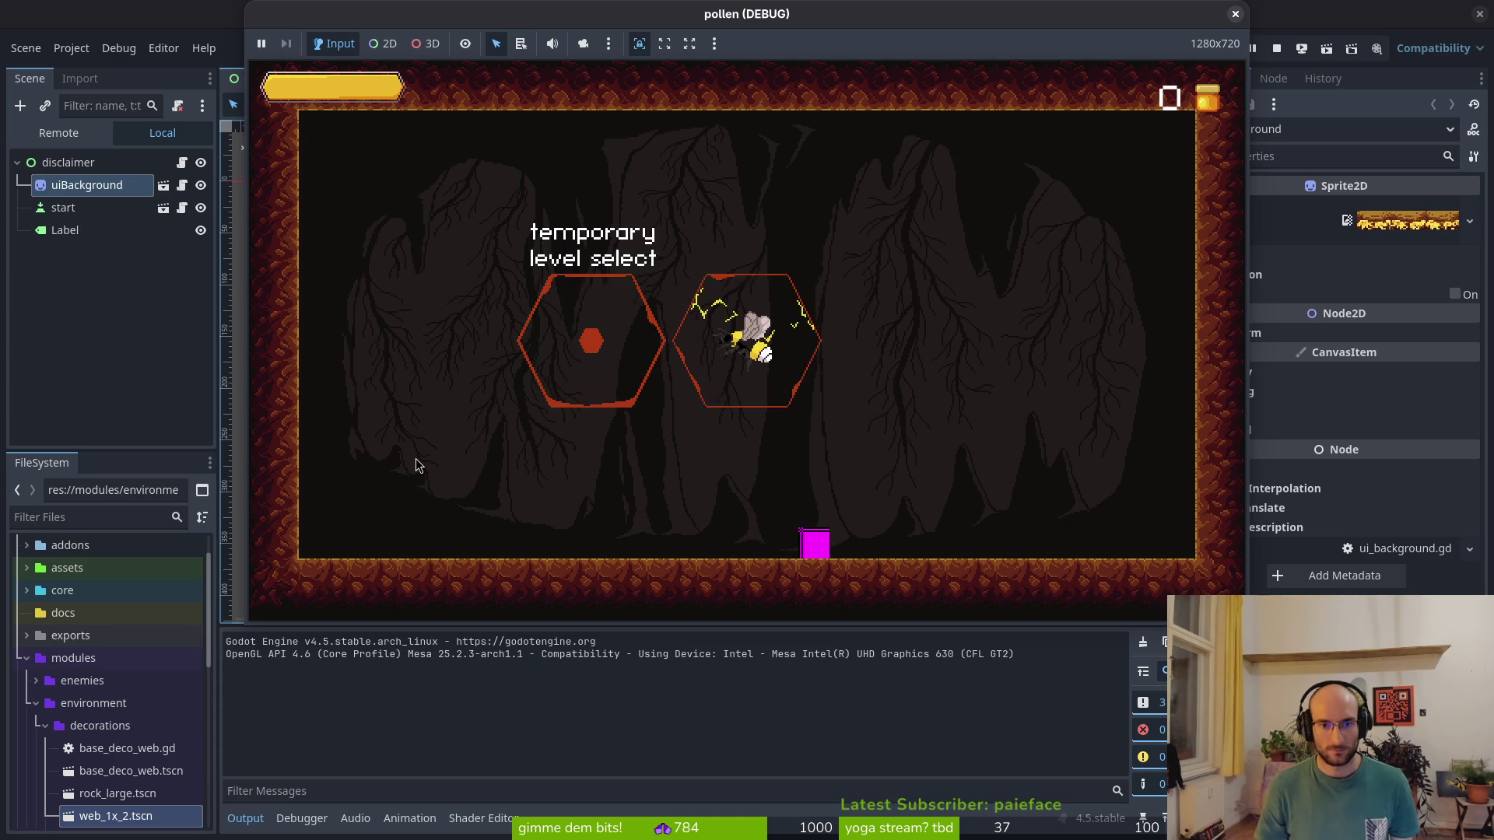
key(Return)
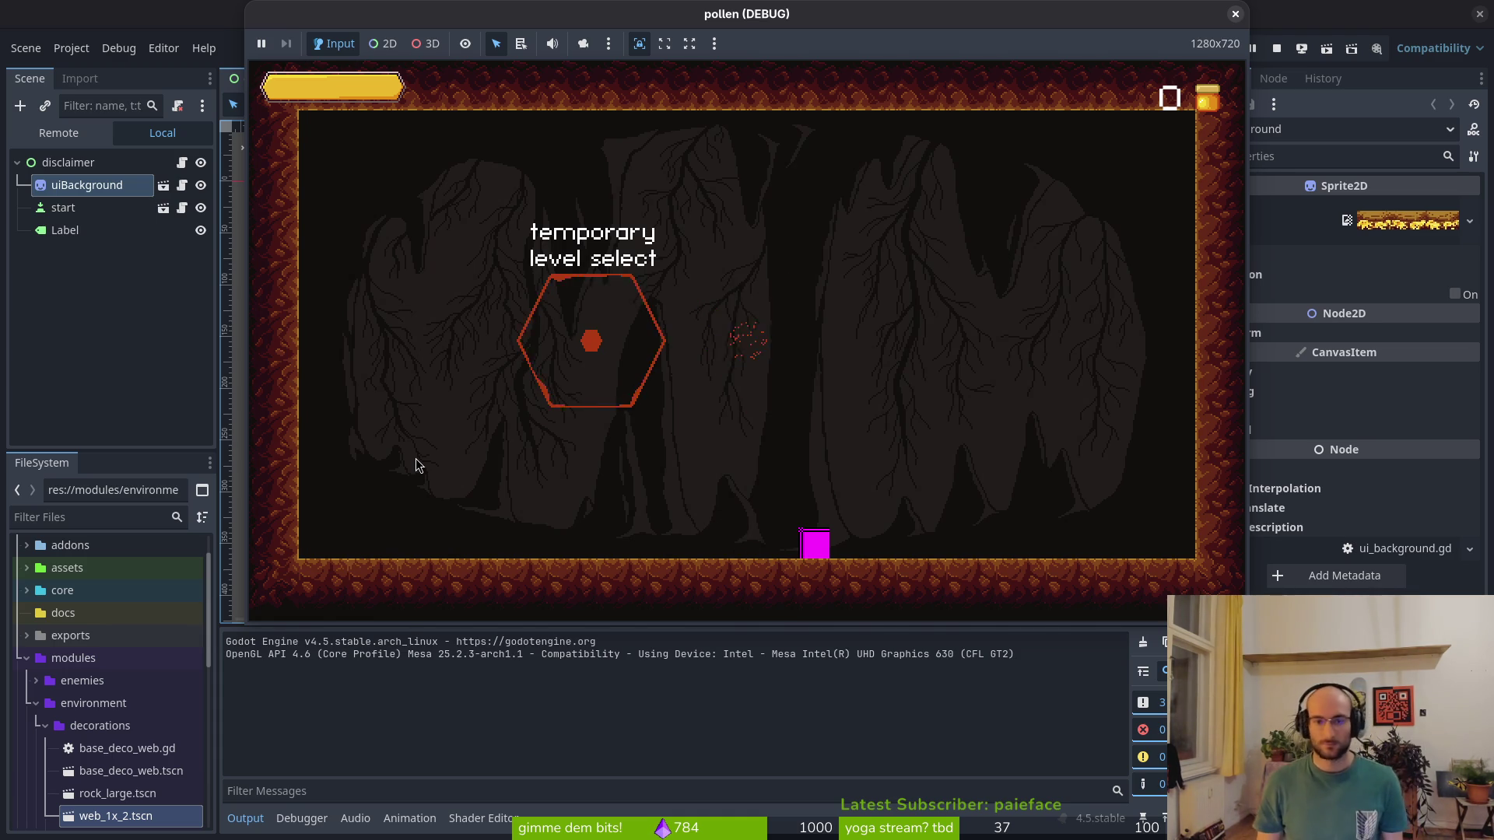
Turn on devLevel in the game settings and return to the title menu
key(Escape)
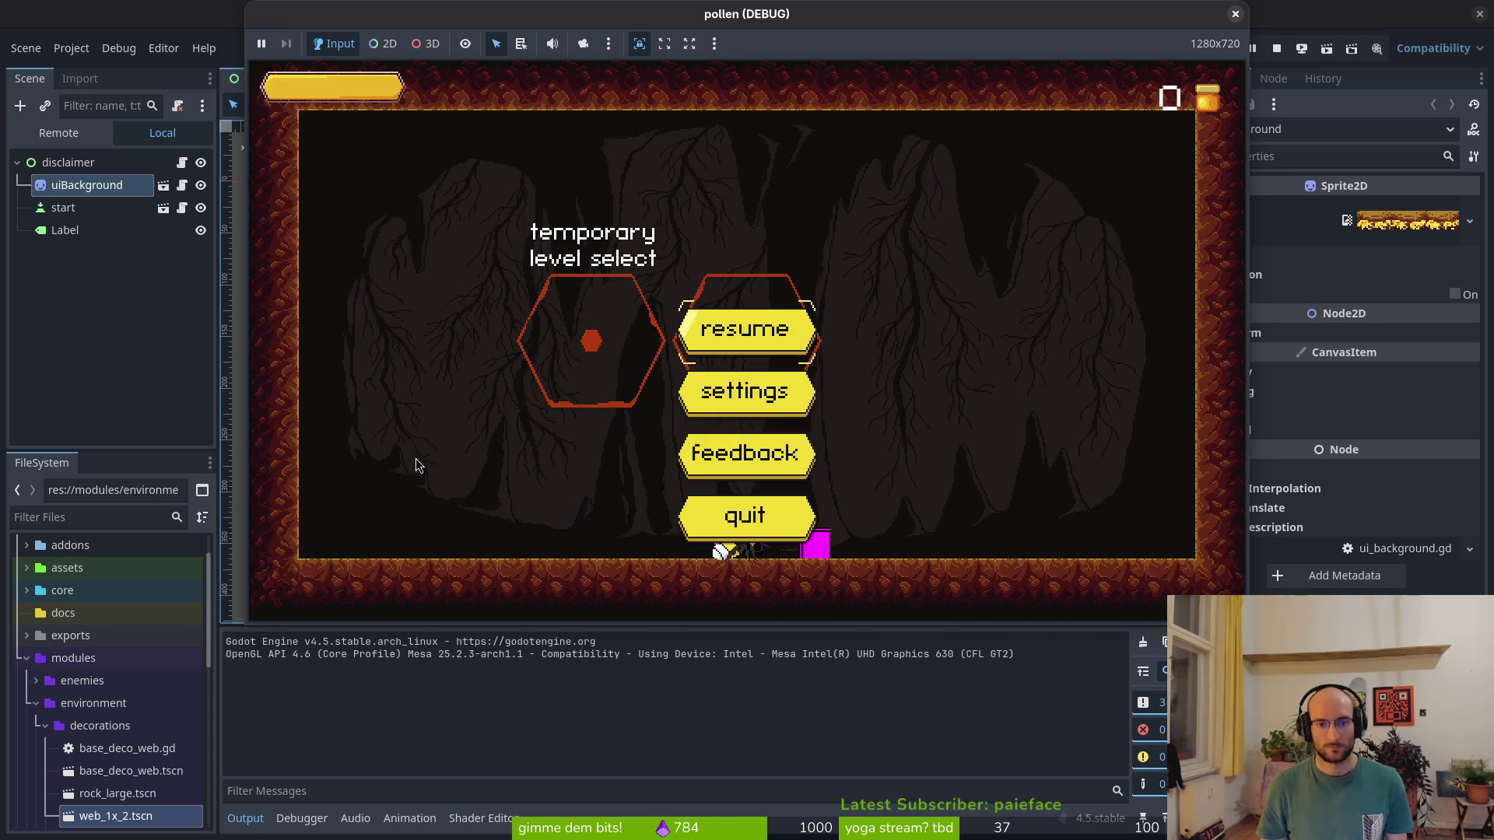
key(Return)
key(Down)
key(Right)
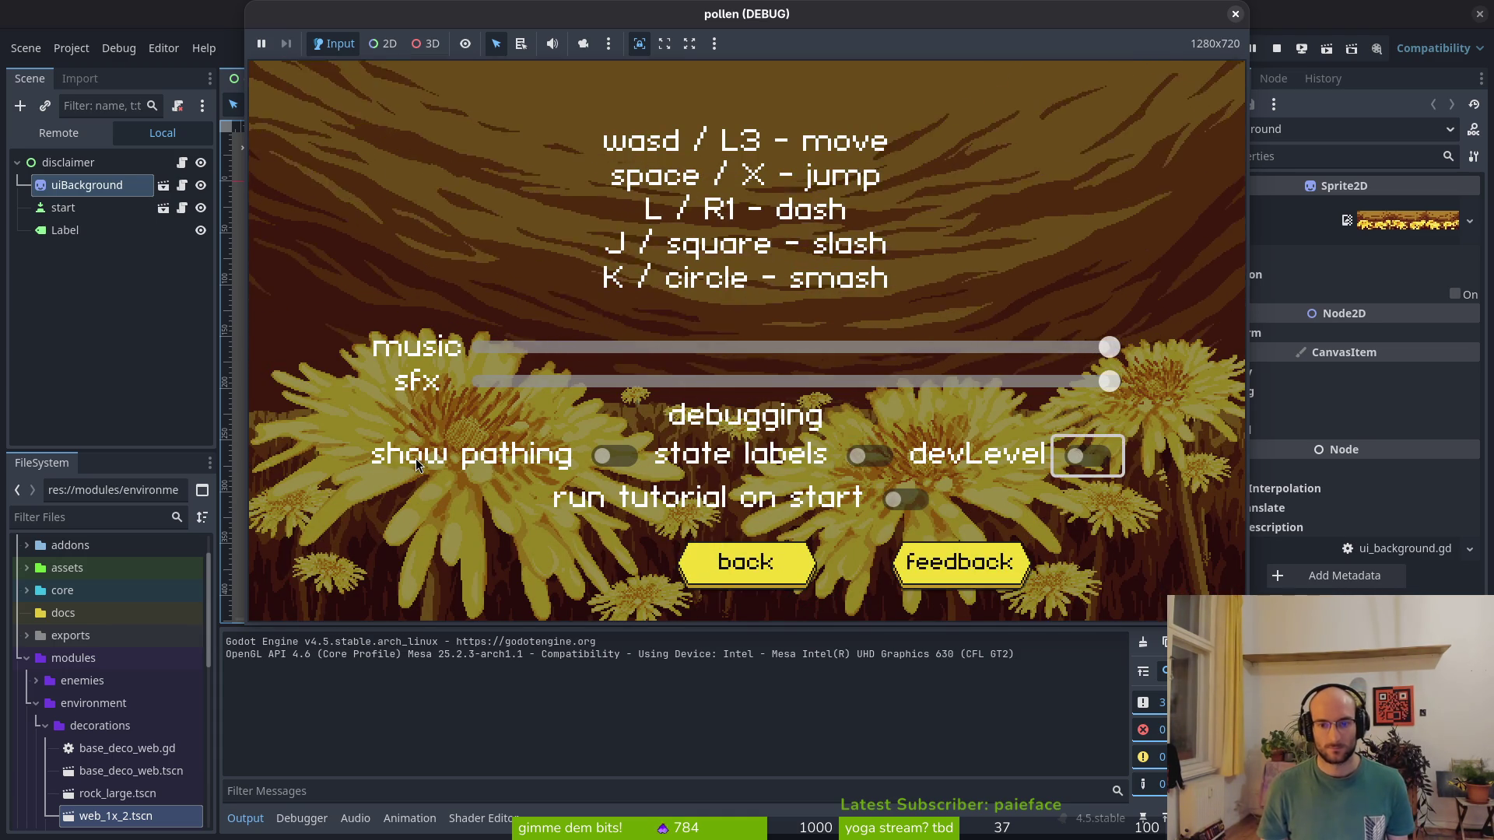
key(Return)
Unlock the centre skills and the stopwatch skill, then enter the middle level hexagon
key(Return)
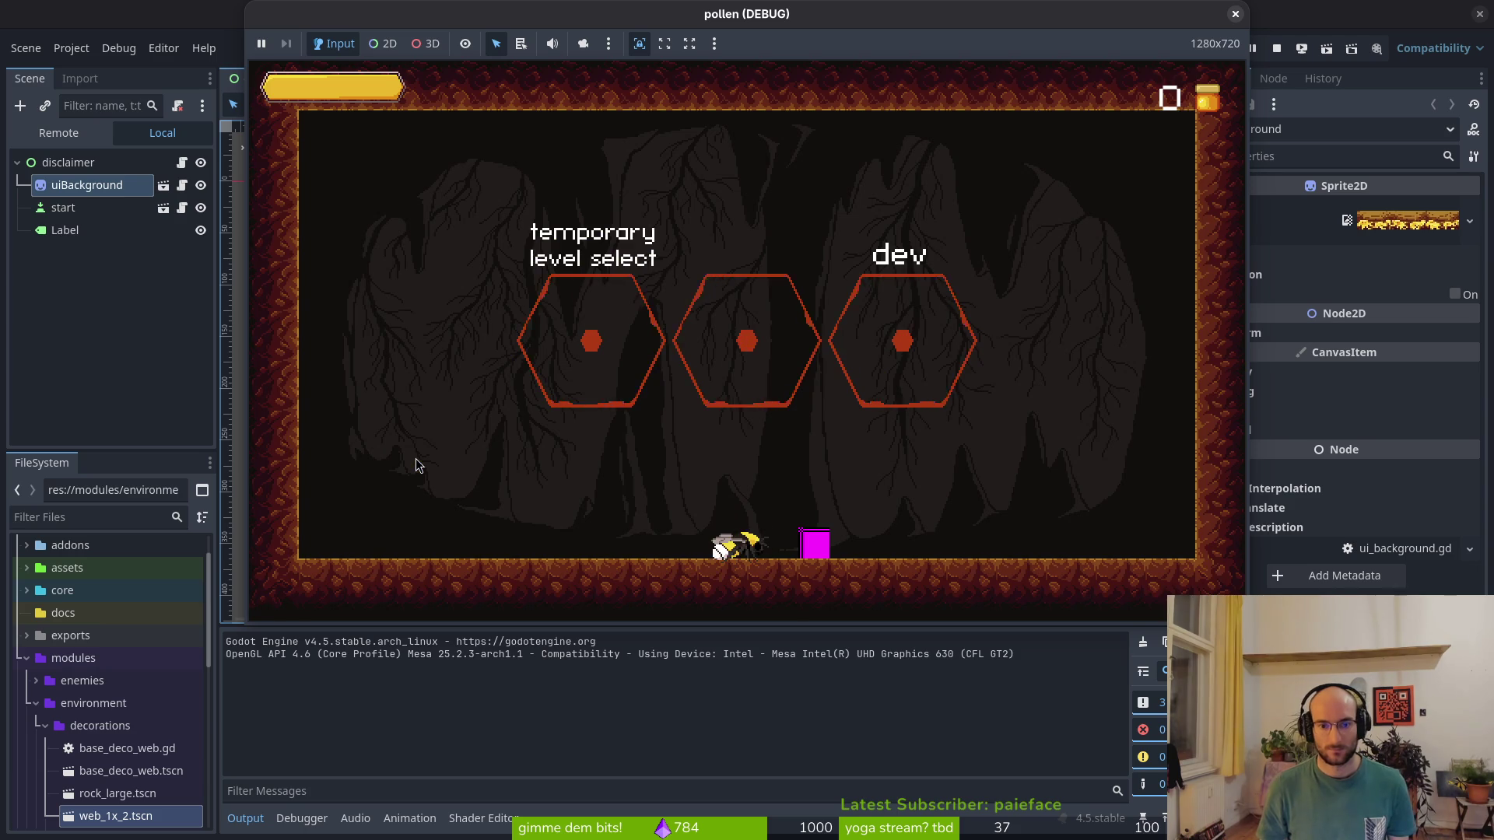
key(Right)
key(Right)
key(Return)
key(Up)
key(Return)
key(Up)
key(Up)
key(Return)
key(Escape)
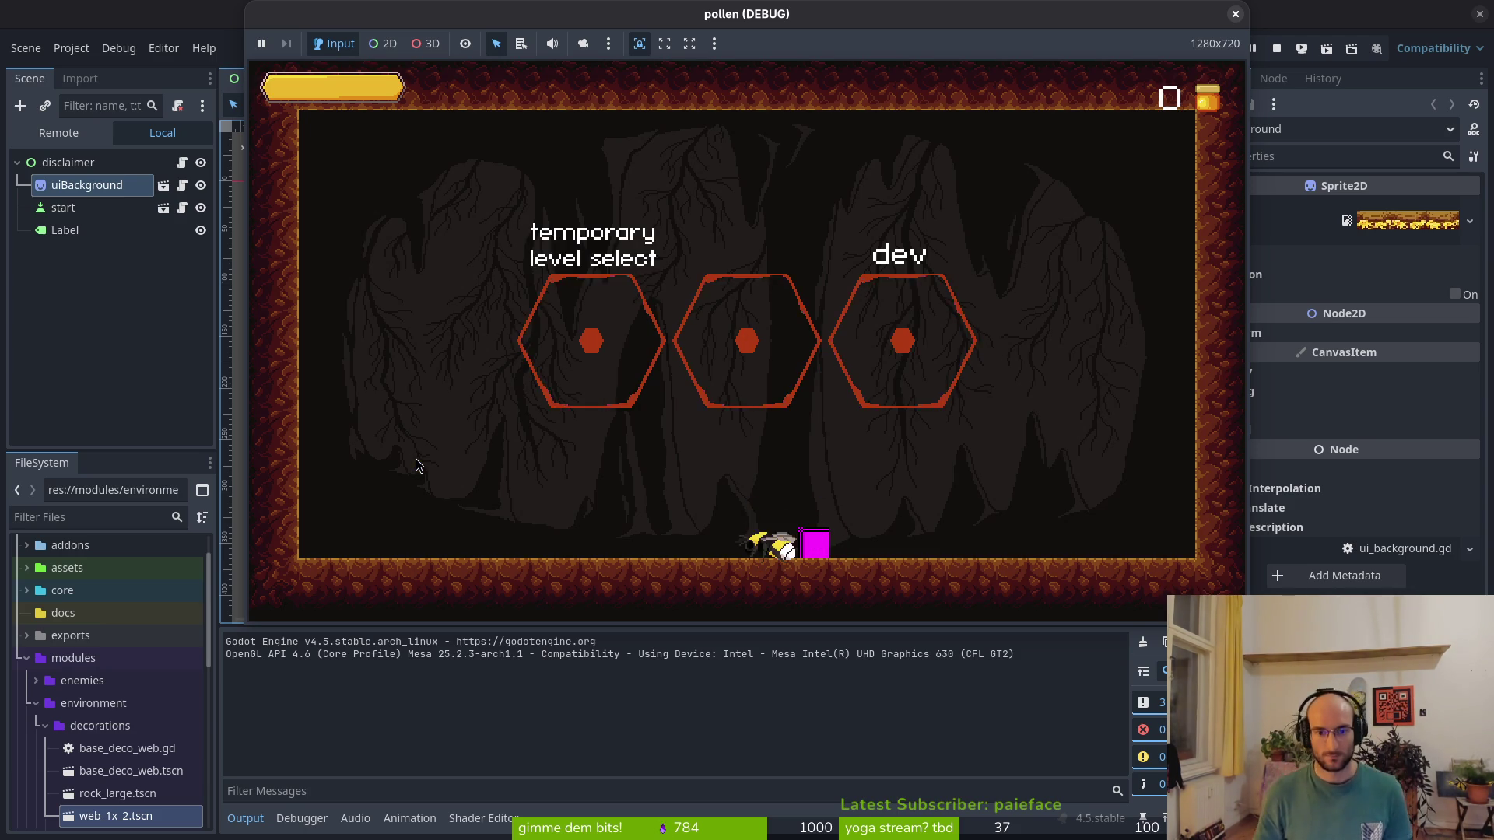
key(Left)
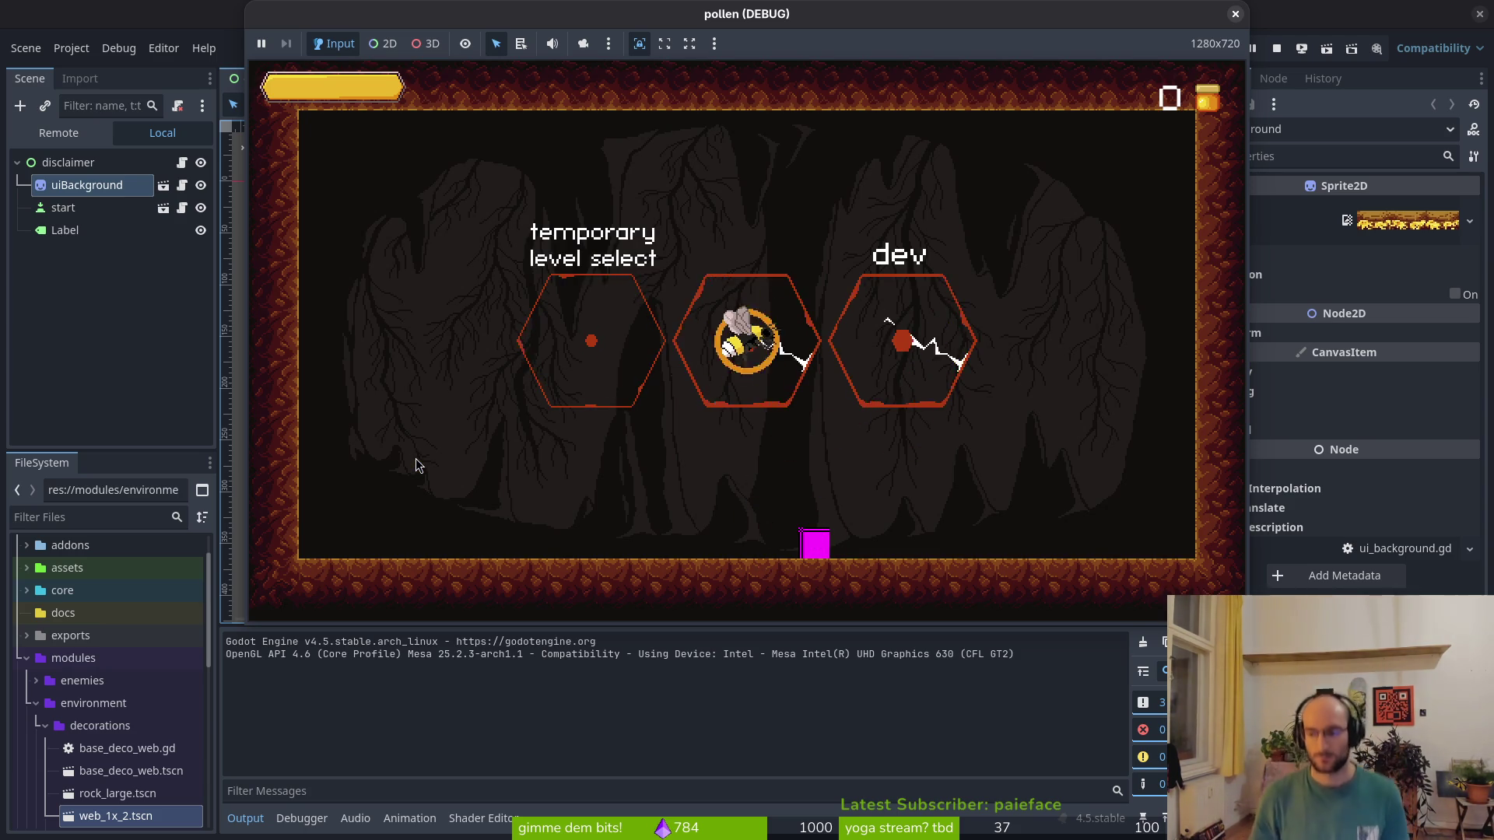
key(Return)
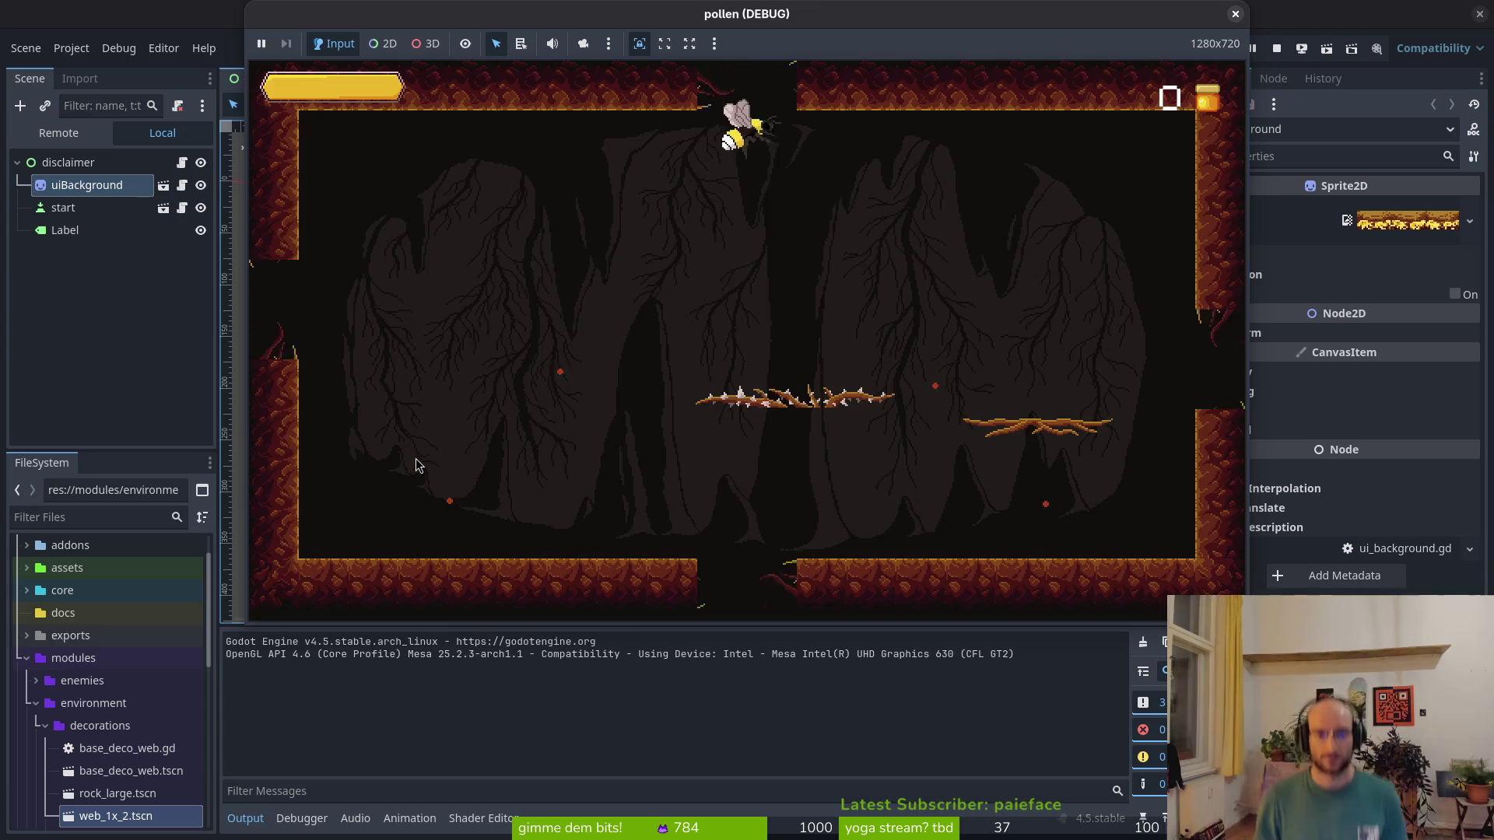
Jump and slash at the wasp in the cave level until the pollen counter reads 5
key(Left)
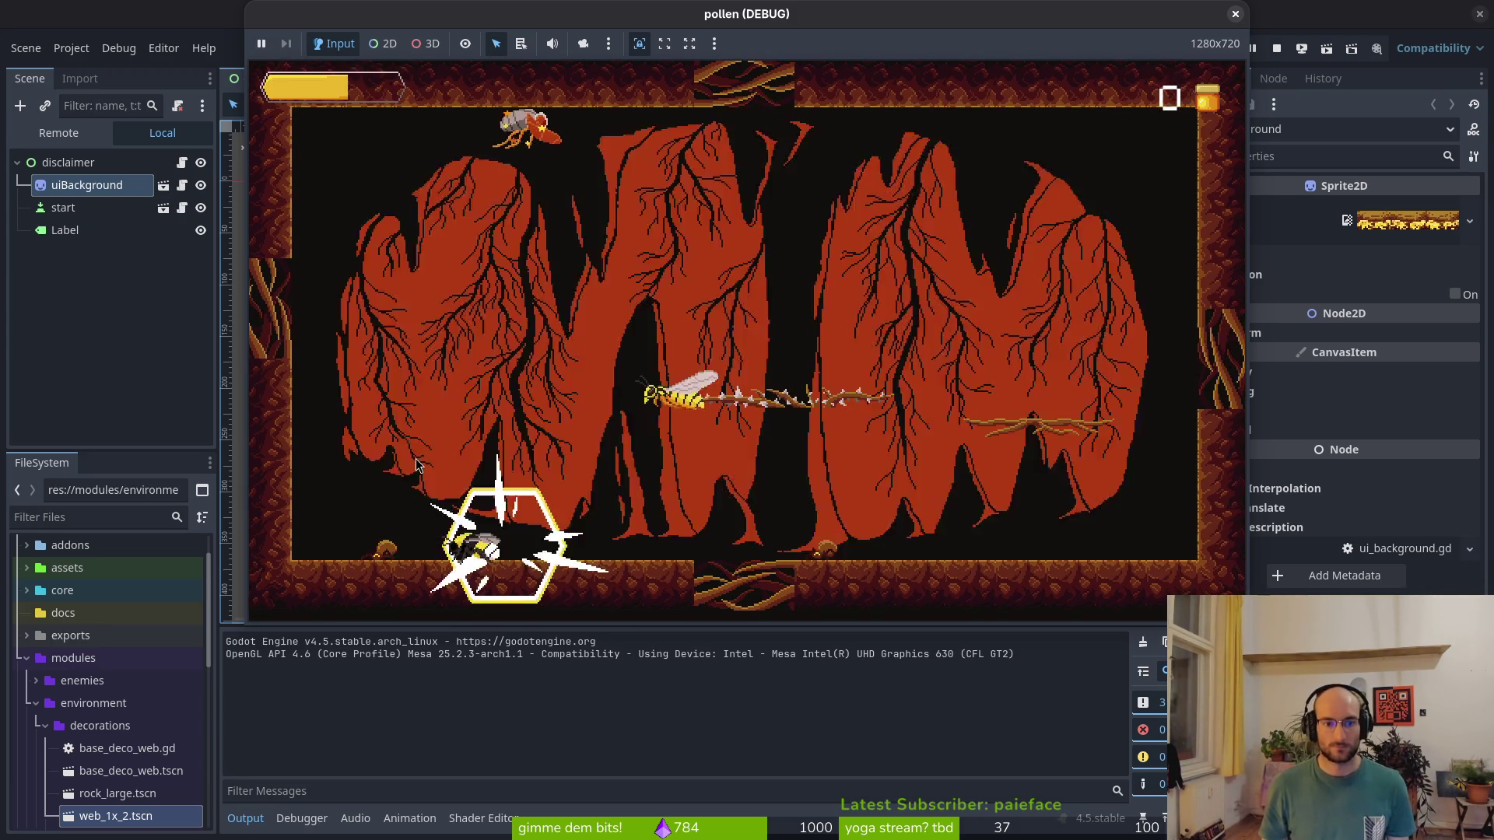
key(Up)
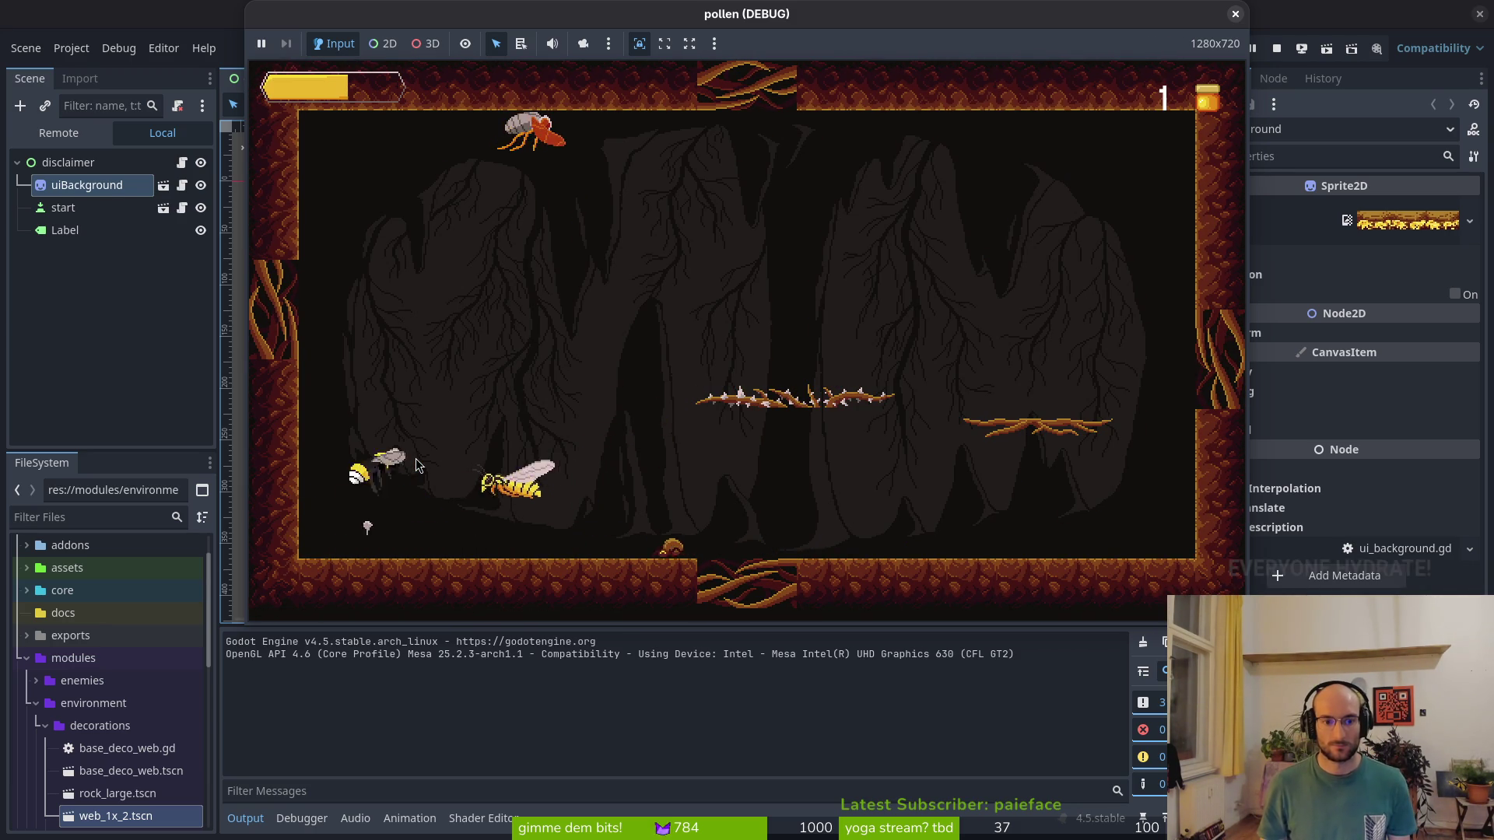
key(Right)
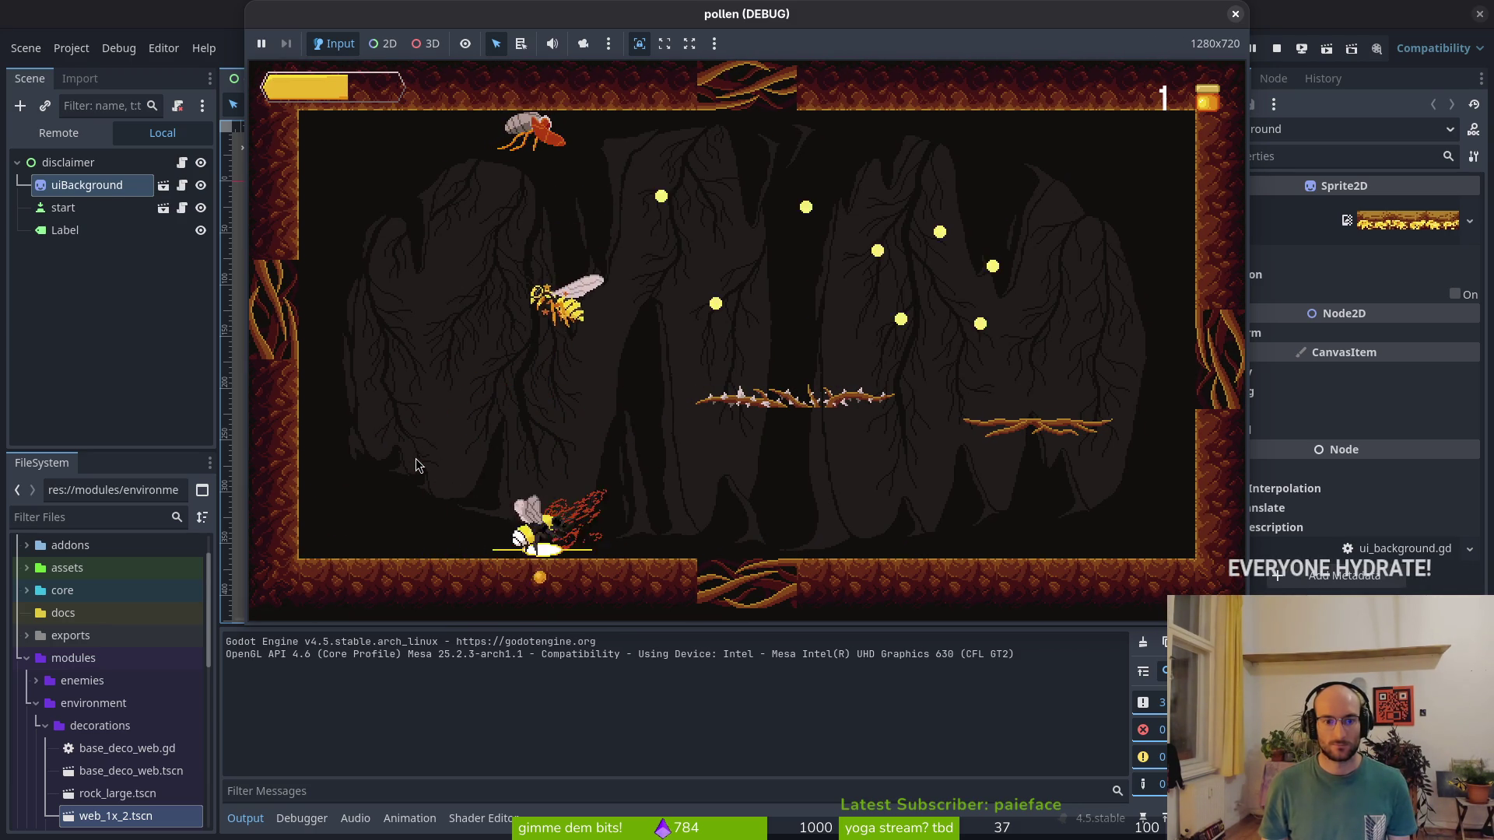
key(Left)
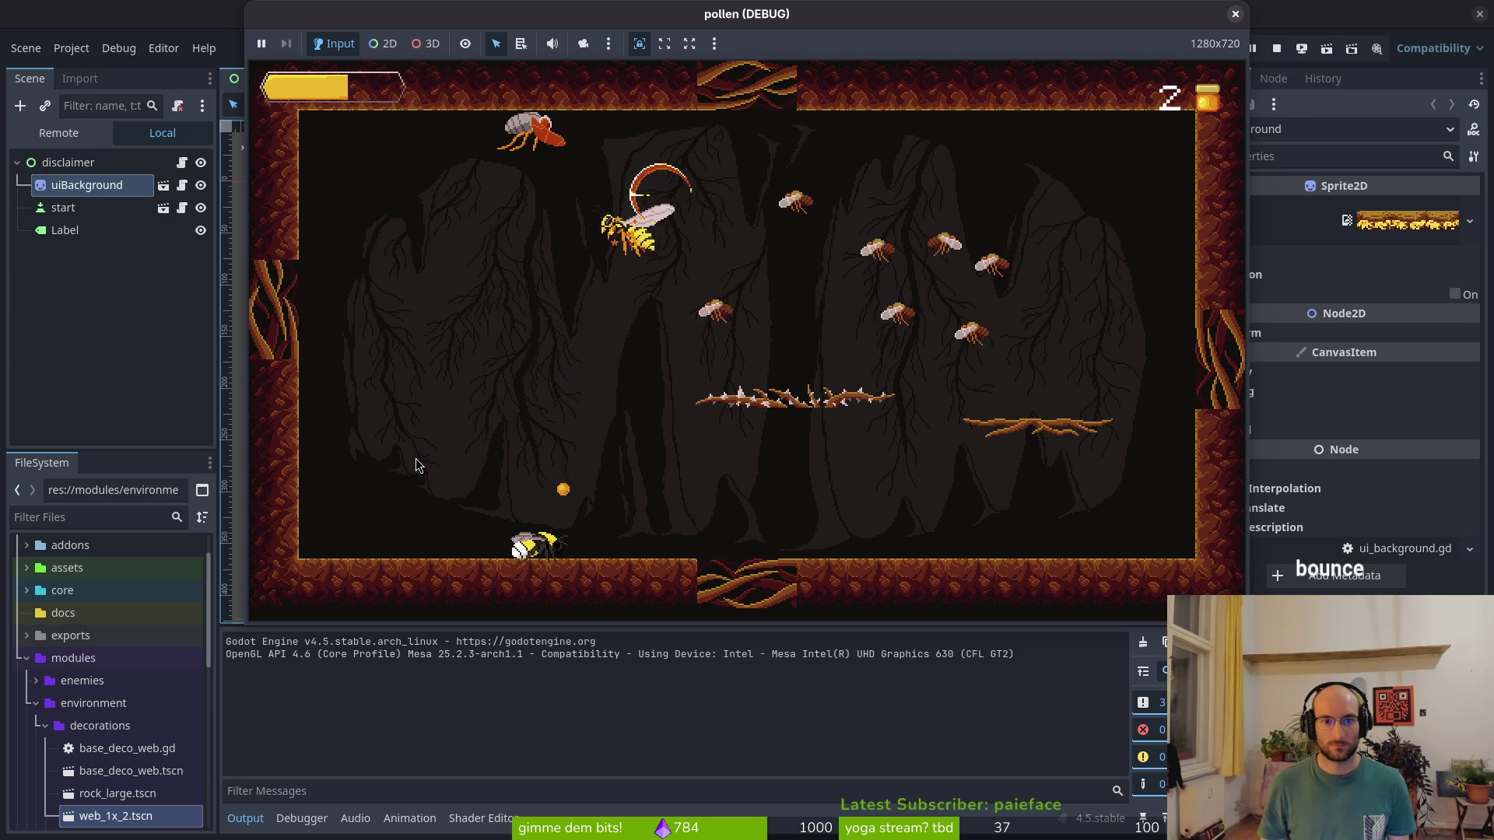
key(Up)
key(Right)
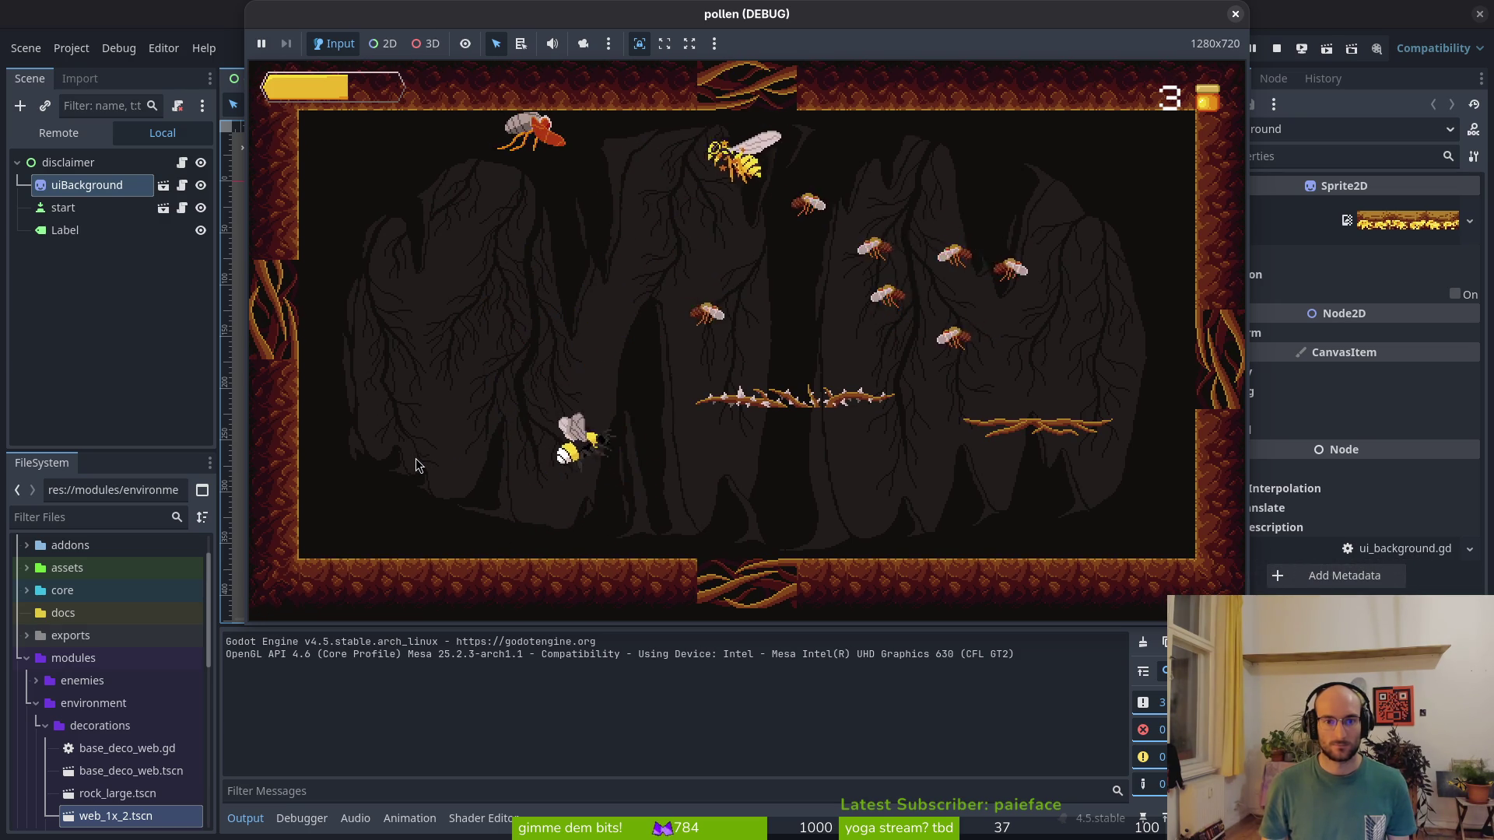
key(Up)
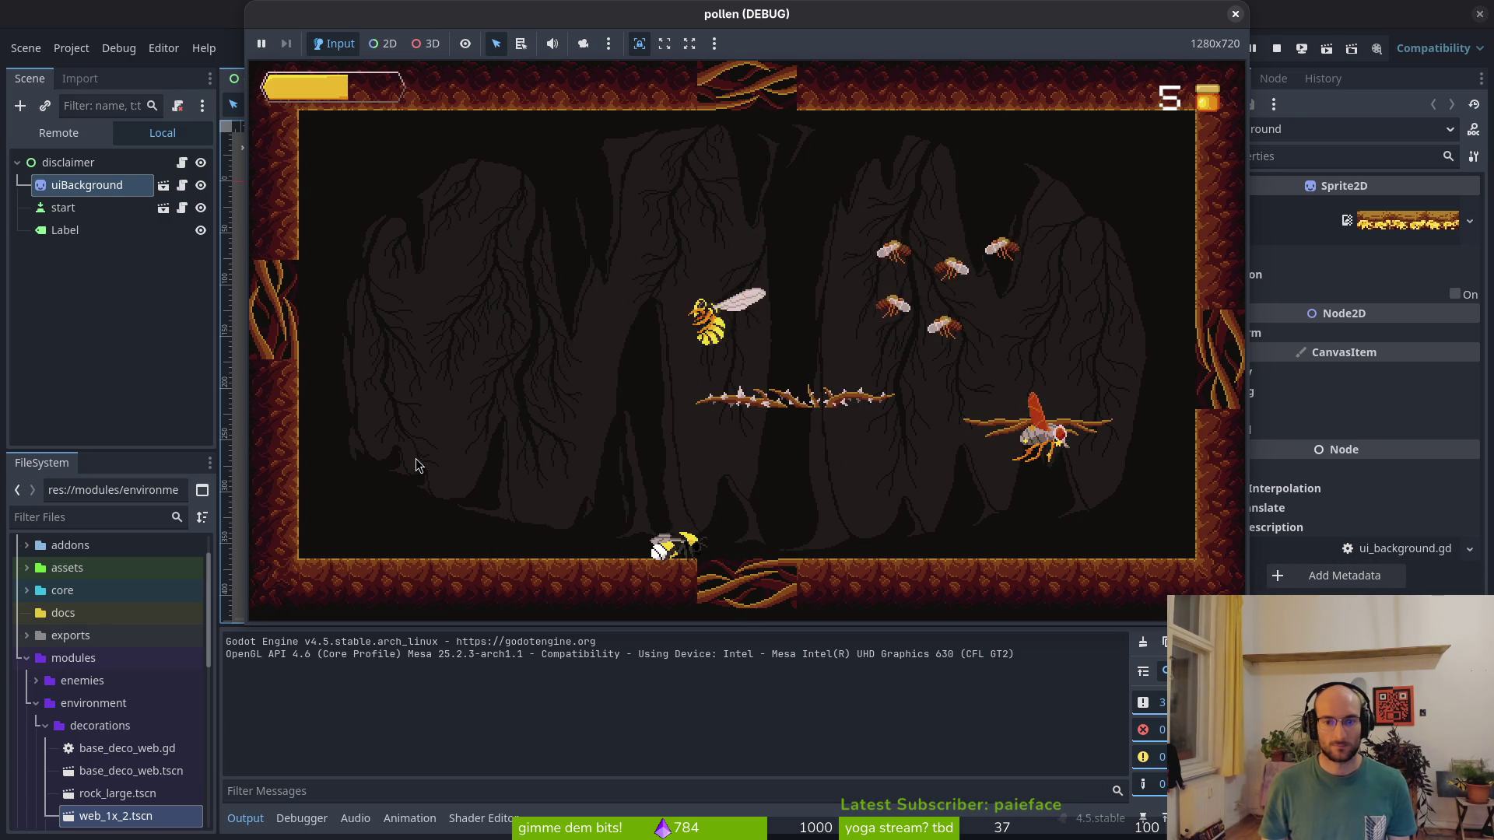
key(Up)
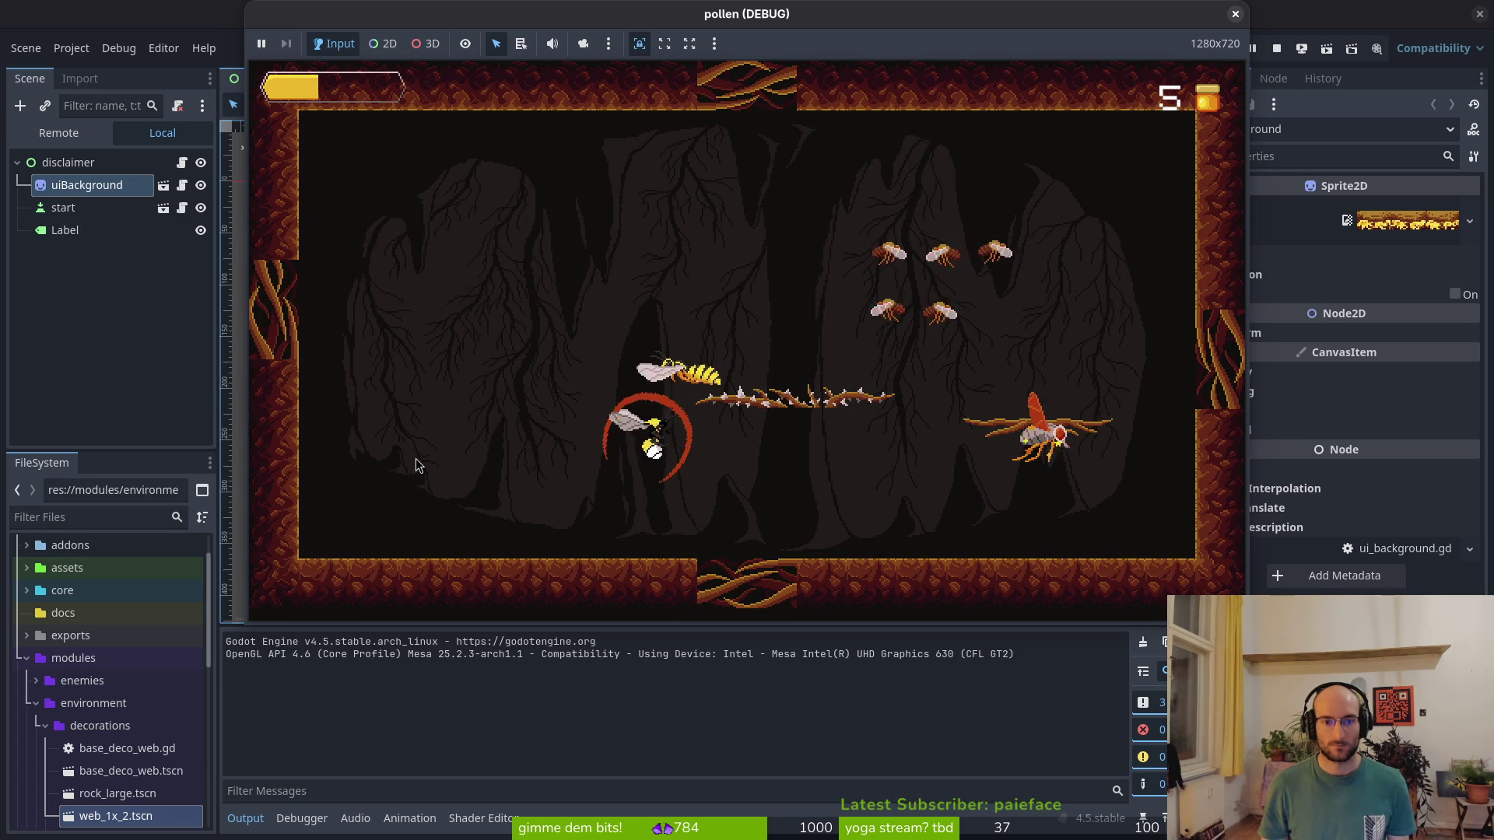
key(Up)
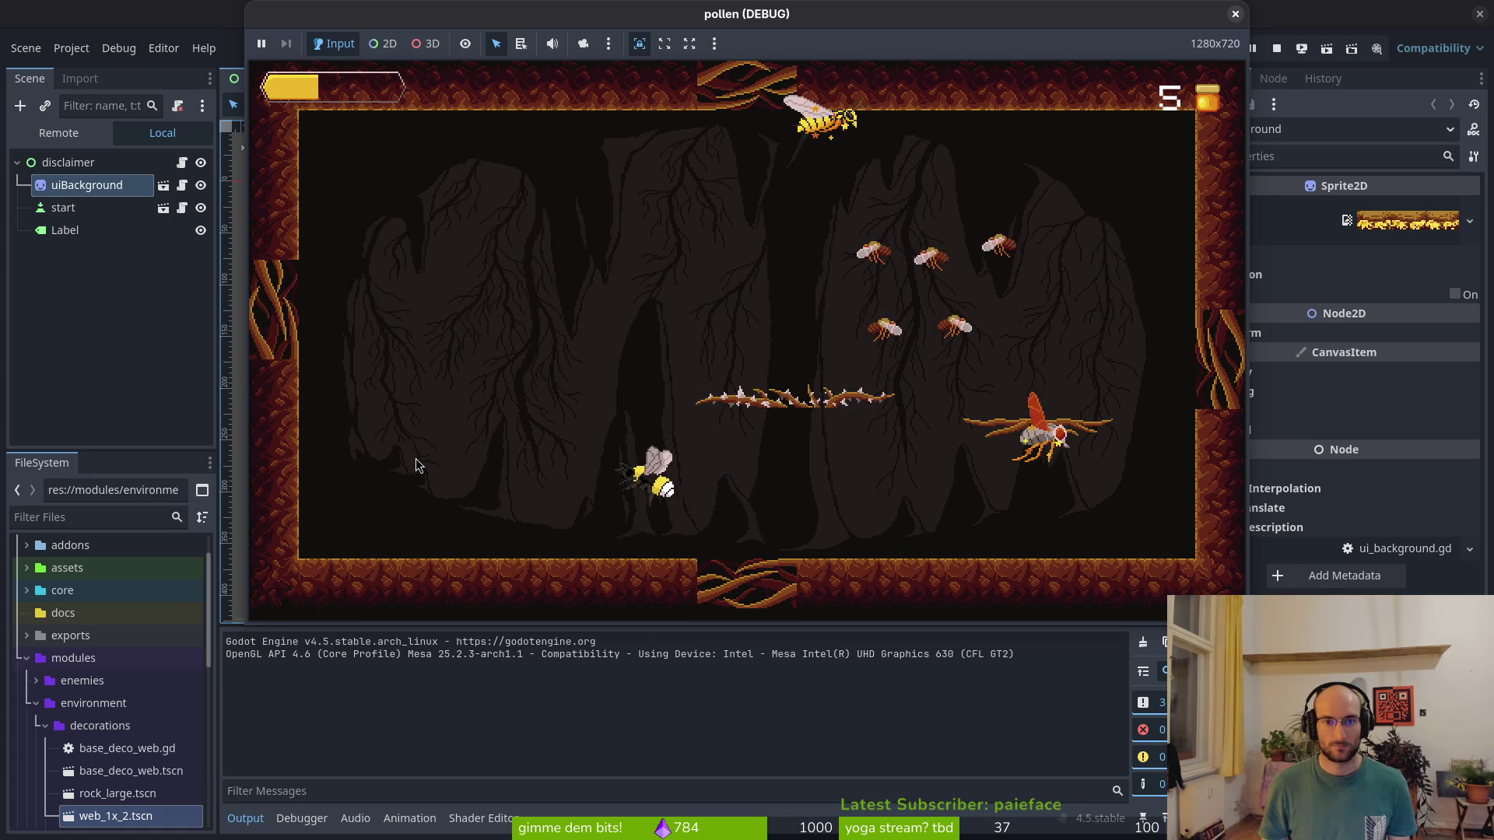
key(Right)
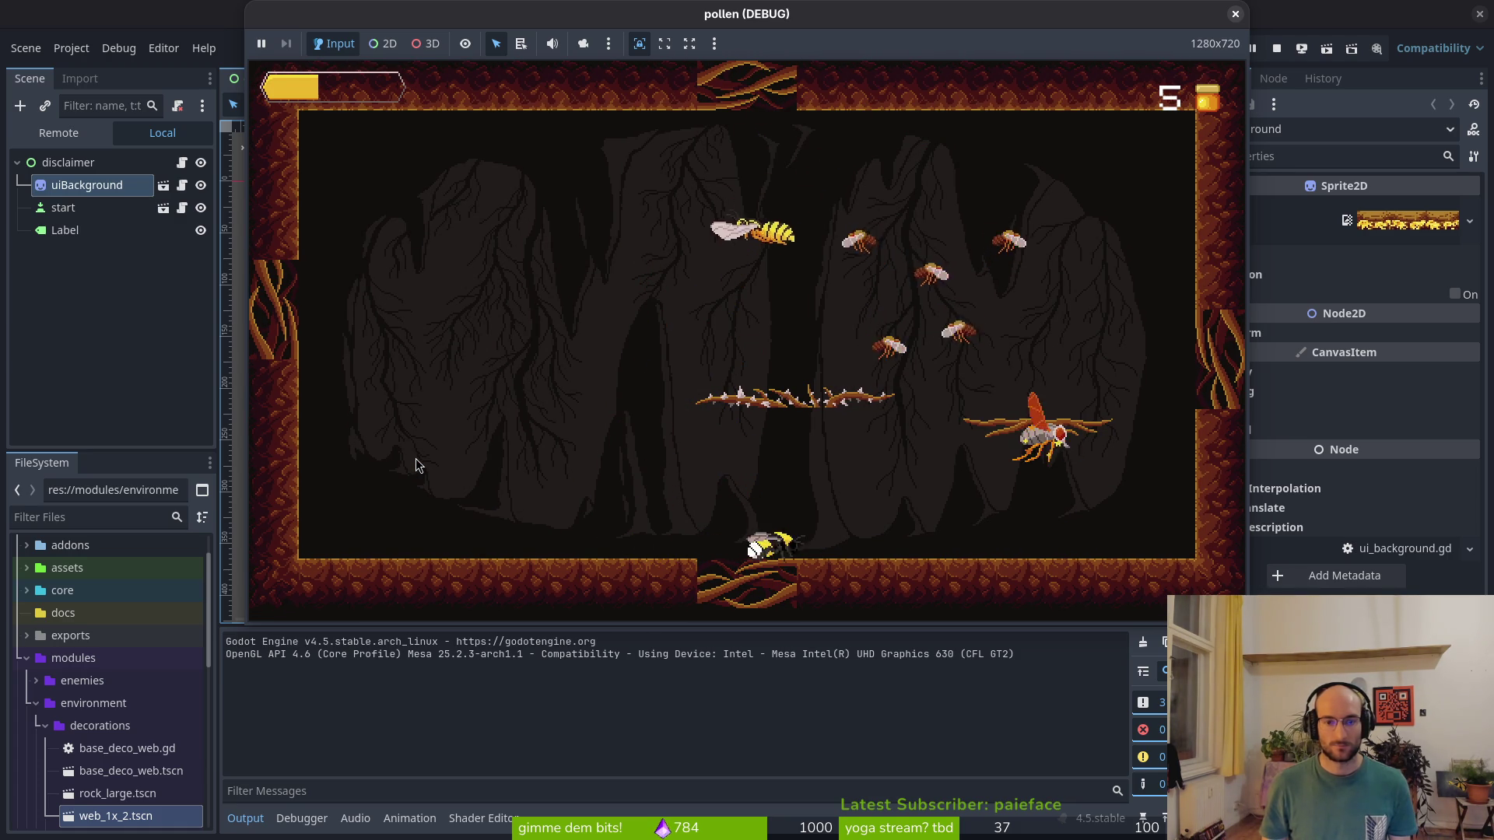
key(Right)
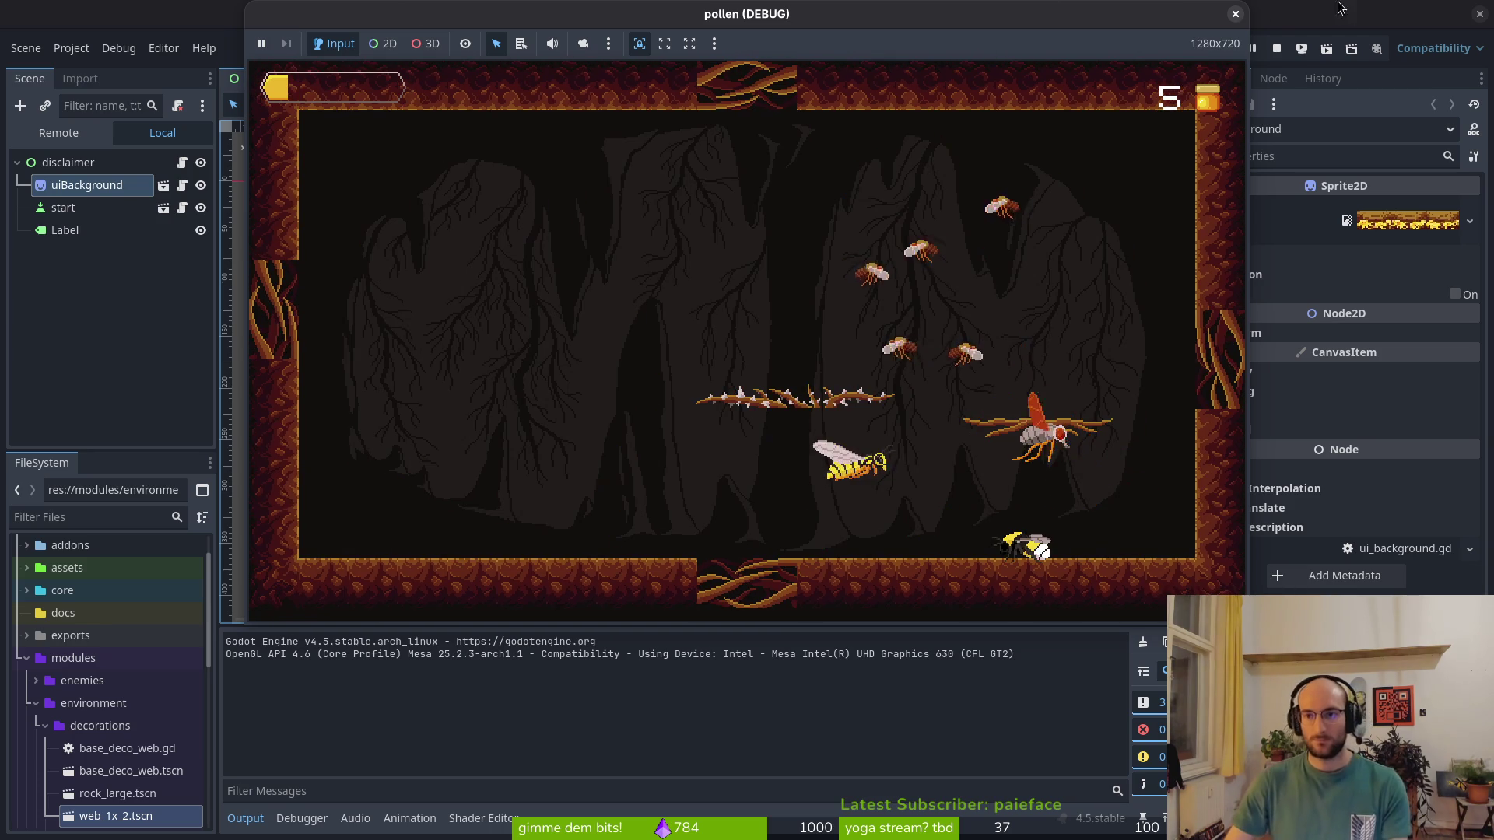
Stop and relaunch the game to its disclaimer screen, then switch to the GitLab issues
click(1277, 53)
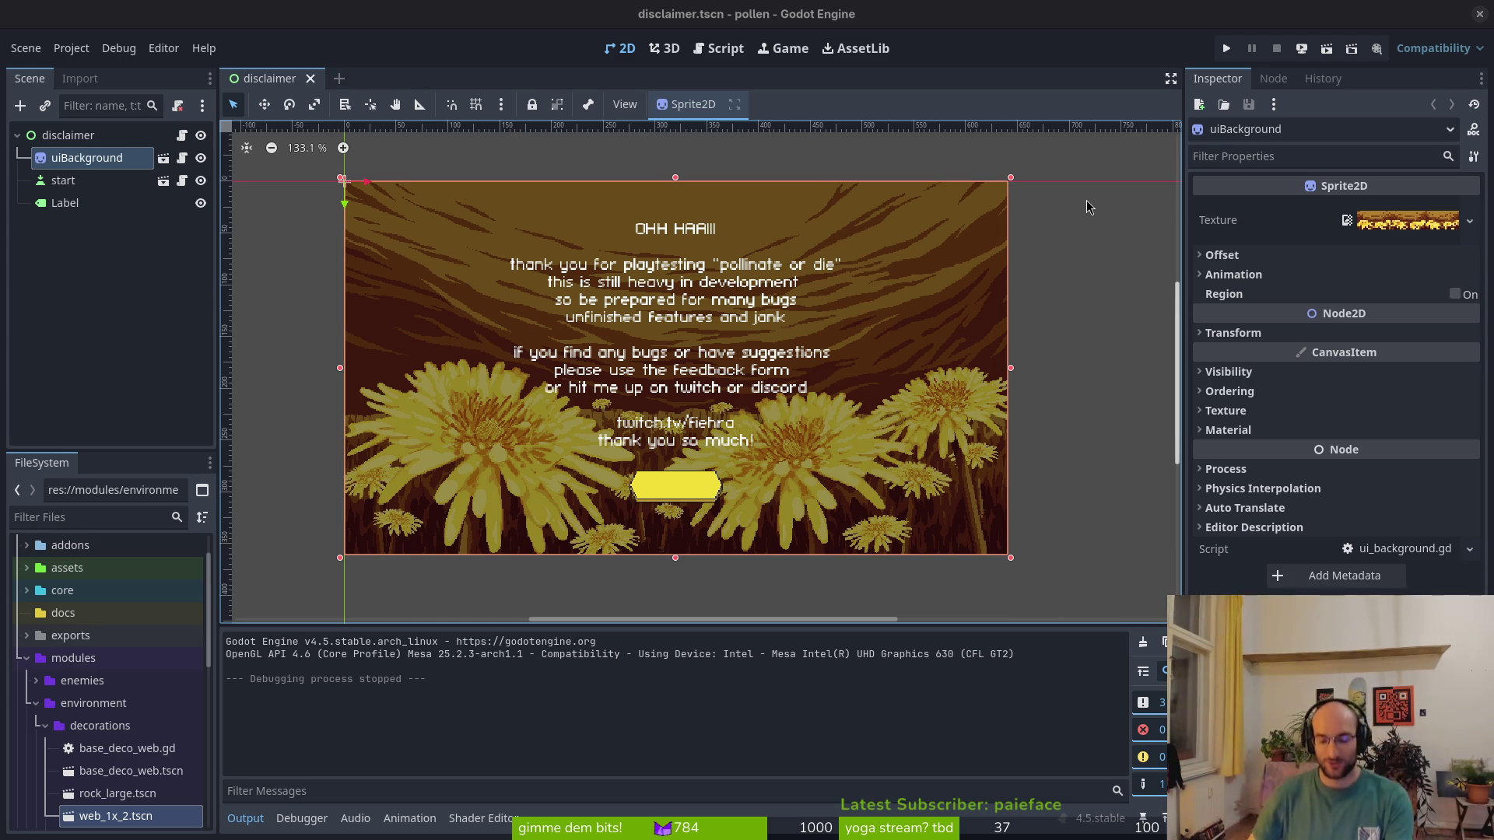
click(1226, 49)
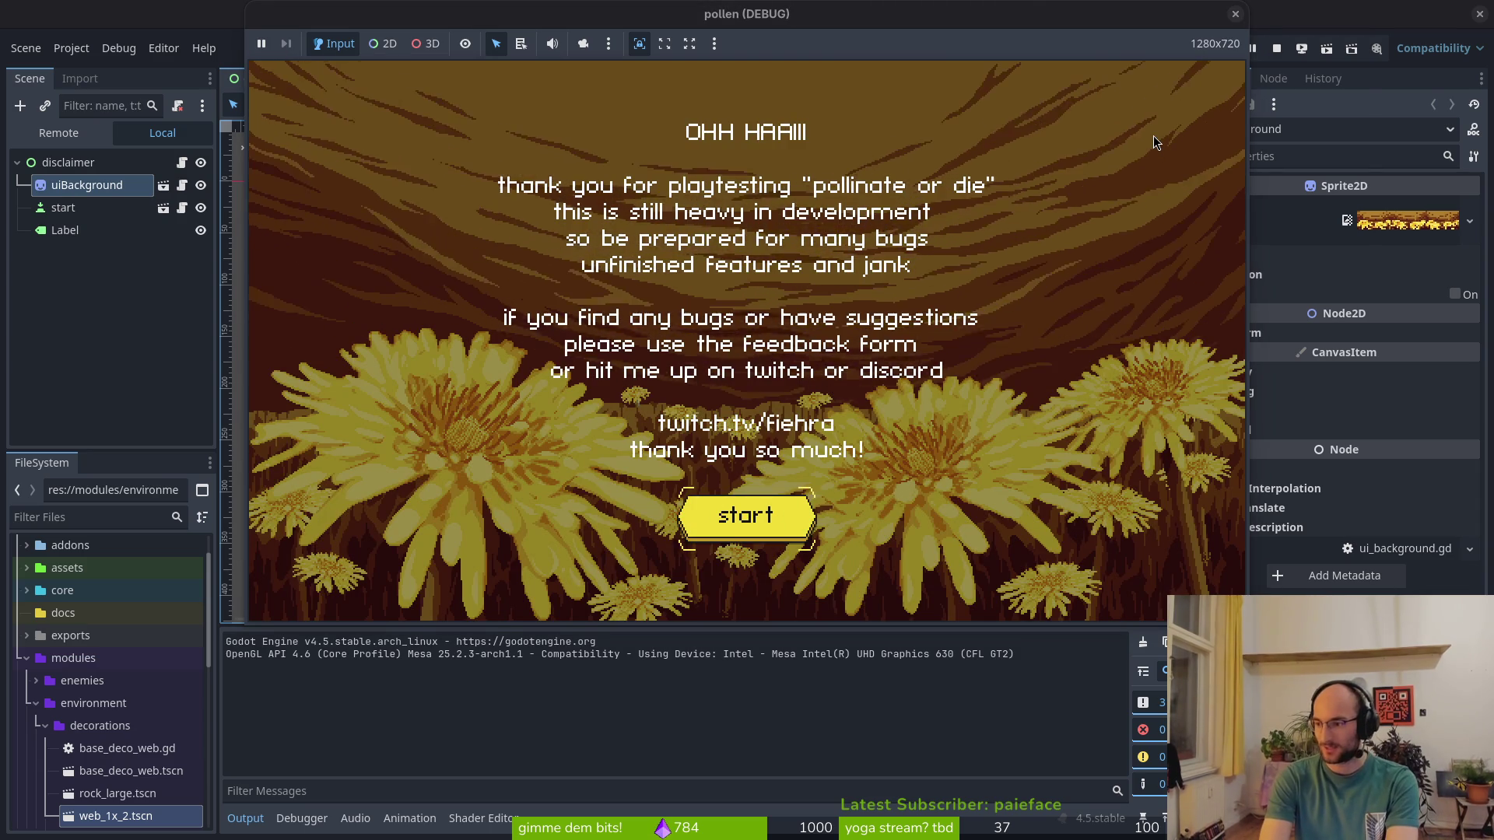
key(alt+Tab)
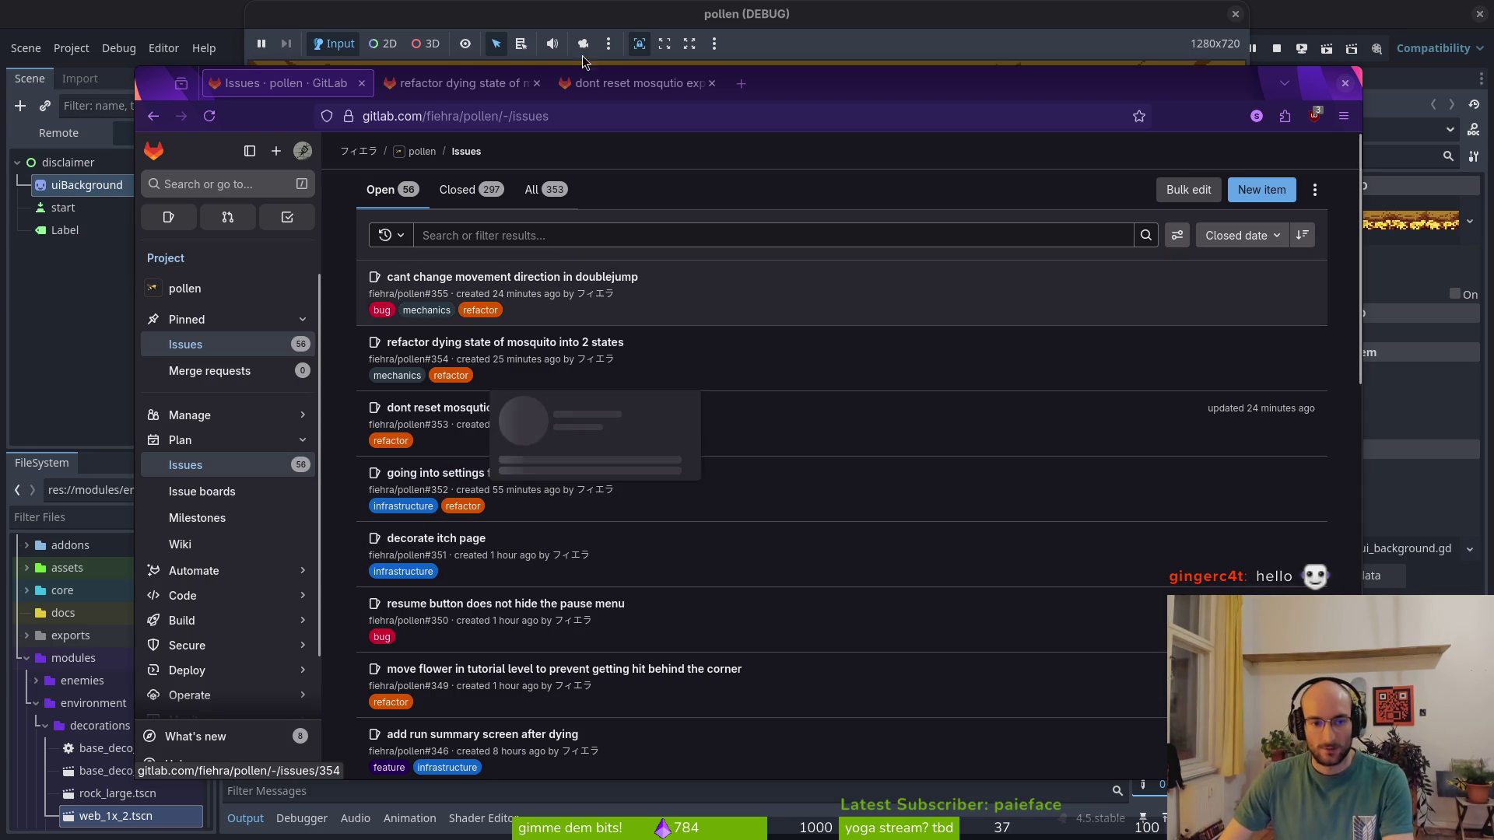
Back in Neovim, find 'enestun' in Git files and open modules/enemies/fly/stunned.gd
click(672, 44)
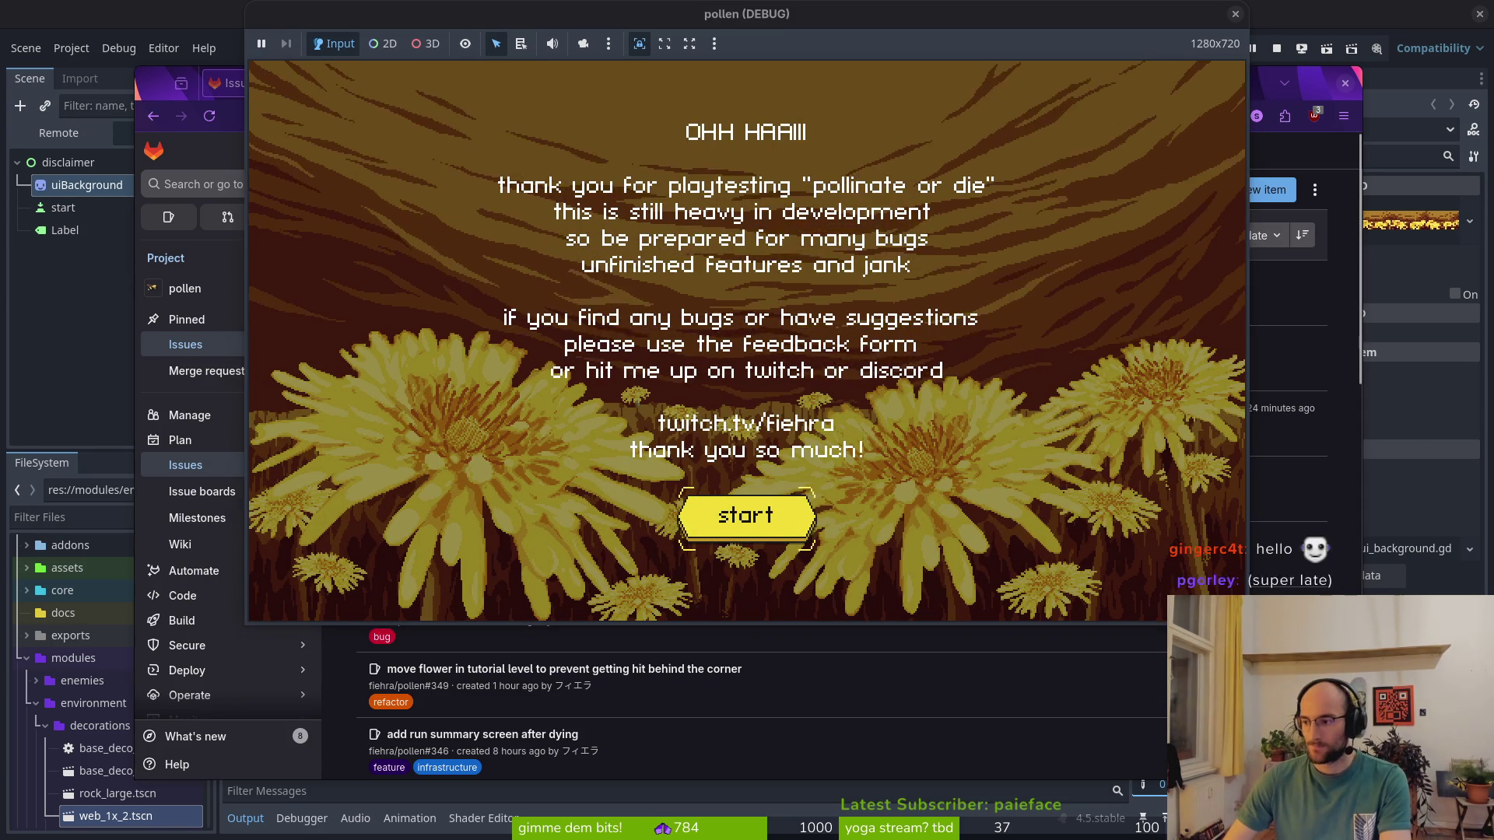
key(super+1)
key(ctrl+p)
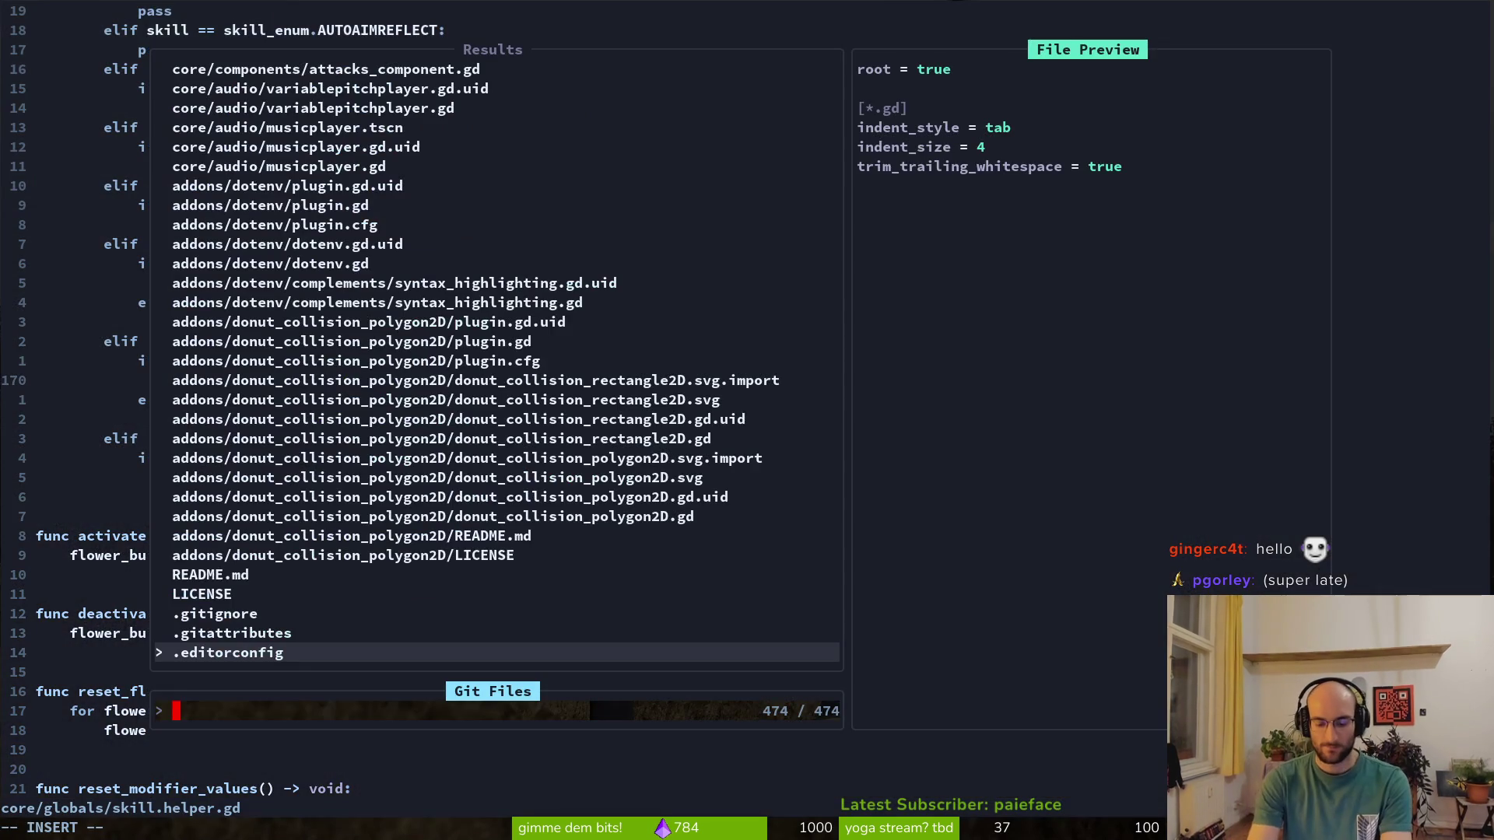
text(ene)
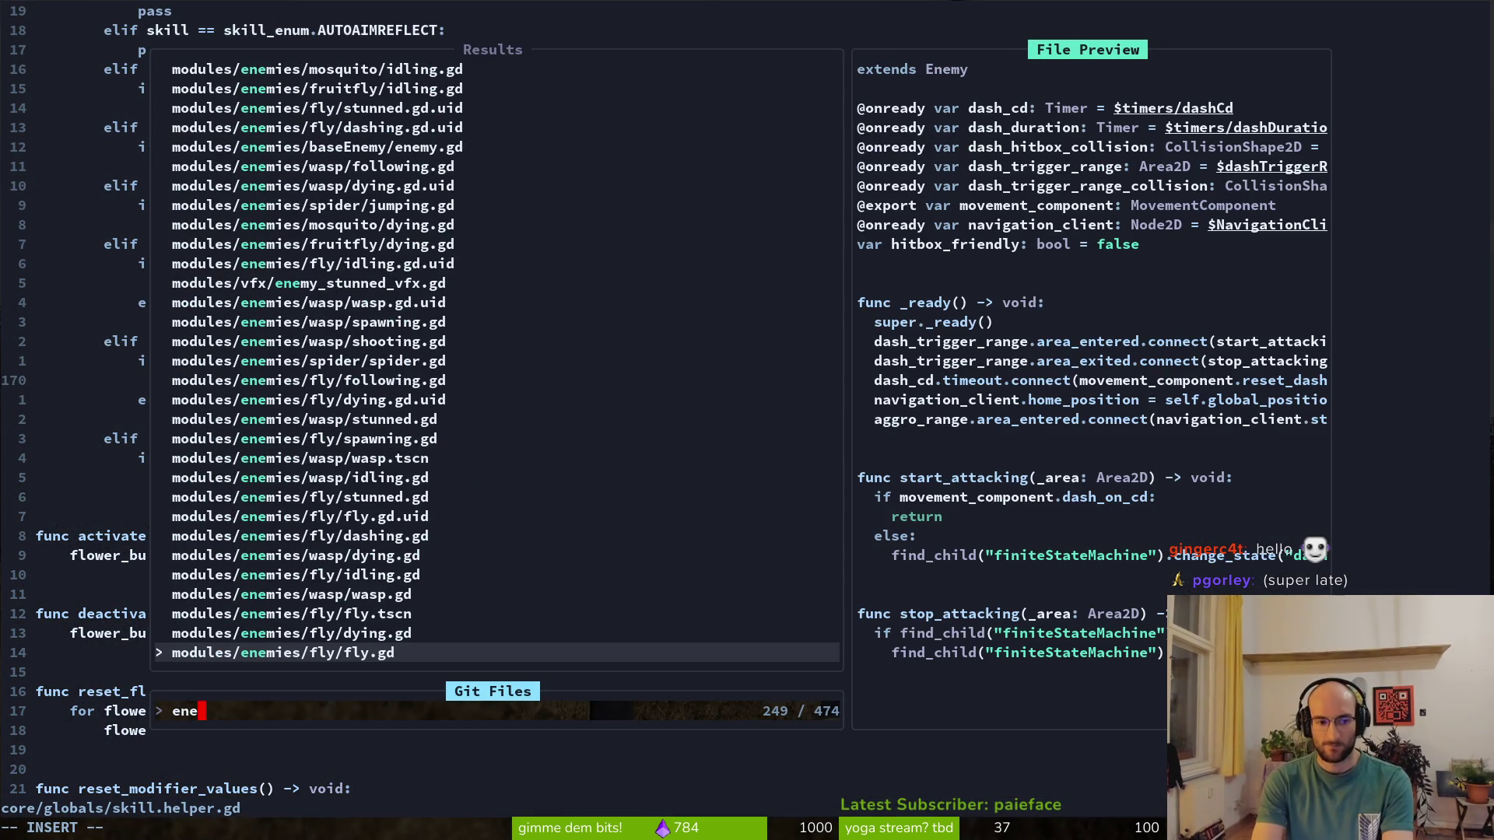
text(stun)
key(Return)
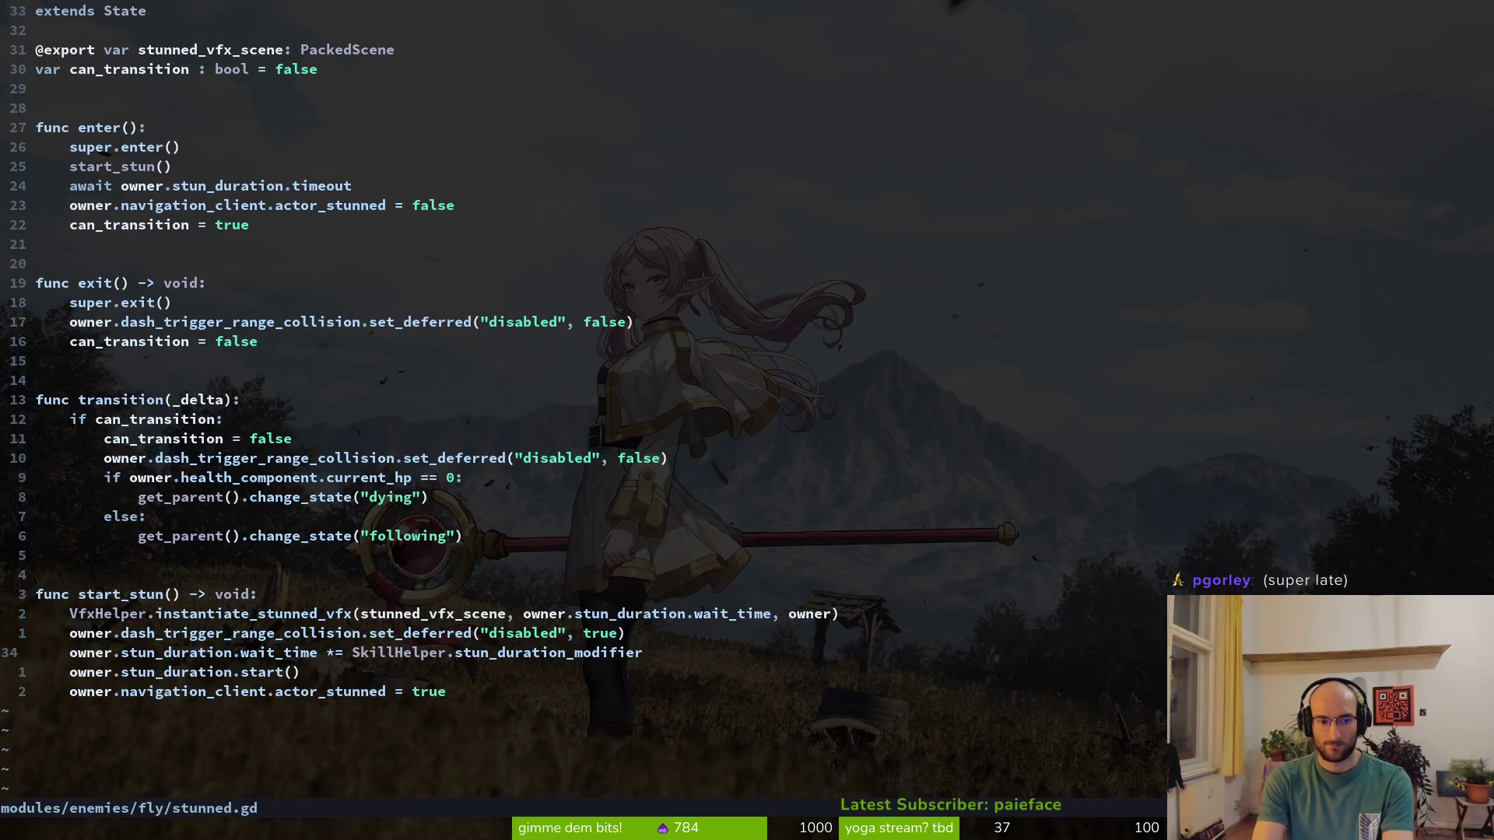
Add print_debug(owner.stun_duration.wait_time) under the timer start, save, and run the game
text(joprint_debug()
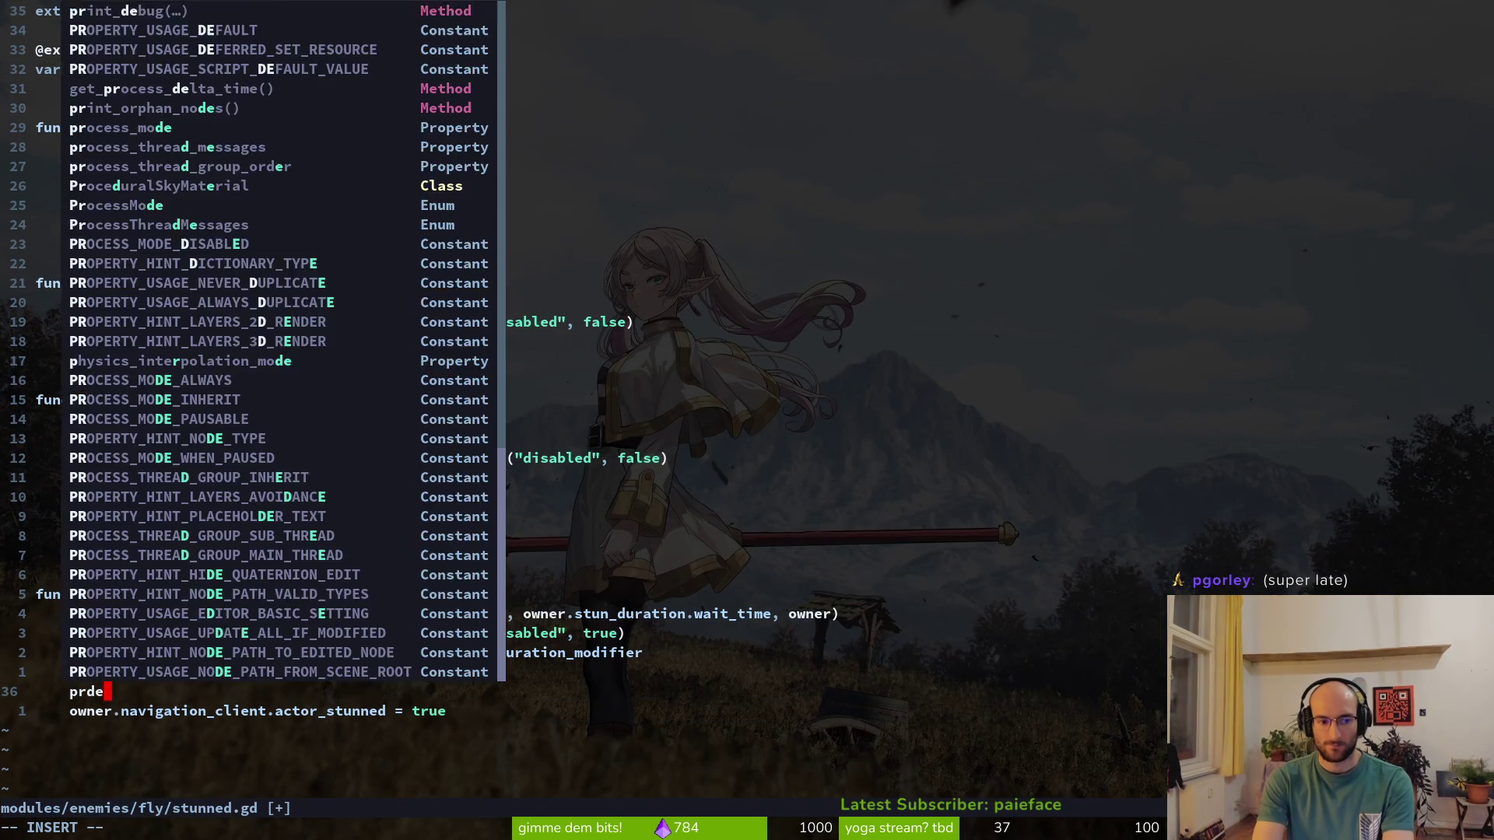
text(er.stundur)
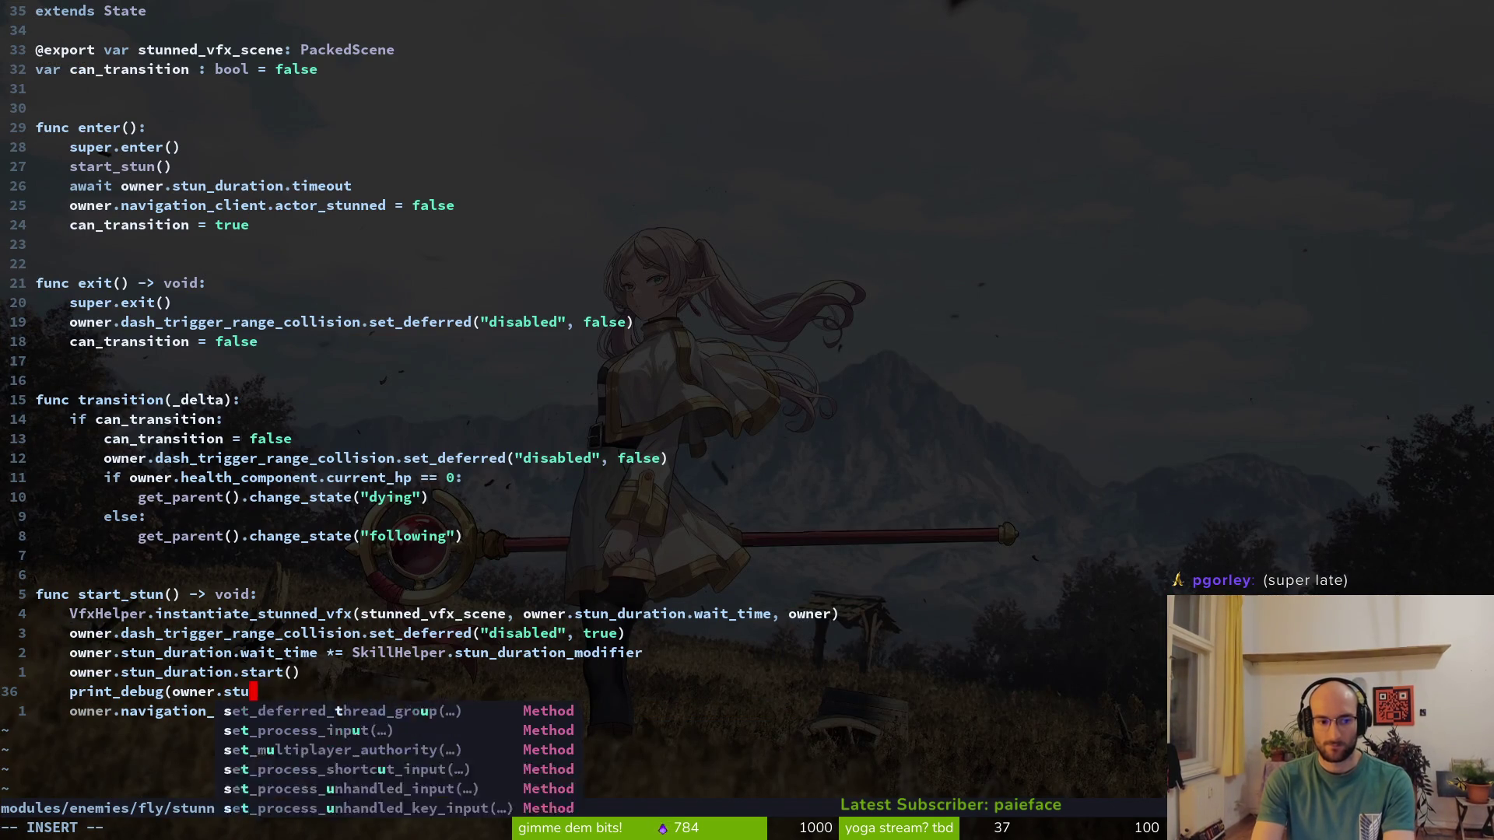
key(Tab)
key(Return)
text(.wait_time)
key(Return)
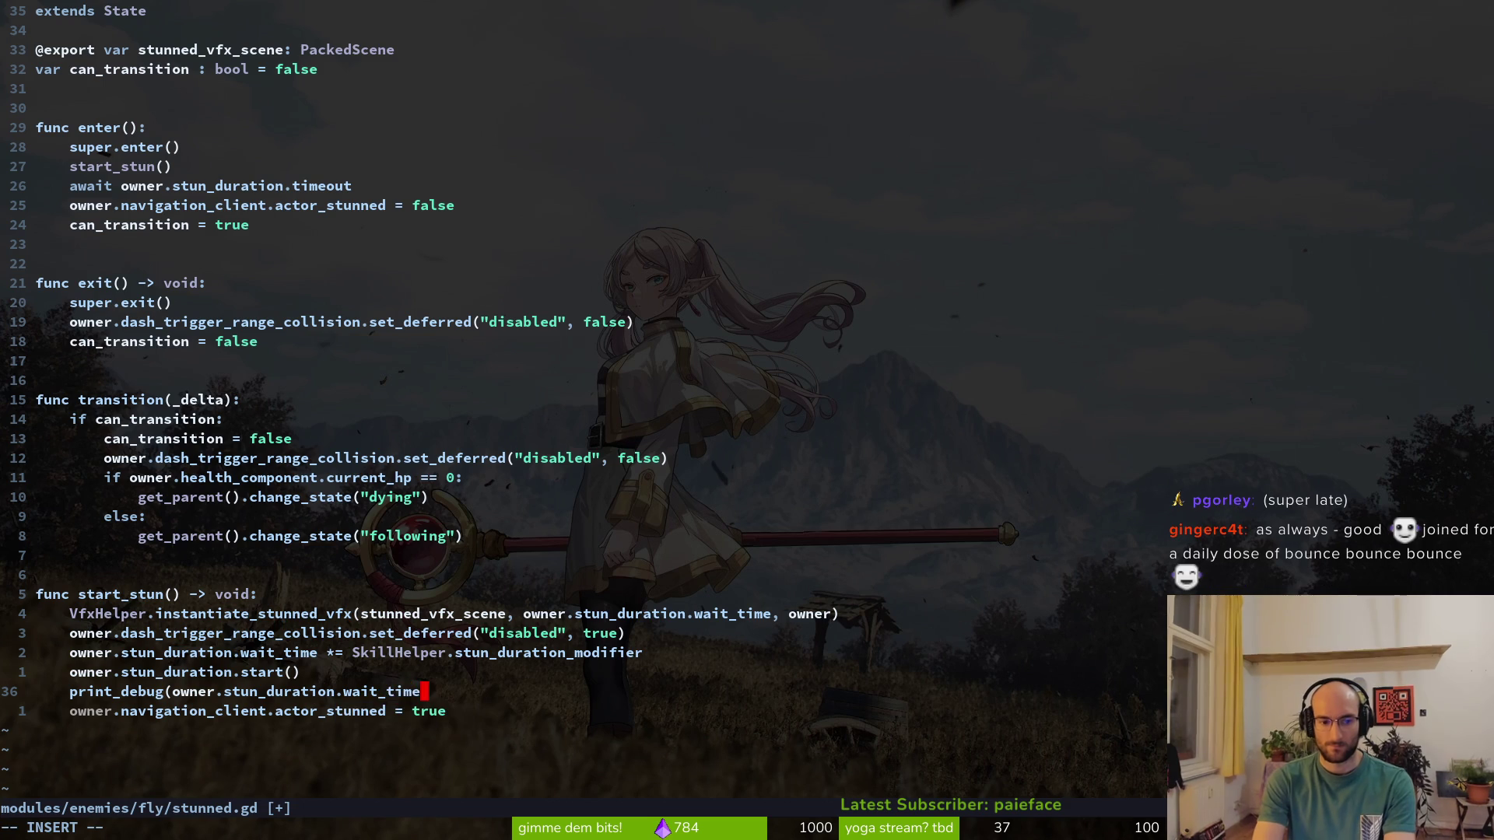
key(Escape)
key(F5)
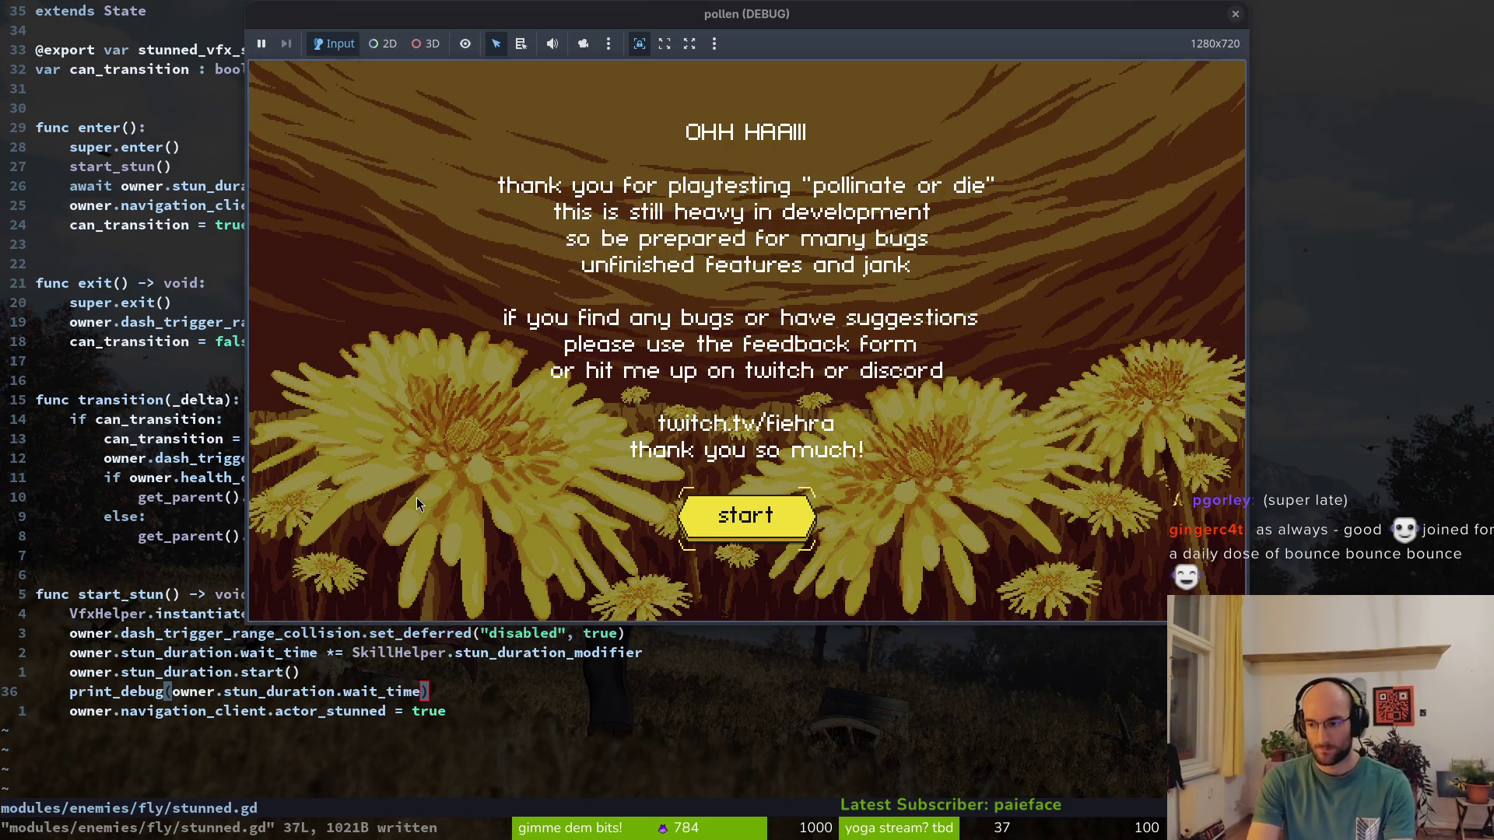
Stop and relaunch the pollen playtest, passing the disclaimer to the main menu
key(F8)
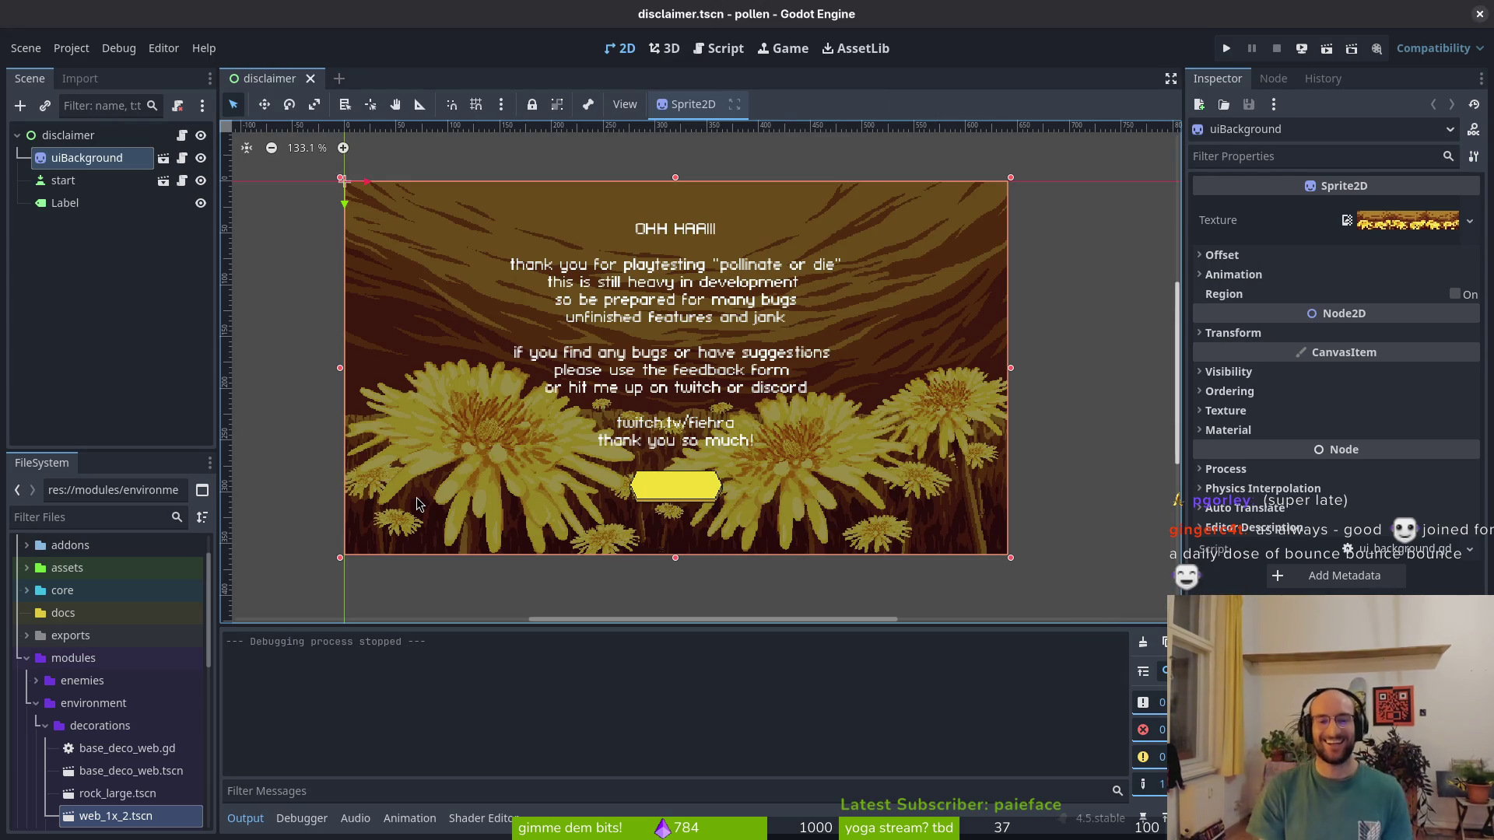
key(F5)
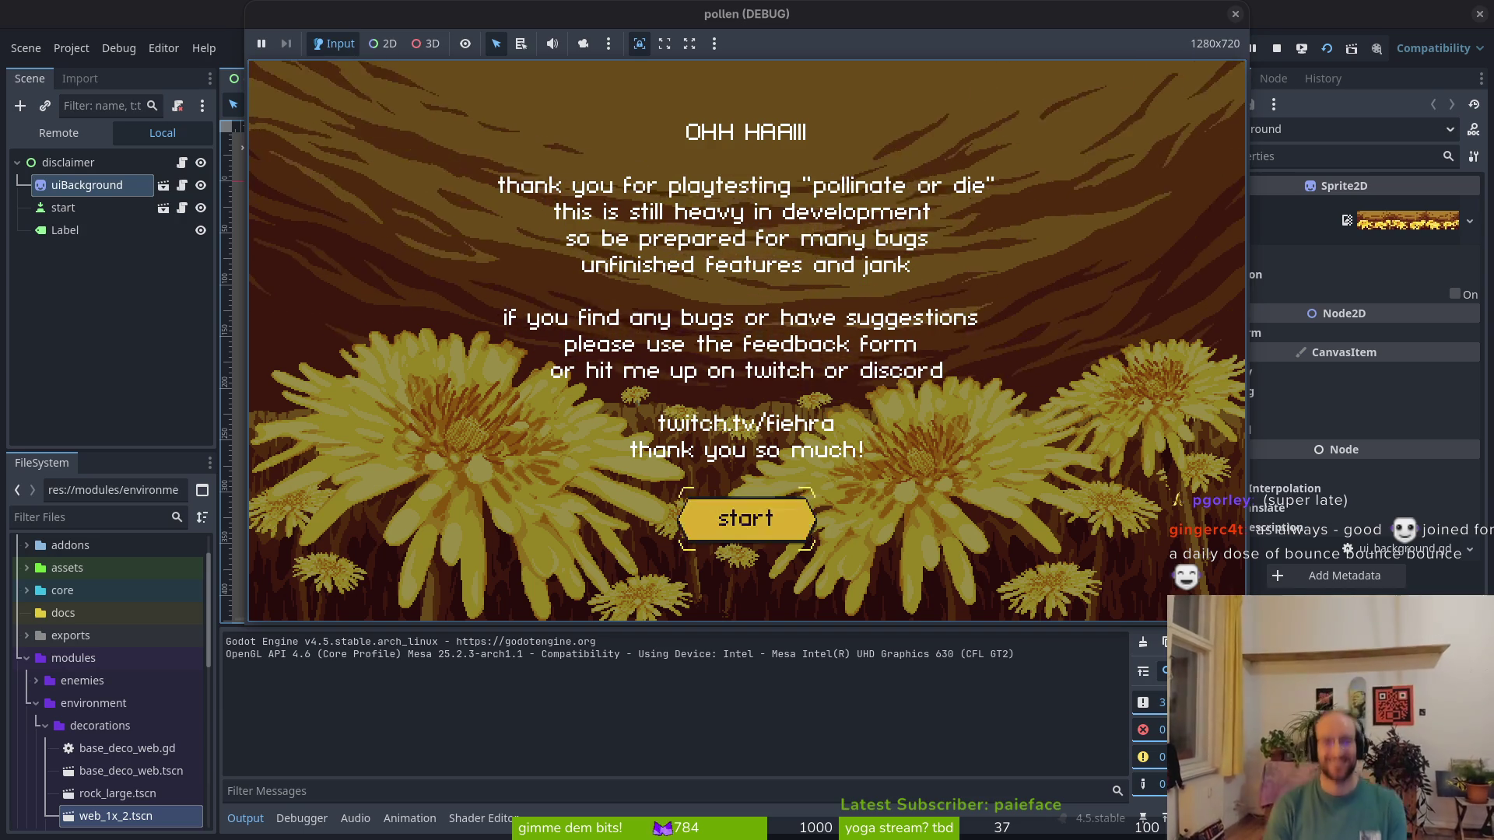
key(Return)
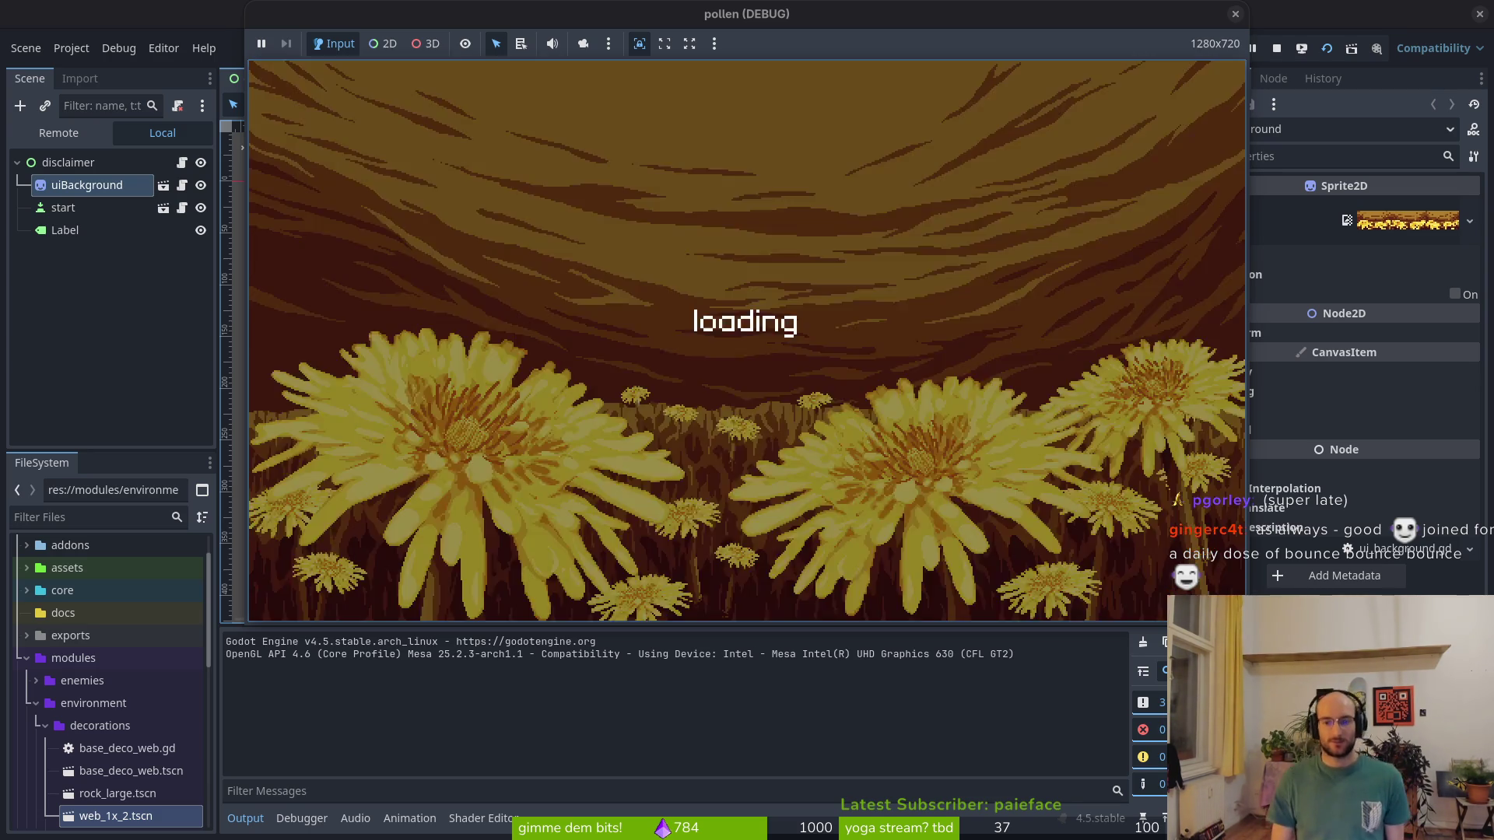
Unlock the reflect and stun-duration skills, then pause and open the settings screen
key(Tab)
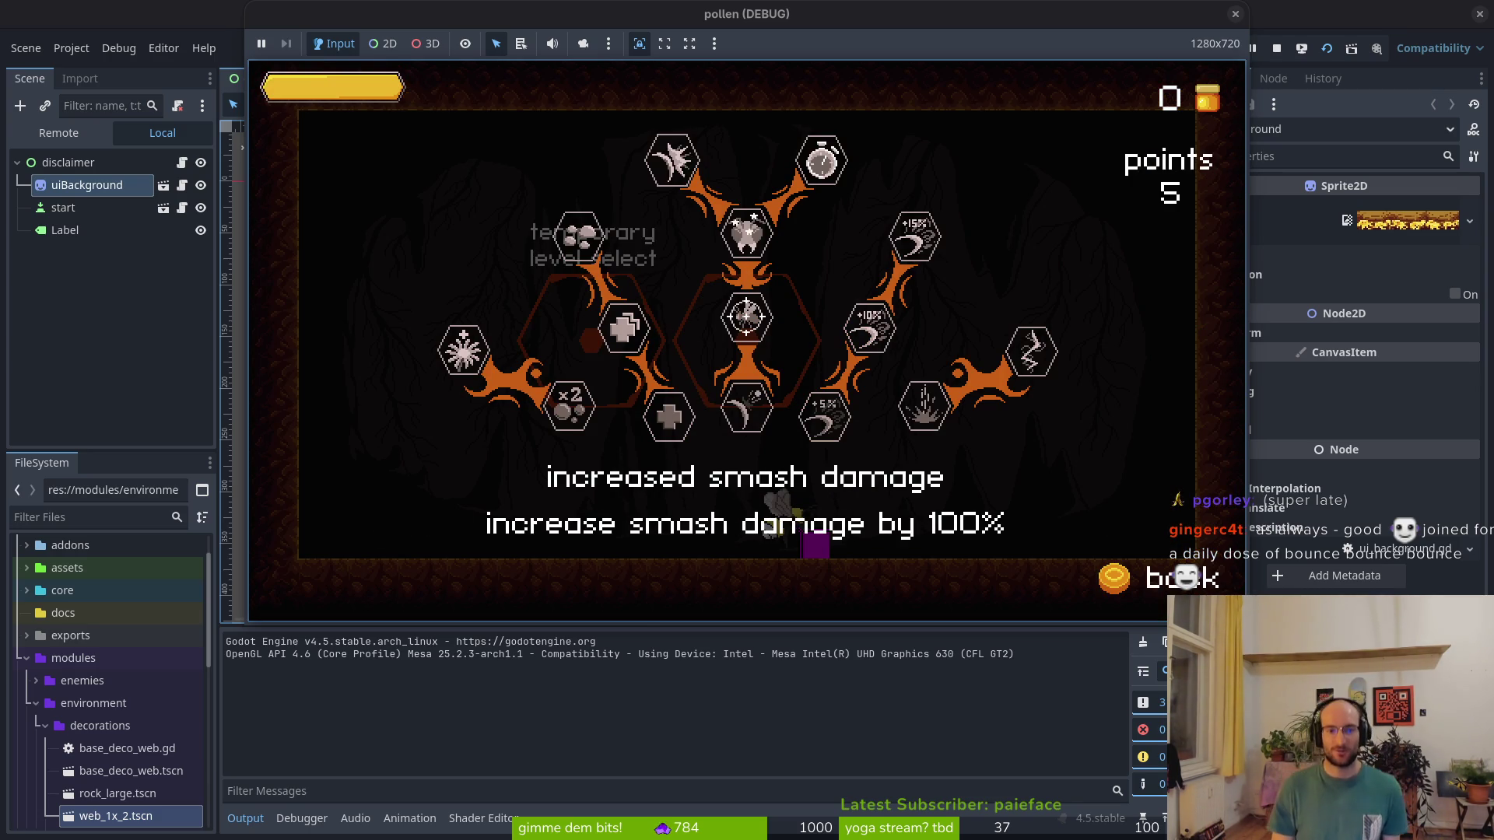
key(space)
key(space)
key(space)
key(space)
key(Tab)
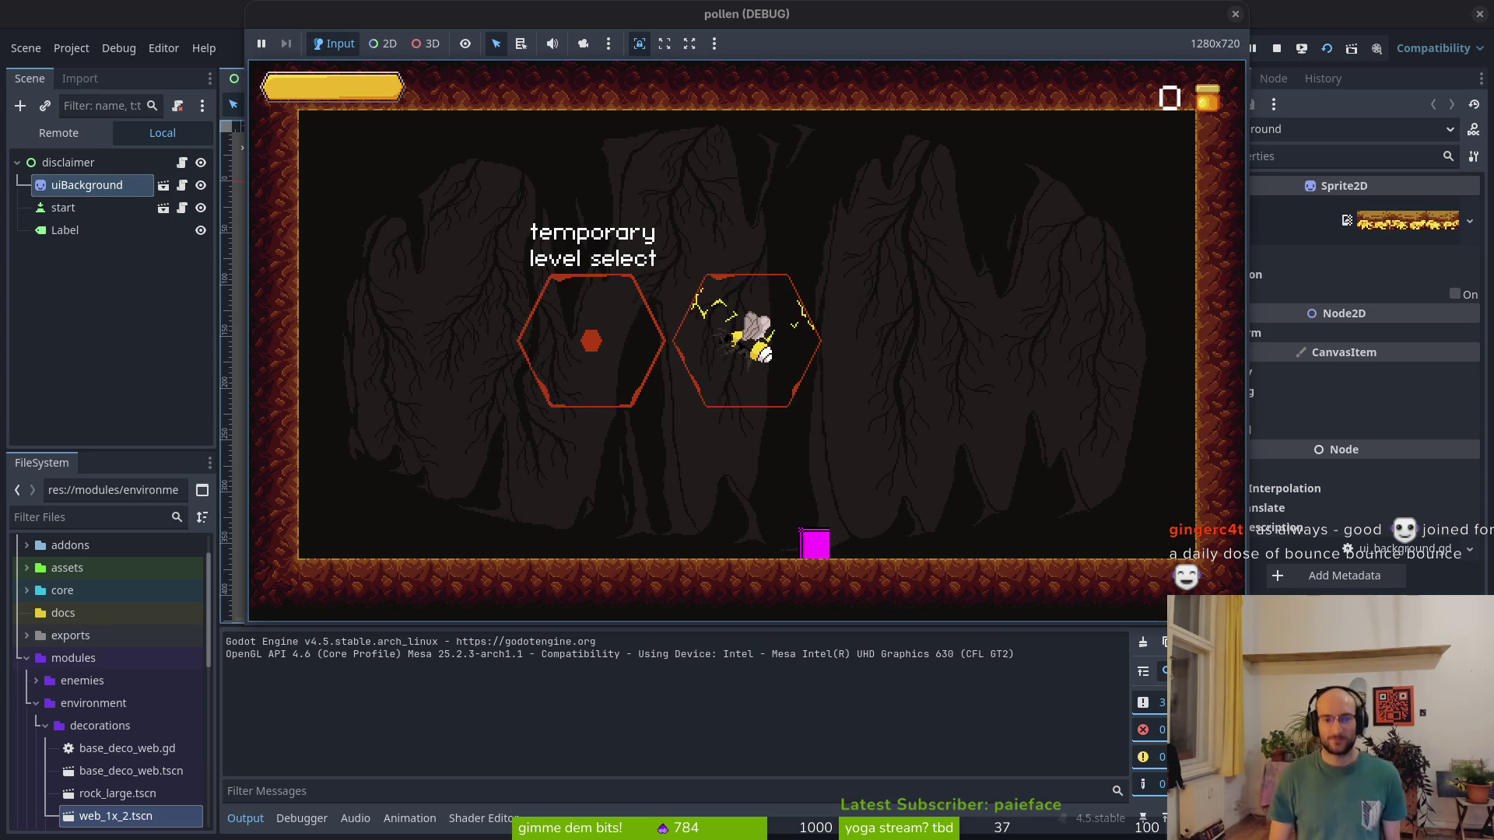
key(Escape)
key(space)
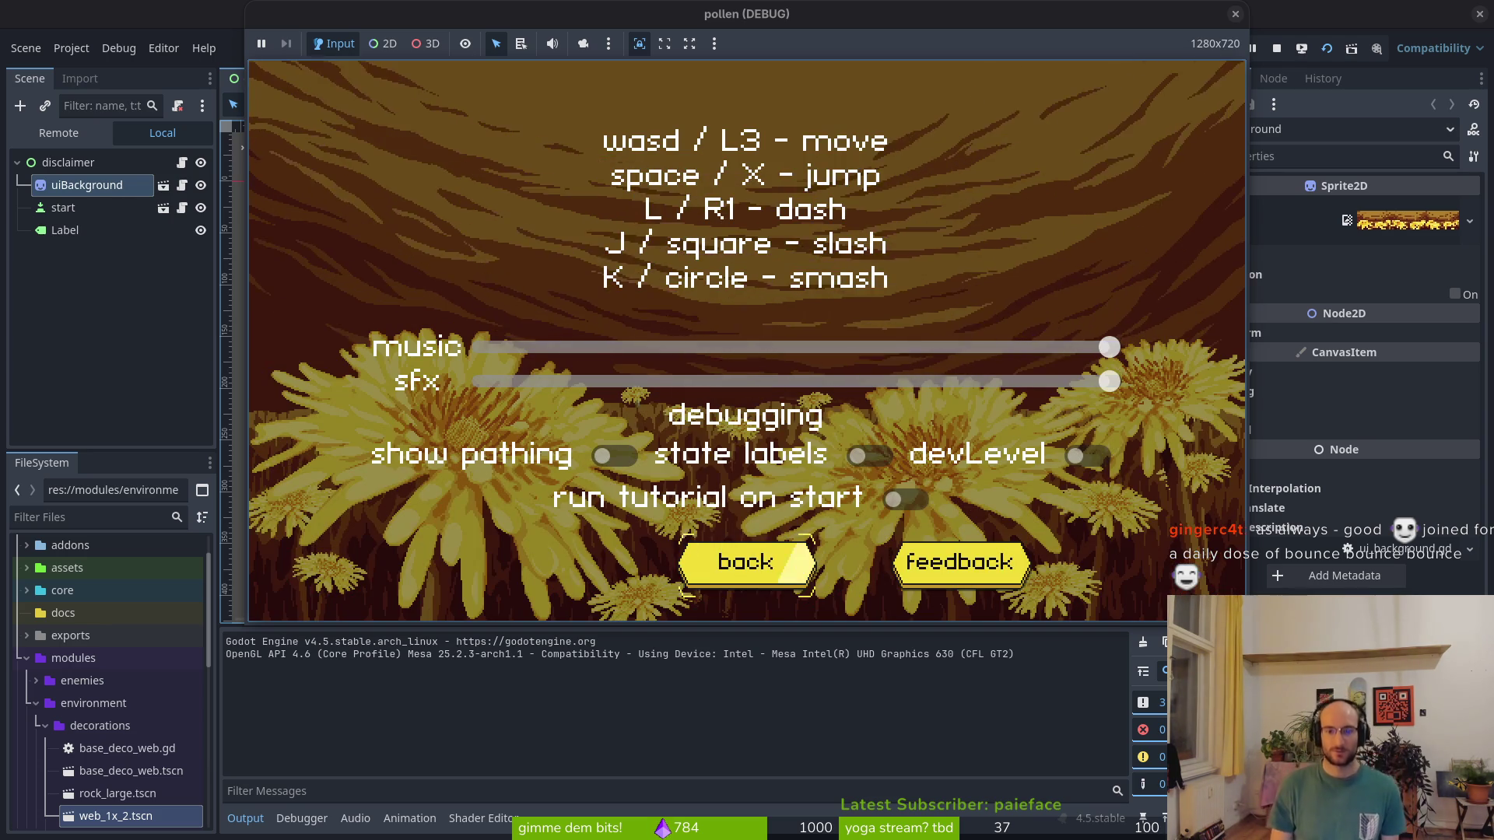
Return to the title menu, start playing, and stun the red fly with a beam
key(space)
key(space)
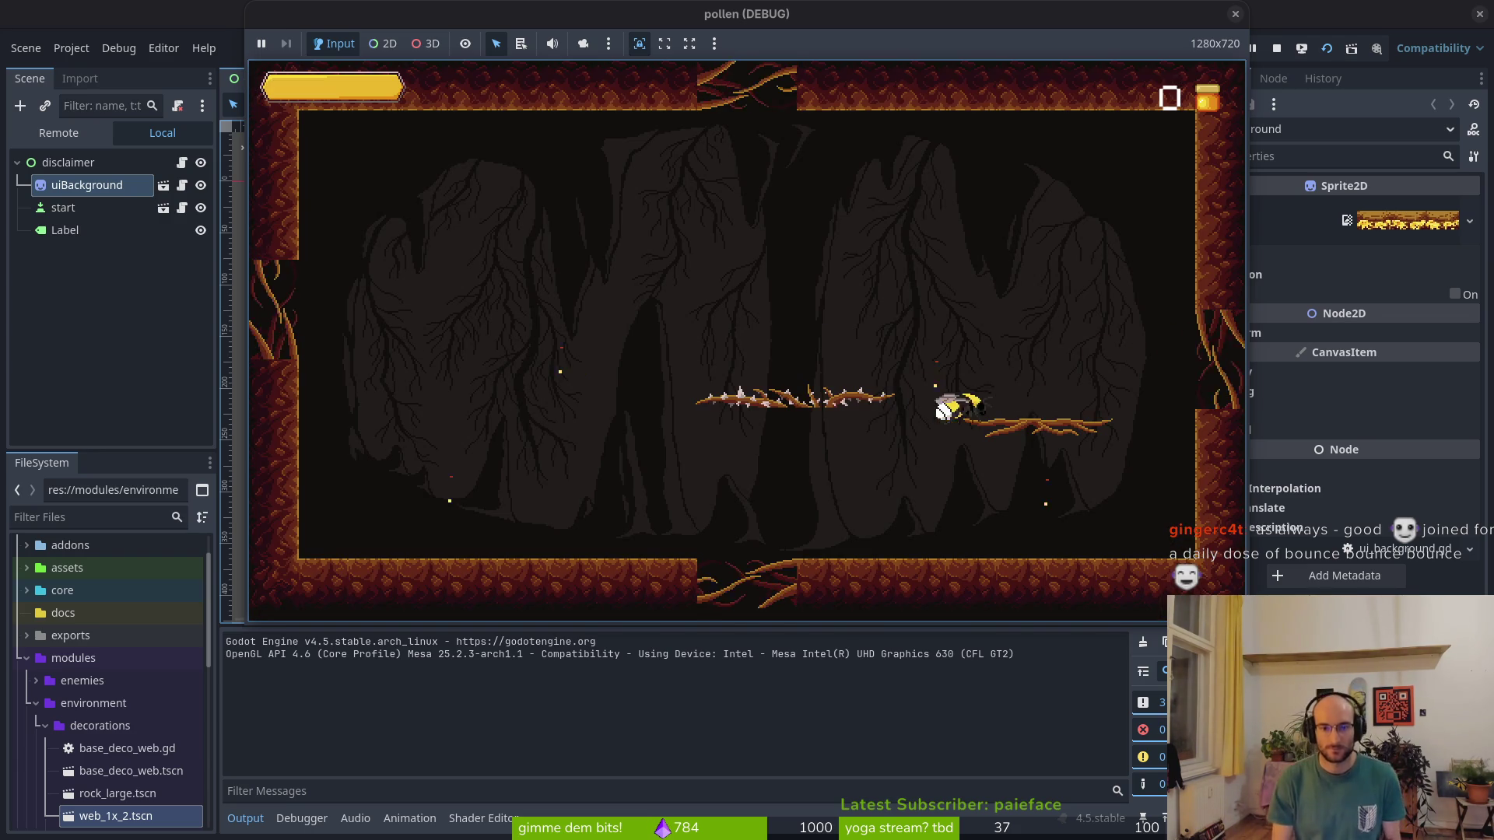
key(space)
key(Up)
key(Down)
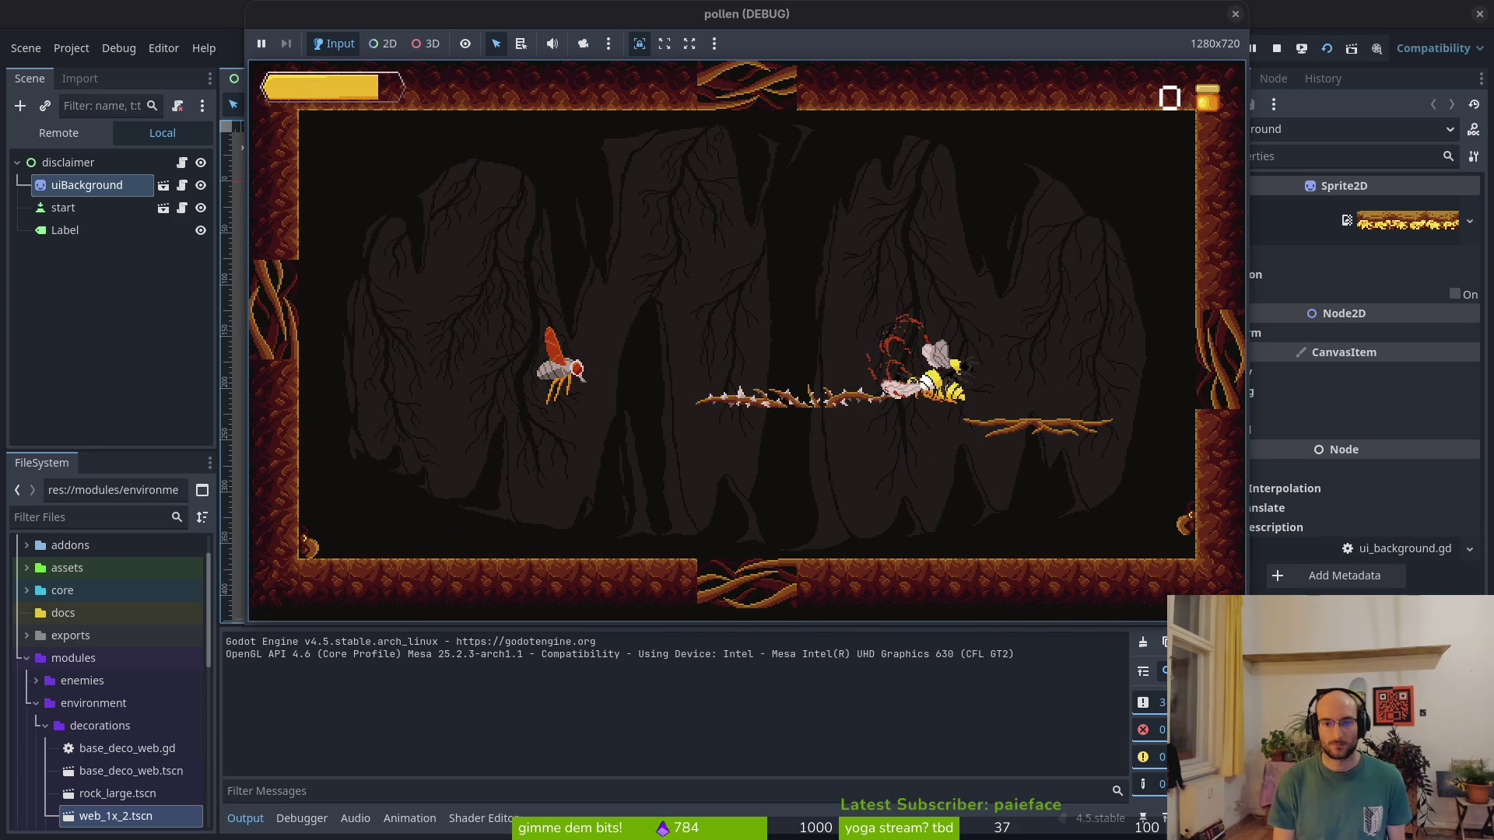
key(Down)
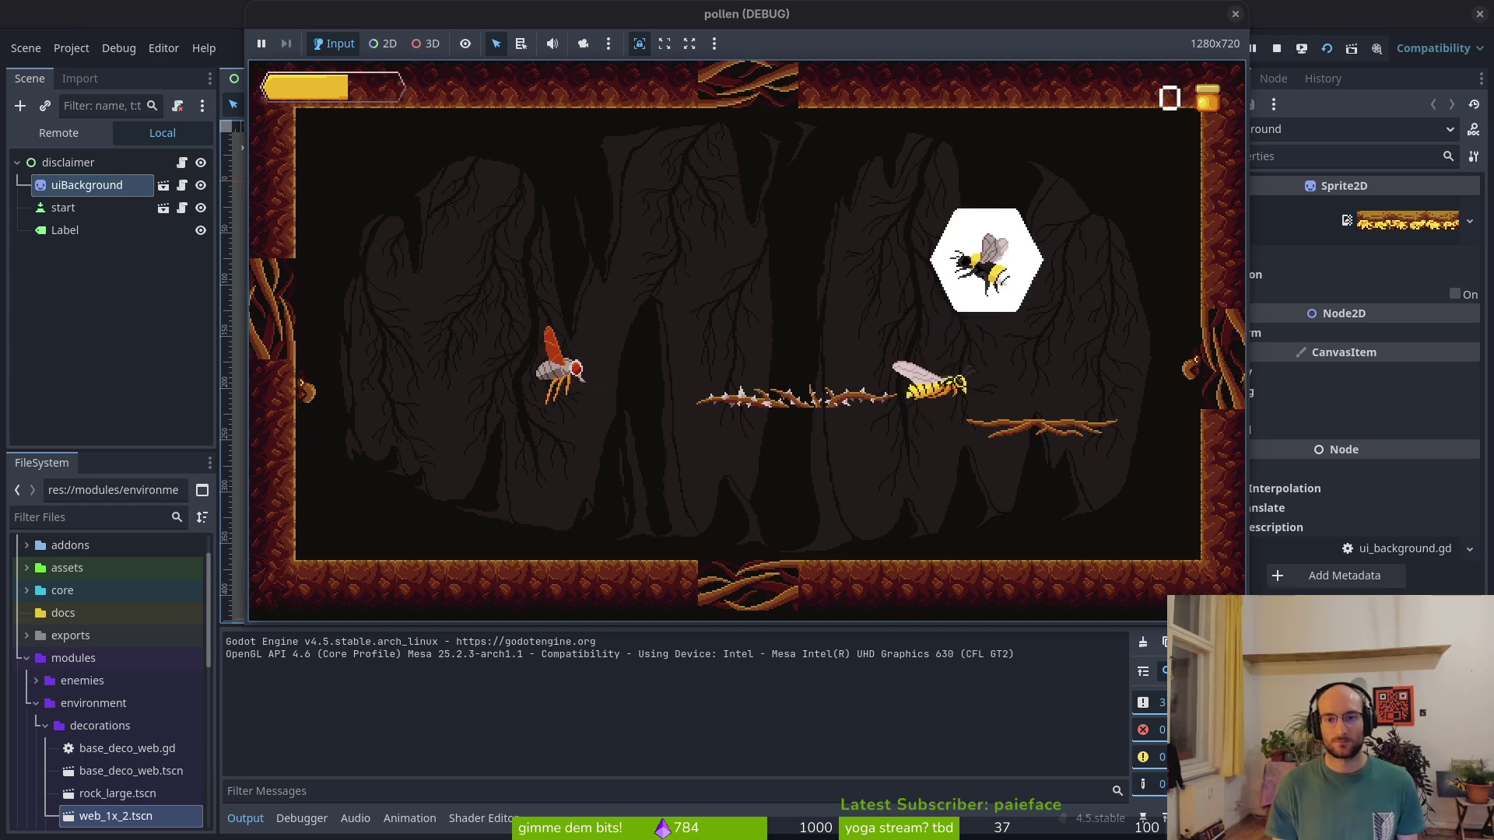
key(Left)
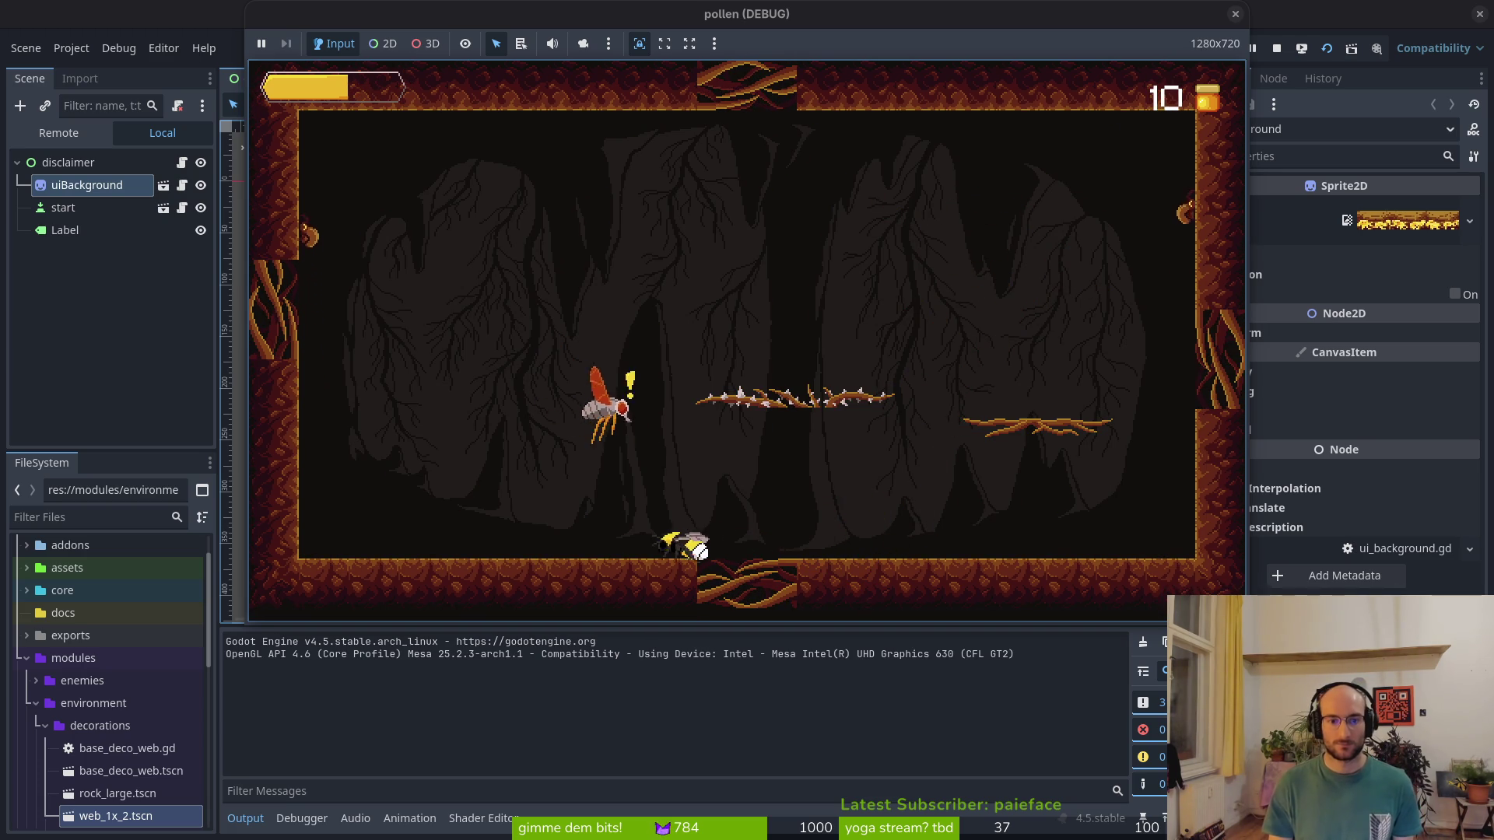
key(space)
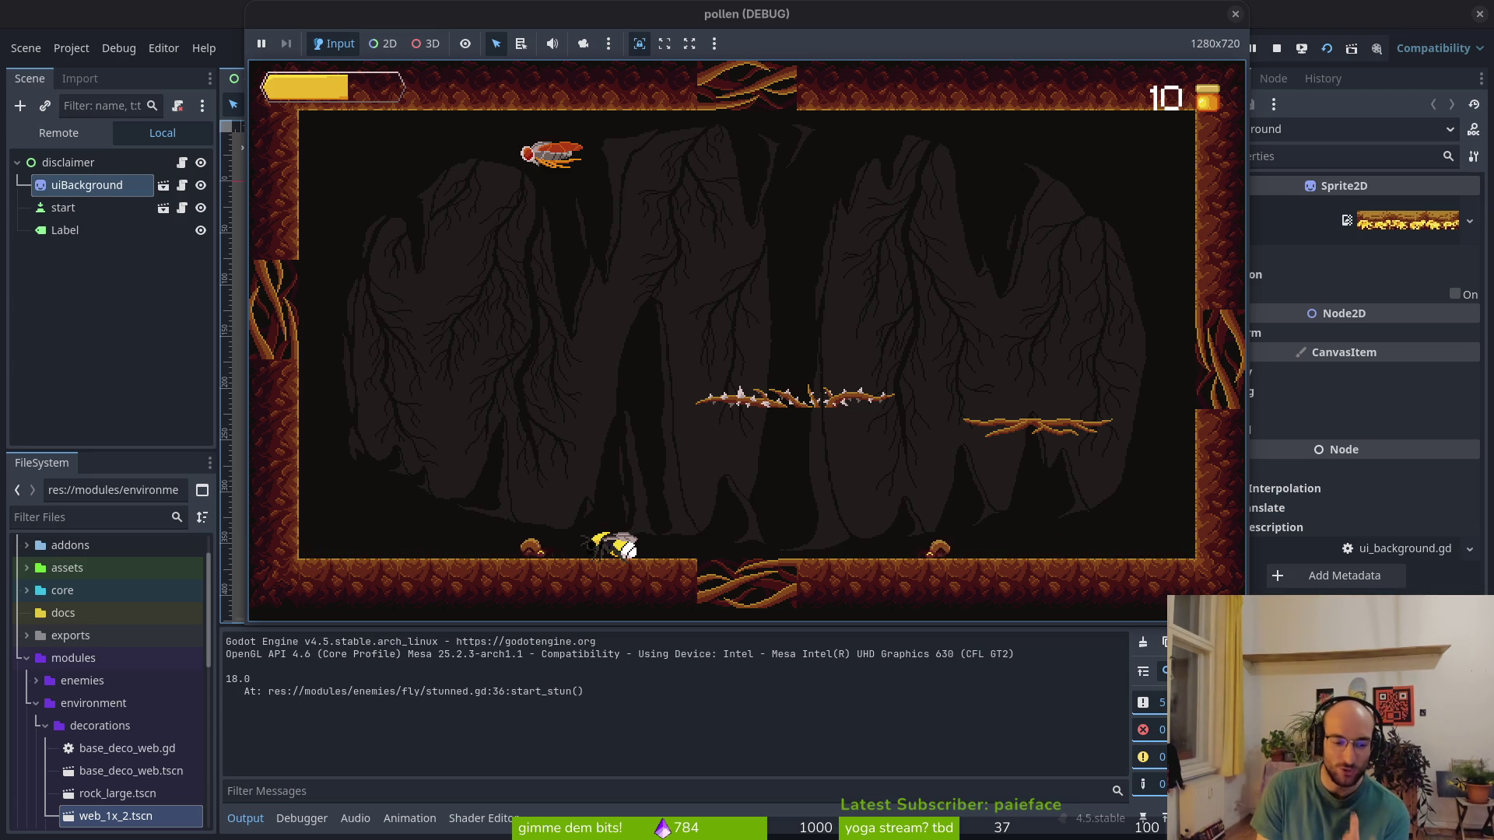
Restart the level and fly the bee into the flies, diving to hit and stun one
key(Right)
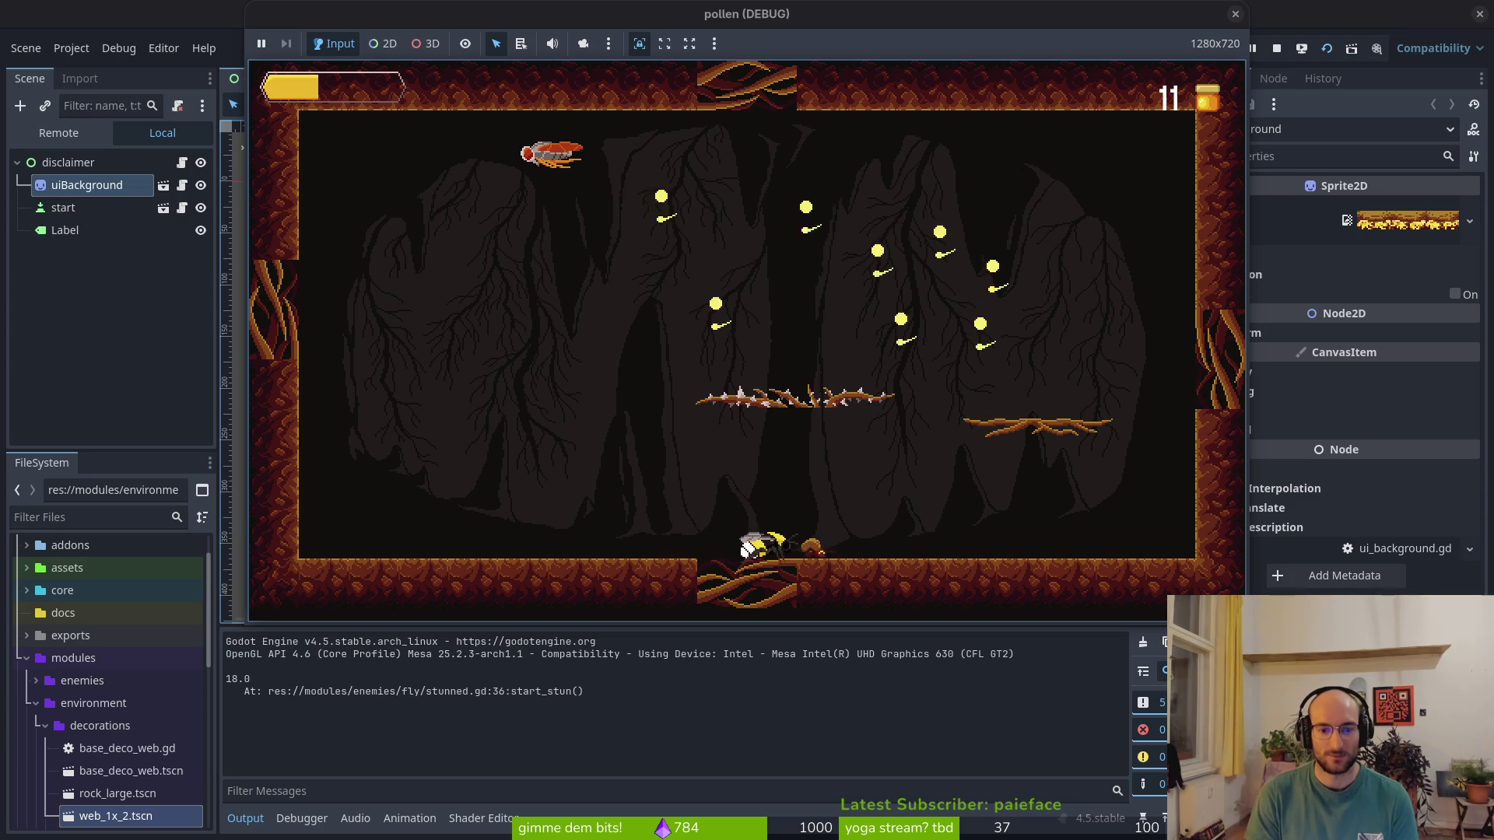
key(Left)
key(Left)
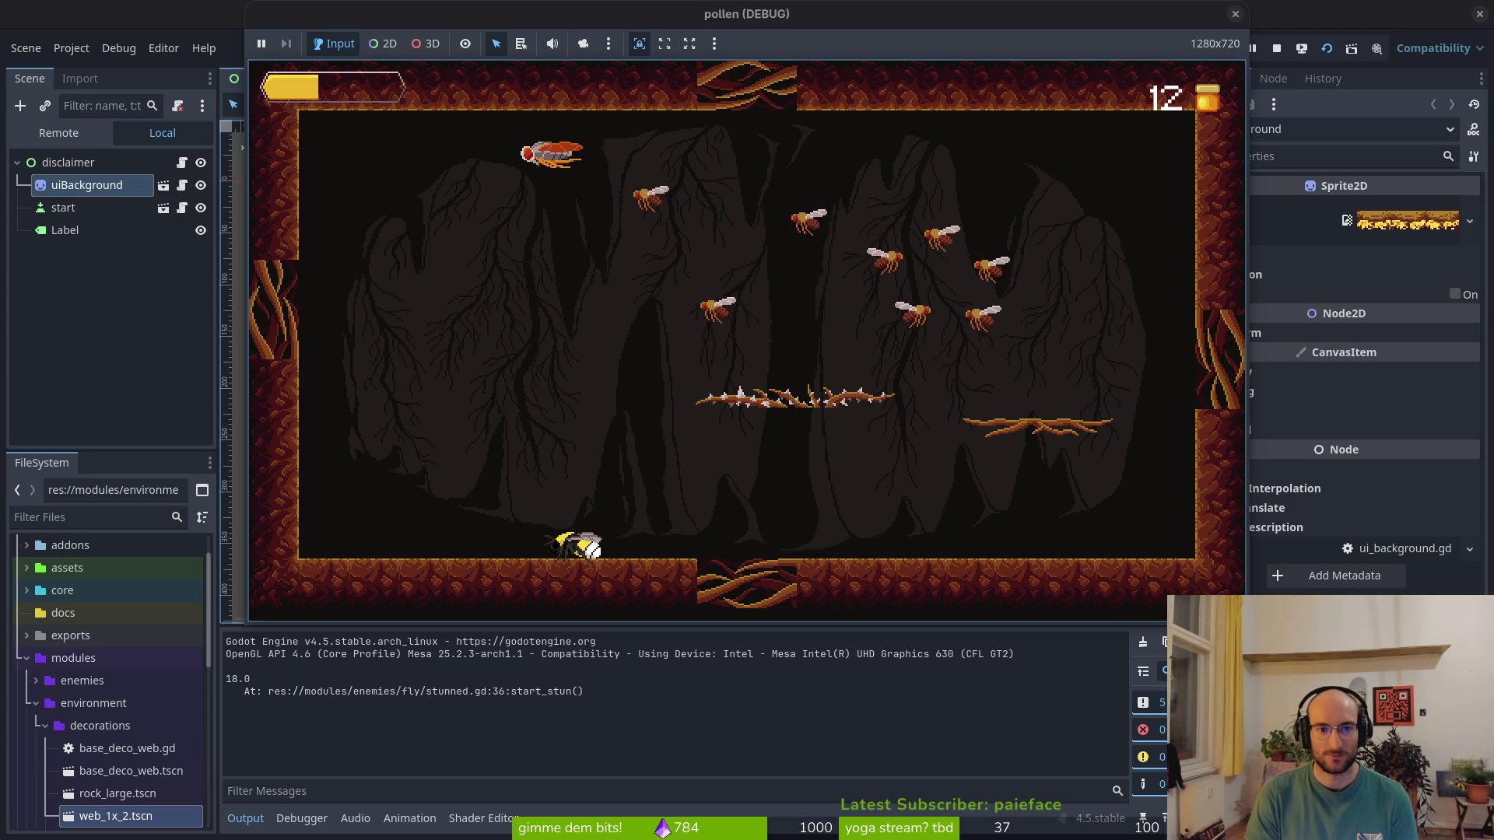
key(Up)
key(Left)
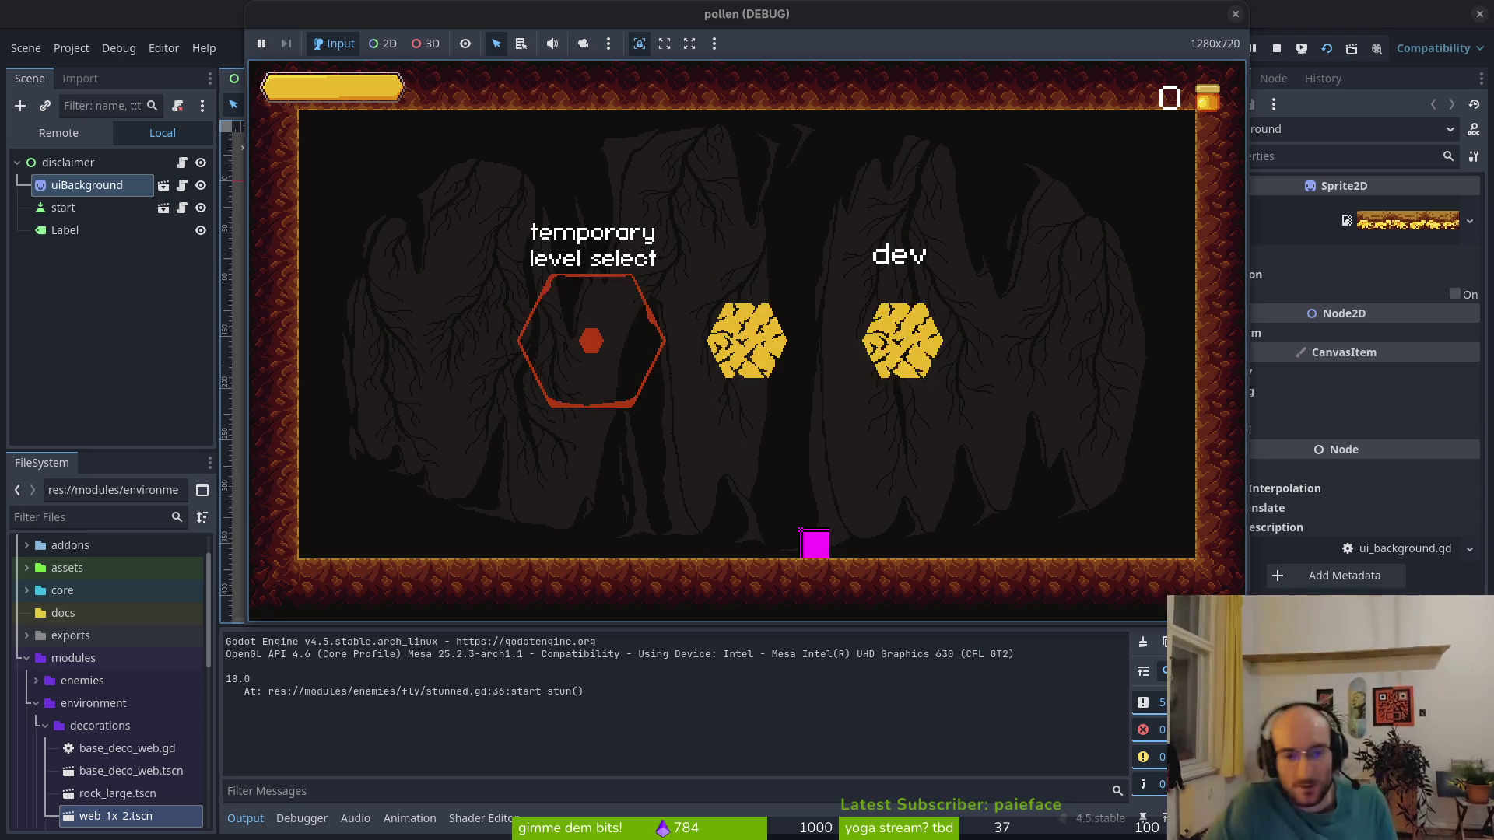
key(Left)
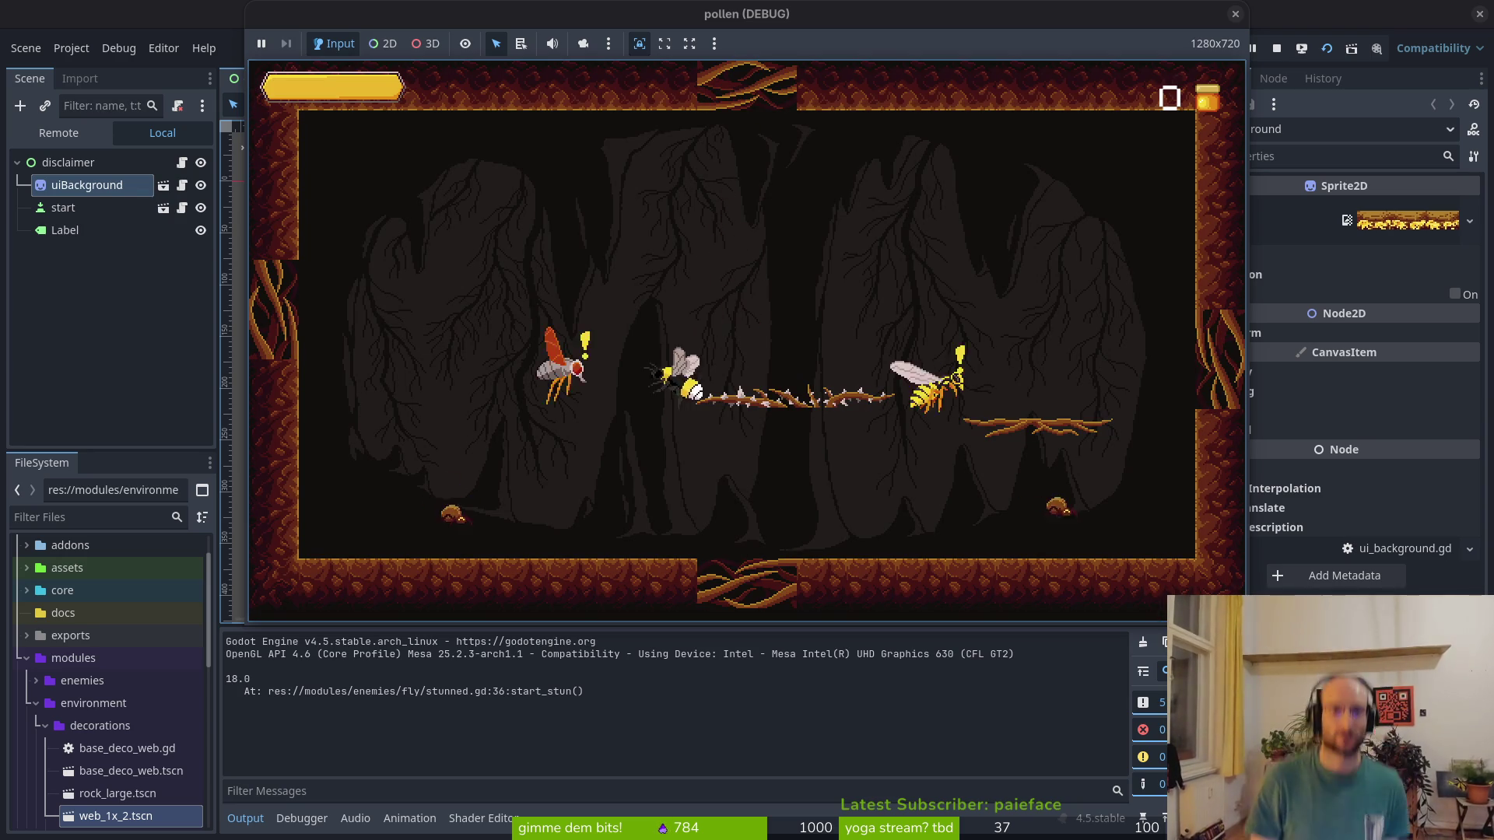
key(Left)
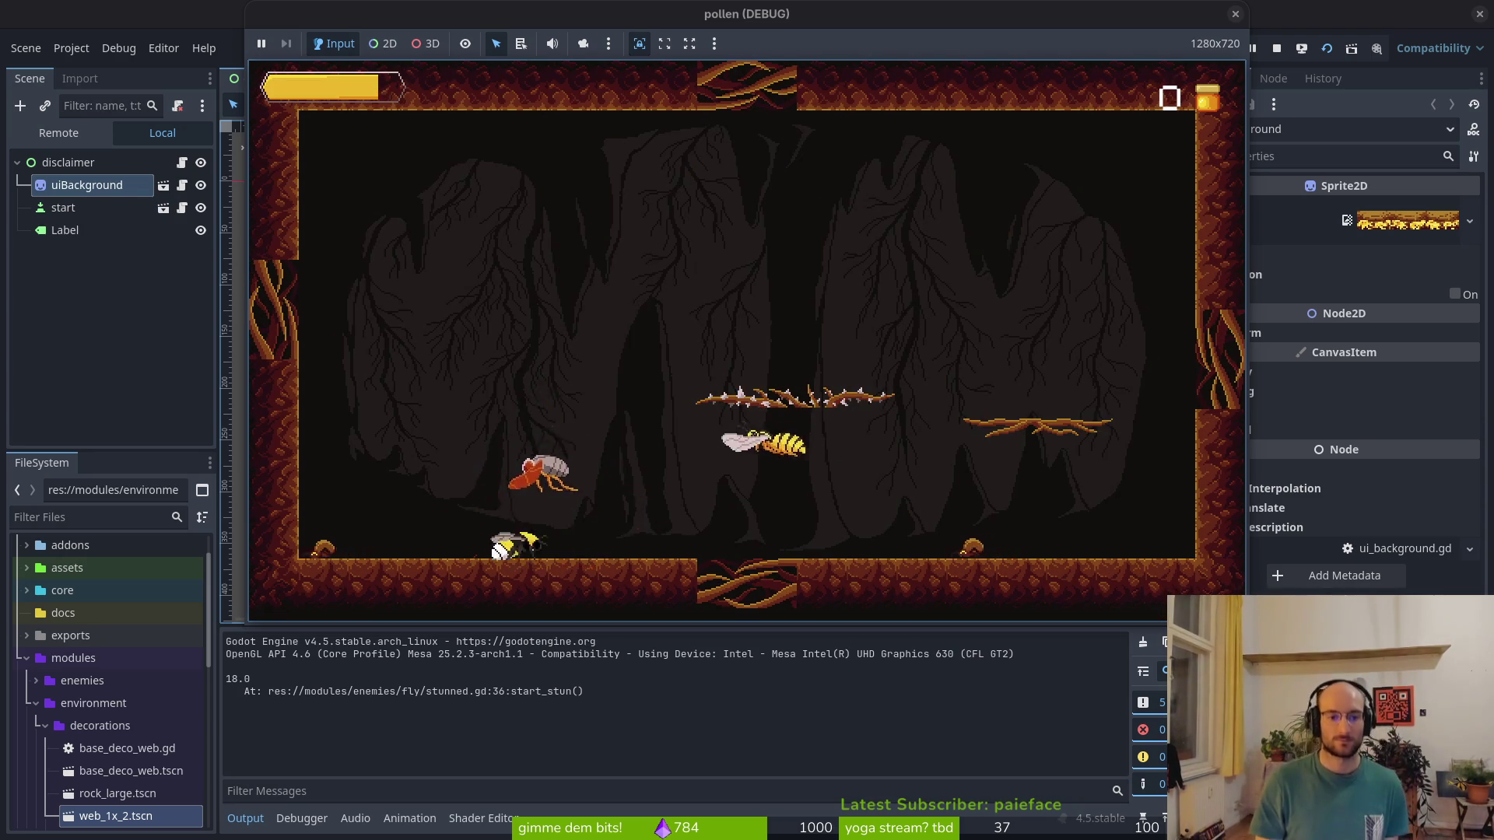
key(Up)
key(Left)
key(Right)
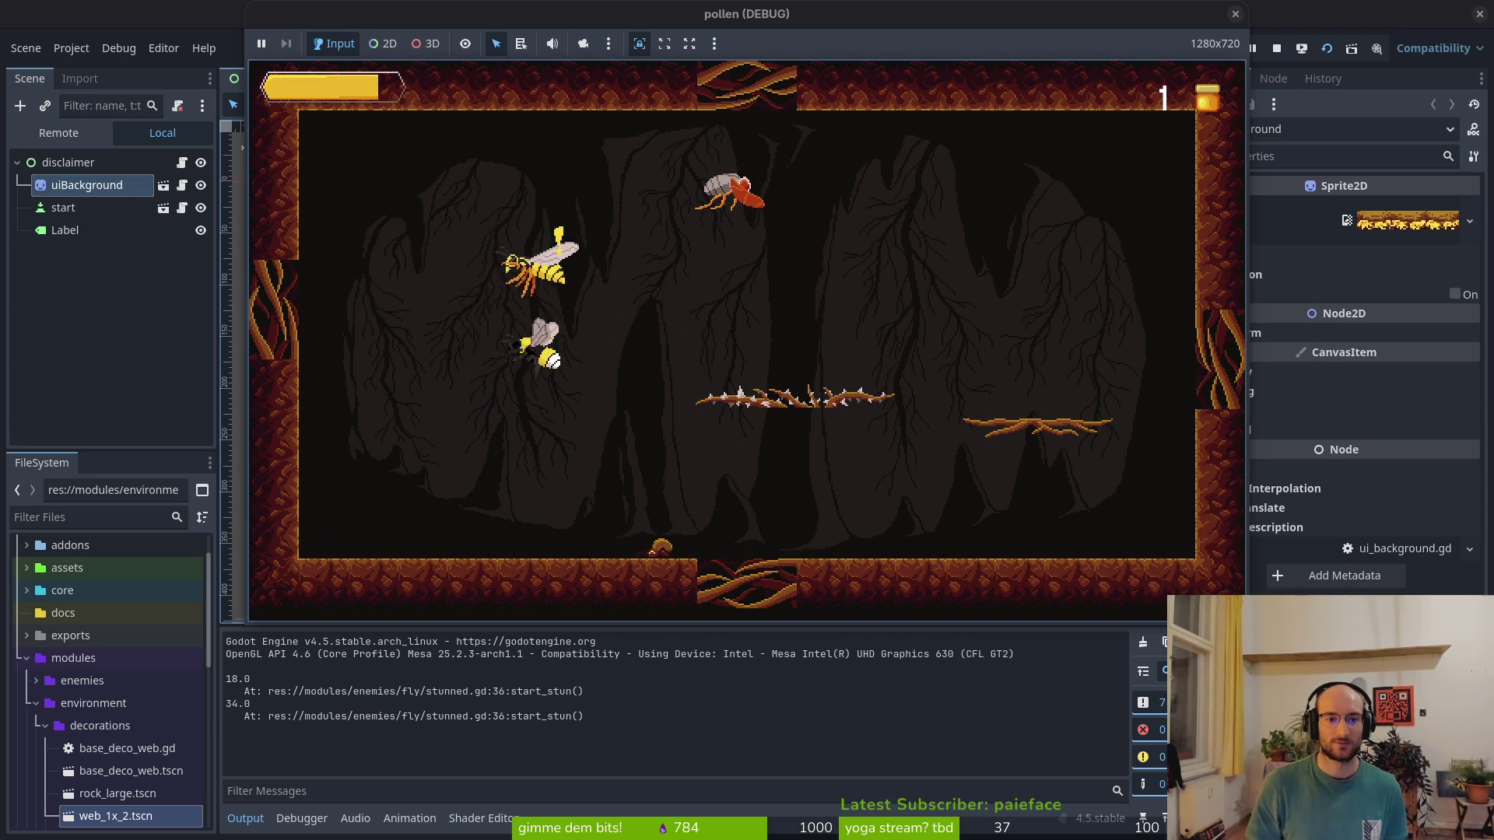
key(space)
Swoop onto more flies to stun them, then stop the game with wait_times logged
key(Left)
key(Down)
key(Right)
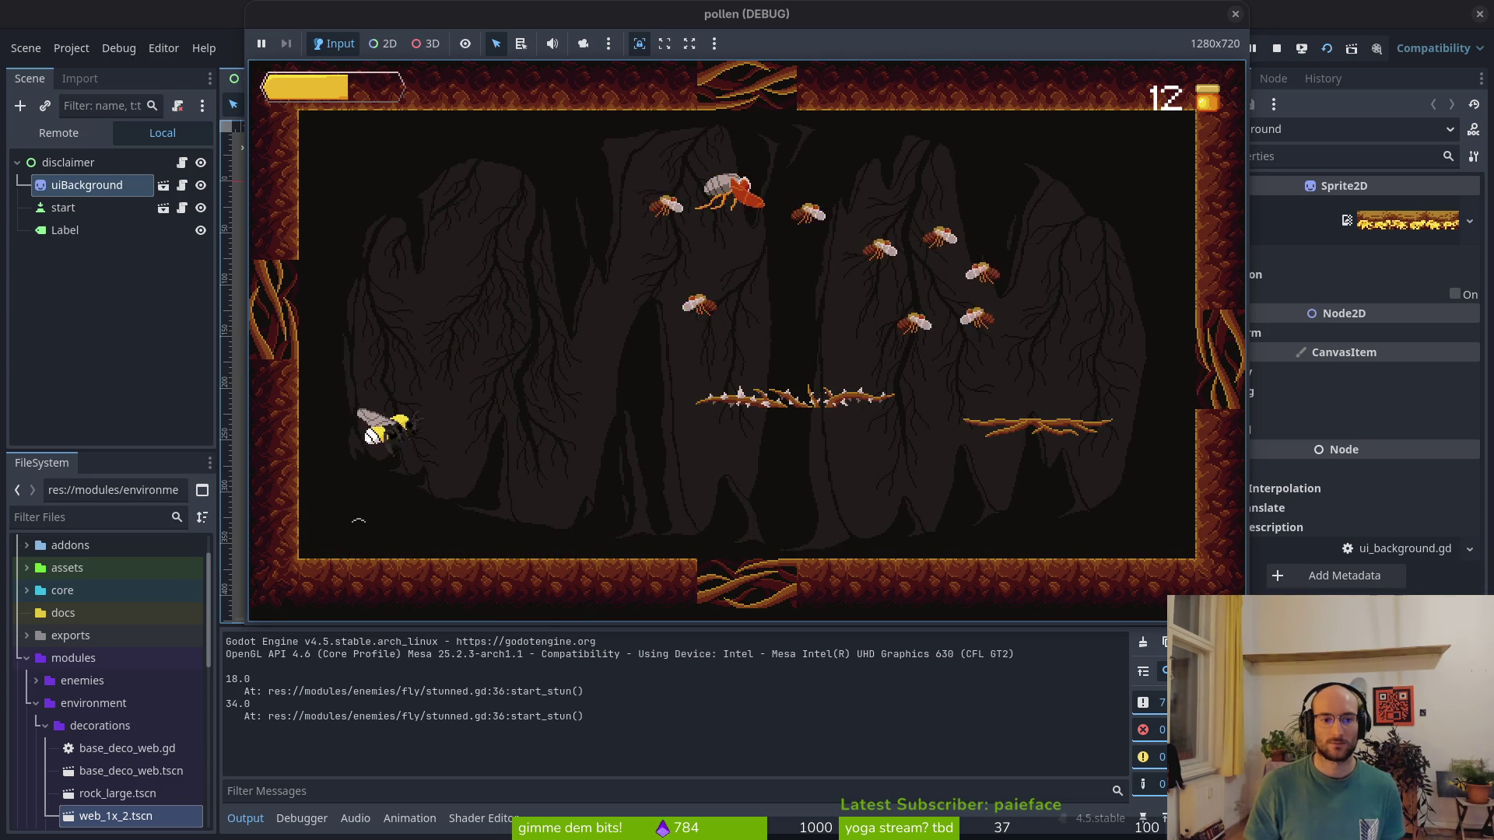
key(space)
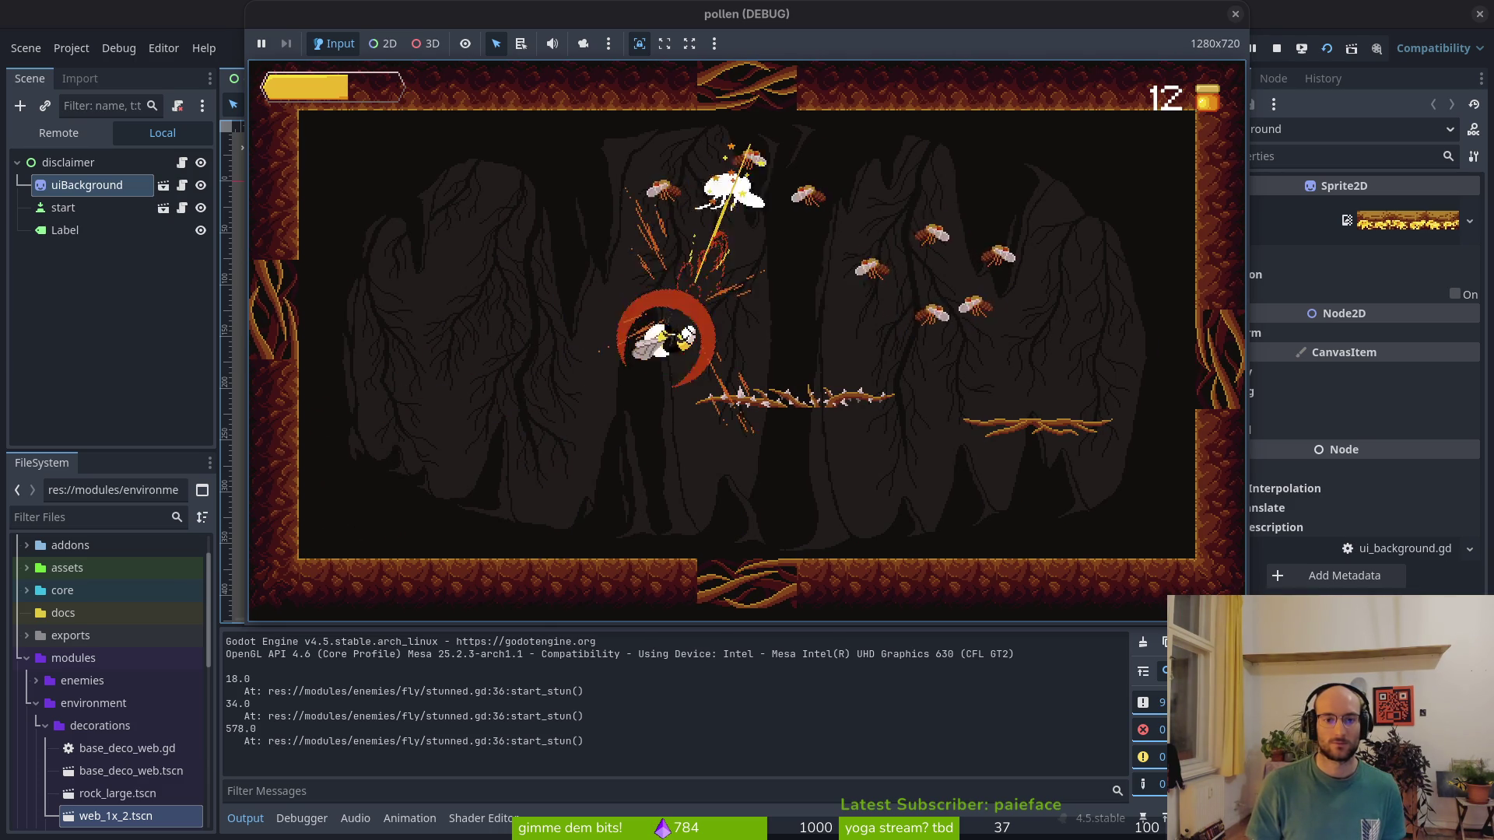
key(Down)
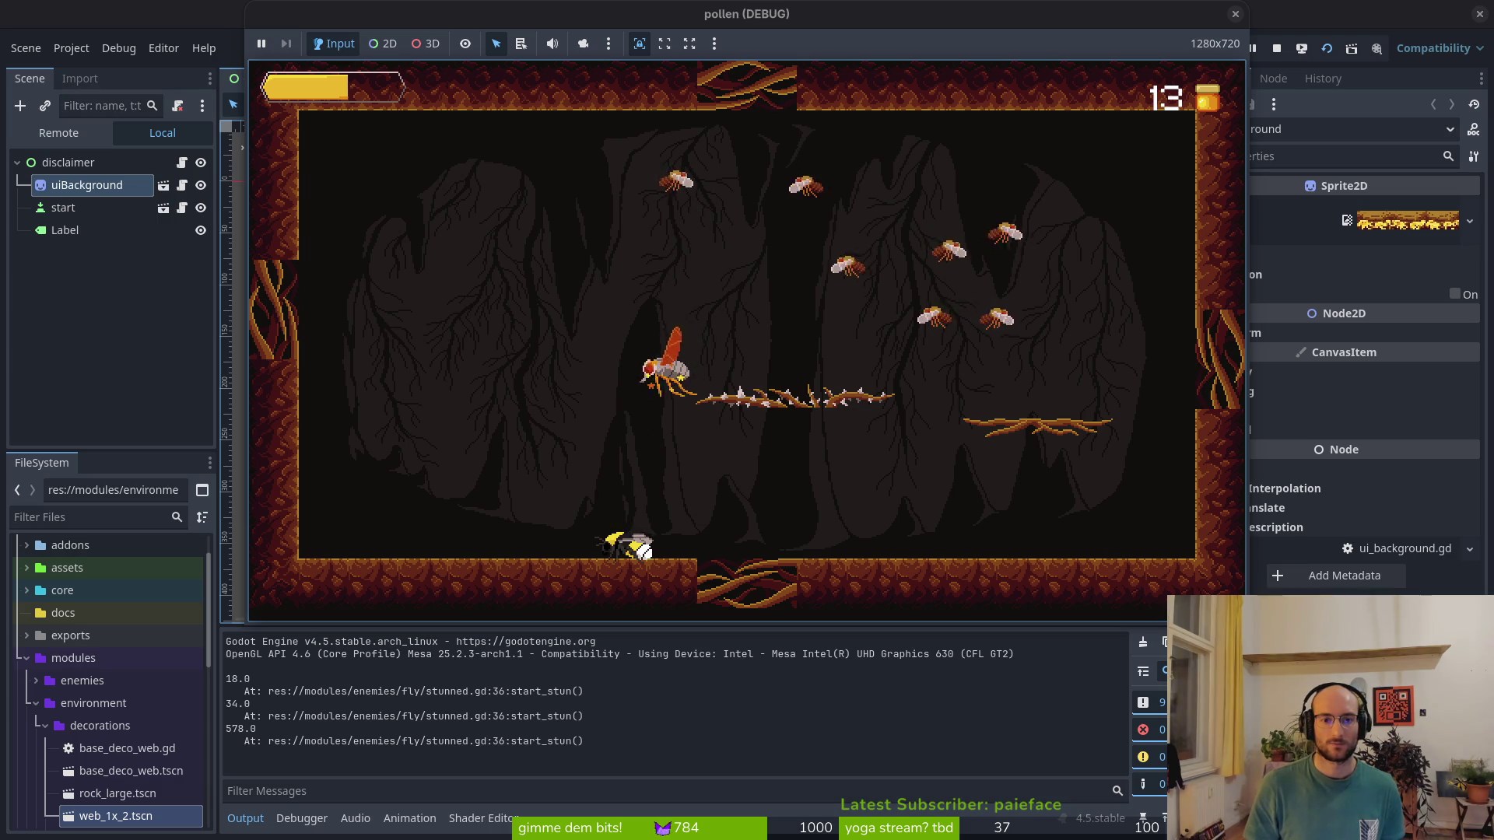
key(space)
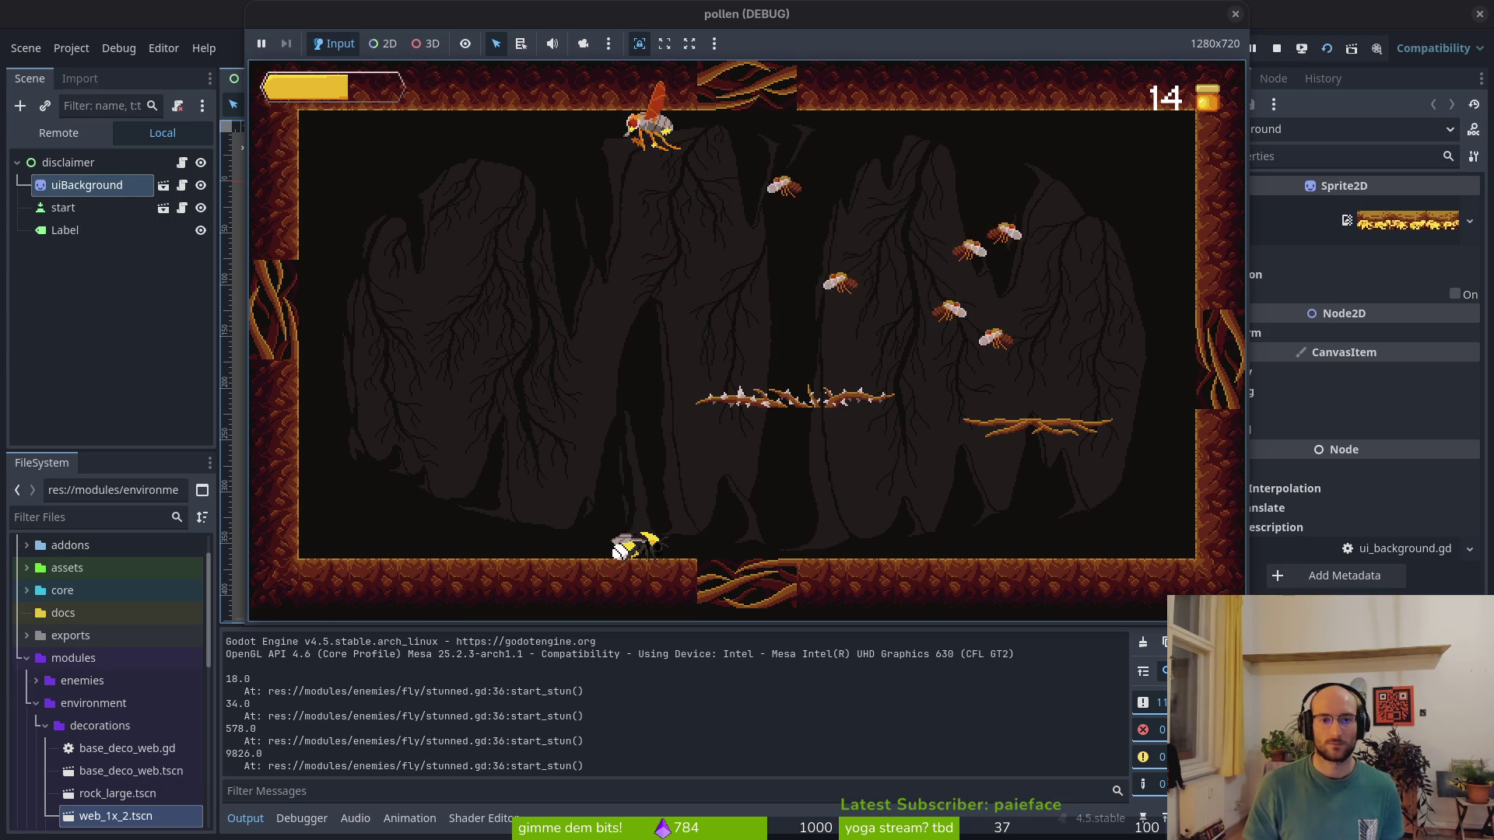
click(1280, 53)
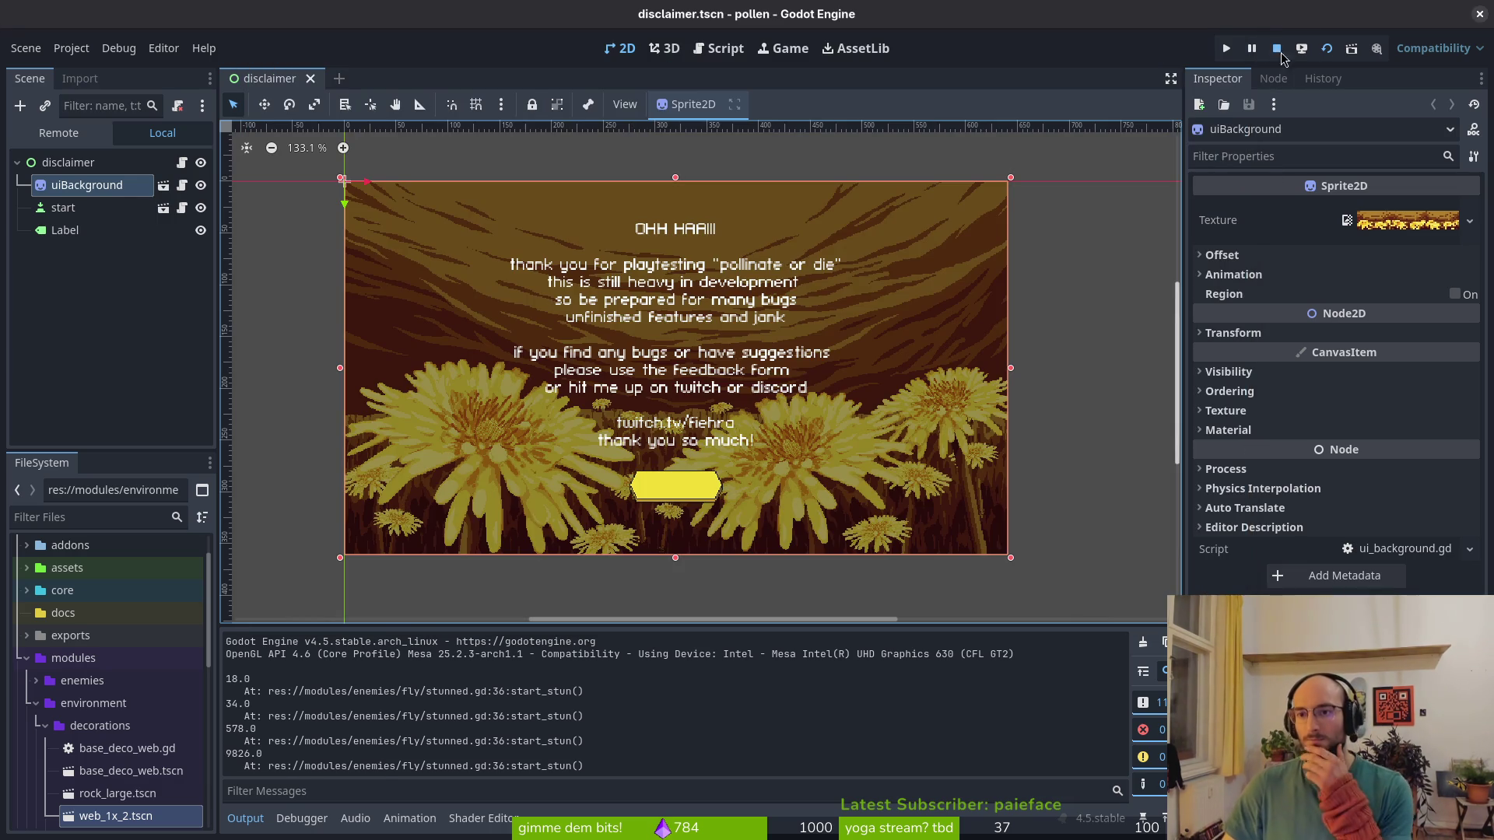
Delete the wait_time *= SkillHelper multiplier and print_debug lines from start_stun, then save
key(alt+Tab)
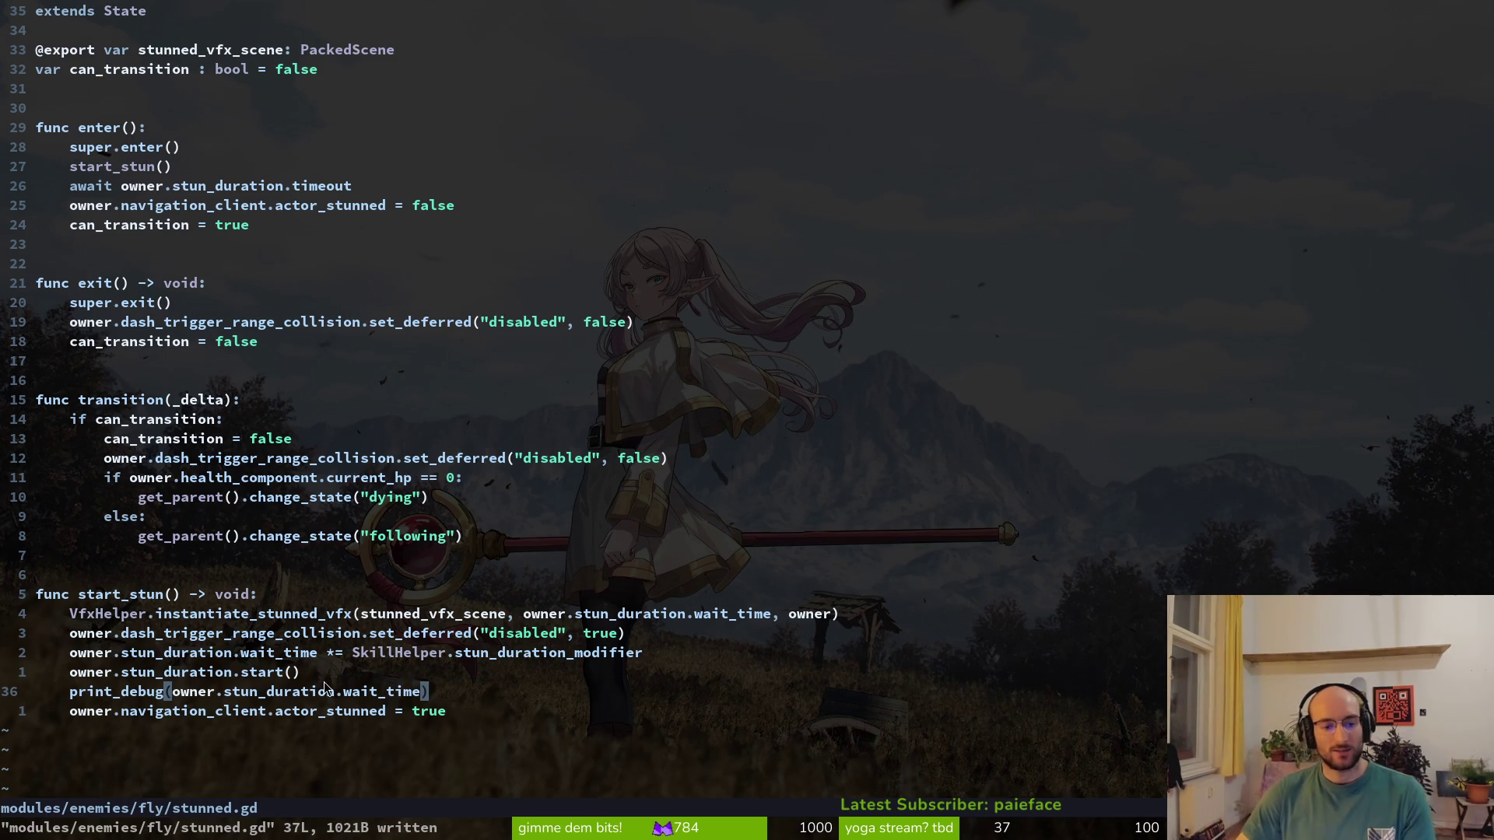
click(389, 656)
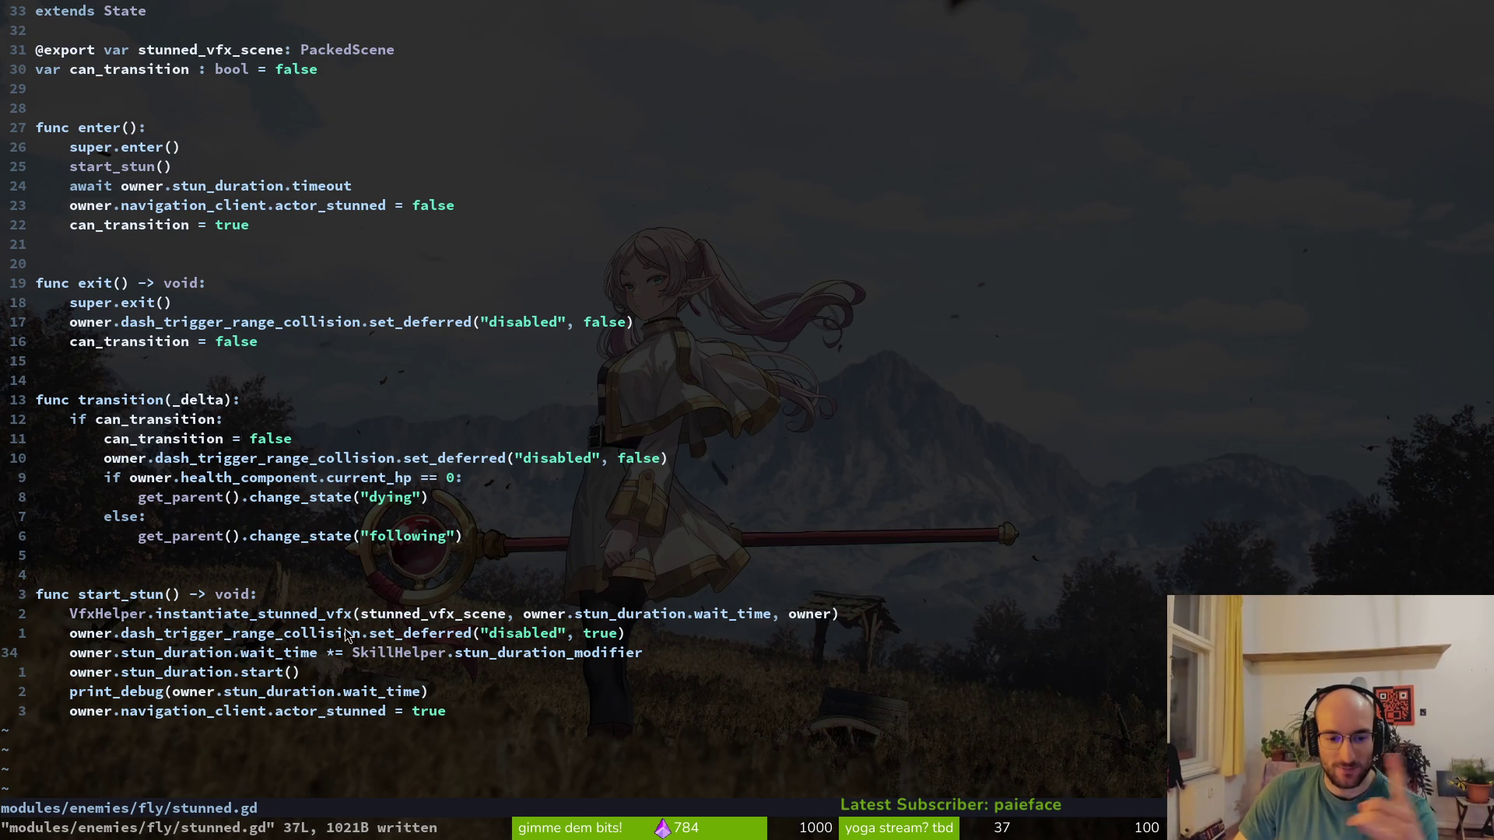
click(307, 656)
key(d)
key(d)
key(ctrl+s)
click(295, 673)
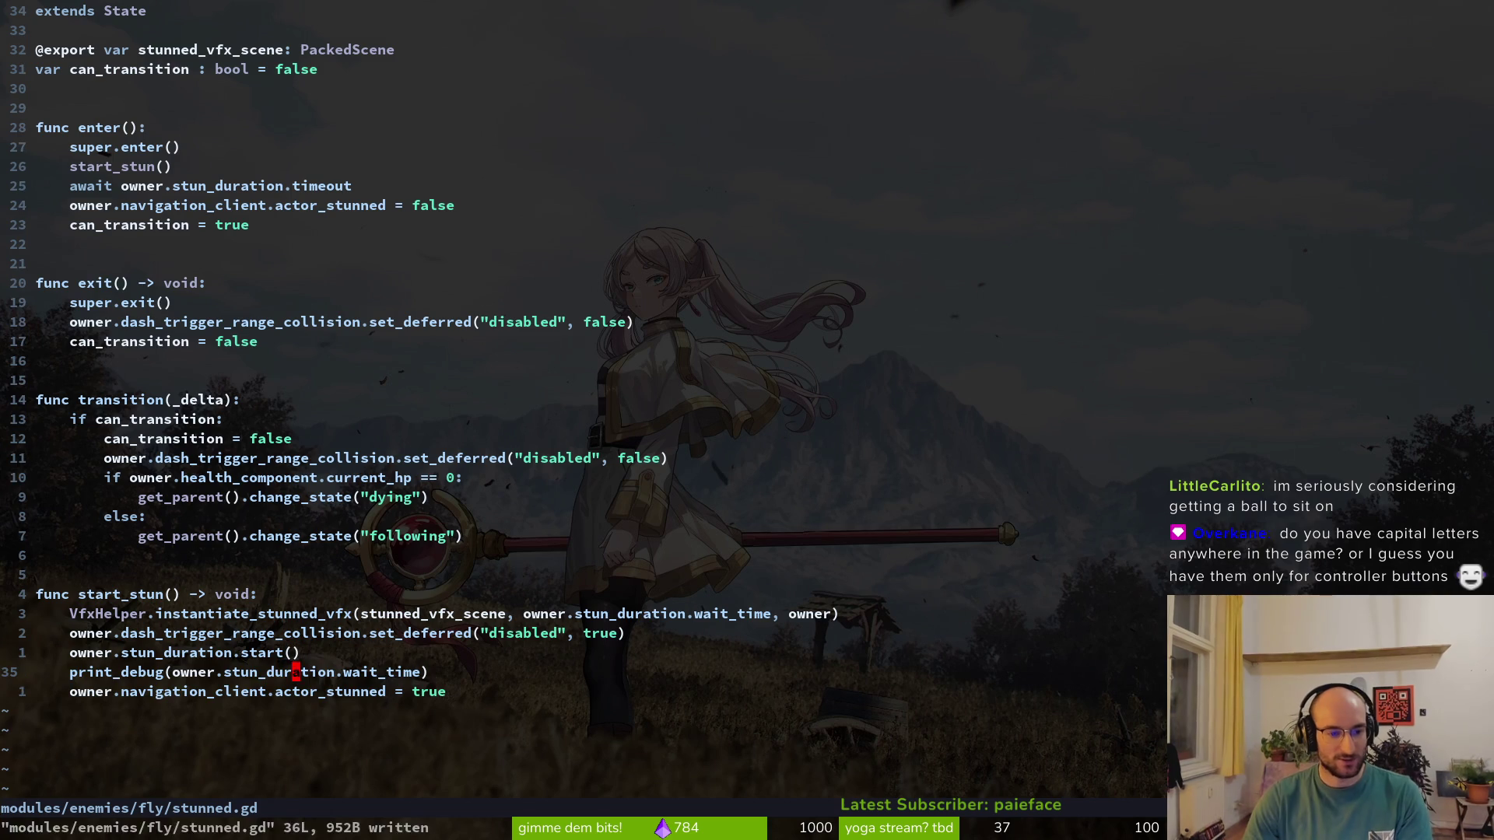
key(d)
key(d)
key(ctrl+s)
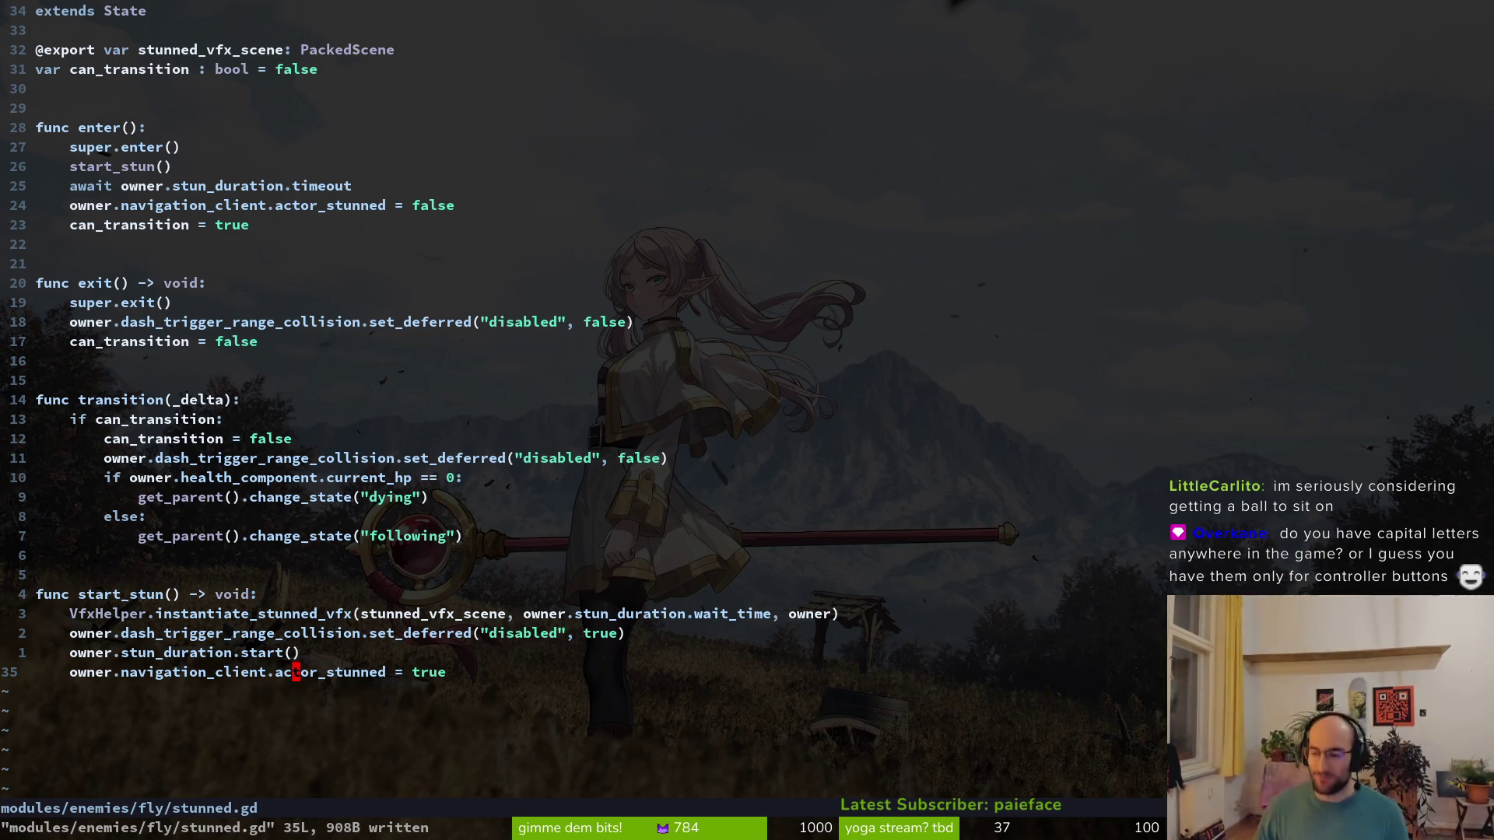
key(super)
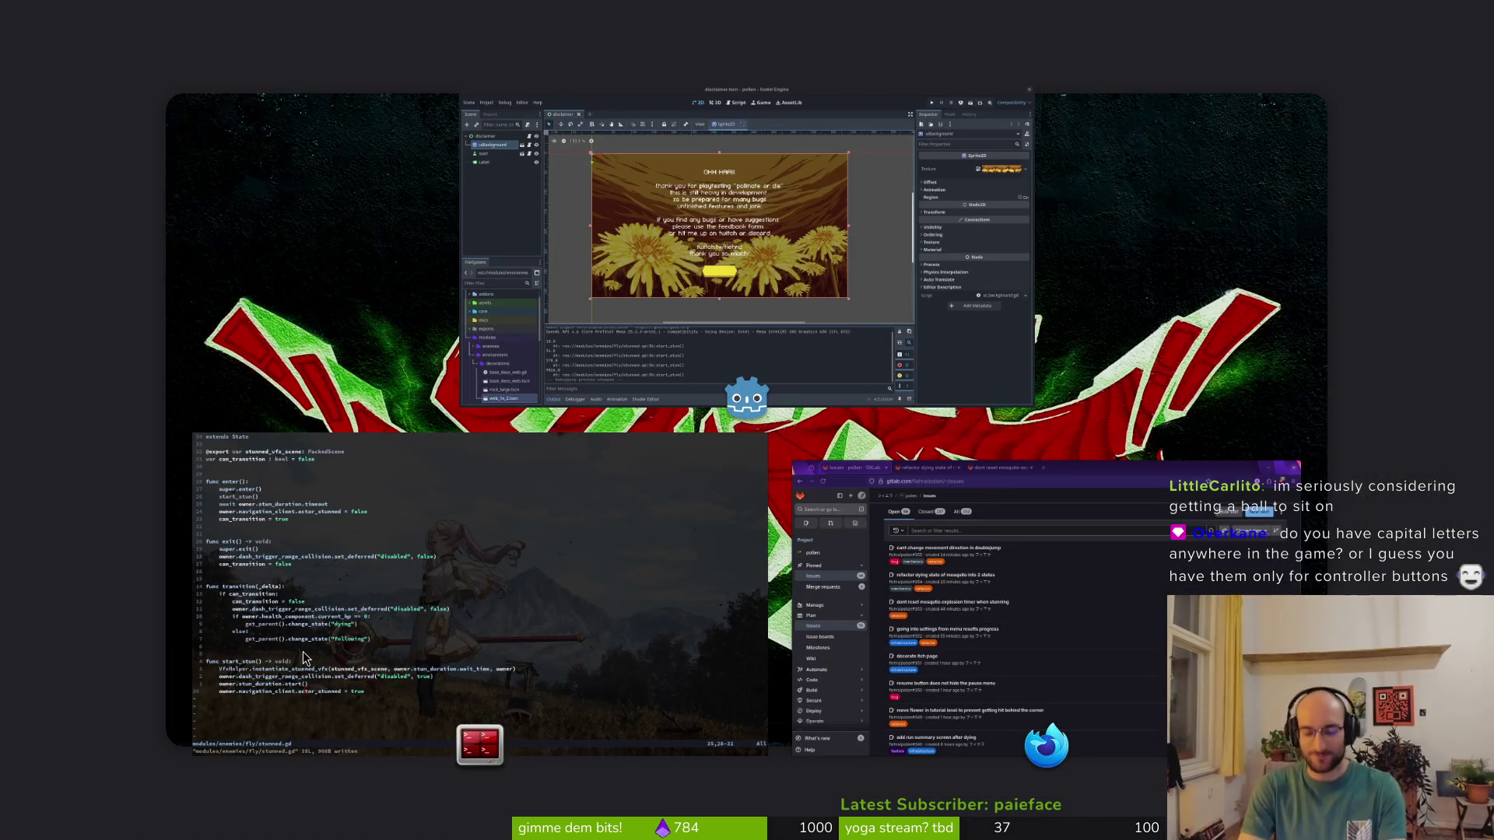
Open hints.aseprite, pick the K button's orange, and show frame 3 with the SPACE button
click(304, 658)
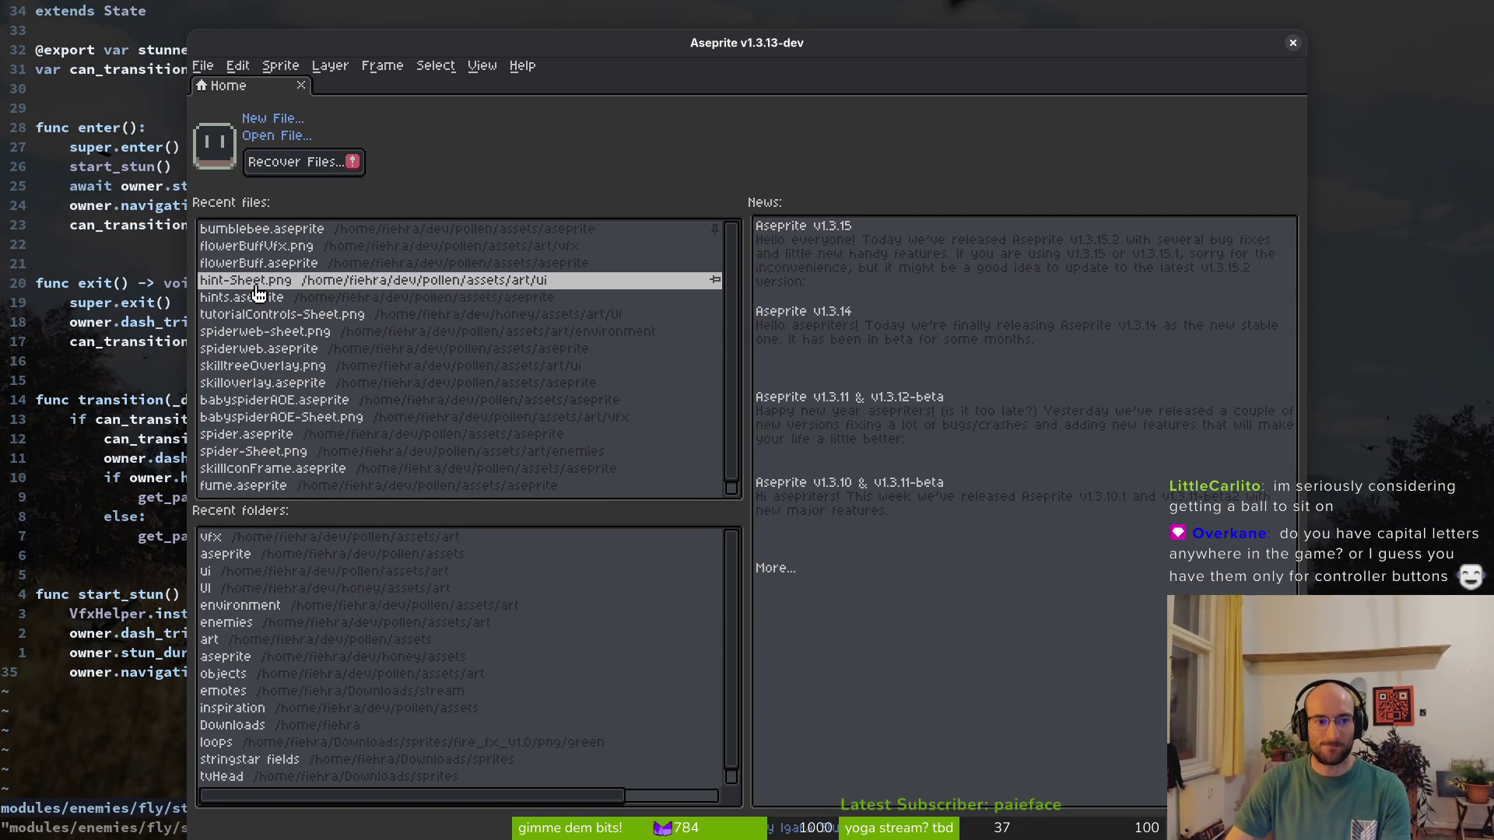
click(234, 297)
scroll(855, 388, up, 8)
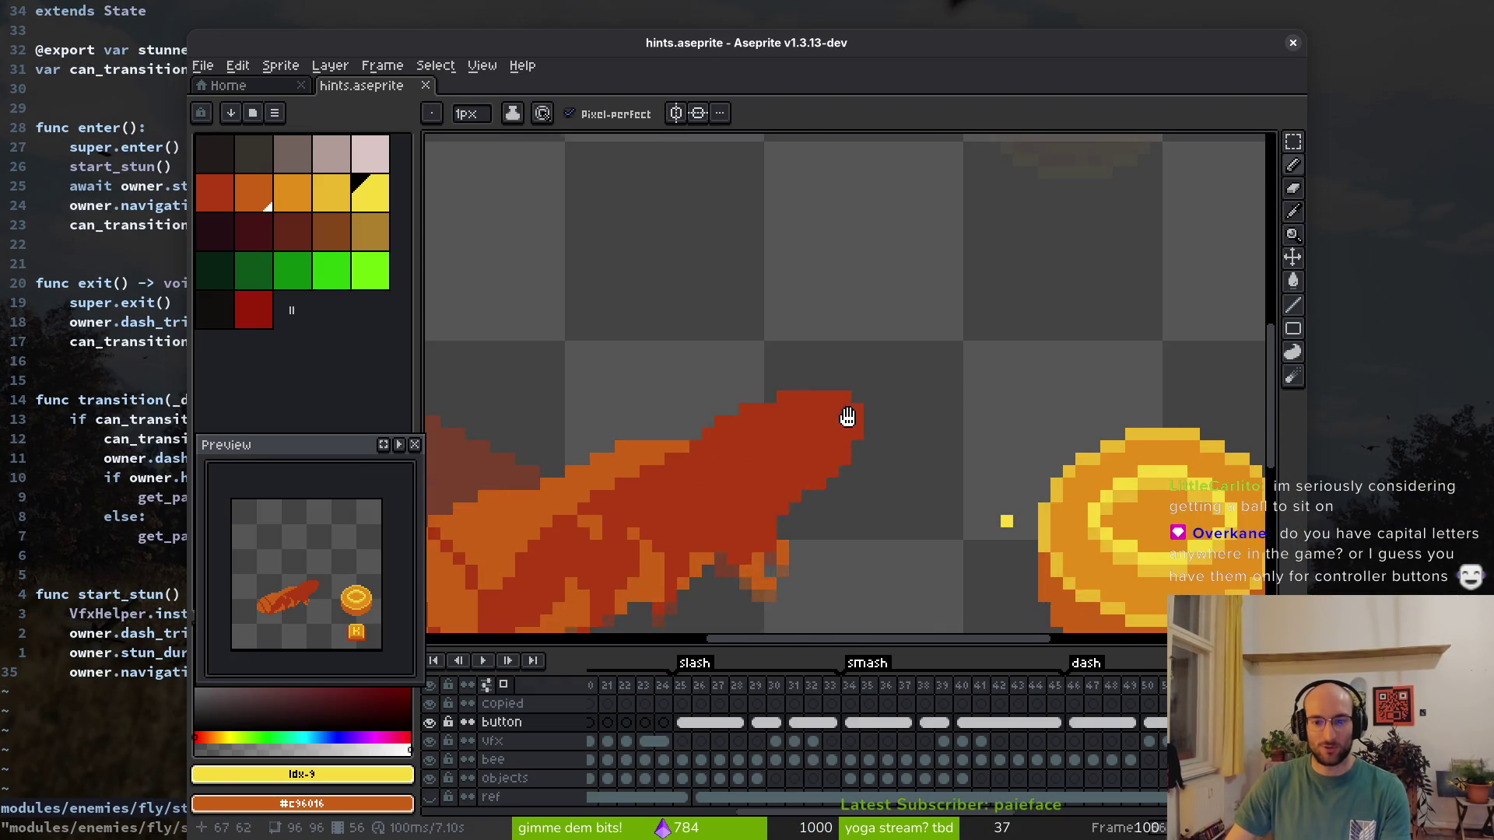
alt+click(813, 391)
scroll(813, 391, up, 2)
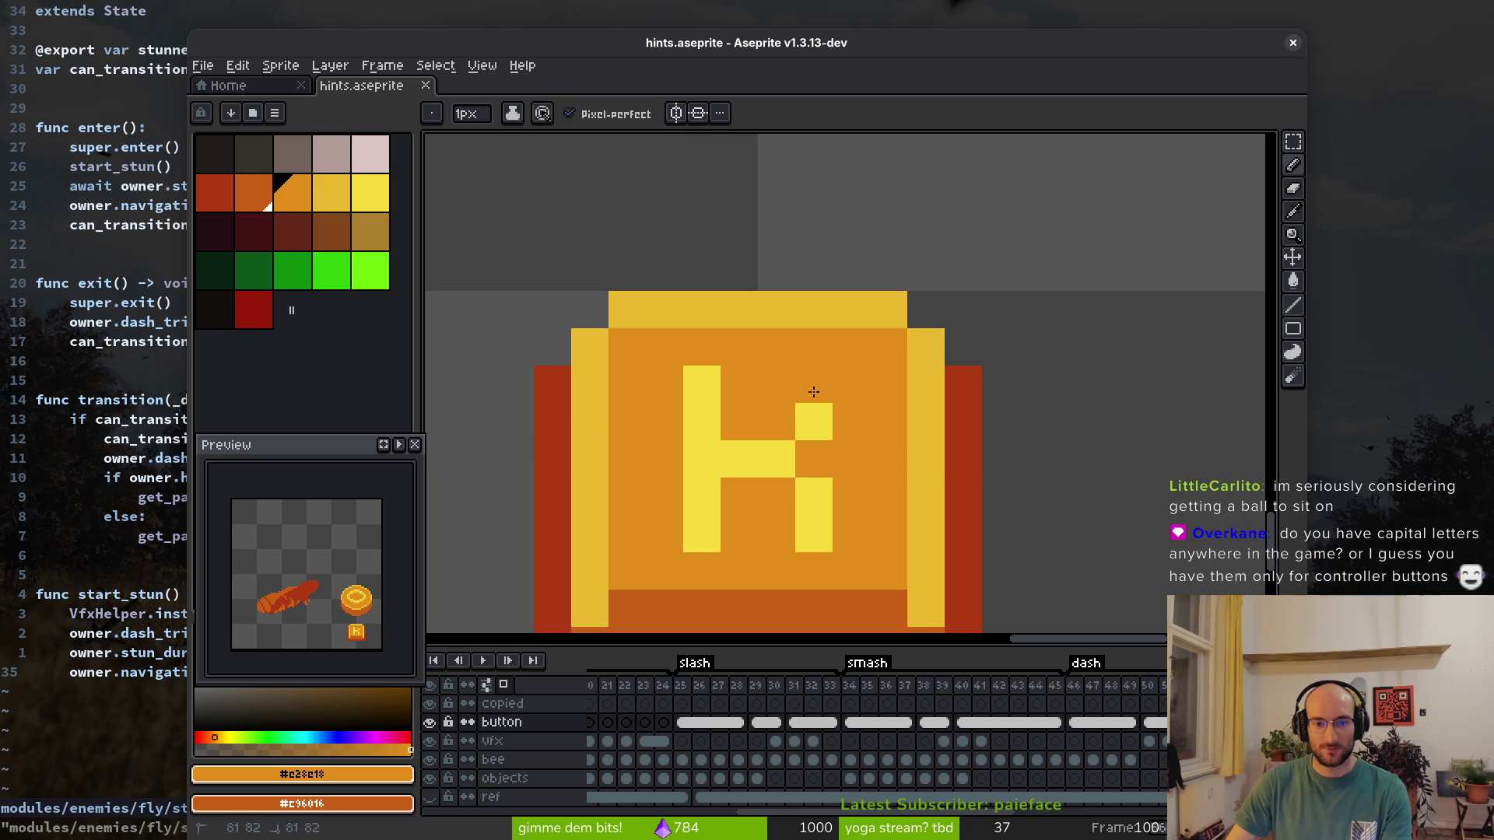
scroll(813, 505, down, 5)
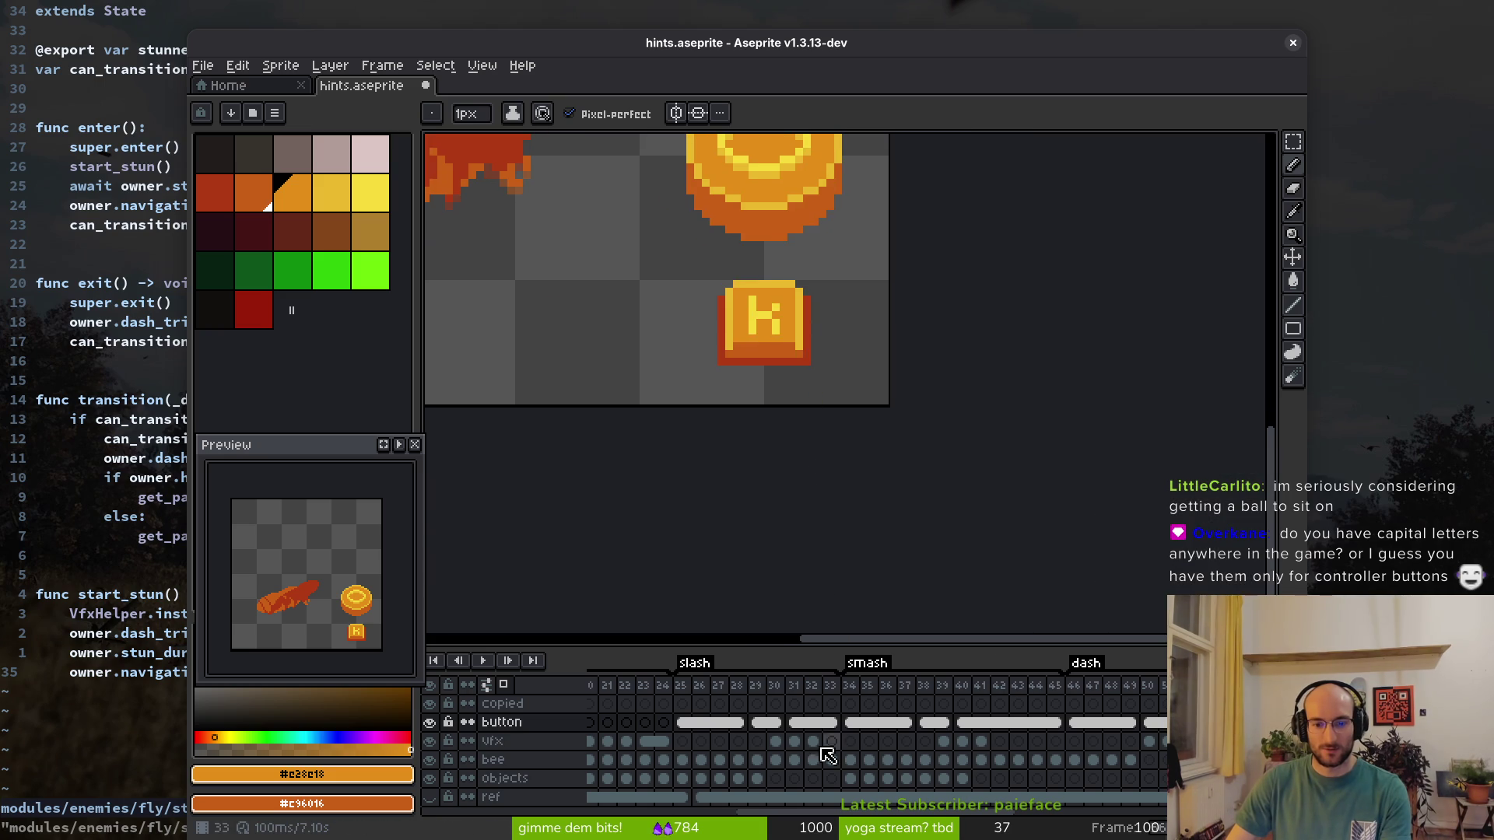
scroll(747, 722, left, 5)
click(627, 722)
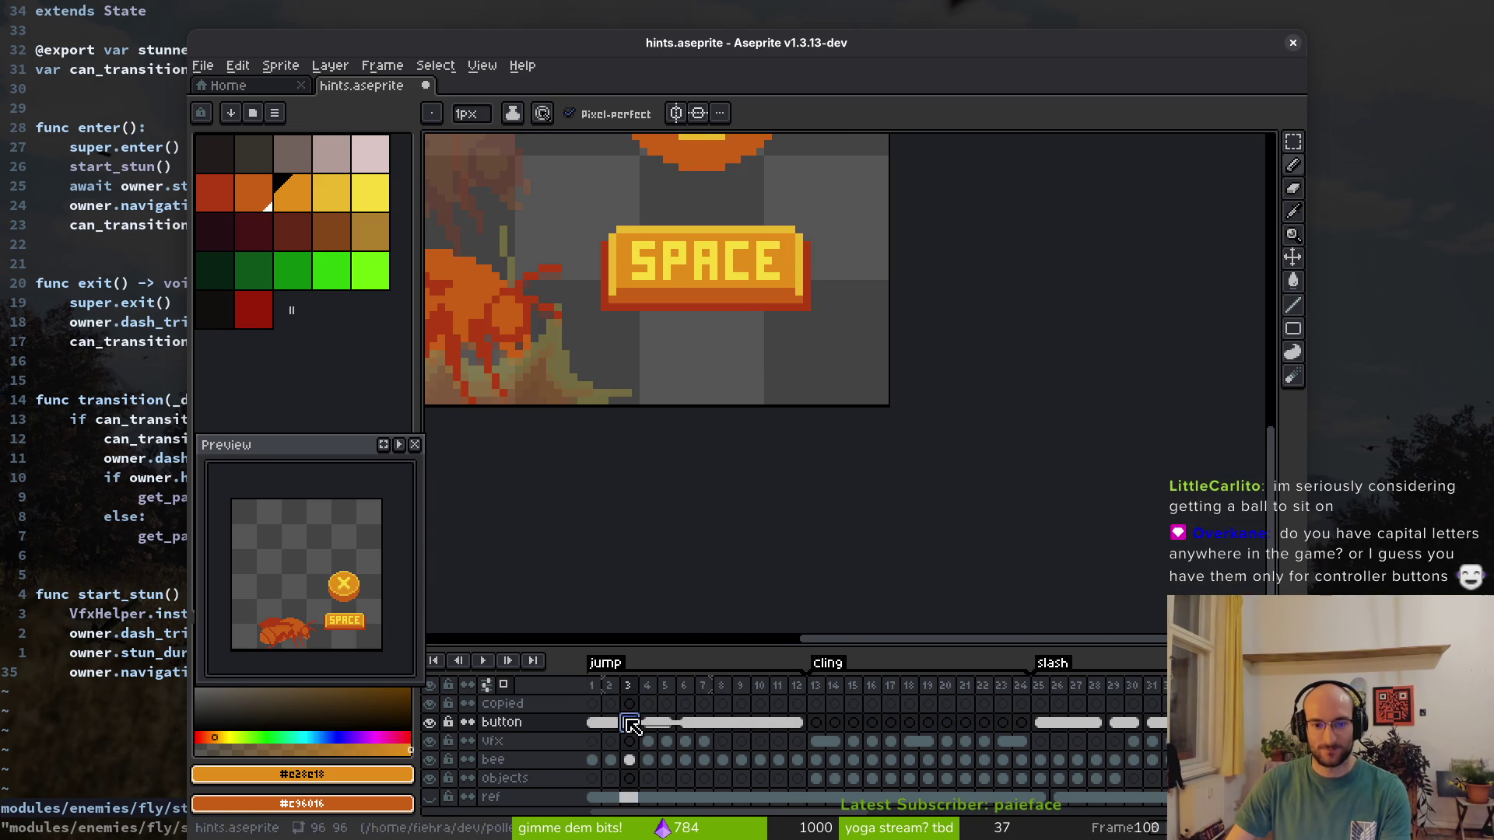
scroll(839, 382, up, 3)
Repaint pixels in the P and A of SPACE and fill the A's bottom yellow
click(833, 374)
click(834, 406)
click(813, 388)
click(813, 407)
click(813, 406)
click(906, 406)
click(922, 407)
click(888, 388)
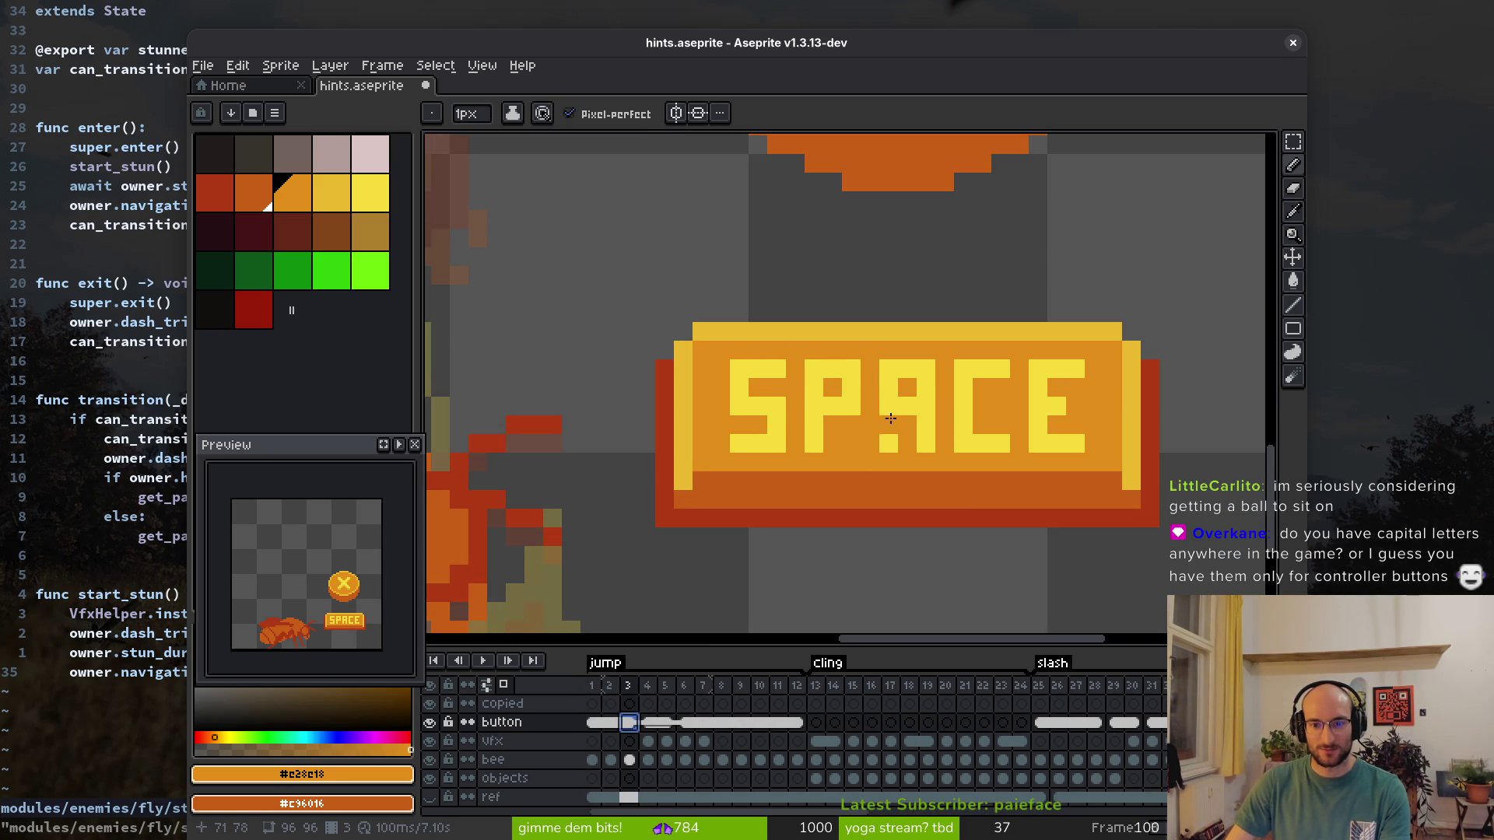
scroll(995, 459, down, 1)
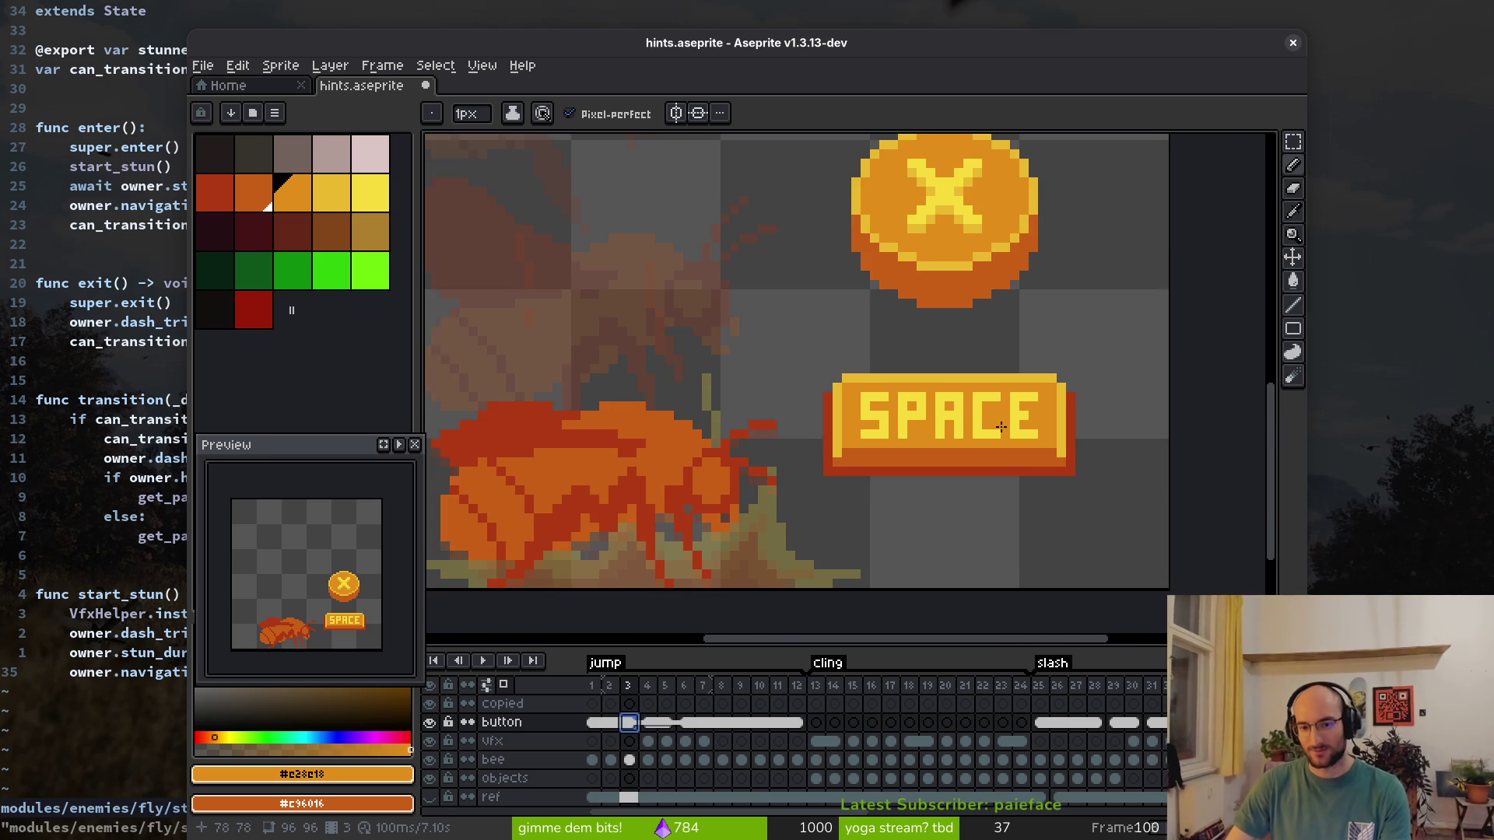
scroll(930, 438, up, 1)
alt+click(930, 424)
click(926, 457)
Touch up the A with orange and yellow pixels, undoing stray strokes
alt+click(891, 442)
click(944, 449)
key(ctrl+z)
key(ctrl+z)
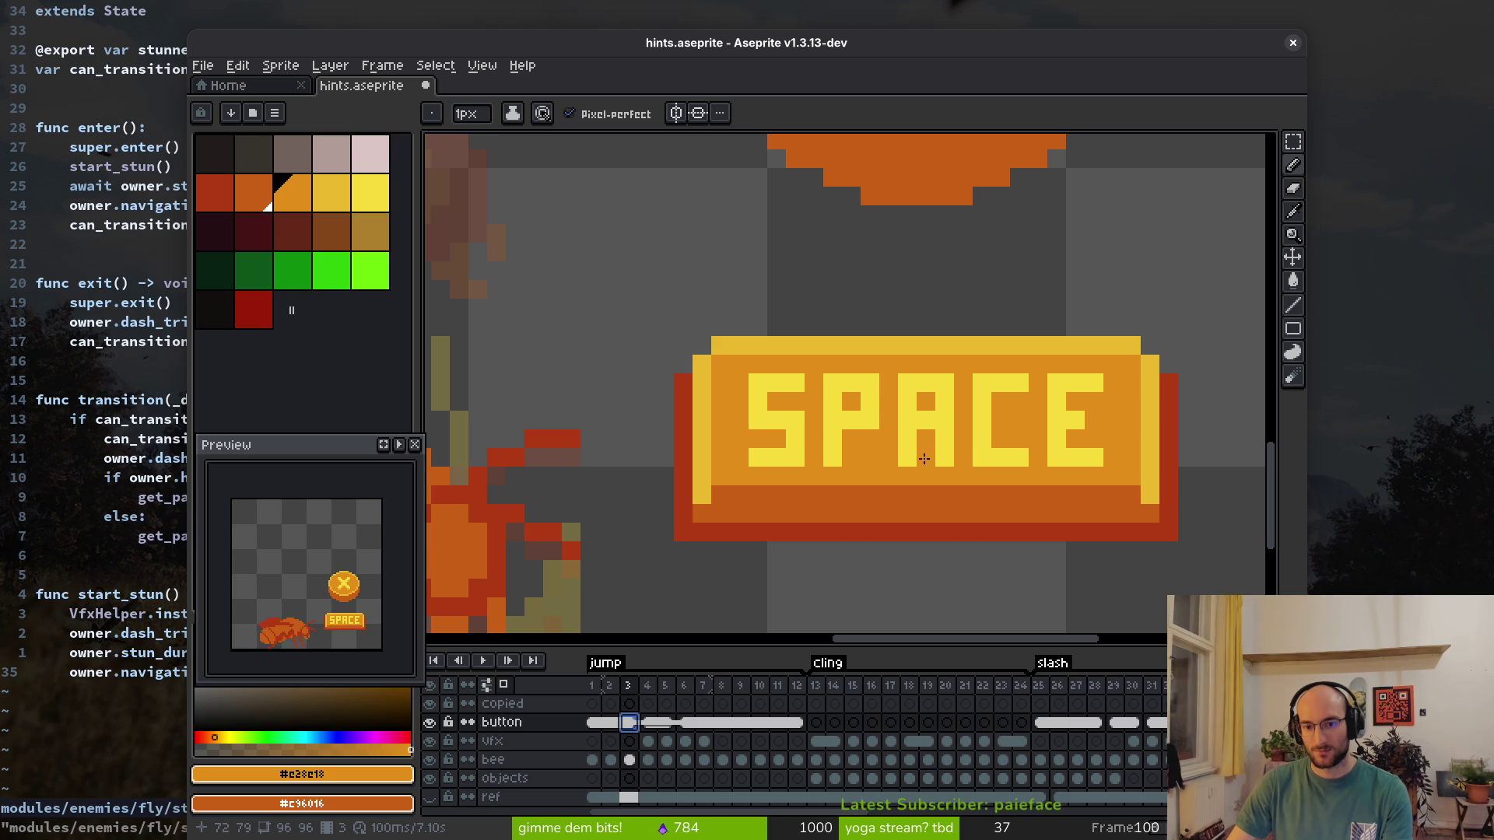
key(alt)
alt+click(931, 417)
click(925, 450)
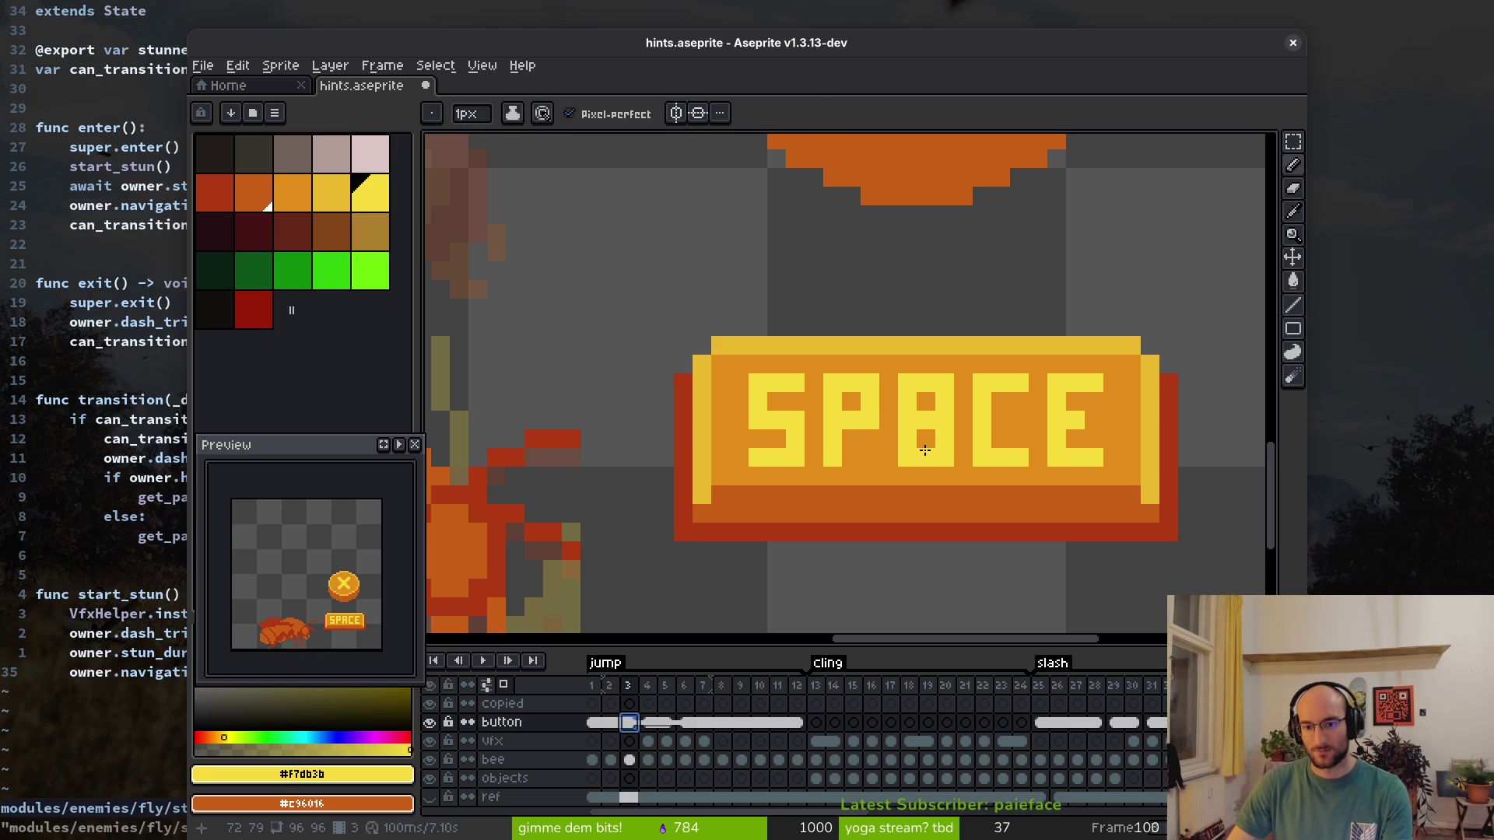
alt+click(926, 402)
mouse_move(926, 420)
mouse_down()
mouse_move(927, 458)
mouse_move(941, 424)
mouse_up()
key(ctrl+z)
click(942, 457)
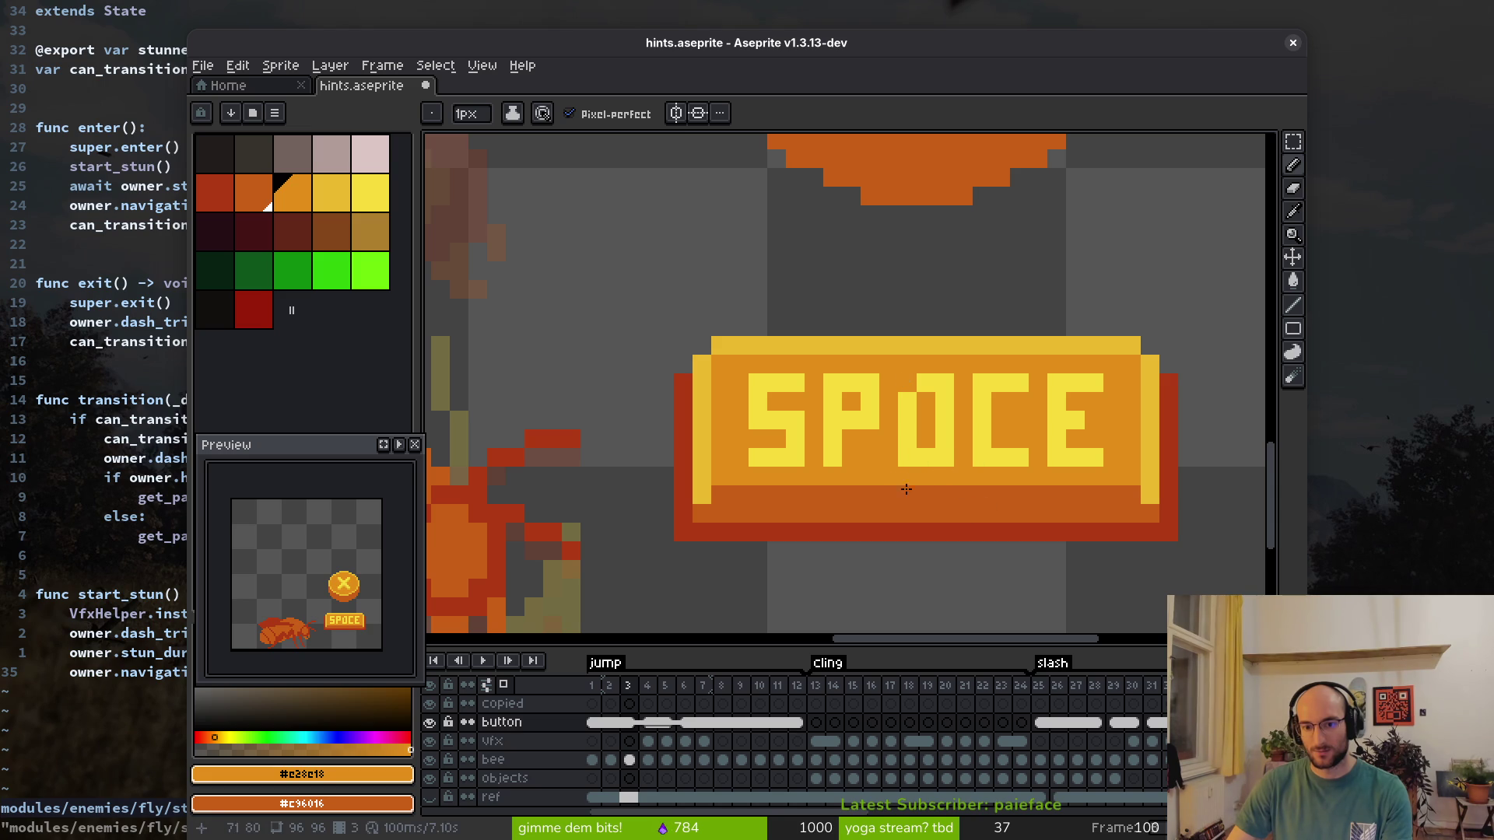
Fix the A's bottom-middle pixel, check the dash hint frame, and close the sprite
scroll(934, 462, down, 3)
scroll(849, 341, up, 5)
click(831, 365)
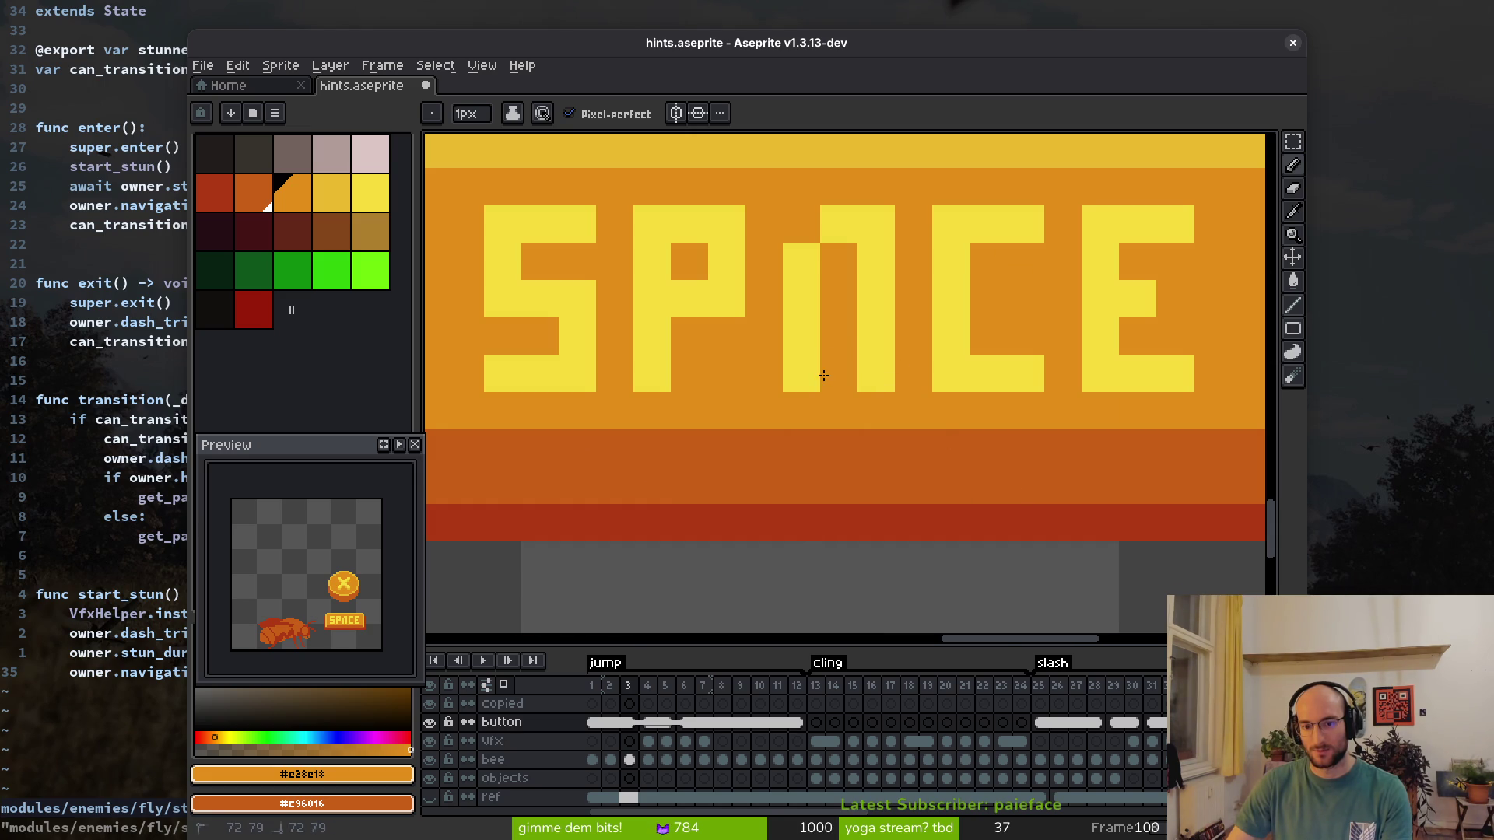
alt+click(812, 330)
scroll(975, 459, down, 3)
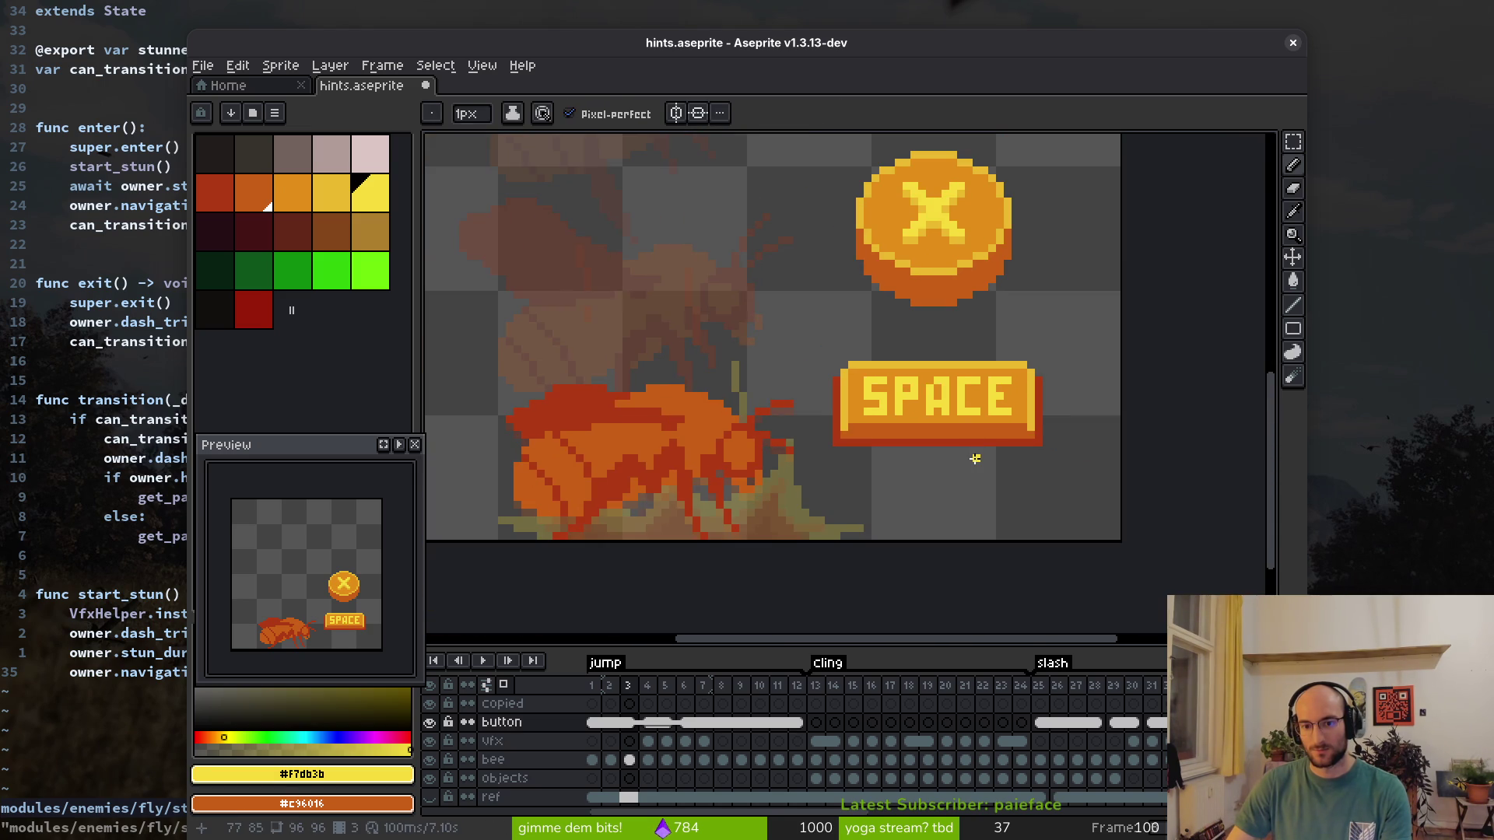
key(End)
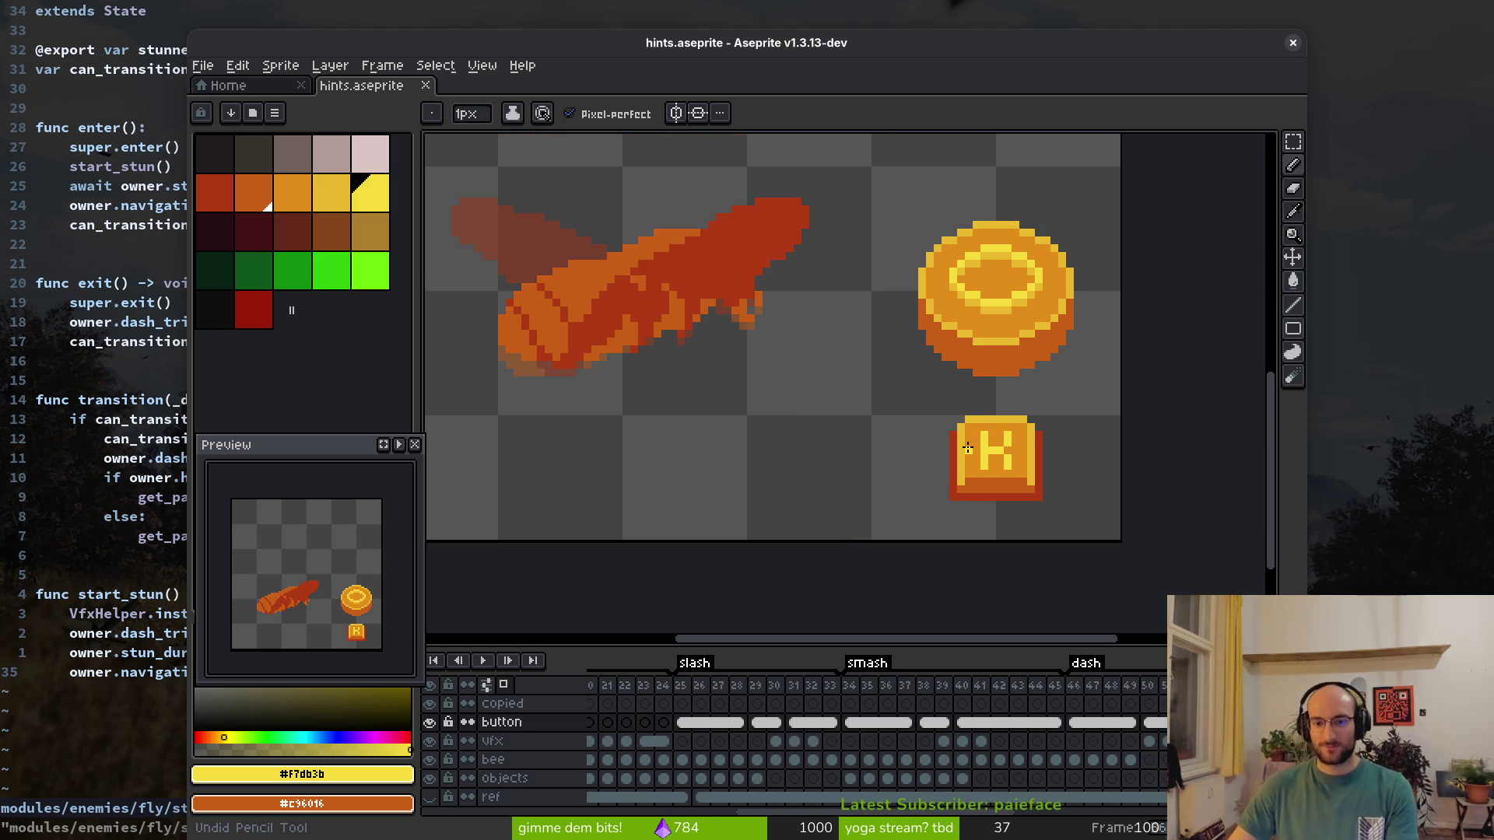
click(1293, 43)
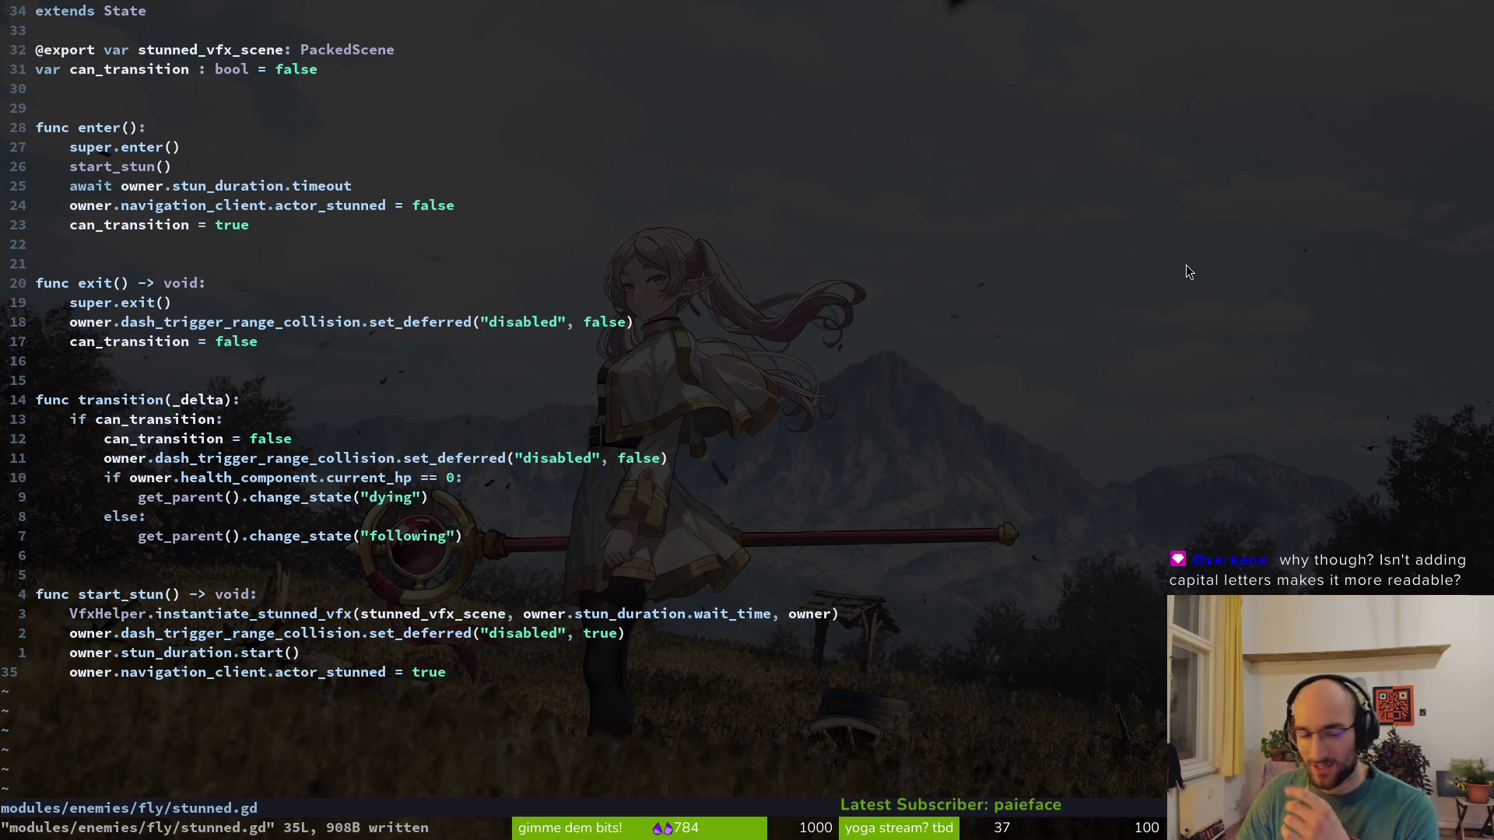
Review start_stun's stun_duration.wait_time use, then jump to skill.helper.gd and search Git files
click(284, 559)
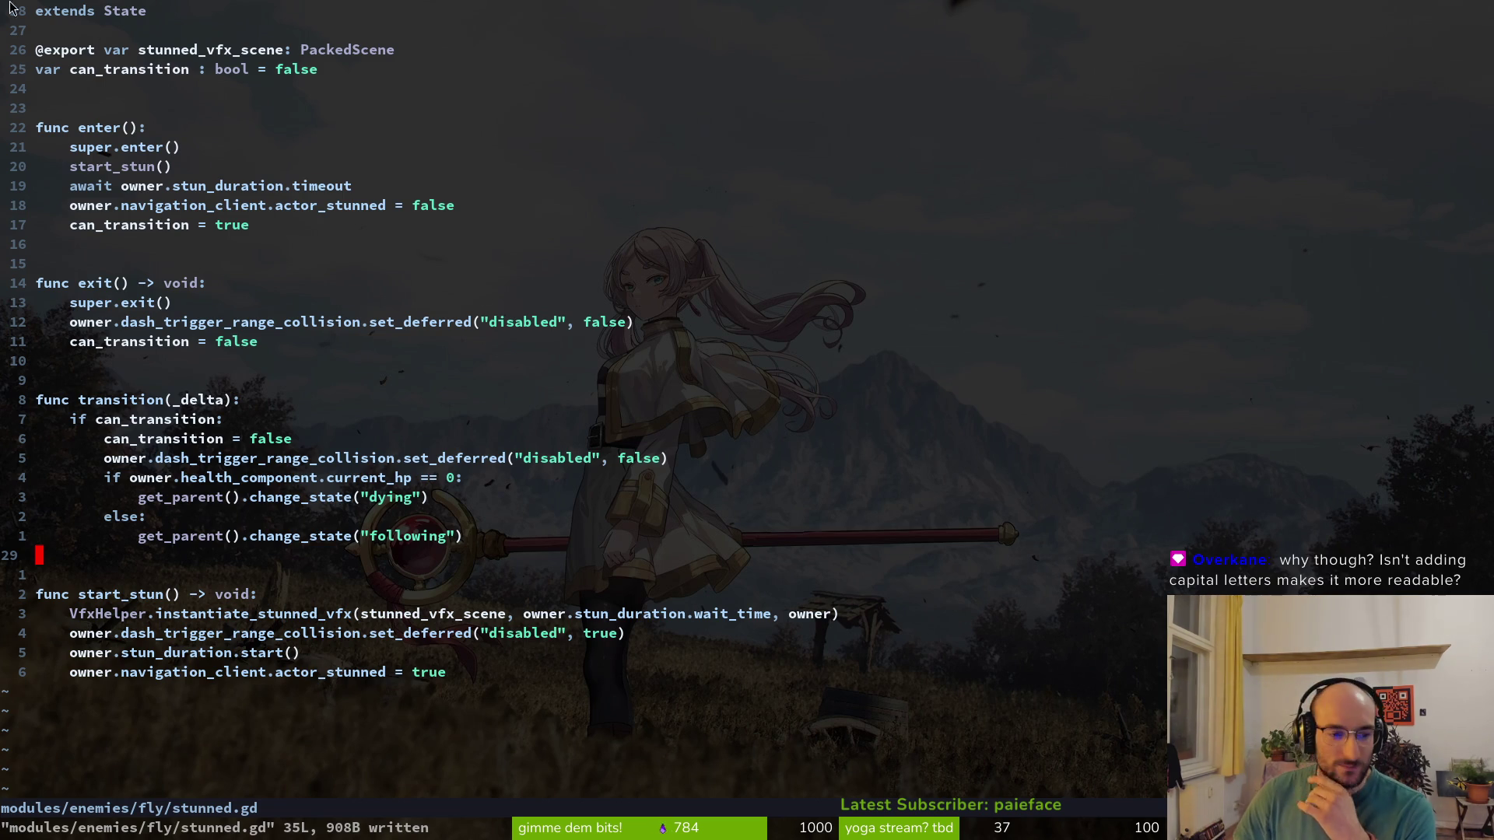
key(j)
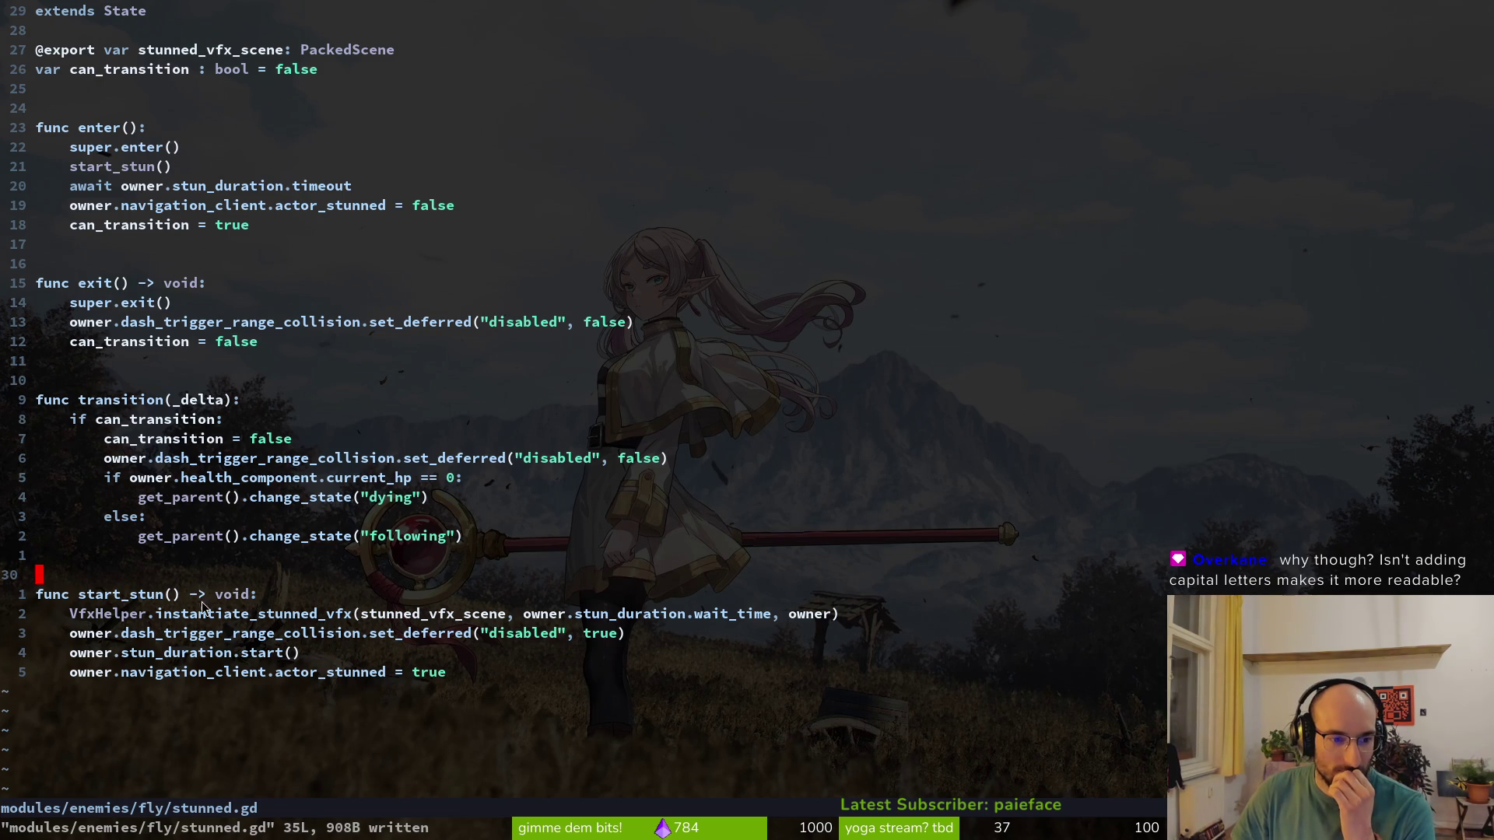
click(221, 646)
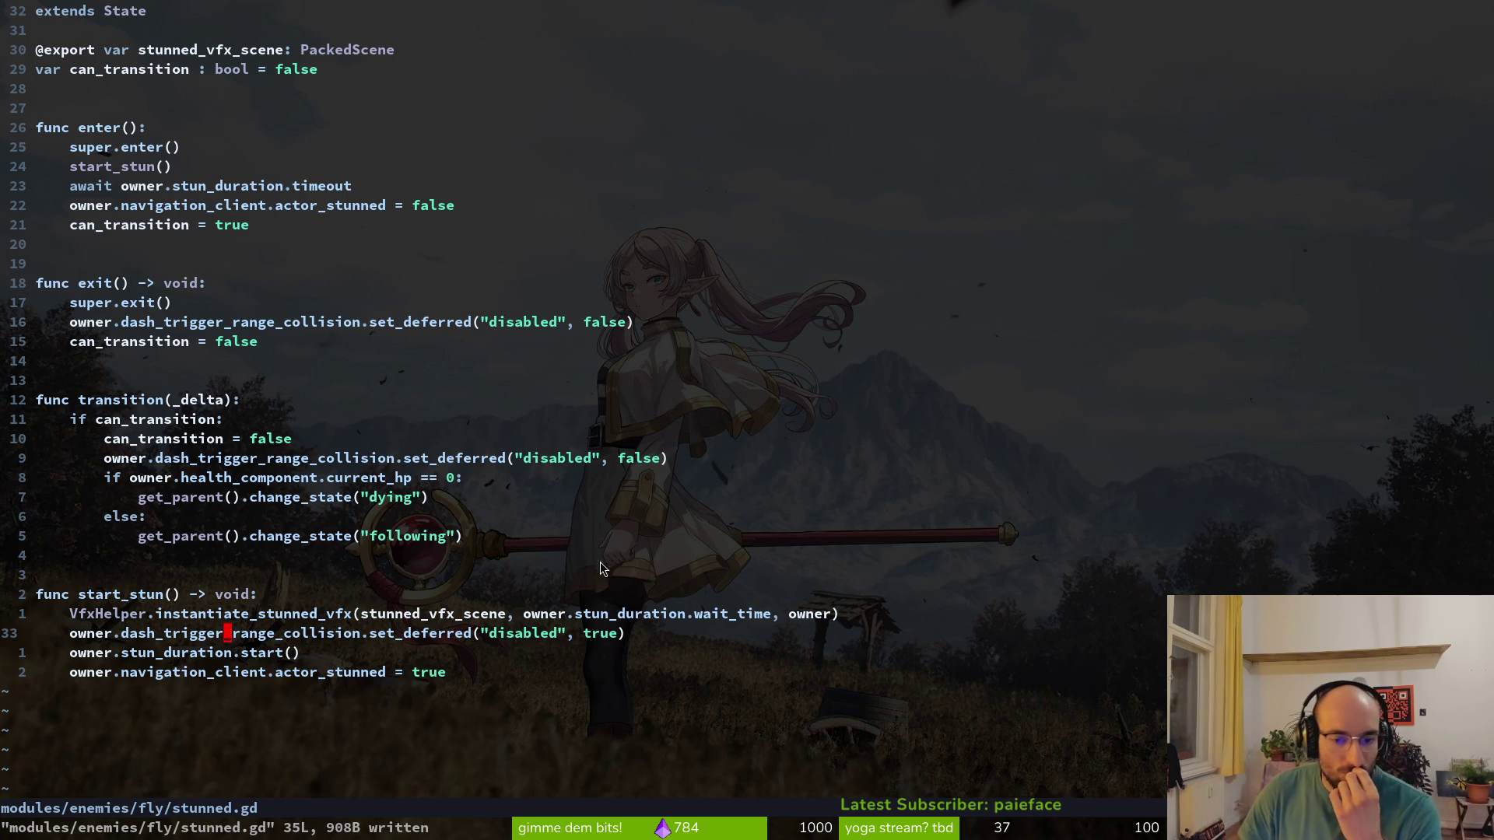
mouse_move(725, 614)
mouse_down()
mouse_move(35, 614)
mouse_move(665, 617)
mouse_up()
click(666, 617)
key(j)
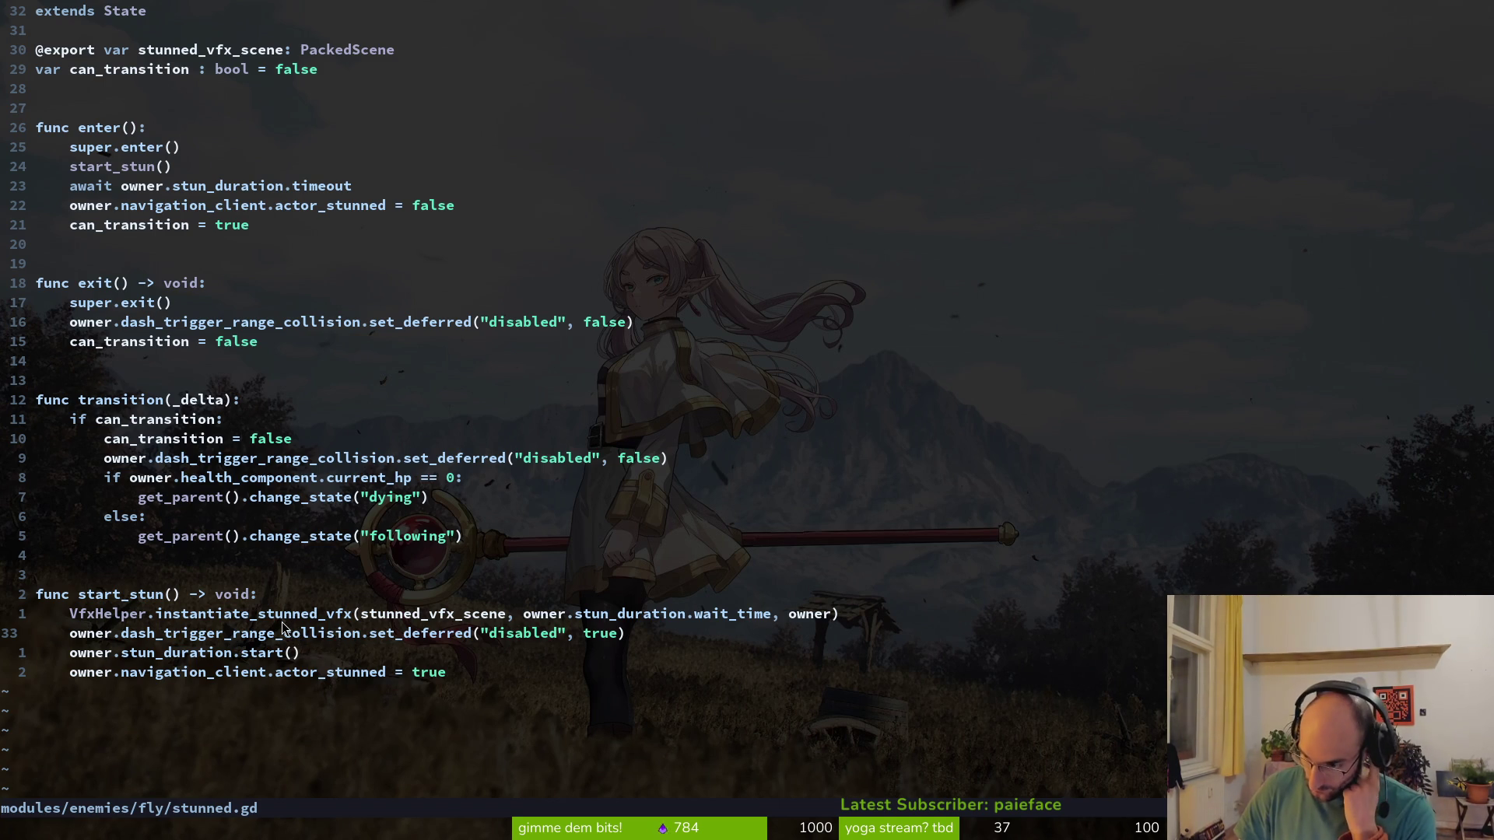
key(ctrl+6)
key(ctrl+p)
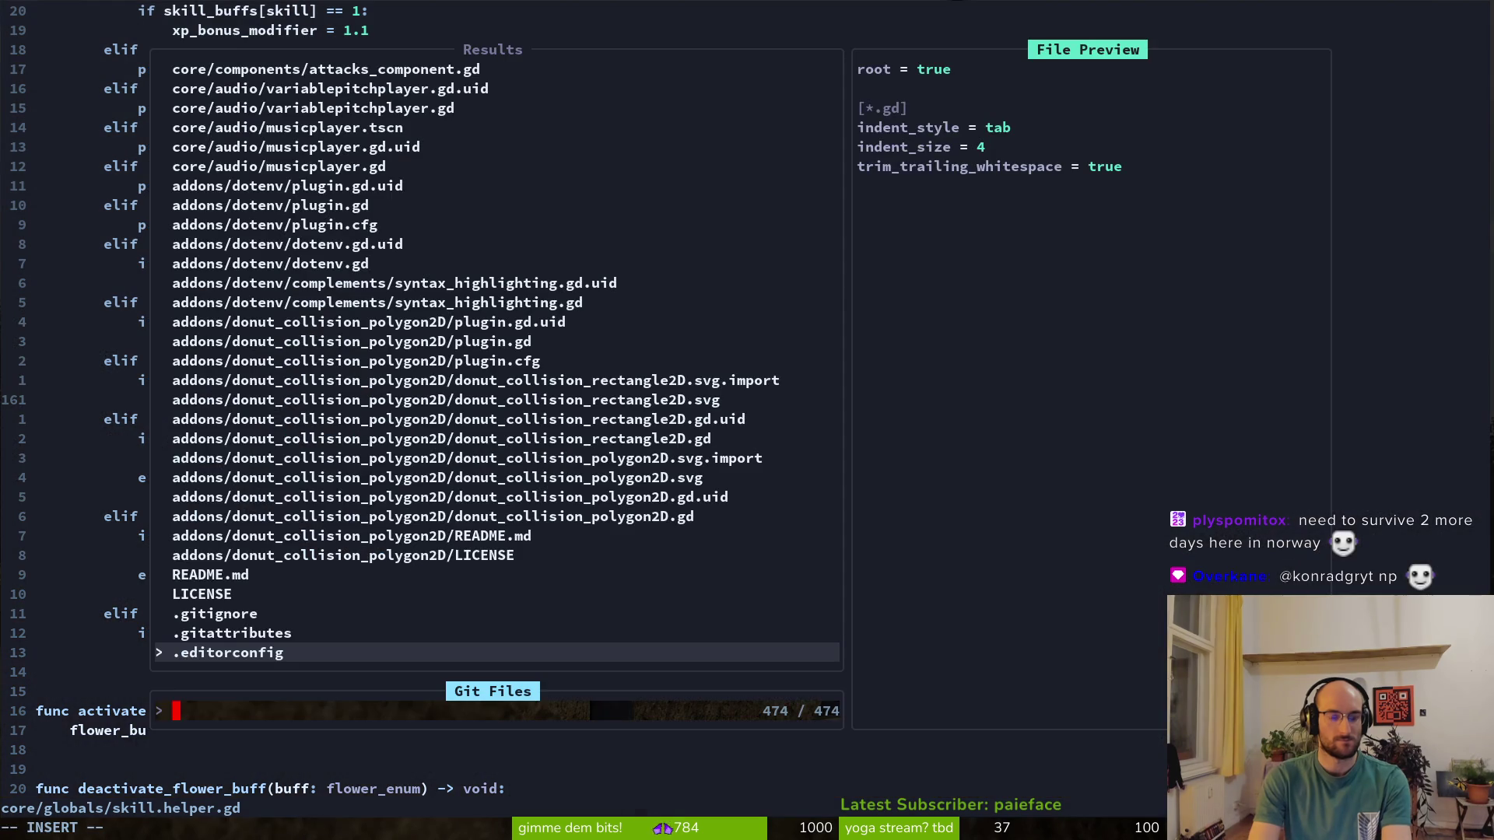
Open enemy.gd and undo back to the multiplier-only stun lines, then save
text(ene)
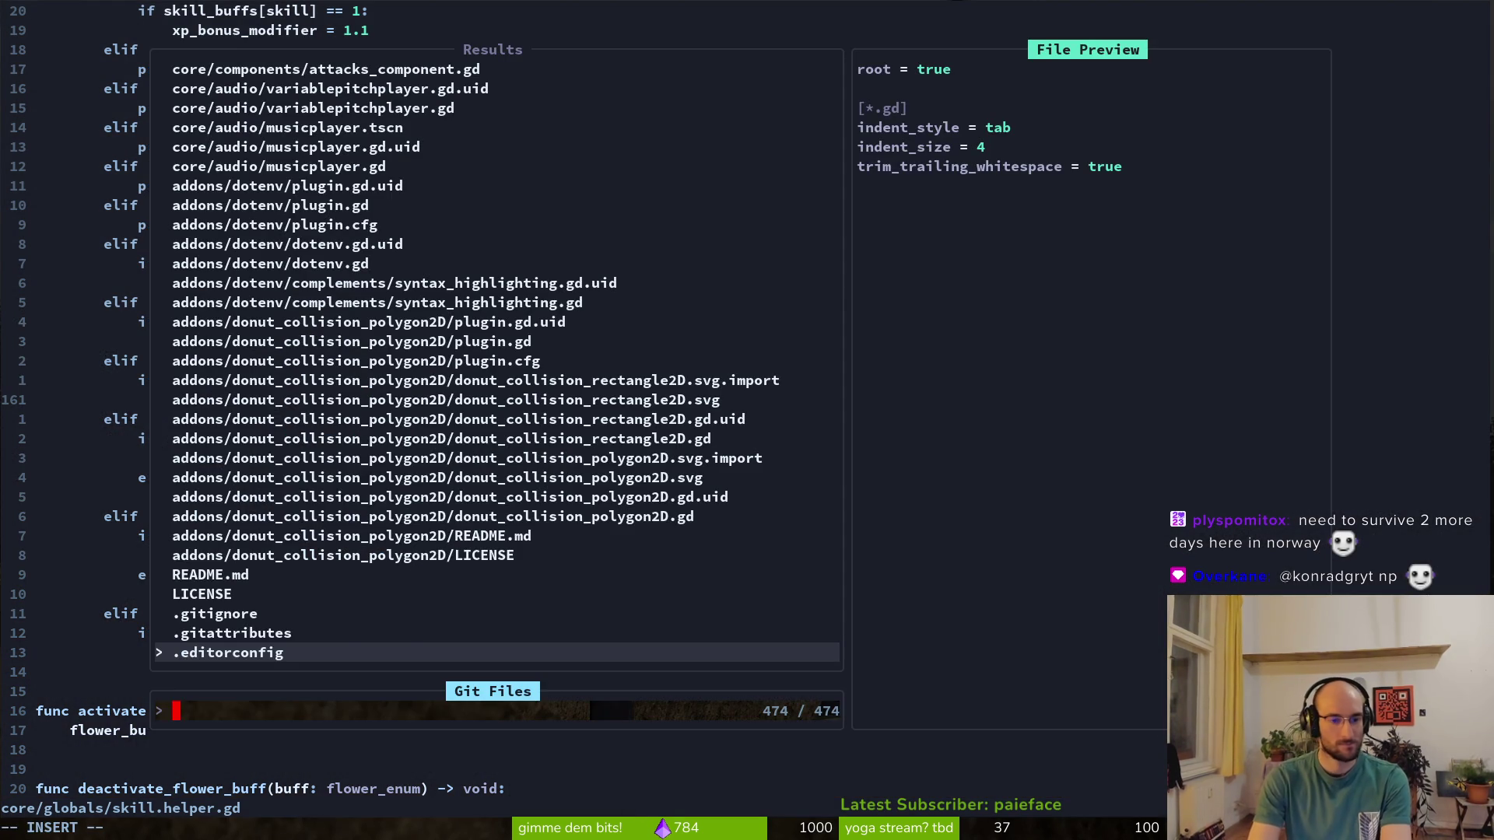
key(BackSpace)
text(my)
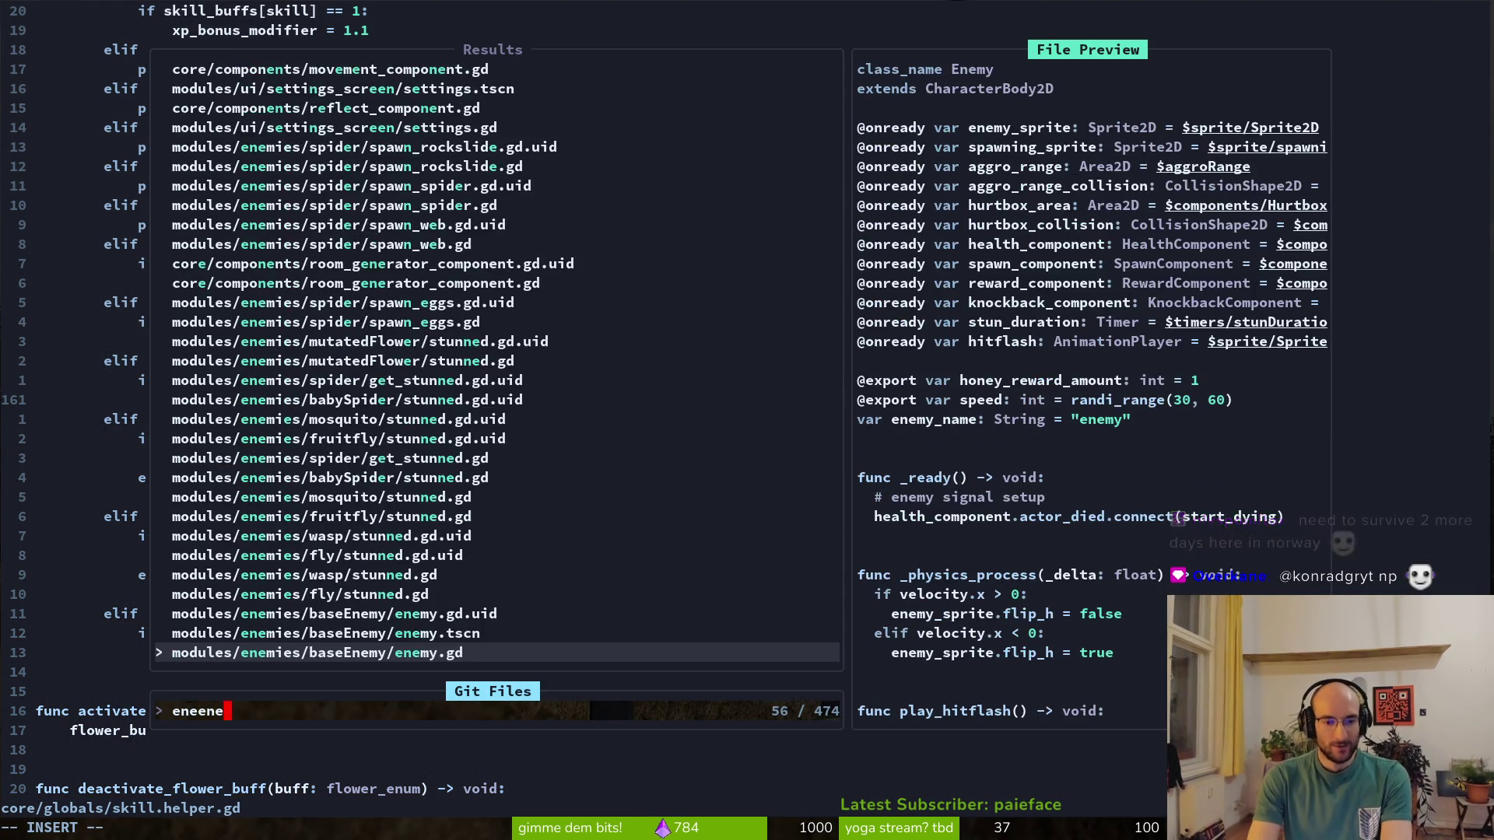
key(Return)
key(u)
key(u)
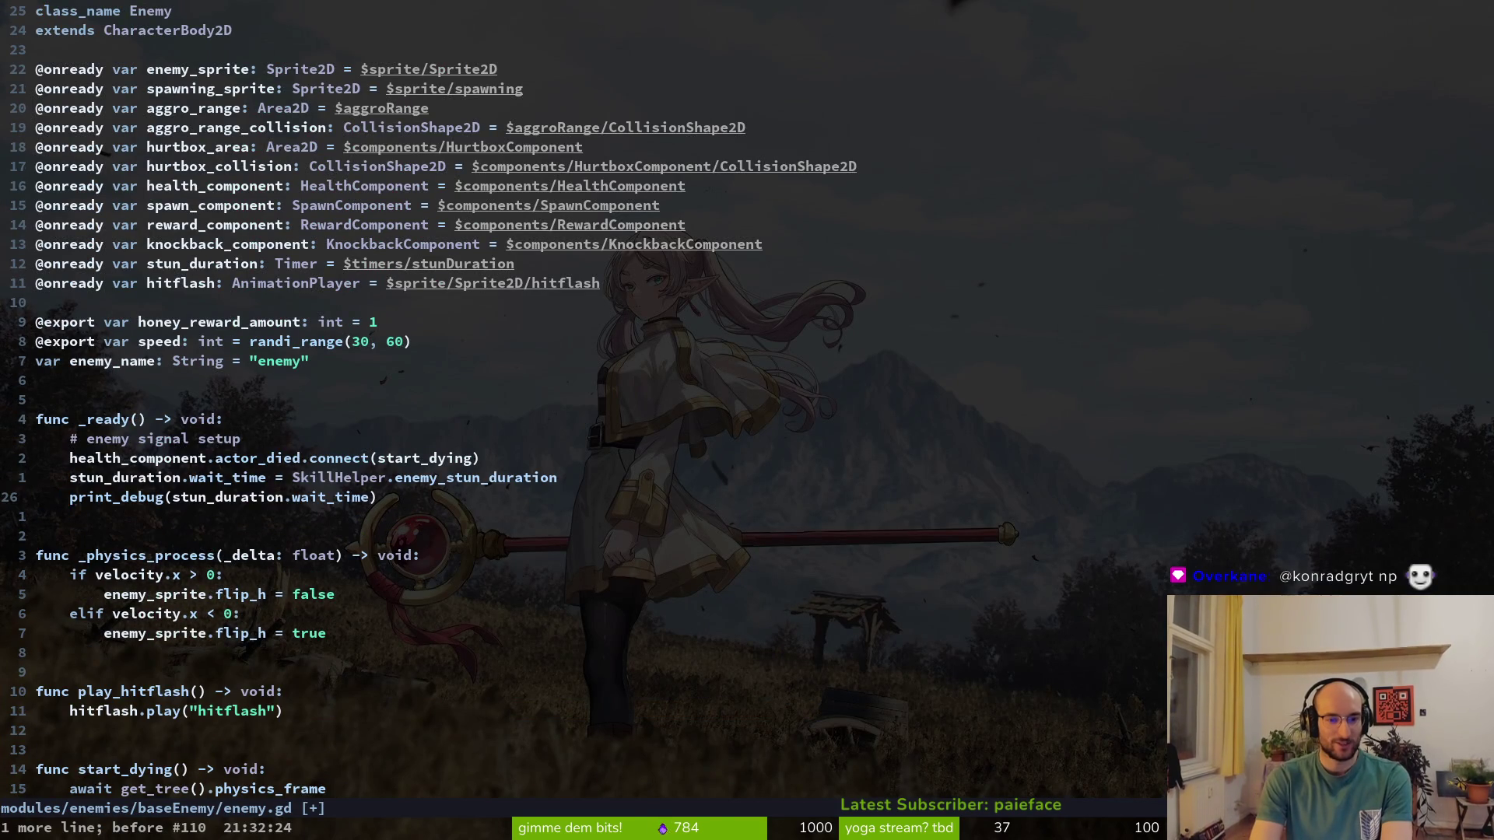
key(u)
key(u)
key(u)
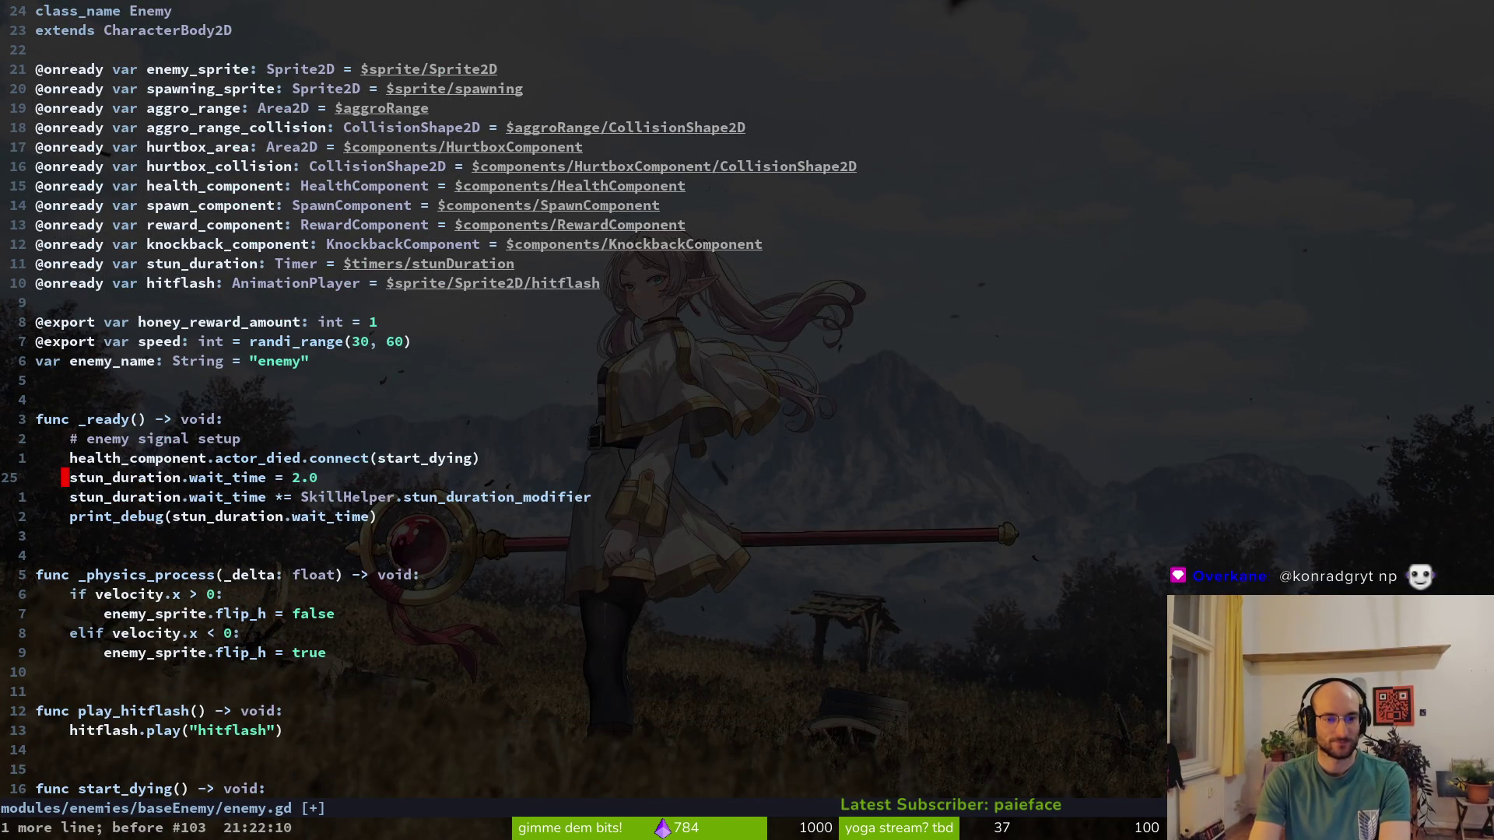
key(u)
key(u)
key(ctrl+s)
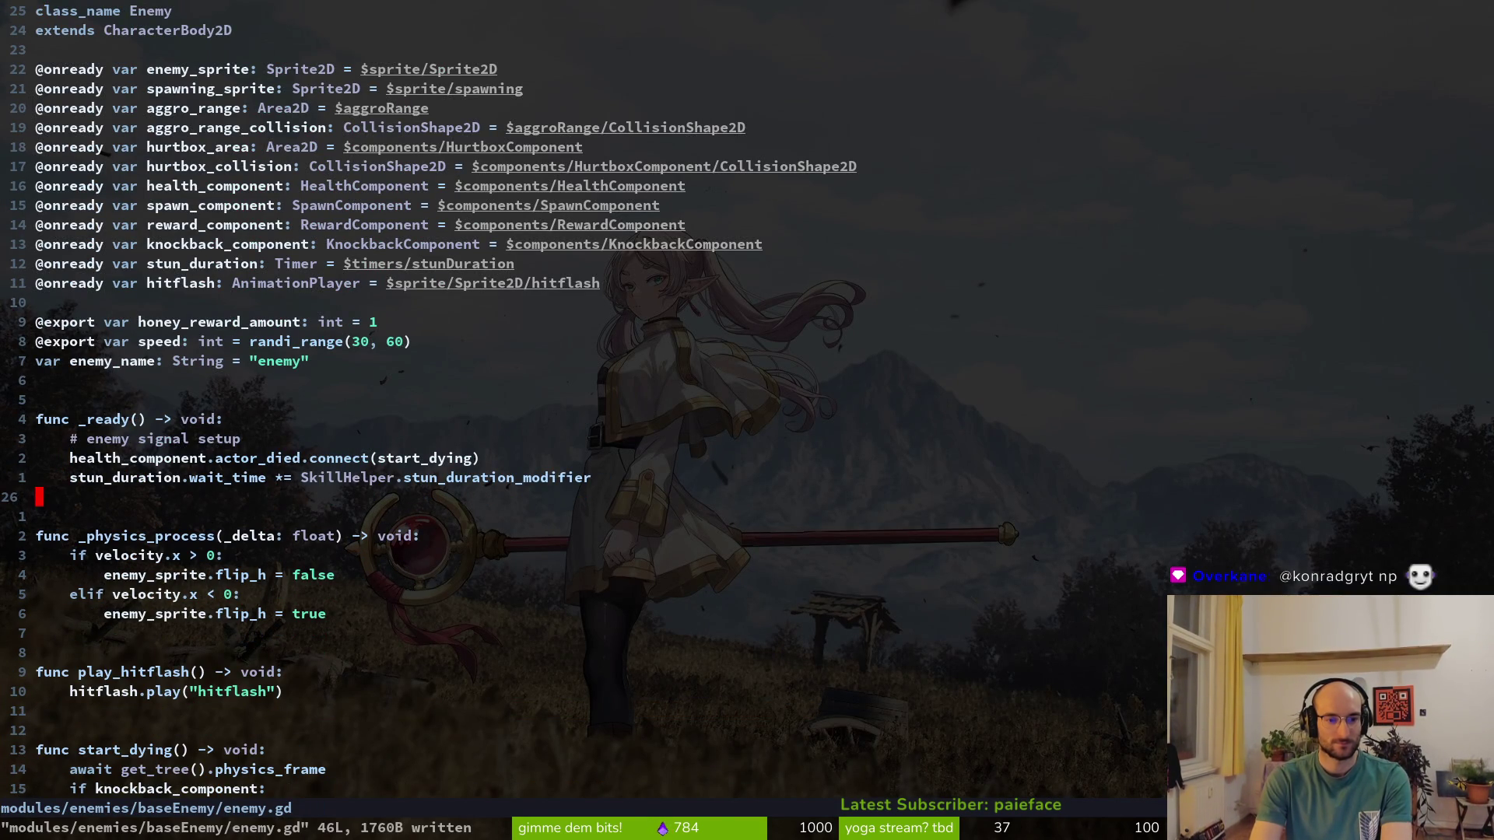
Add print_debug(stun_duration.wait_time) below the modifier line and save enemy.gd
key(j)
key(j)
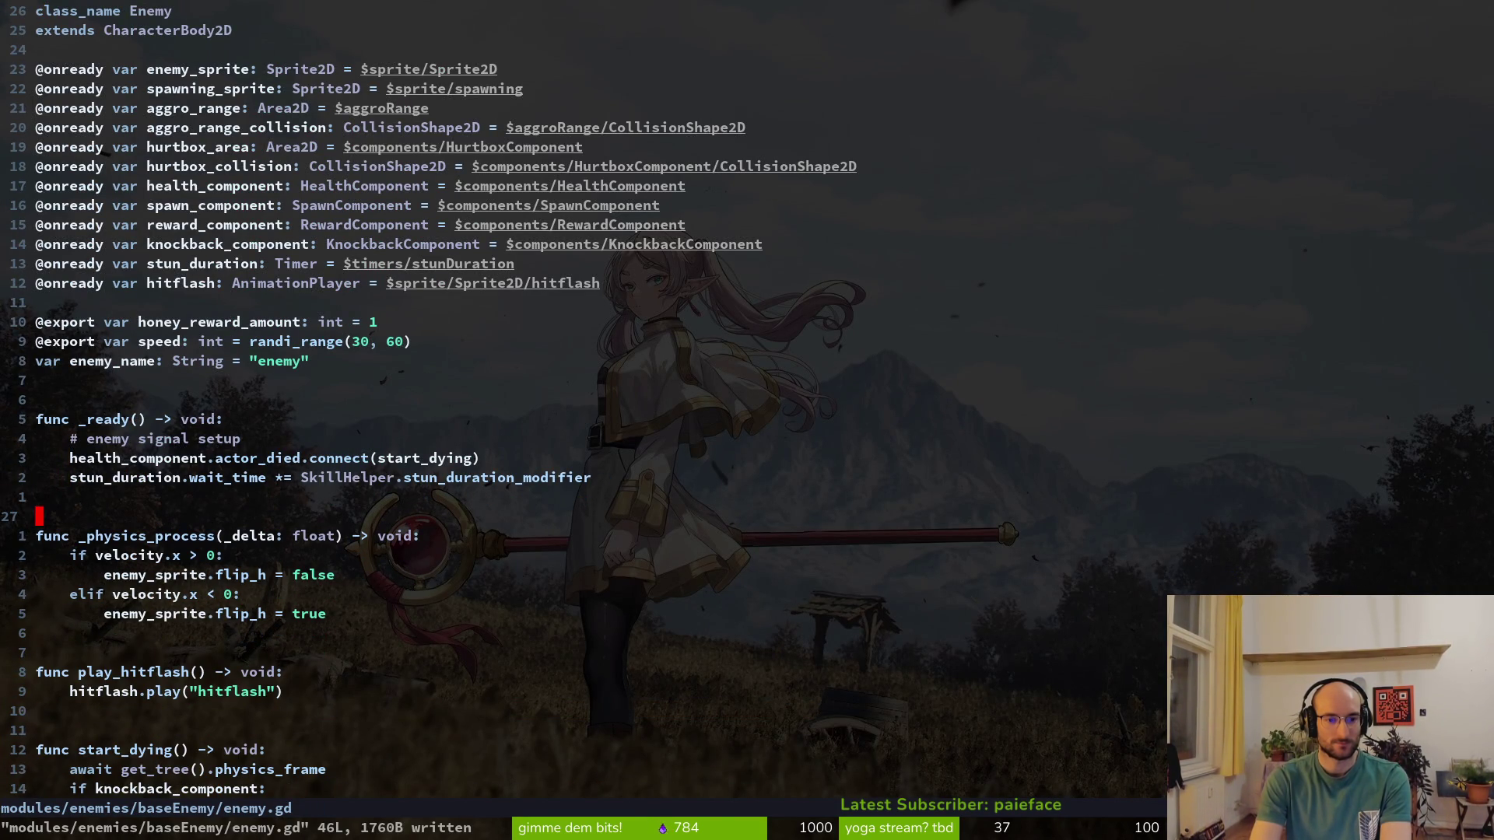
key(k)
key(k)
text(oprint_debug()
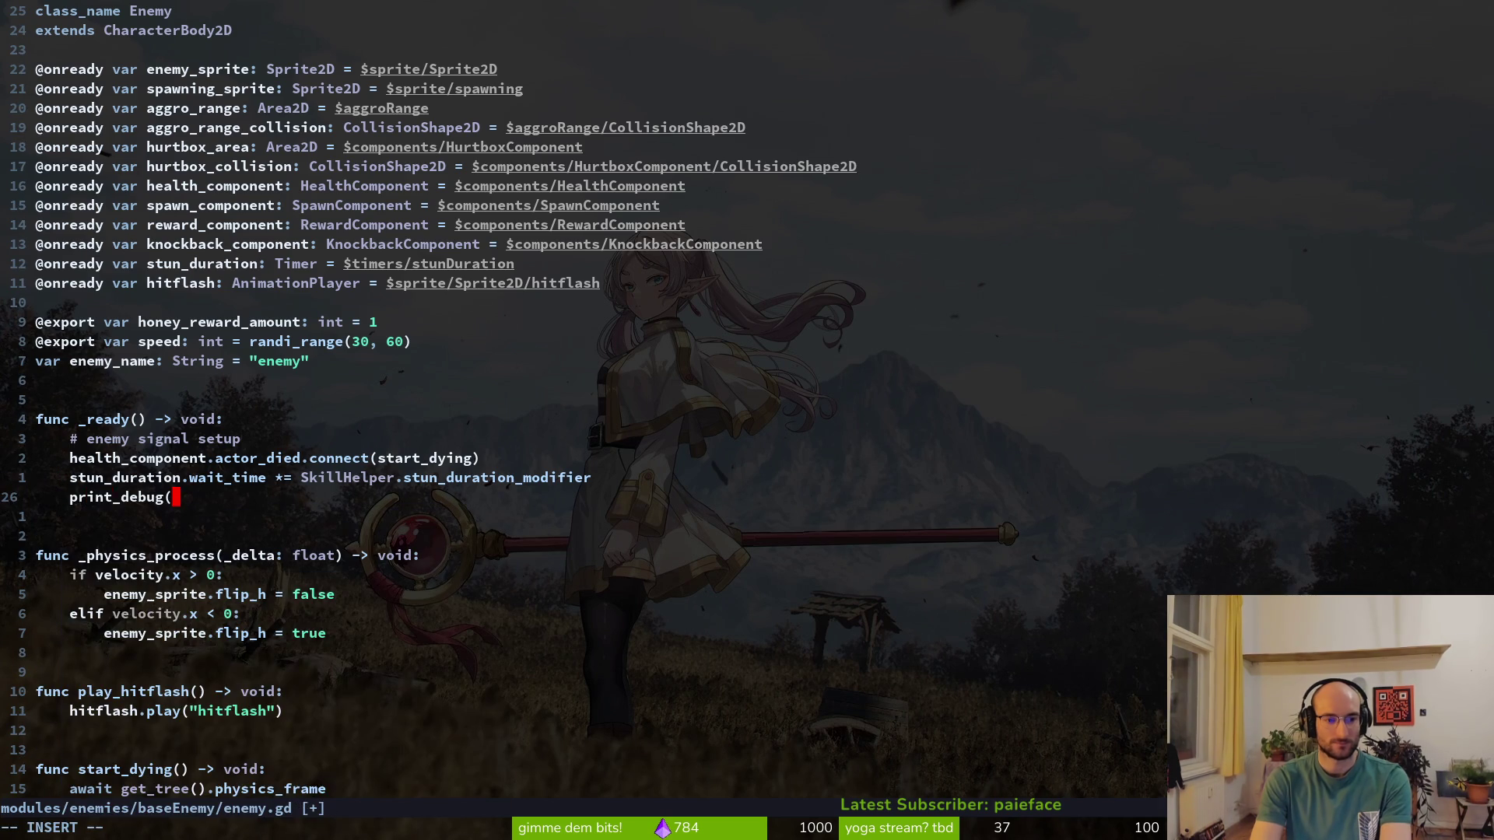
text(stun)
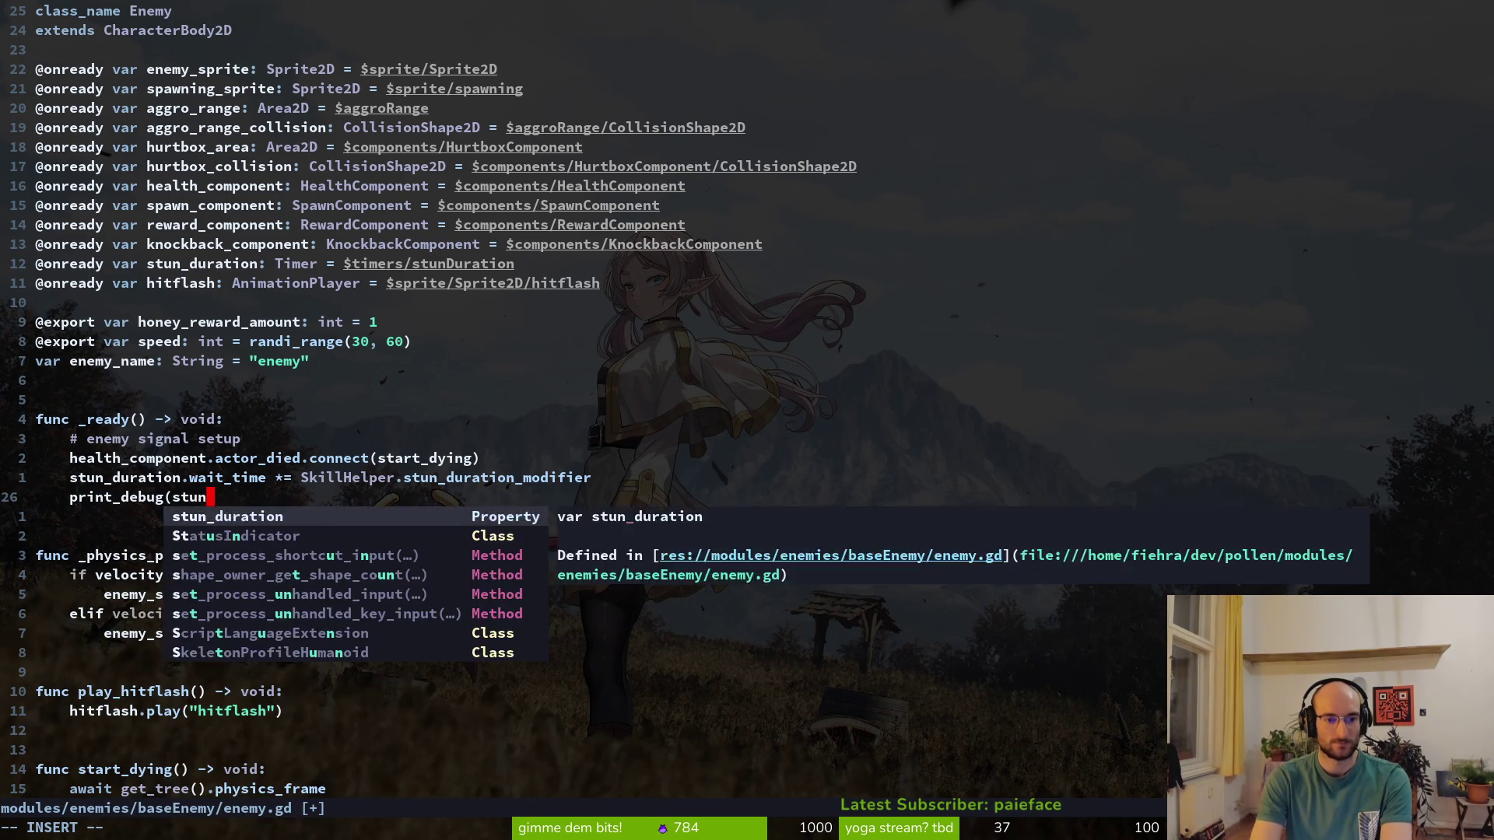
text(_duration.wait_time)
key(Escape)
text(:w)
key(Return)
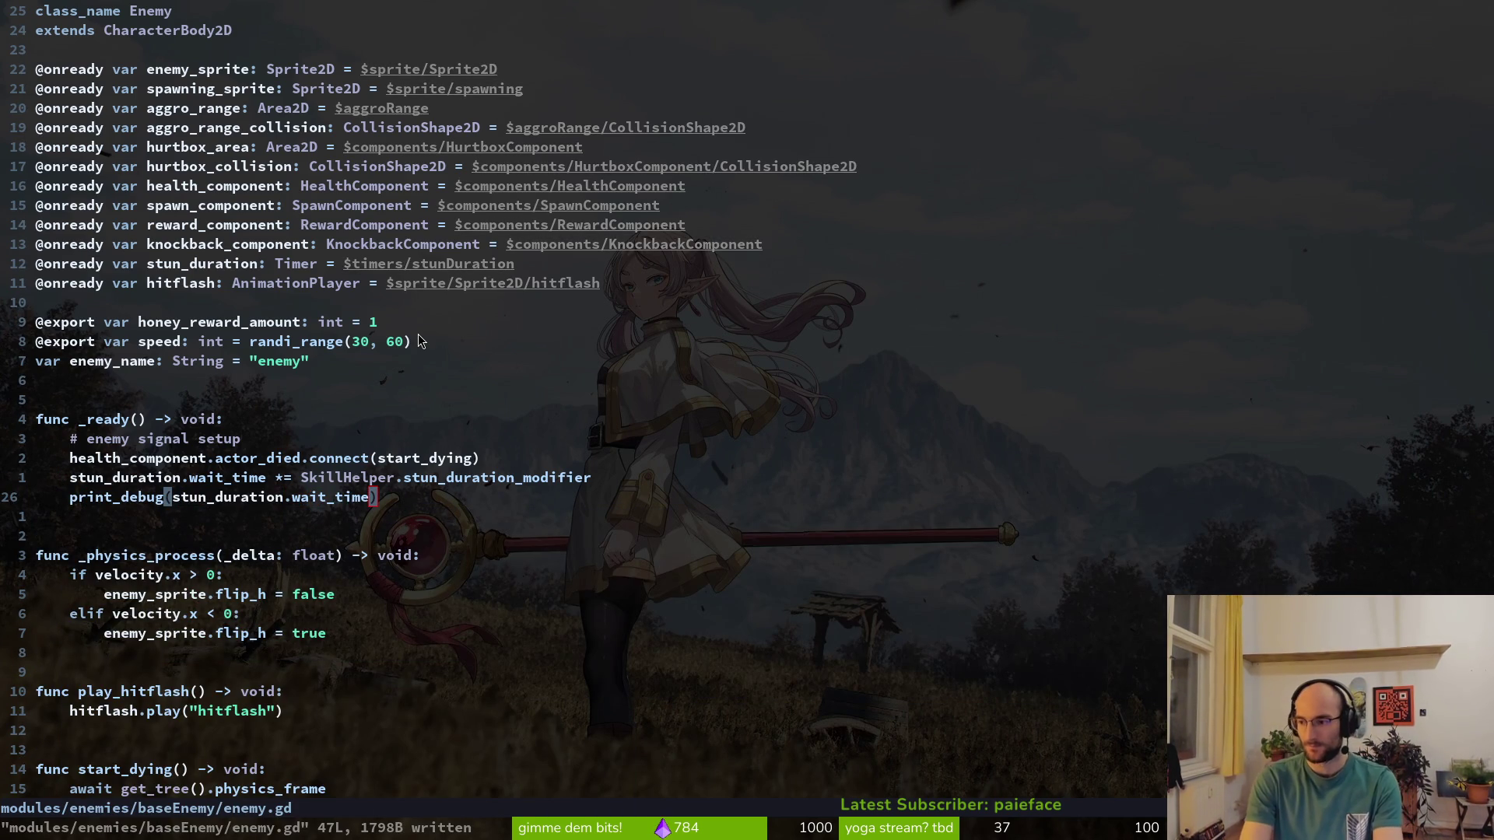
key(alt+Tab)
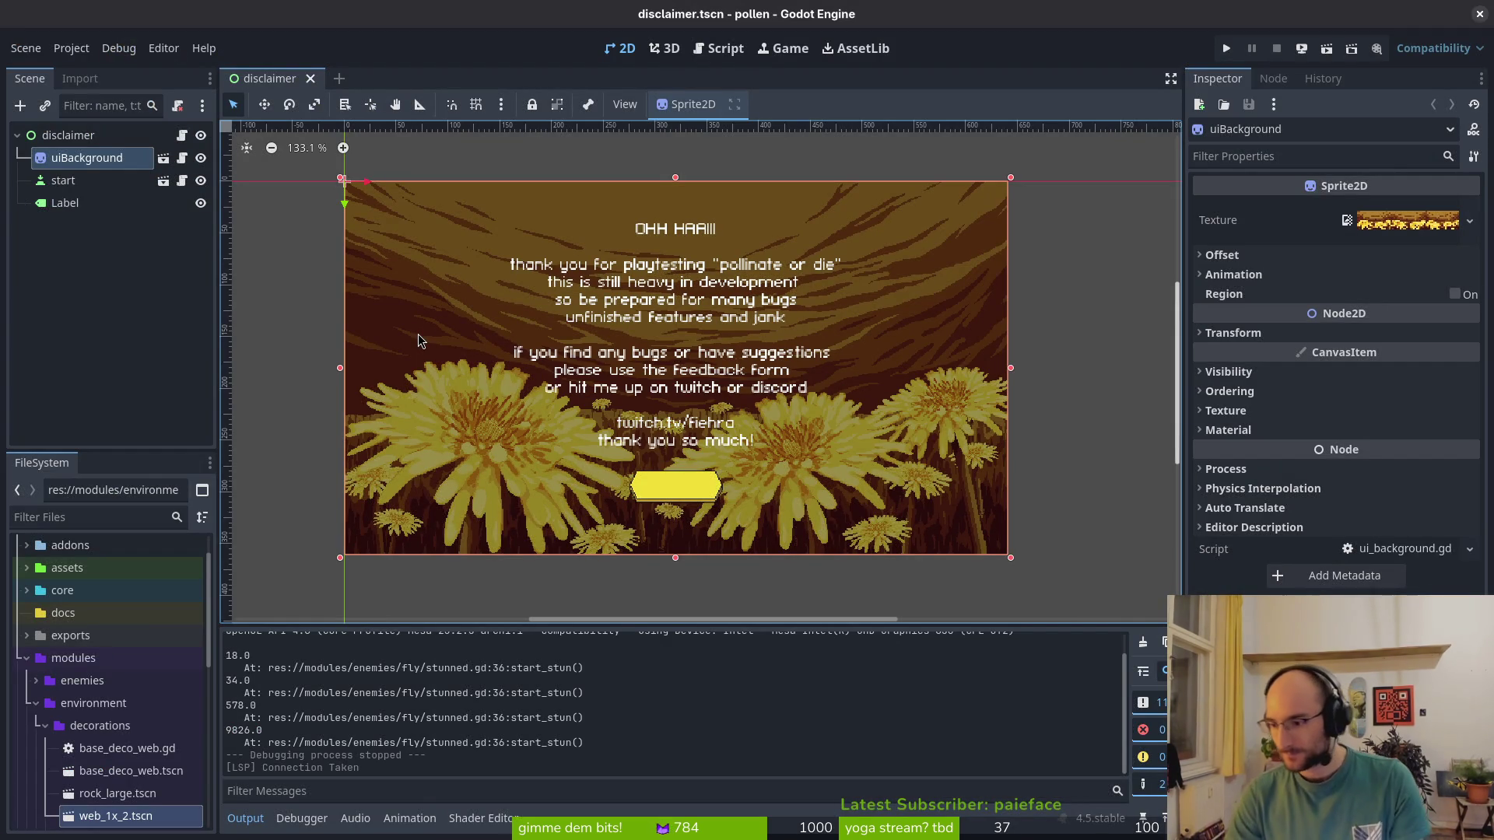
Launch pollen and unlock skills up to stun duration in the skill tree
key(F5)
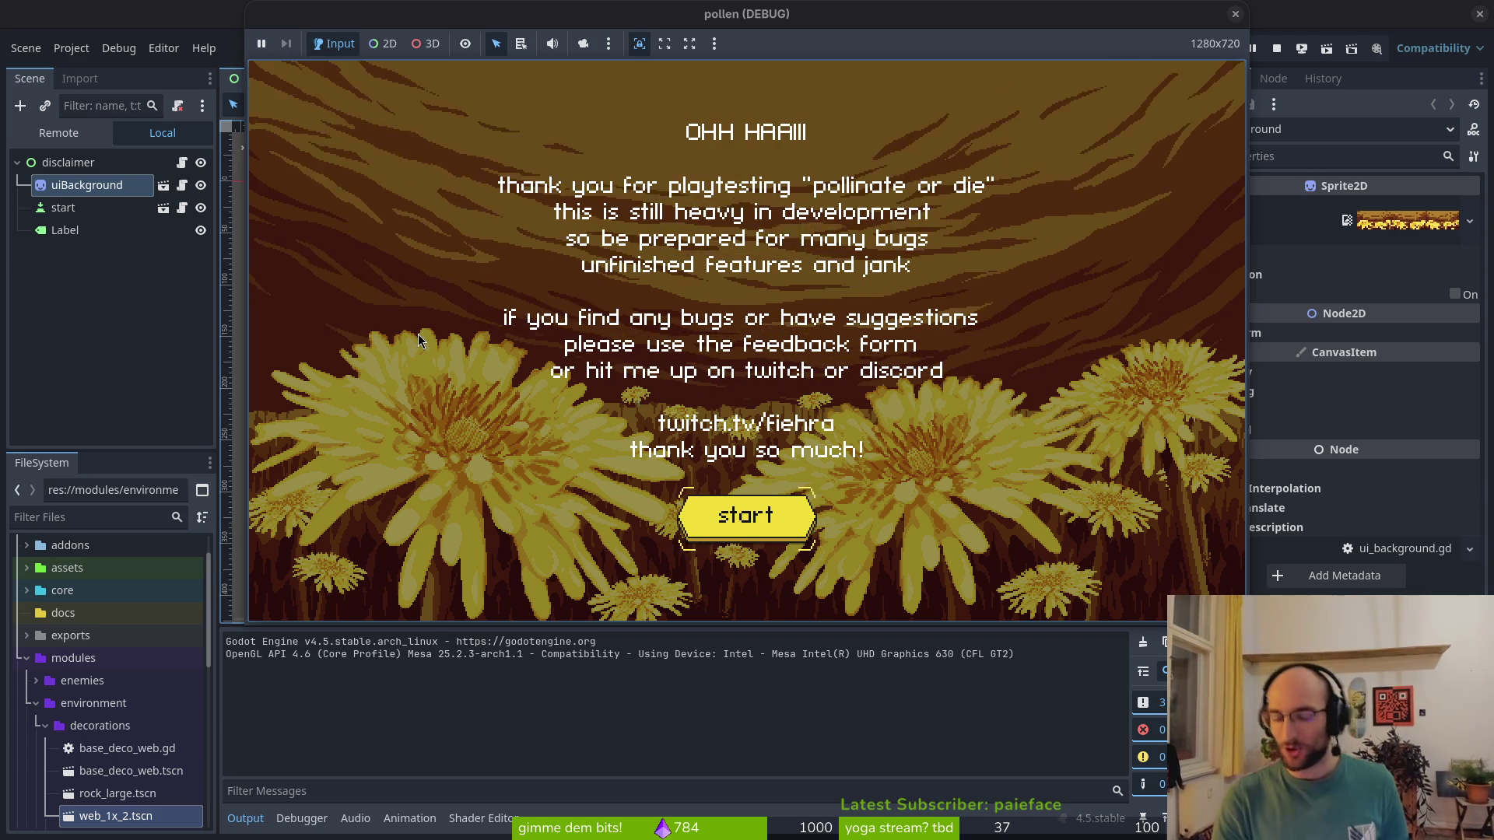
key(Return)
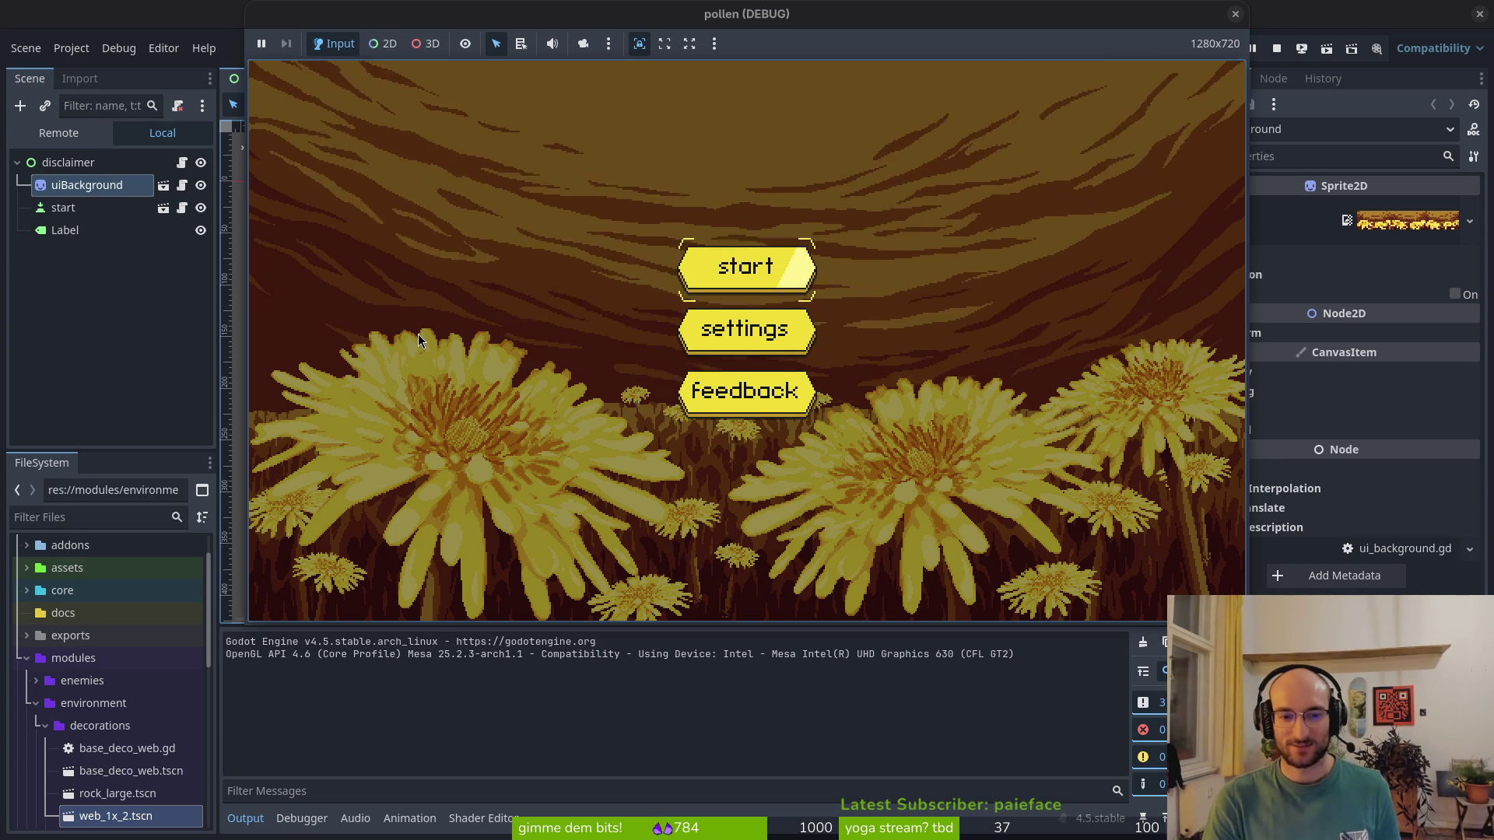
key(Return)
key(Return)
key(Return)
key(Right)
key(Return)
key(Up)
key(Return)
key(Up)
key(Return)
key(Up)
key(Return)
key(Escape)
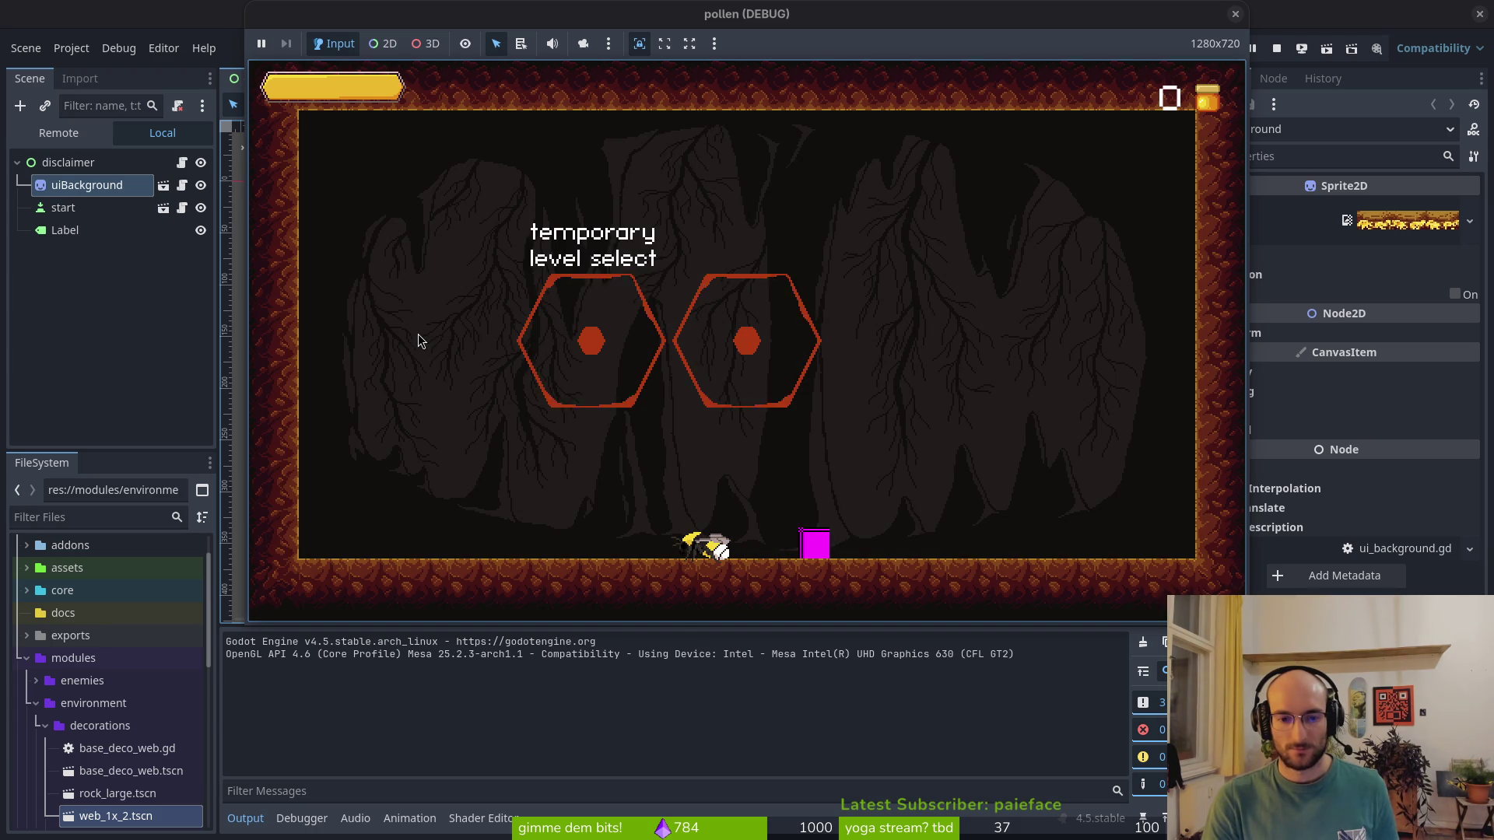
Turn on the devLevel option in game settings and start into the dev room
key(Escape)
key(Down)
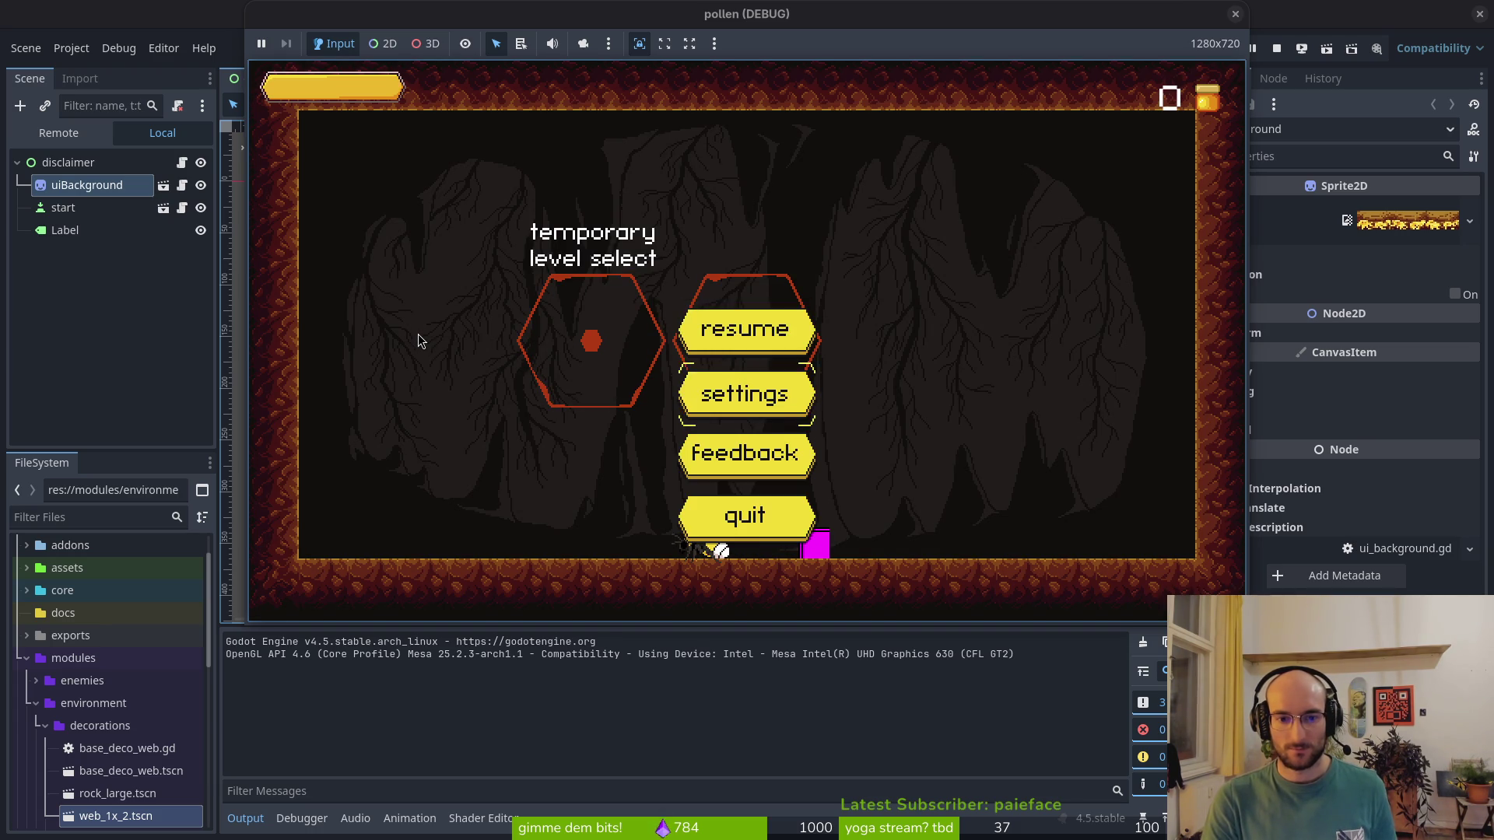
key(Return)
key(Return)
key(Escape)
key(Return)
Fly the bee to the enemies, smash the wasps to stun them, then close the game
key(Up)
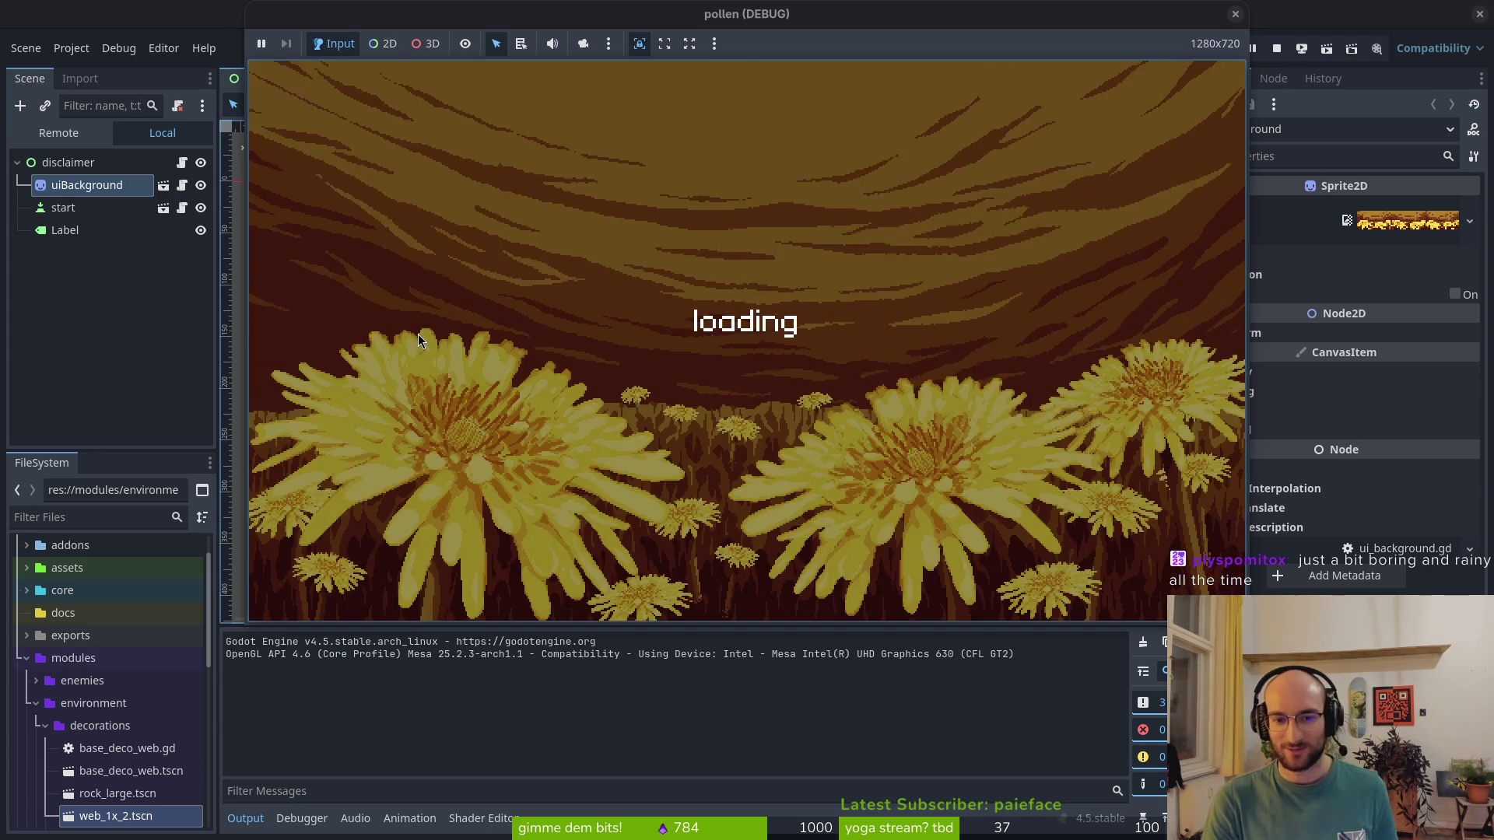
key(Left)
key(Right)
key(Left)
key(space)
key(Up)
key(Left)
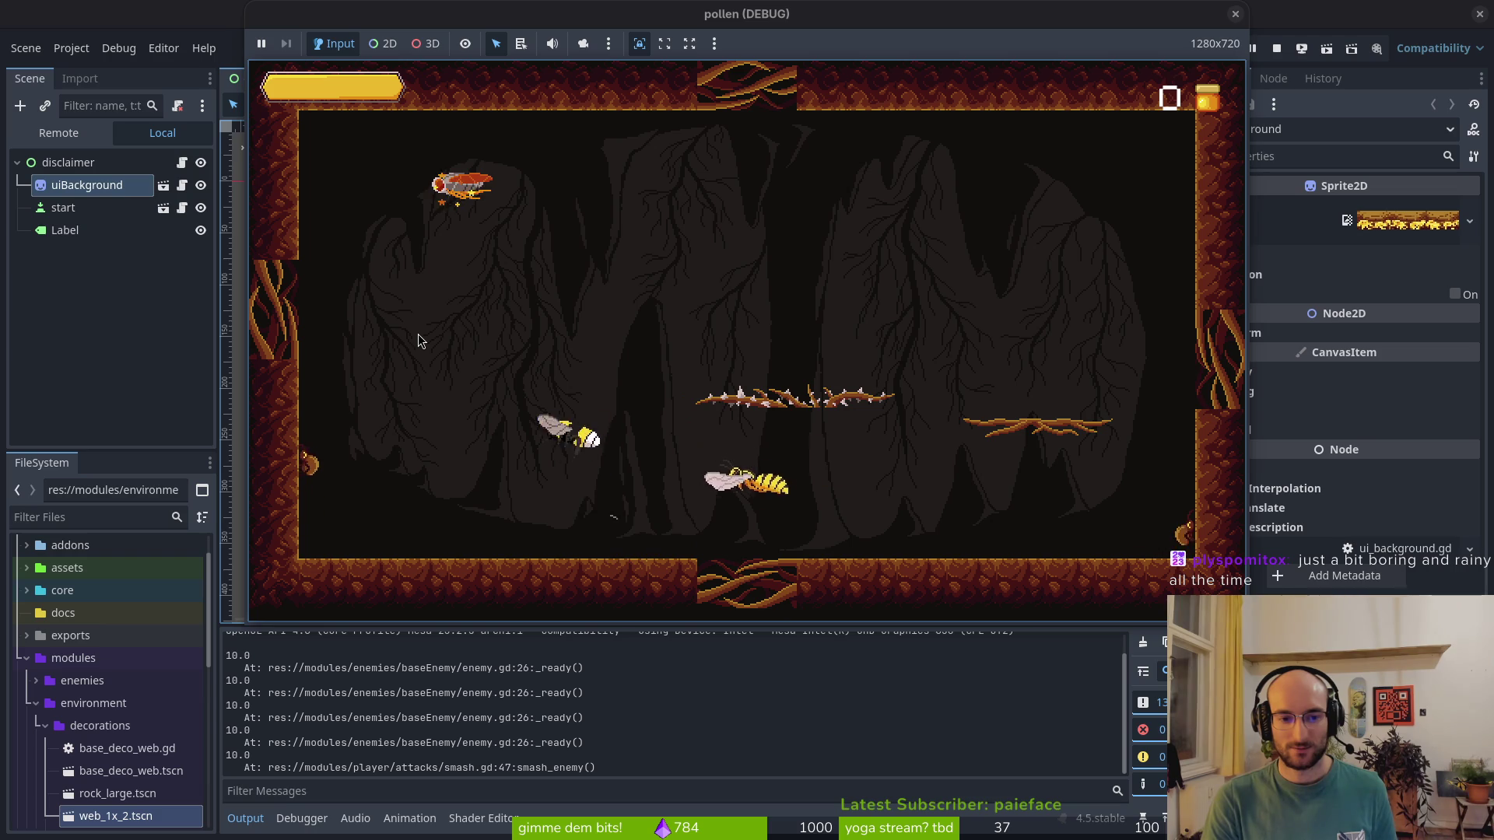
key(Right)
key(space)
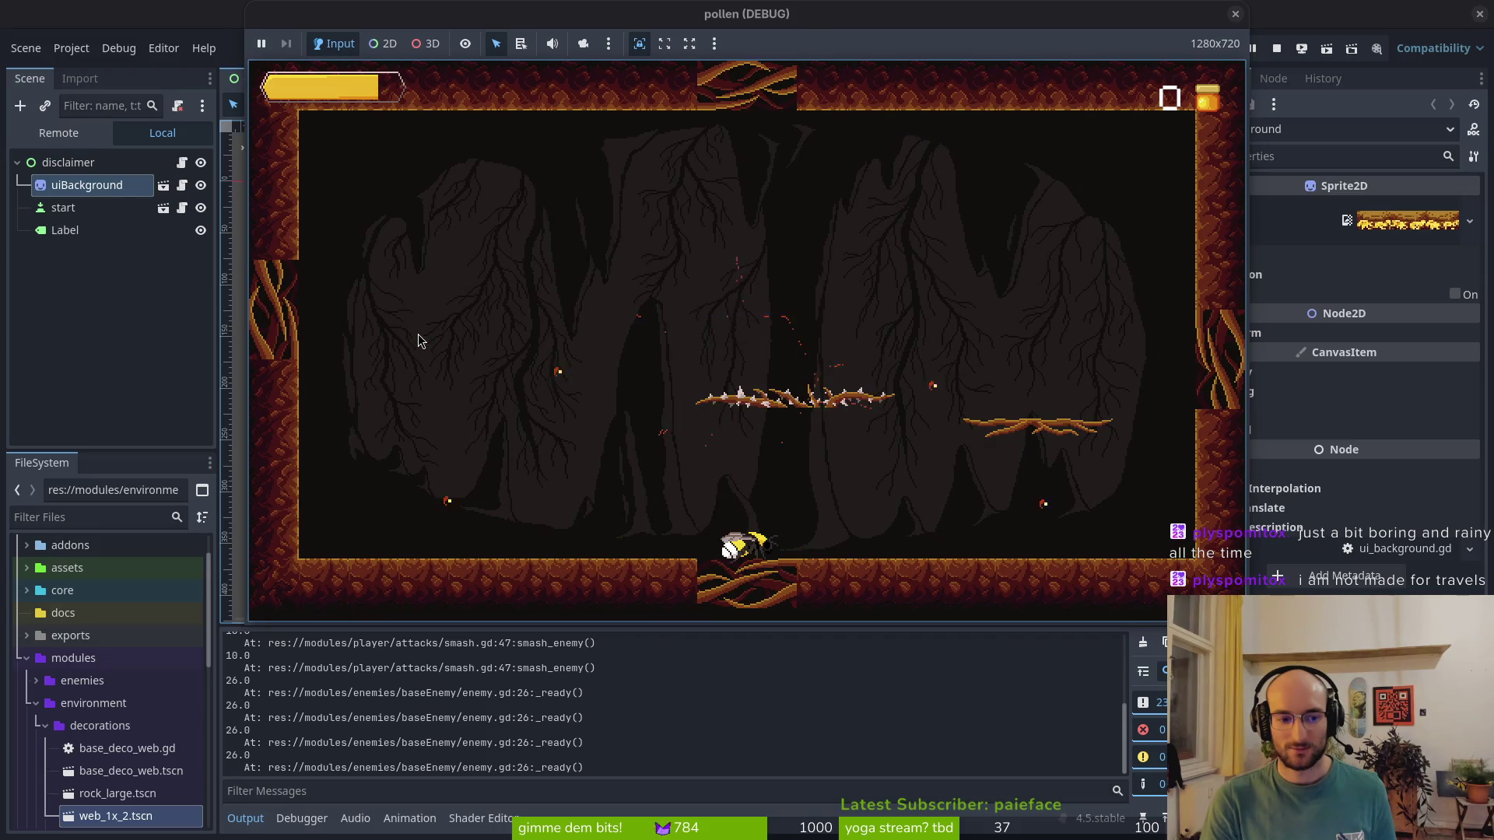
key(space)
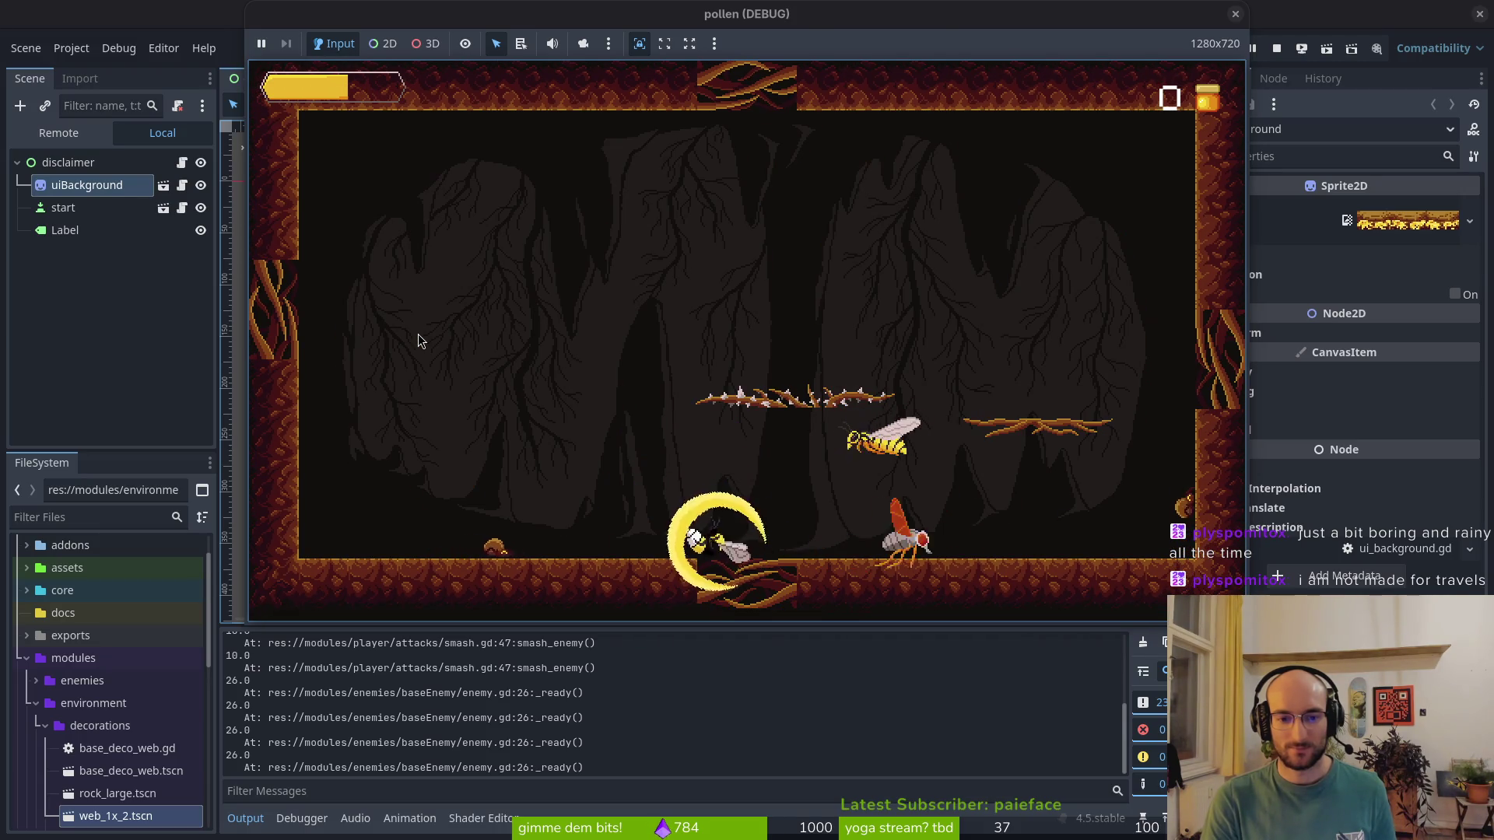
key(Left)
key(Up)
key(Up)
key(Down)
key(space)
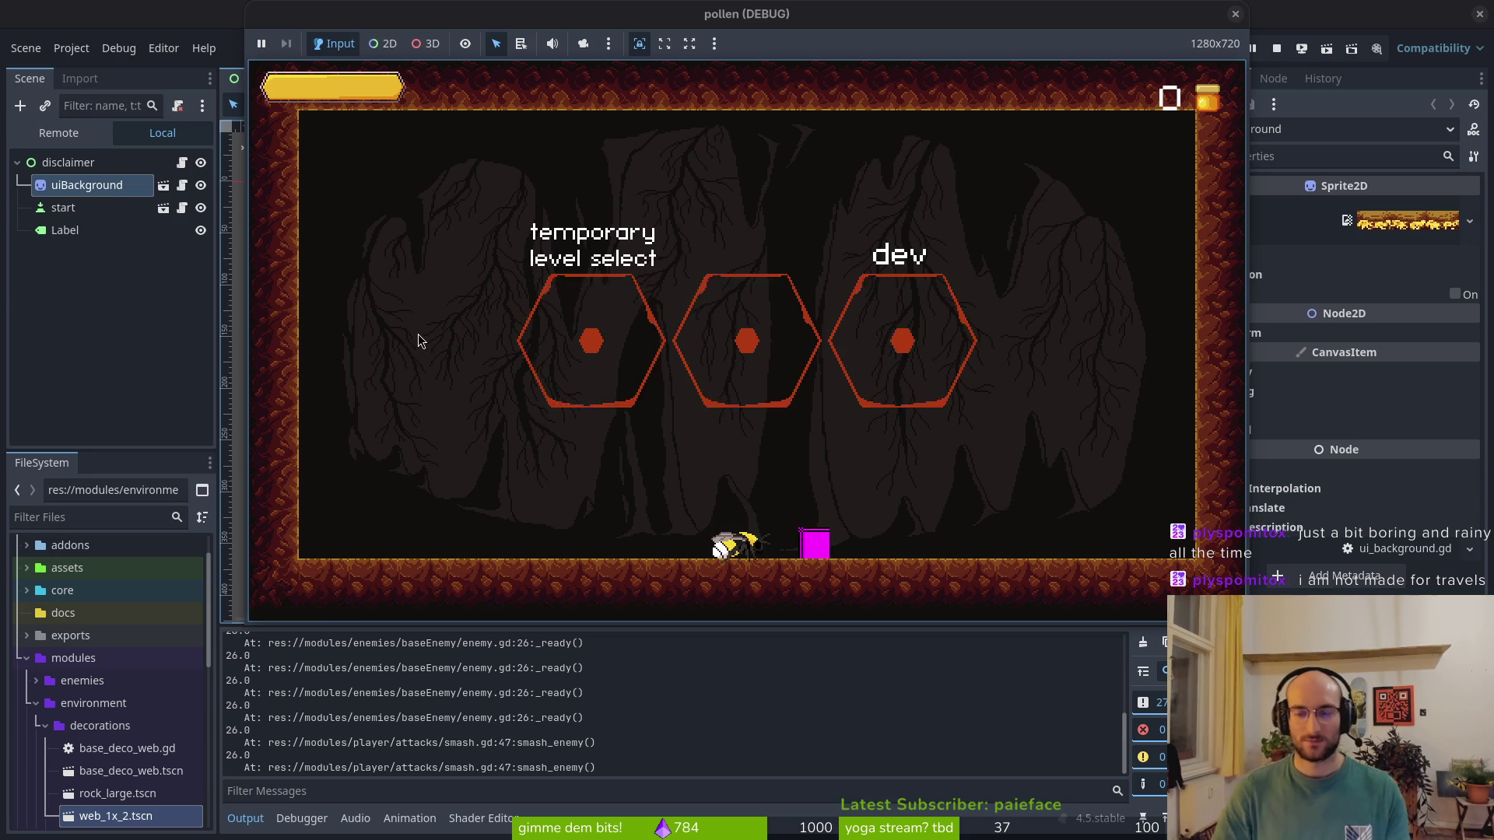
click(1241, 14)
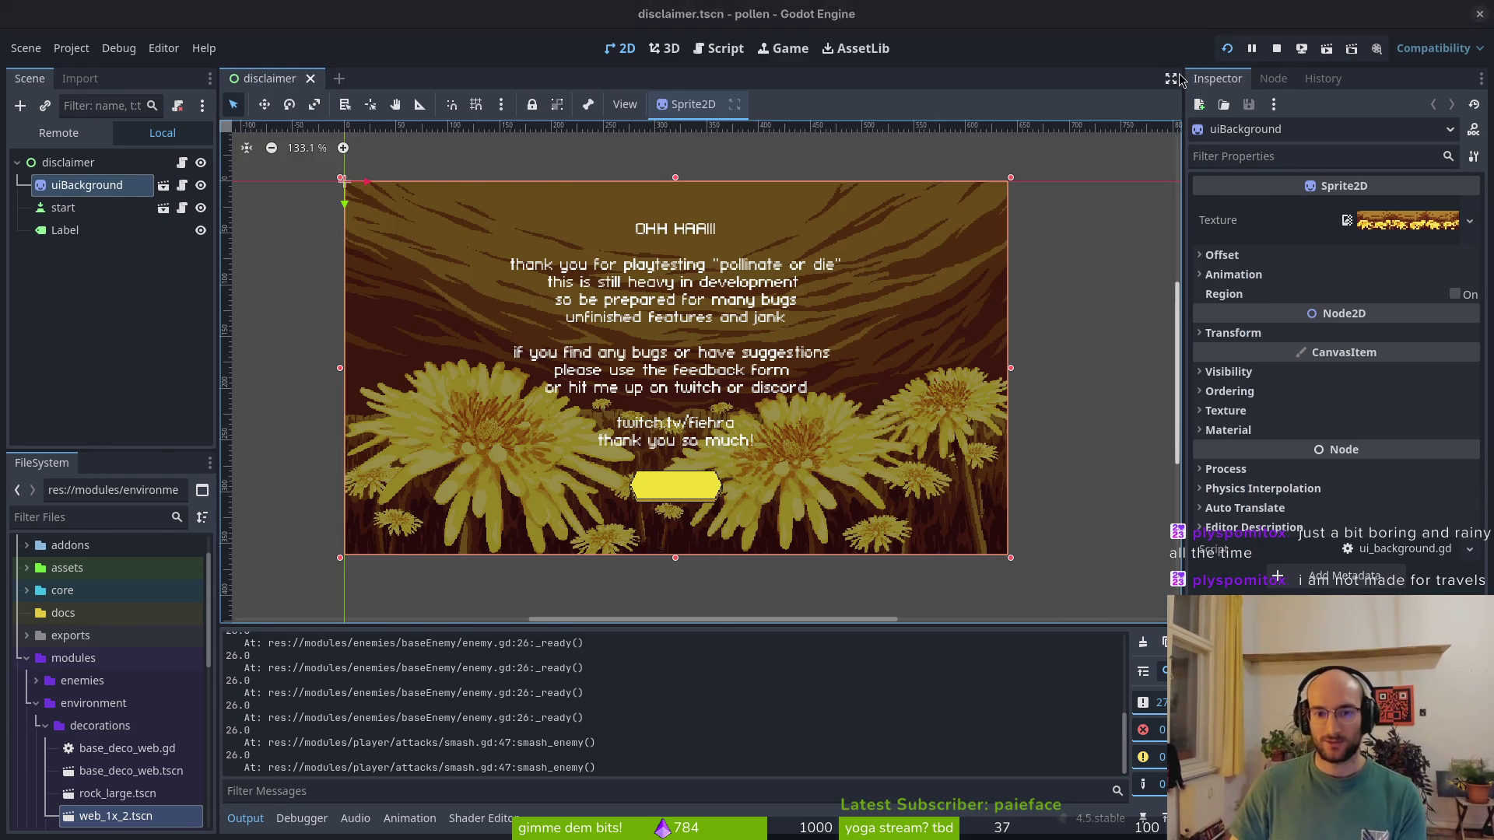
In enemy.gd, add 'stun_duration.wait_time = 2.0' above the SkillHelper multiplier line
key(alt+Tab)
key(o)
key(d)
text(o)
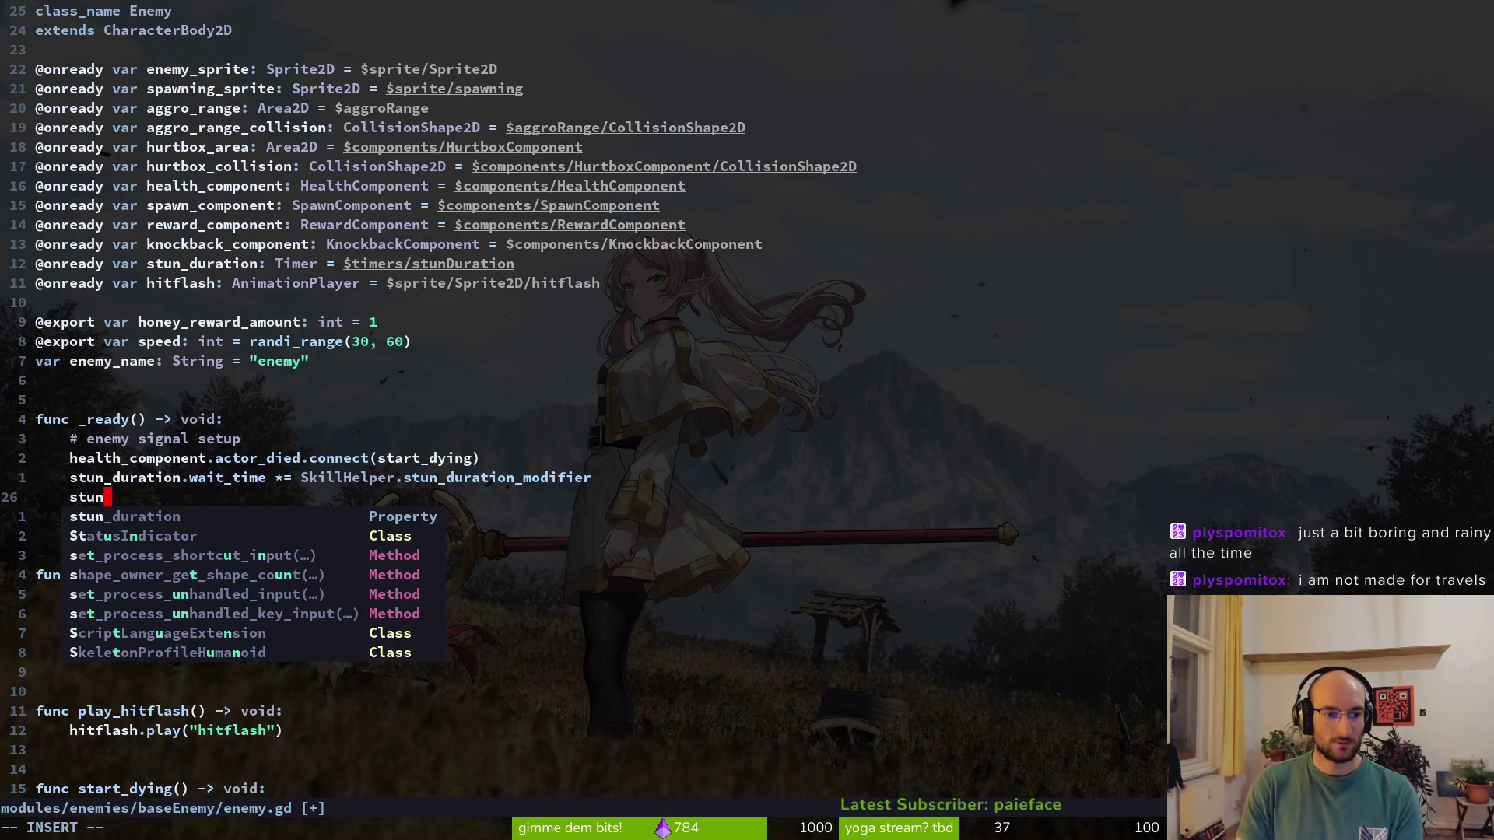
text(_duration.wait_time = 2.0)
key(Escape)
key(V)
key(K)
key(Escape)
Save enemy.gd with :w and rerun the project in Godot
text(:w)
key(Return)
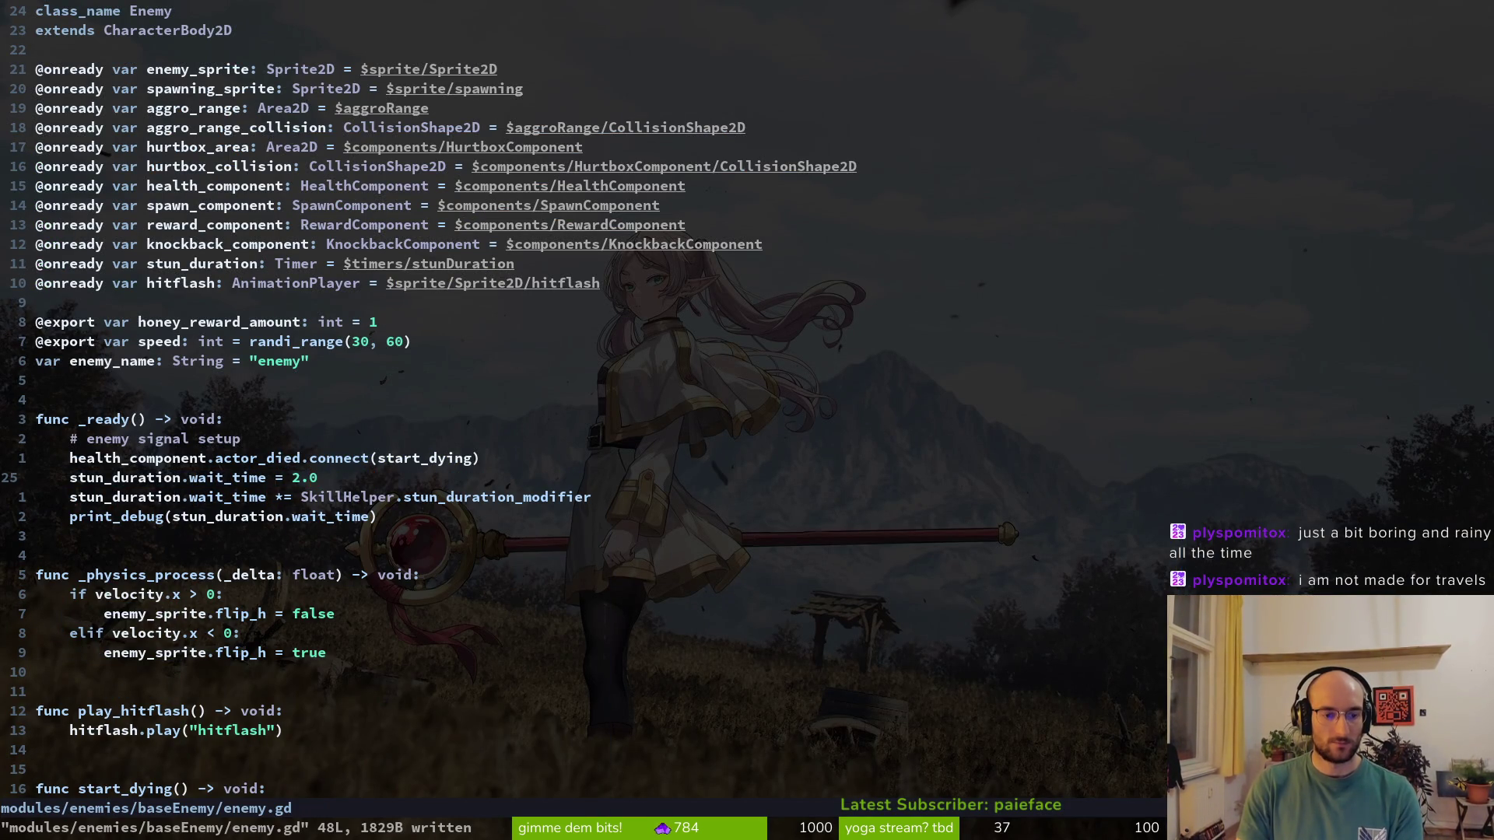
key(alt+Tab)
key(F5)
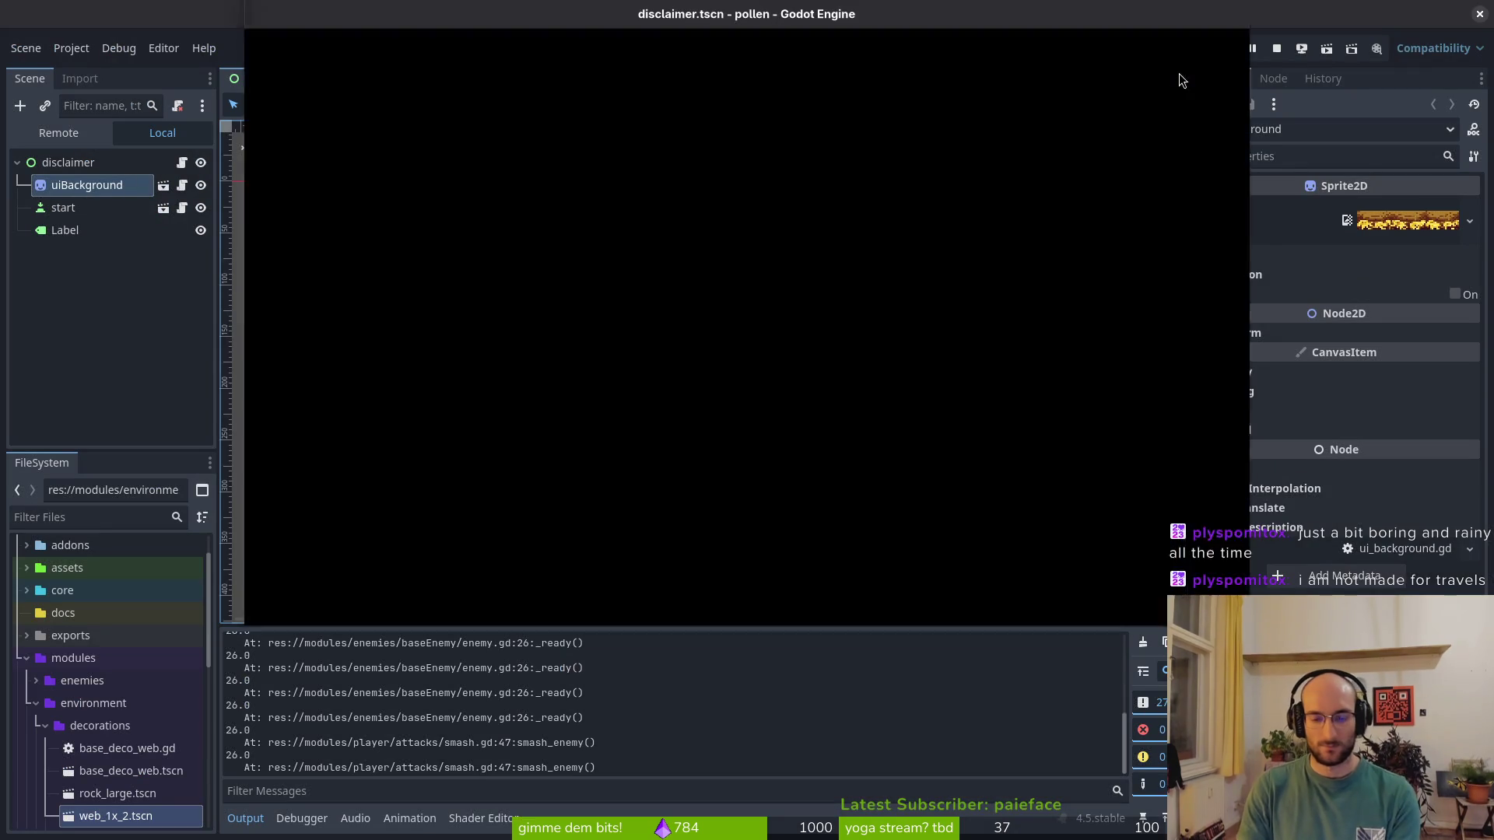
Start the game and buy skill upgrades, including smash damage and stun duration
key(Return)
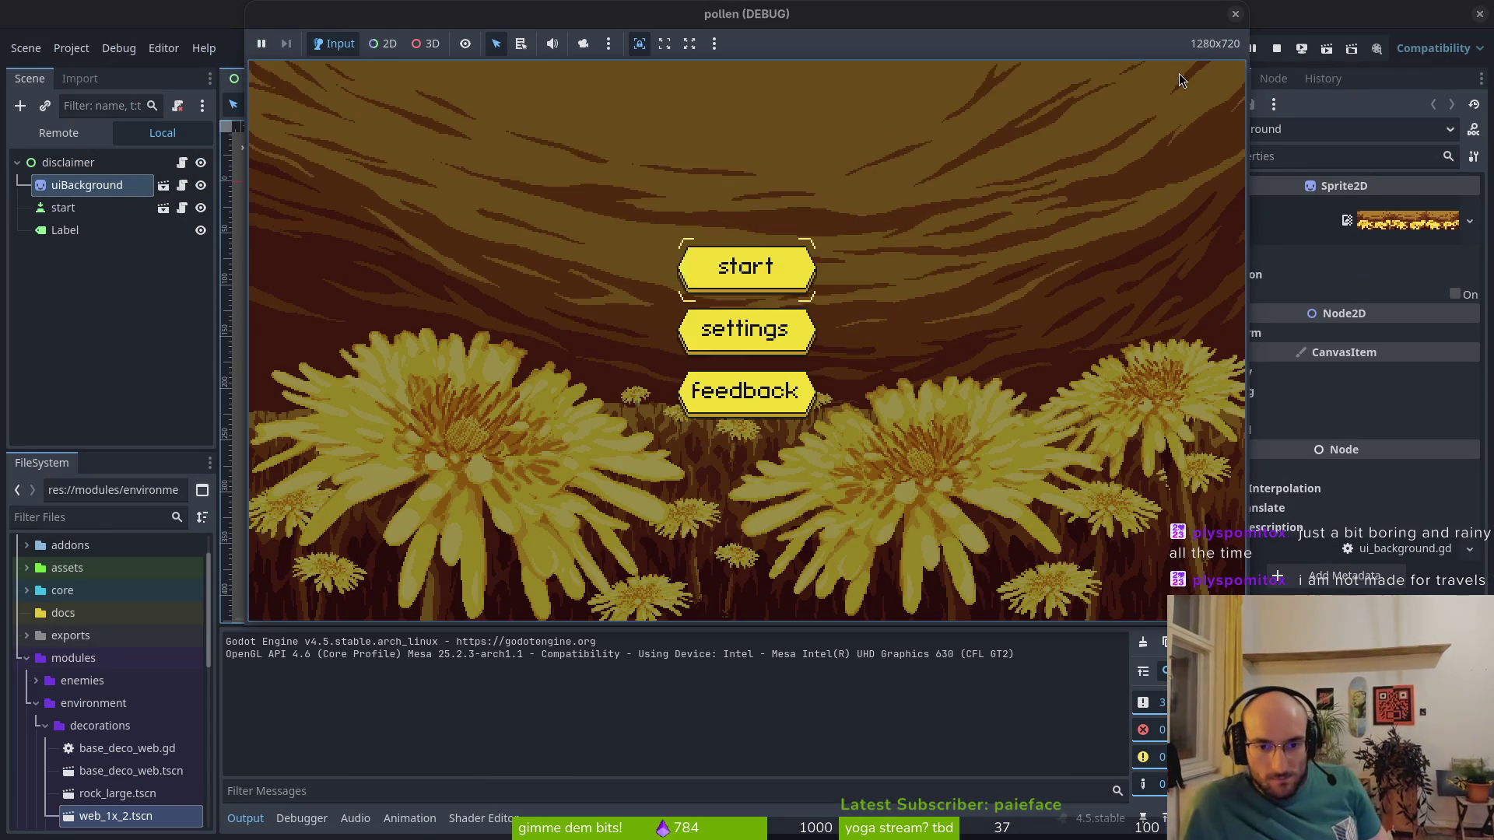
key(Return)
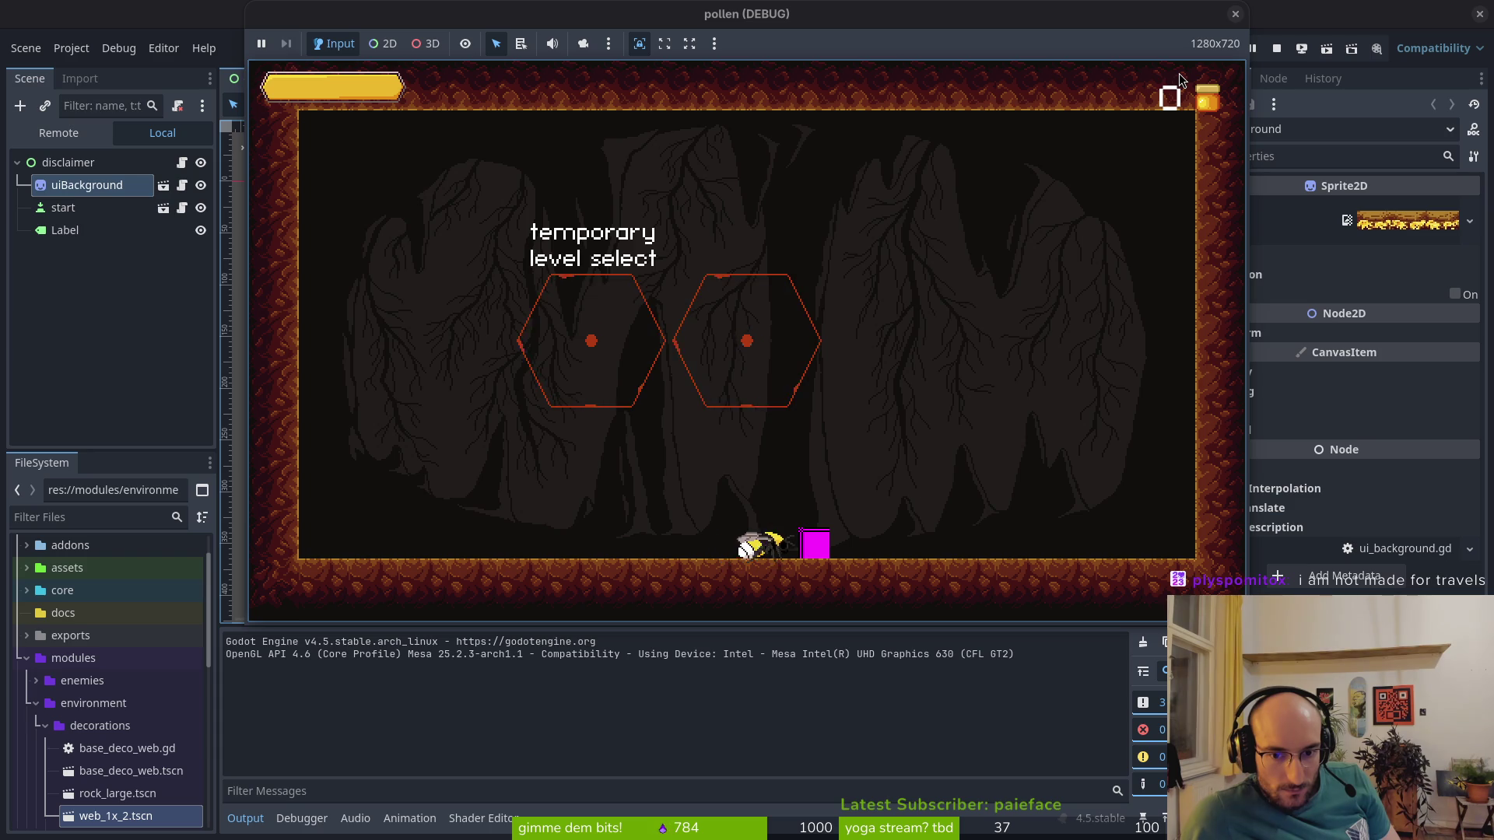
key(Tab)
key(space)
key(Down)
key(space)
key(Up)
key(Up)
key(space)
key(Left)
key(Tab)
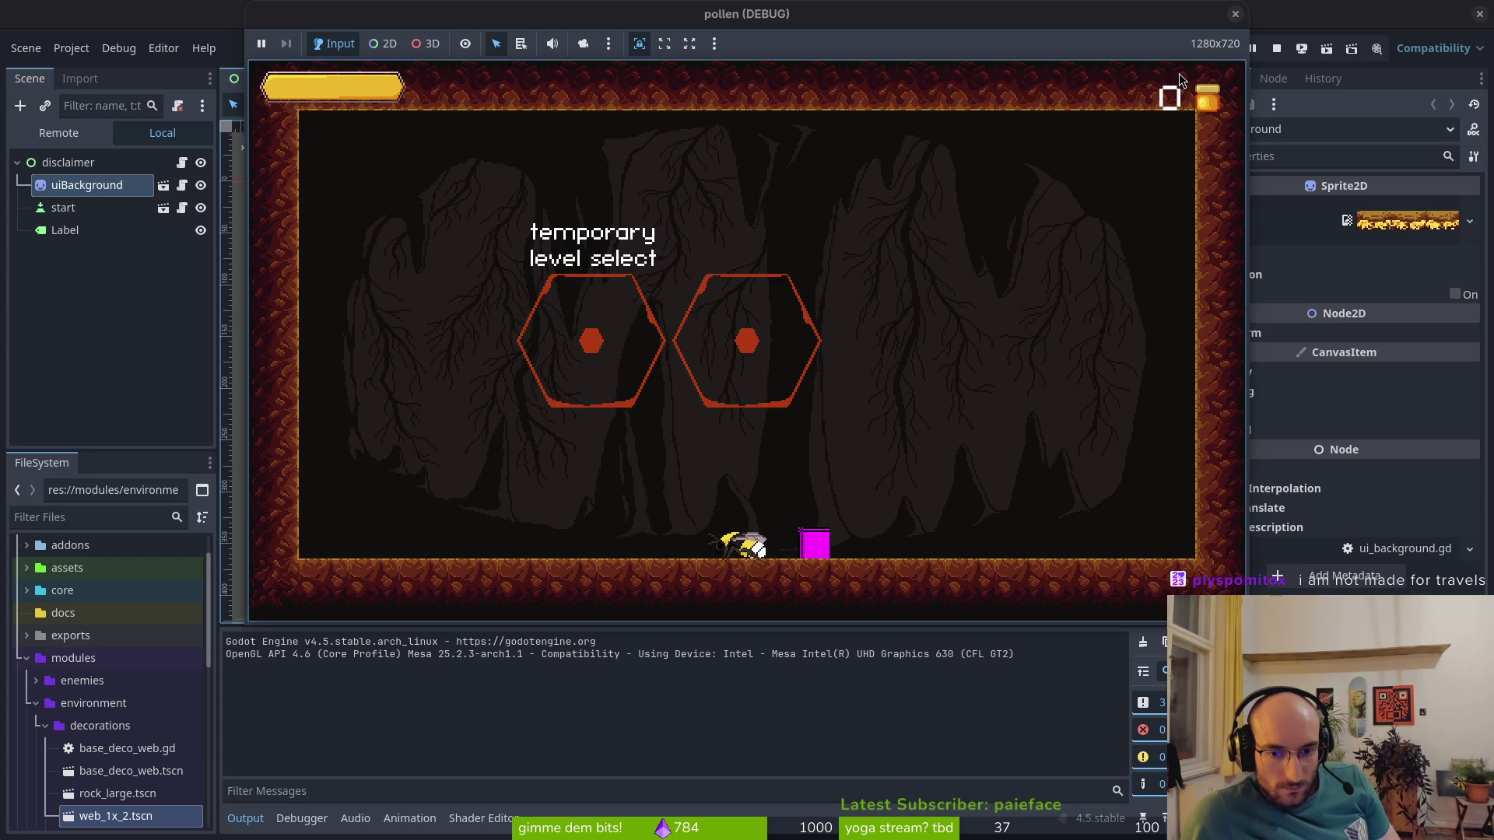
Enable devLevel in the game settings and restart from the main menu
key(Escape)
key(Down)
key(Return)
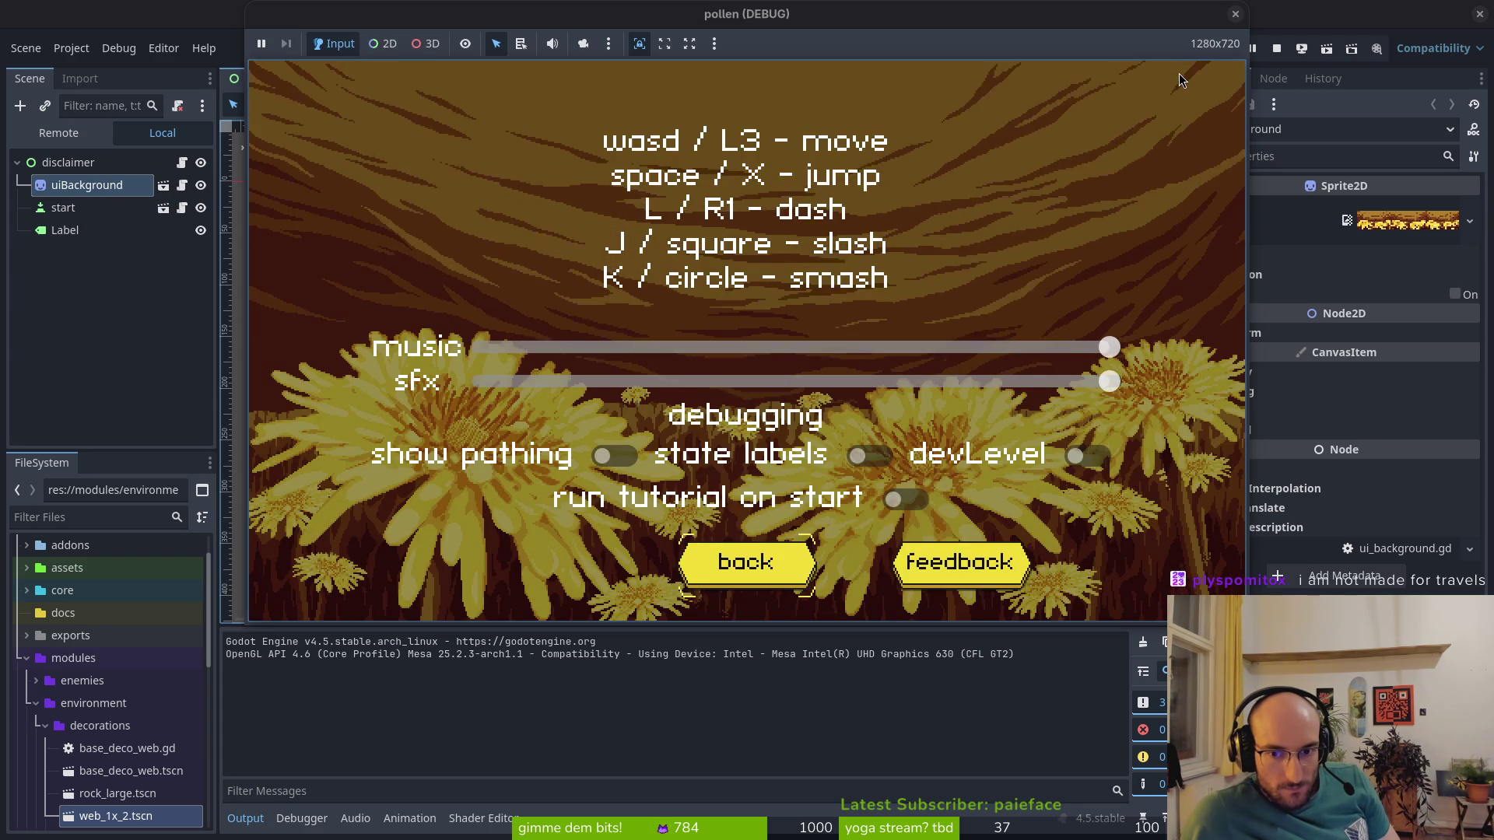
key(Escape)
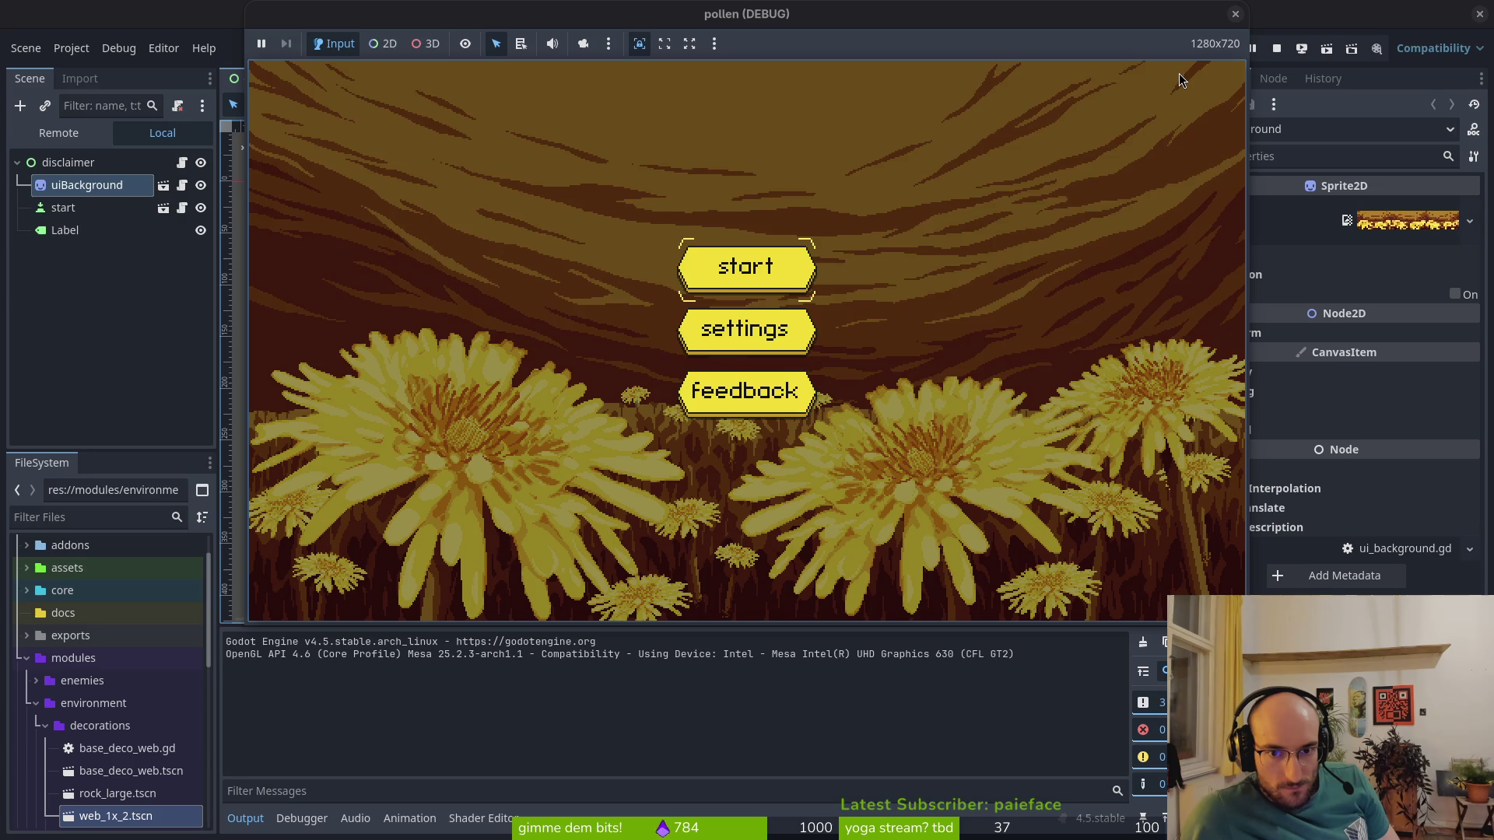
key(Return)
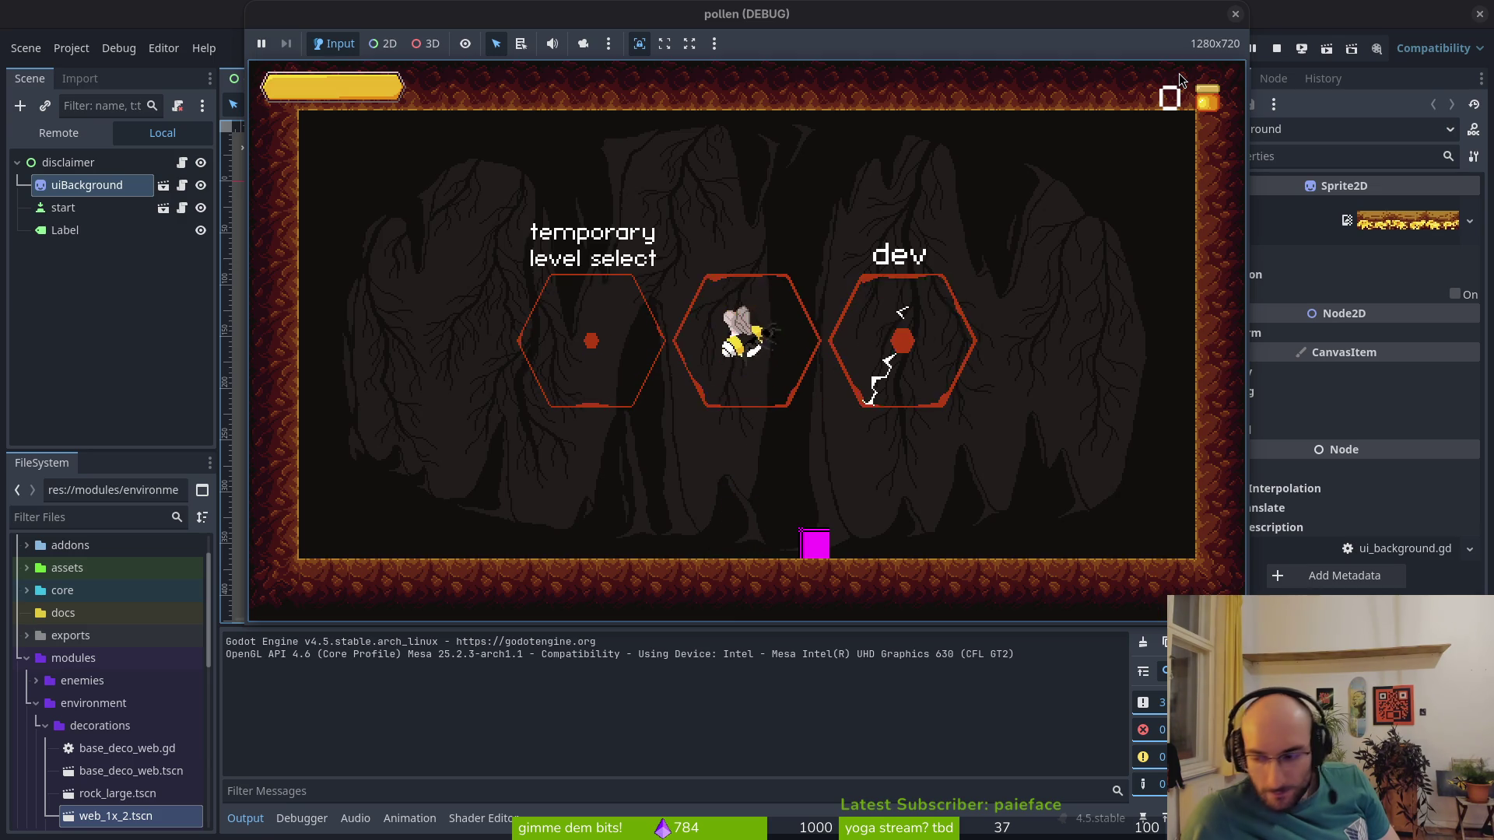
Fly through the dev-level cave smashing a wasp and a fly, then enter the level-select portal
key(Right)
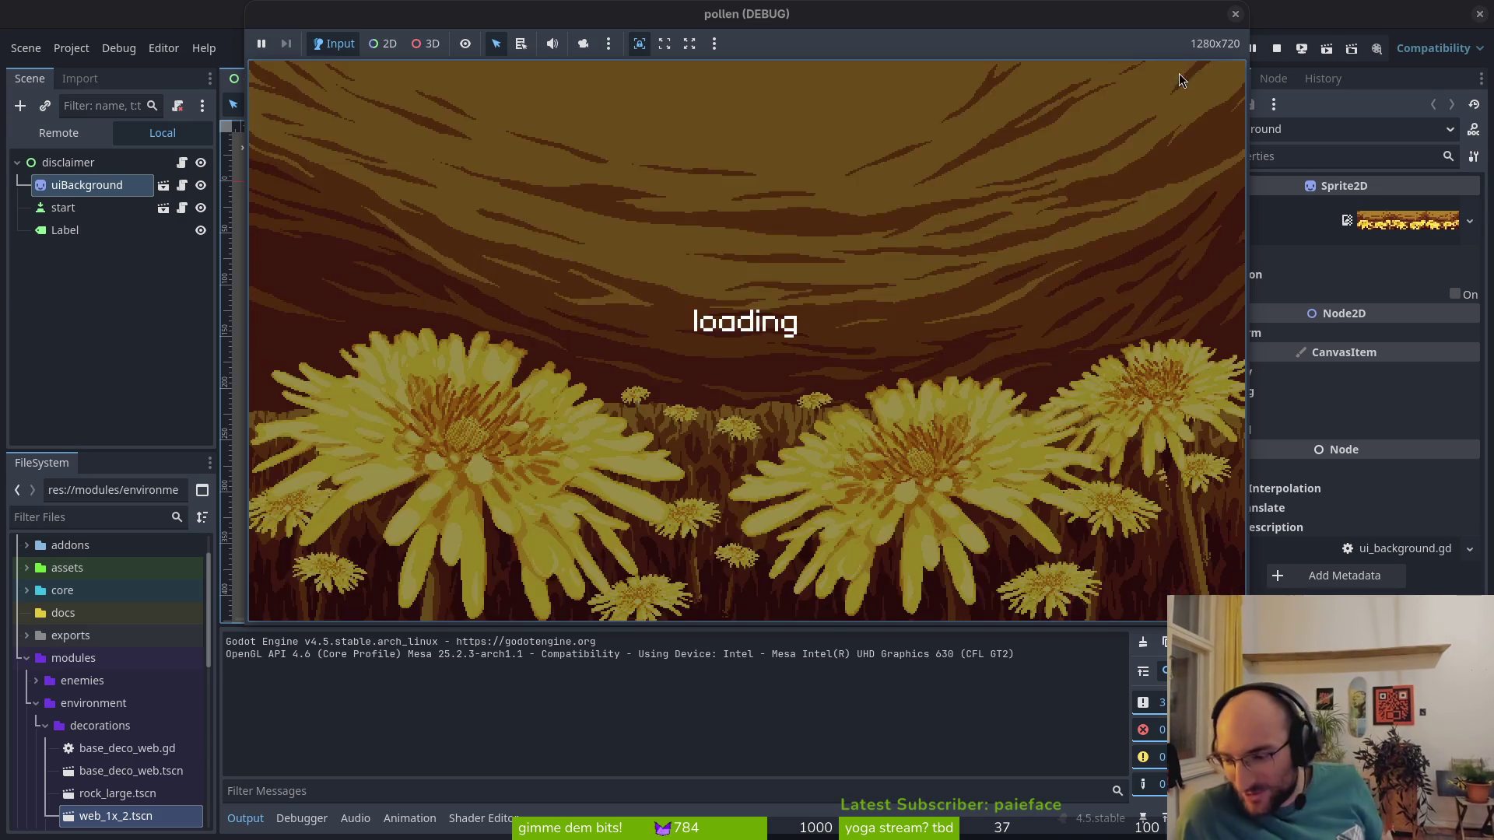
key(Left)
key(Down)
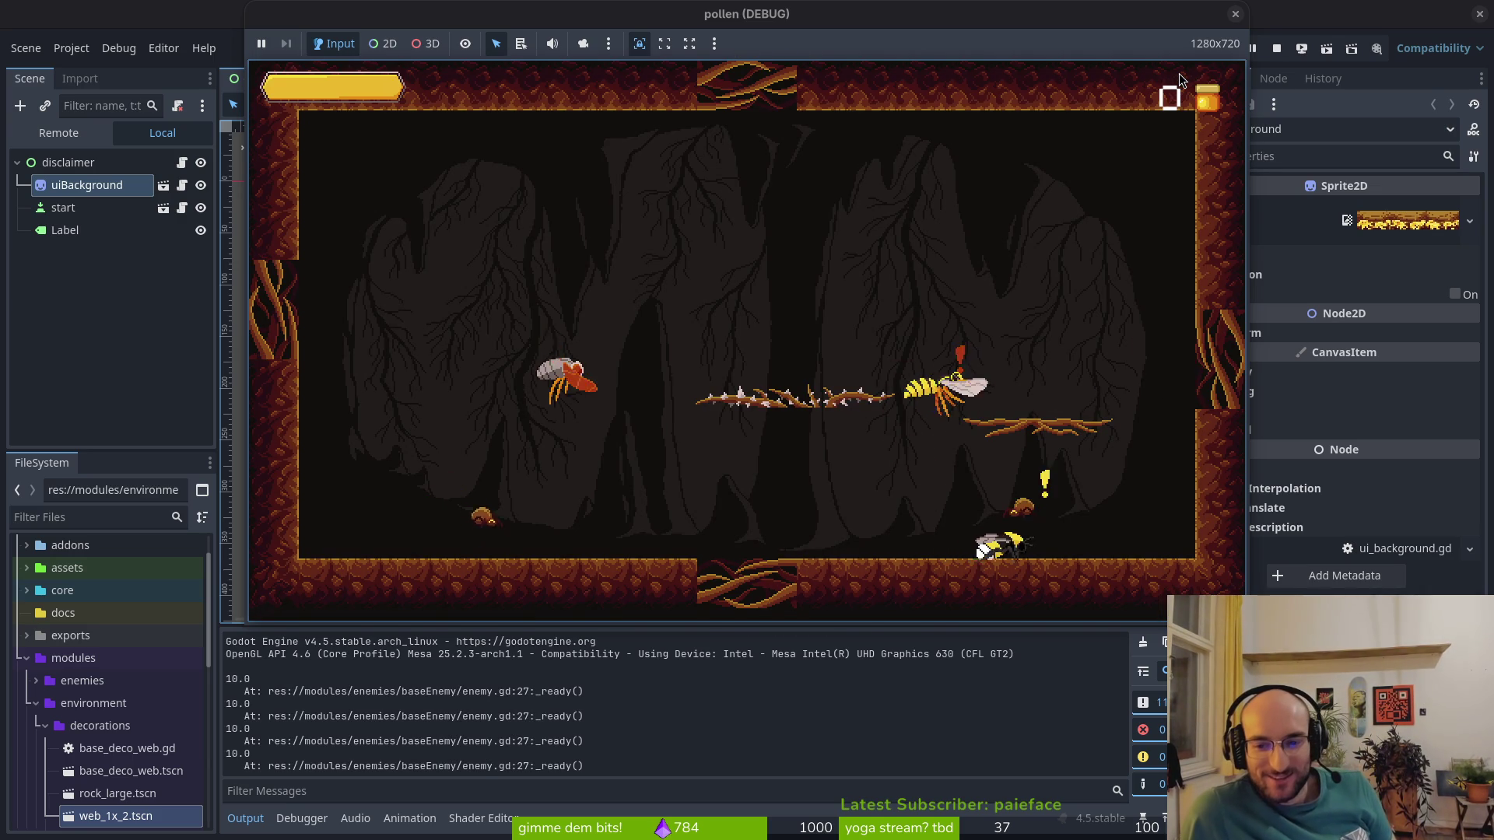
key(space)
key(Left)
key(space)
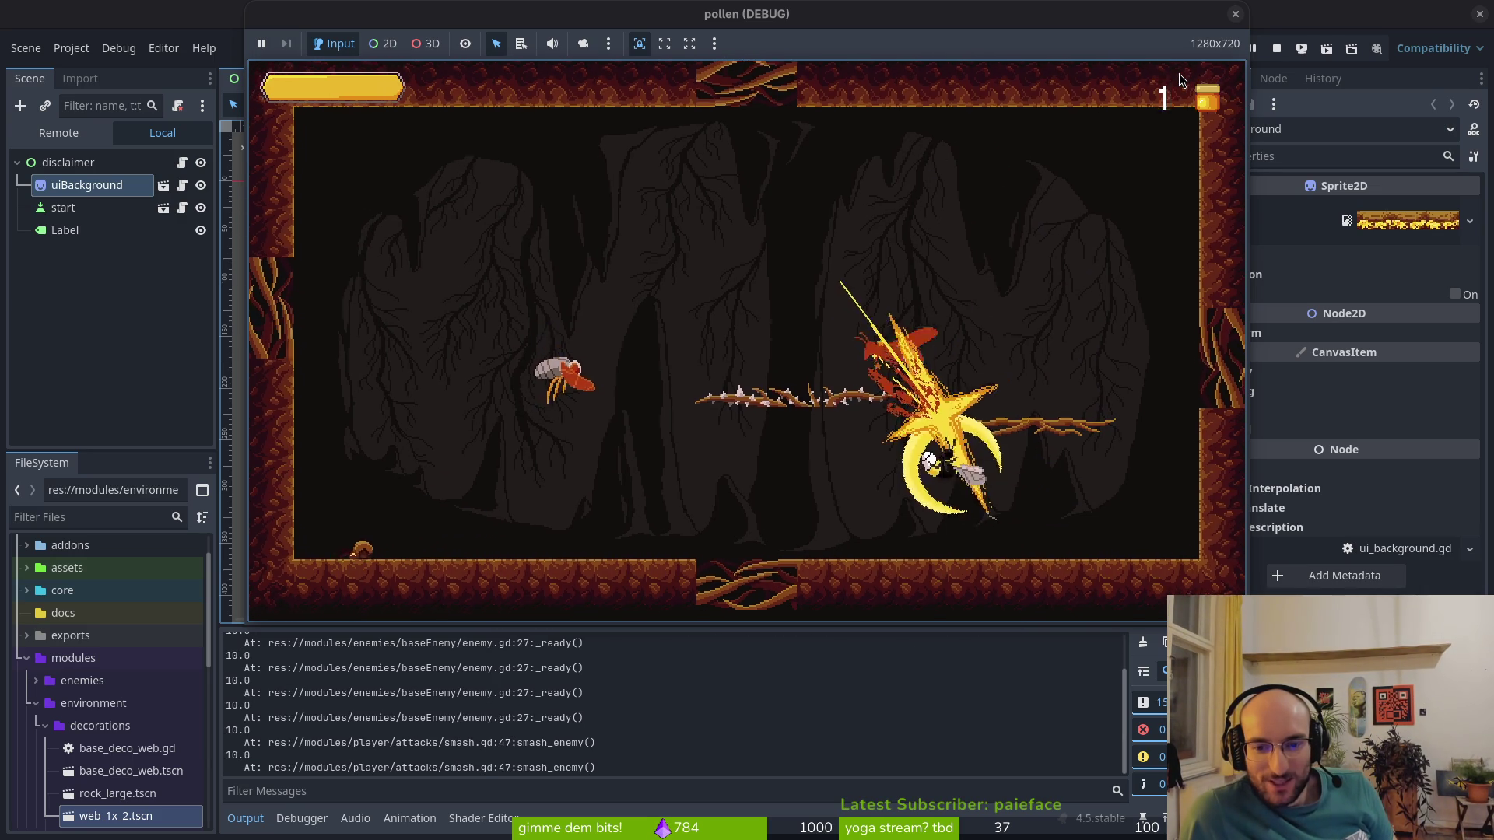
key(Left)
key(space)
key(Up)
key(Right)
key(Left)
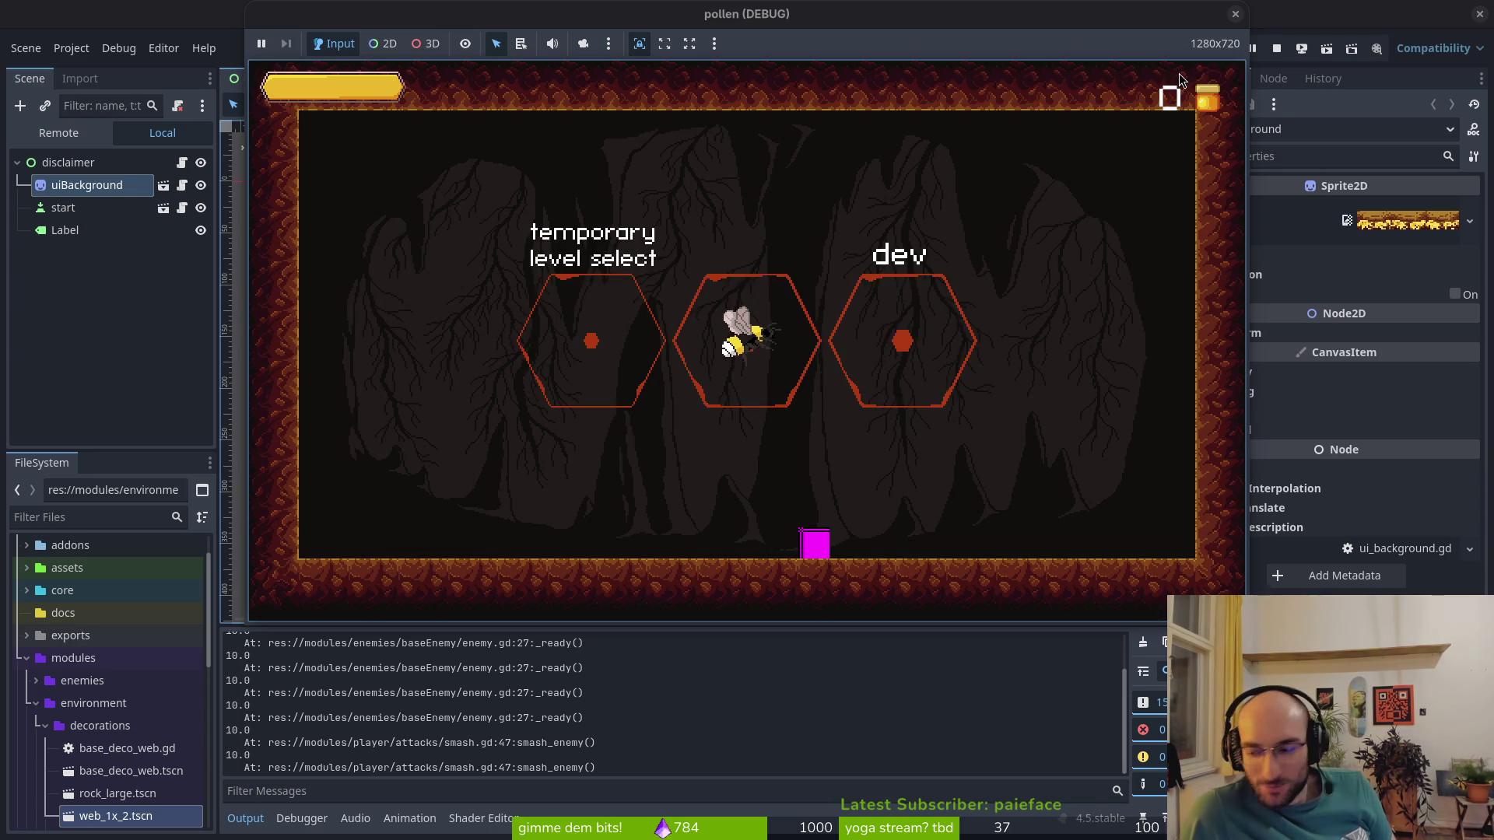
key(Left)
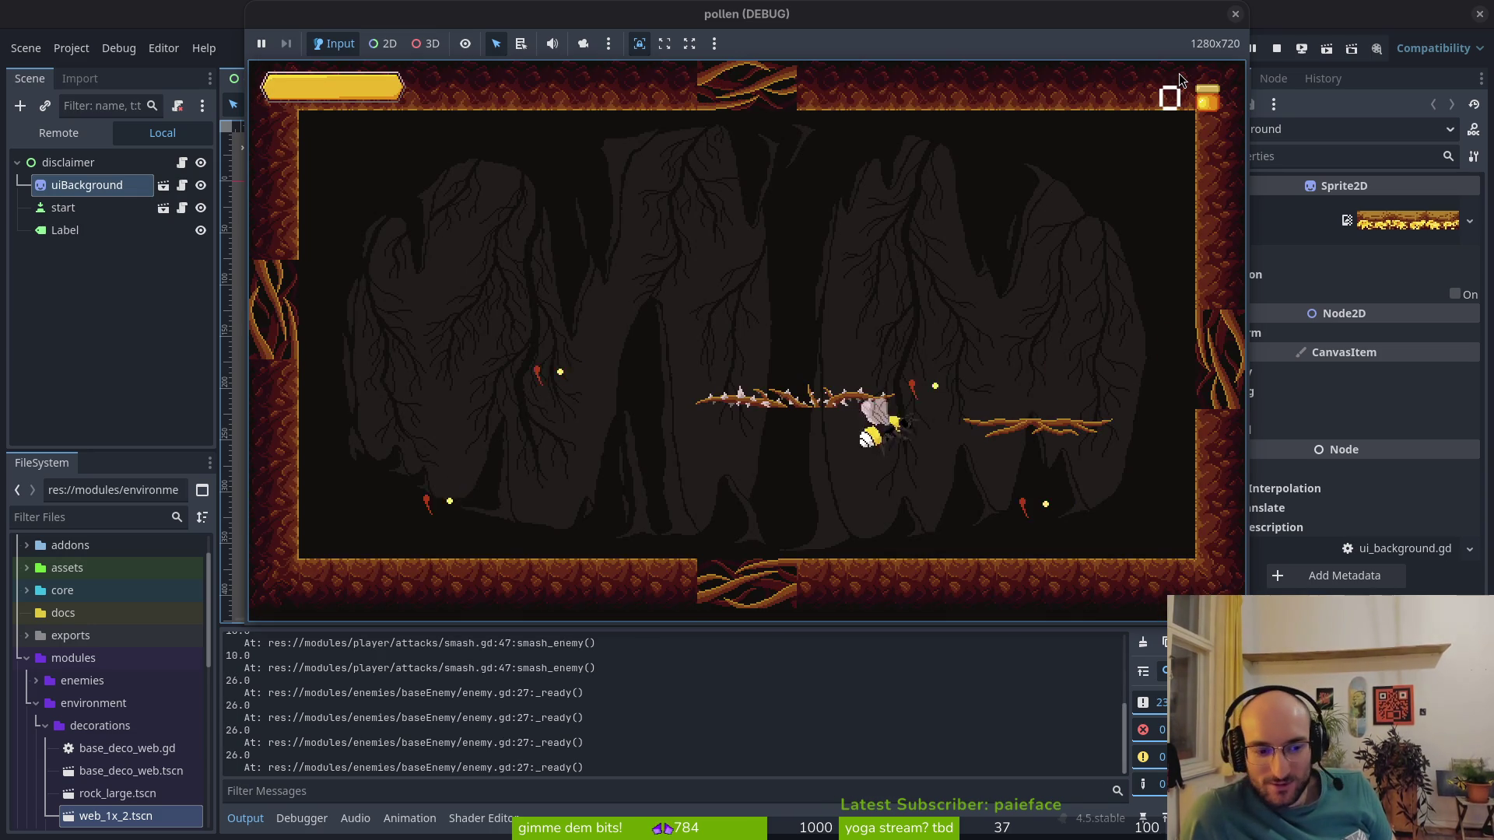
Fight the spawning wasps while Output logs stun times 26.0 and 34.0, then stop the game
key(Left)
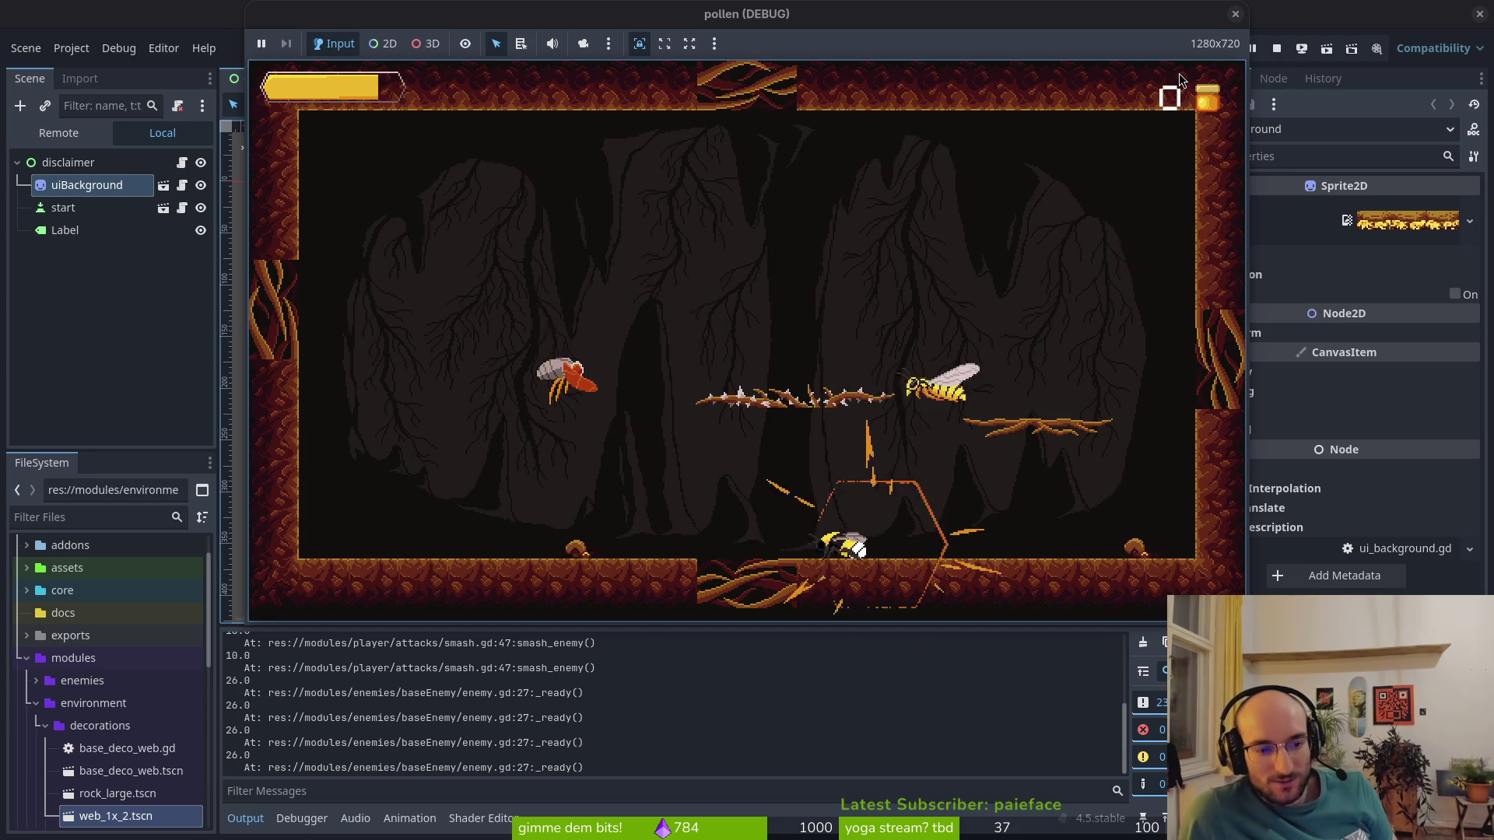
key(space)
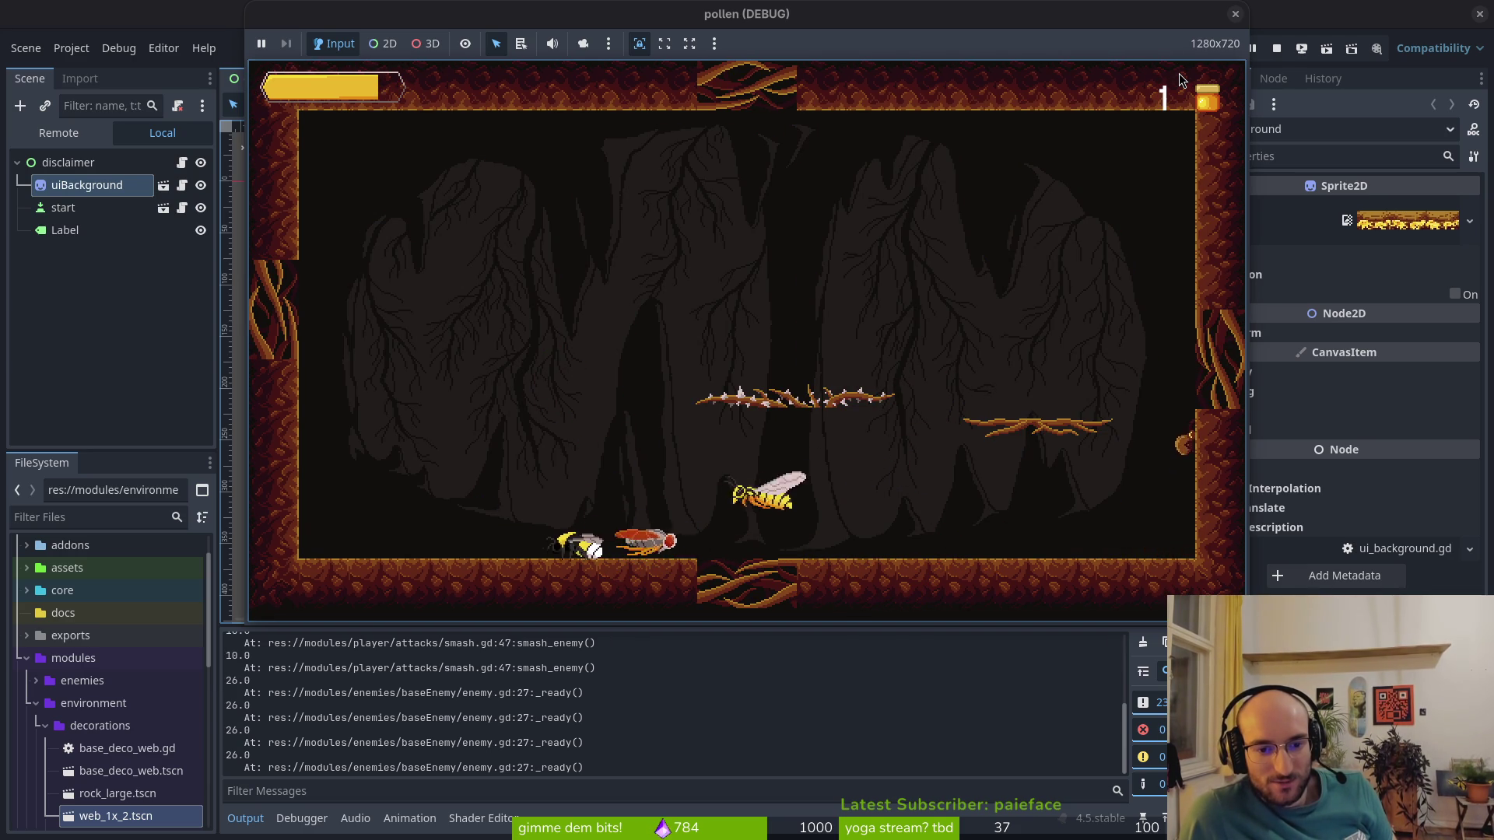
key(space)
key(Right)
key(space)
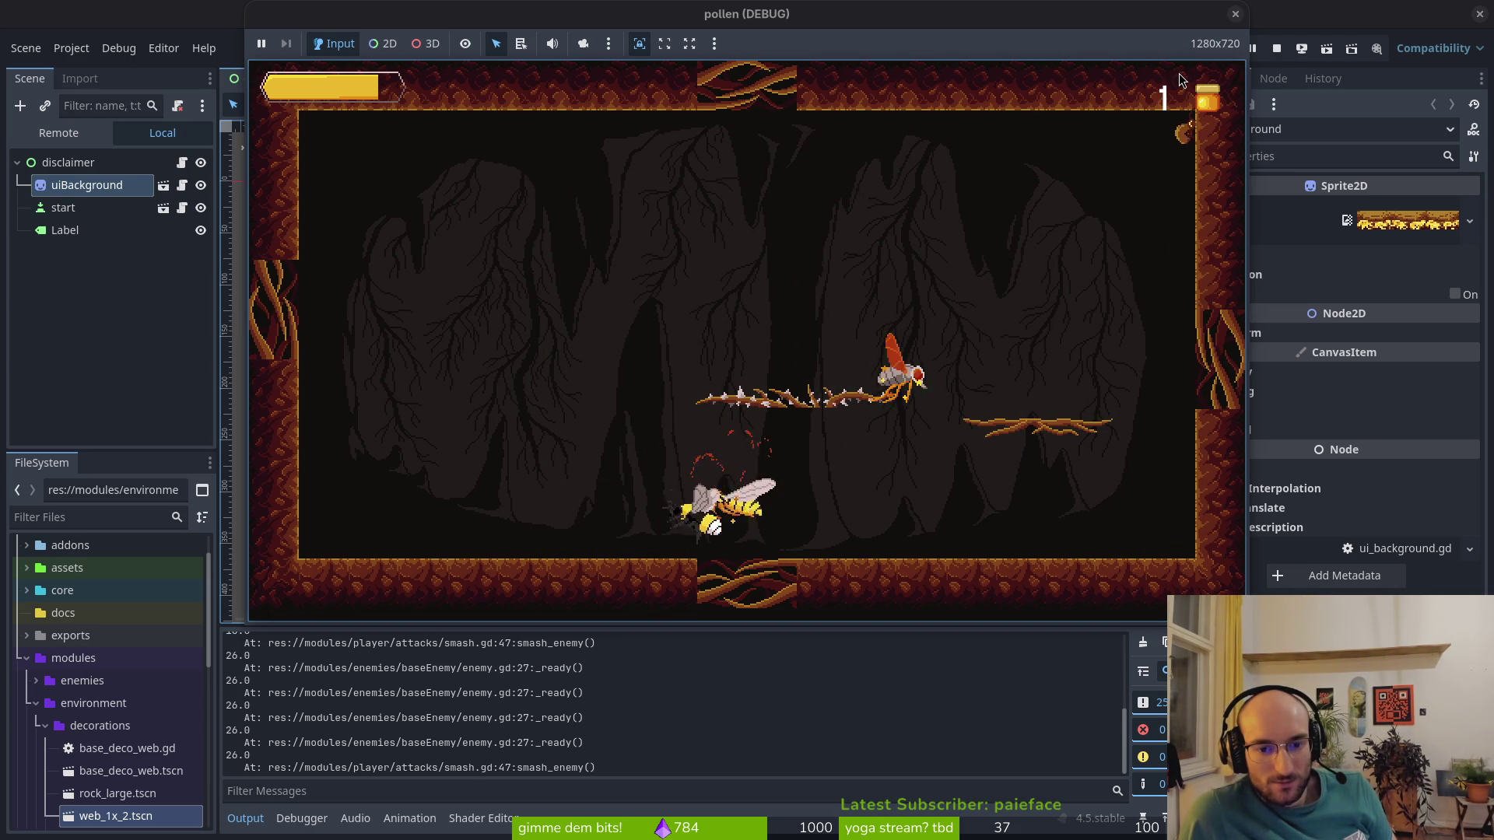
key(Left)
key(Right)
key(Right)
key(space)
key(space)
key(space)
key(space)
key(space)
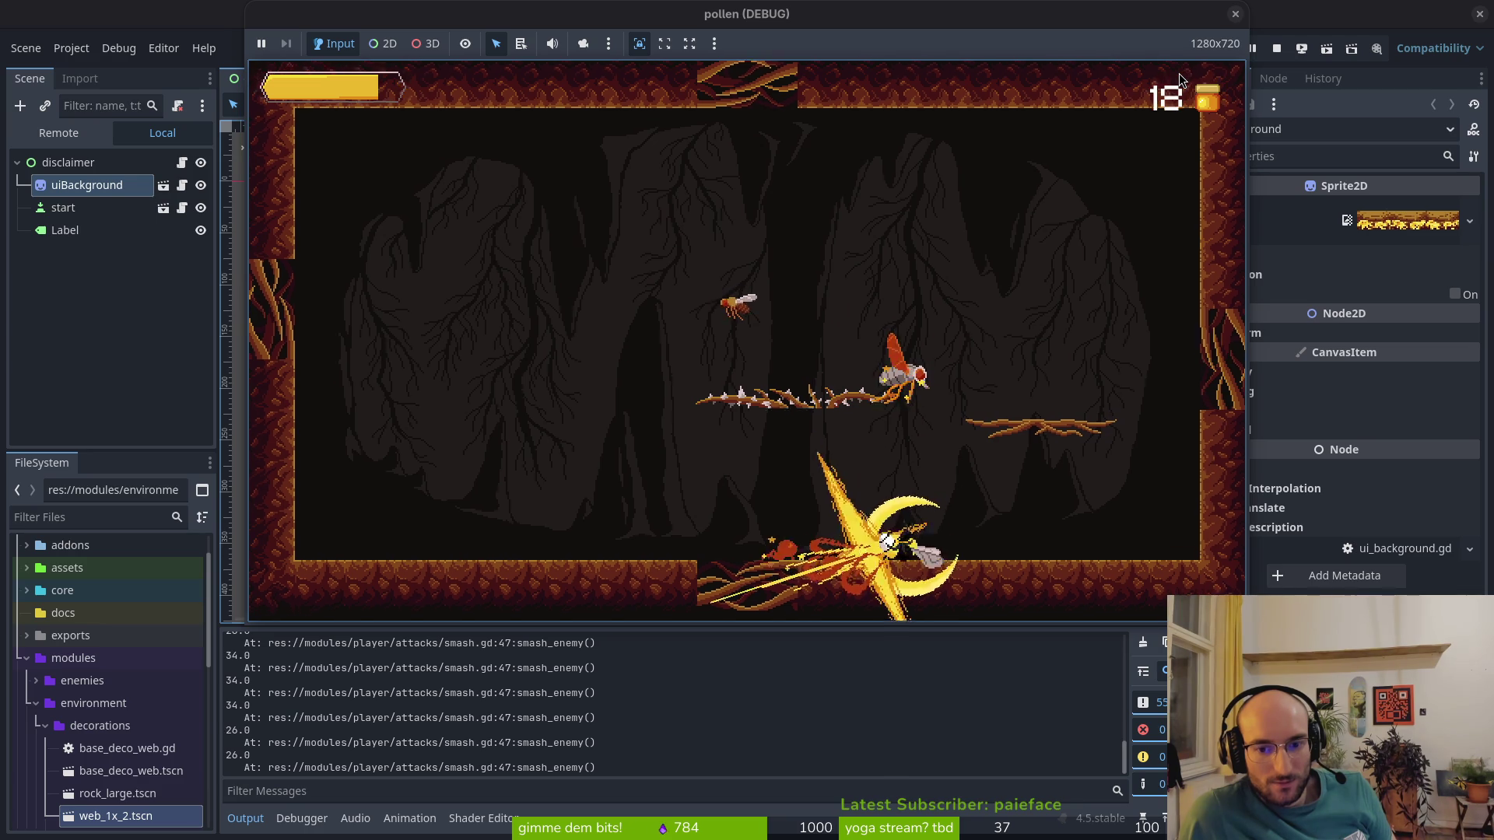
key(space)
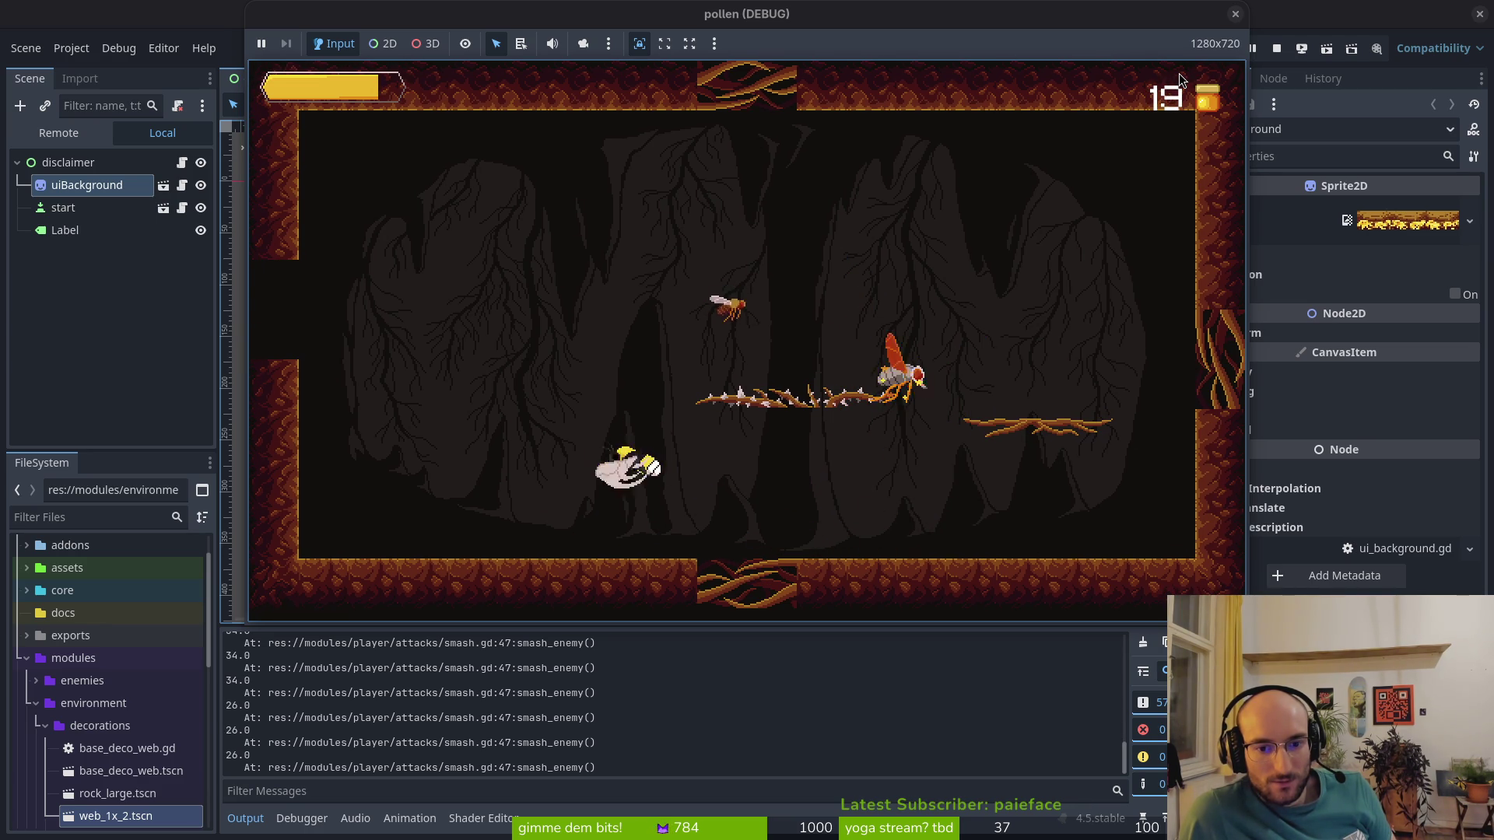
key(space)
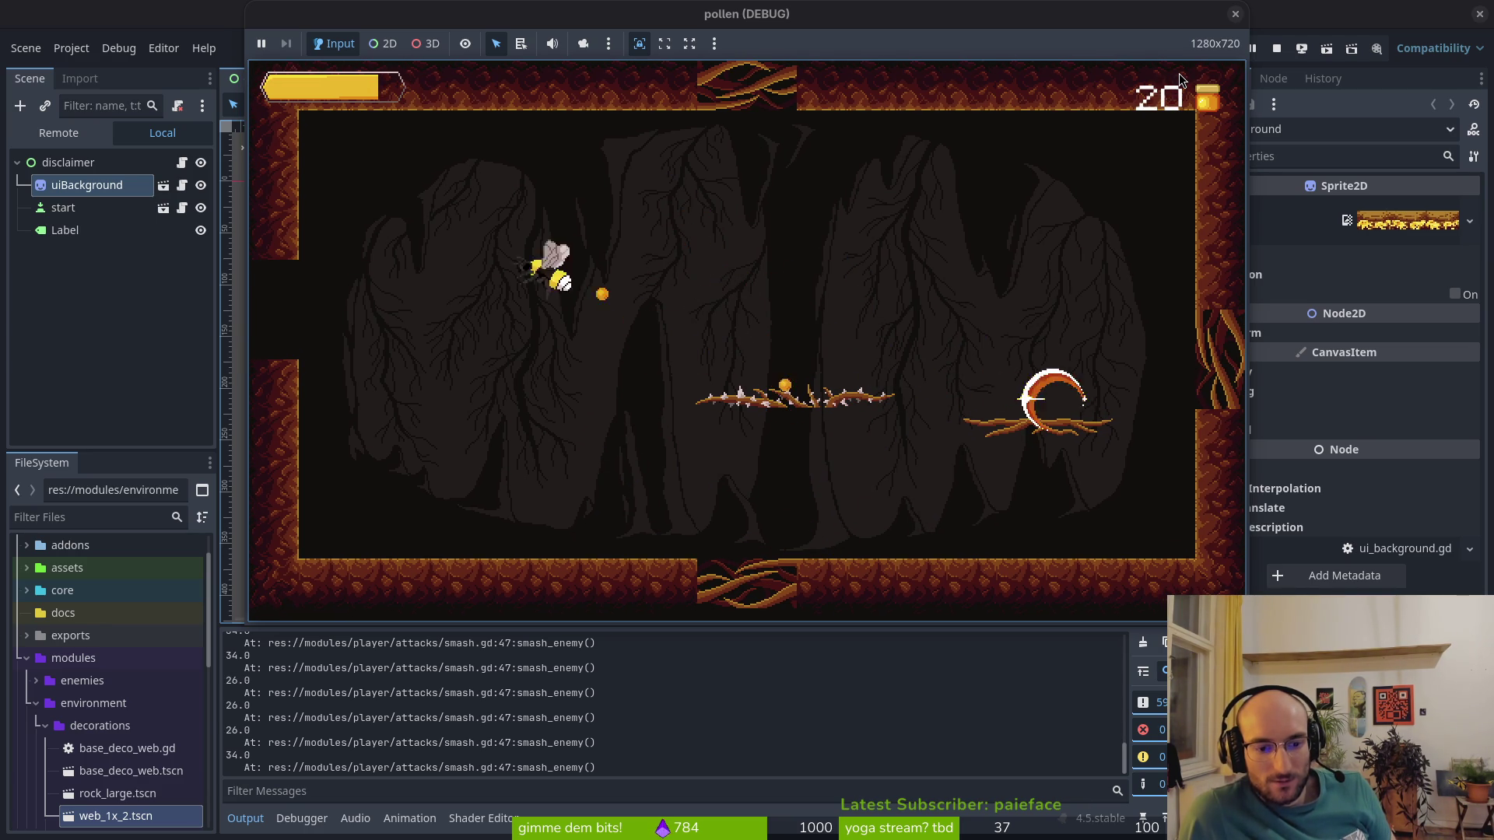
key(space)
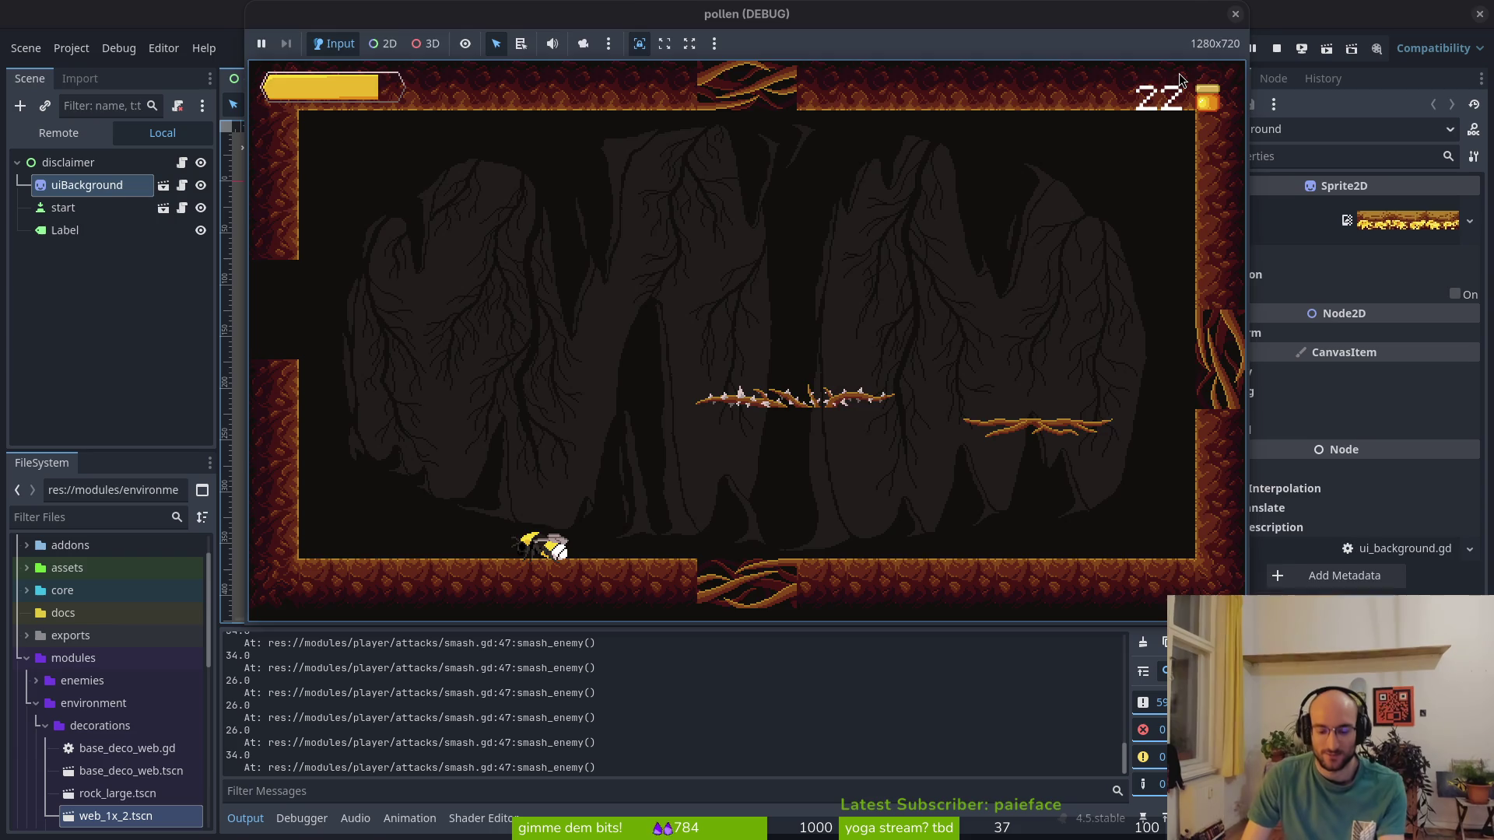
key(F8)
Open skill.helper.gd through the fuzzy file finder by searching 'skihelper'
key(alt+Tab)
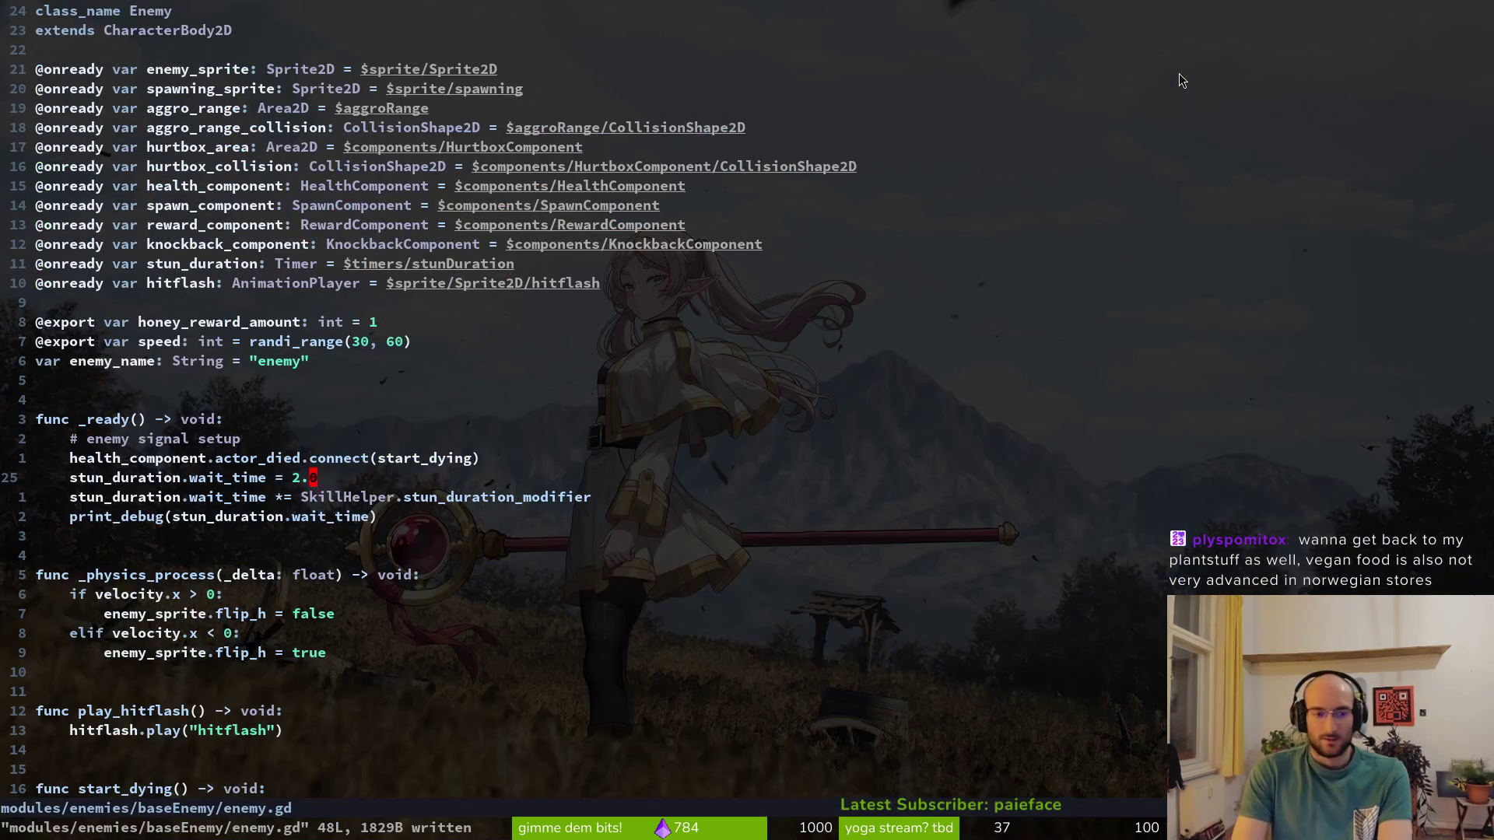
key(G)
key(space)
key(f)
key(f)
text(skihelper)
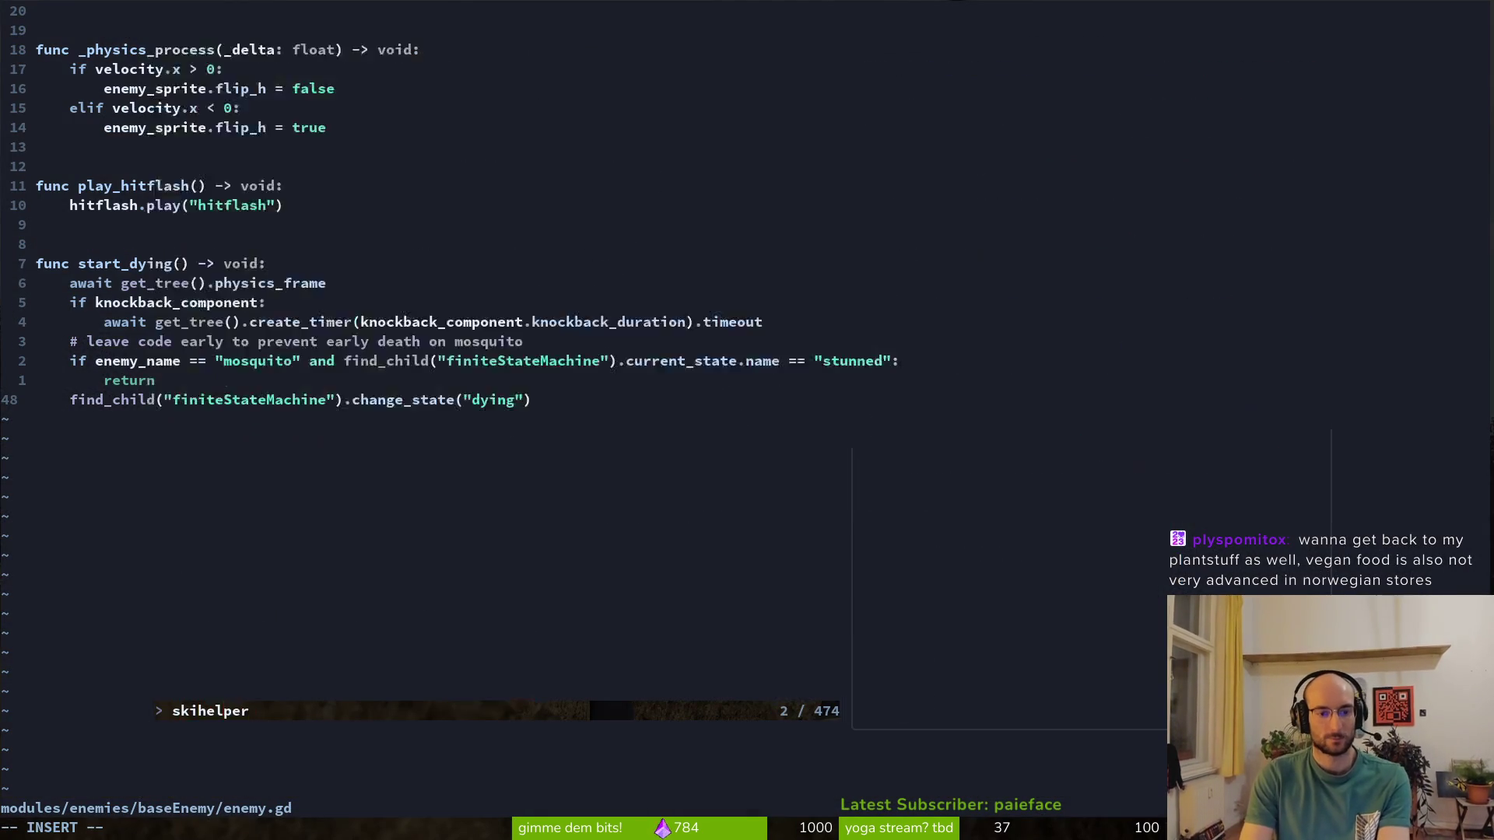
key(Return)
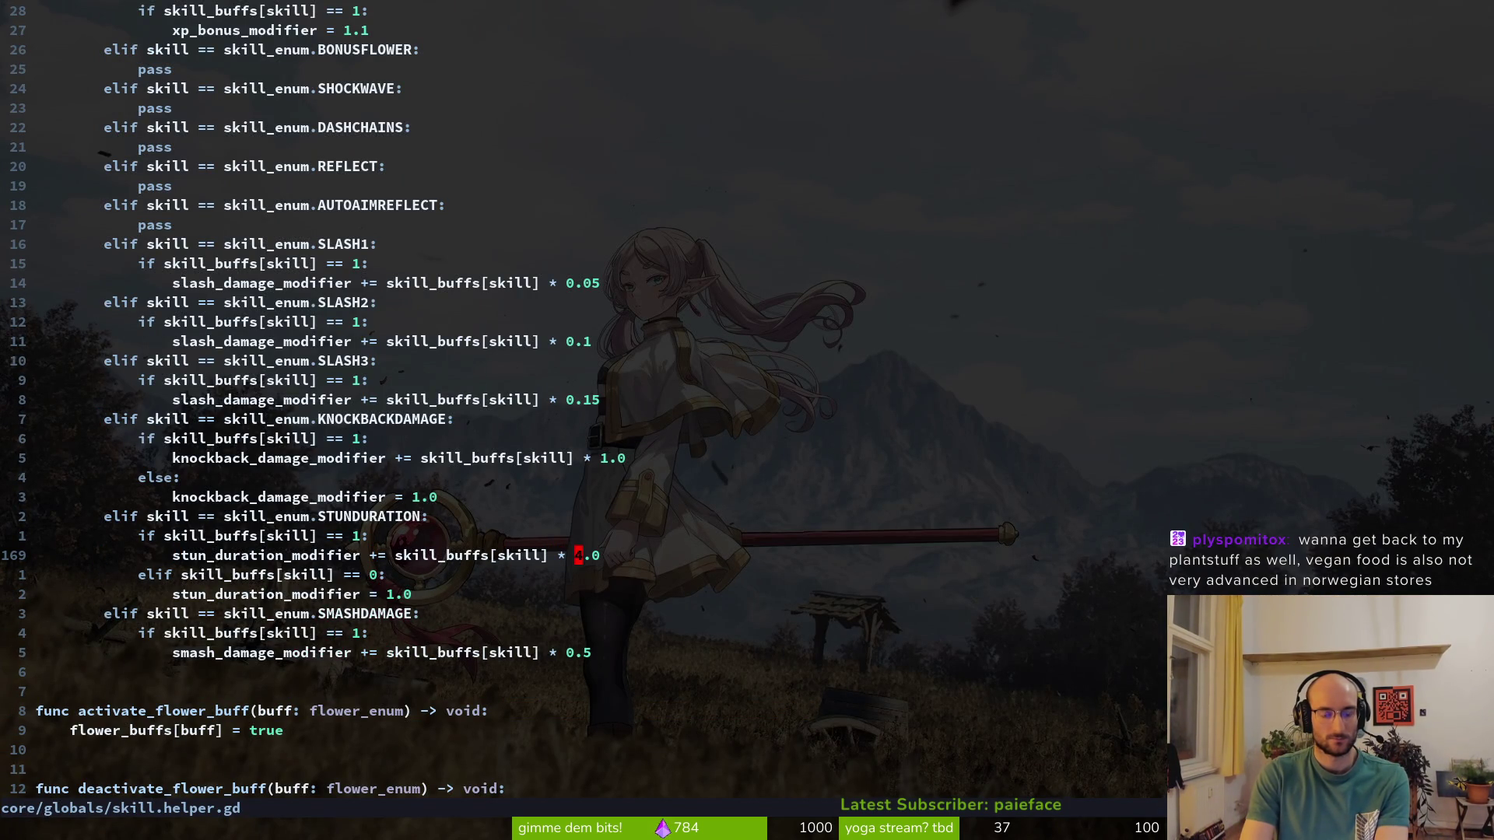
Change the STUNDURATION multiplier from 4.0 to 1.0 and save the file
text(1)
key(Escape)
text(:w)
key(Return)
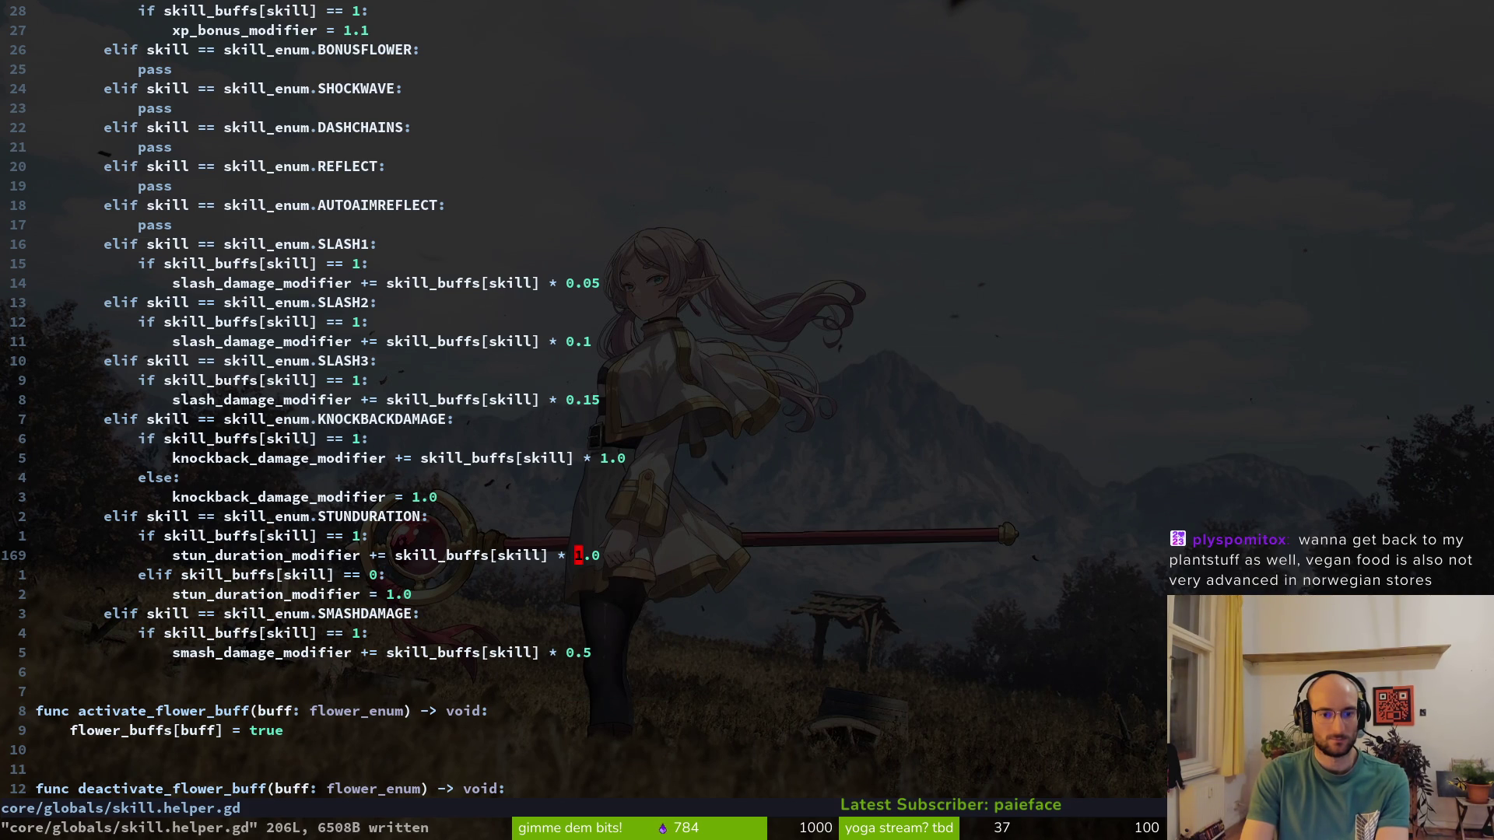
key(alt+Tab)
Stop and relaunch the pollen playtest, then enter a cave level and smash attack
key(F8)
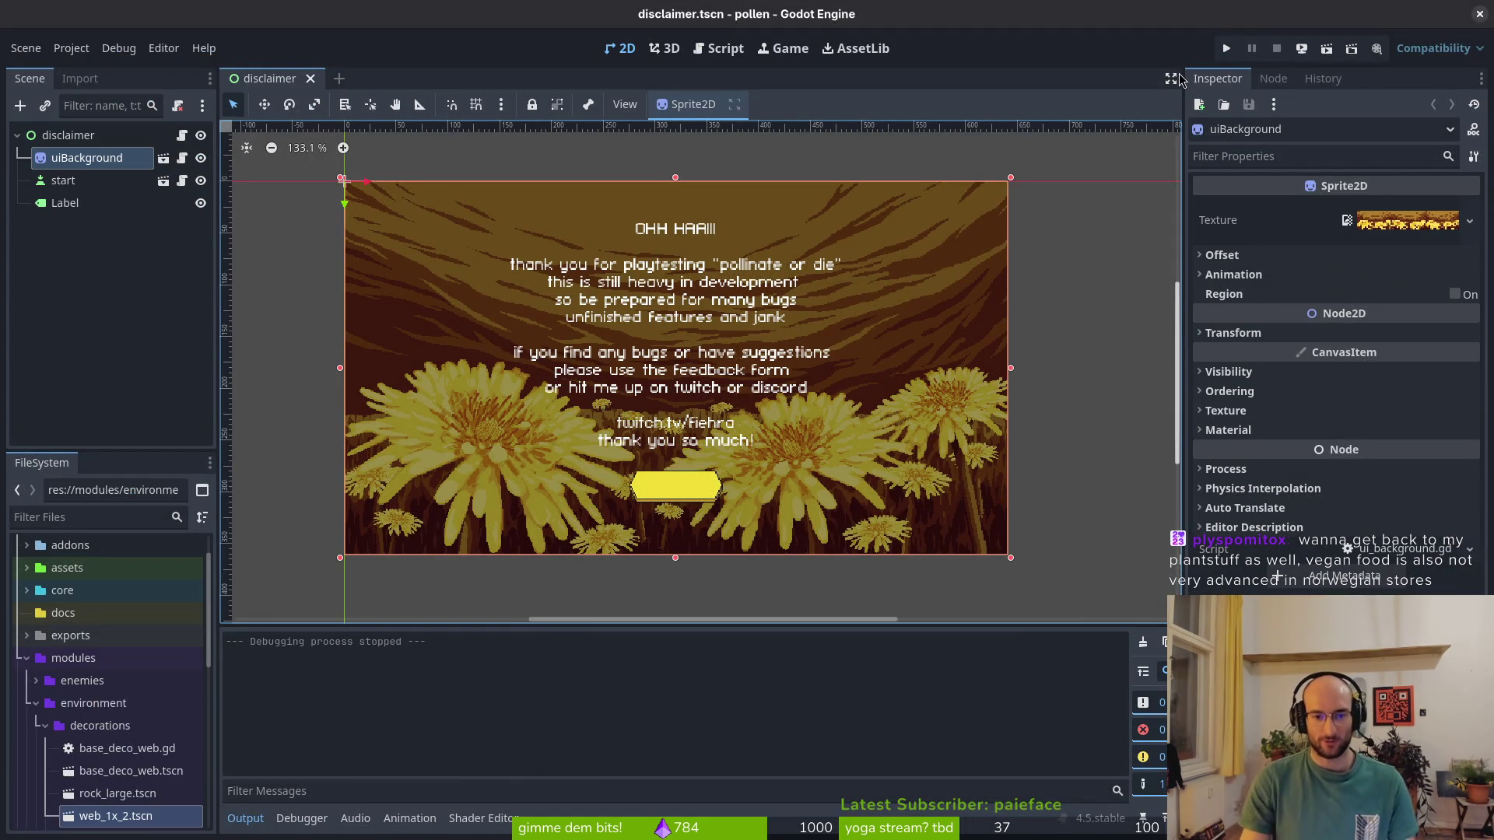
key(F5)
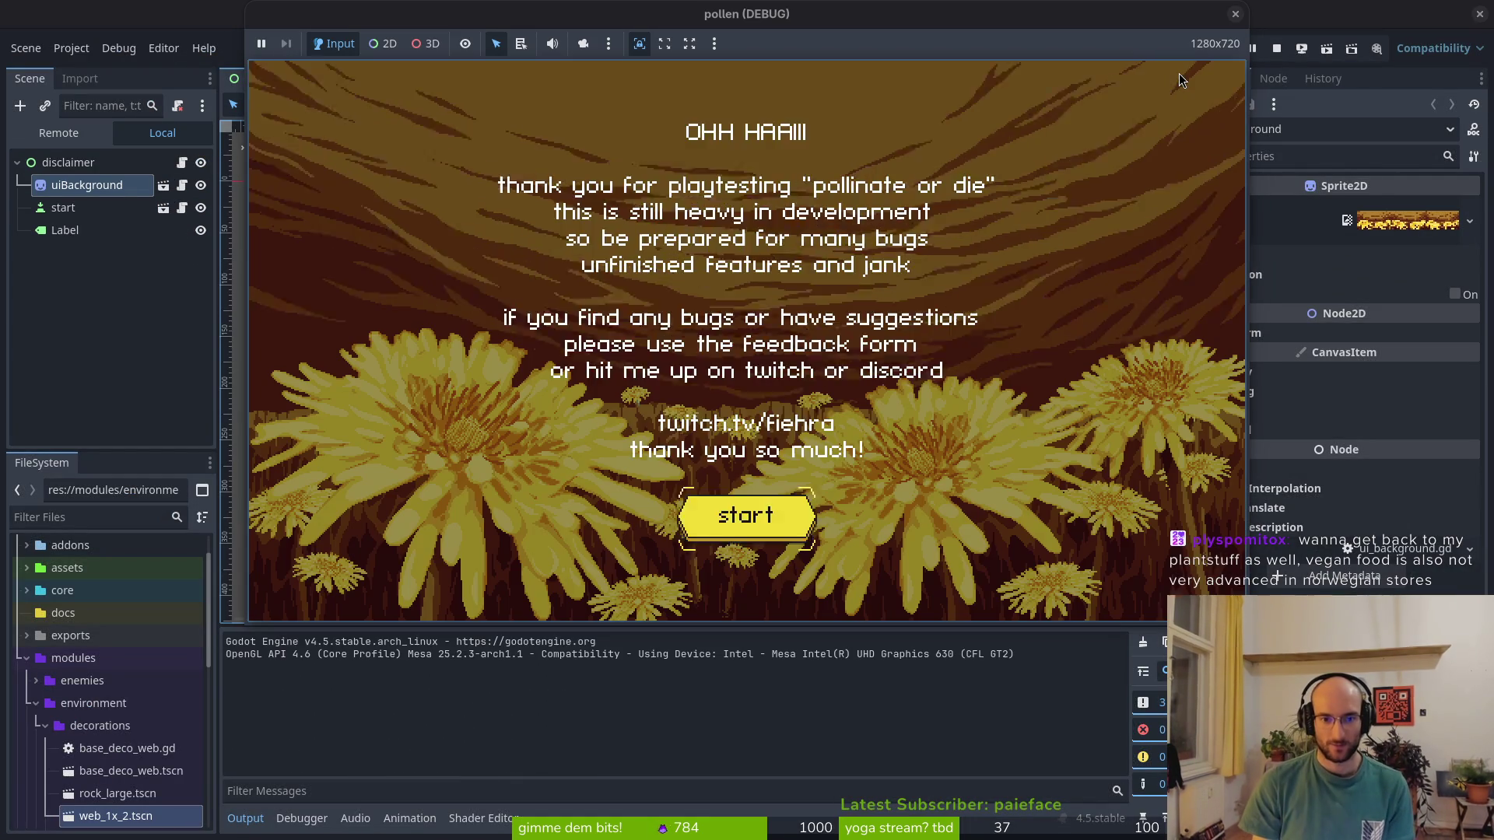
key(Return)
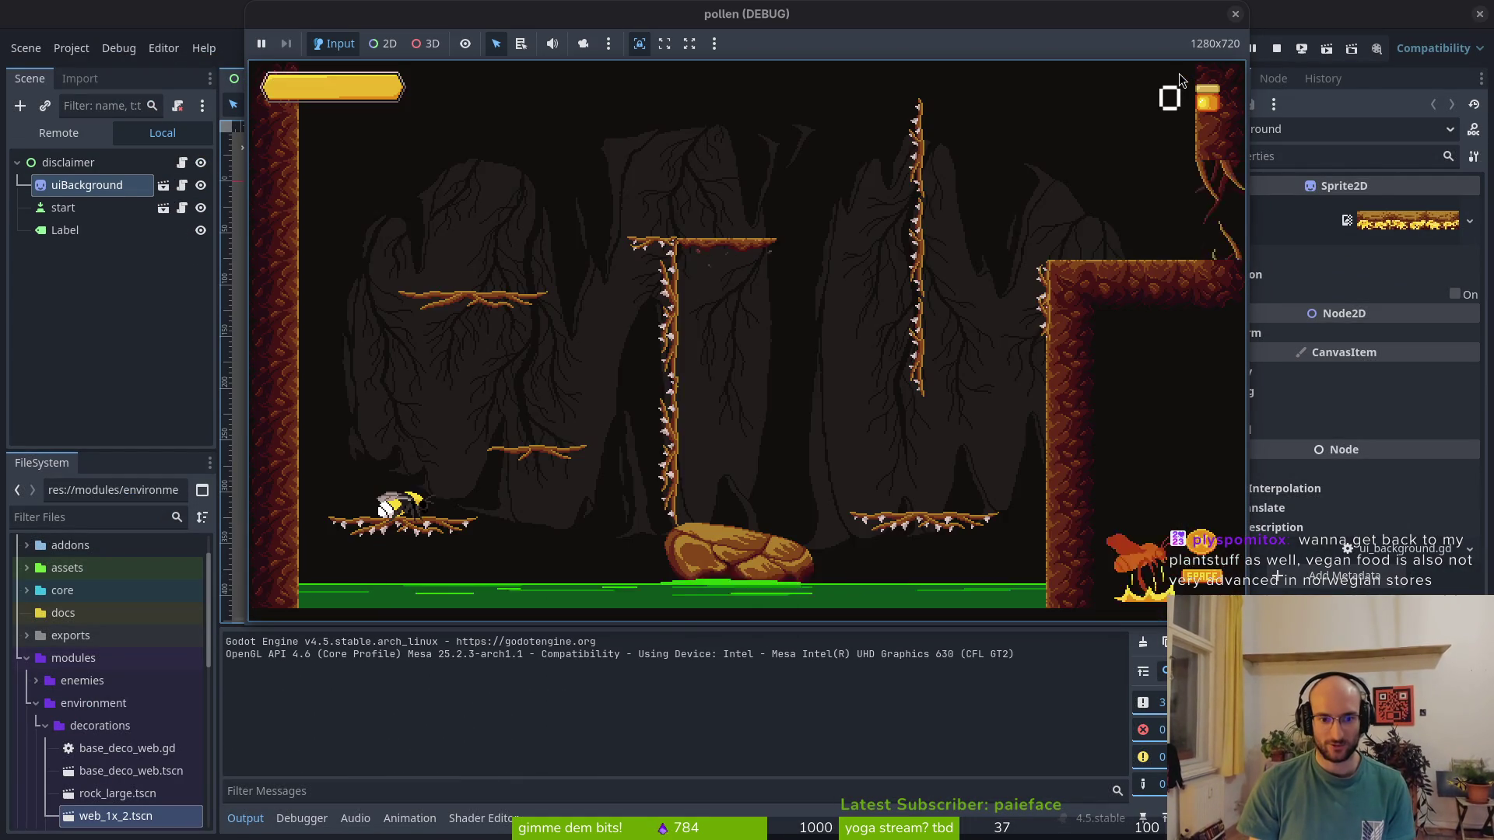
key(Right)
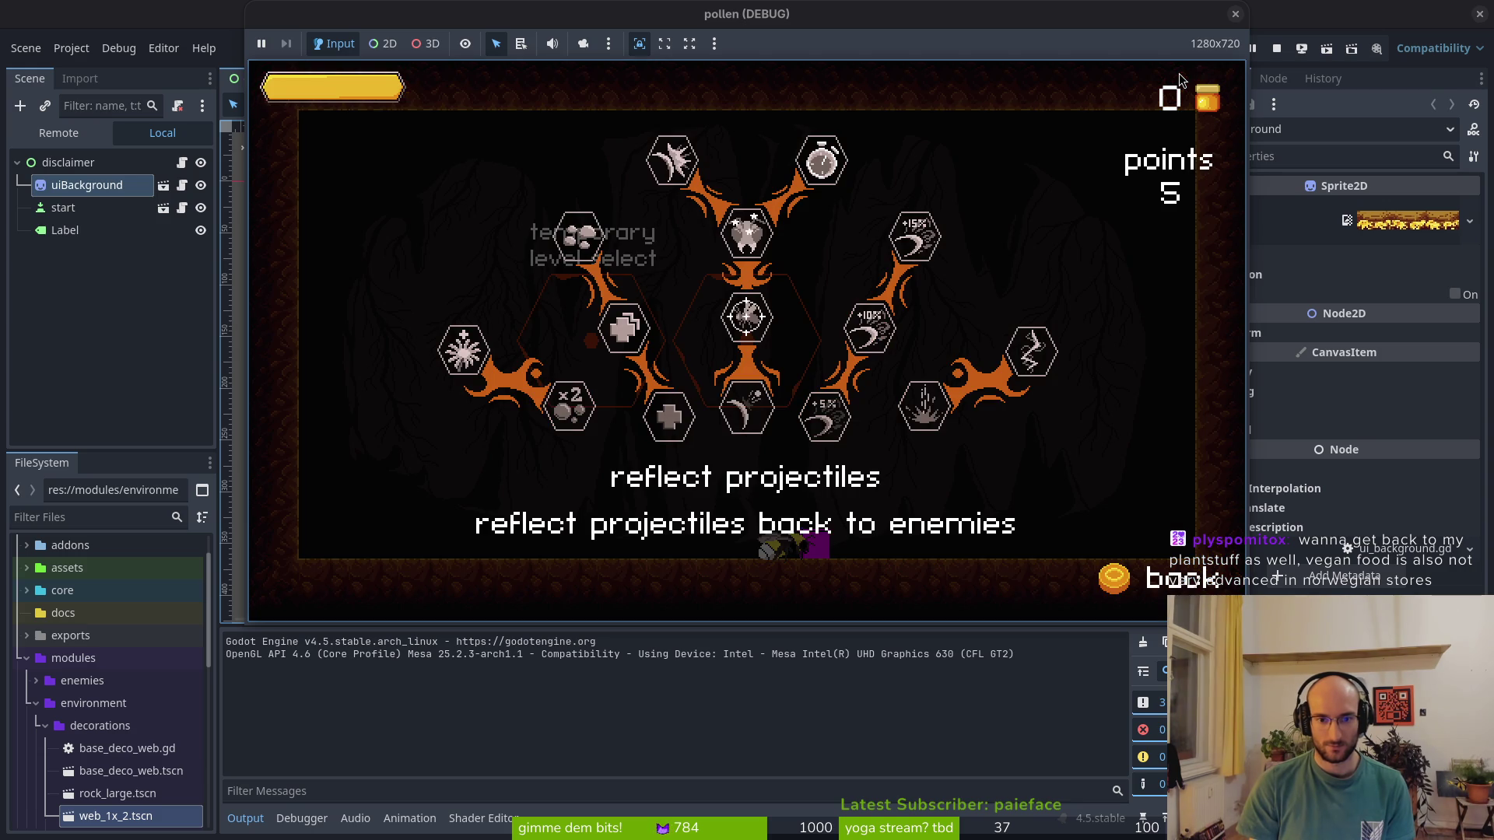
key(Escape)
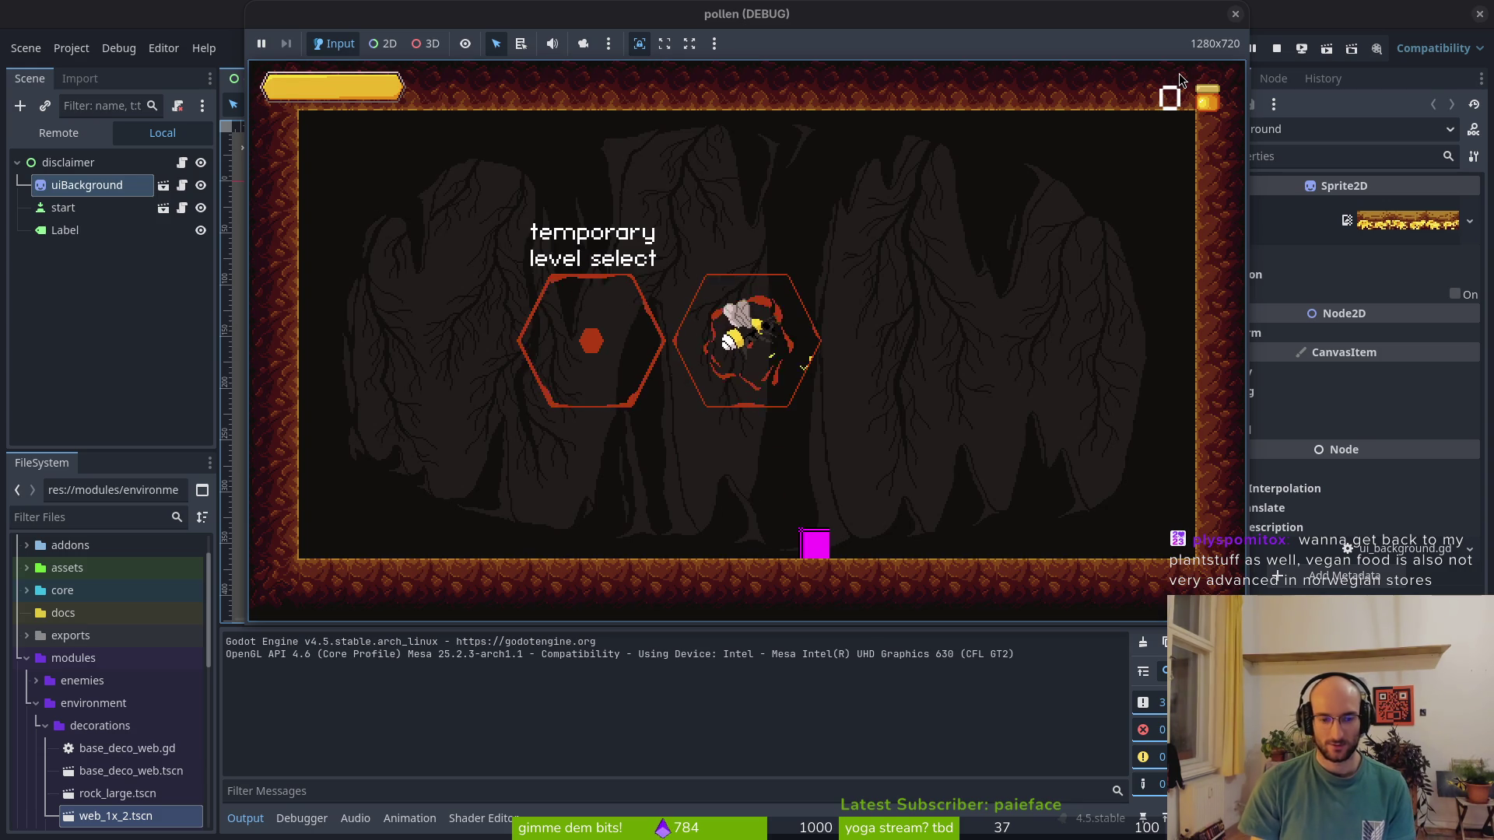
key(Return)
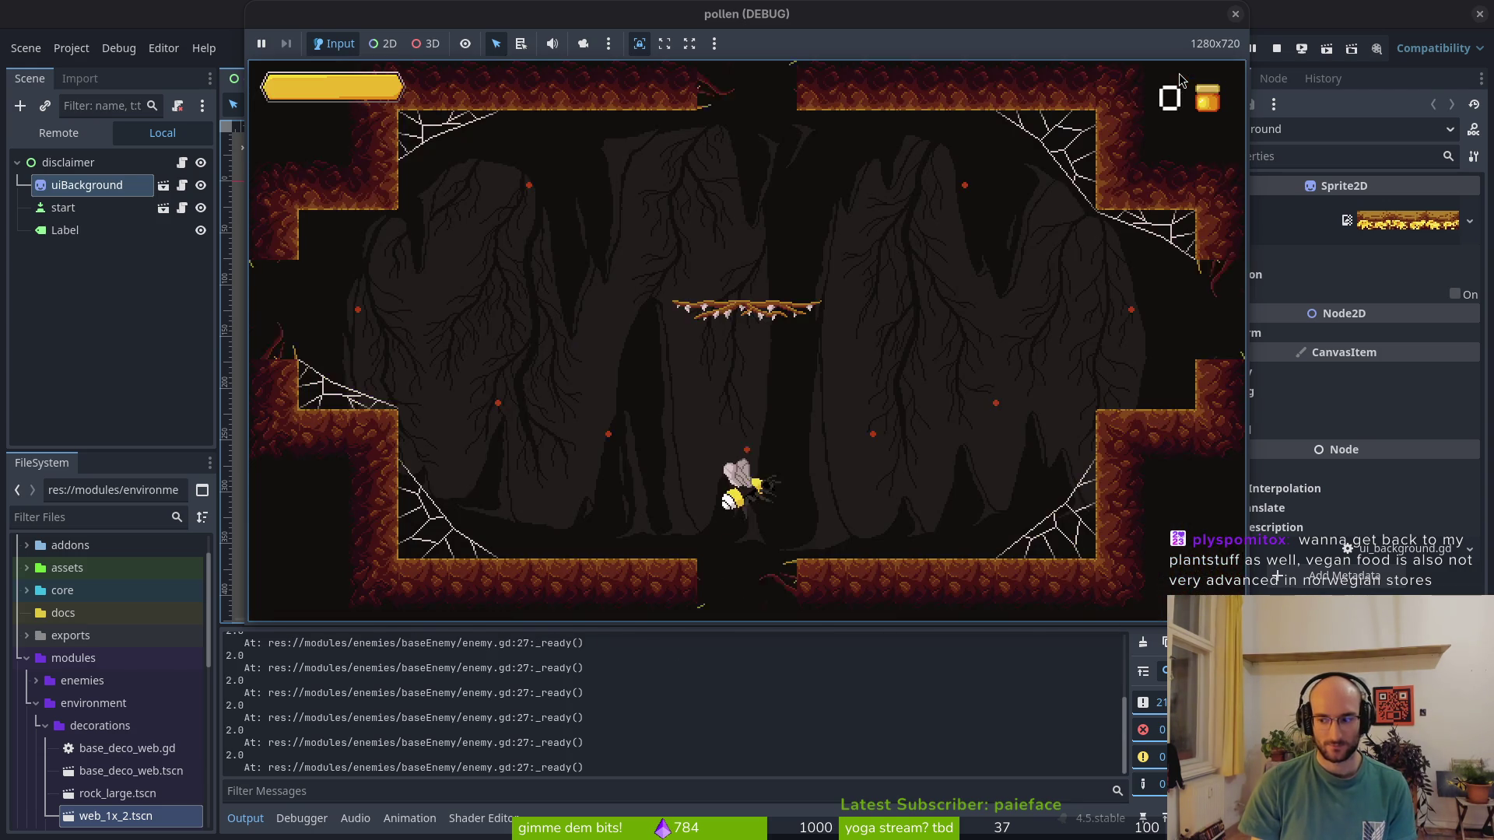
key(space)
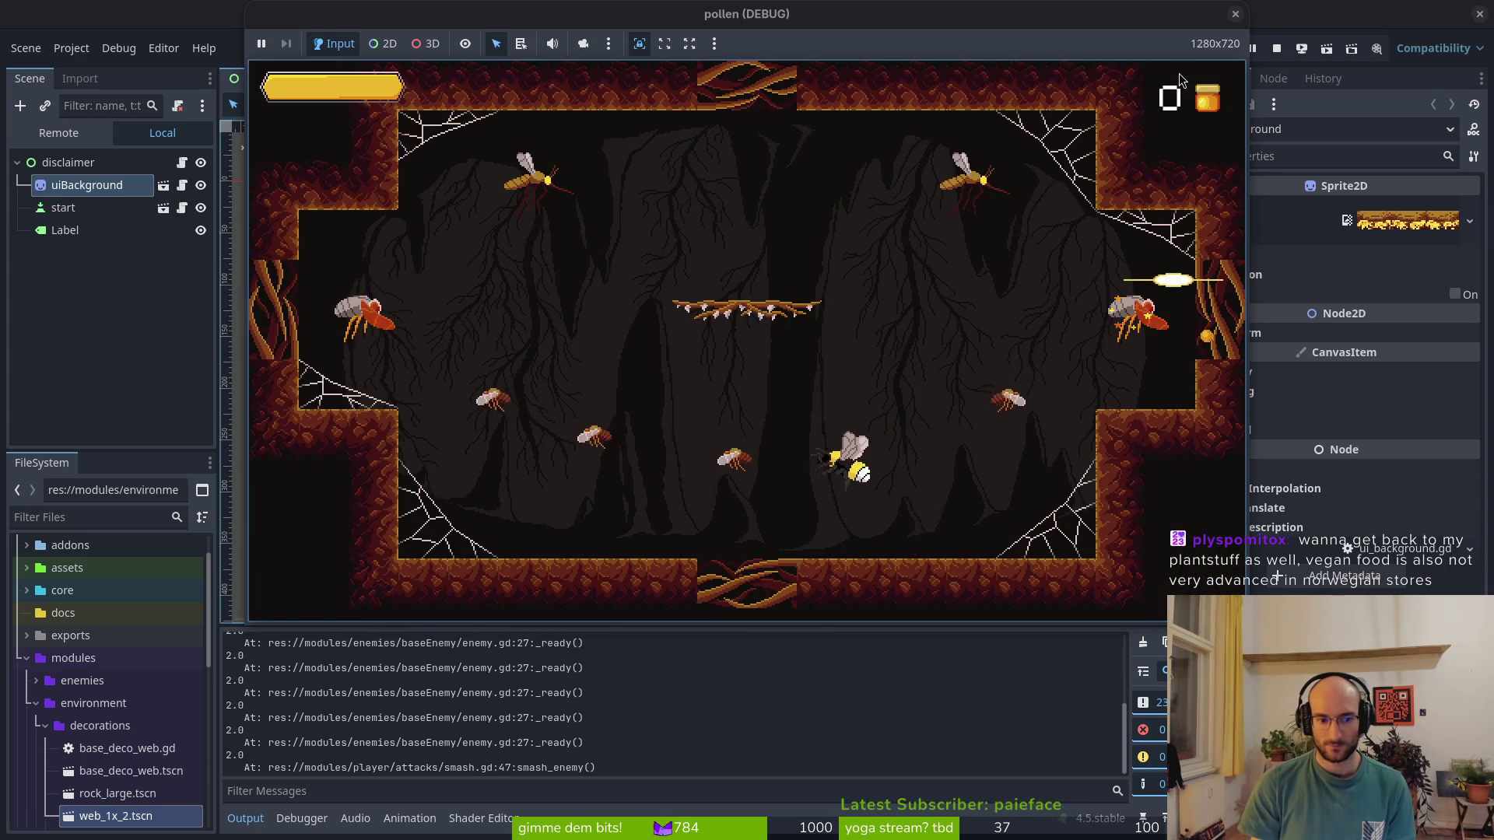
Spend all skill points in the skill tree, including the stun duration skill
key(Escape)
key(Up)
key(space)
key(Up)
key(space)
key(Up)
key(space)
key(Right)
key(Escape)
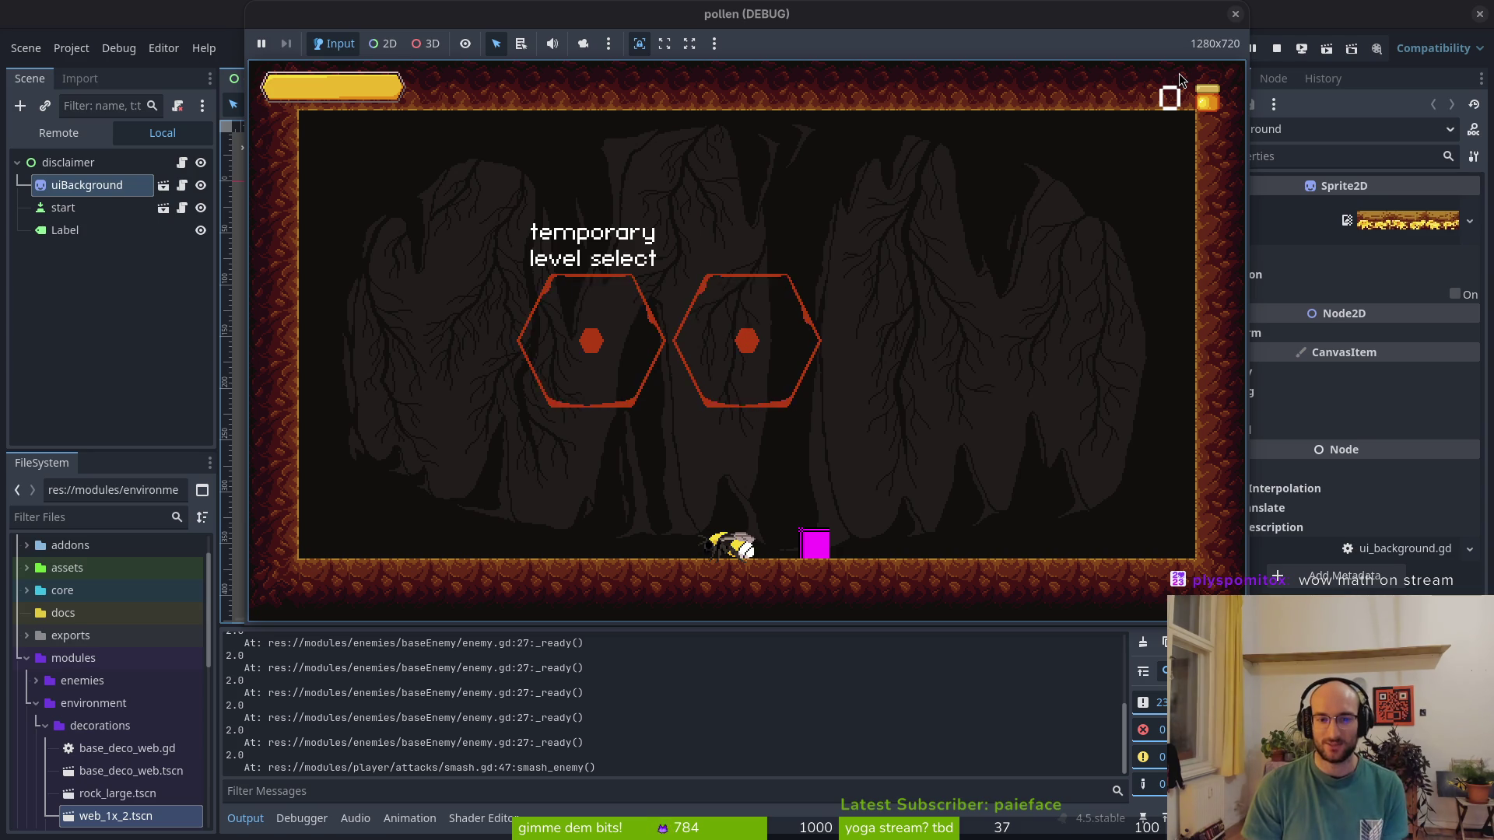
Set the devLevel option in game settings and start the game into the dev level
key(Escape)
key(Return)
key(Up)
key(Up)
key(Escape)
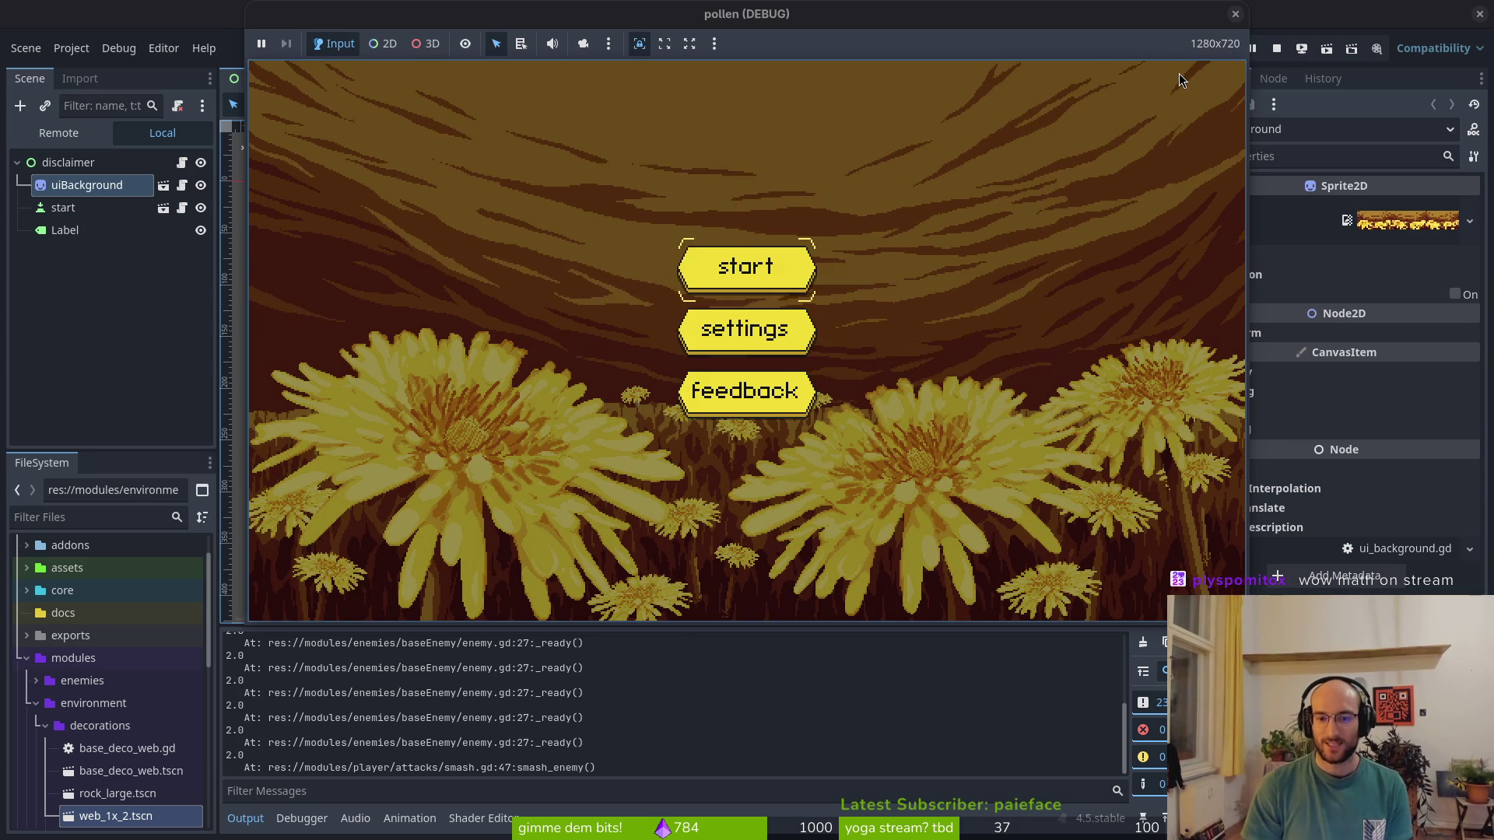
key(Return)
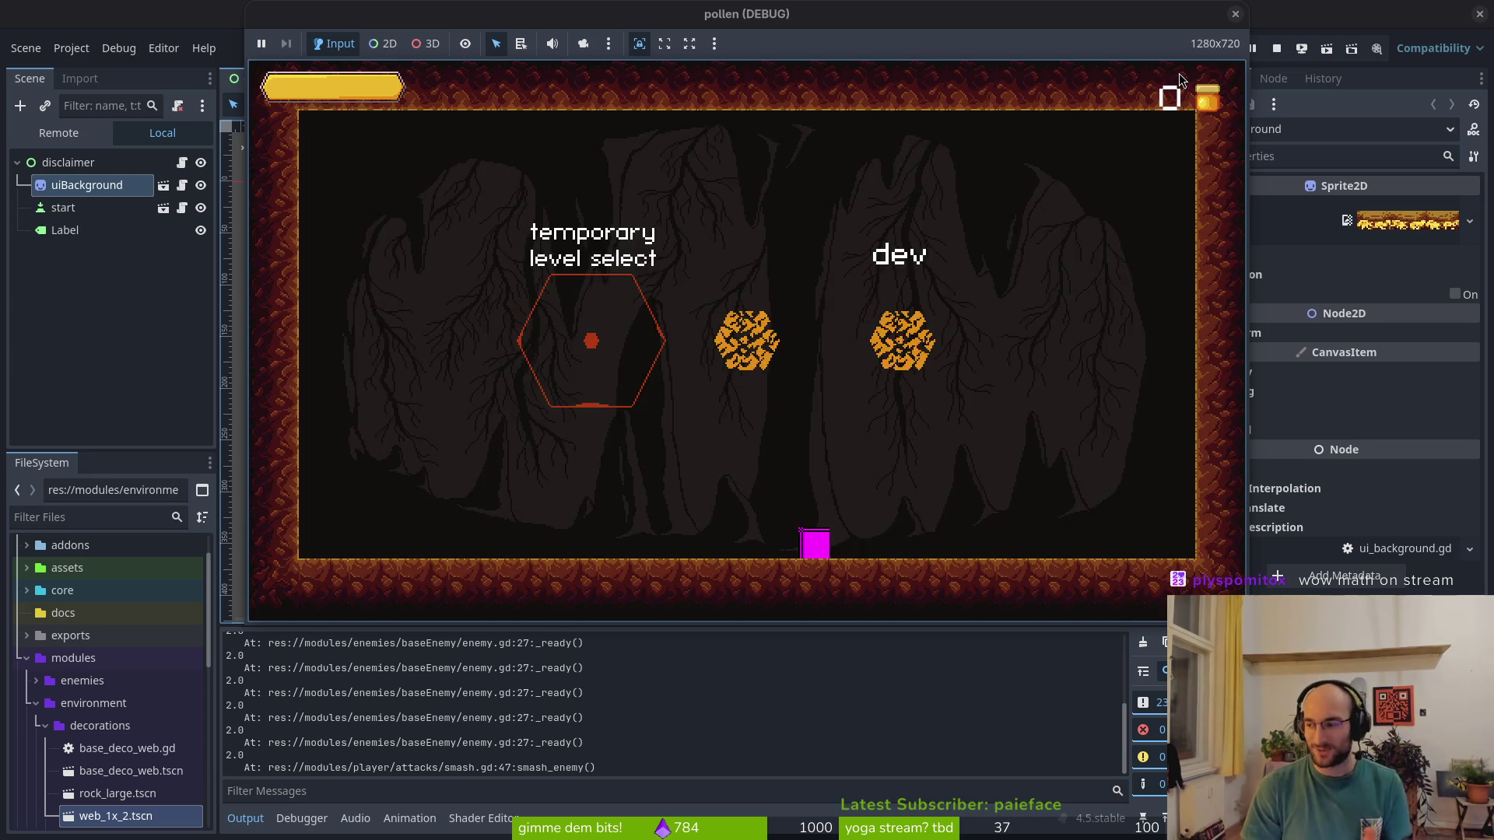
Smash the wasps near the start, climbing the left wall to attack
key(Right)
key(space)
key(Up)
key(space)
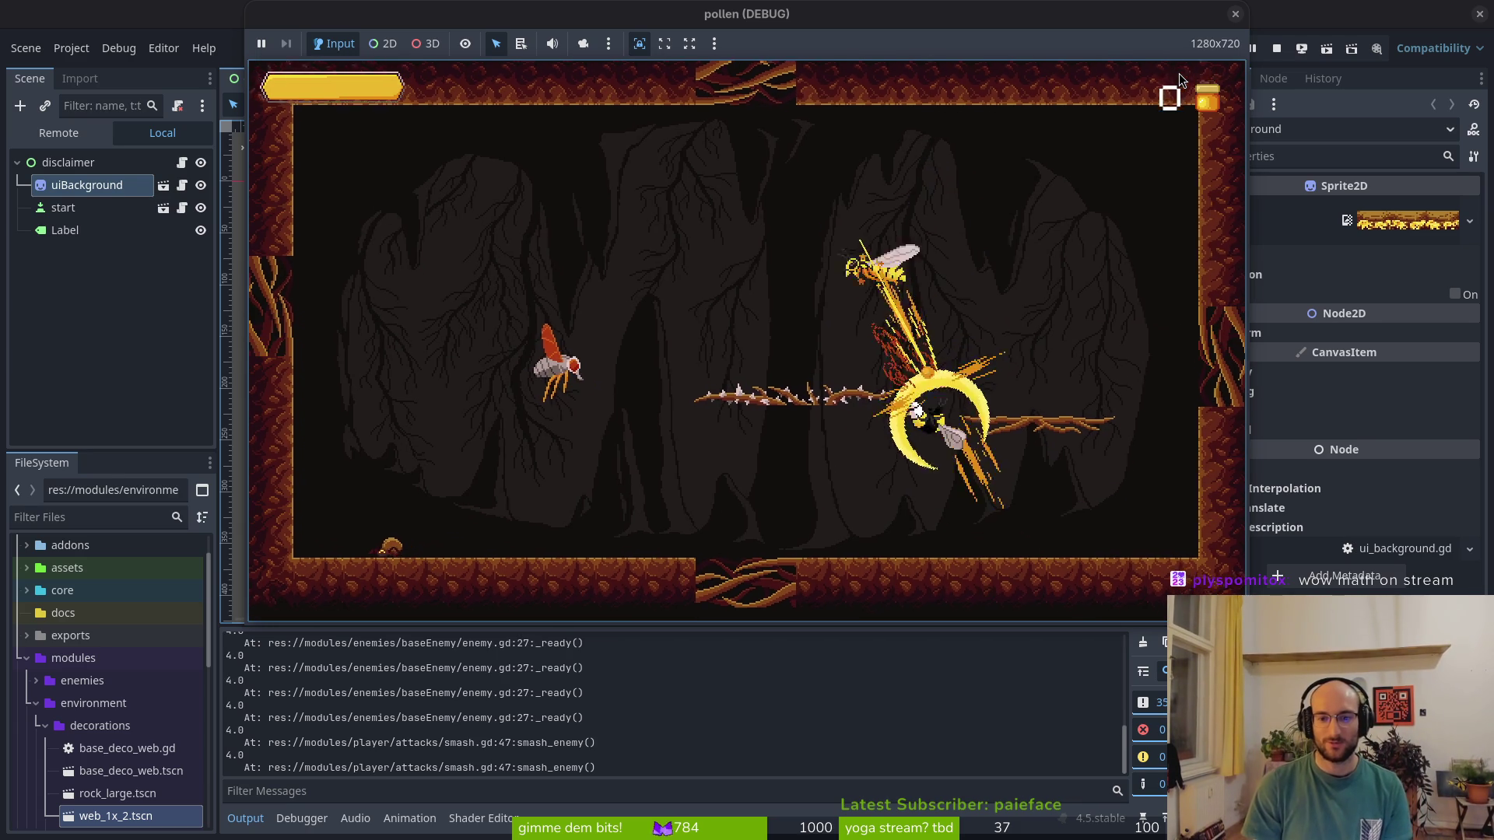
key(Right)
key(space)
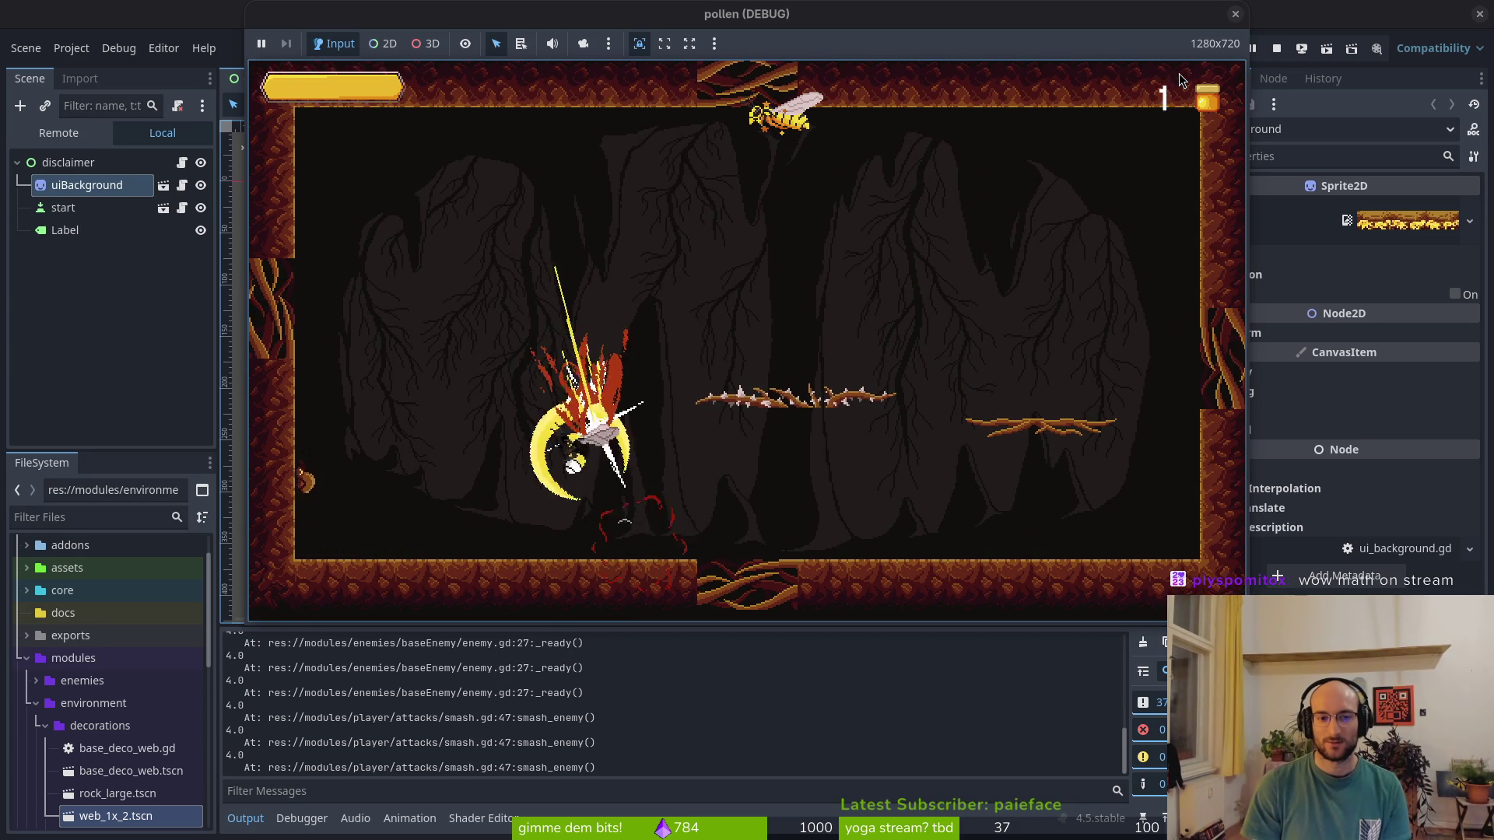
key(Left)
key(Up)
key(space)
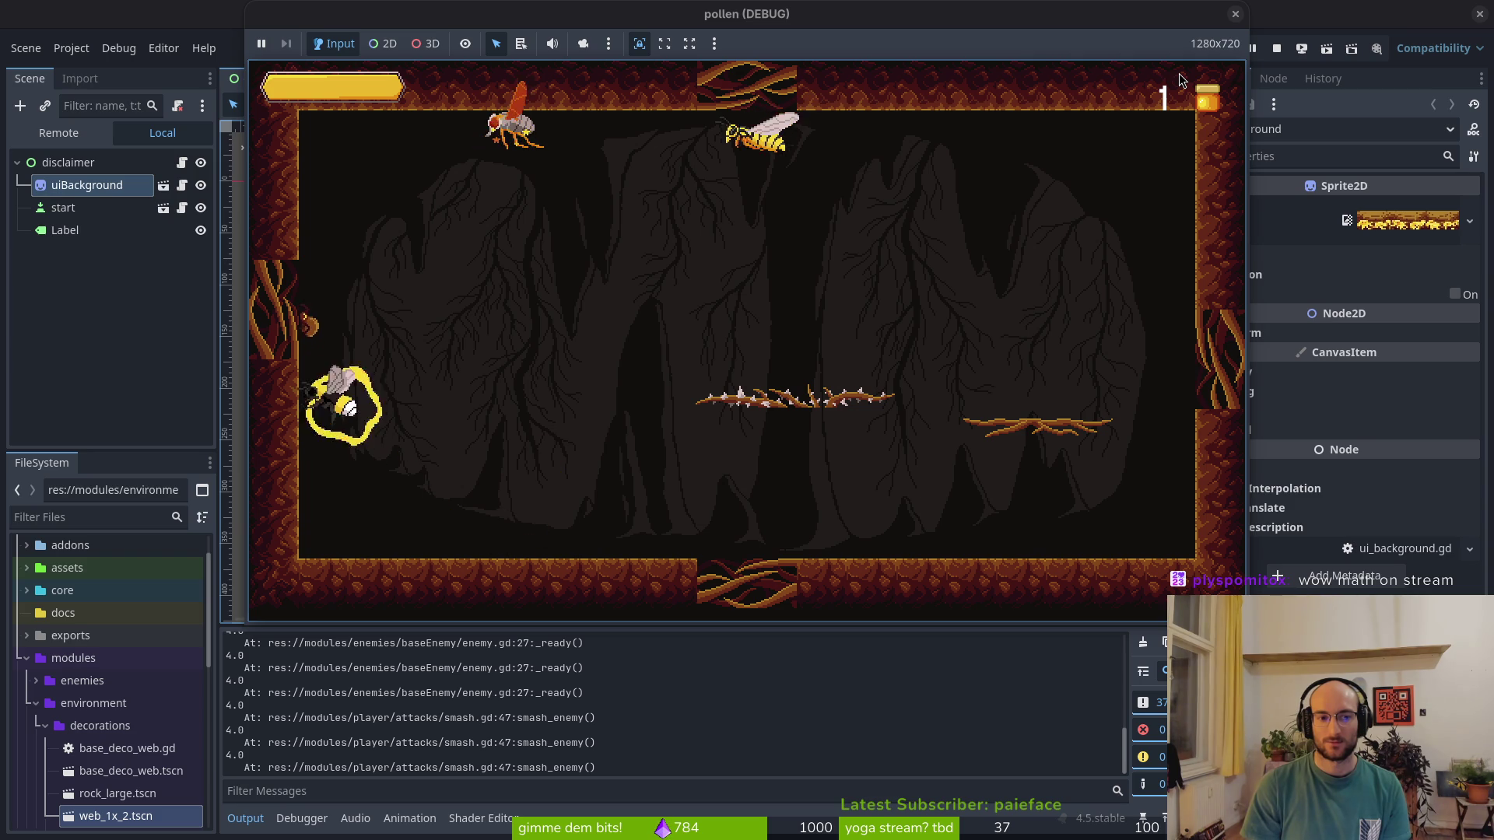
Move right along the floor smashing the enemies and the swarm of flies
key(Right)
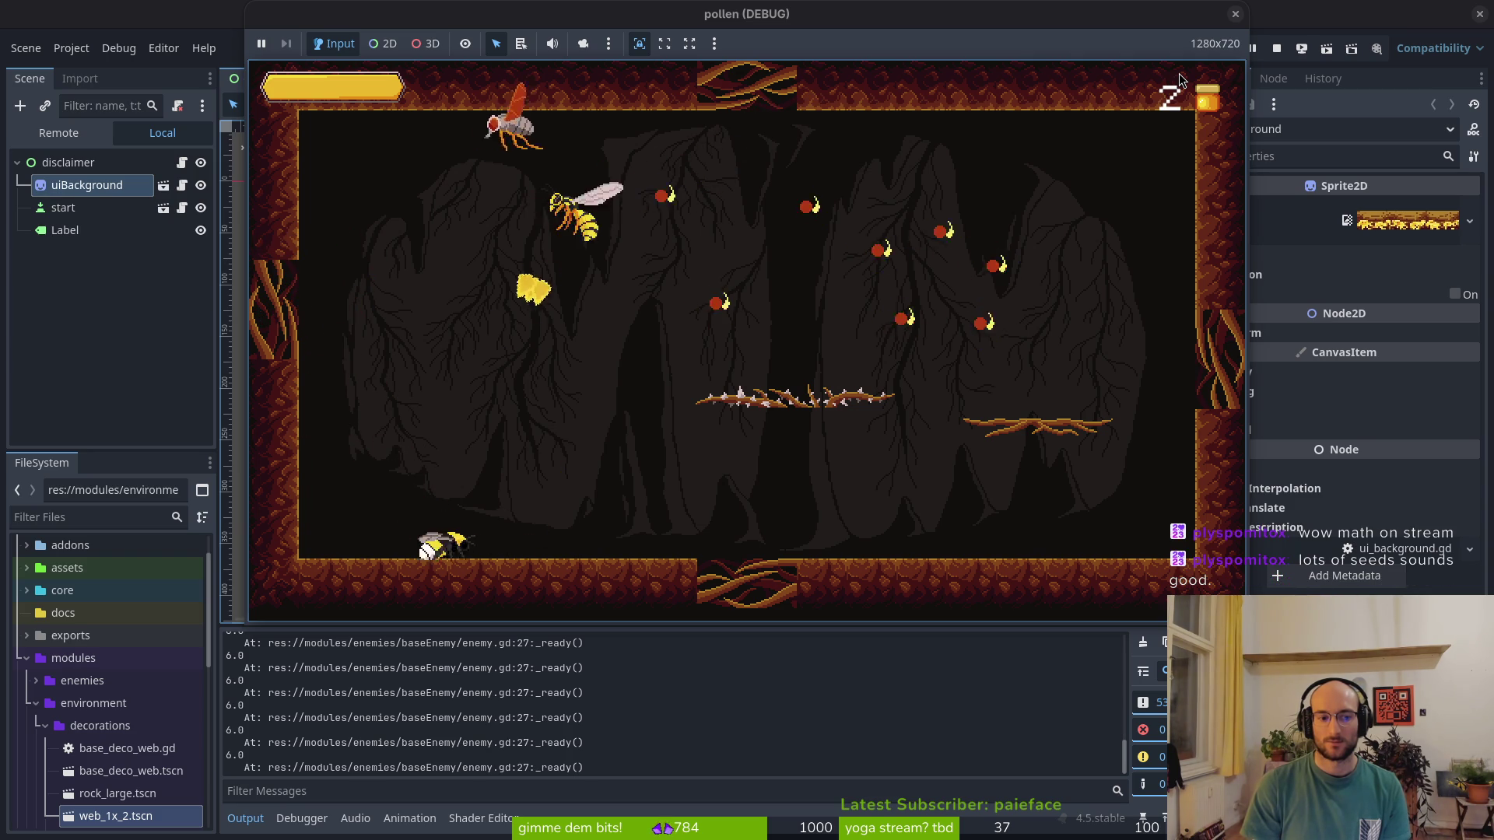
key(Right)
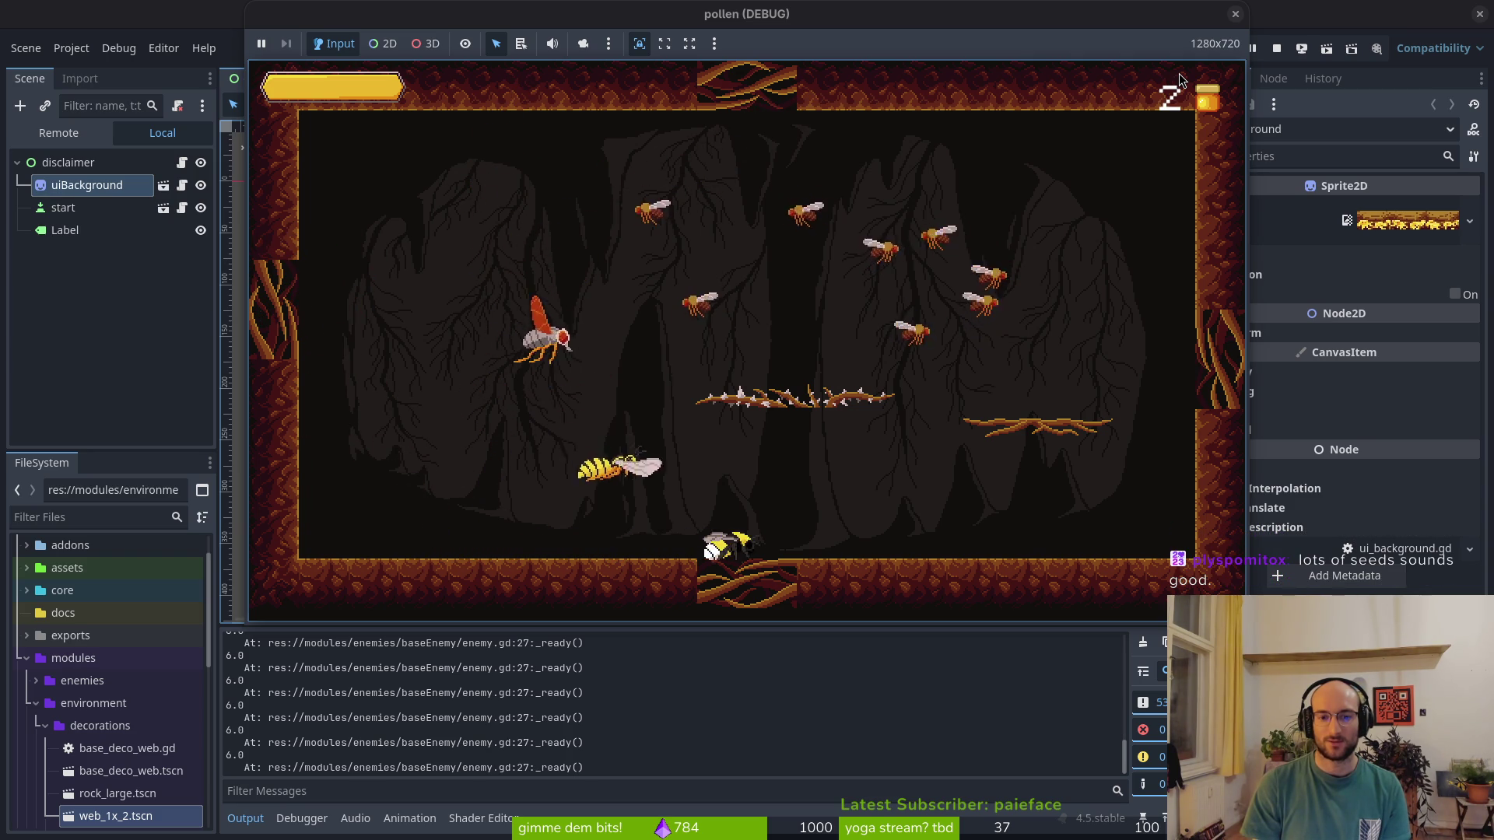
key(space)
key(Left)
key(Right)
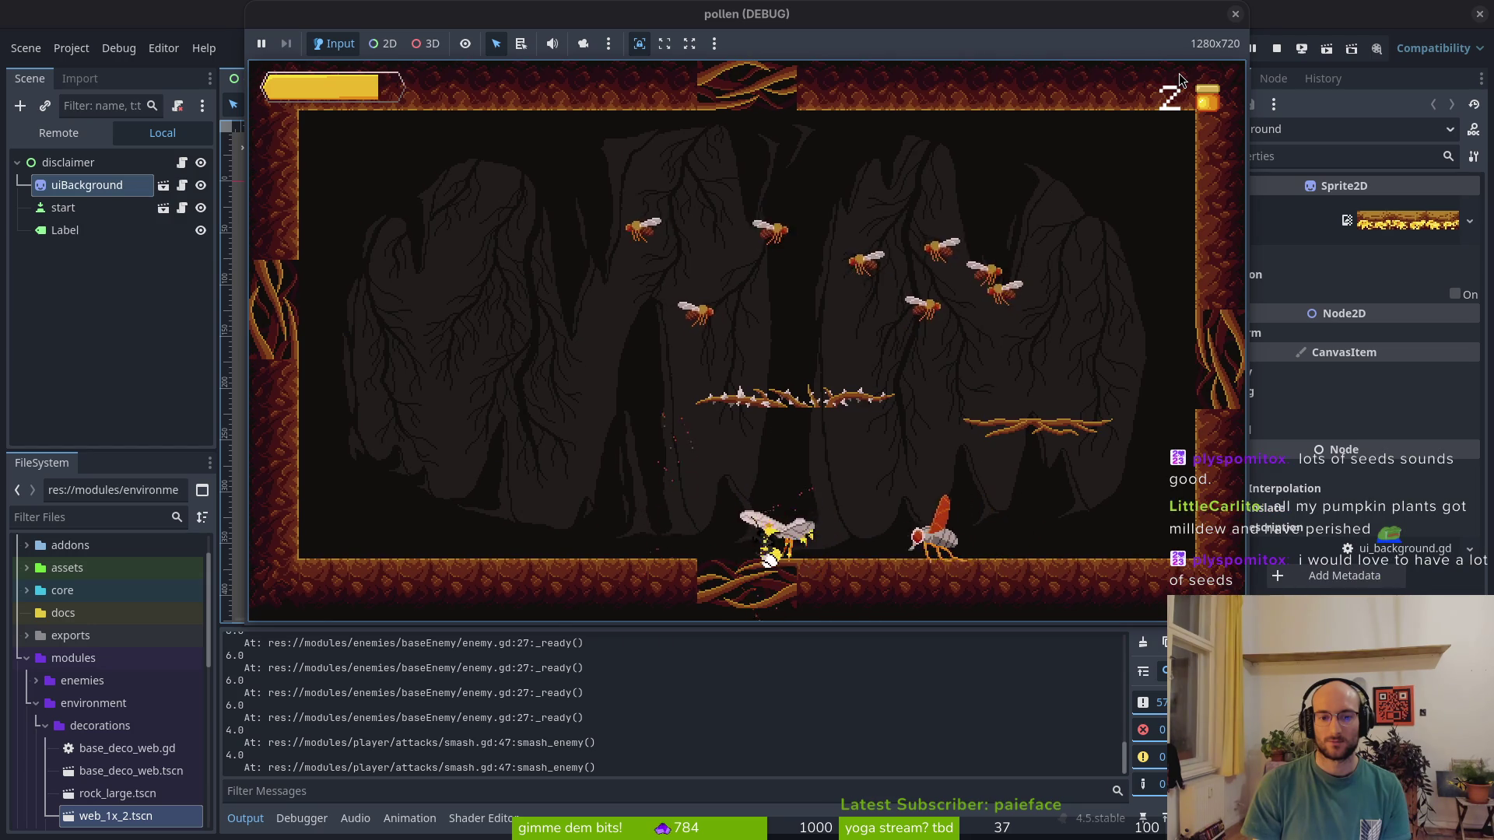
key(space)
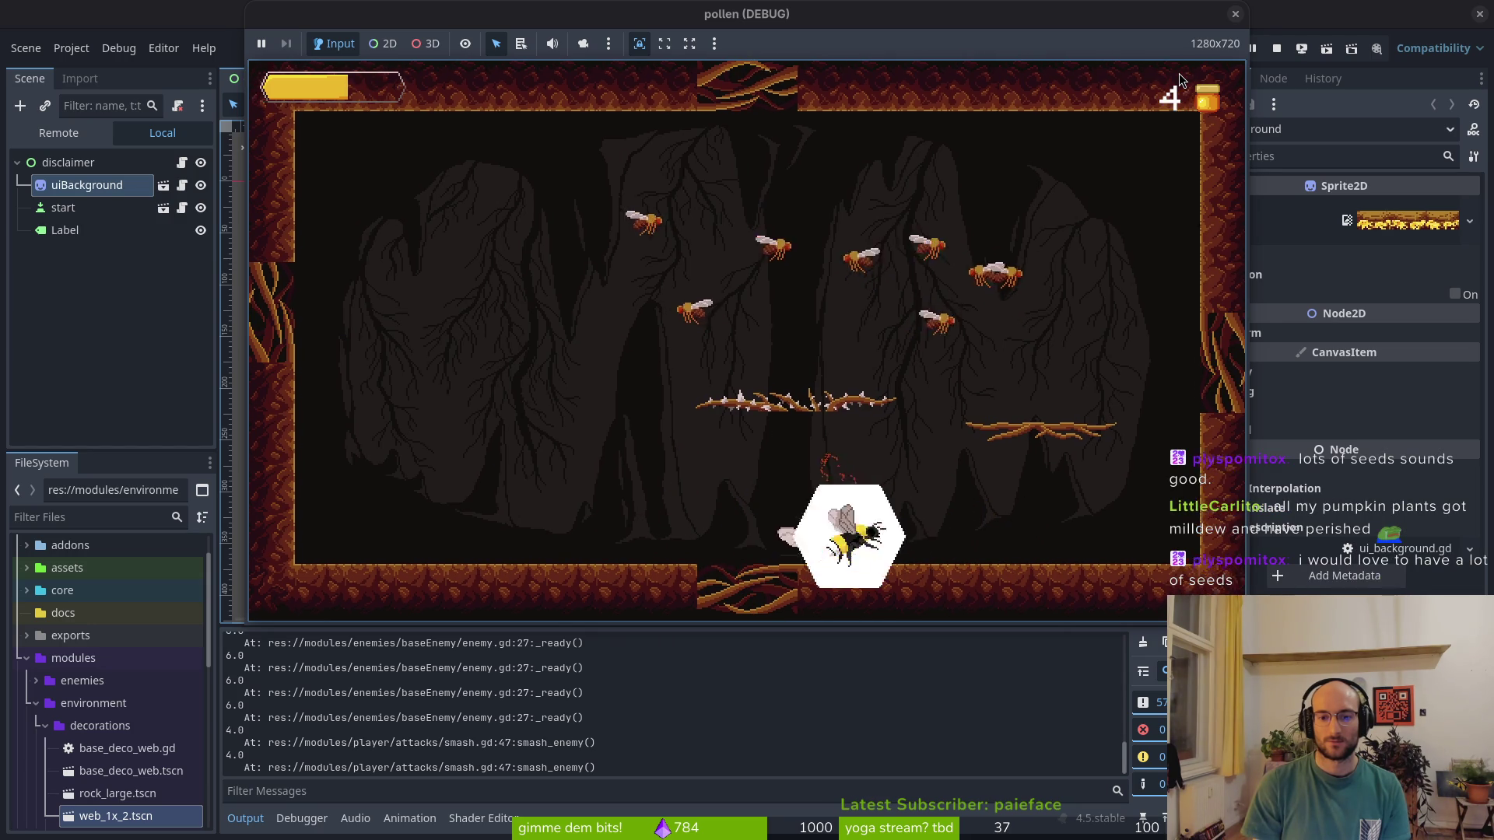
key(space)
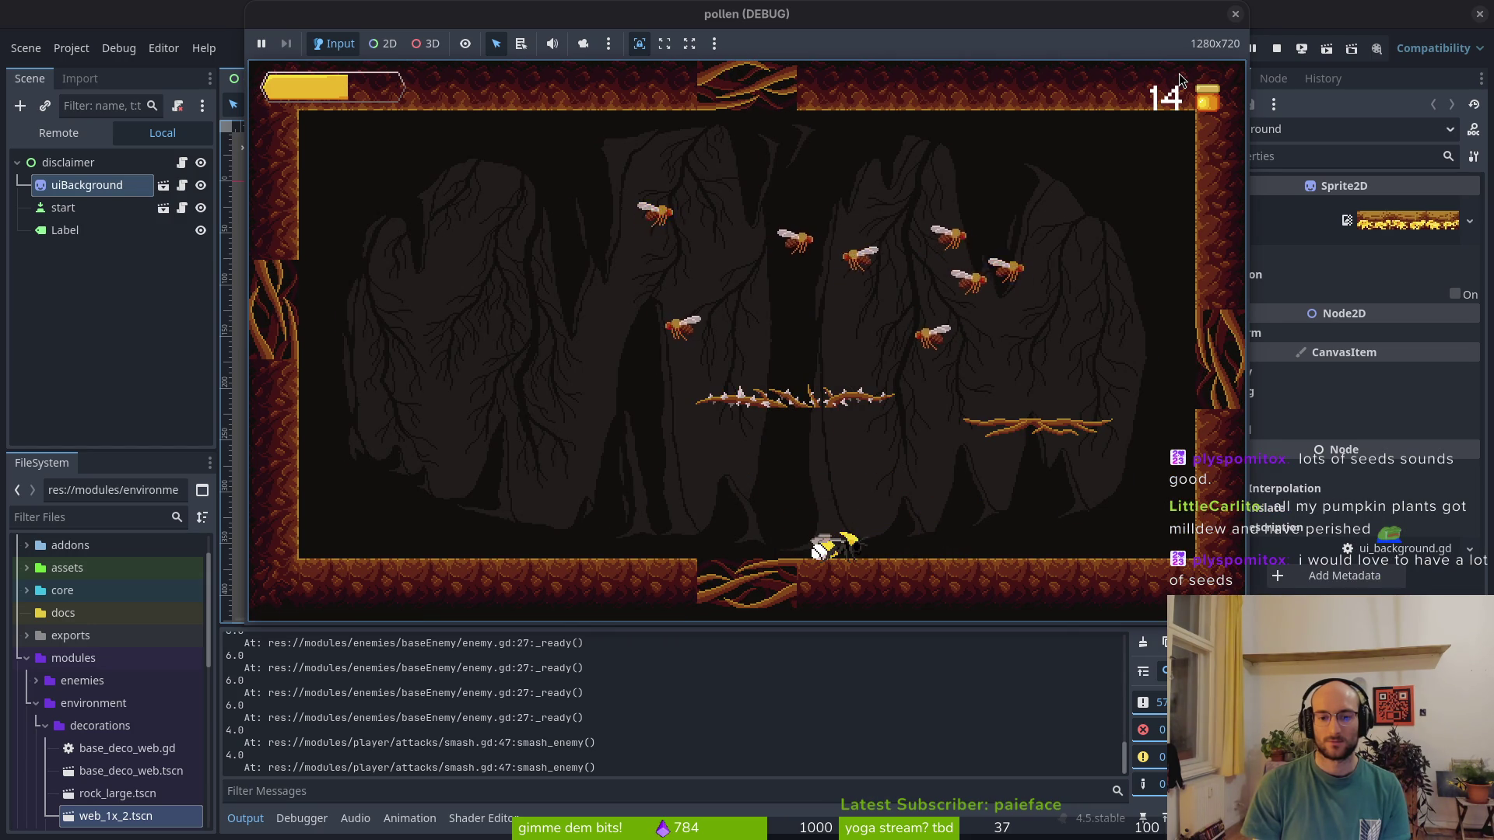
key(Right)
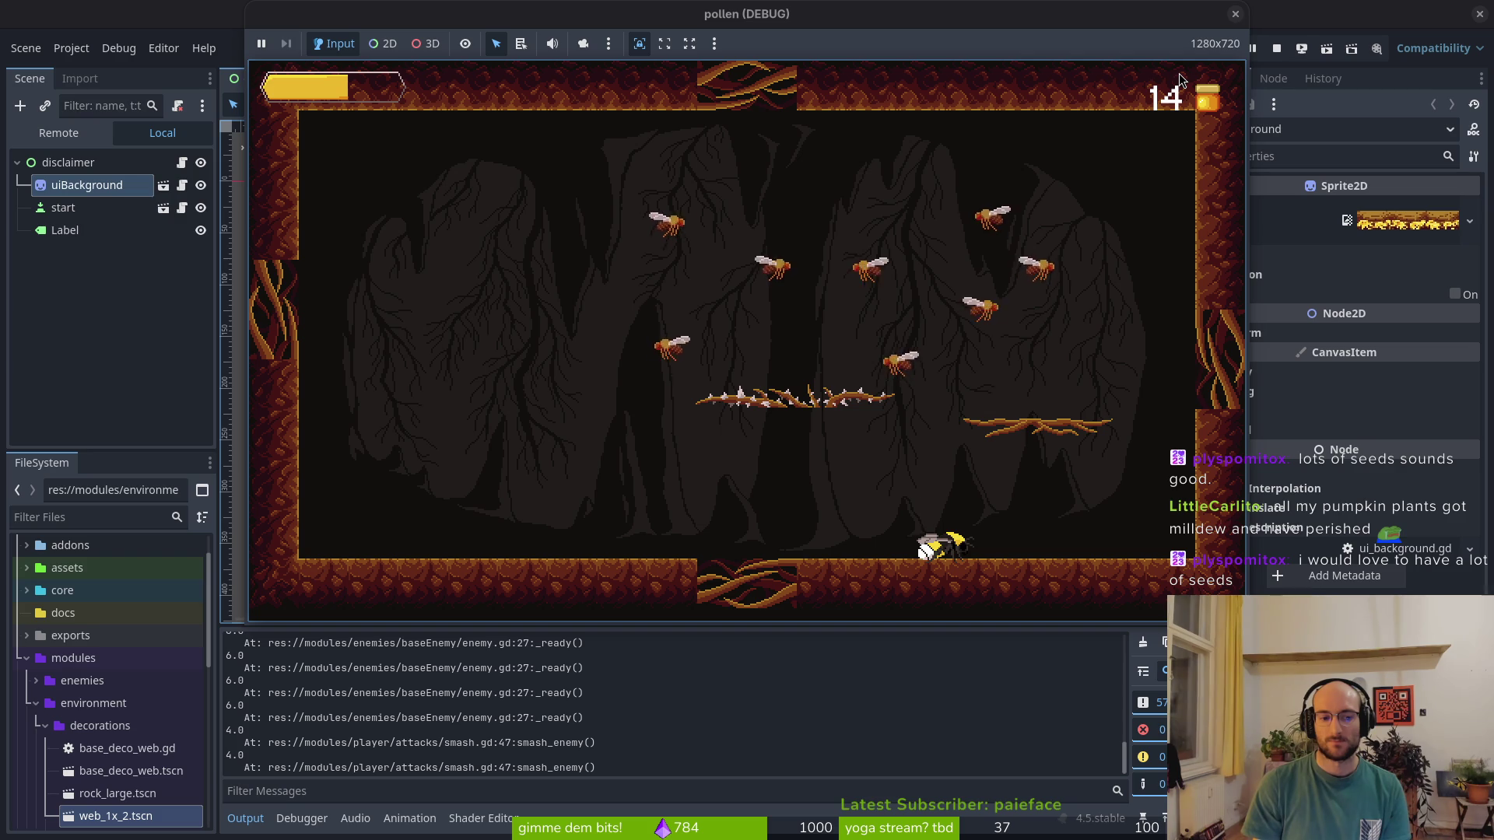
Rerun the game with a cleared log and smash enemies until a 6.0 stun time is logged
key(F8)
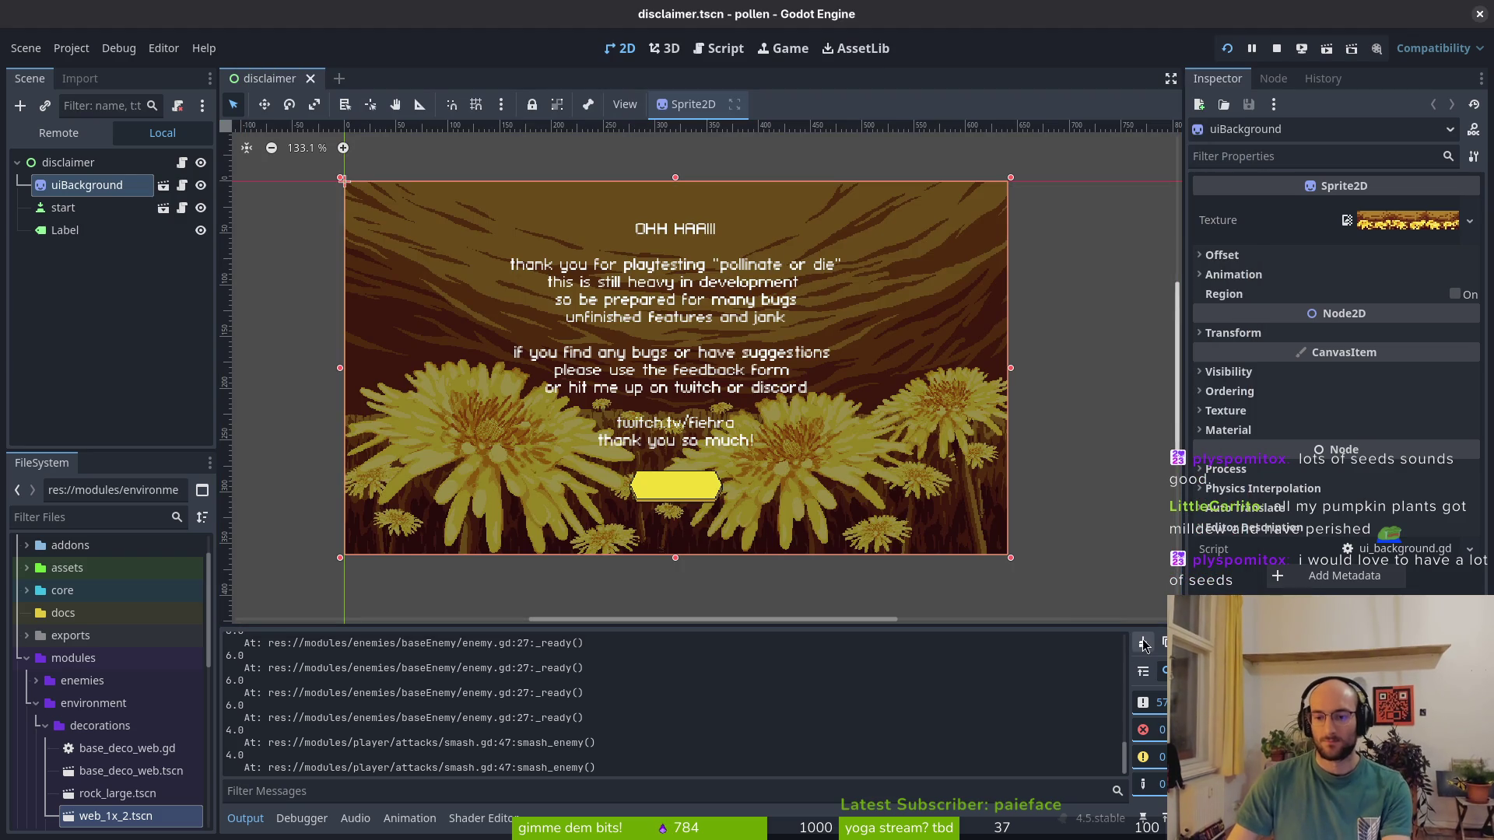
key(F5)
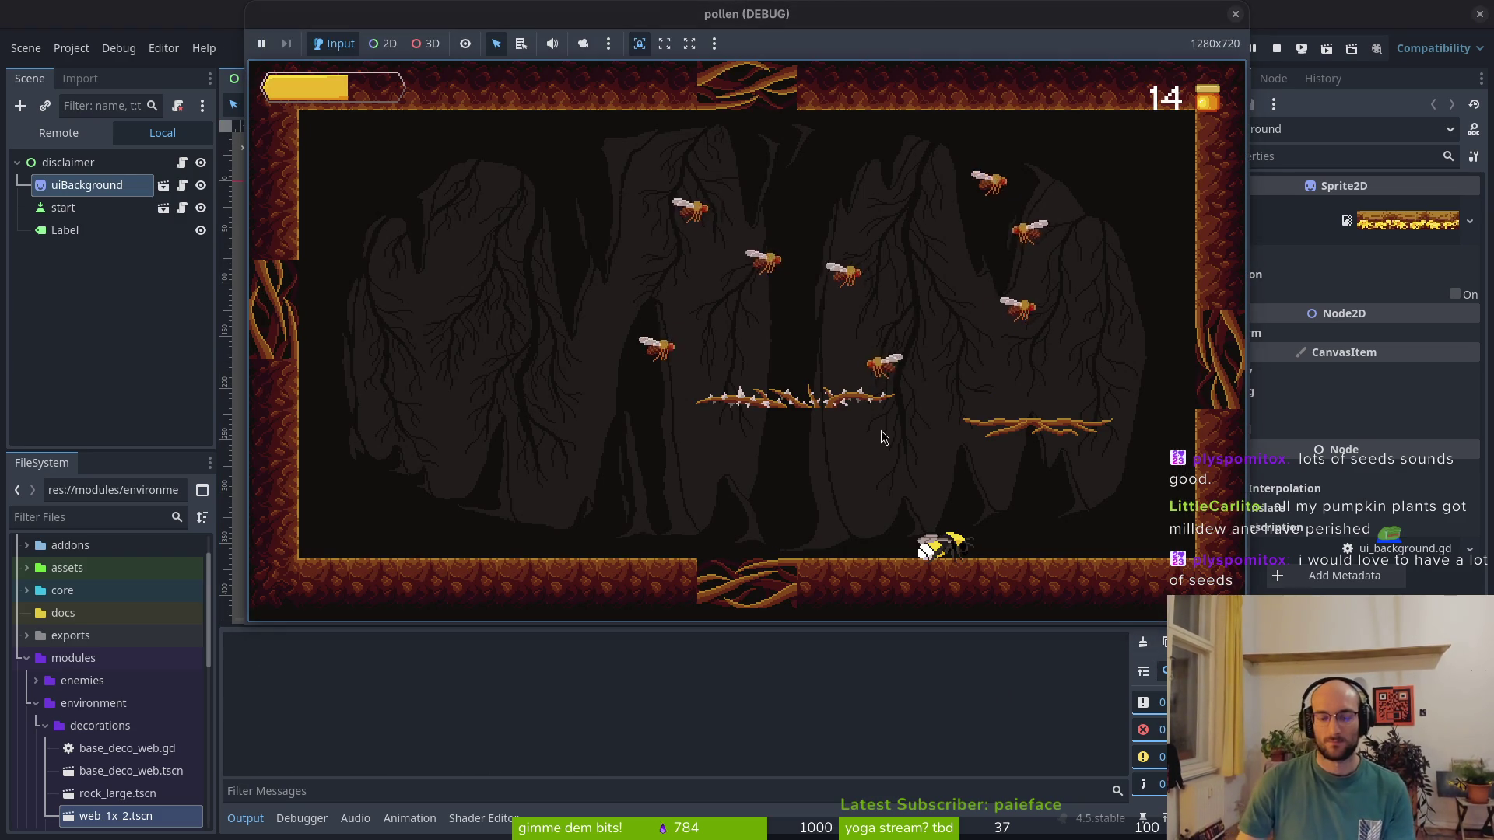
key(space)
key(space)
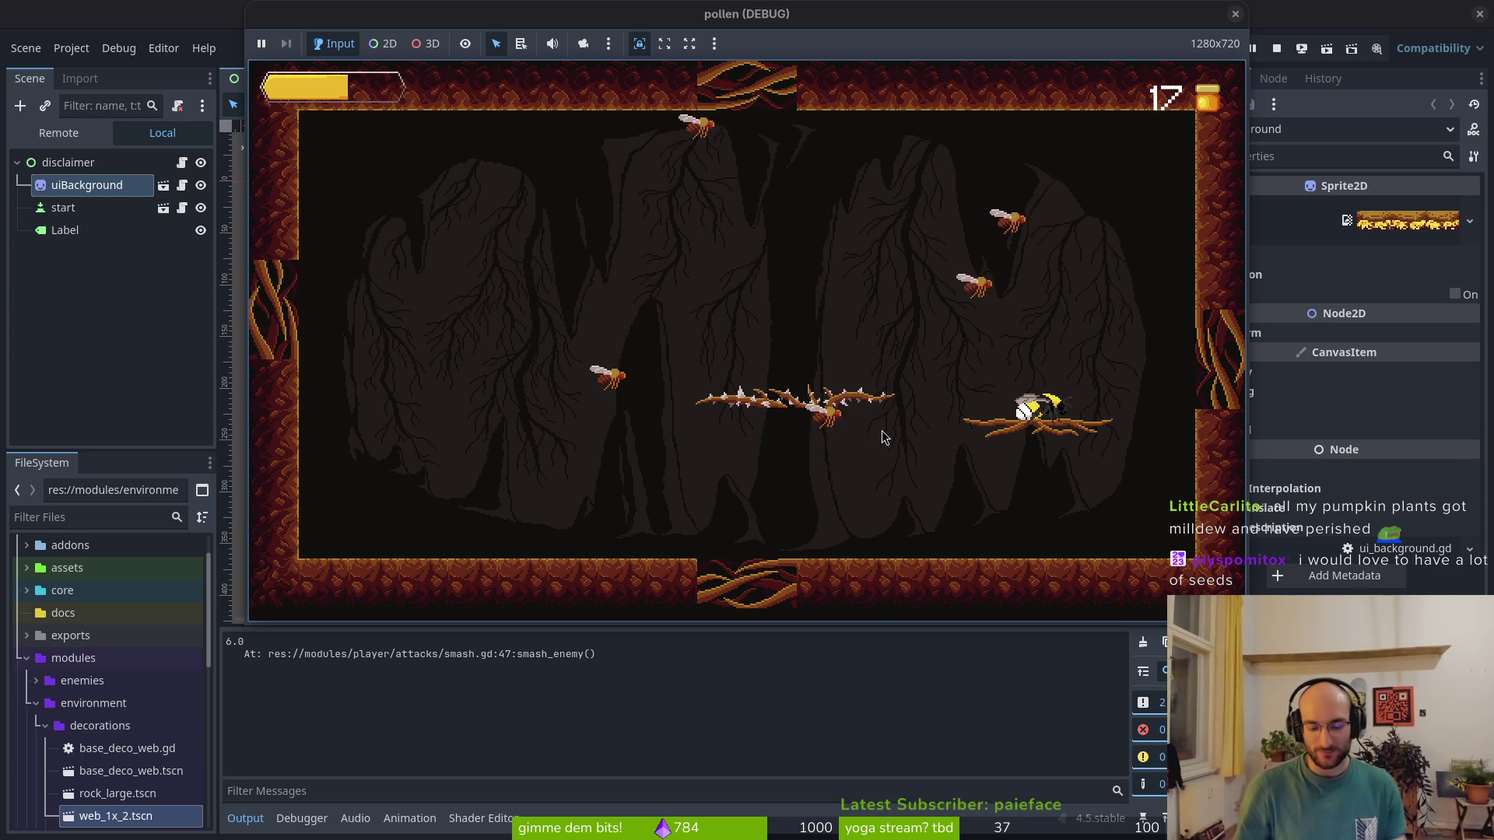
key(alt+Tab)
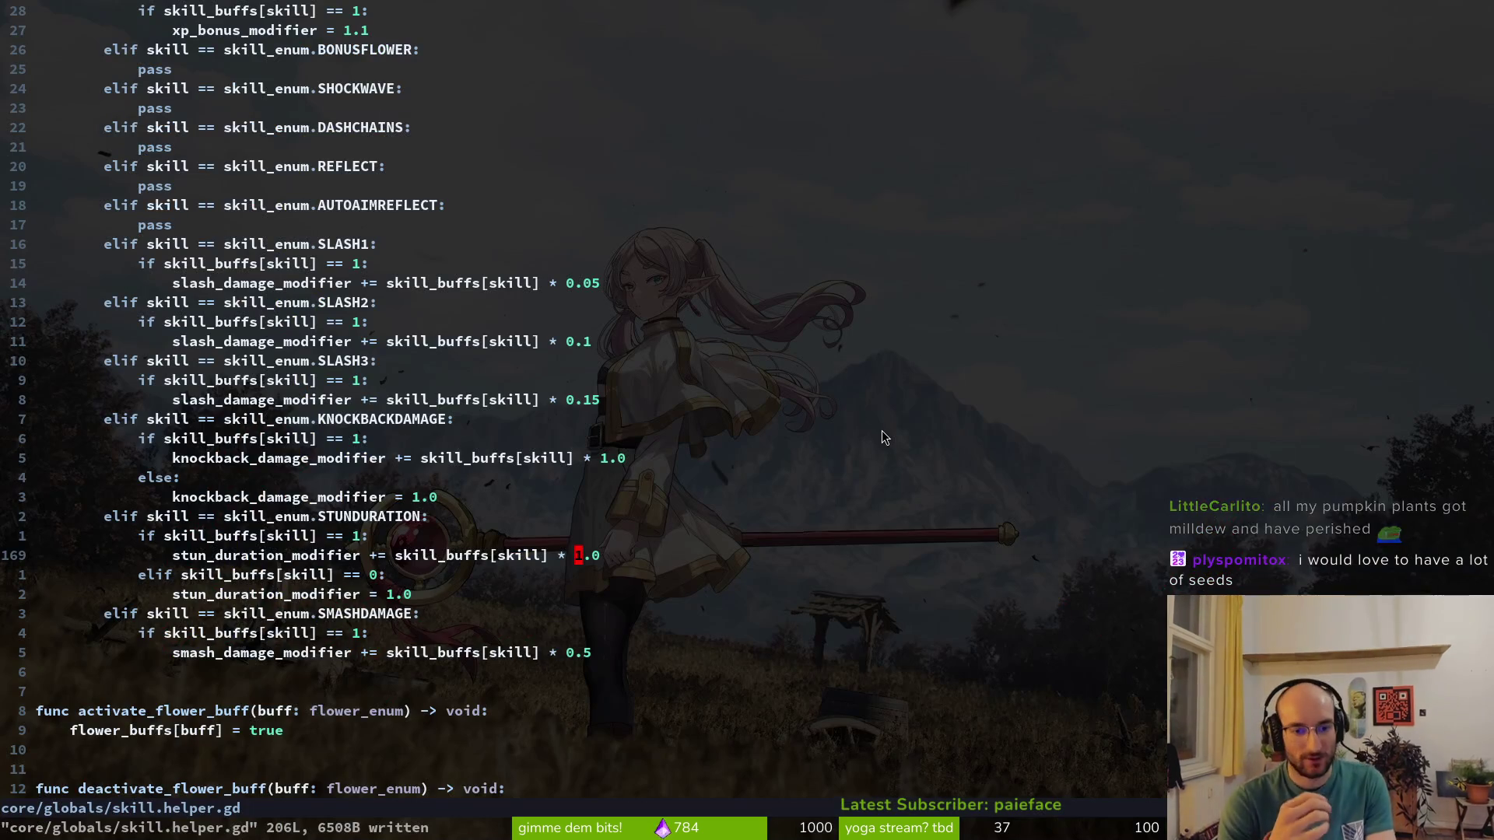
key(ctrl+u)
key(ctrl+u)
key(ctrl+p)
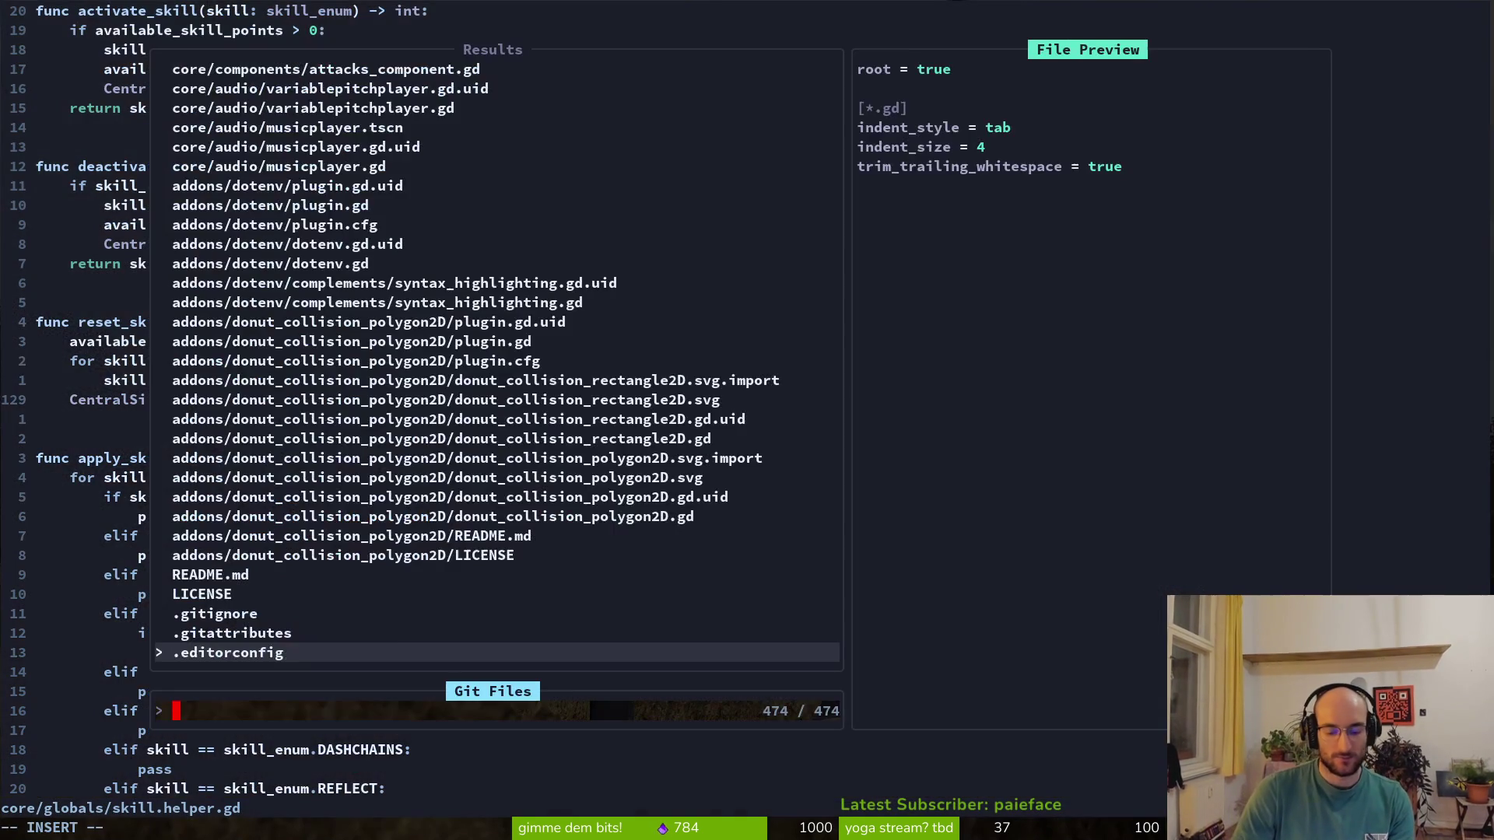
text(baseen)
key(Return)
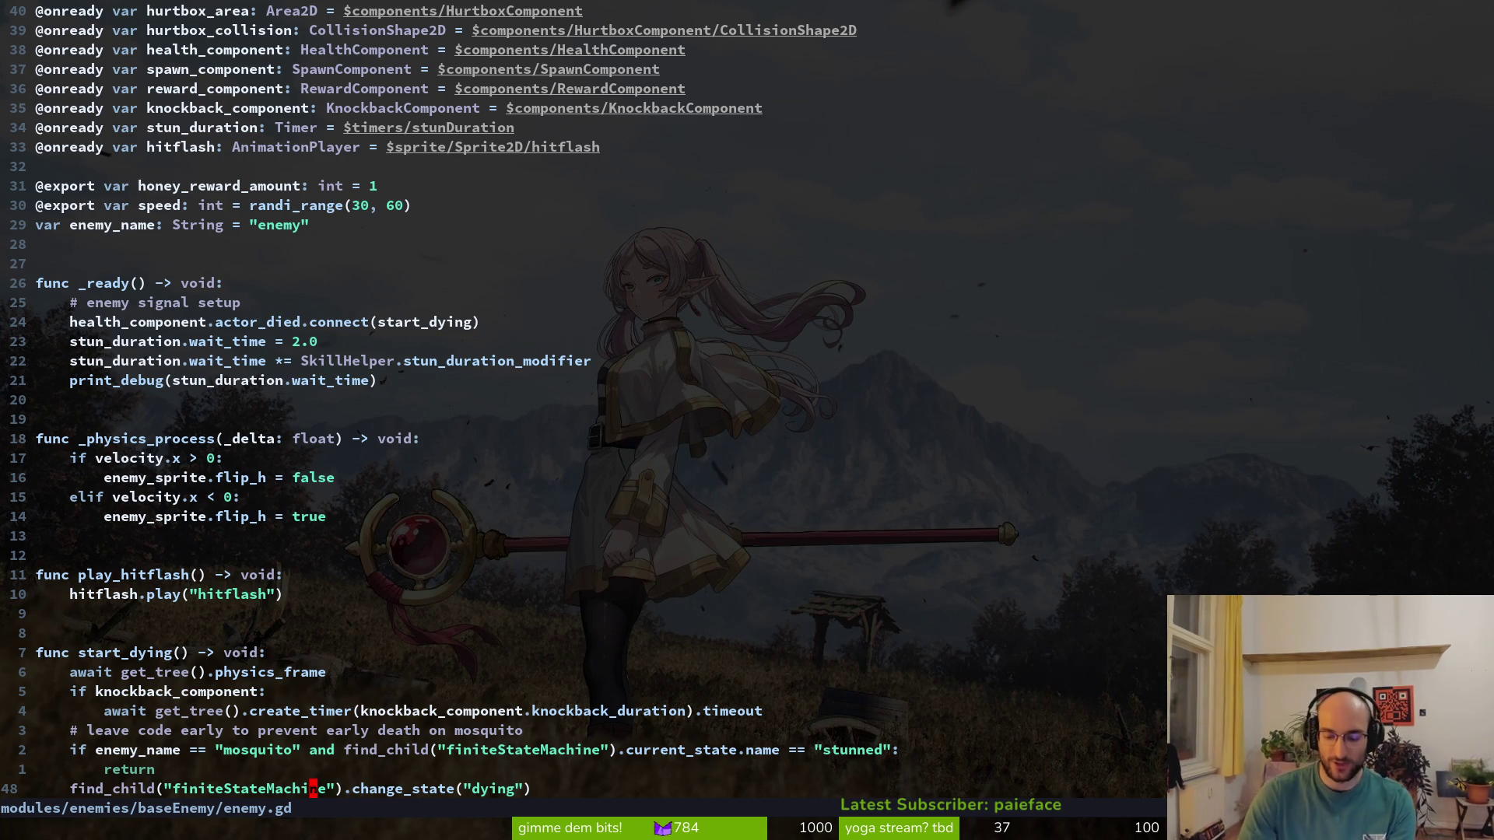
key(ctrl+p)
text(skilhe)
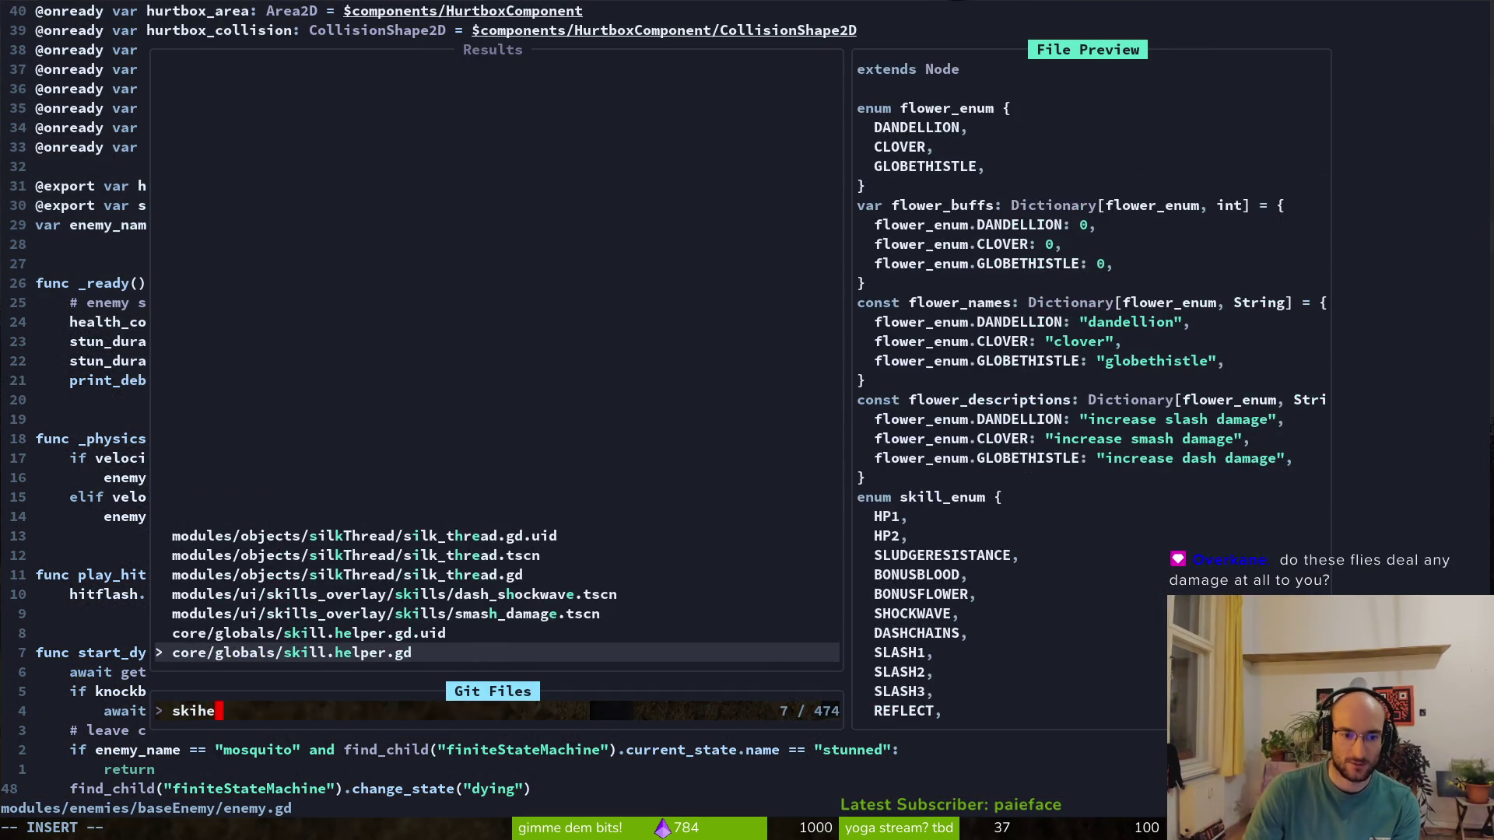
key(Return)
scroll(573, 460, down, 10)
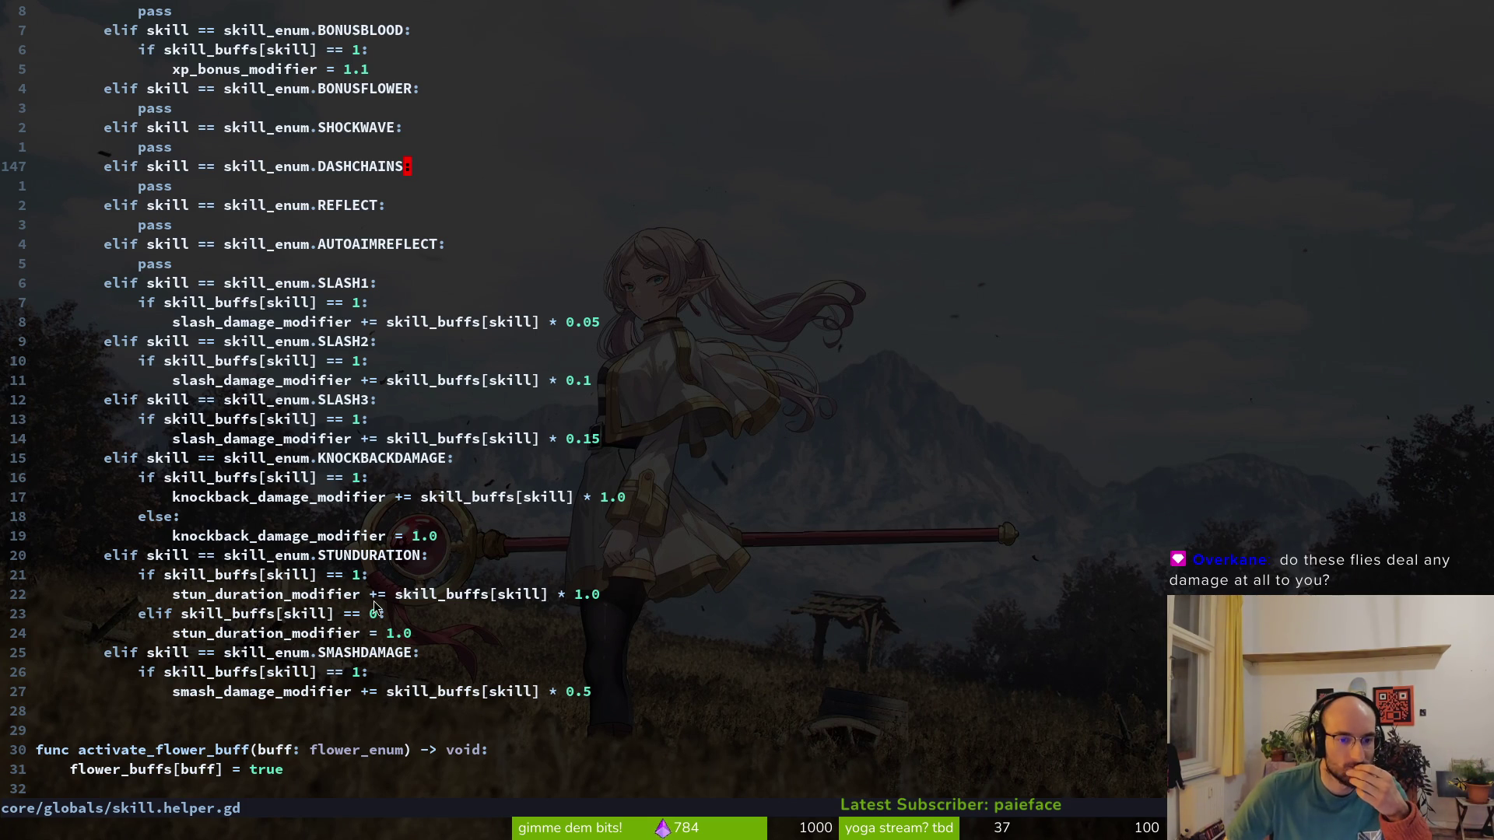
scroll(284, 352, up, 6)
scroll(272, 443, down, 6)
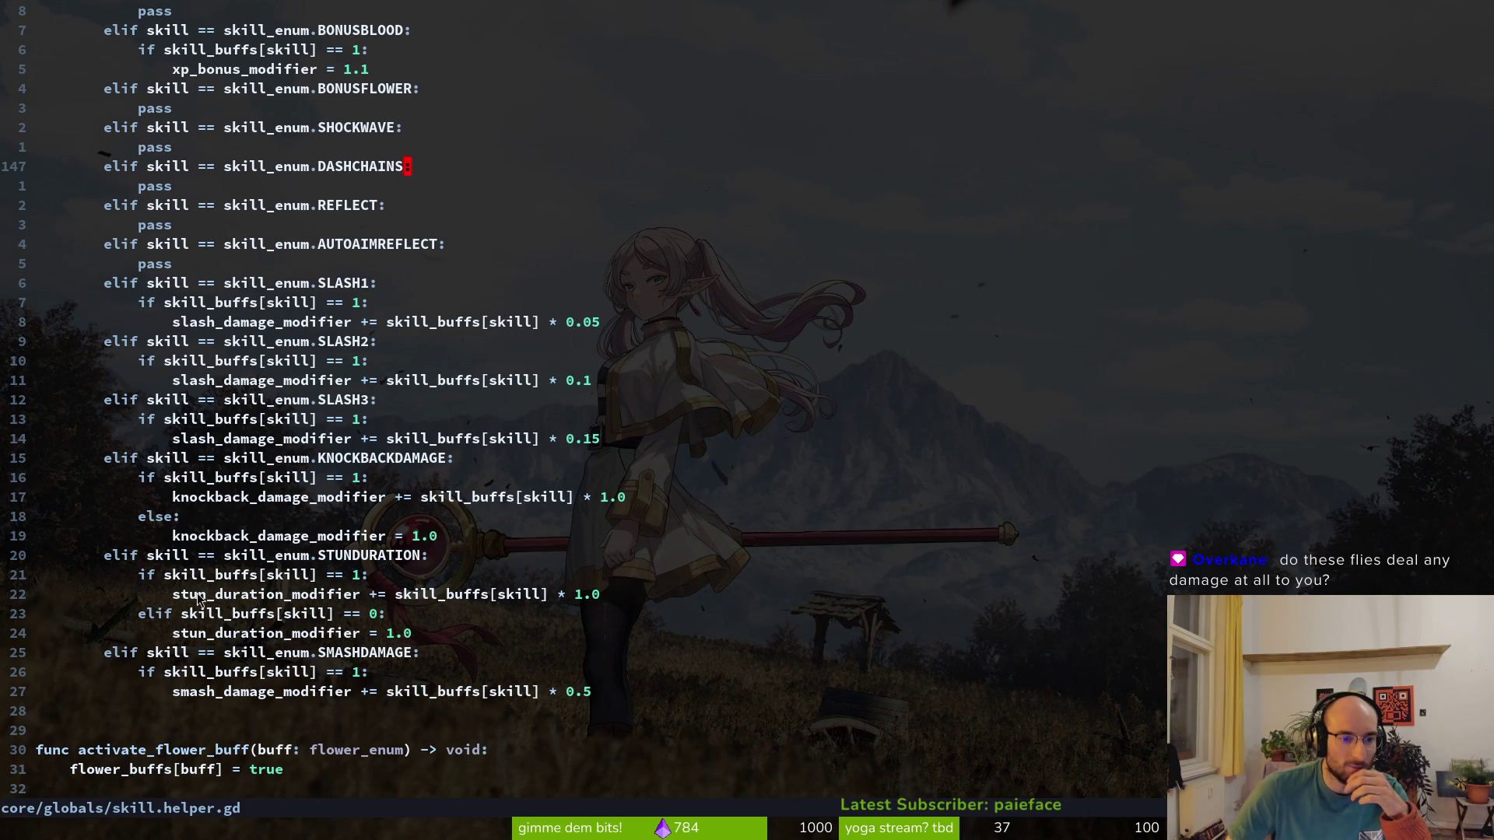
drag(176, 595, 308, 599)
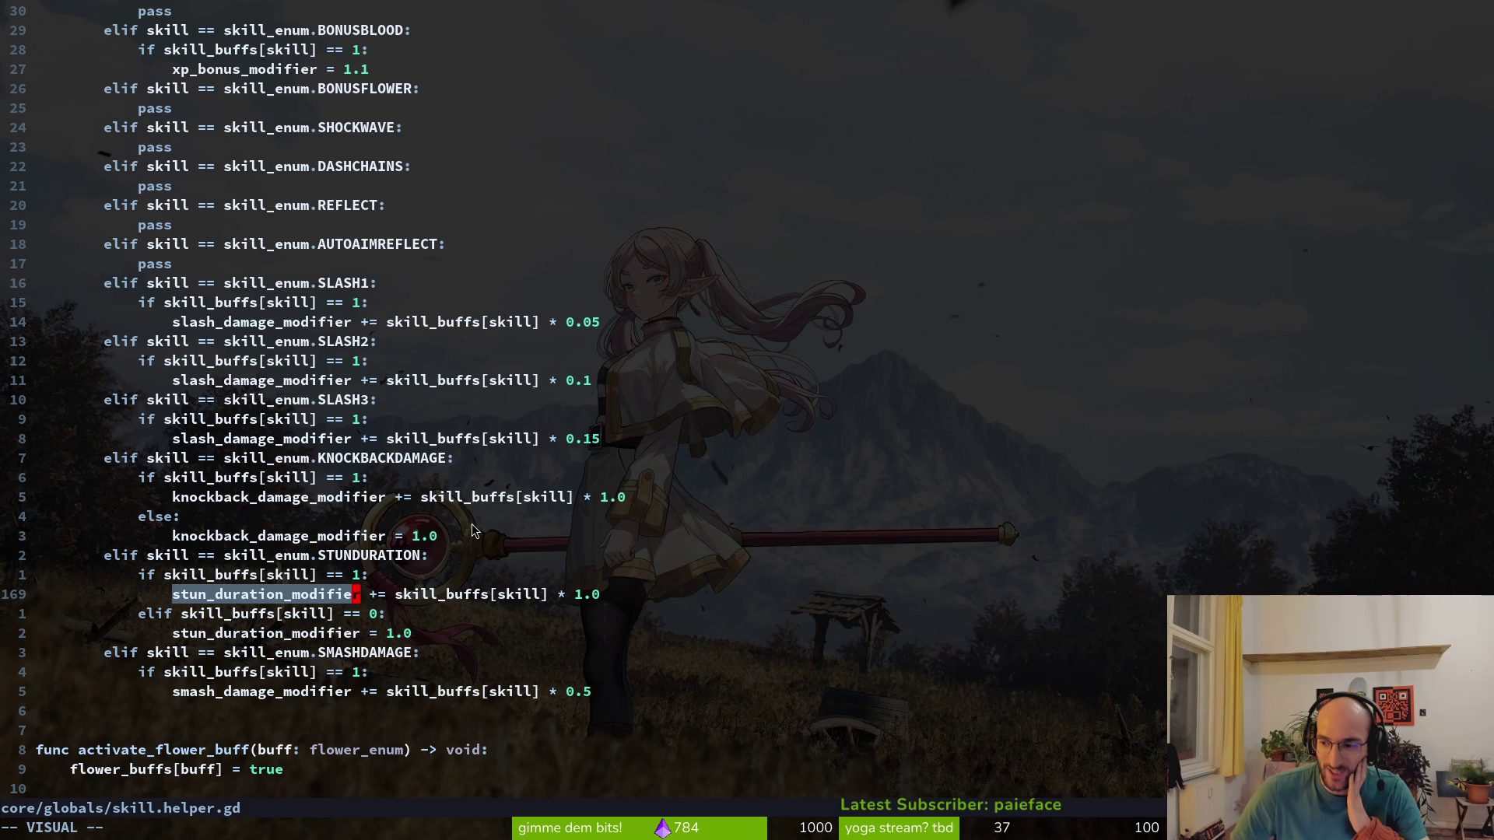
Clear the Neovim visual selection and bring the pollen debug game window forward
click(273, 596)
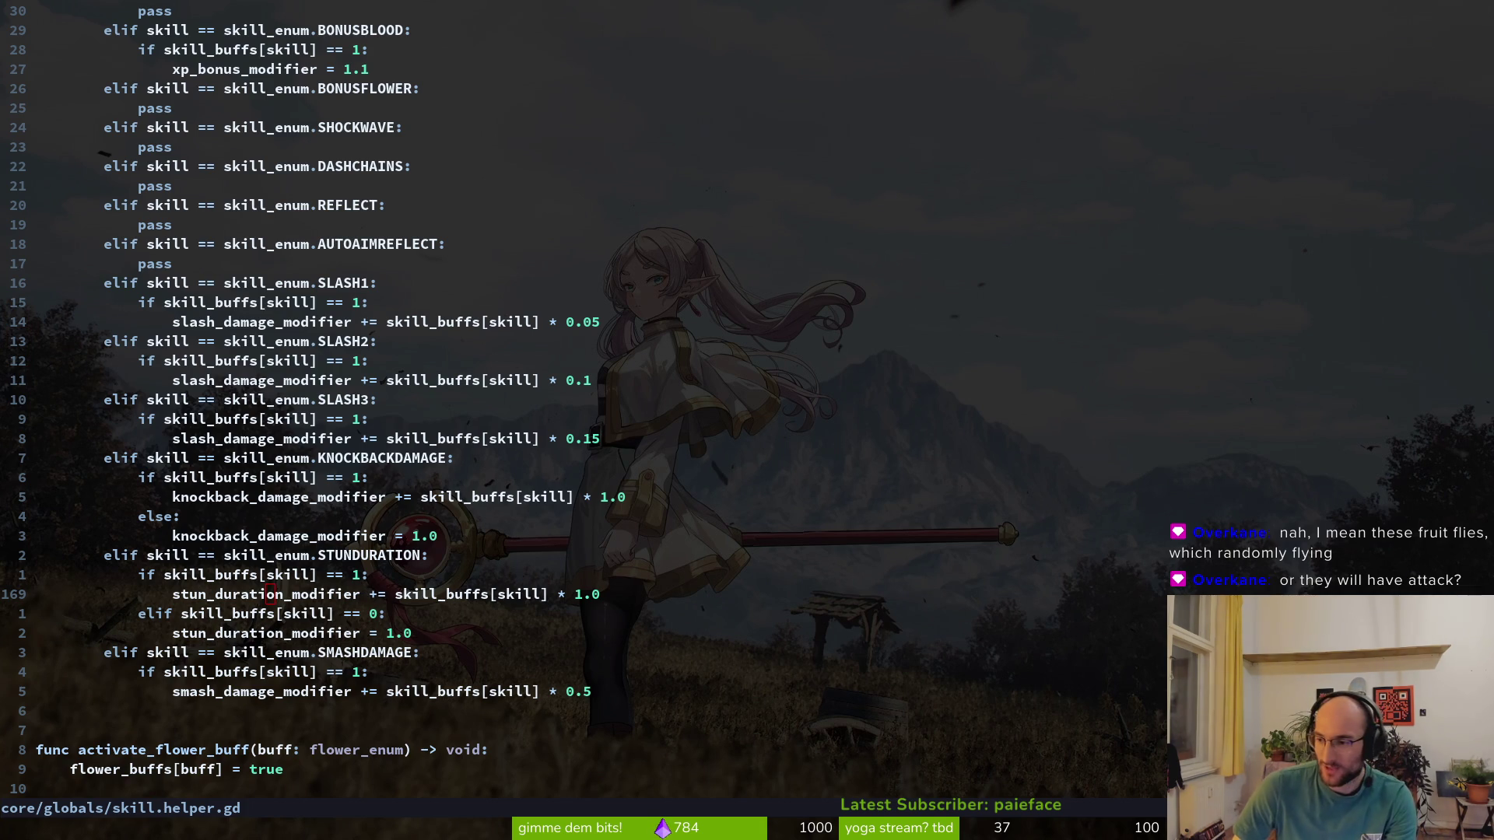
key(alt+Tab)
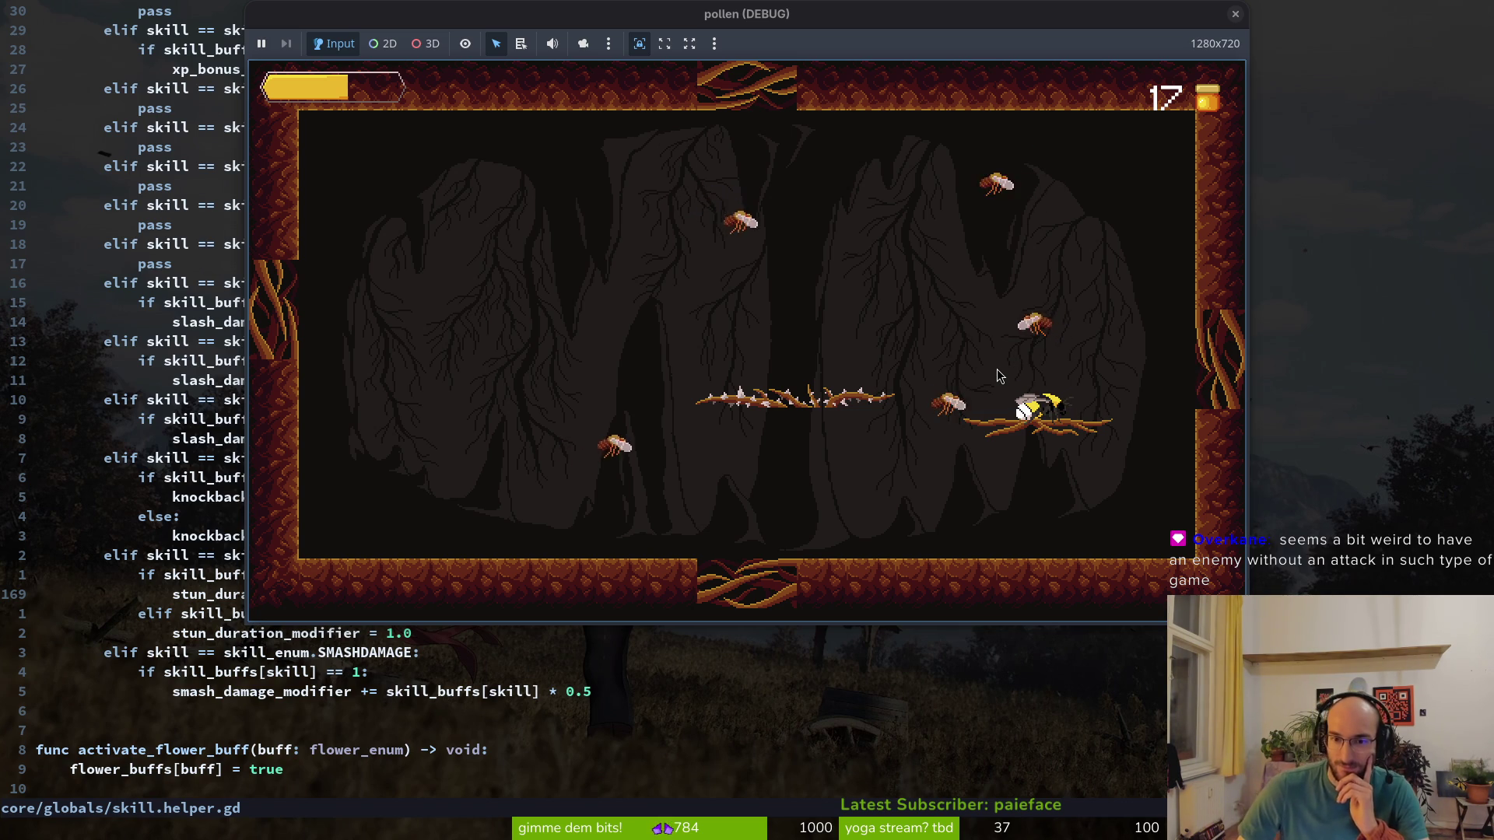
Quit the level back to the hub and refund the smash damage skill
key(Escape)
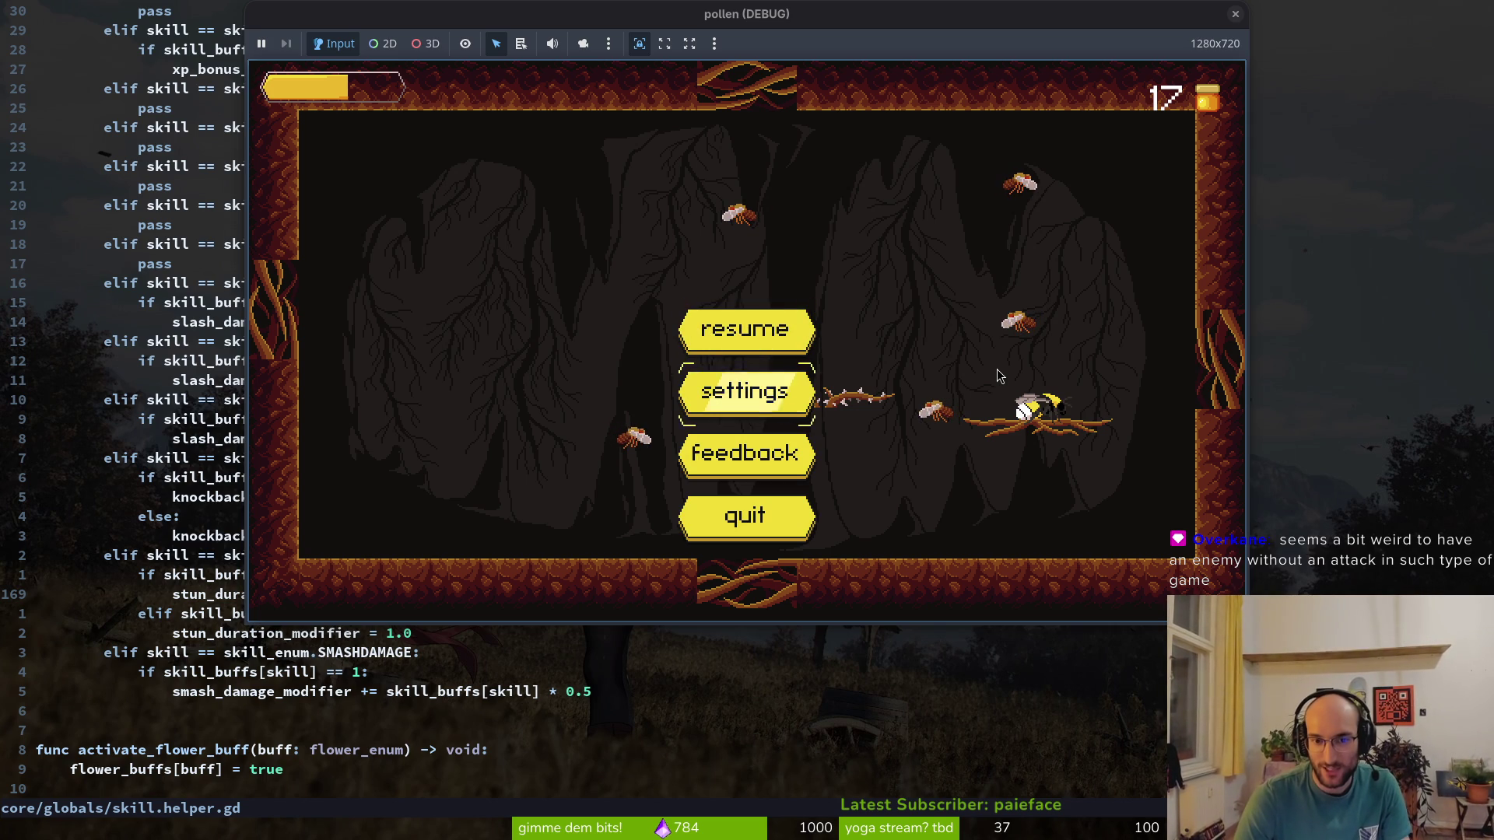
key(Return)
key(e)
key(Right)
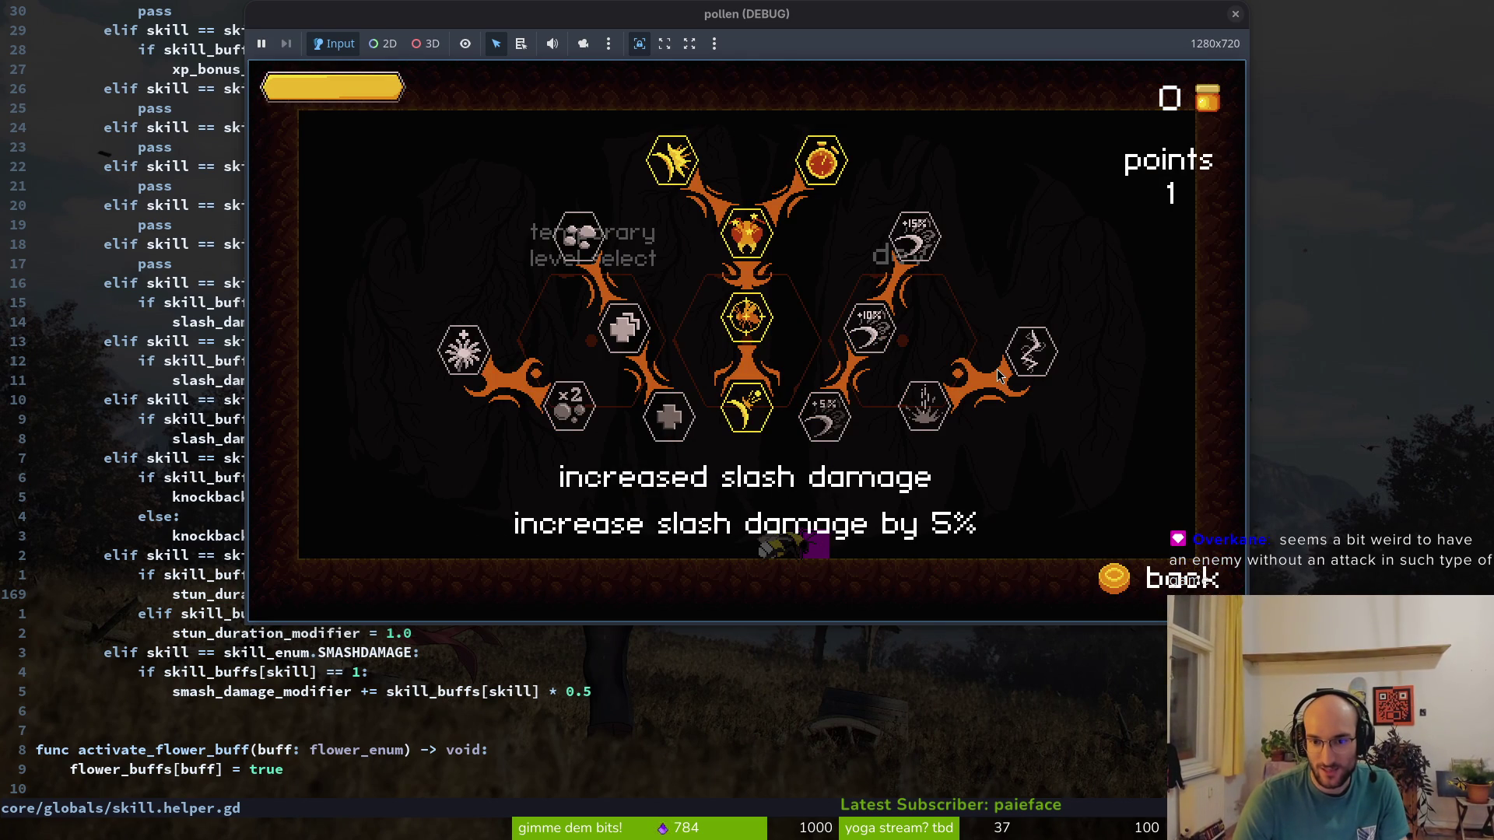
key(Right)
Unlock the dash chains and shockwave skills in the skill tree
key(Right)
key(Right)
key(Up)
key(Return)
key(Down)
key(Right)
key(Right)
key(Right)
key(Return)
key(Right)
key(Return)
key(Escape)
key(Up)
key(Right)
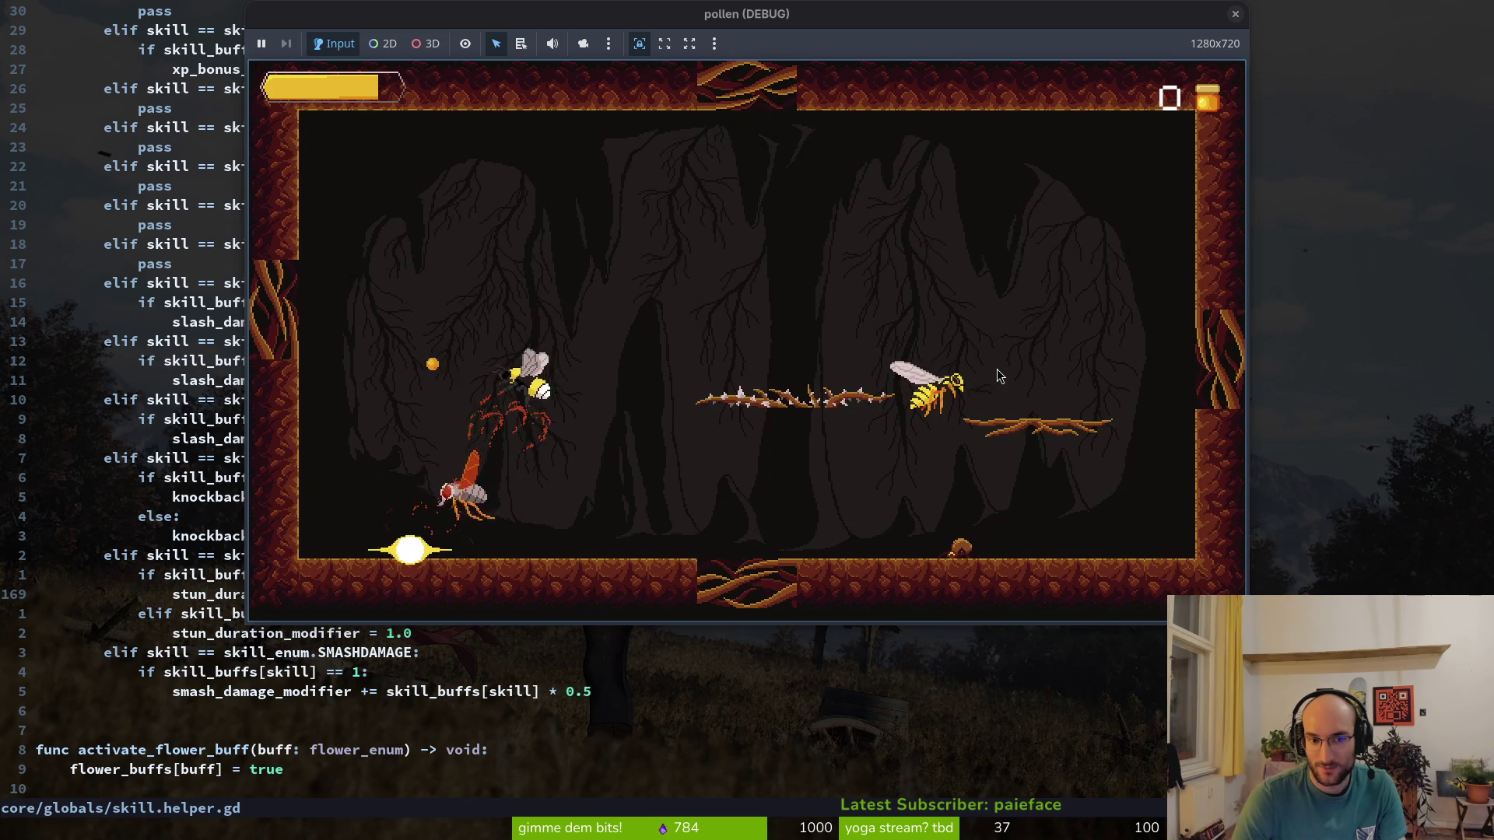
Play the dev level attacking the wasp swarm, then close the game window
key(Up)
key(Up)
key(Right)
key(Up)
key(Right)
key(Up)
key(Left)
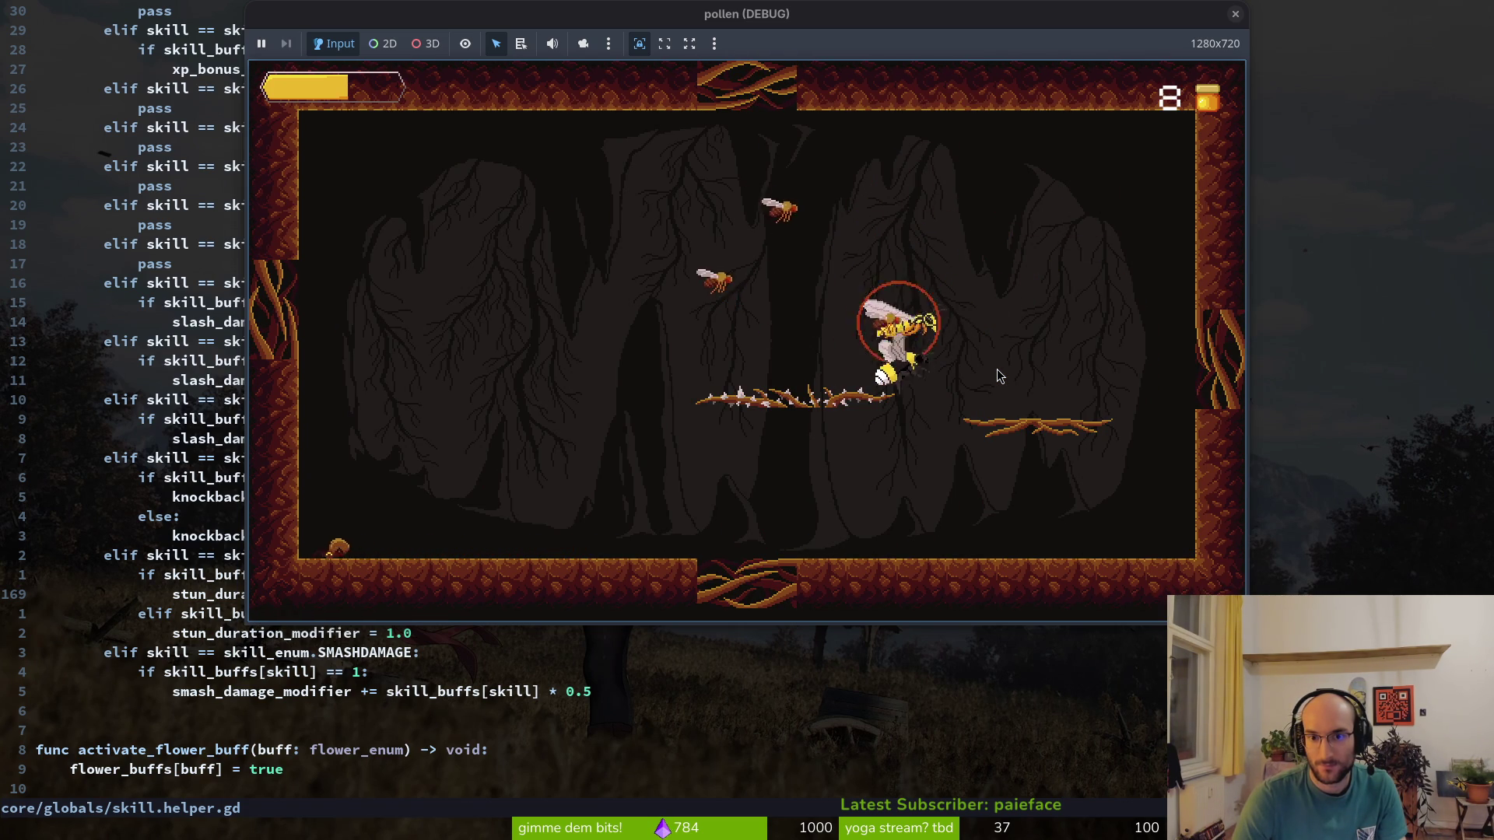
key(Left)
key(Right)
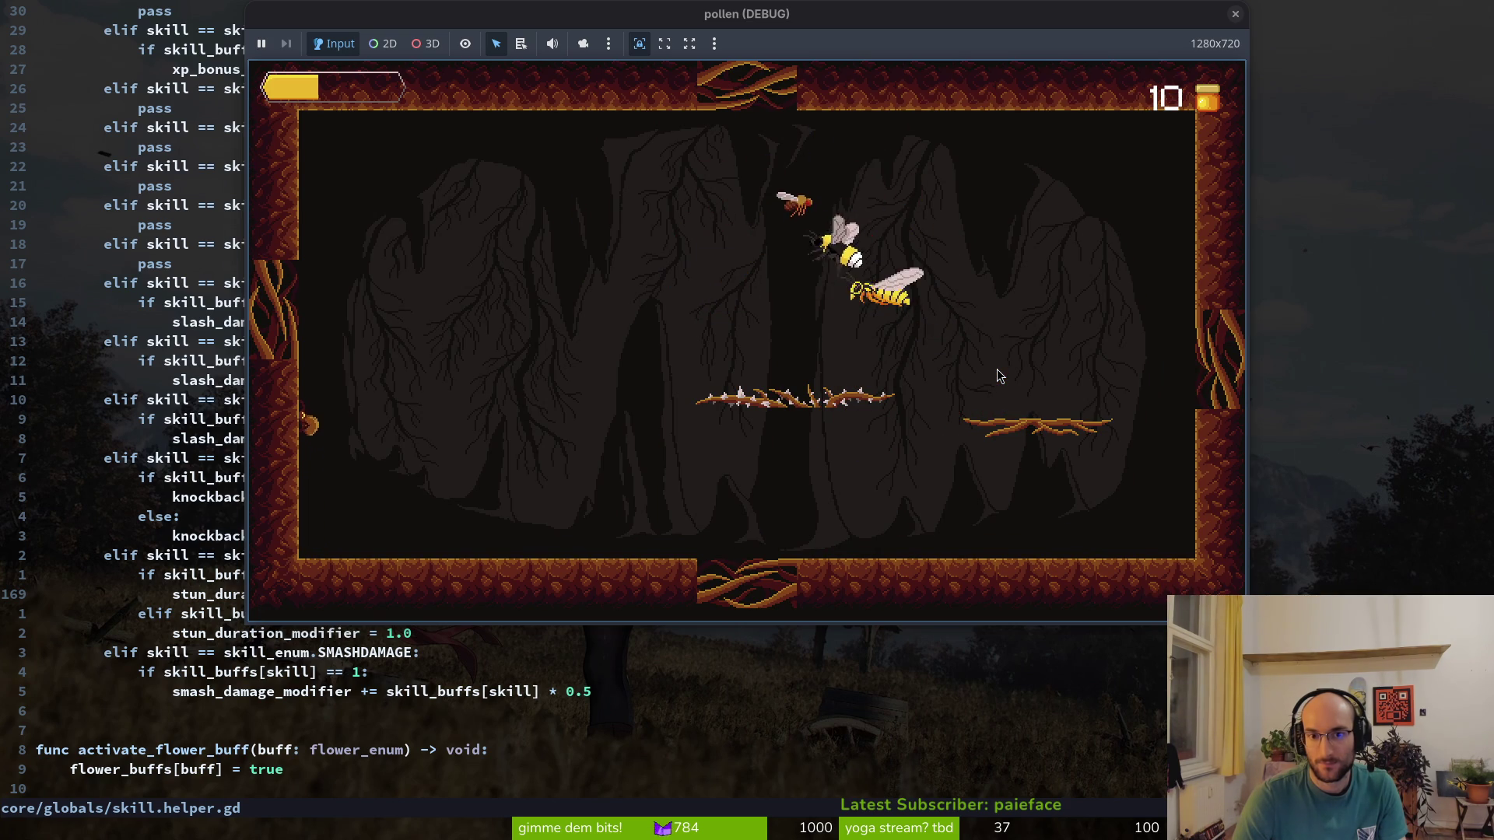
key(Down)
key(Up)
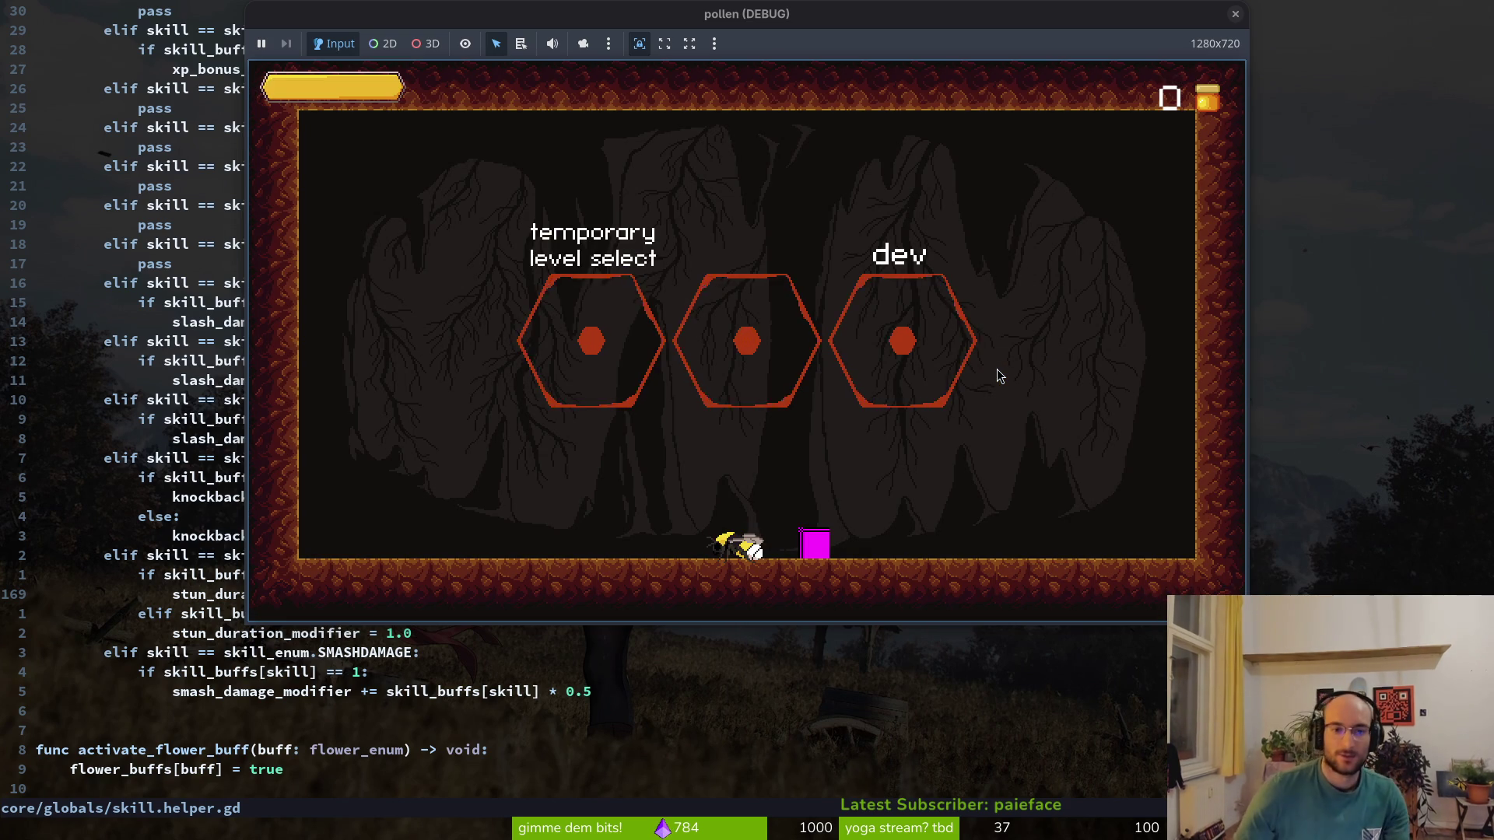
click(1235, 14)
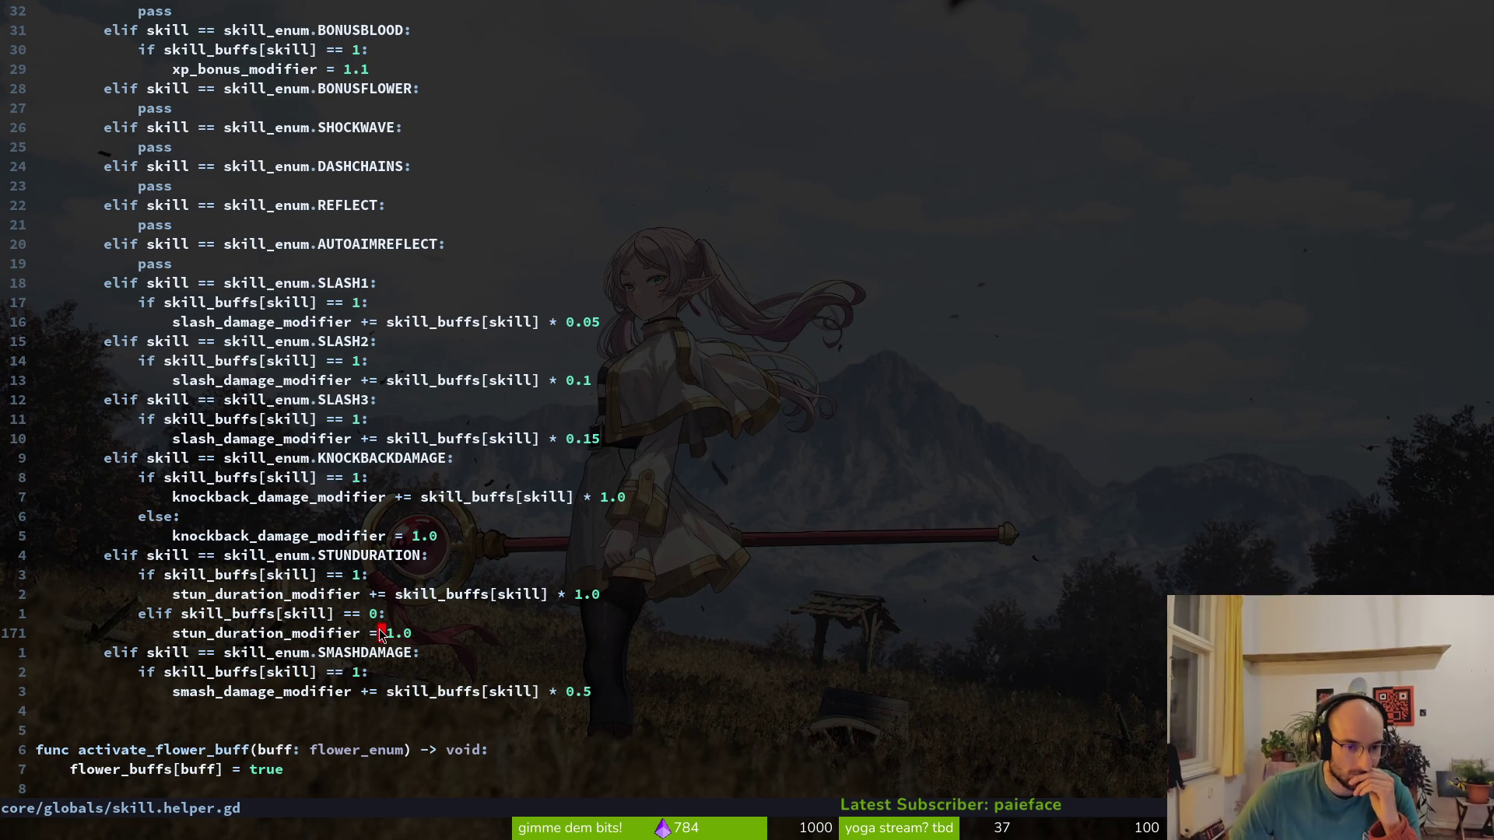
click(381, 594)
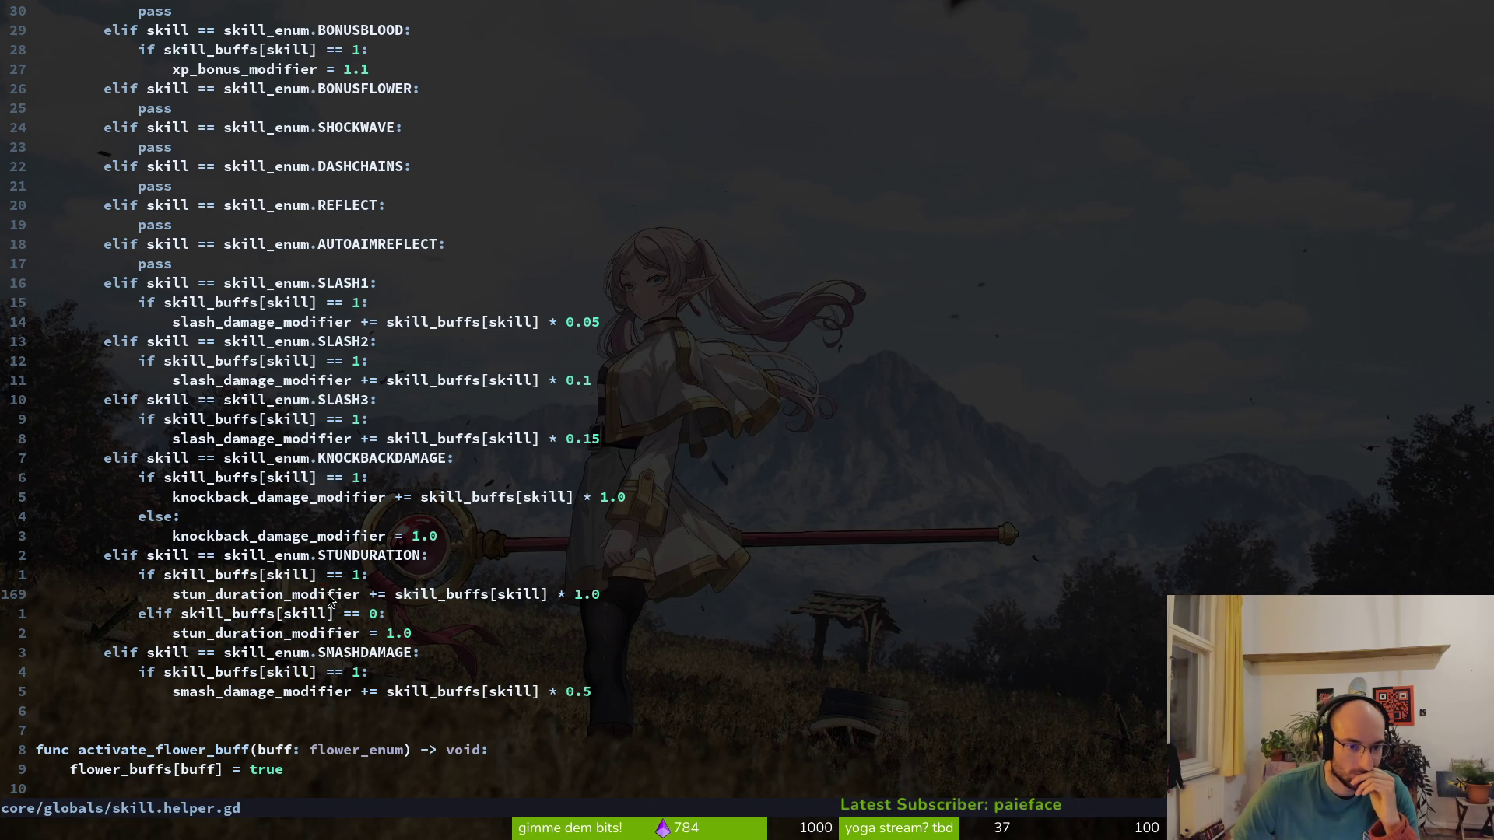
click(393, 577)
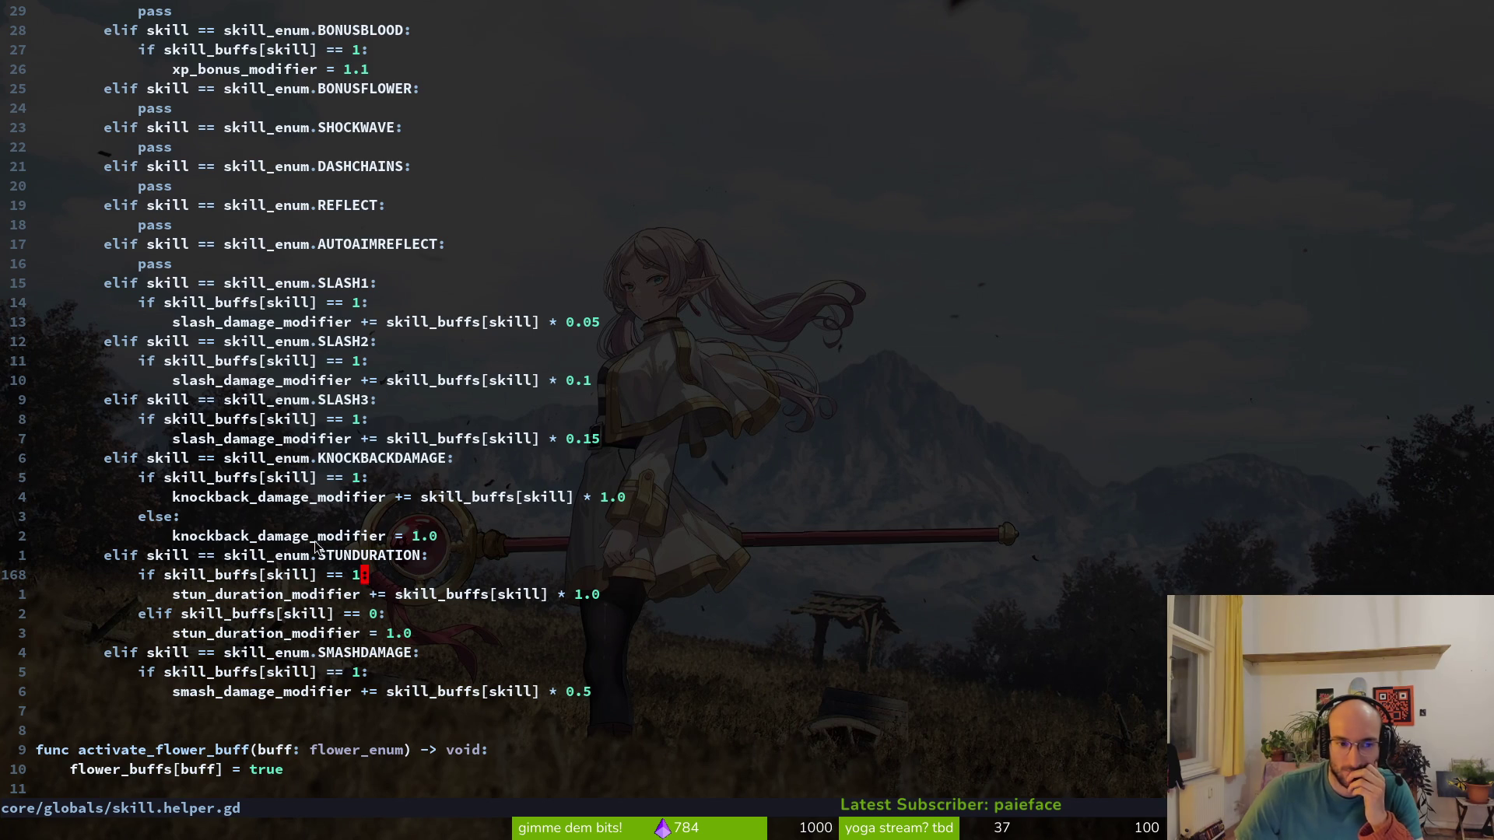
Locate the stun_duration_modifier declaration at the top of skill.helper.gd, undoing a stray rename
scroll(314, 540, up, 1)
scroll(304, 363, up, 3)
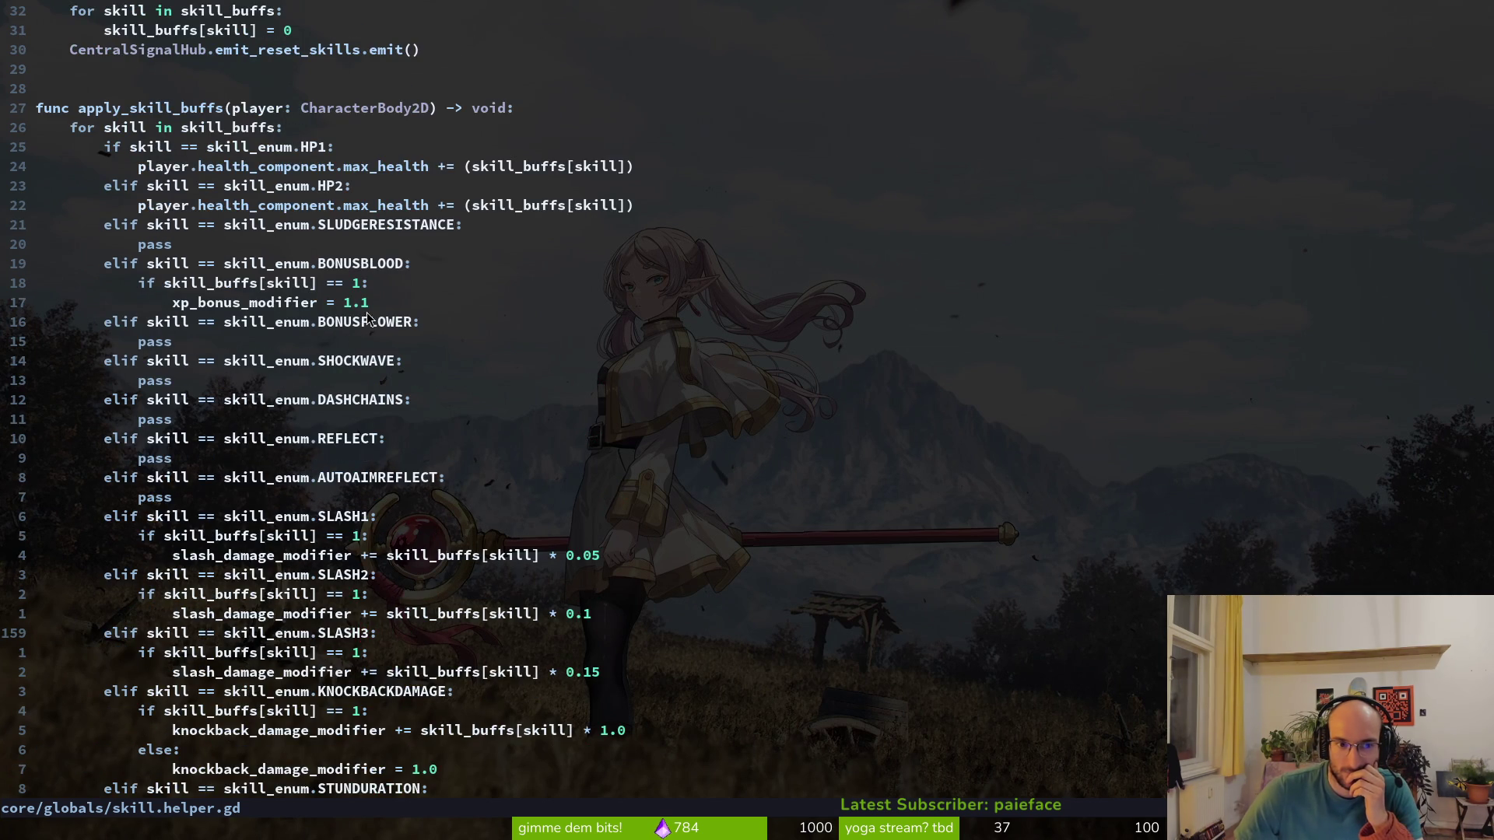
scroll(305, 312, down, 5)
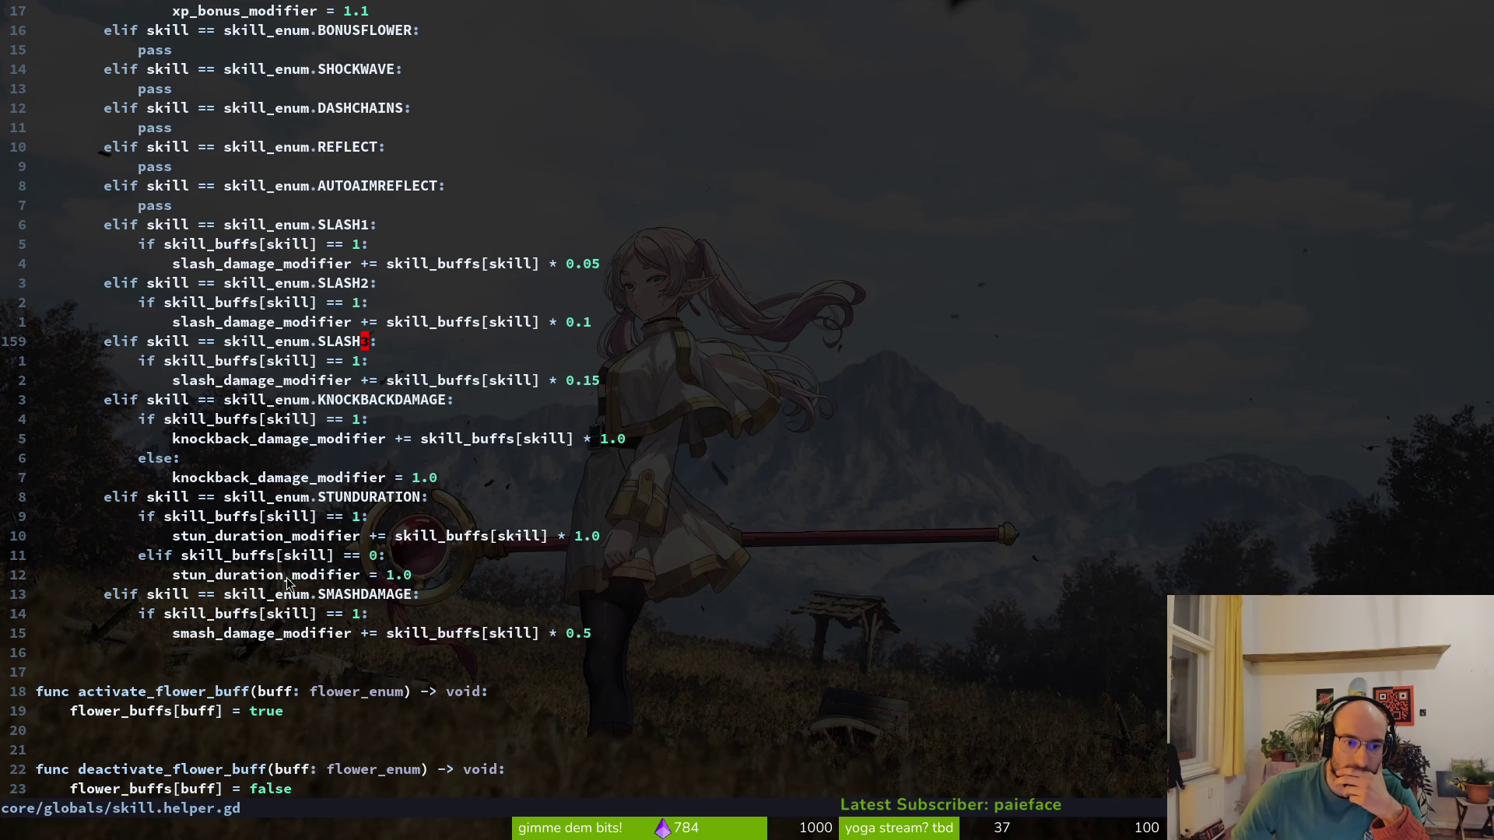
scroll(381, 319, up, 7)
scroll(381, 319, up, 9)
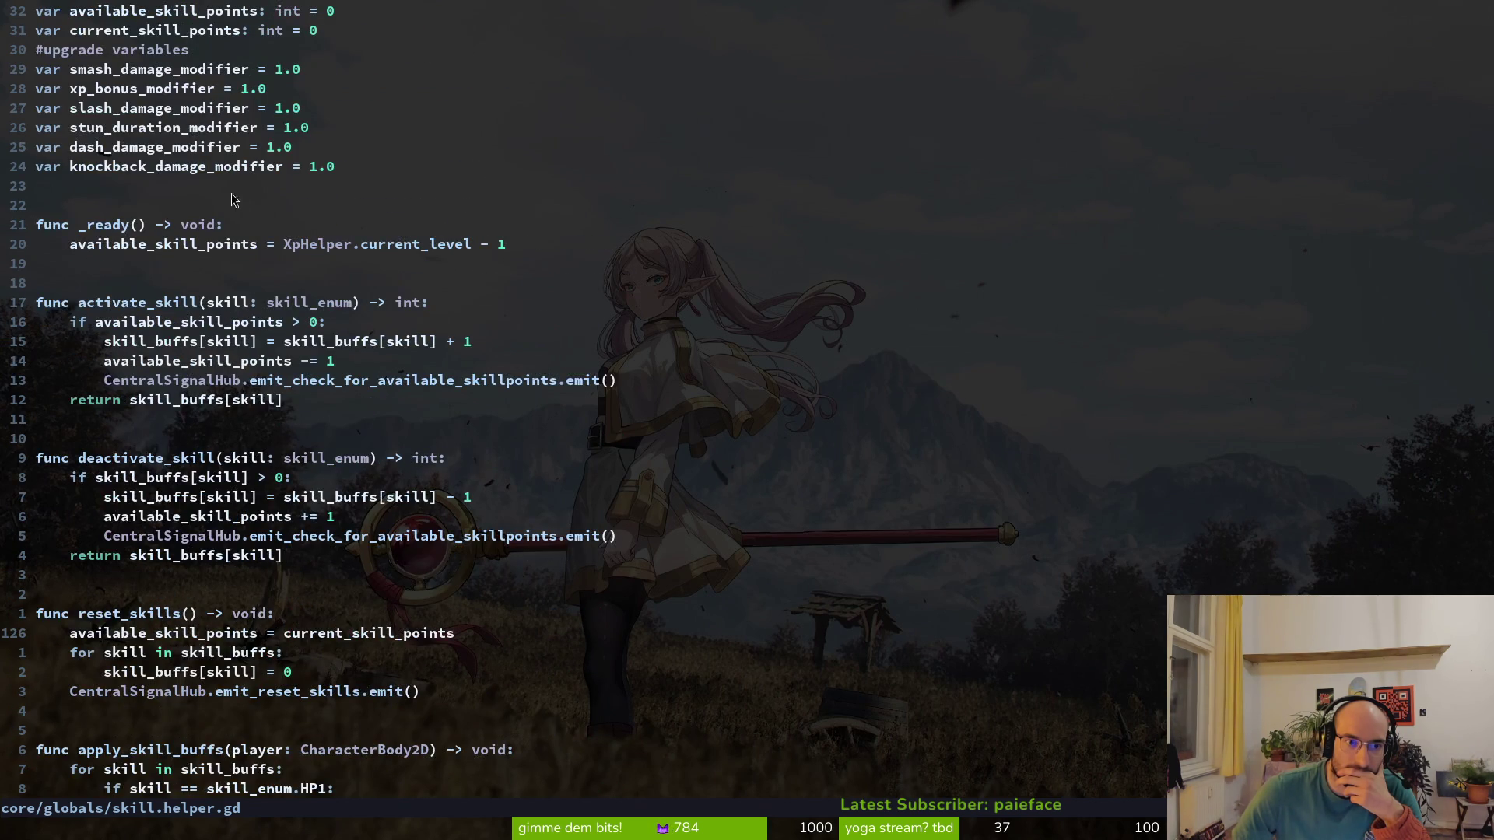
click(228, 129)
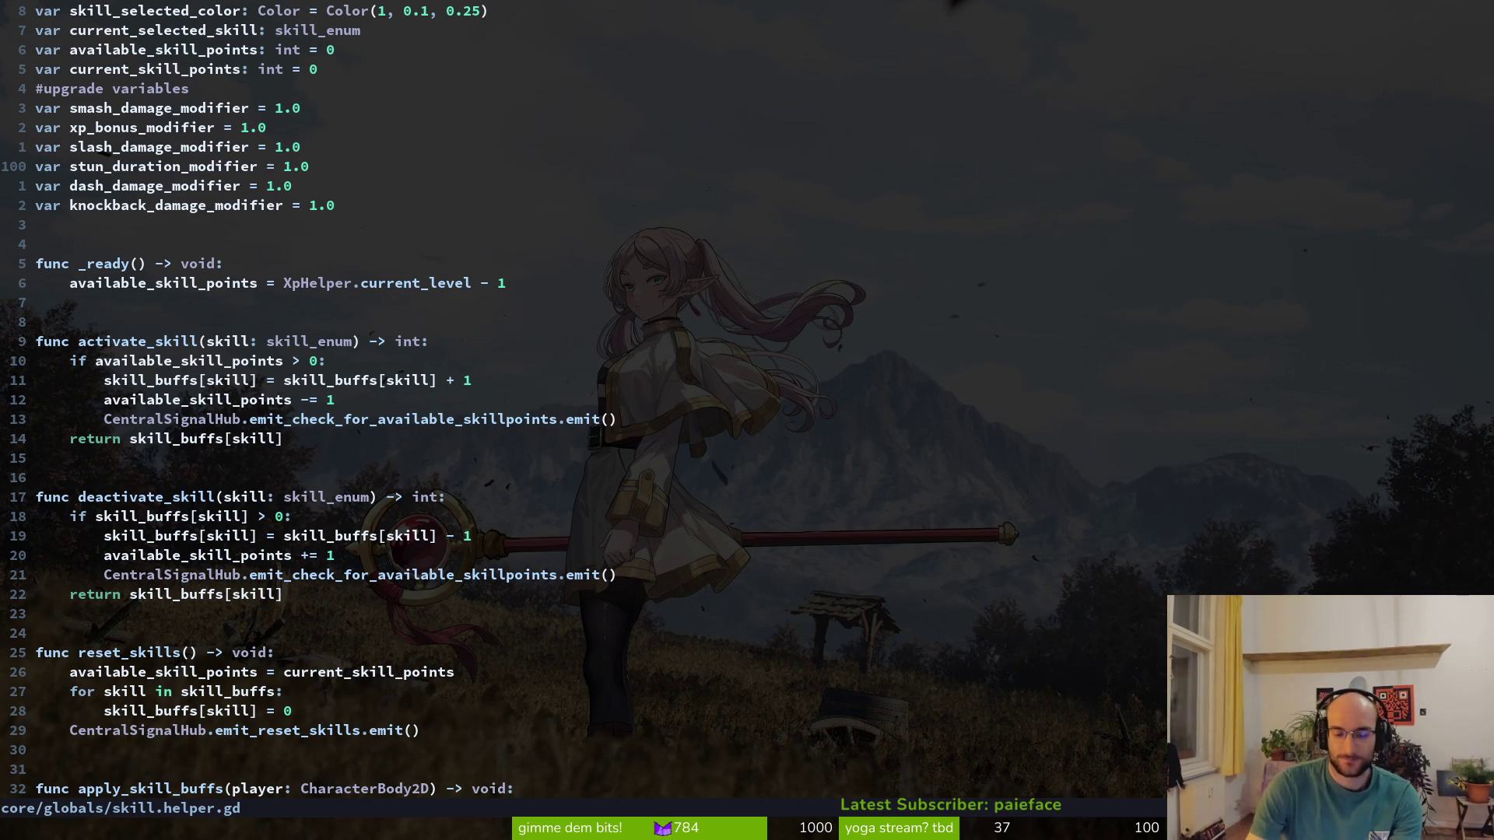
text(ciwstun_duration)
key(Escape)
key(u)
Duplicate the declaration line and rename the copy to enemy_stun_duration
key(shift+v)
text(yp)
text(wciwenemy_stun_duration)
key(Escape)
key(ctrl+s)
Set the enemy_stun_duration default to 2.0 and save skill.helper.gd
key(w)
key(w)
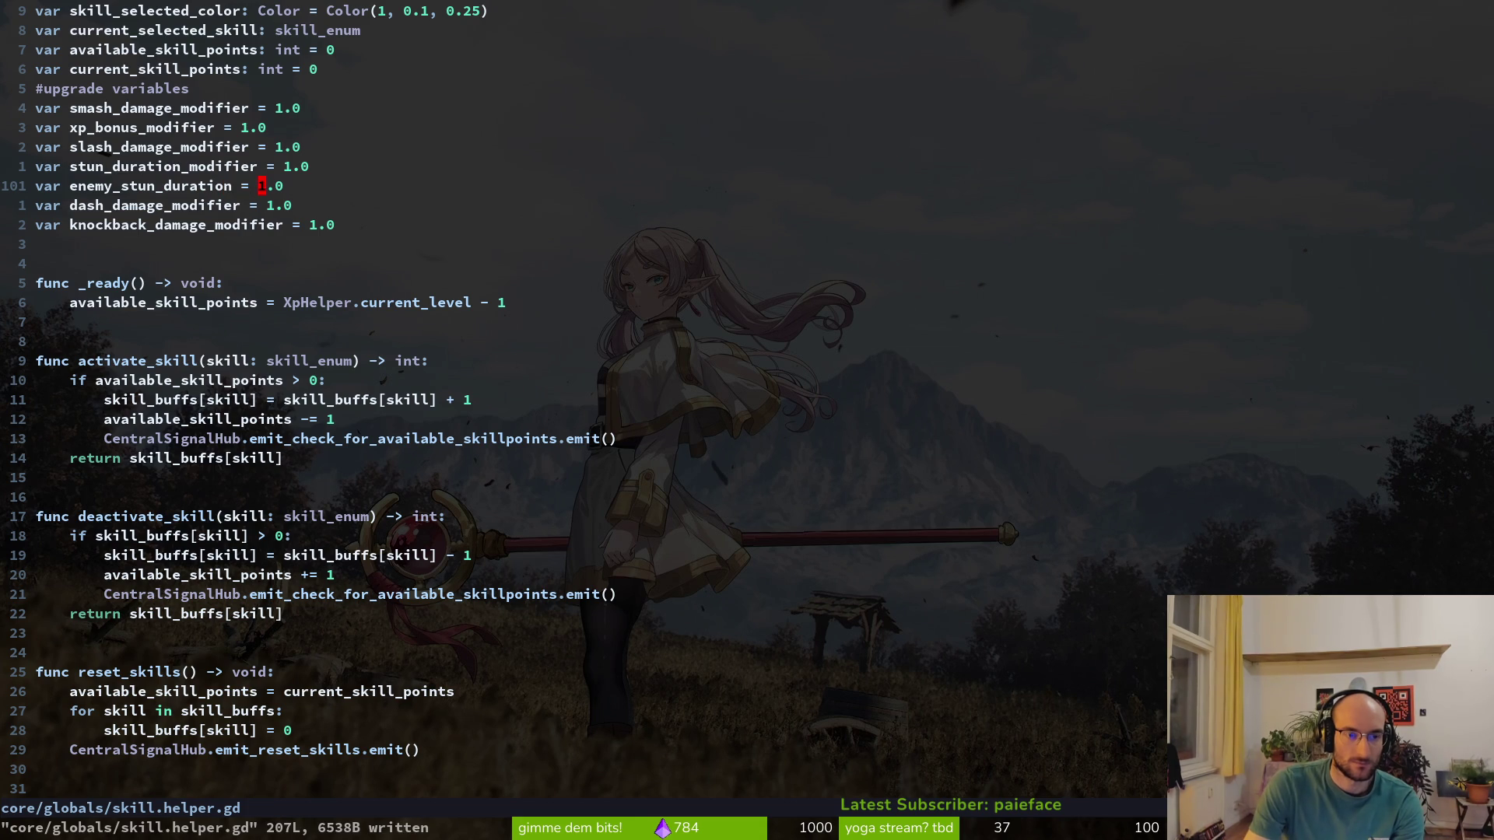
key(r)
key(2)
key(ctrl+s)
Insert 'enemy_stun_duration = 3.0' in the stun skill's active branch
key(ctrl+d)
key(ctrl+d)
key(ctrl+d)
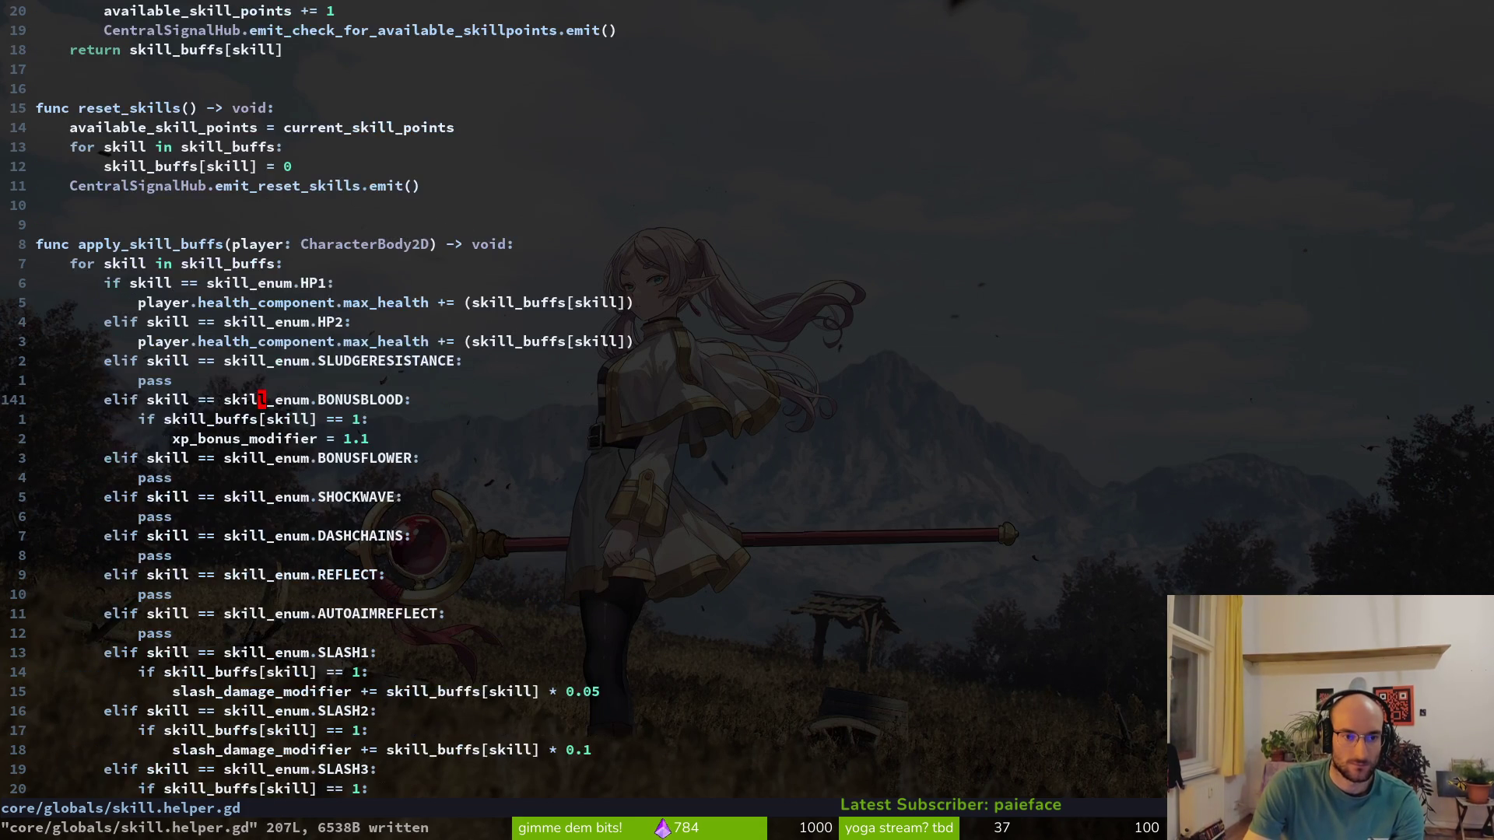
key(j)
key(j)
key(j)
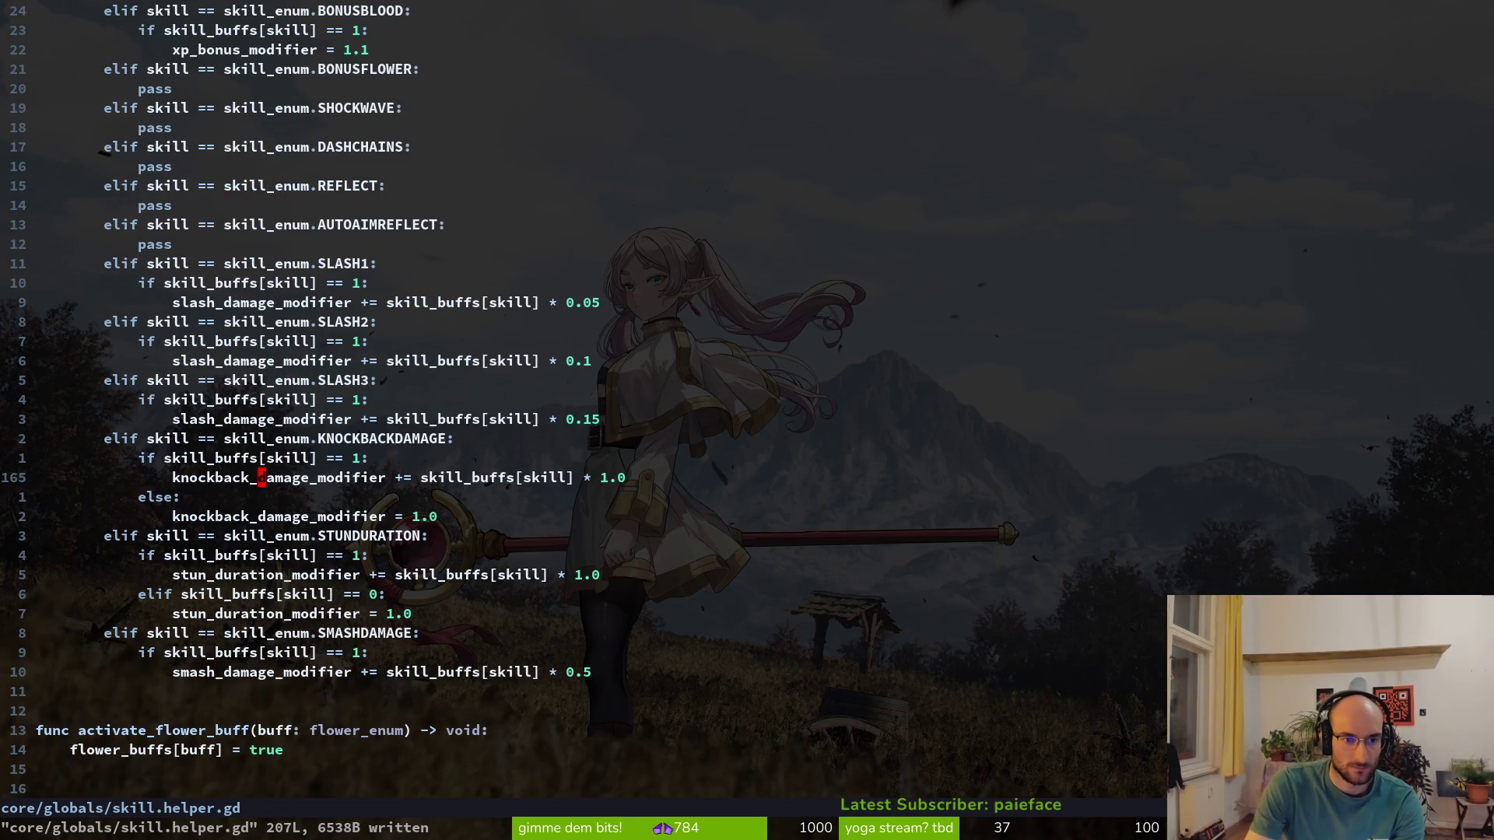
key(j)
key(j)
key(j)
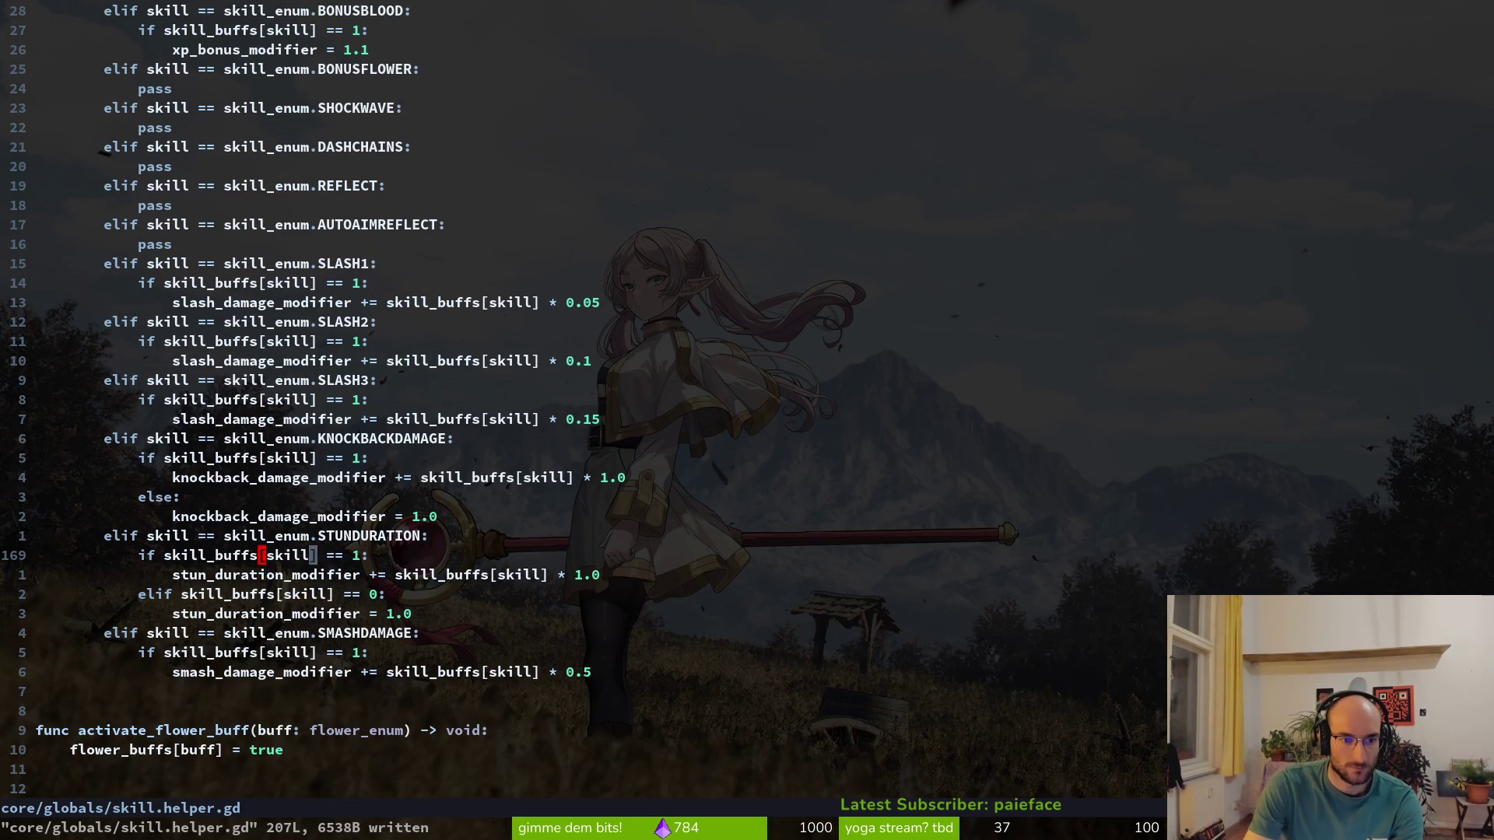
text(Oenemy_stun_duration = )
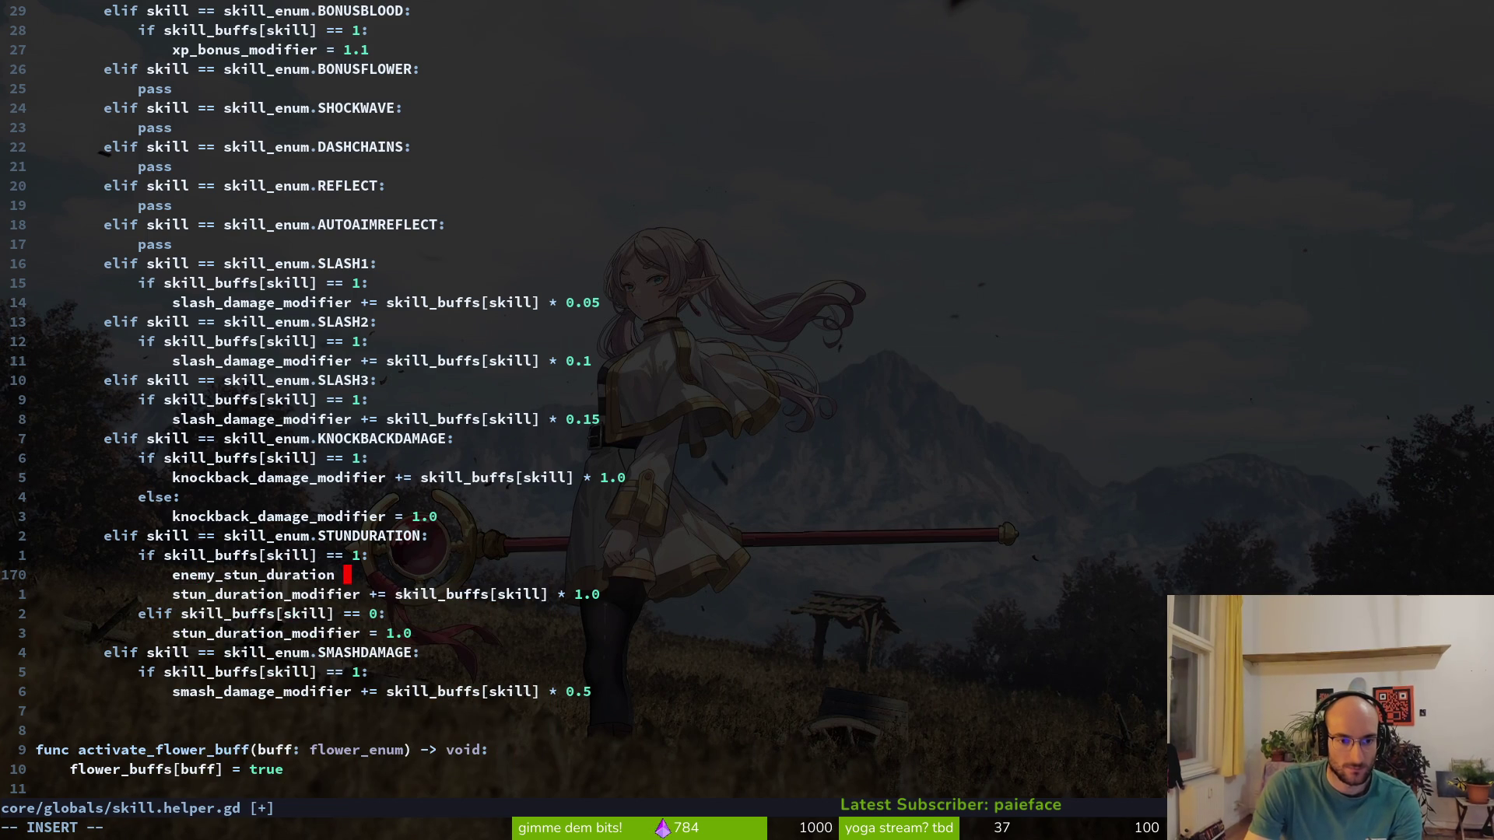
text(3.0)
key(Escape)
Copy that line under the skill-off branch with the value changed to 2.0
key(y)
key(y)
key(j)
key(j)
key(p)
key(w)
key(w)
key(r)
key(2)
Comment out the stun_duration_modifier lines with # and save the file
key(j)
key(k)
key(k)
key(k)
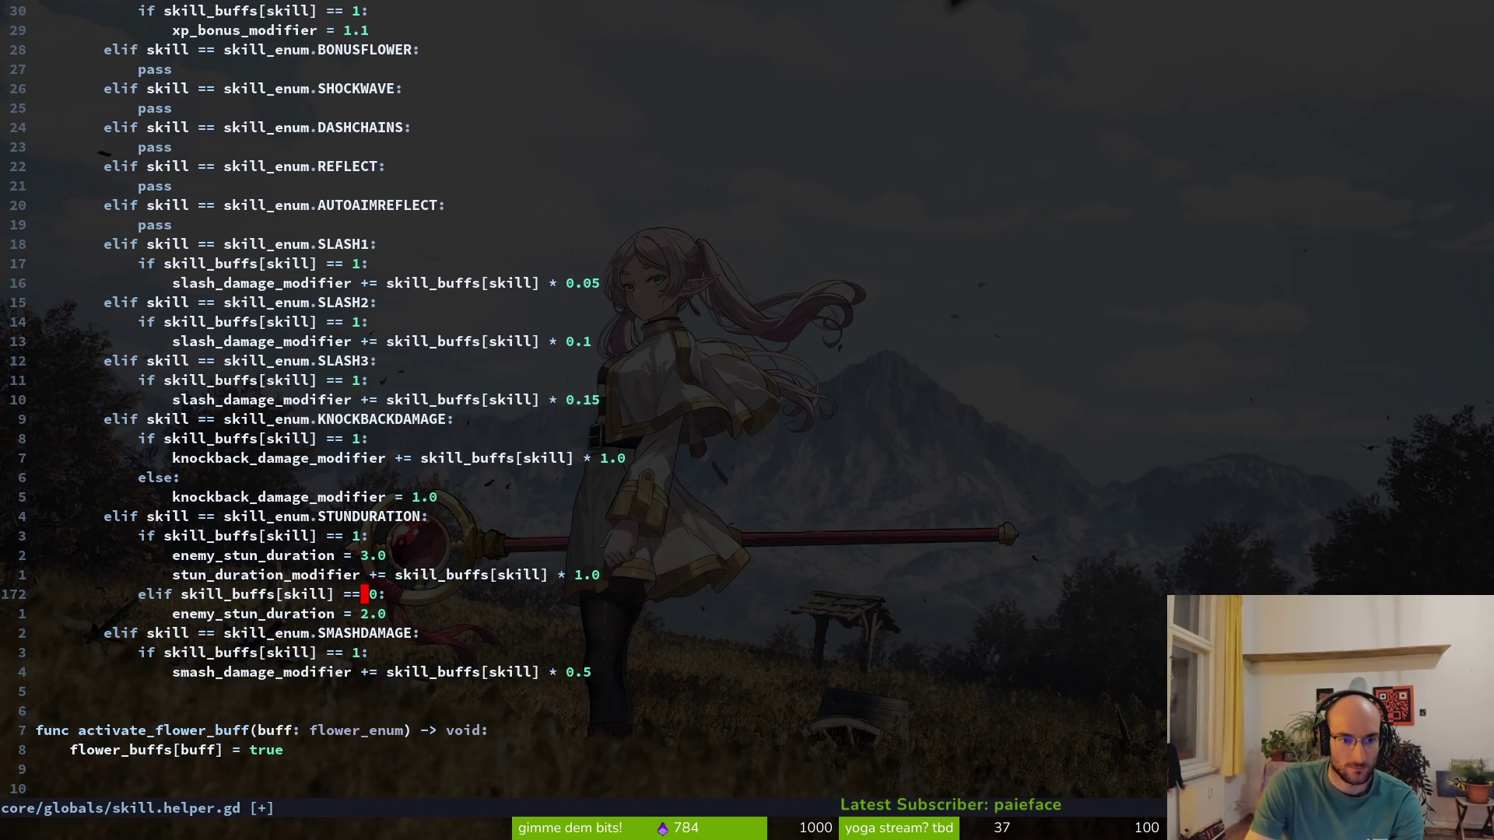
key(d)
key(d)
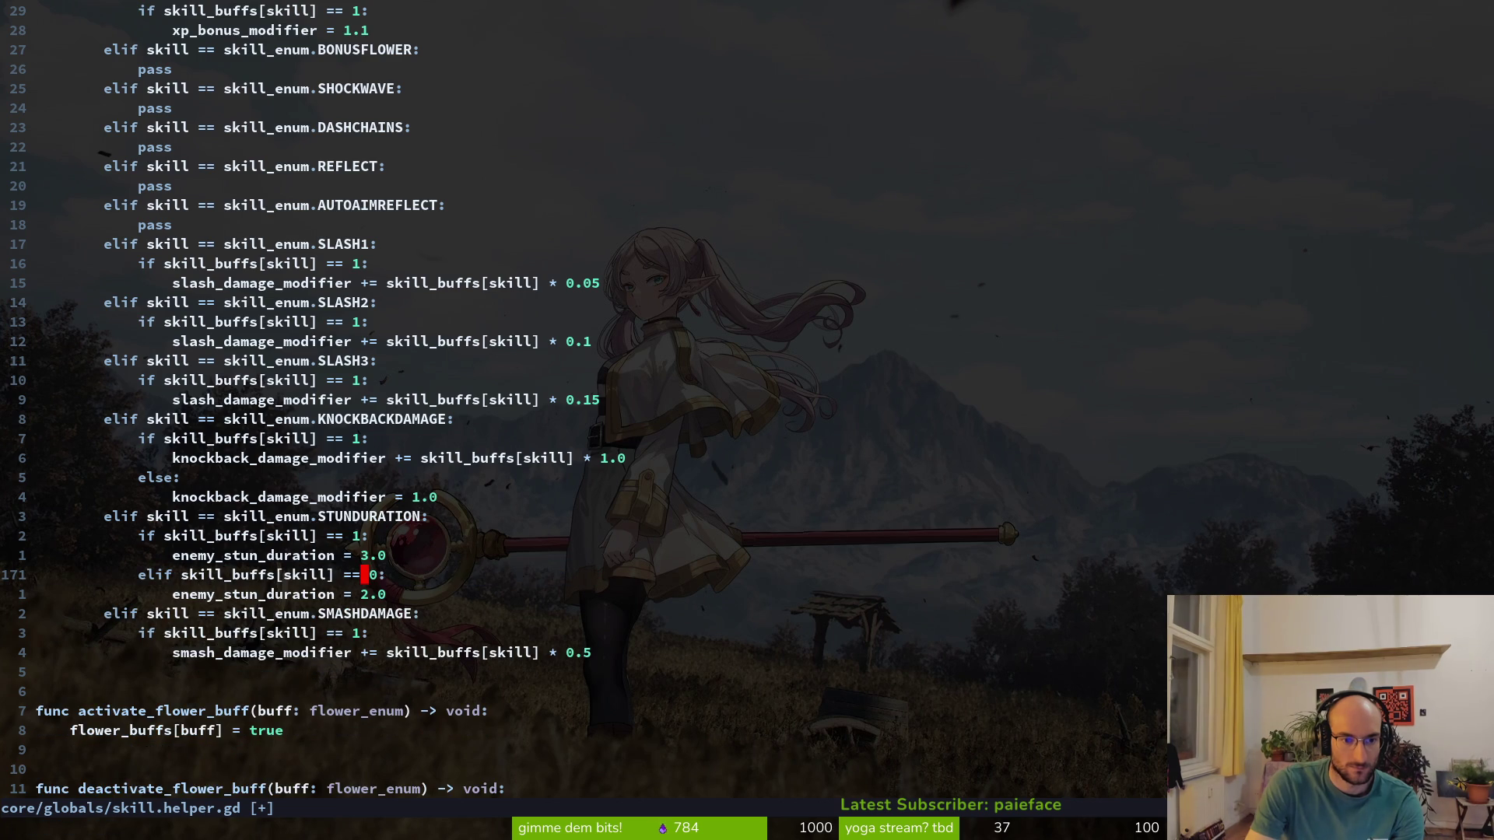
text(:w)
key(Return)
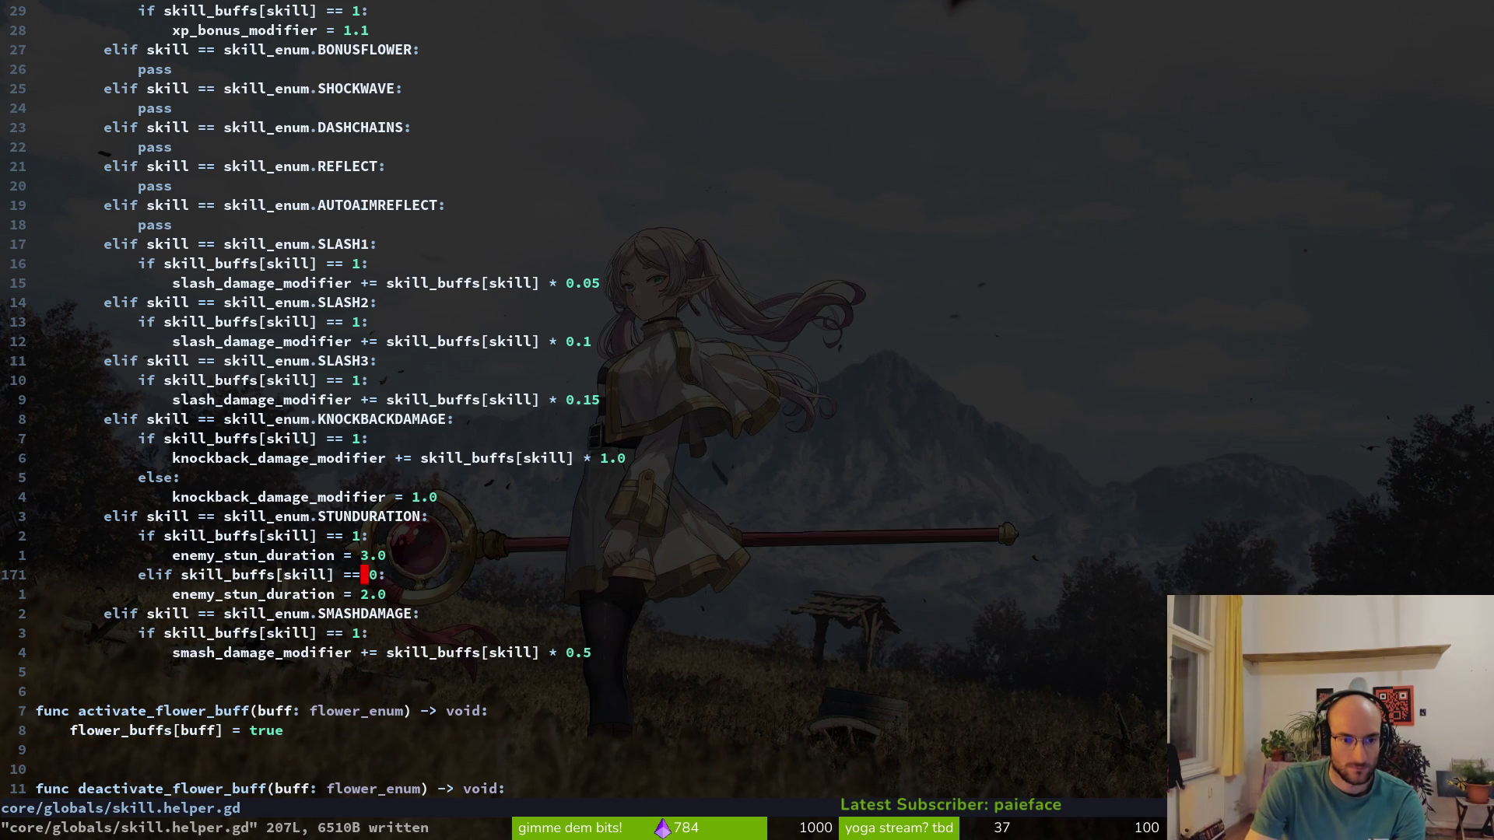
key(u)
key(u)
text(w)
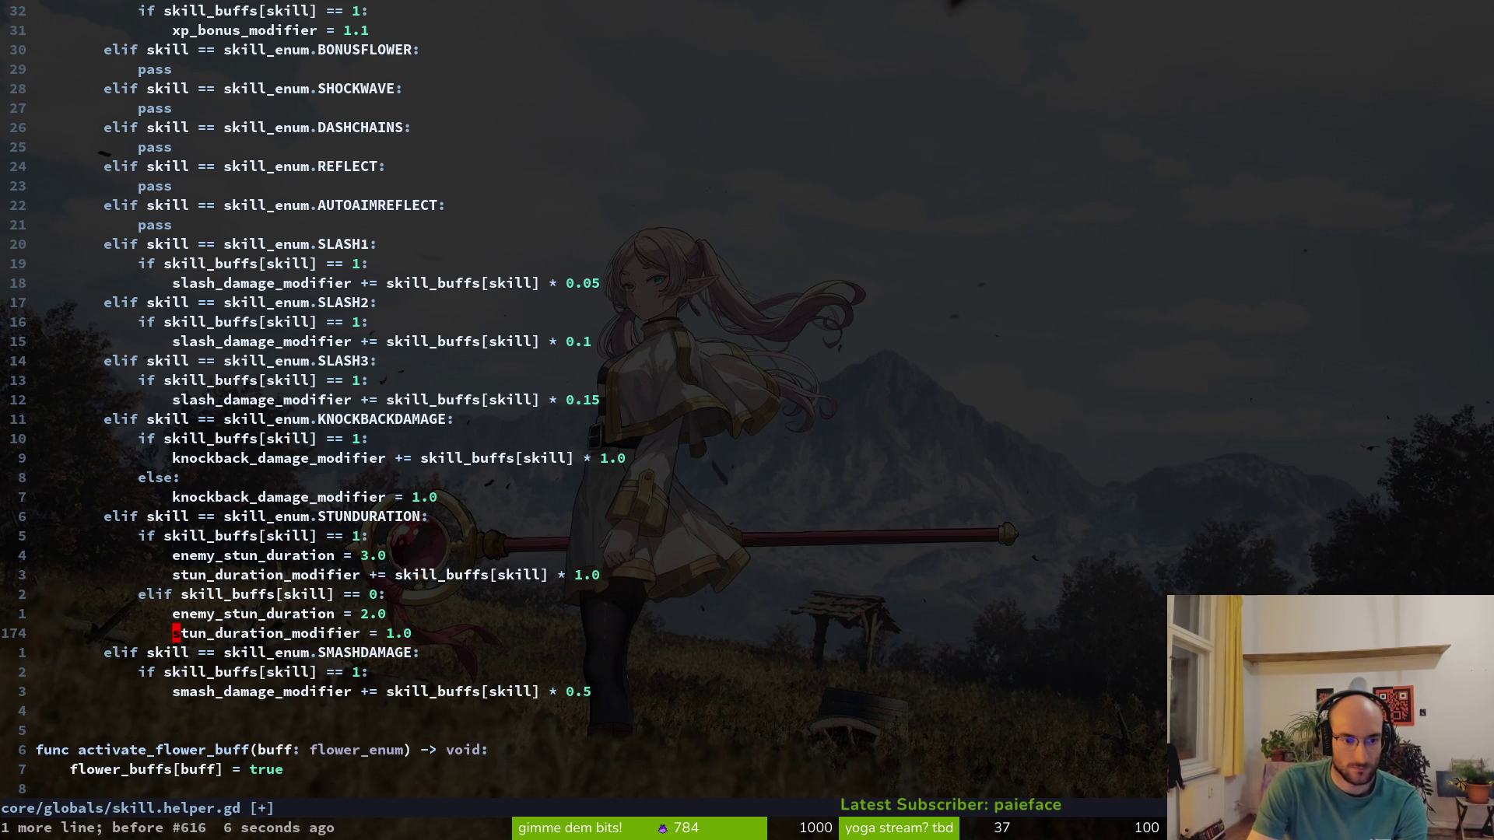
text(i#)
key(Escape)
key(k)
key(k)
key(k)
text(i#)
key(Escape)
text(:w)
key(Return)
Open the base enemy script enemy.gd through the git file finder
key(ctrl+p)
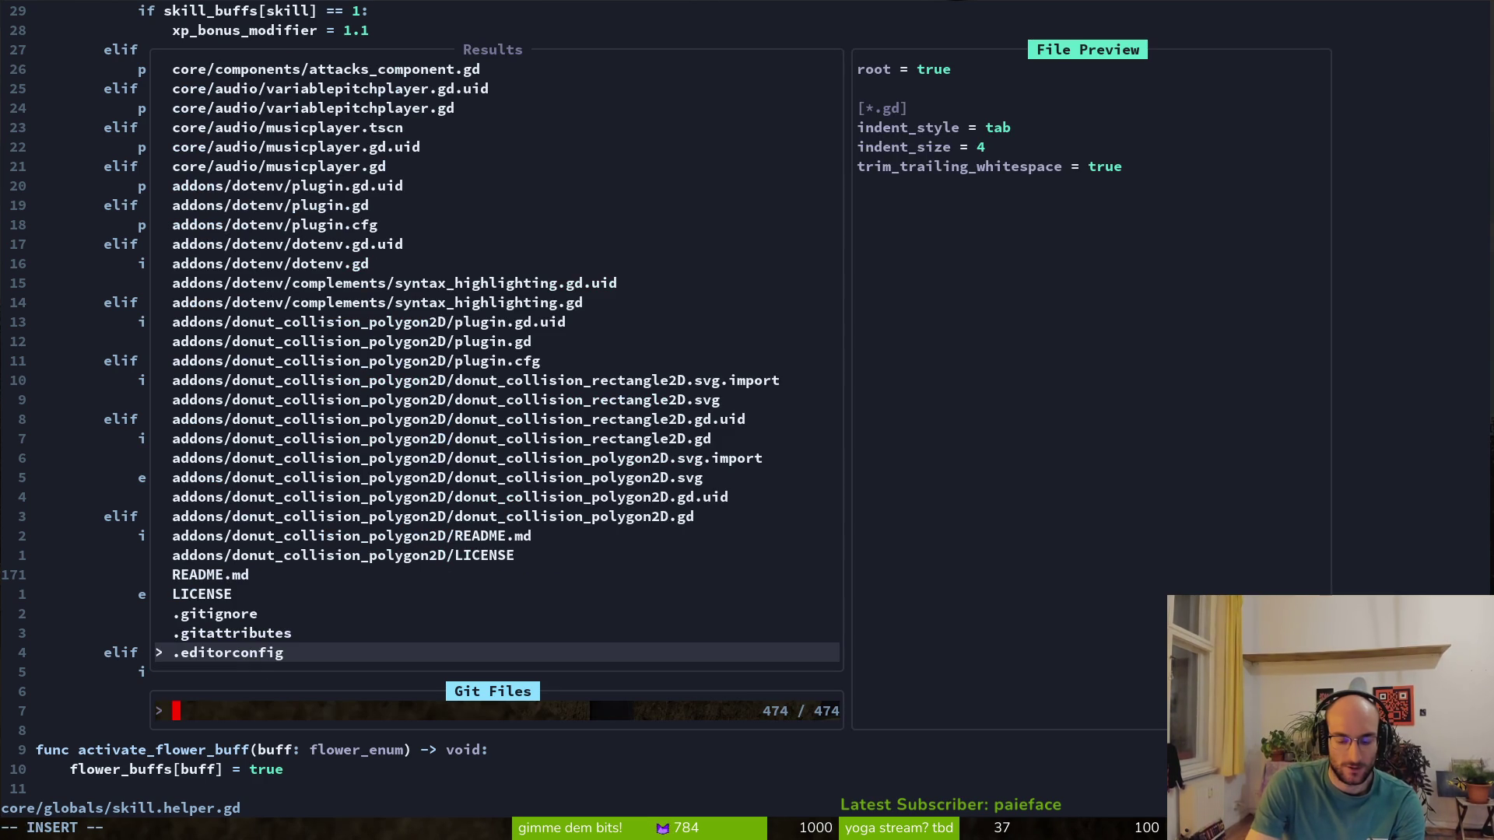
text(ene)
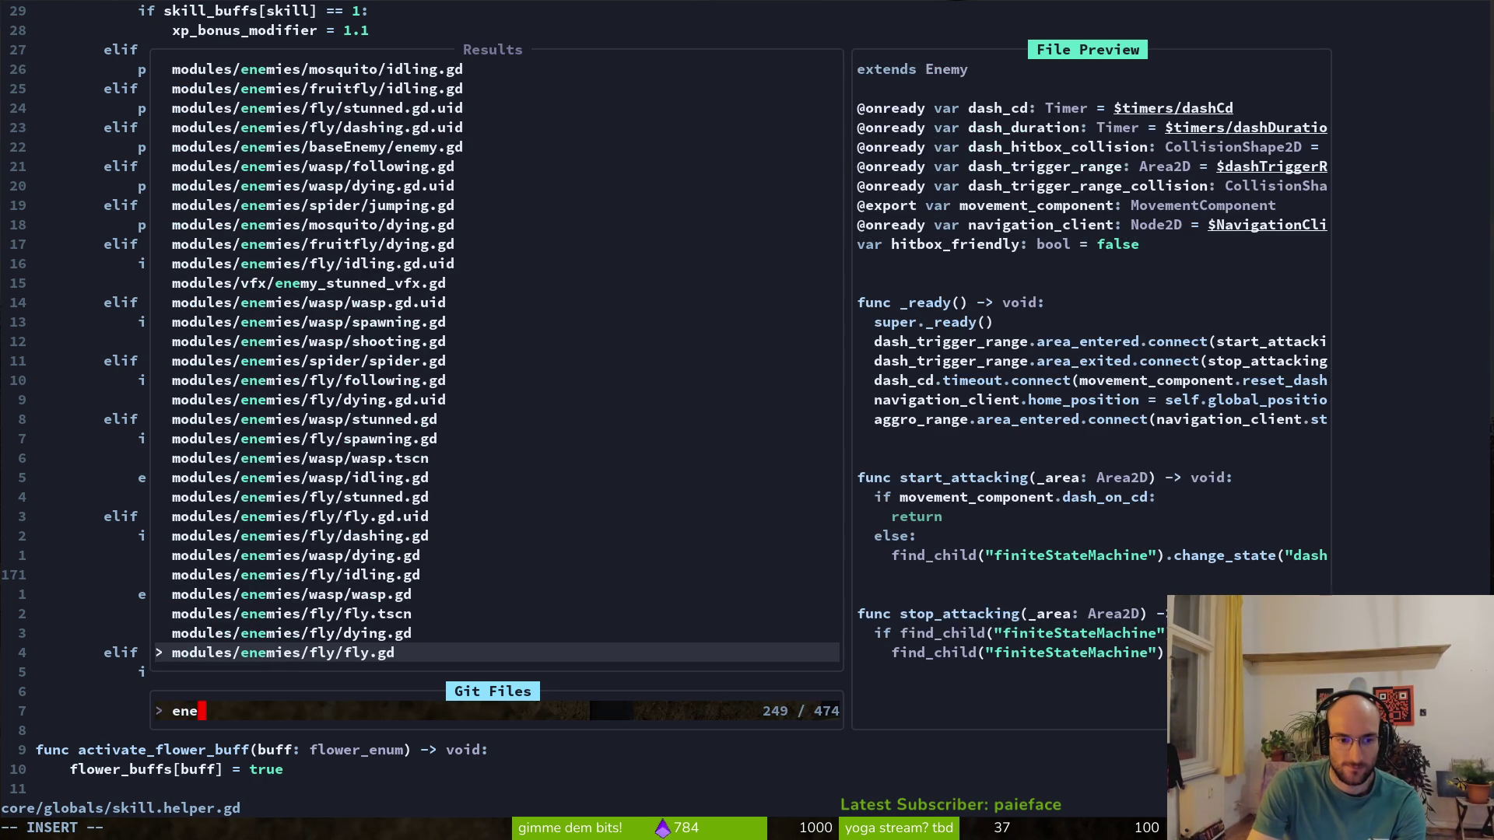
text(mene)
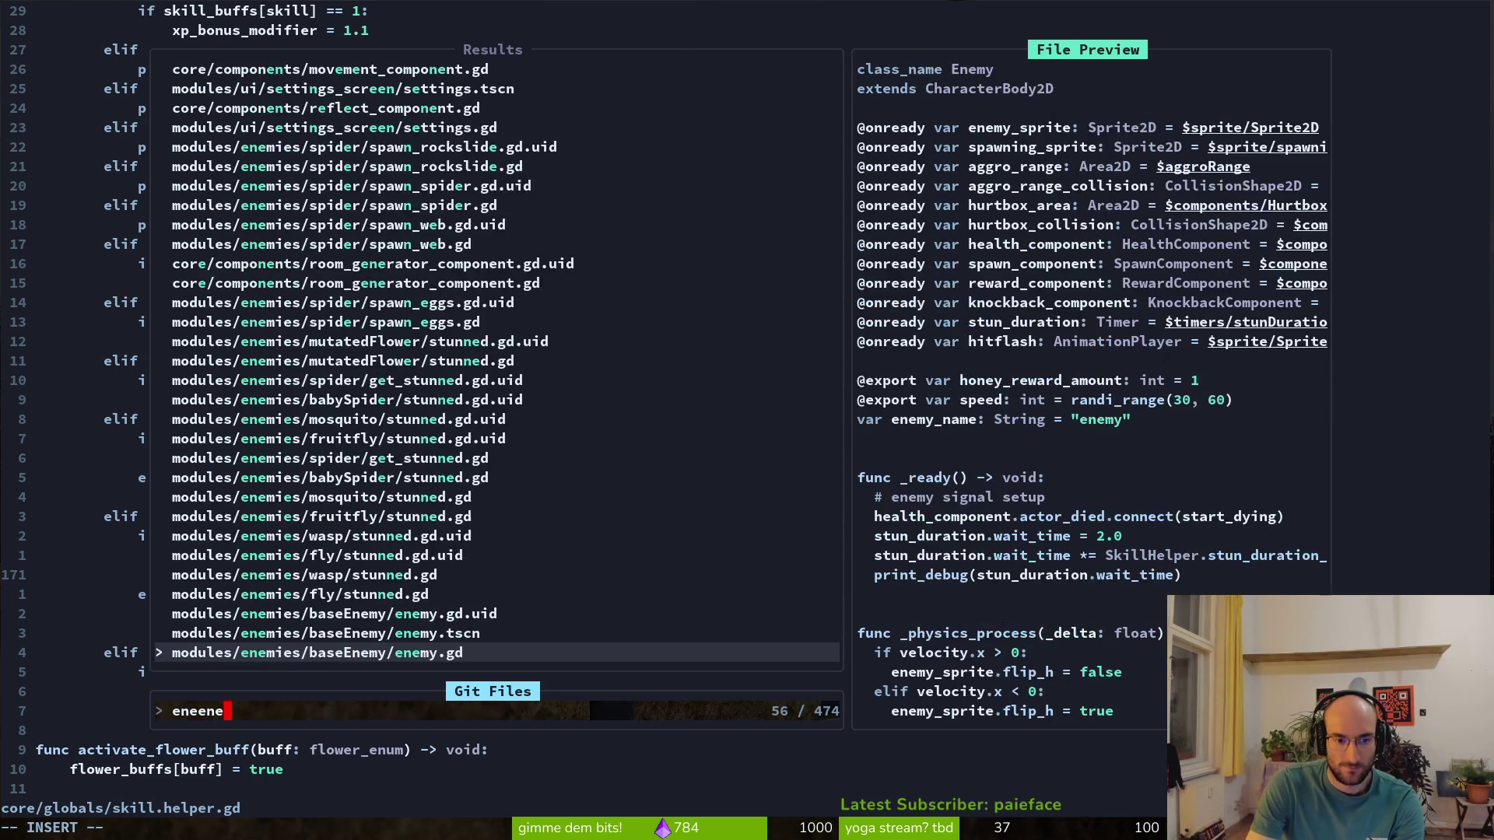
key(Return)
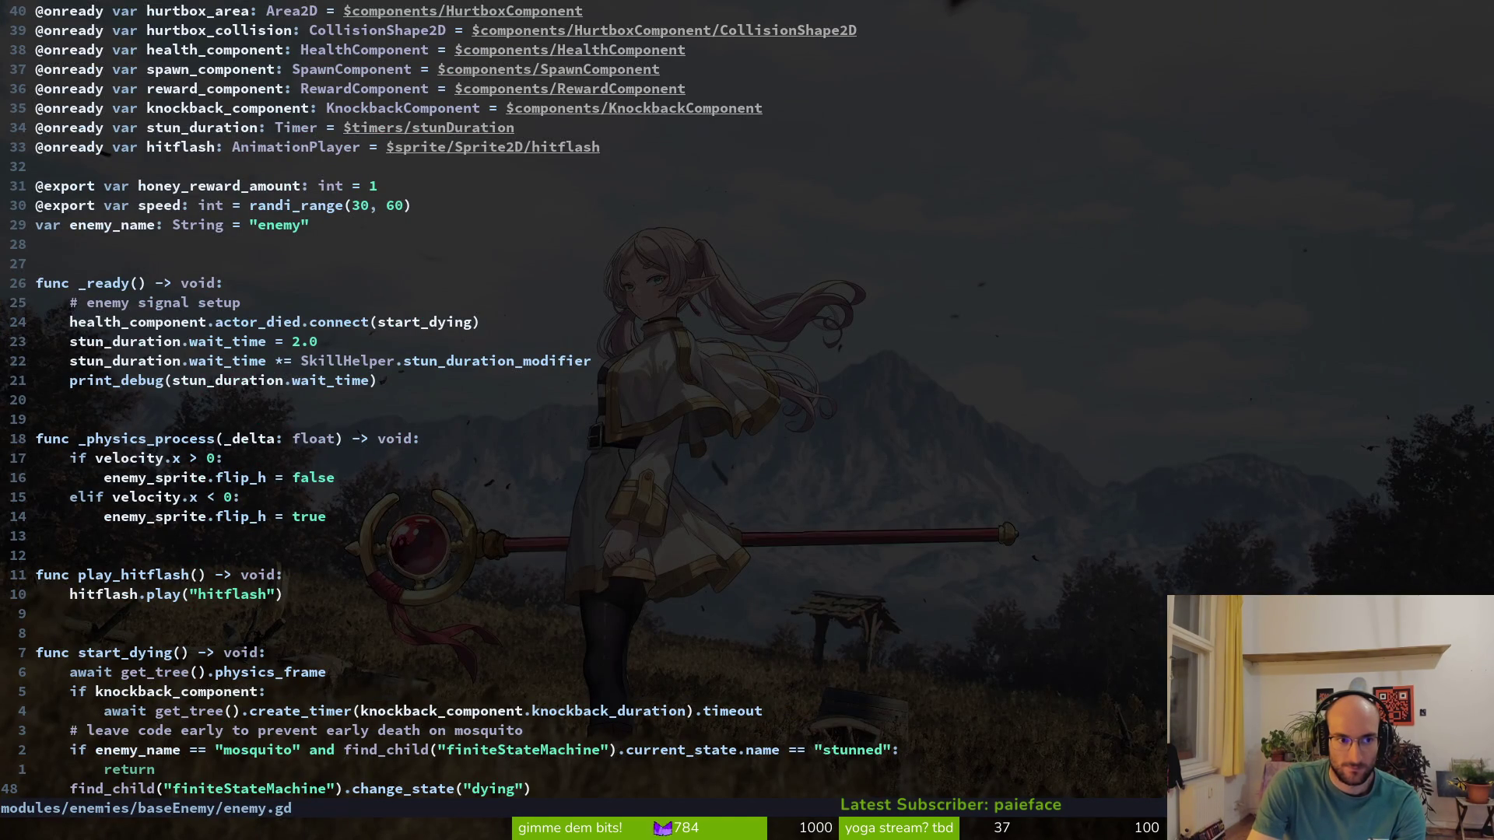
Delete the hard-coded 2.0 wait_time line and turn *= into a plain =
key(2)
key(2)
key(k)
key(k)
key(d)
key(d)
key(b)
key(h)
key(h)
key(h)
key(s)
key(Escape)
Replace stun_duration_modifier with enemy_stun_duration in the assignment and save enemy.gd
key(w)
key(w)
key(w)
key(w)
text(cwii)
key(BackSpace)
key(BackSpace)
text(ene)
key(Return)
key(Escape)
text(:w)
key(Return)
Keep the print_debug line after a deletion is undone, resave enemy.gd, and return to Godot
key(j)
key(d)
key(d)
text(:w)
key(Return)
text(u:w)
key(Return)
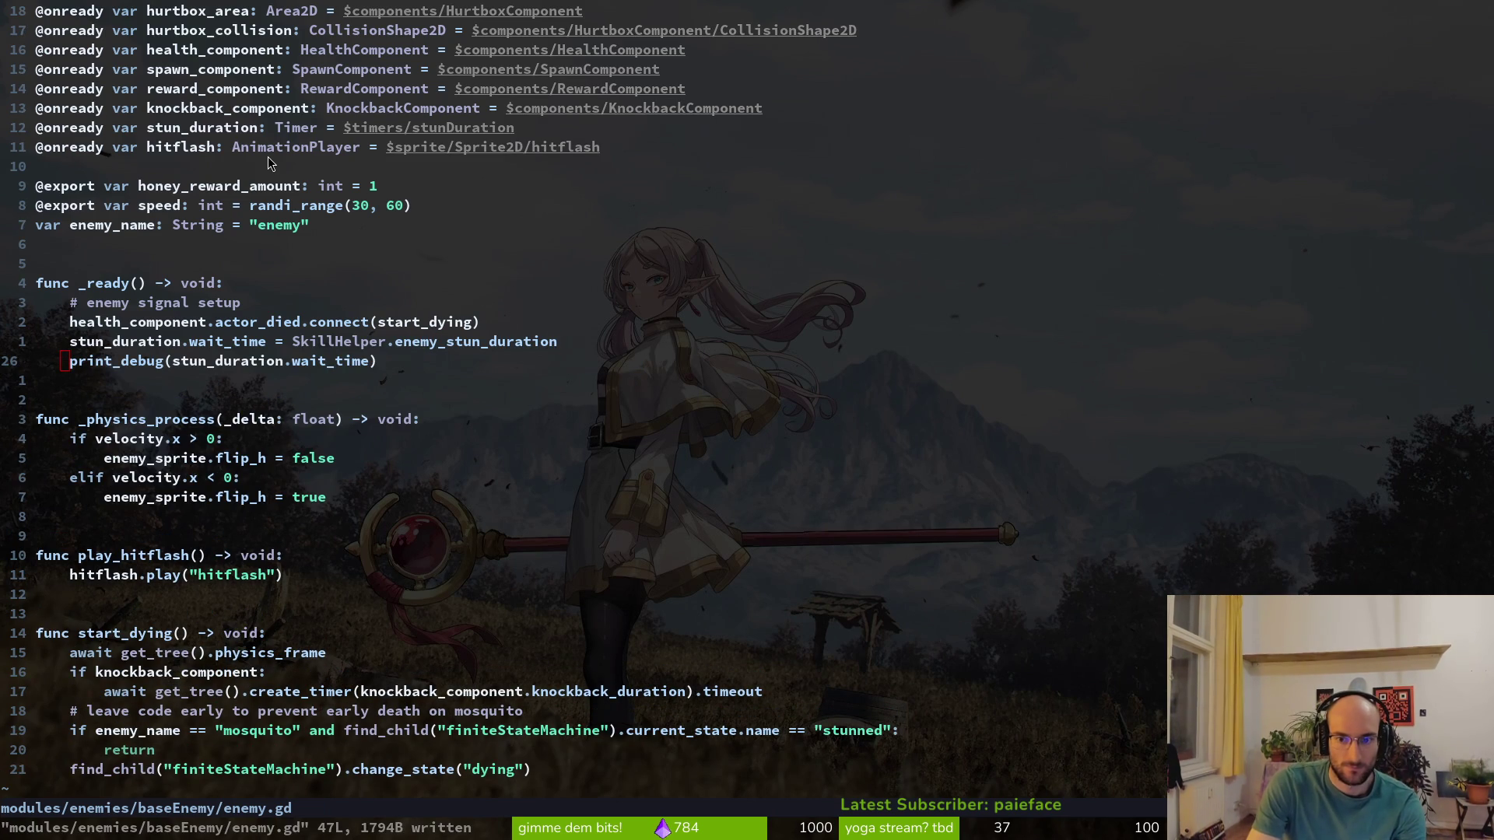
key(alt+Tab)
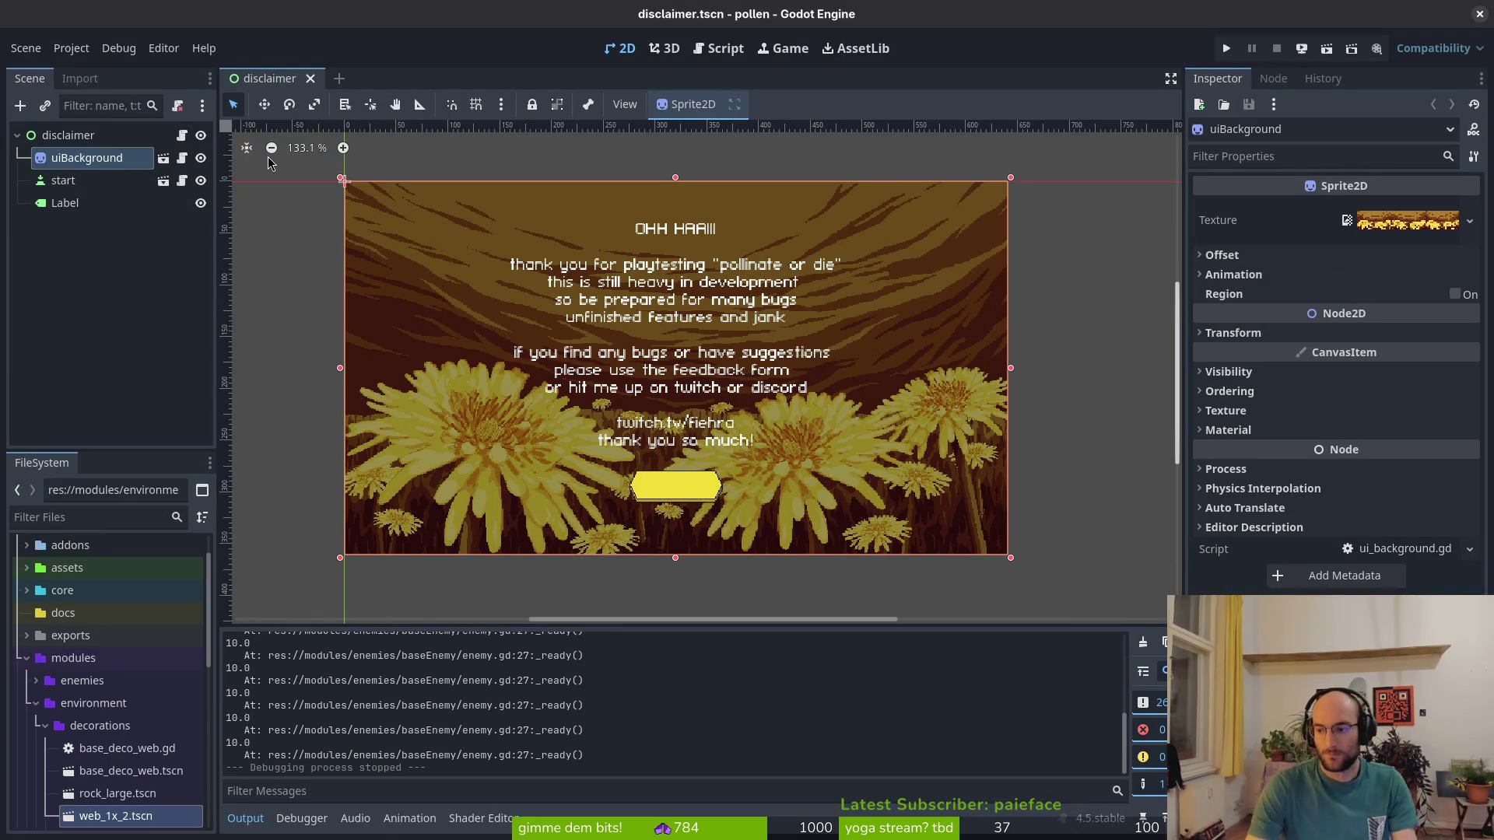
Launch the pollen game with F5 and get past the disclaimer and main menu
key(F5)
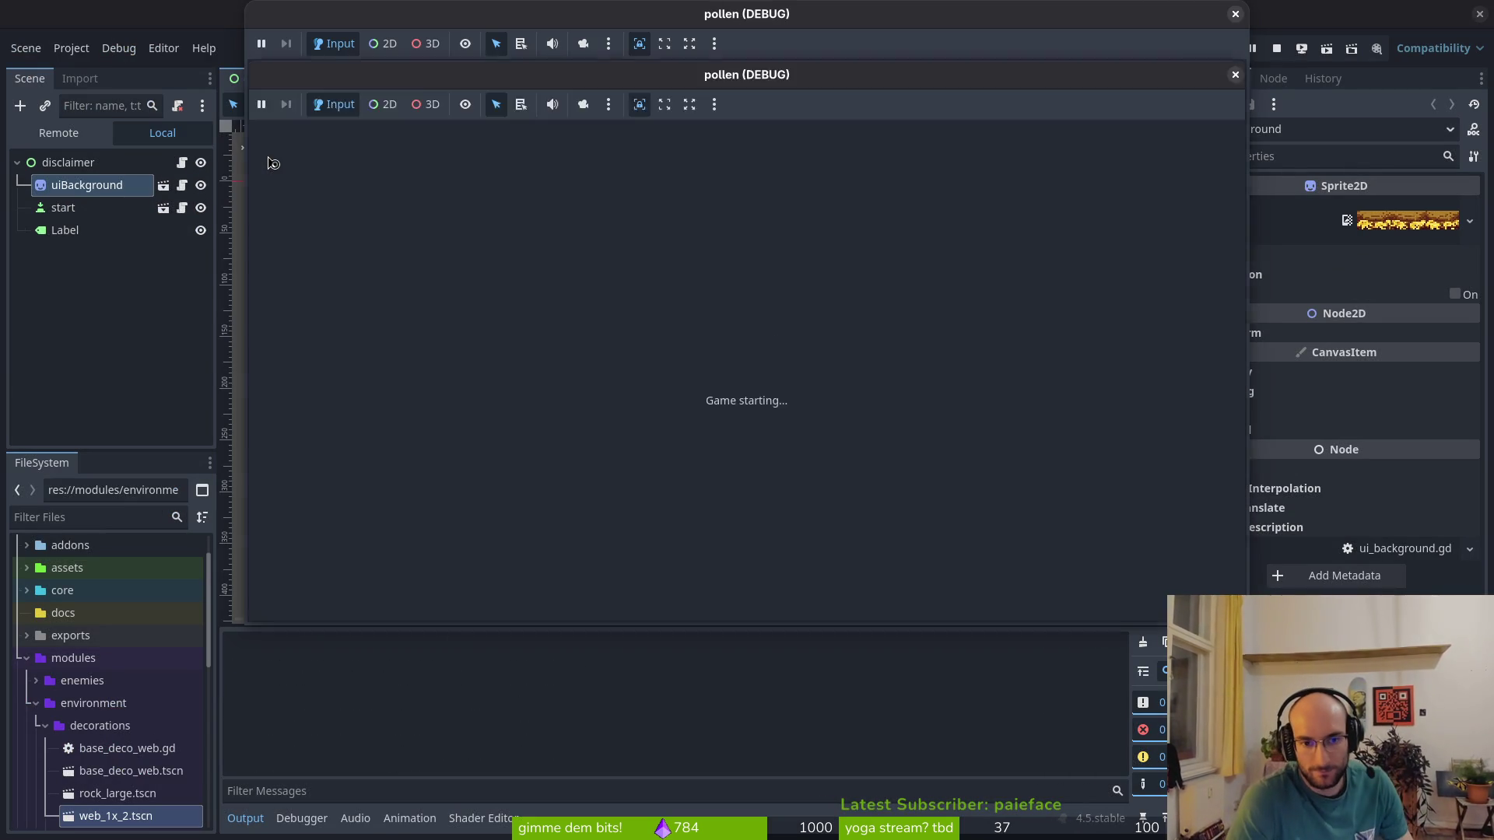
key(space)
key(space)
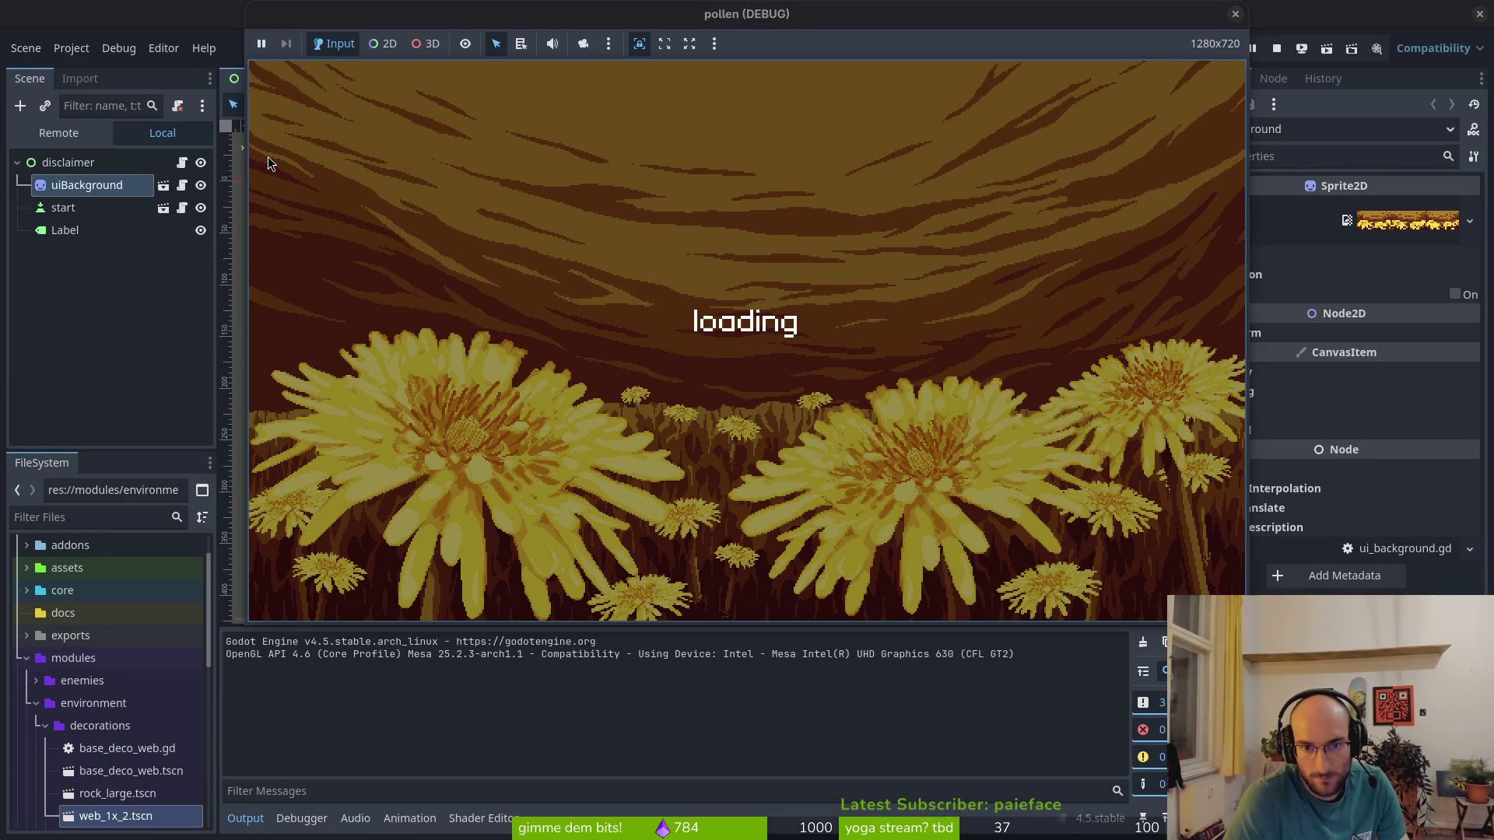
key(space)
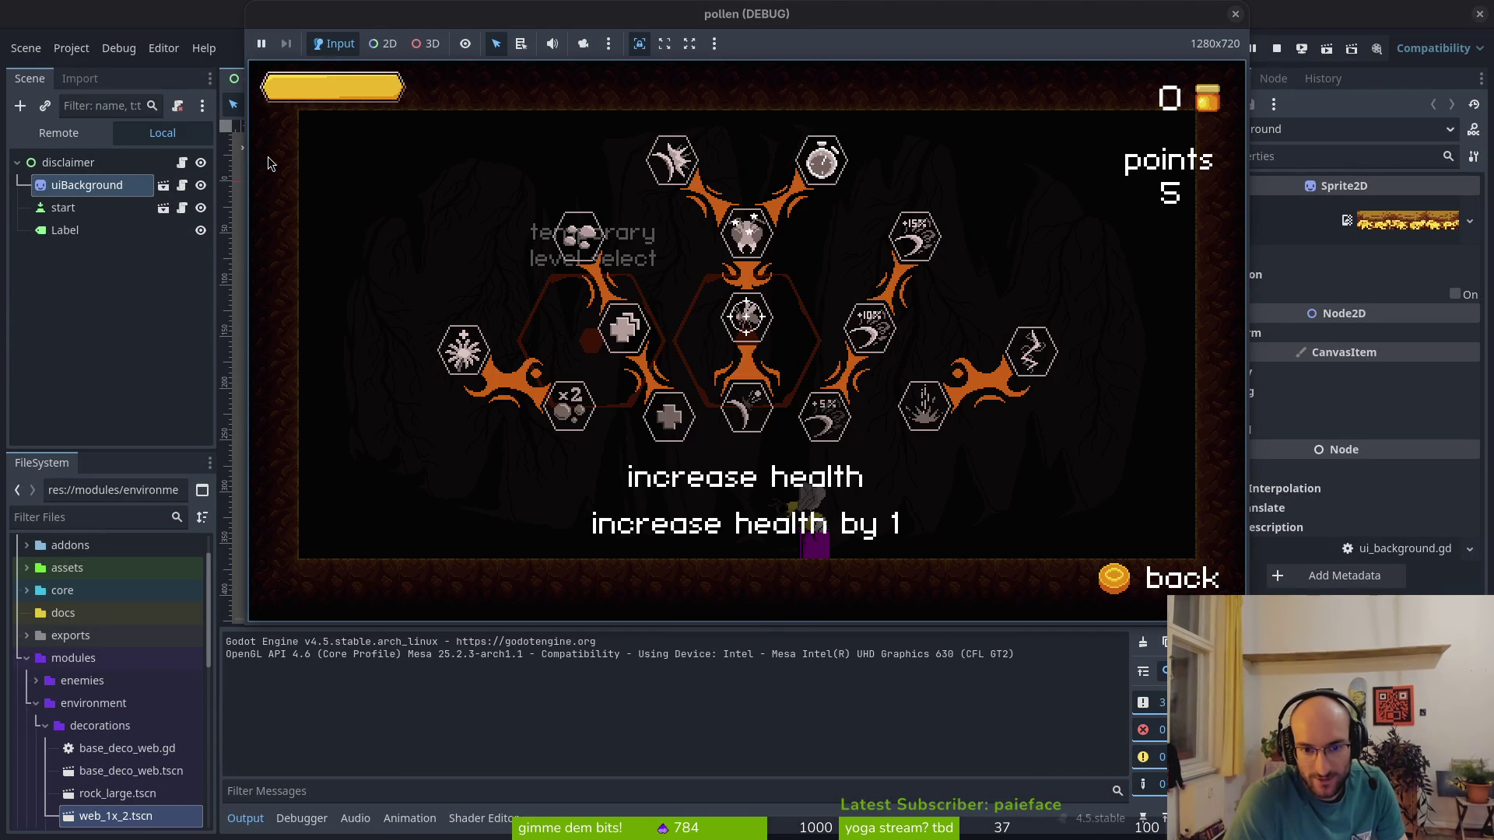
key(Escape)
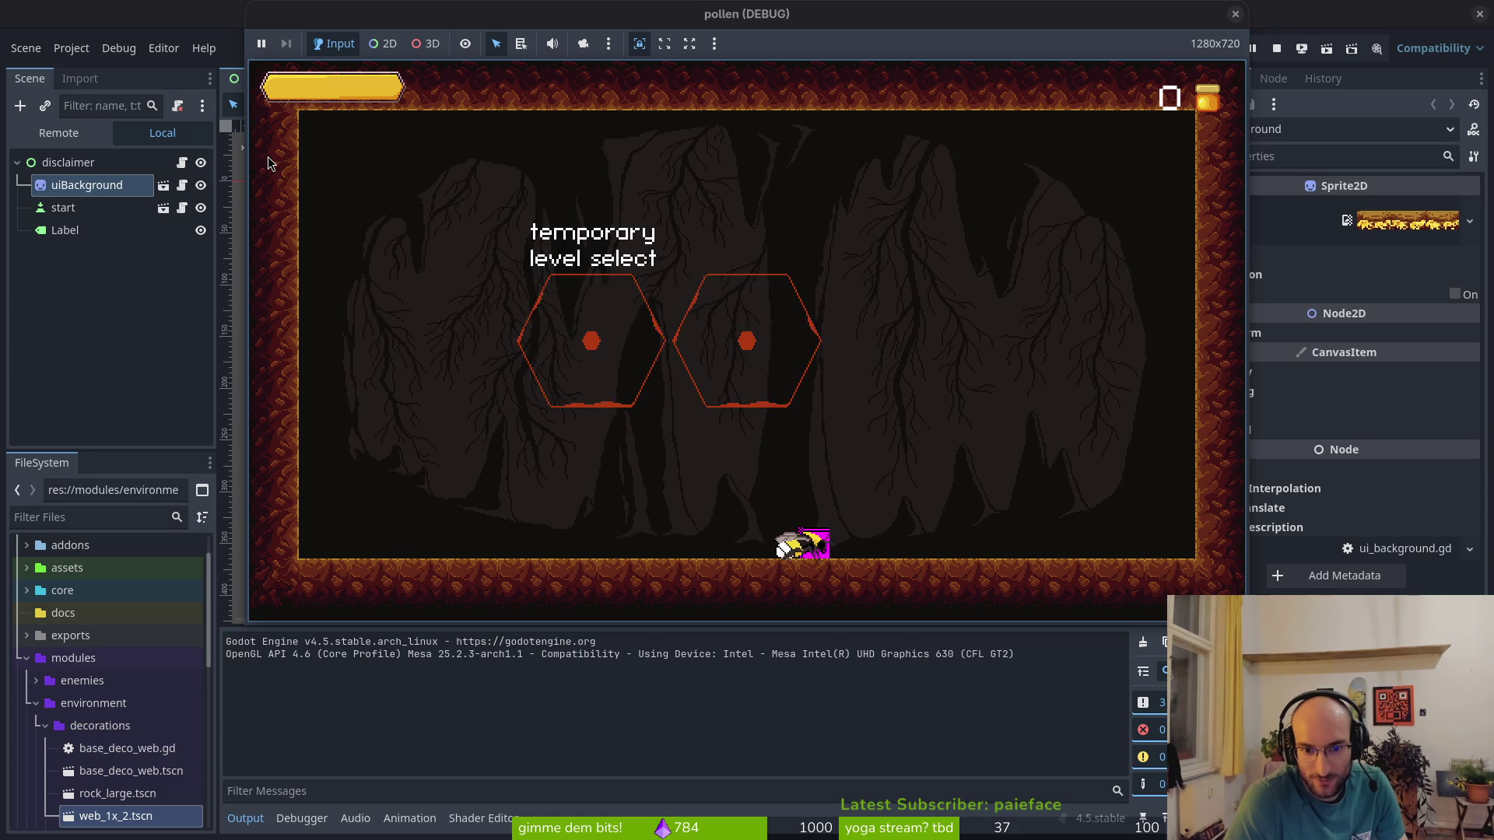
Buy the reflect projectiles, reflect auto aim and stun duration skills
key(space)
key(Up)
key(Down)
key(space)
key(Up)
key(space)
key(Up)
key(Up)
key(space)
key(Escape)
key(Up)
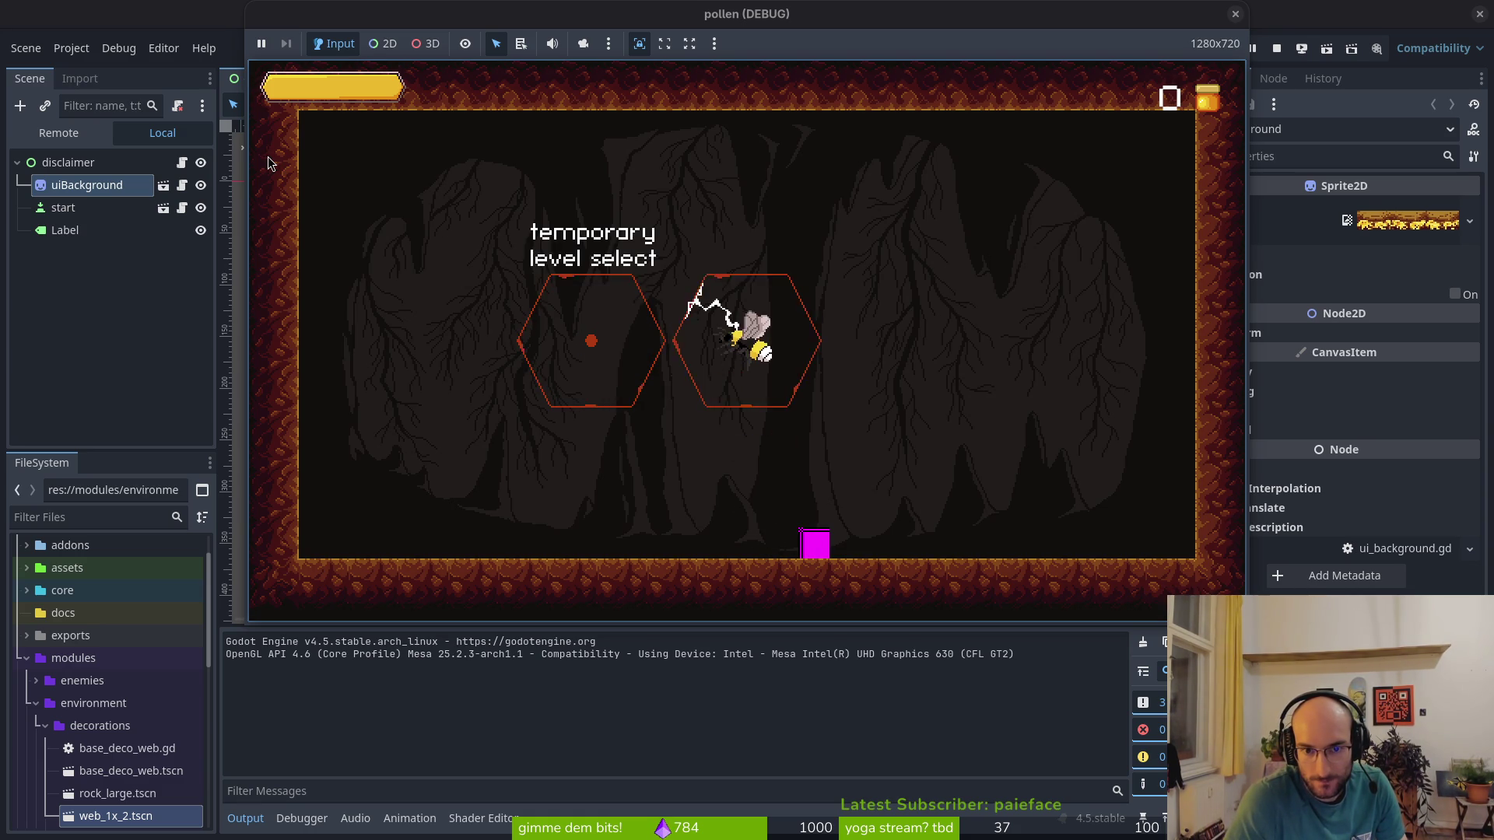
Smash enemies in the level to check the logged 2.0 stun time, then restart the game
key(space)
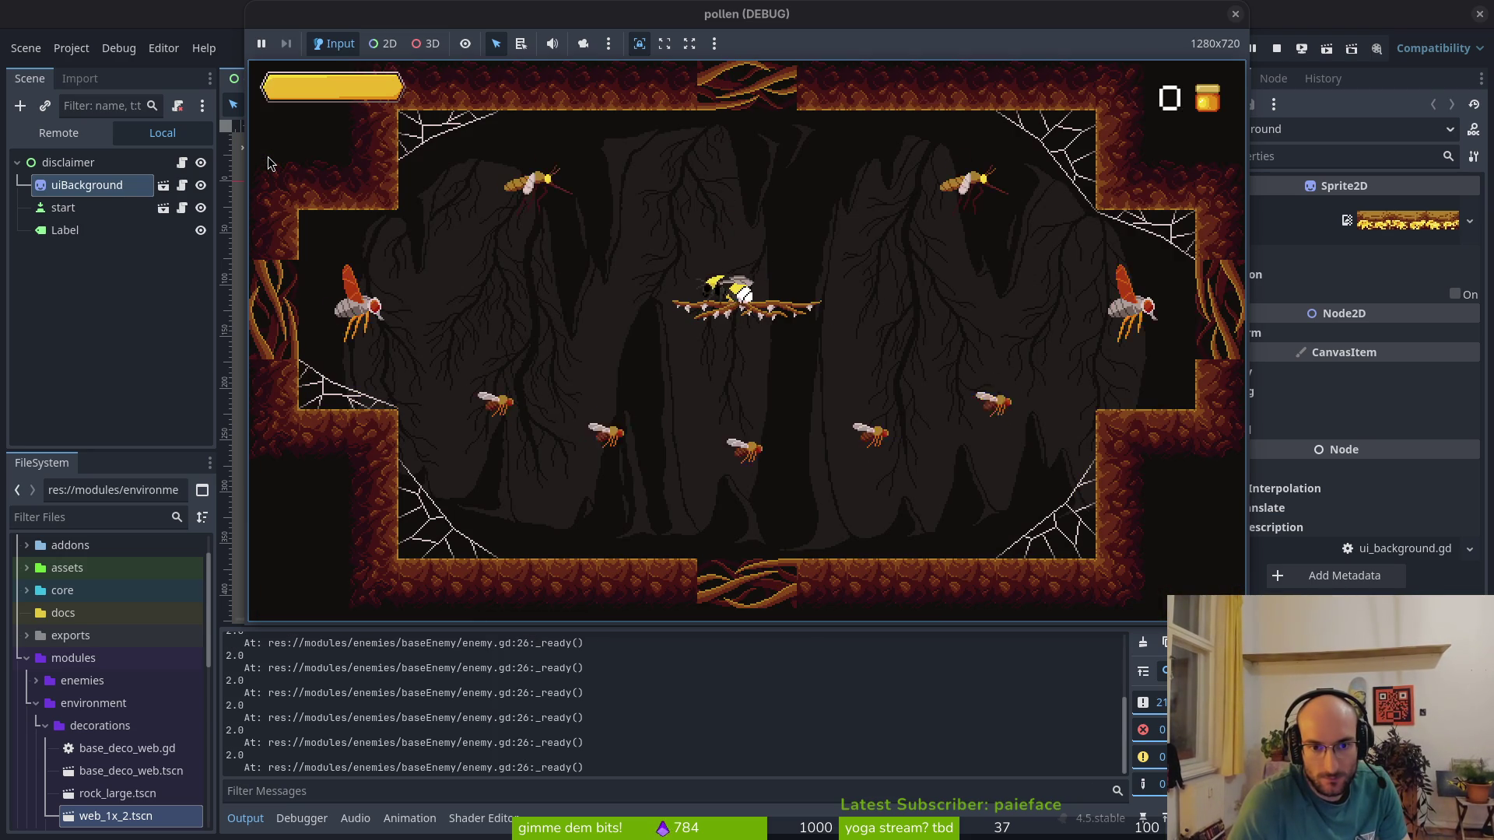
key(Down)
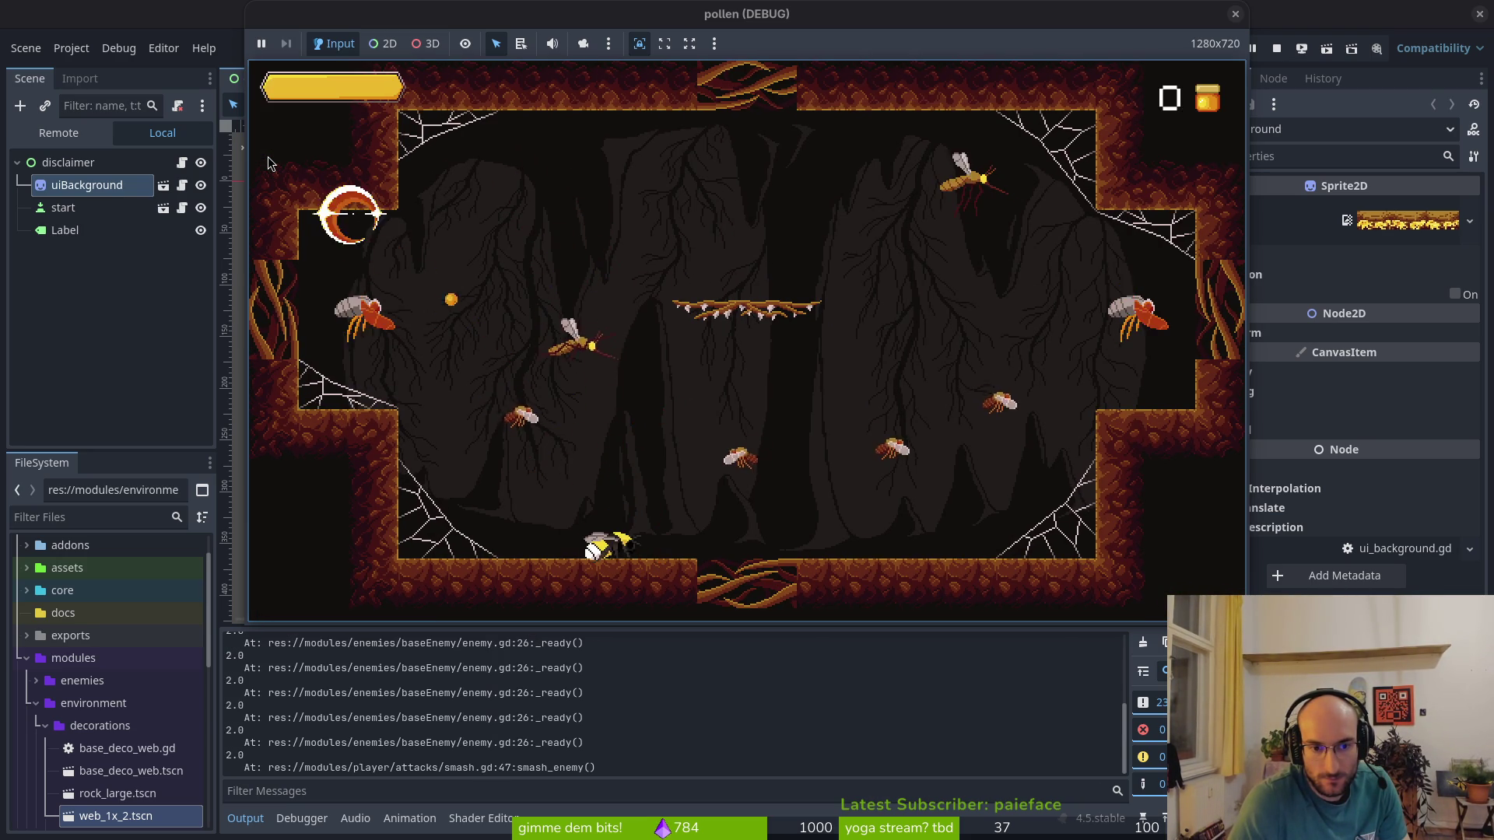
key(Right)
key(Right)
key(Down)
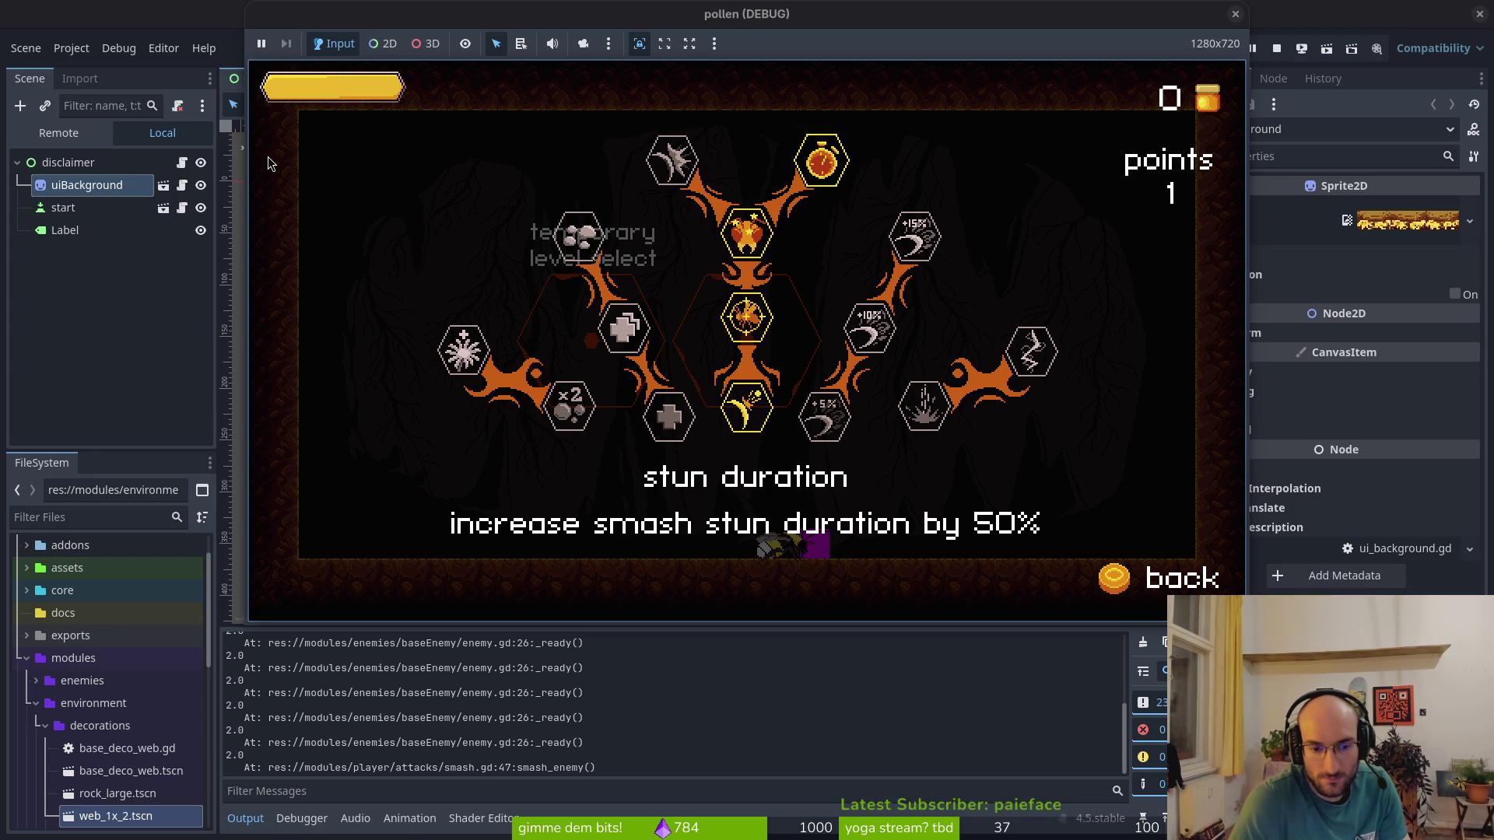
key(F8)
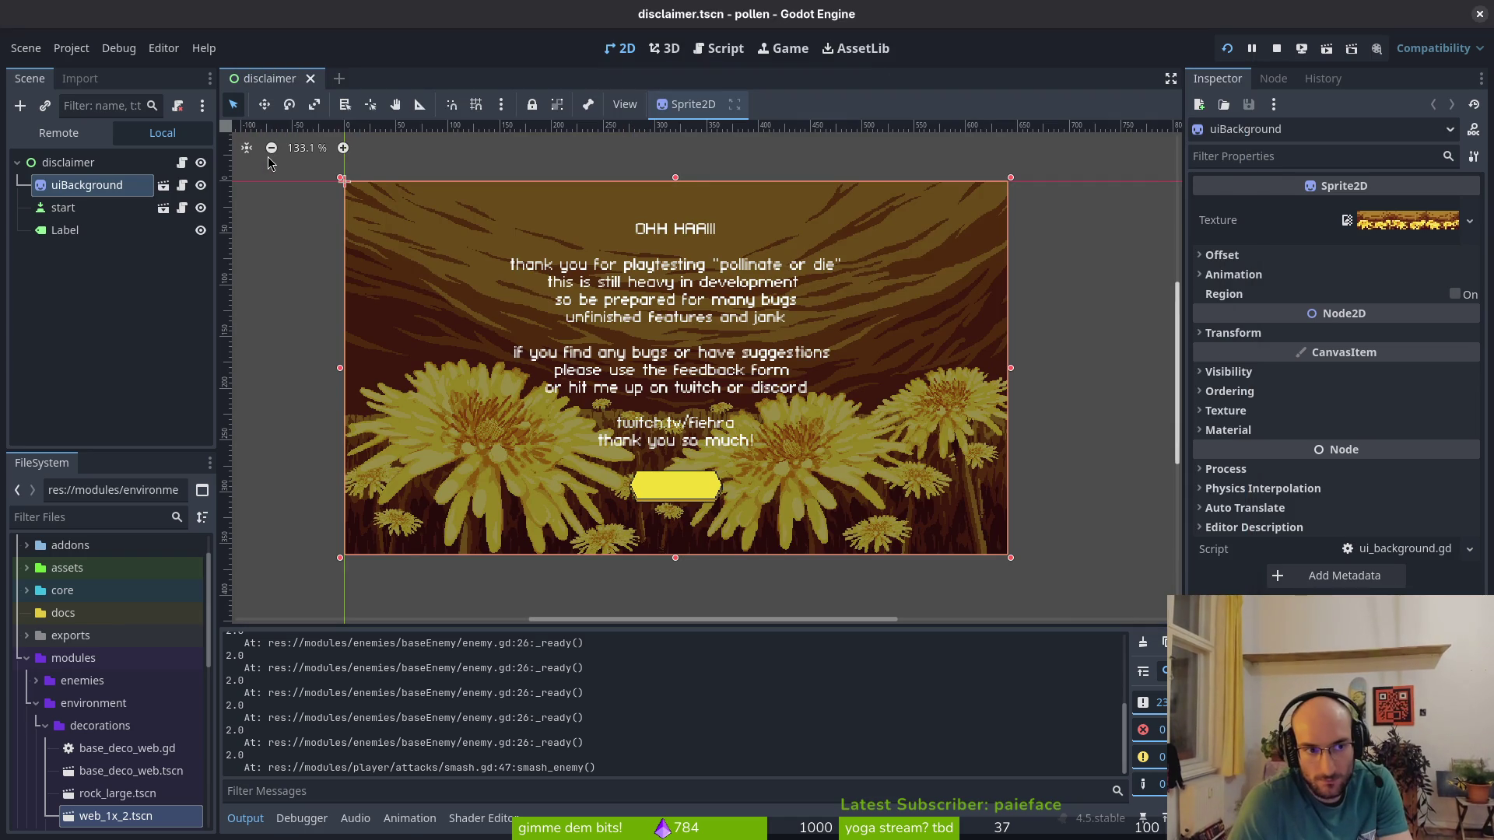
key(F5)
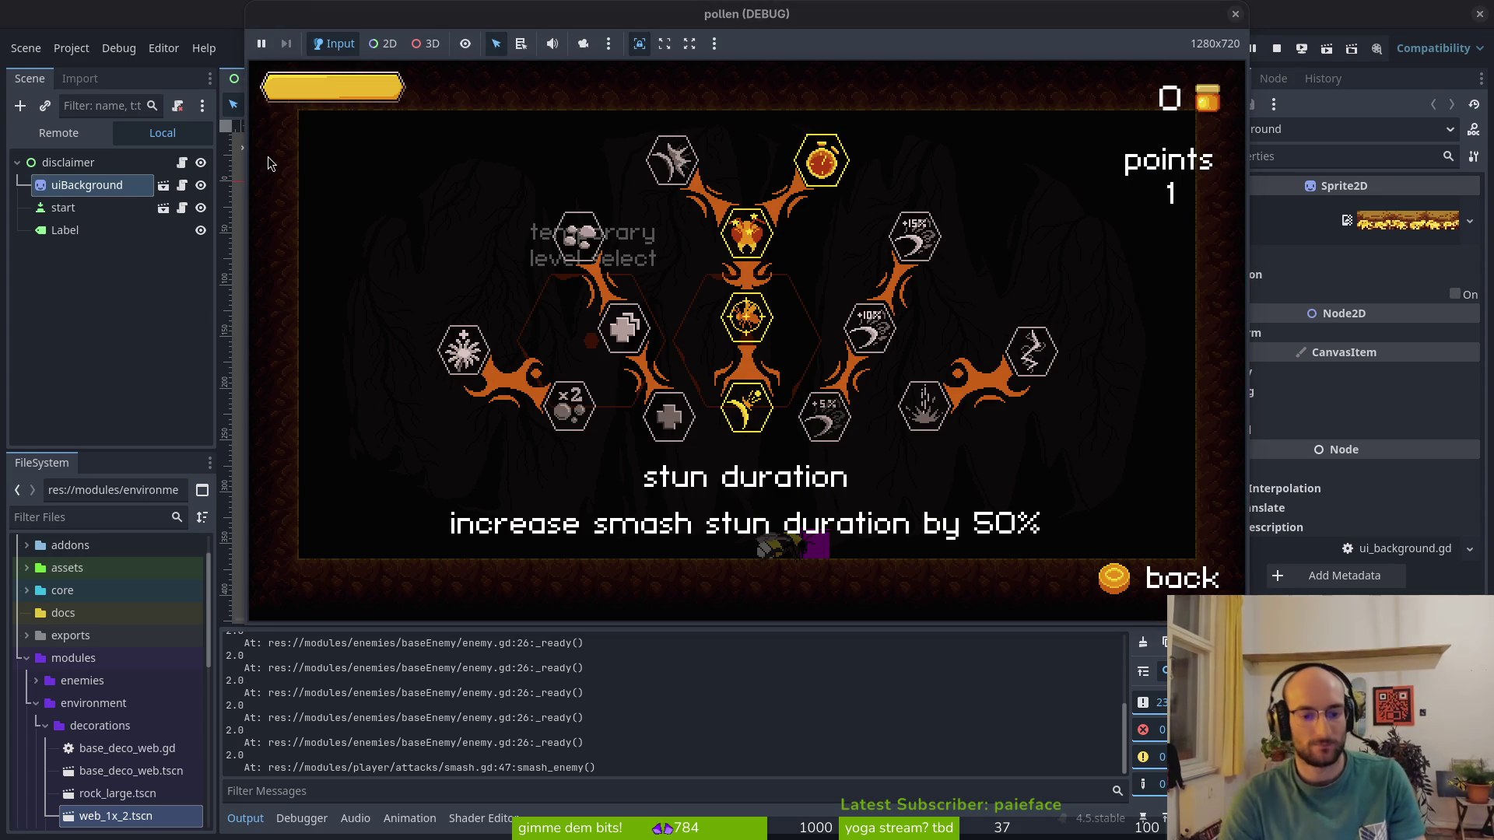
key(alt+Tab)
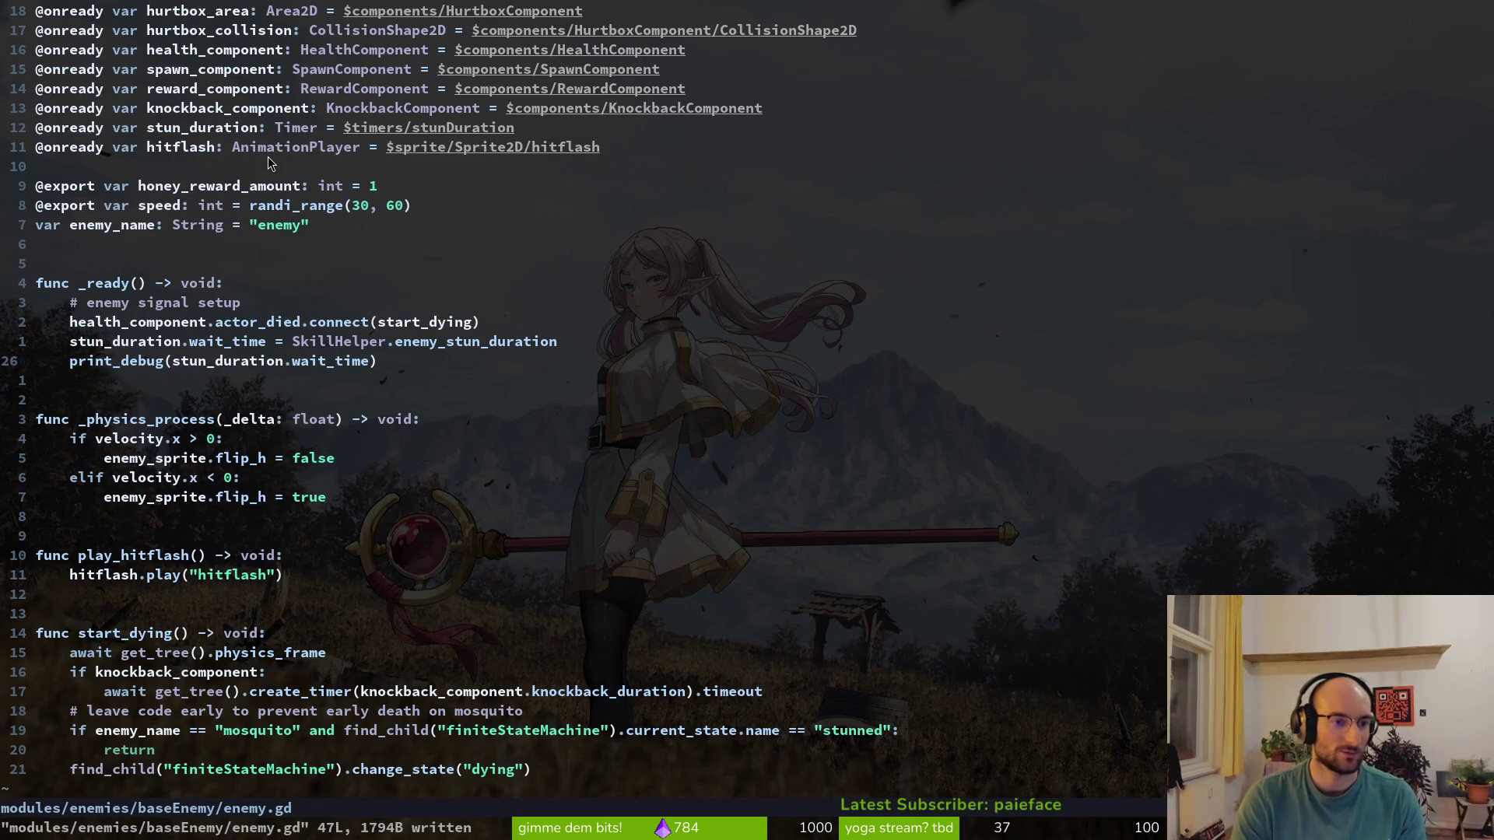
Compare enemy.gd's stun assignment with skill.helper.gd's enemy_stun_duration, then save skill.helper.gd
key(k)
key(k)
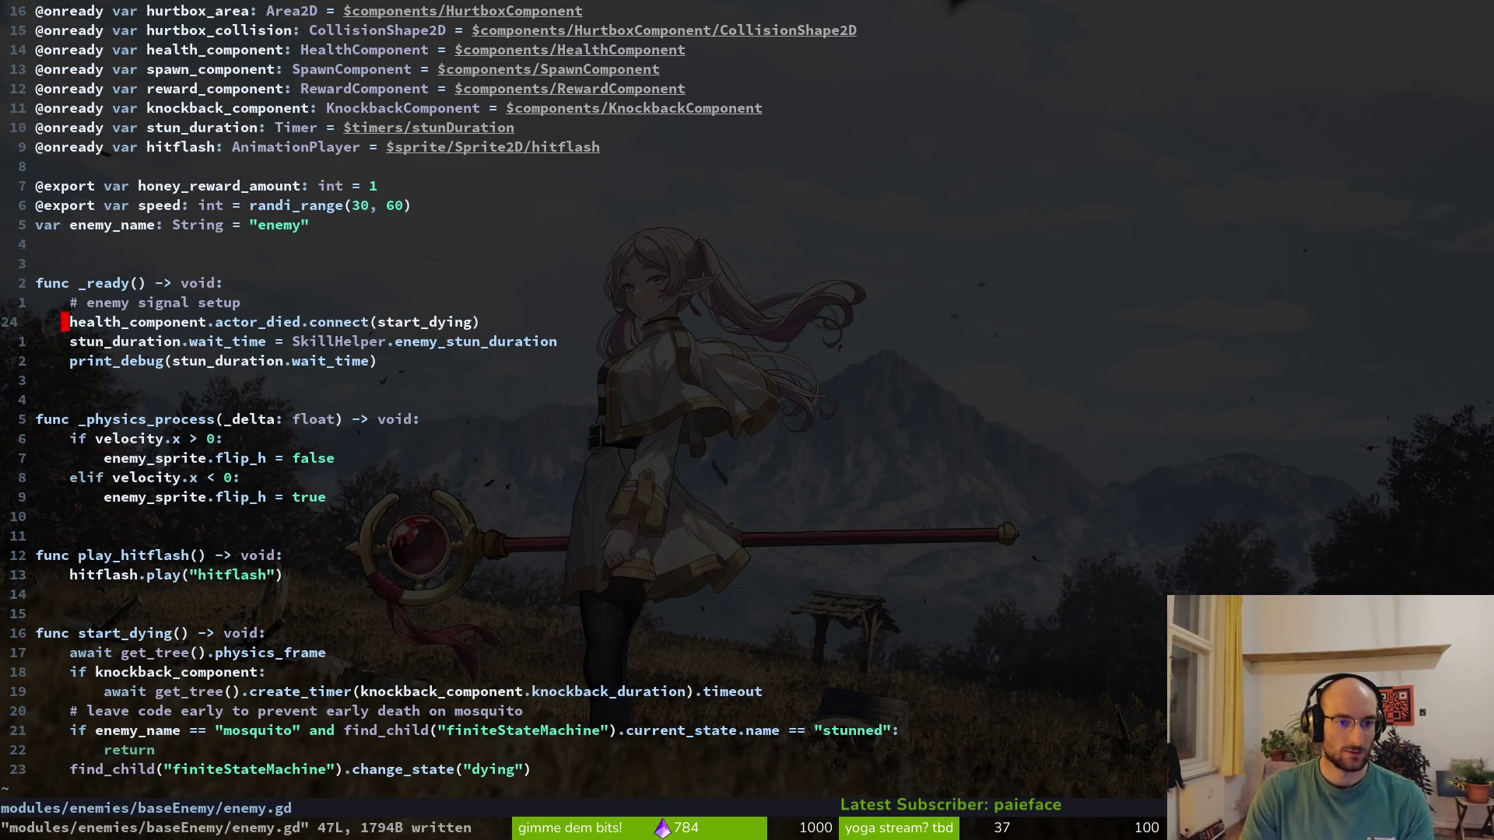
key(ctrl+6)
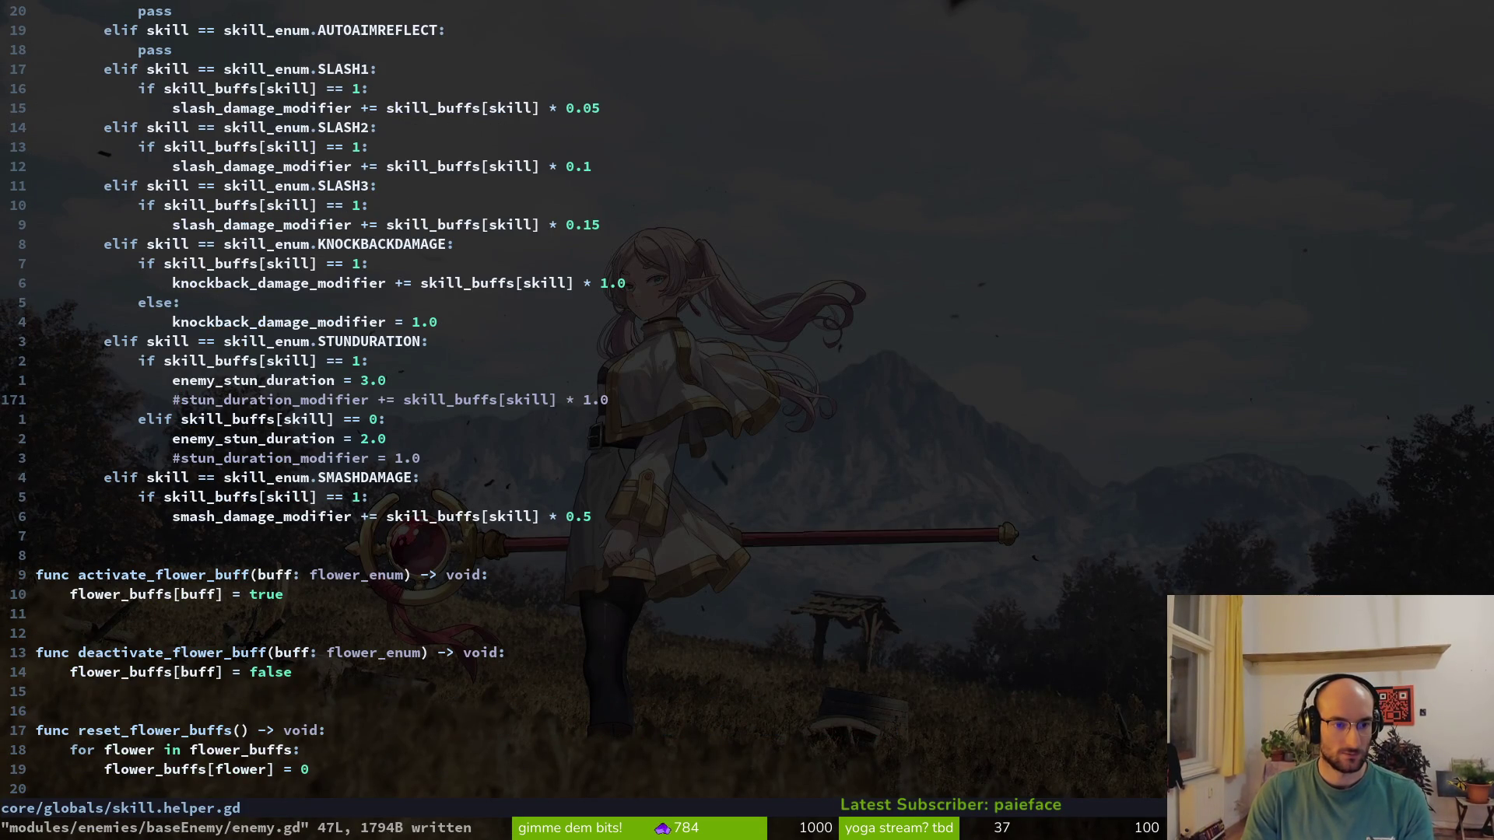
key(k)
key(ctrl+6)
key(j)
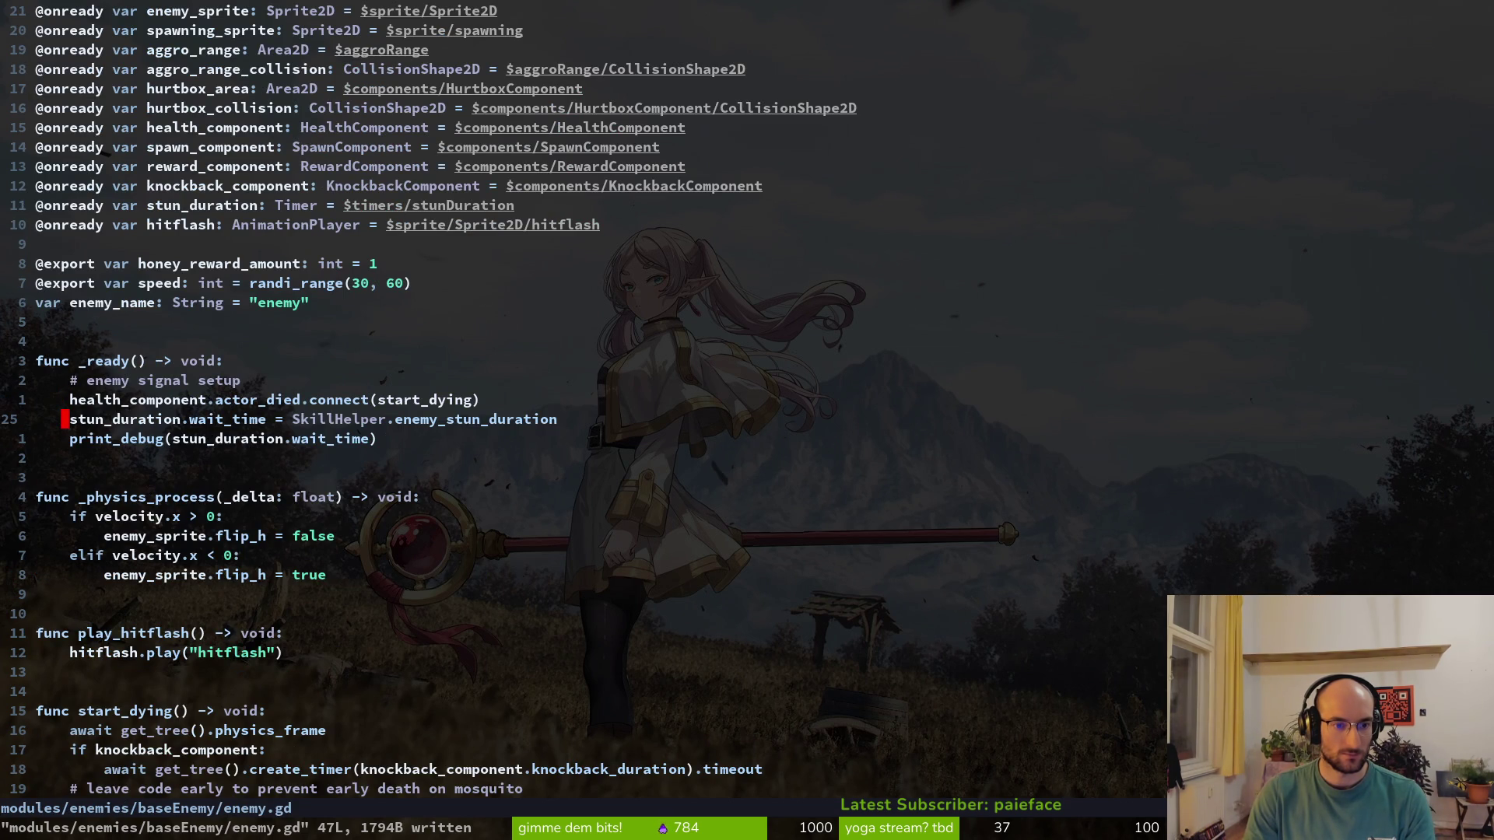
key(ctrl+6)
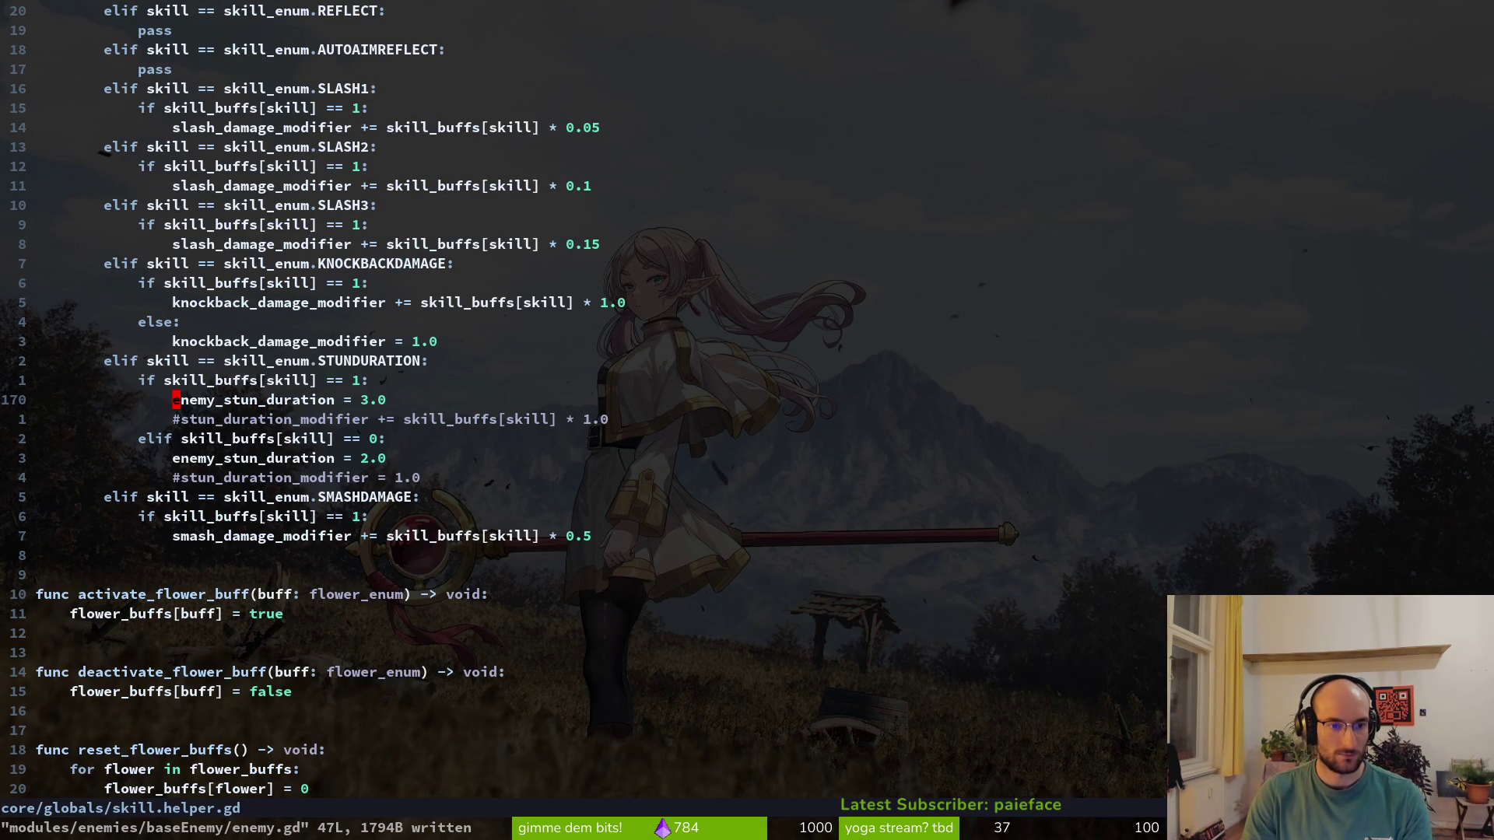
text(:w)
key(Return)
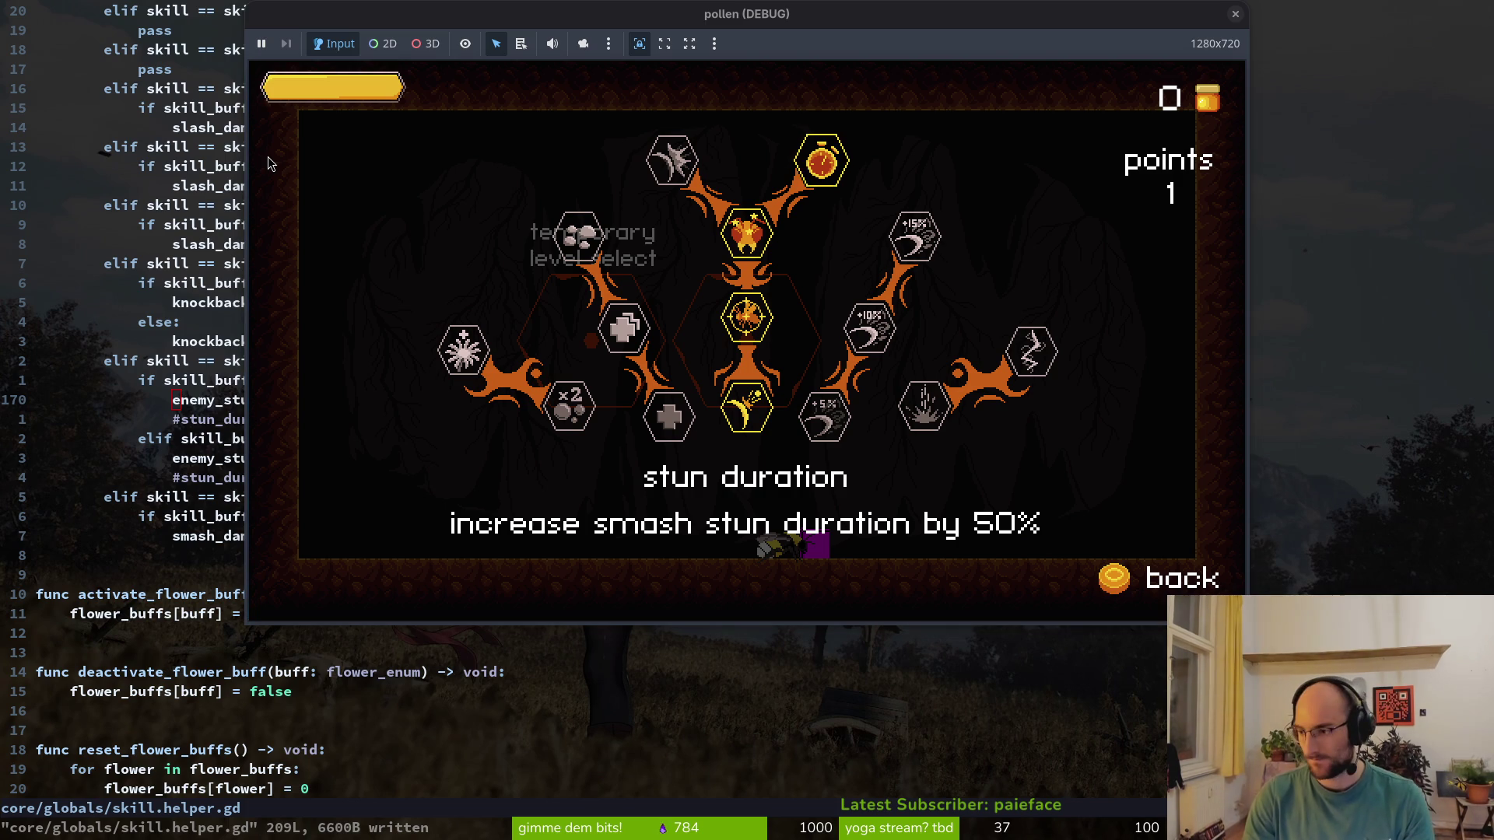
Relaunch pollen and buy the Stun Duration skill in the skill tree
key(F5)
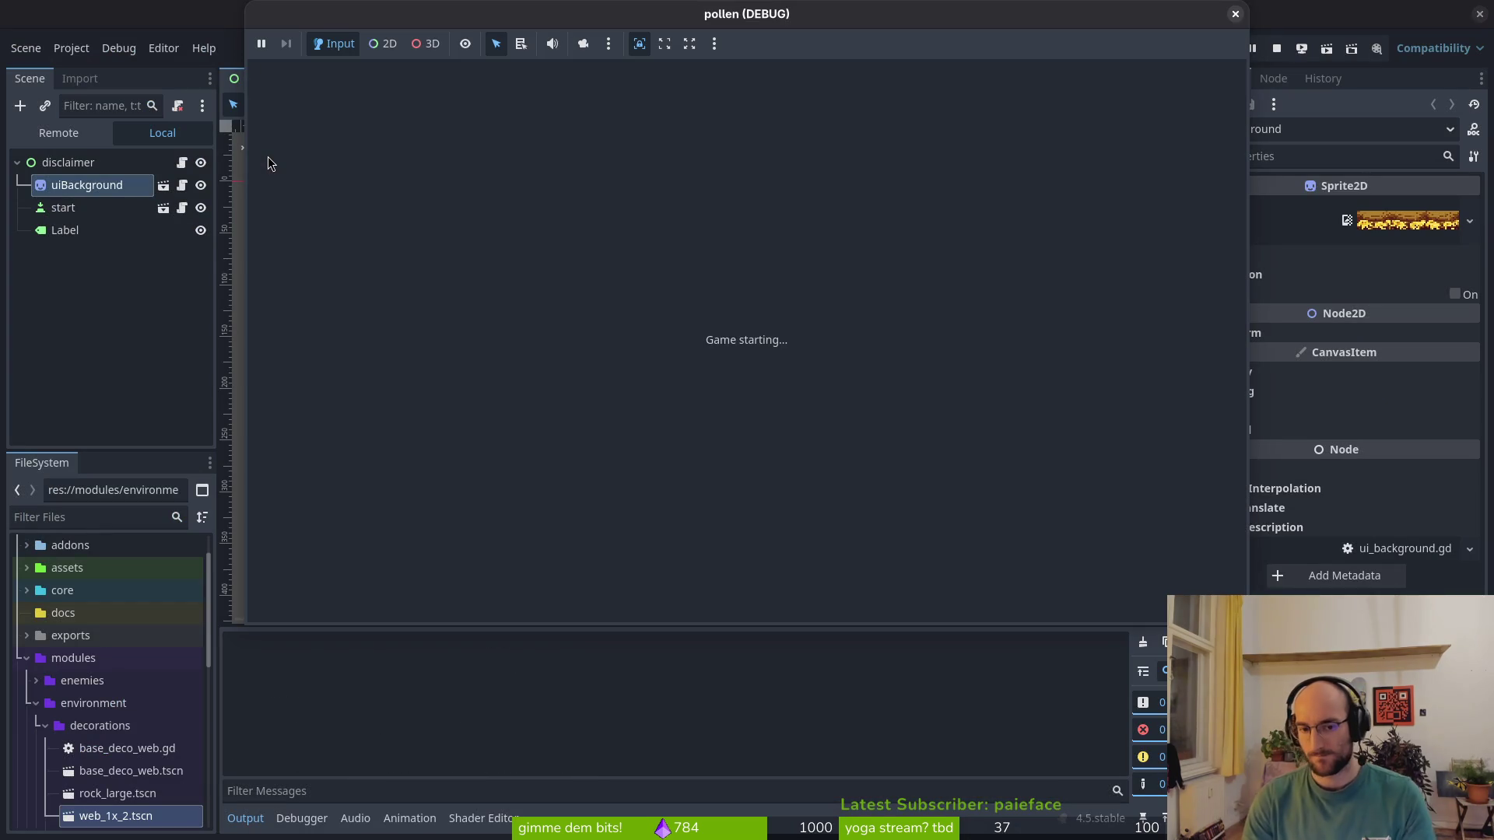
key(Return)
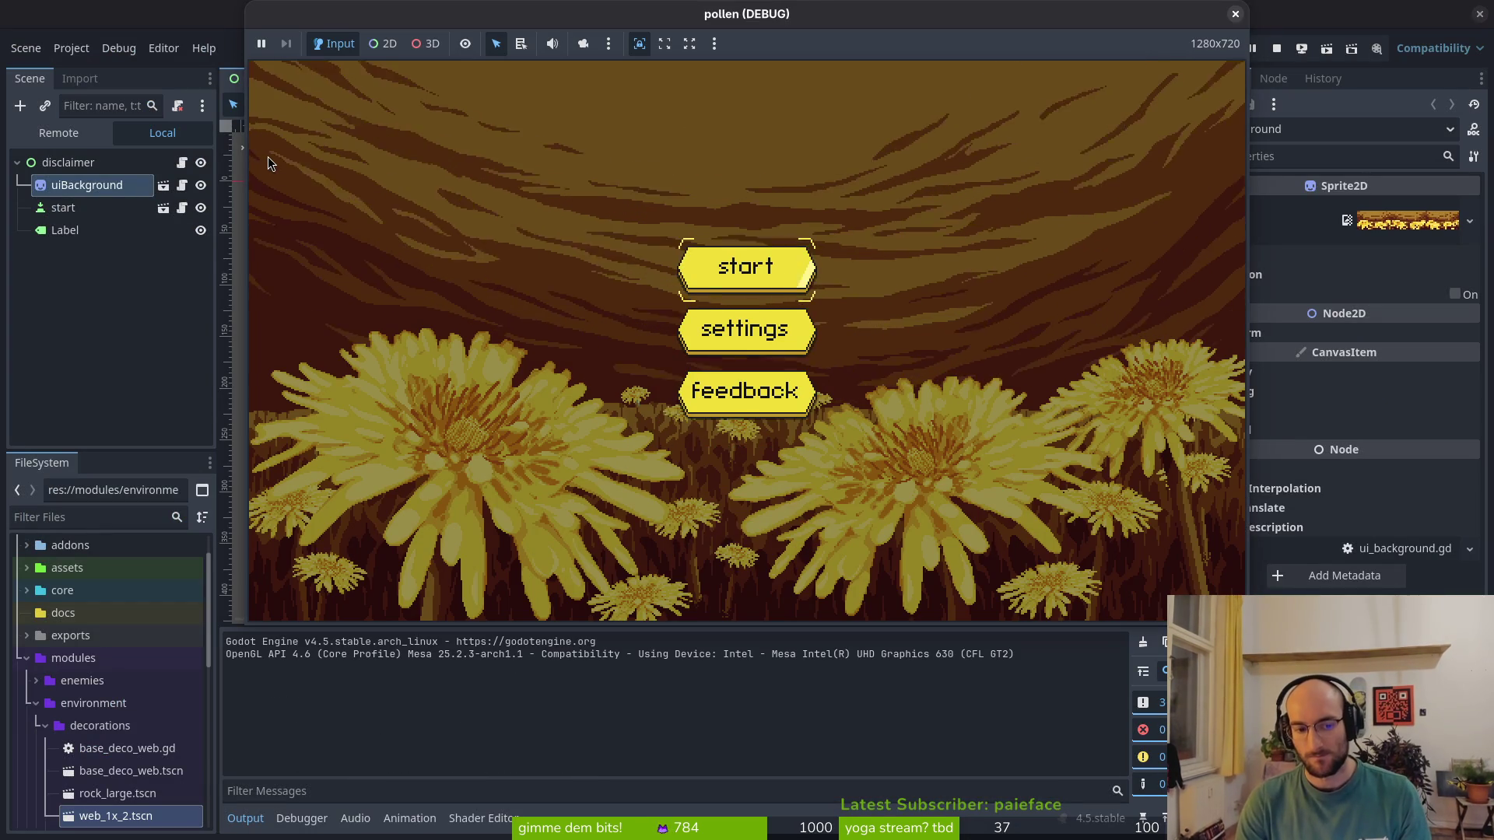
key(Return)
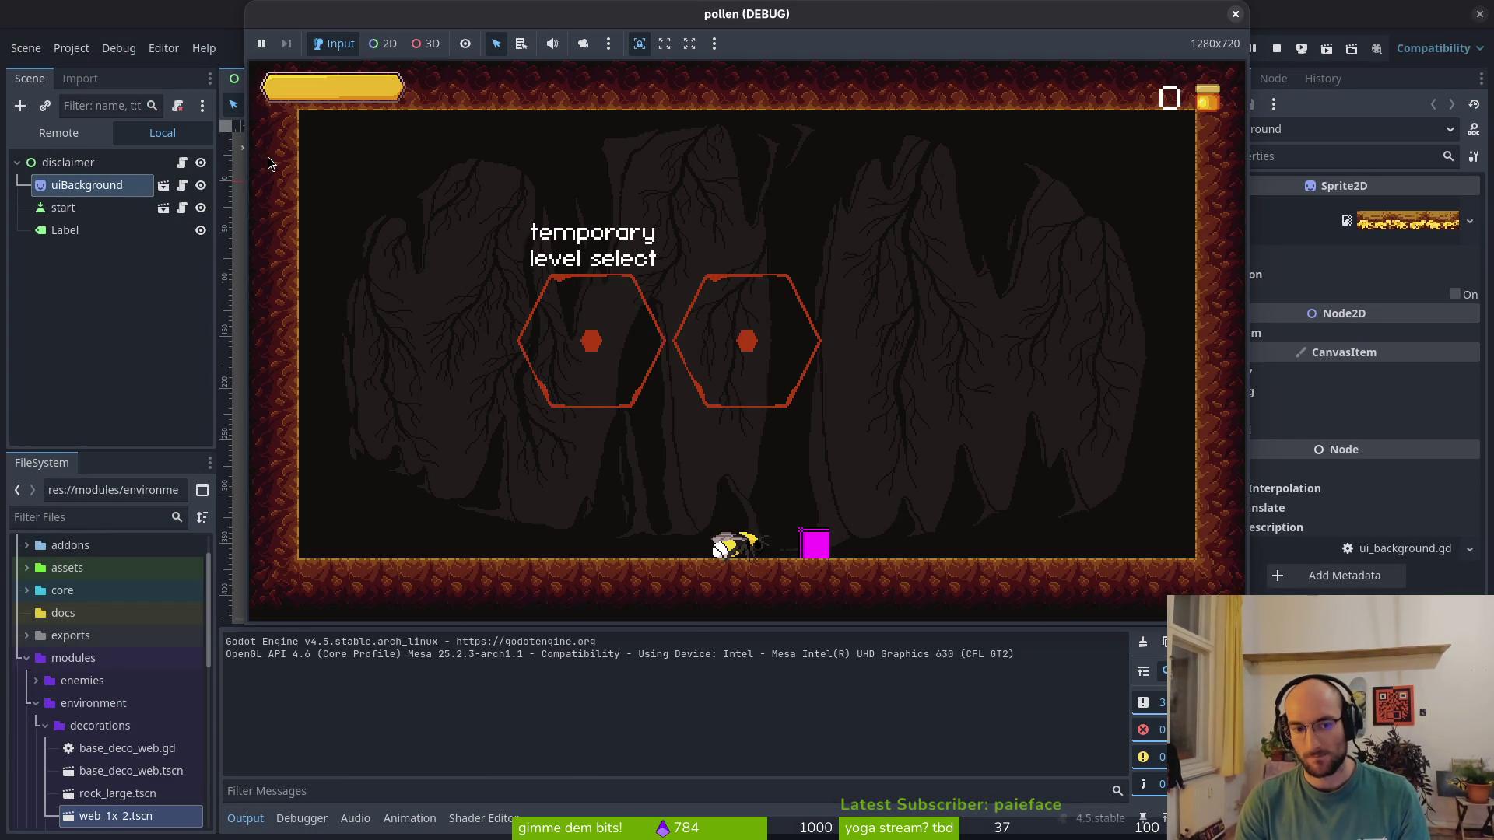
key(Right)
key(Right)
key(Return)
key(Up)
key(Up)
key(Return)
key(Right)
key(Return)
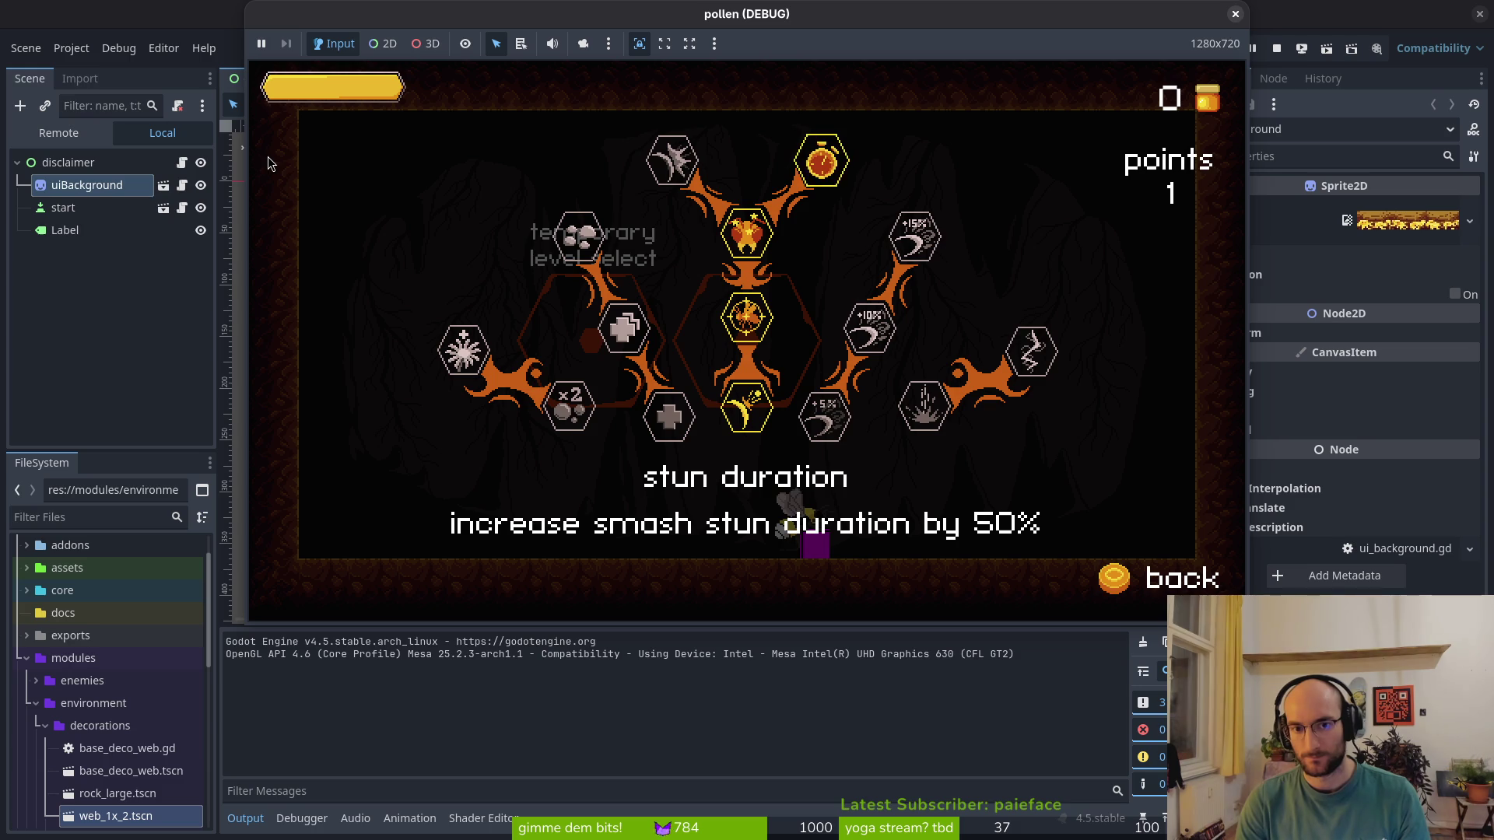
key(Escape)
Turn on the devLevel option in the game's settings
key(Left)
key(space)
key(Escape)
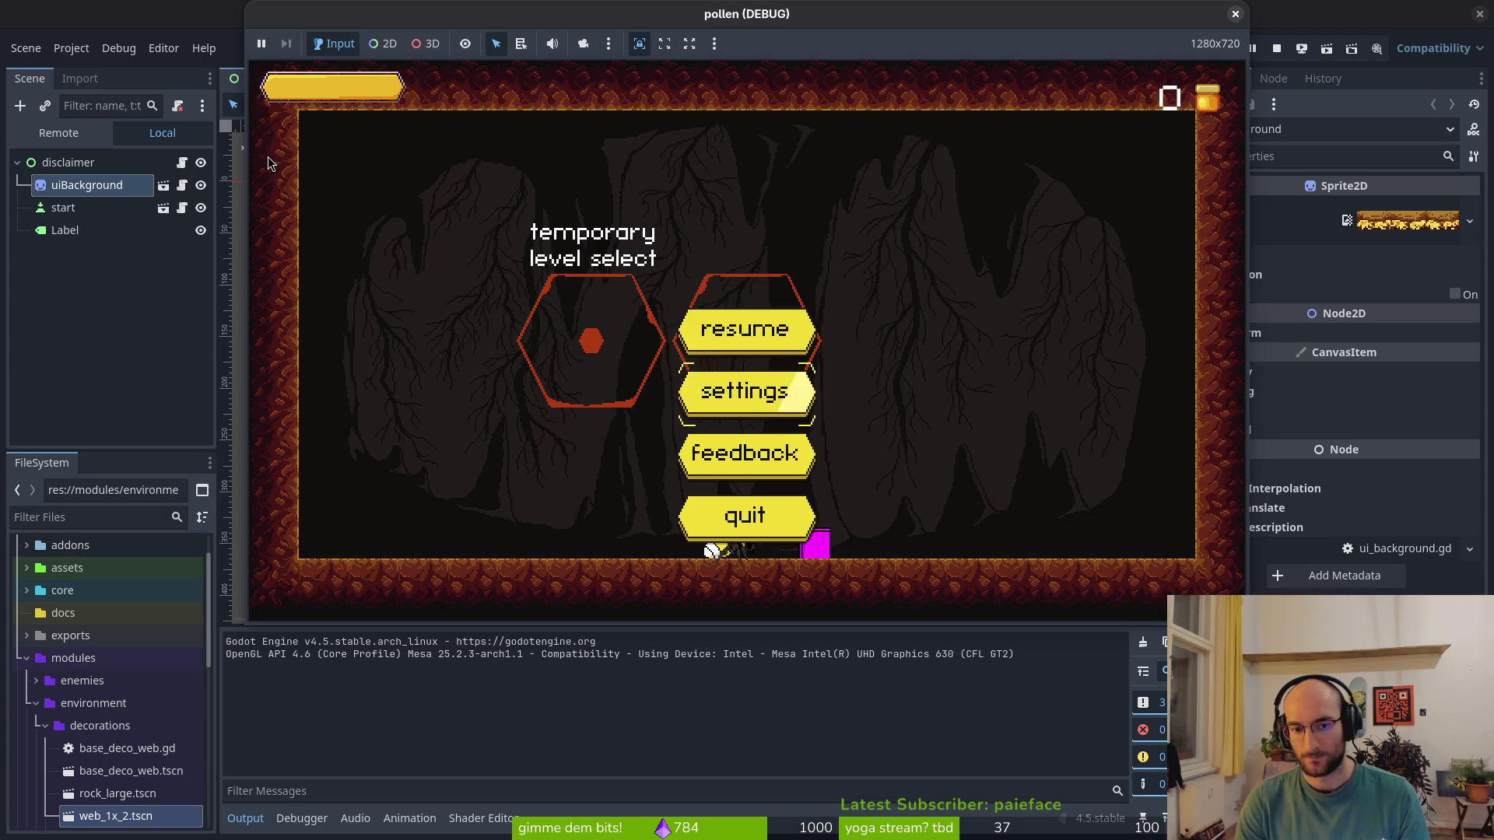
key(Down)
key(Return)
key(Up)
key(Up)
key(Return)
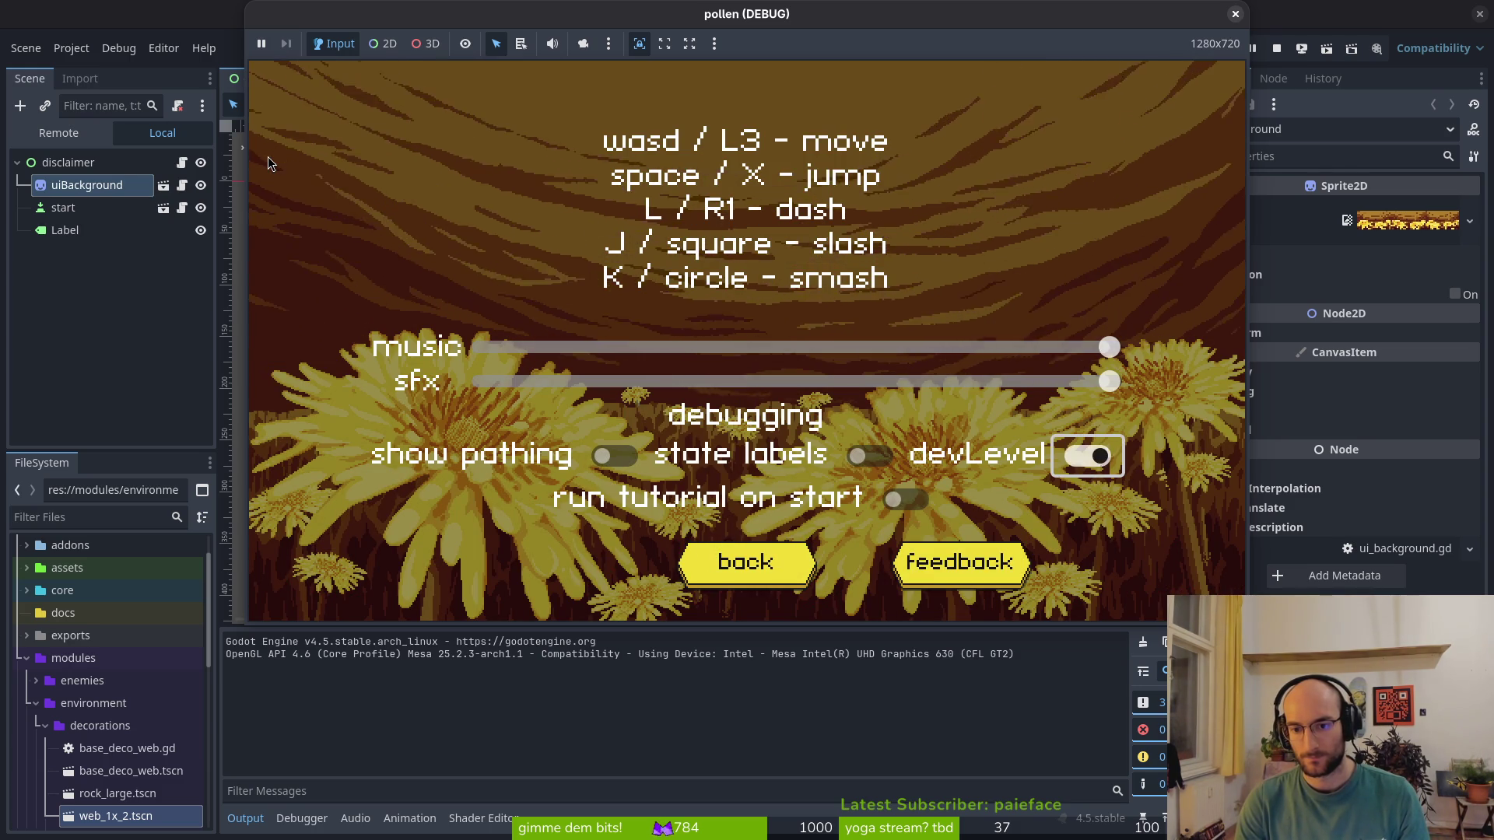
Start the game and fly the bee into the dev level hexagon
key(Return)
key(Up)
key(Right)
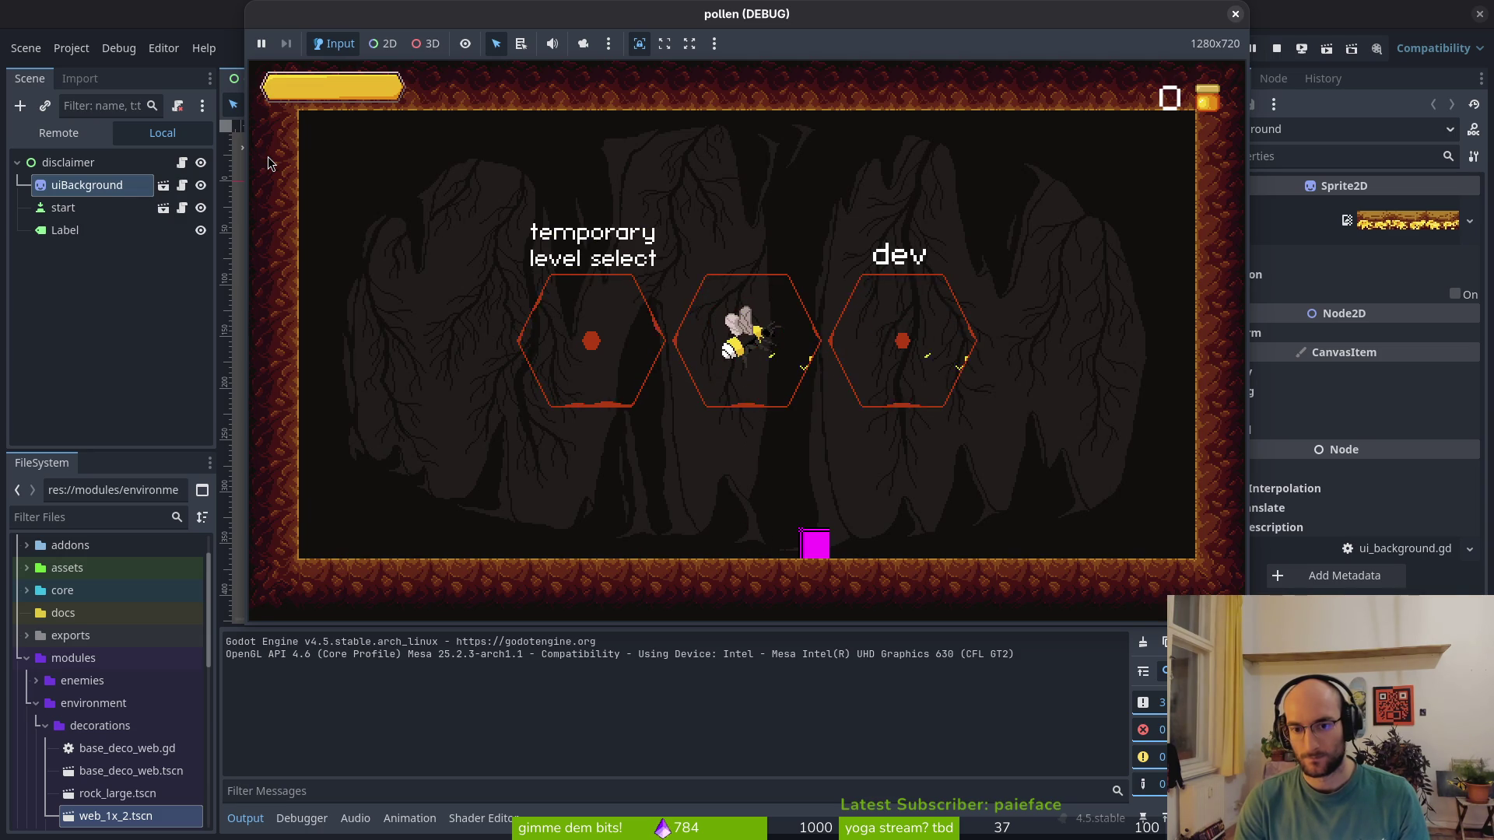
key(Right)
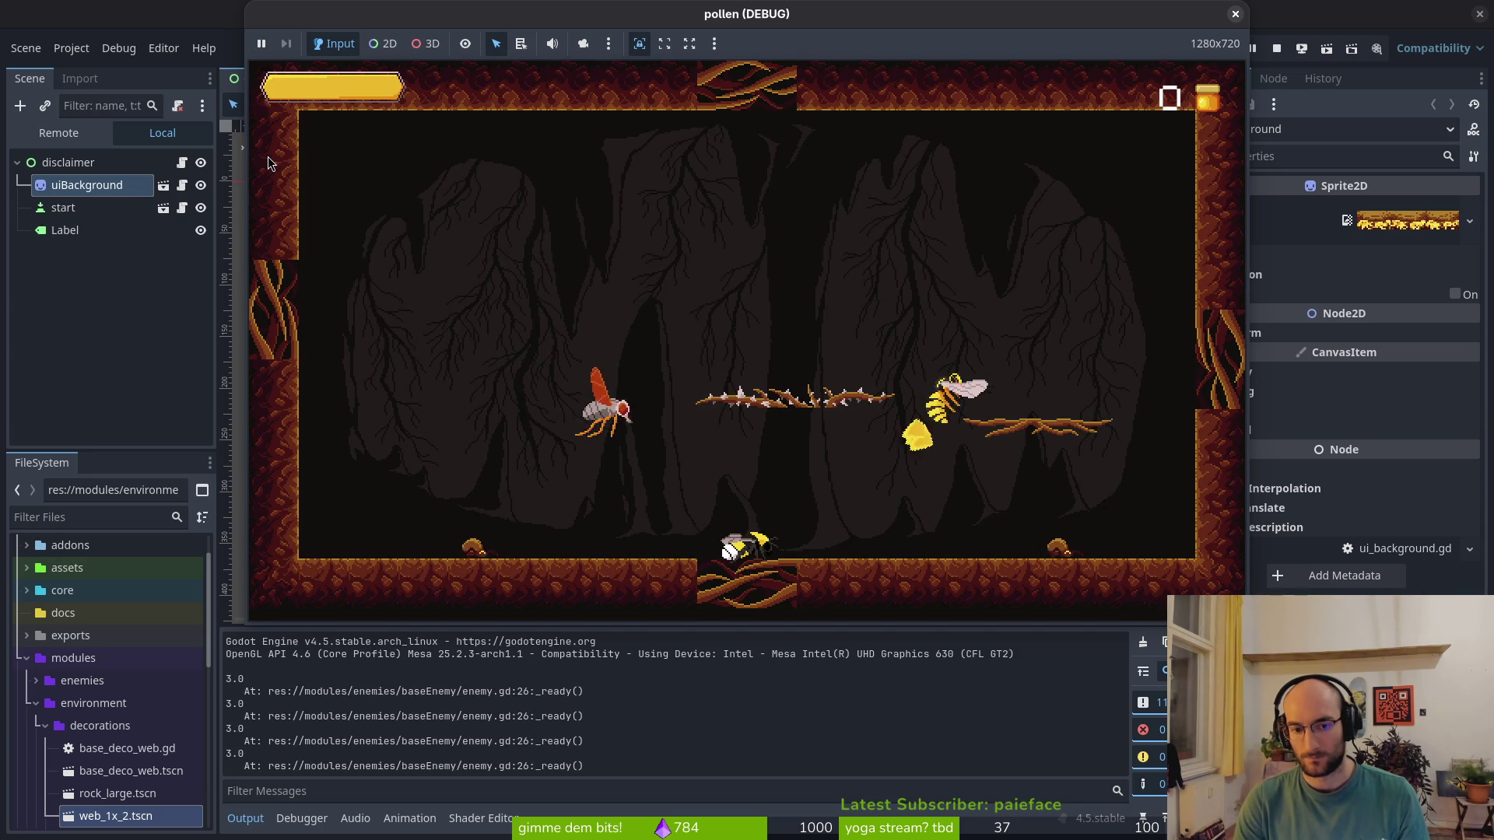
Smash enemies in the dev level to confirm they log a 3.0 stun
key(Left)
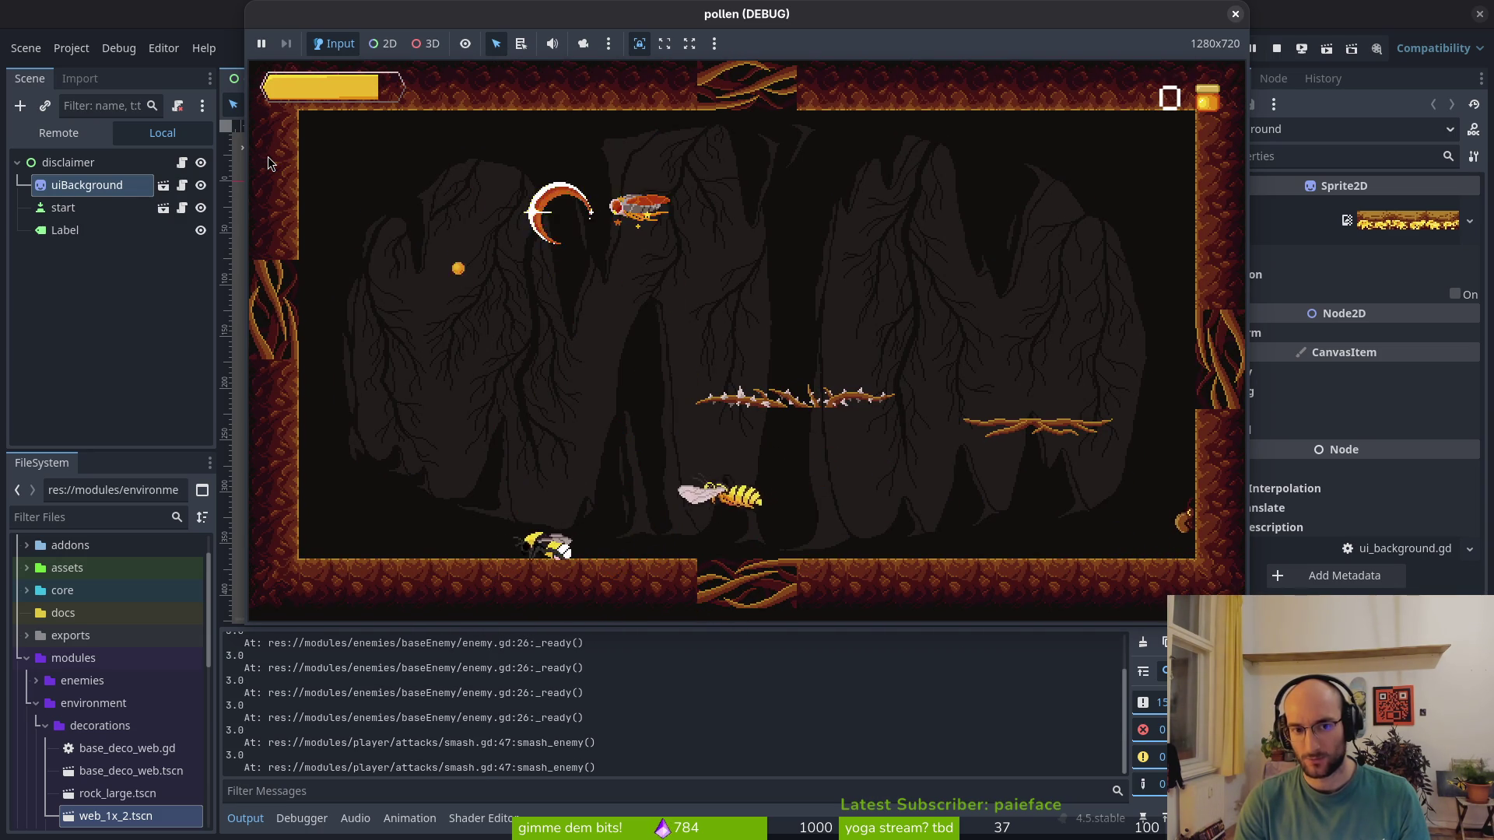
key(Right)
key(space)
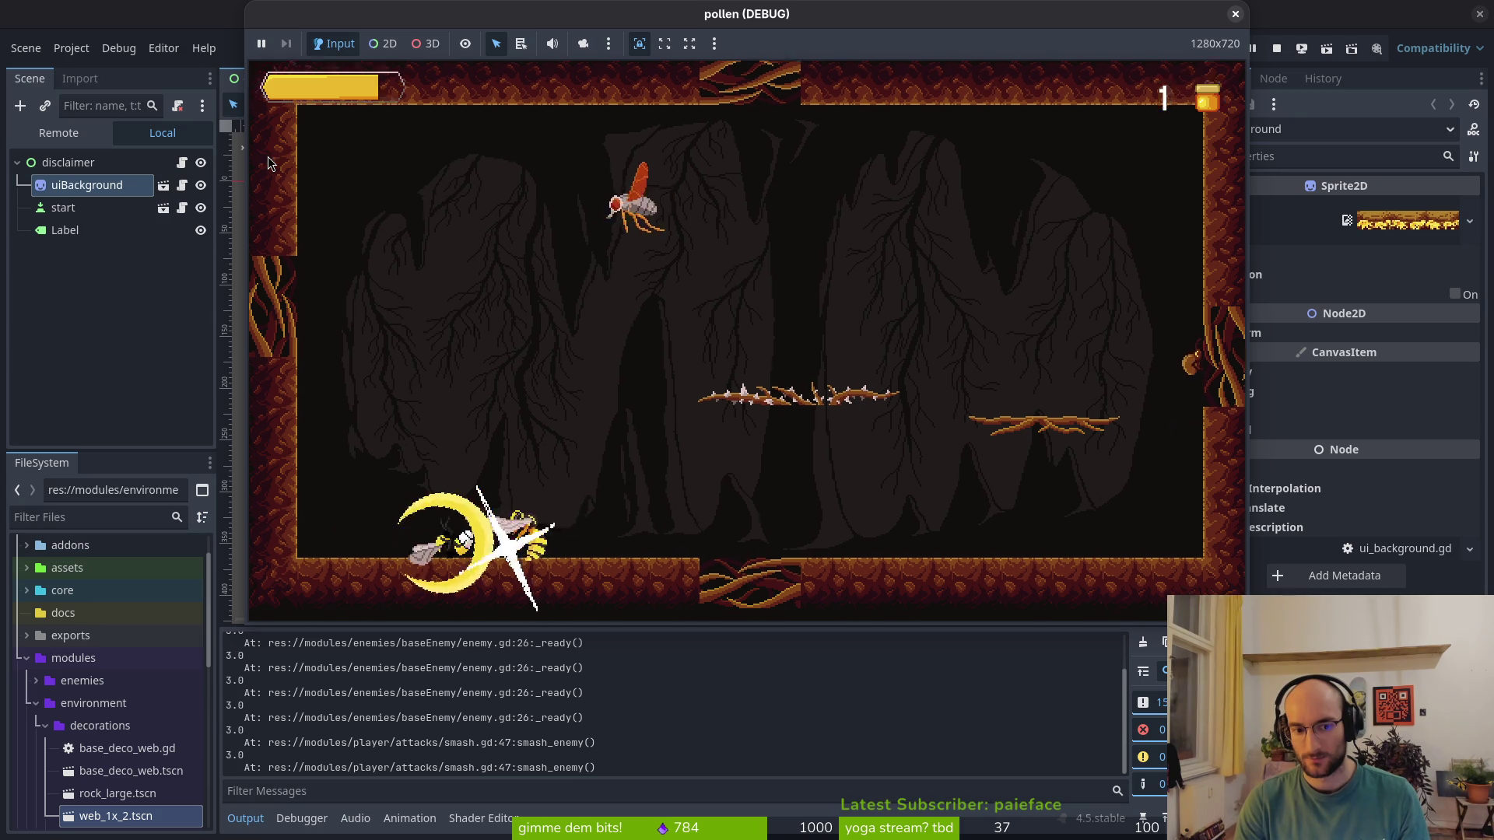
key(space)
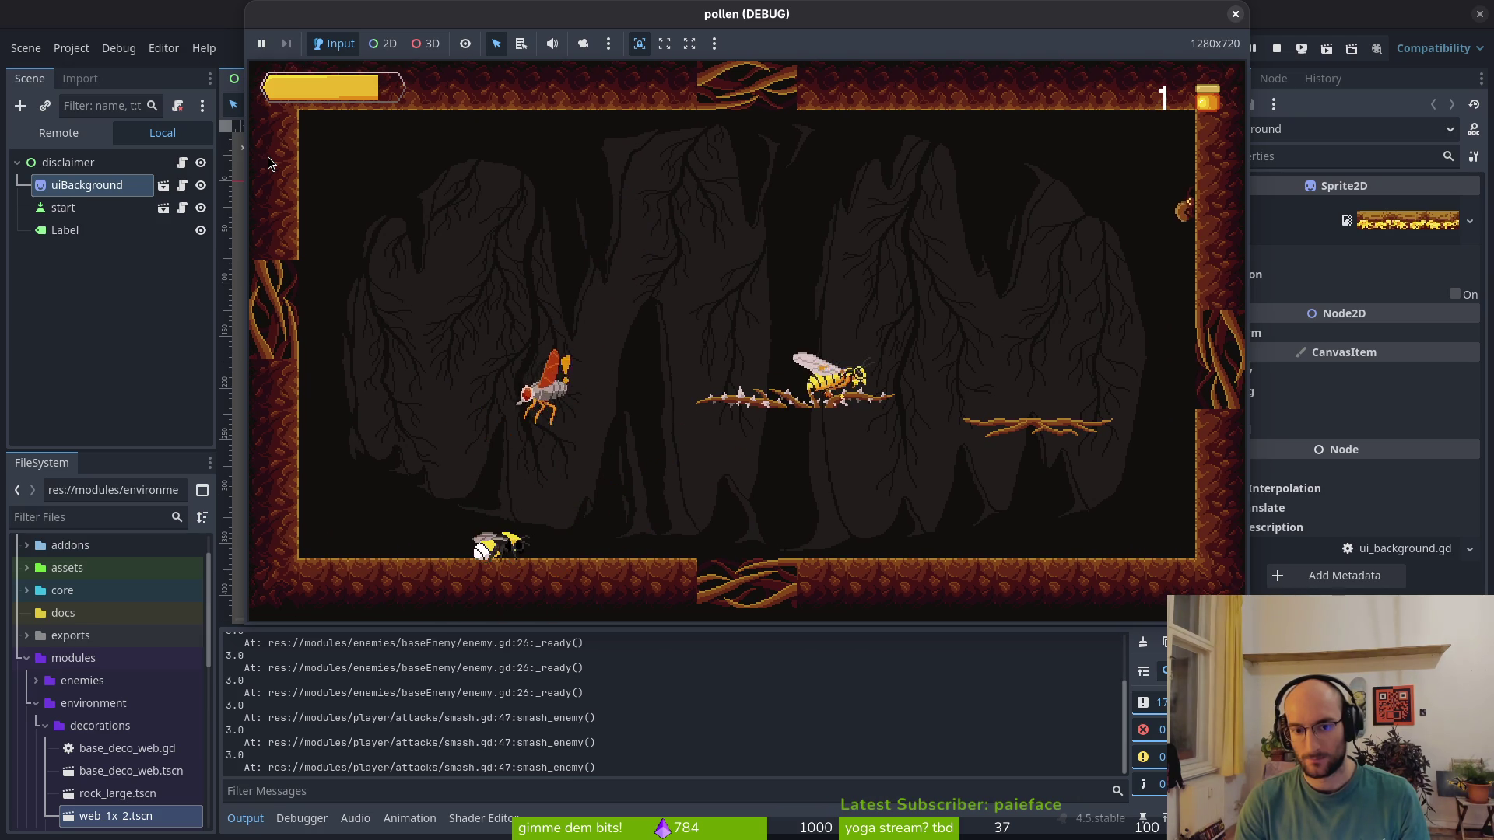
key(Left)
key(space)
key(Right)
key(Up)
key(Right)
key(Left)
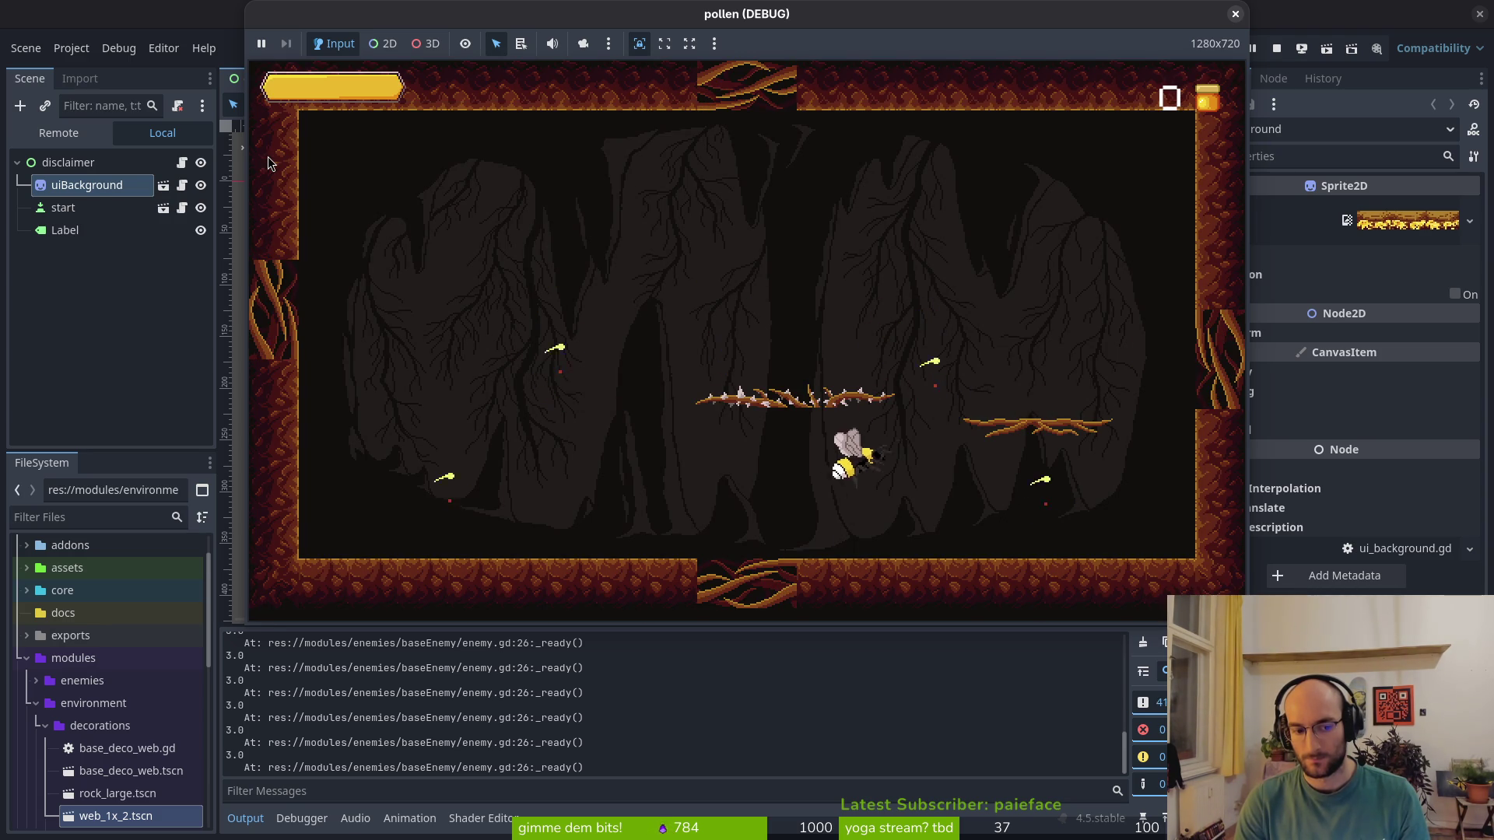
Stun the wasps and crawling enemy, then stop the debug game
key(Right)
key(Up)
key(space)
key(space)
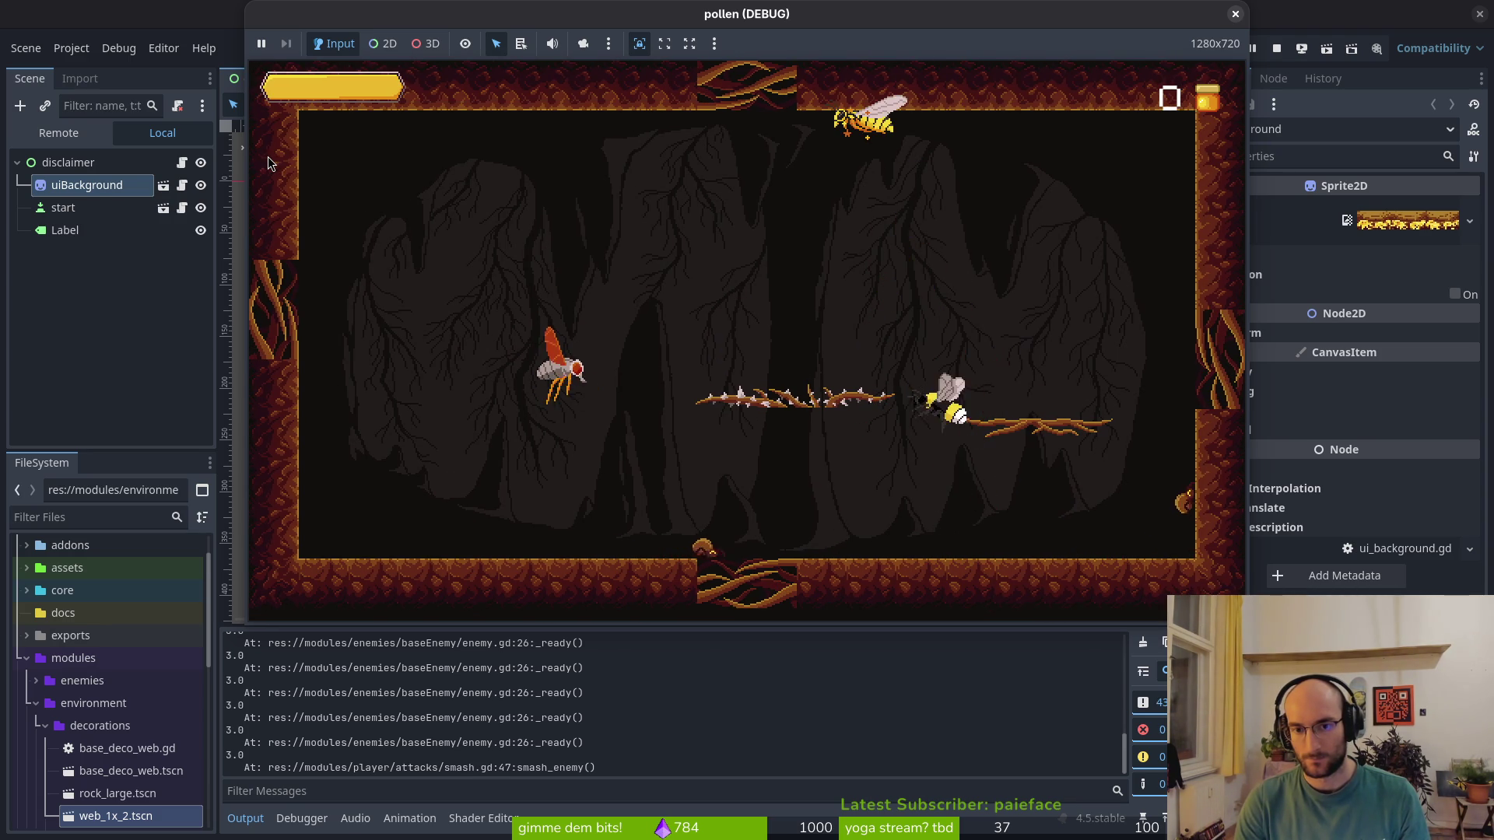
key(space)
key(Right)
key(space)
key(space)
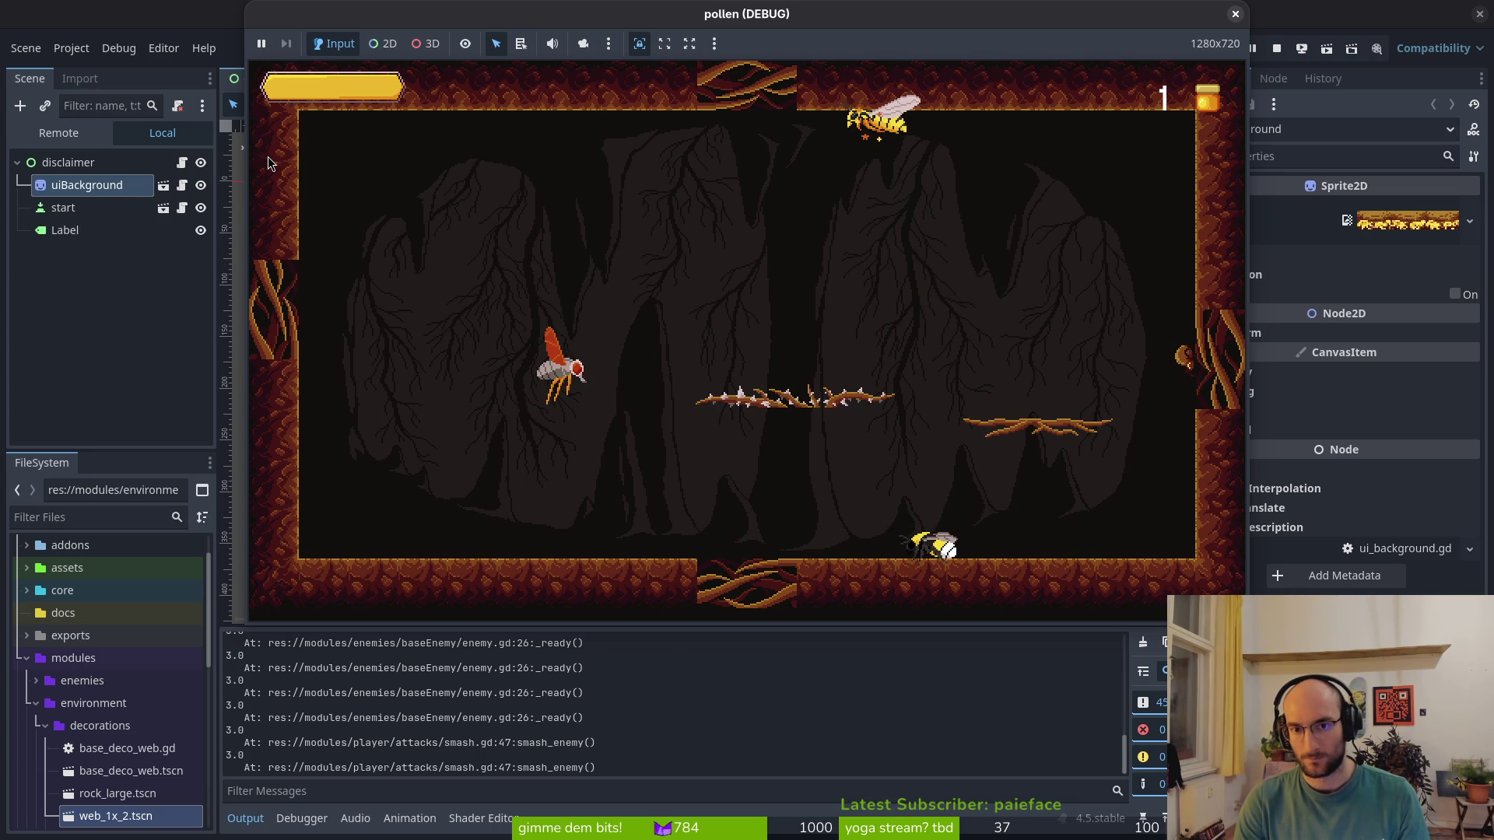
key(Right)
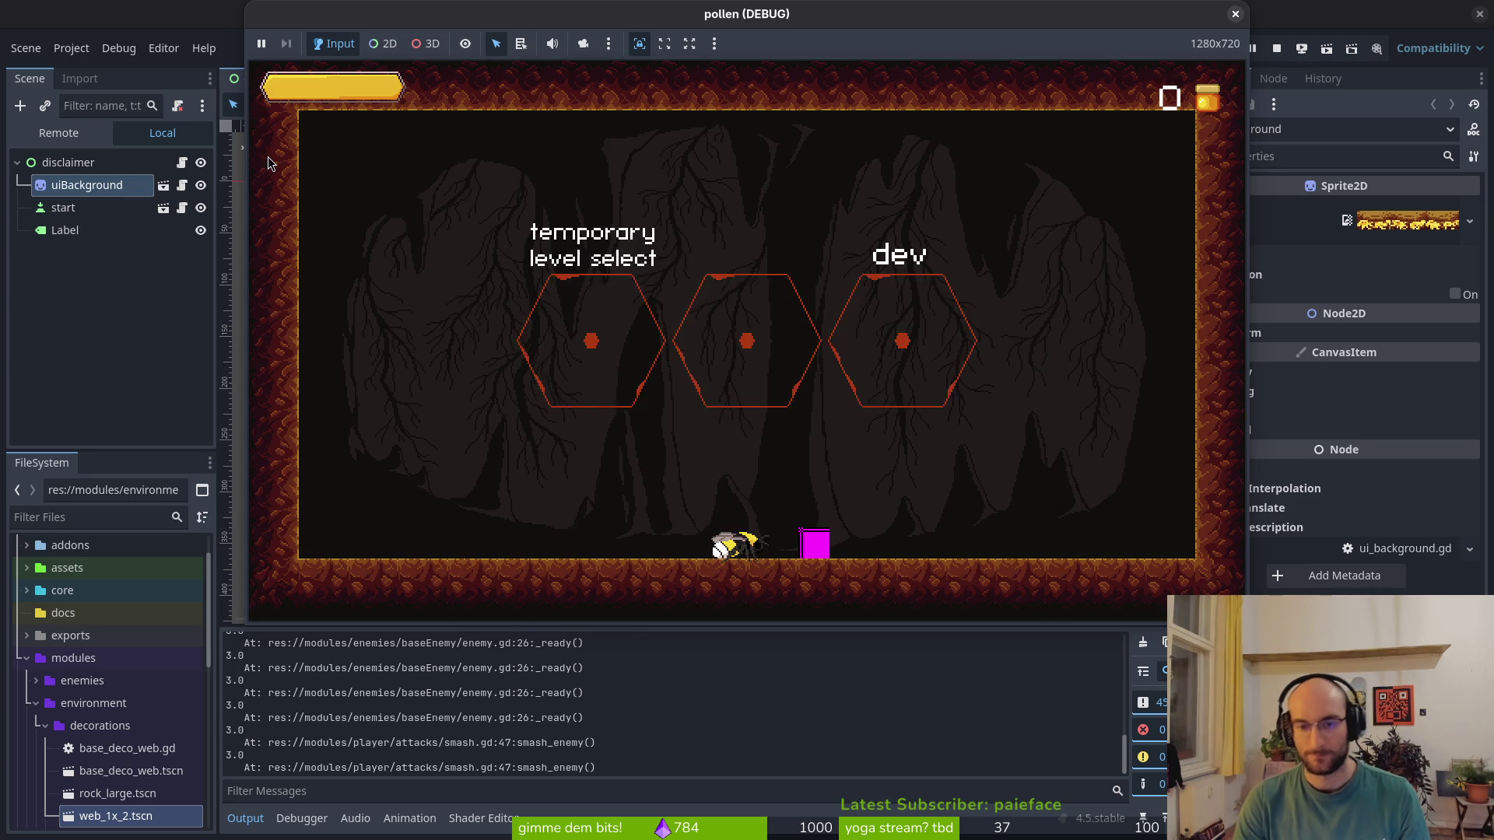
key(F8)
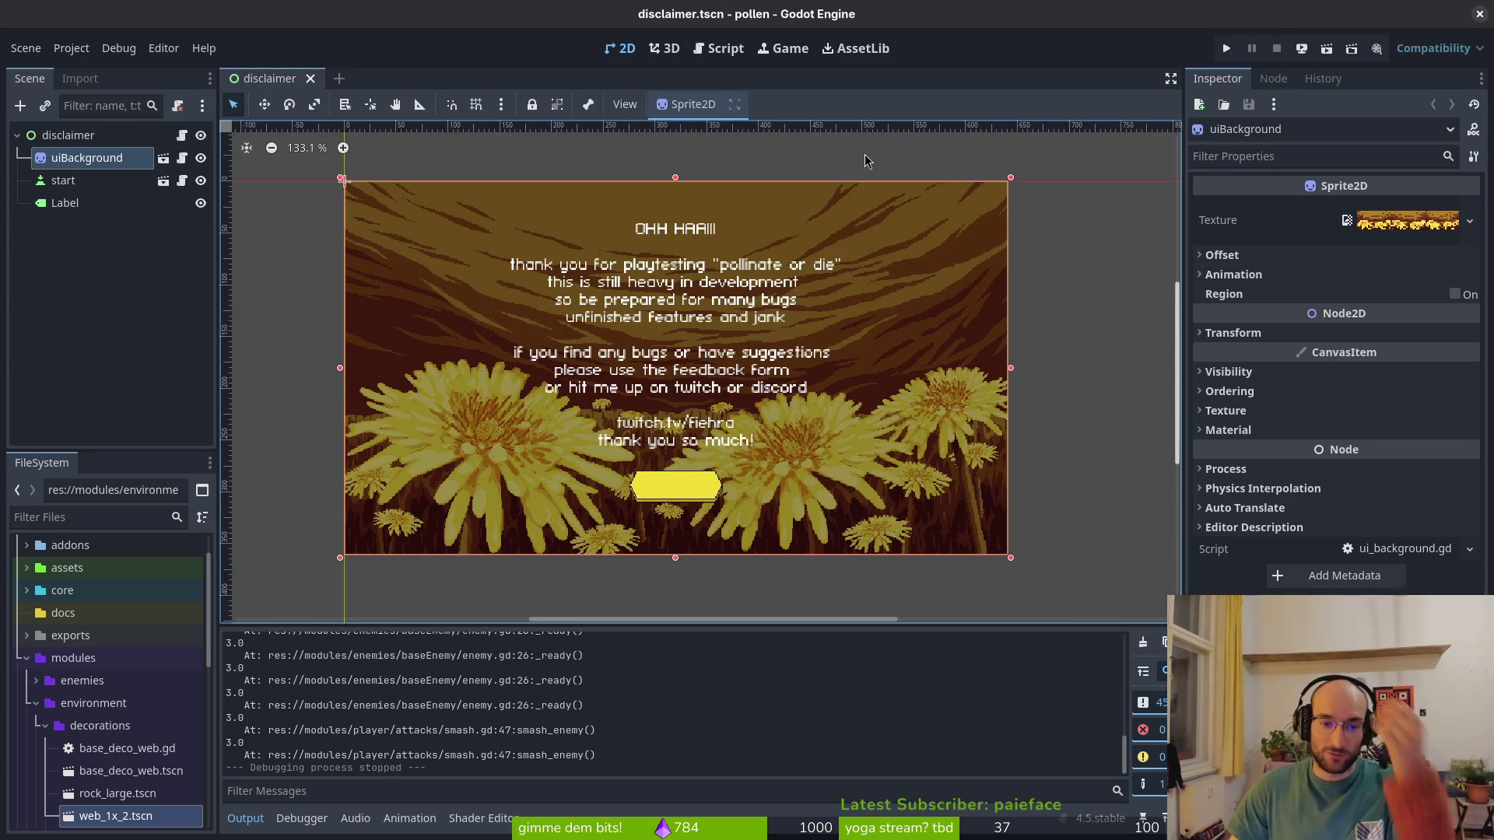
Switch back to Neovim's skill.helper.gd, cancelling a typed :wq command
key(alt+Tab)
text(:wq)
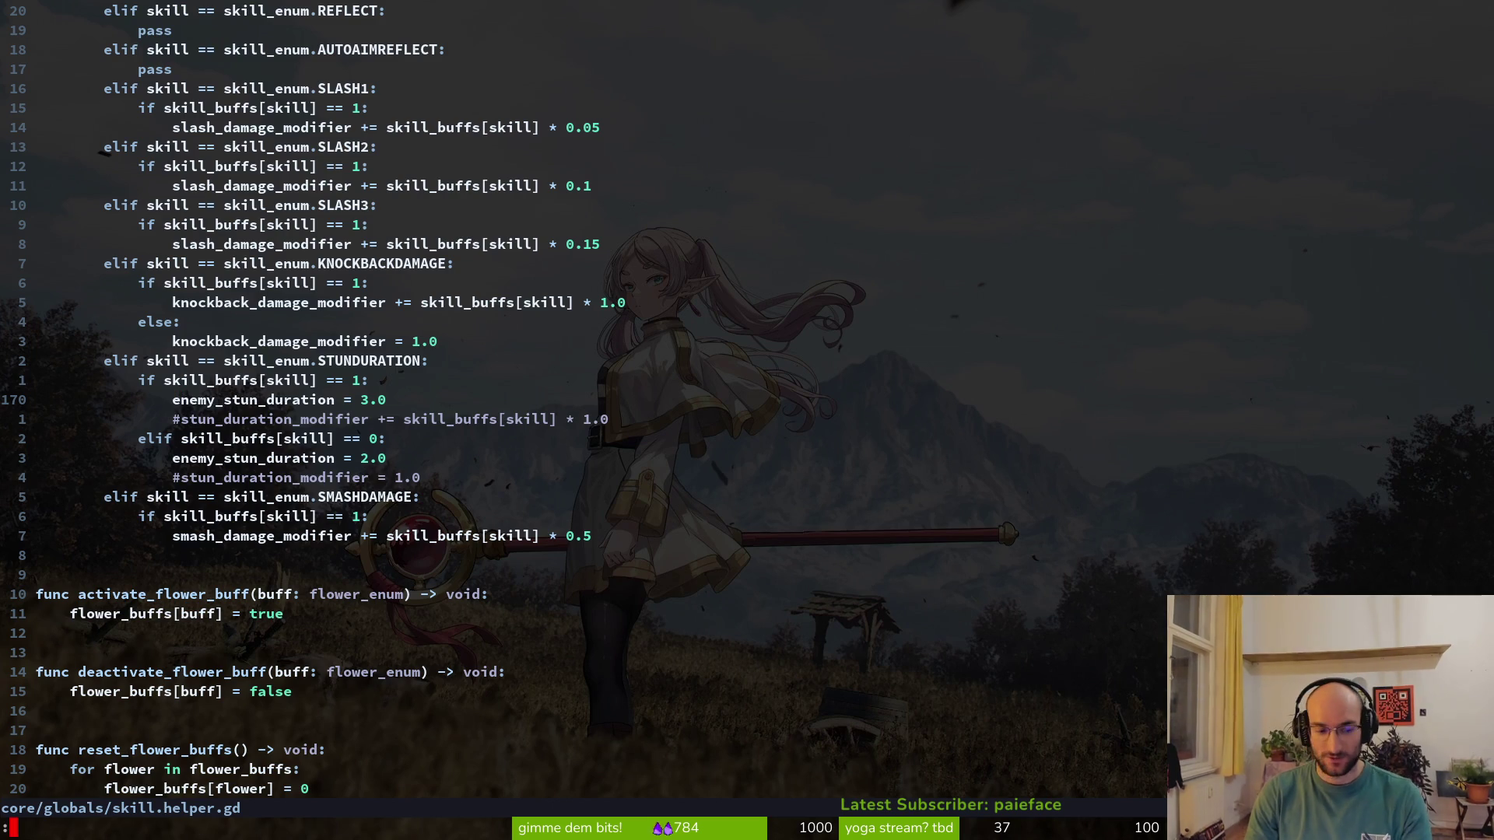
key(Escape)
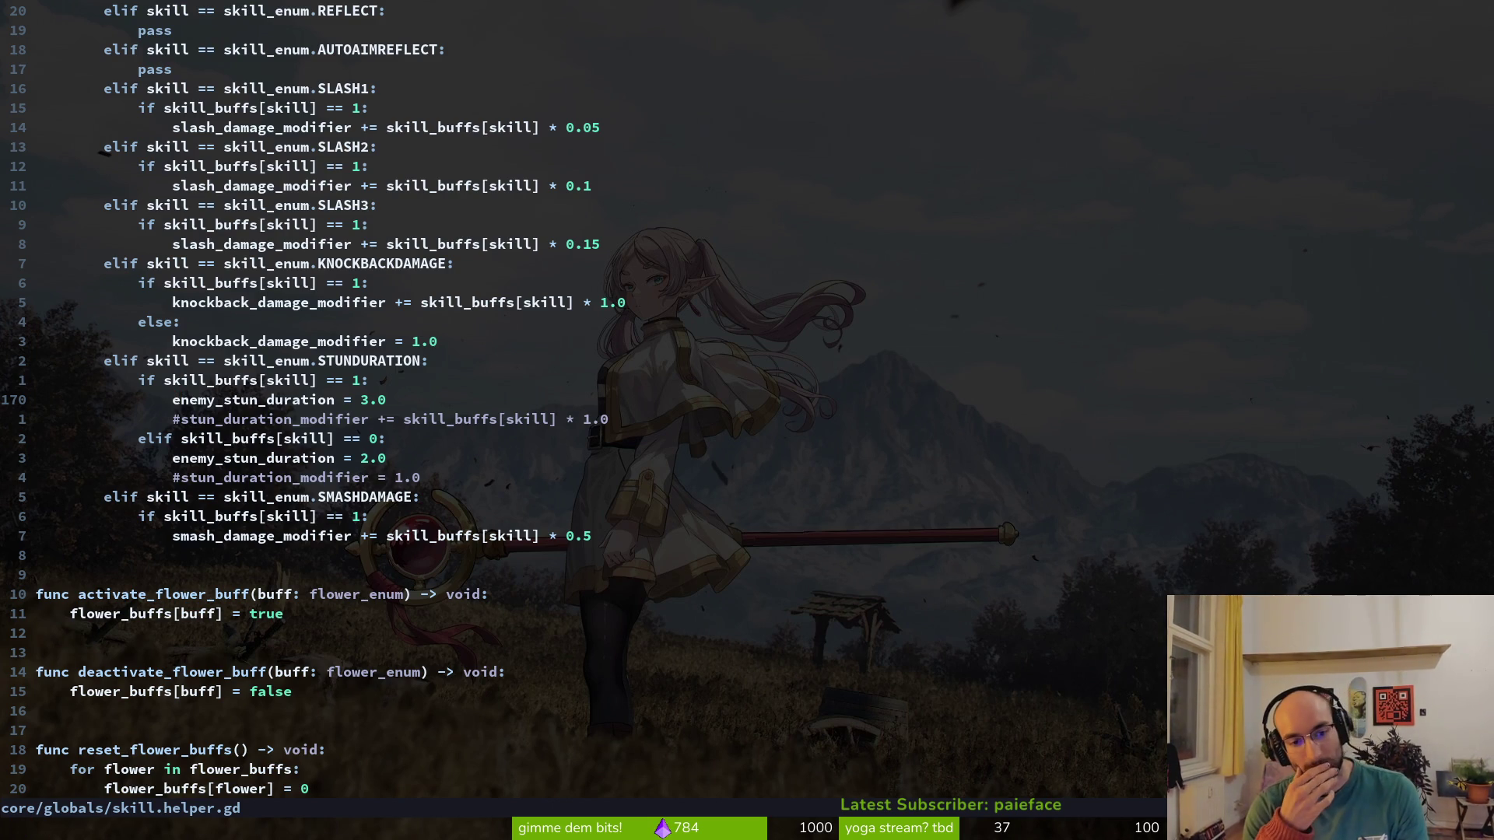
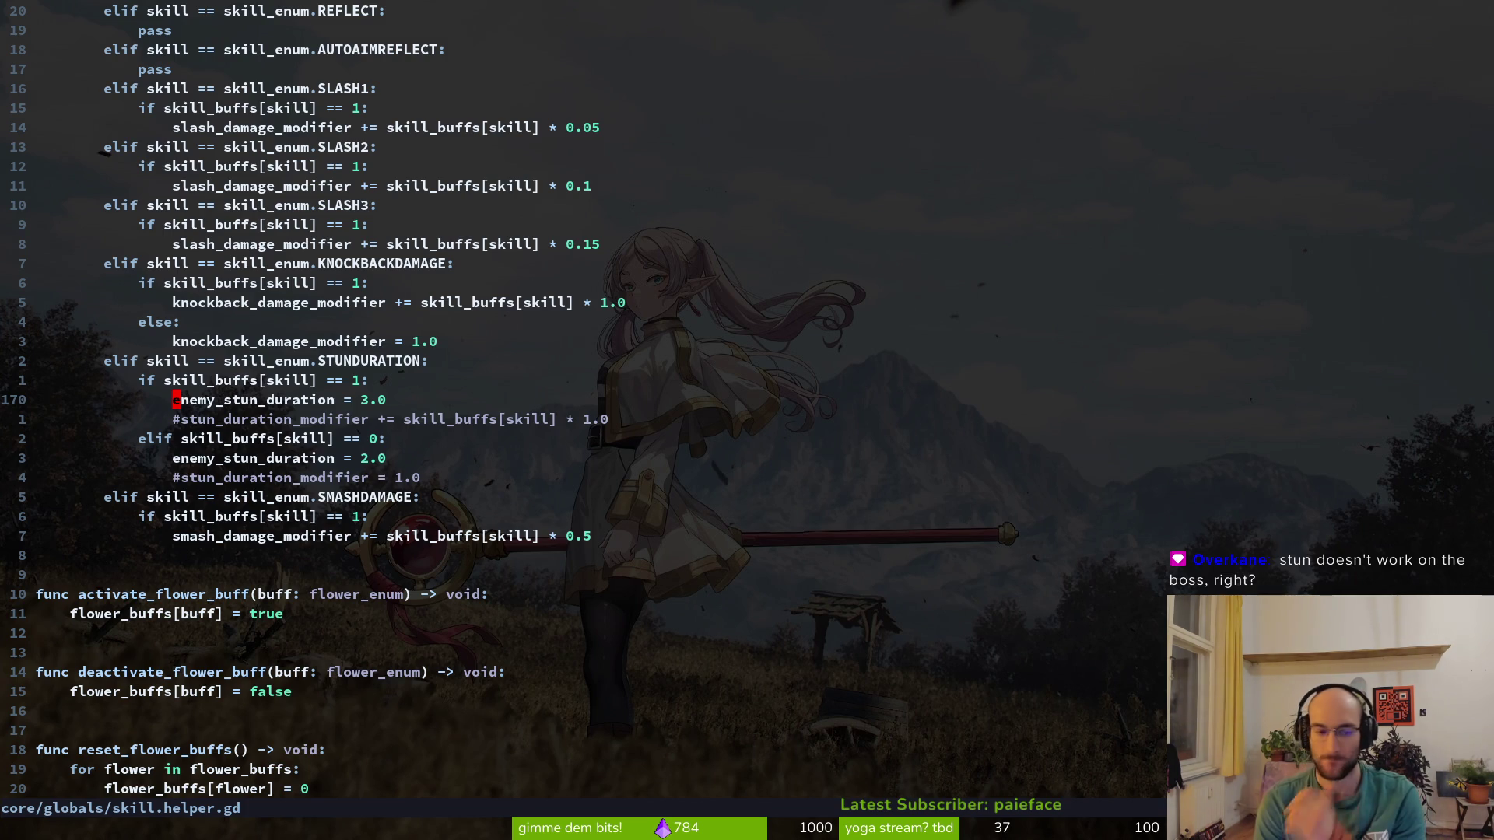
Open wasp/shooting.gd through a git-files search for 'shoot' and yank its line-13 warning-icon line
key(ctrl+p)
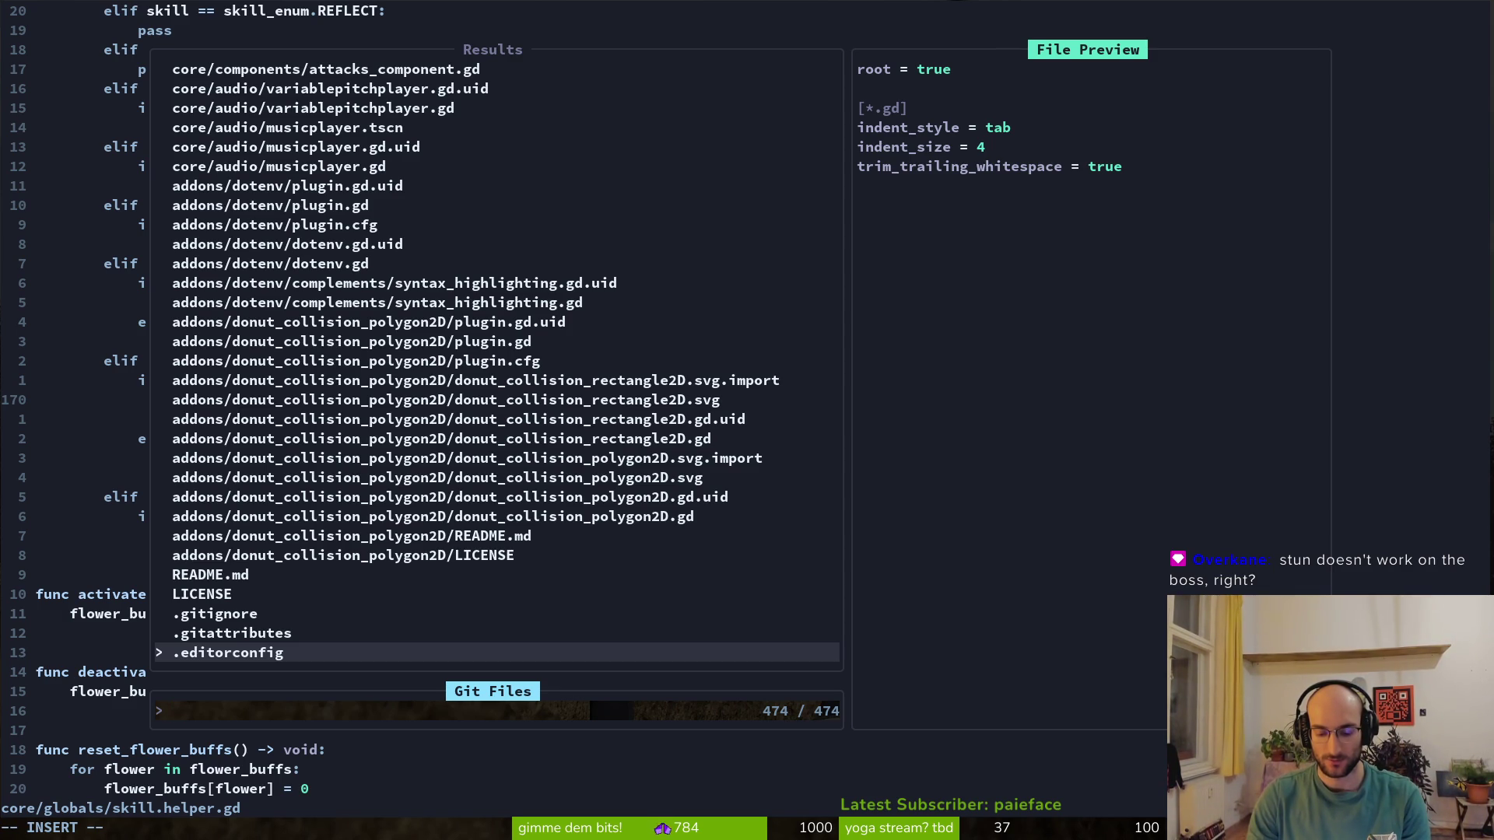
text(shoot)
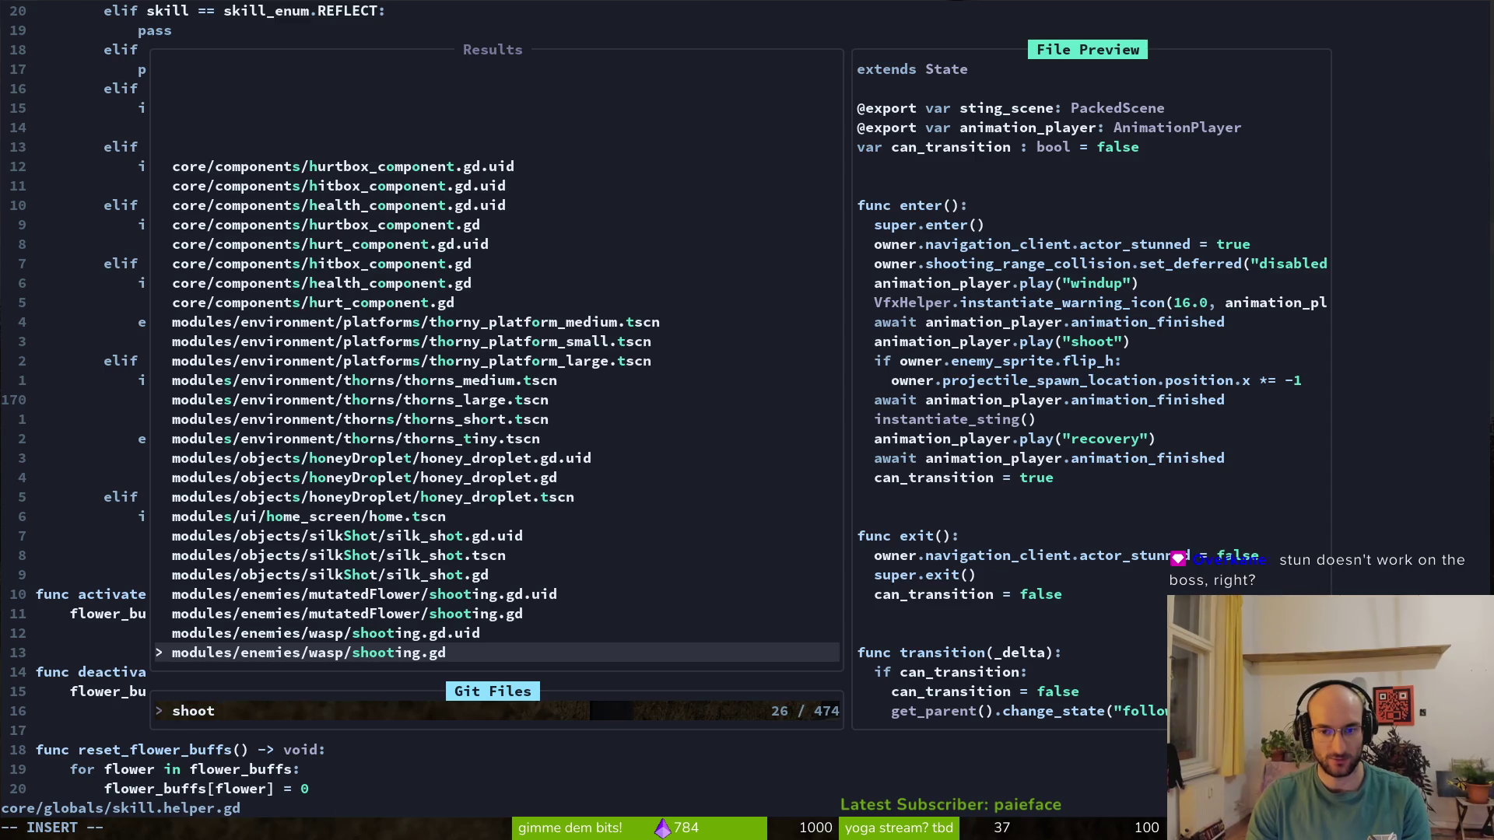
key(Return)
key(j)
key(j)
key(j)
key(y)
key(y)
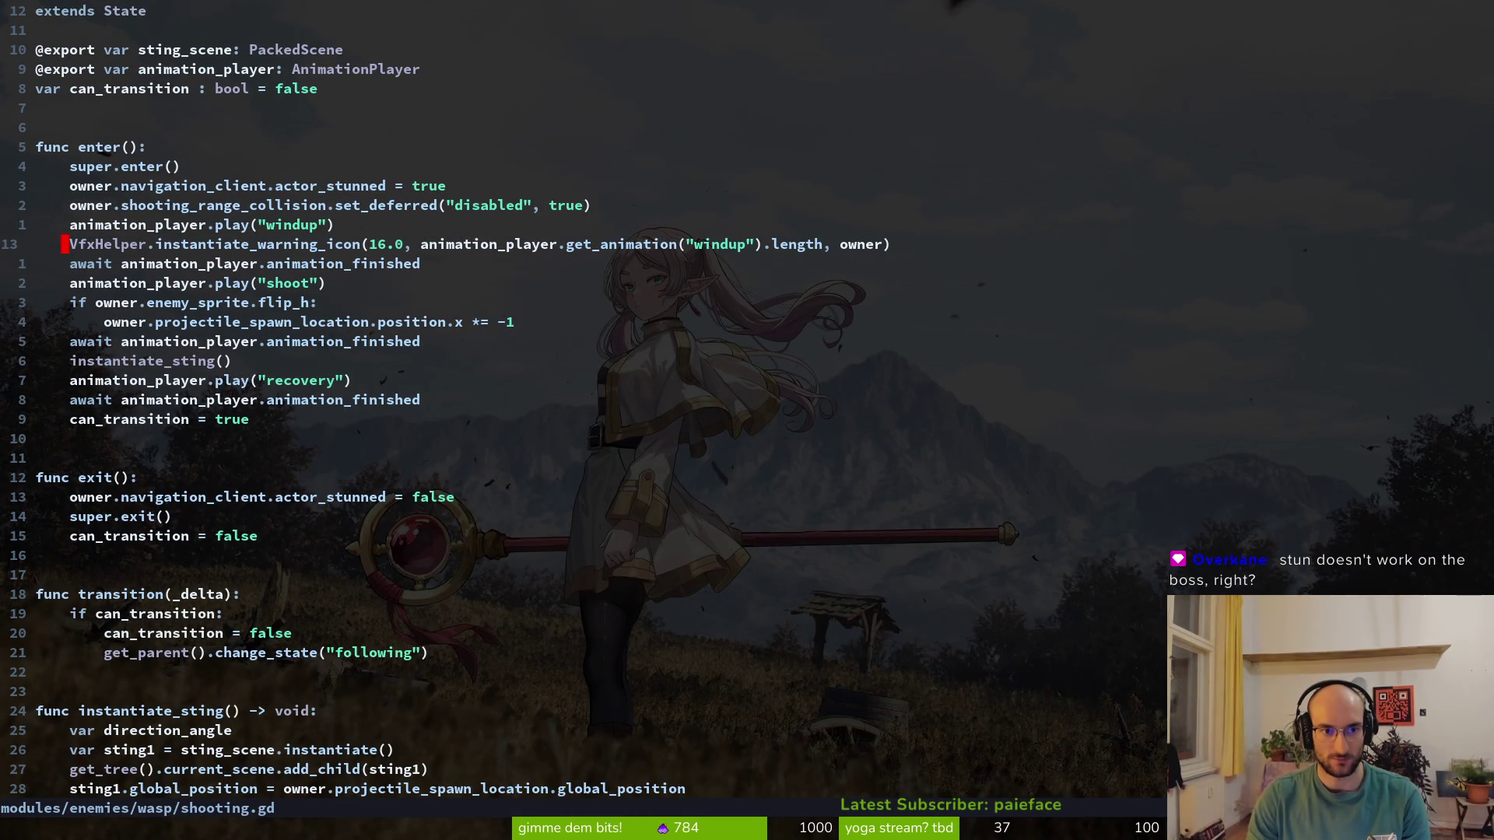
Suspend Neovim and launch tig from the shell
key(ctrl+p)
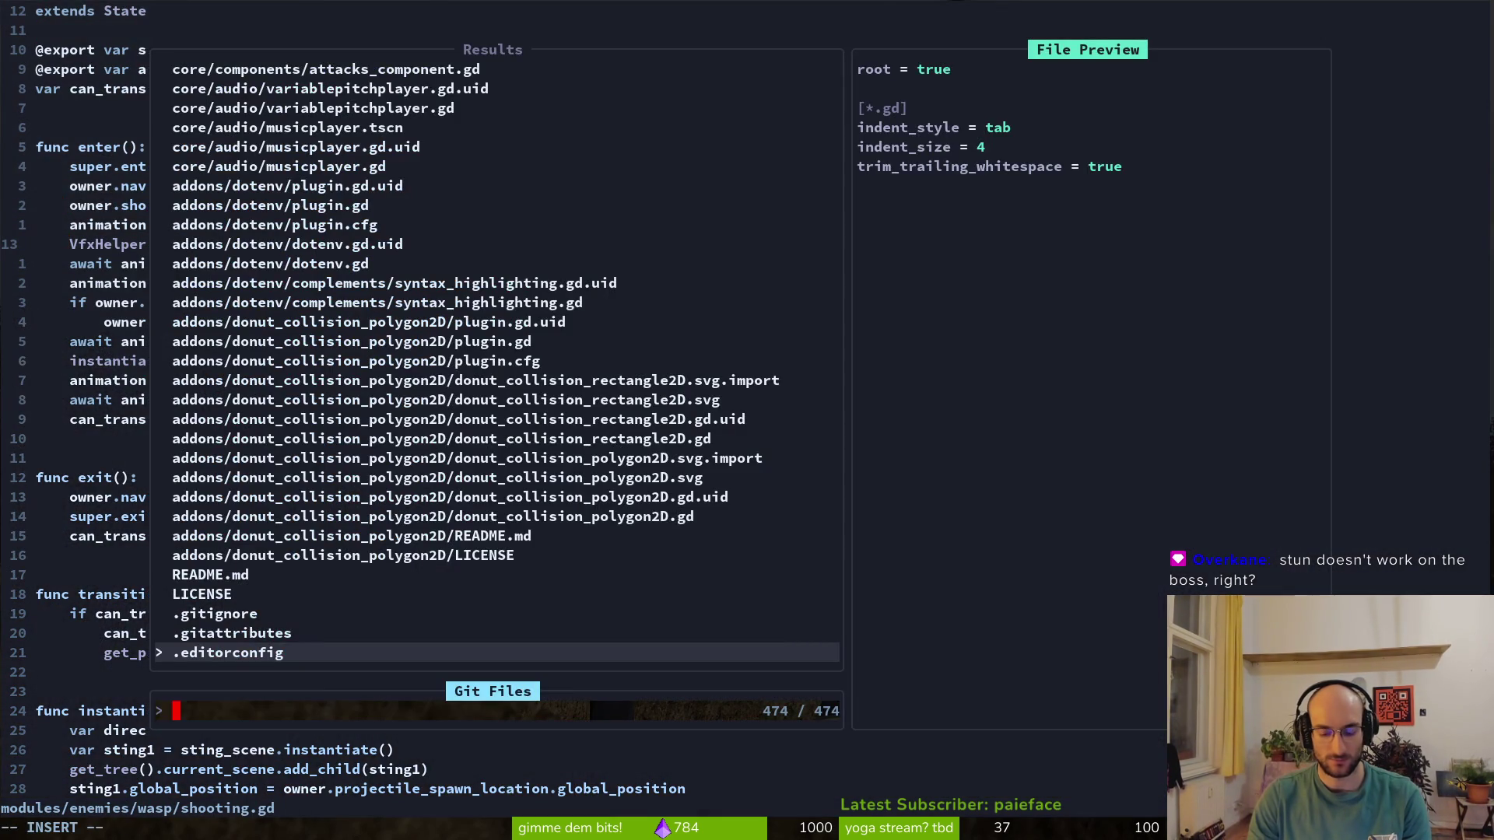
key(Escape)
key(Escape)
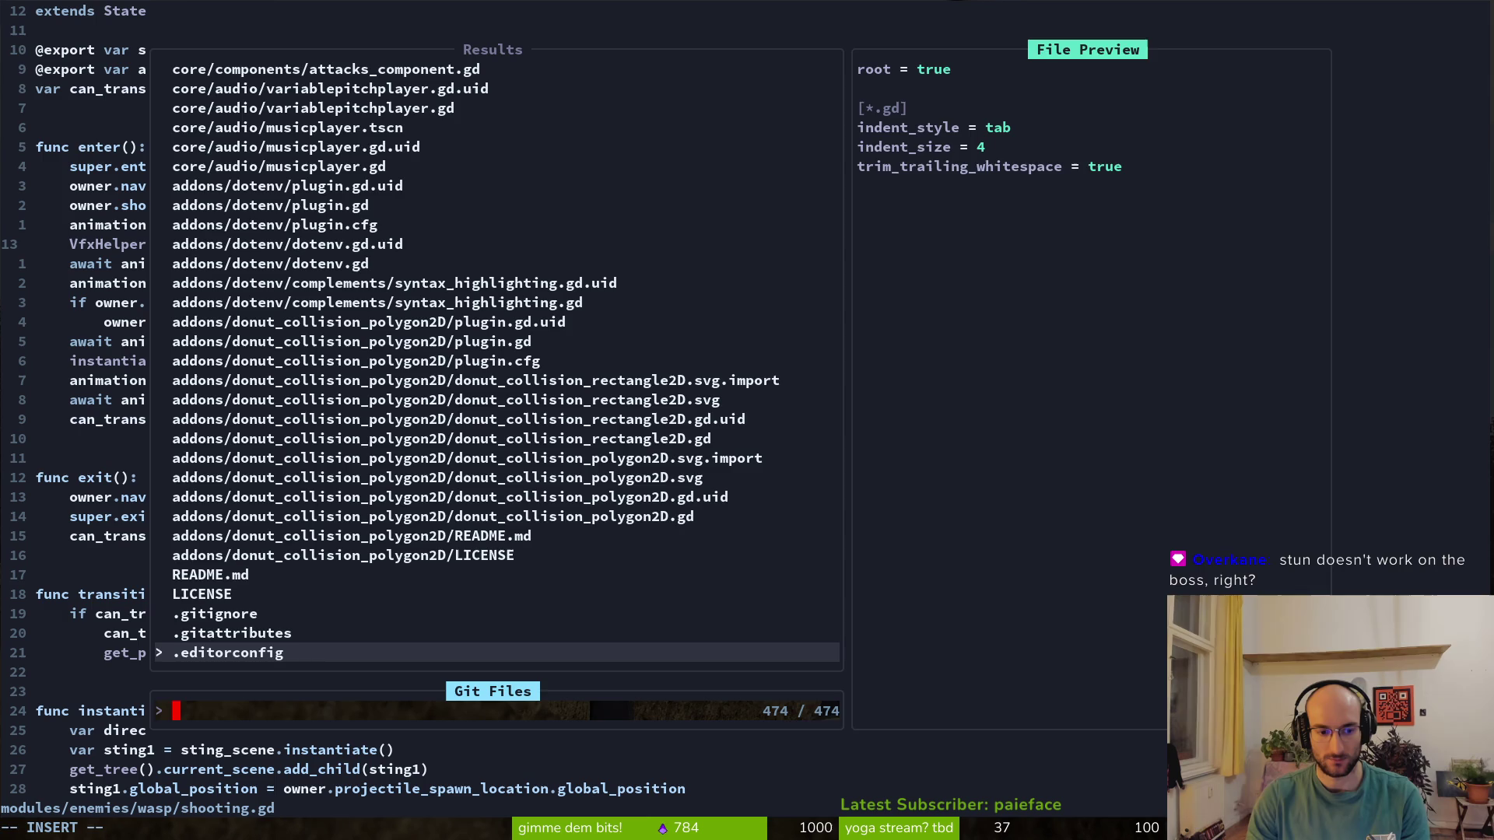
key(ctrl+z)
text(tig)
key(Return)
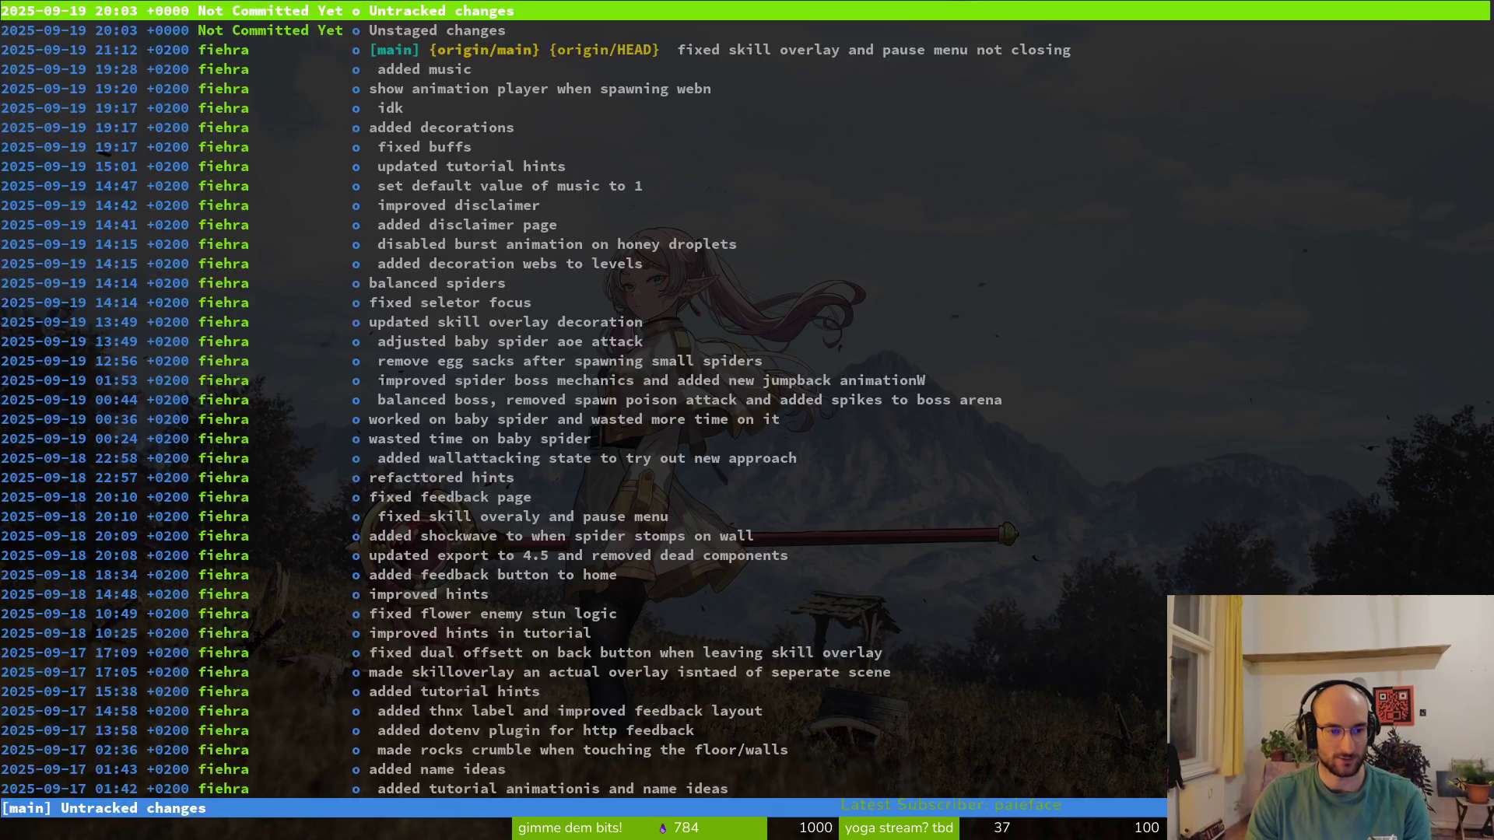
Review enemy.gd's diff in tig's status view
key(s)
key(j)
key(j)
key(j)
key(Return)
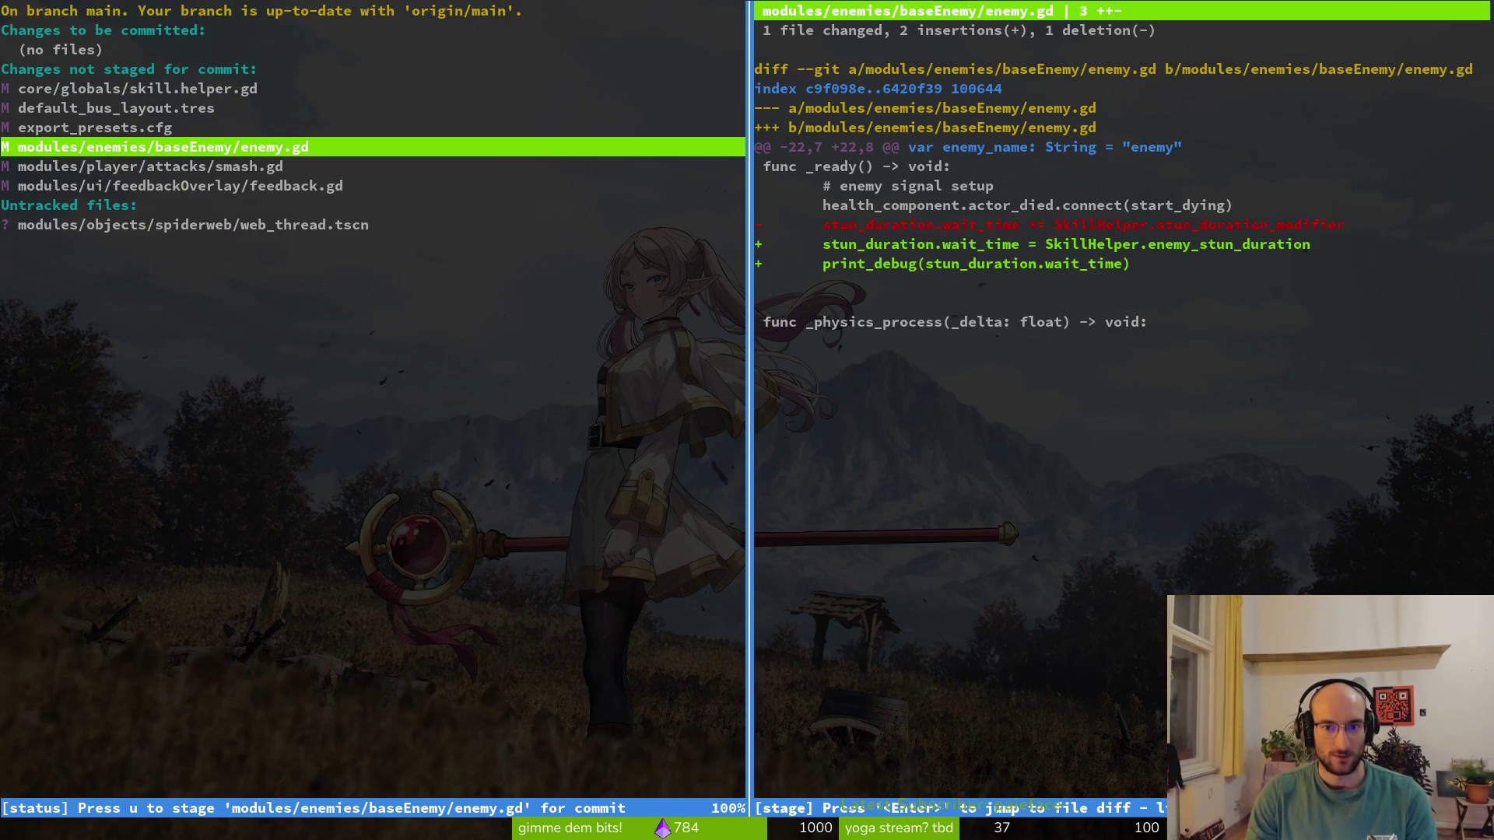
key(q)
key(q)
Back in Neovim, delete enemy.gd's print_debug line at line 25, then save and quit
text(fg)
key(Return)
key(ctrl+p)
text(baenene)
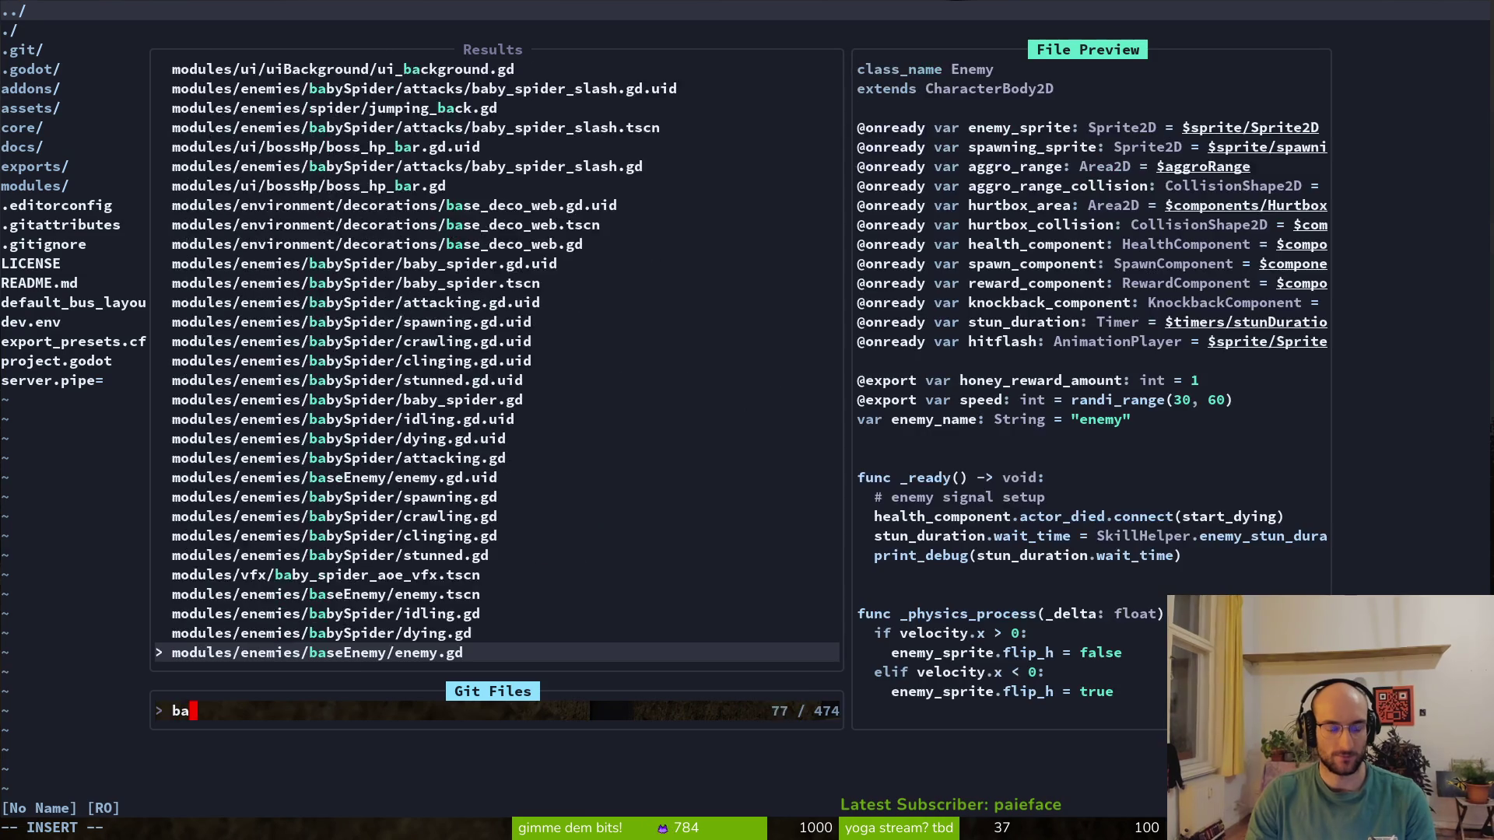
key(Return)
key(2)
key(5)
key(G)
key(d)
key(d)
text(:wq)
key(Return)
text(:wq)
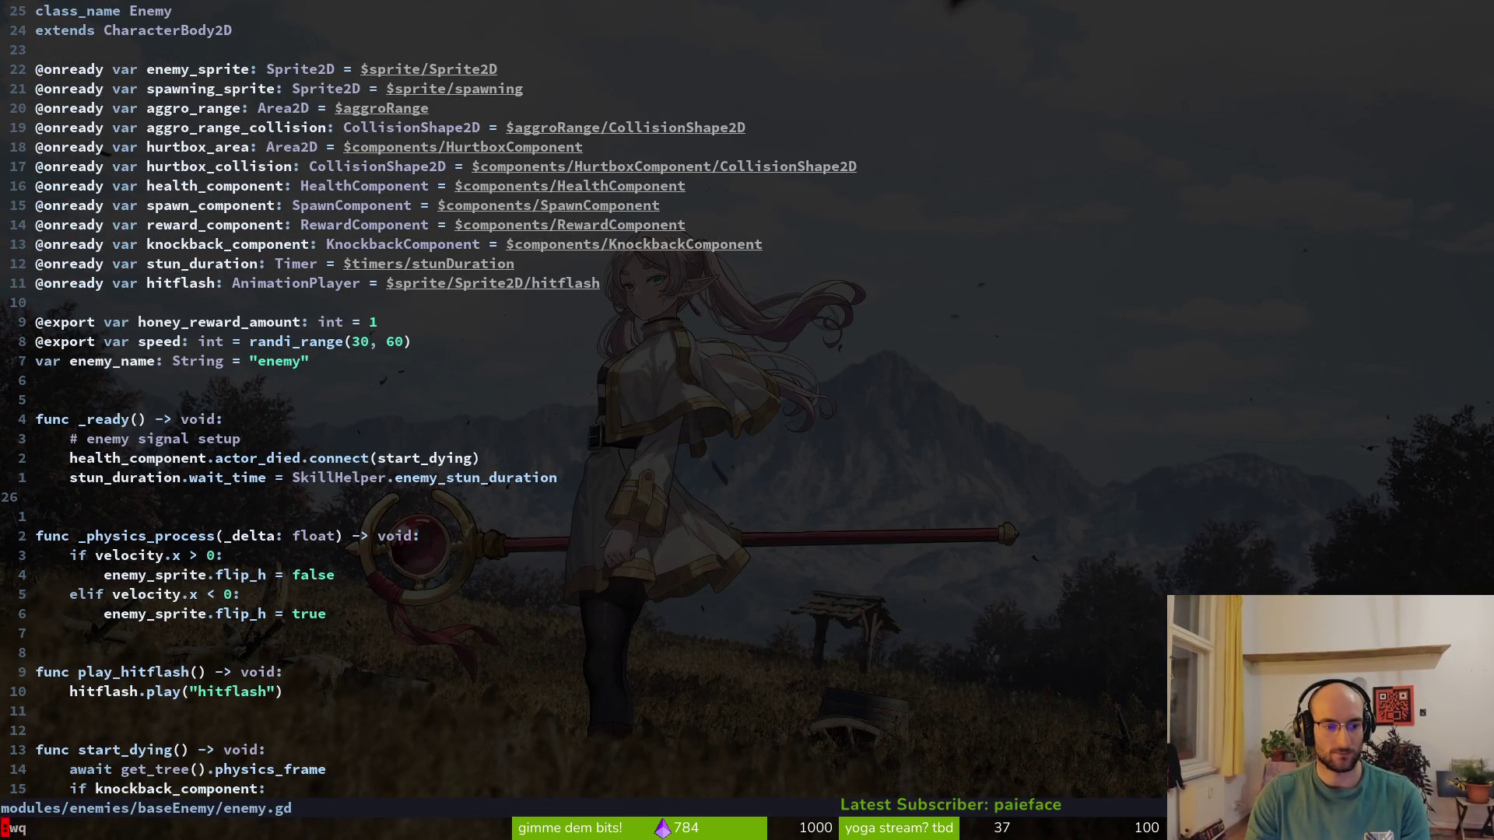
key(Return)
Relaunch tig status, glance at export_presets.cfg, and stage enemy.gd
text(tig status)
key(Return)
key(Down)
key(Down)
key(Down)
key(Down)
key(Up)
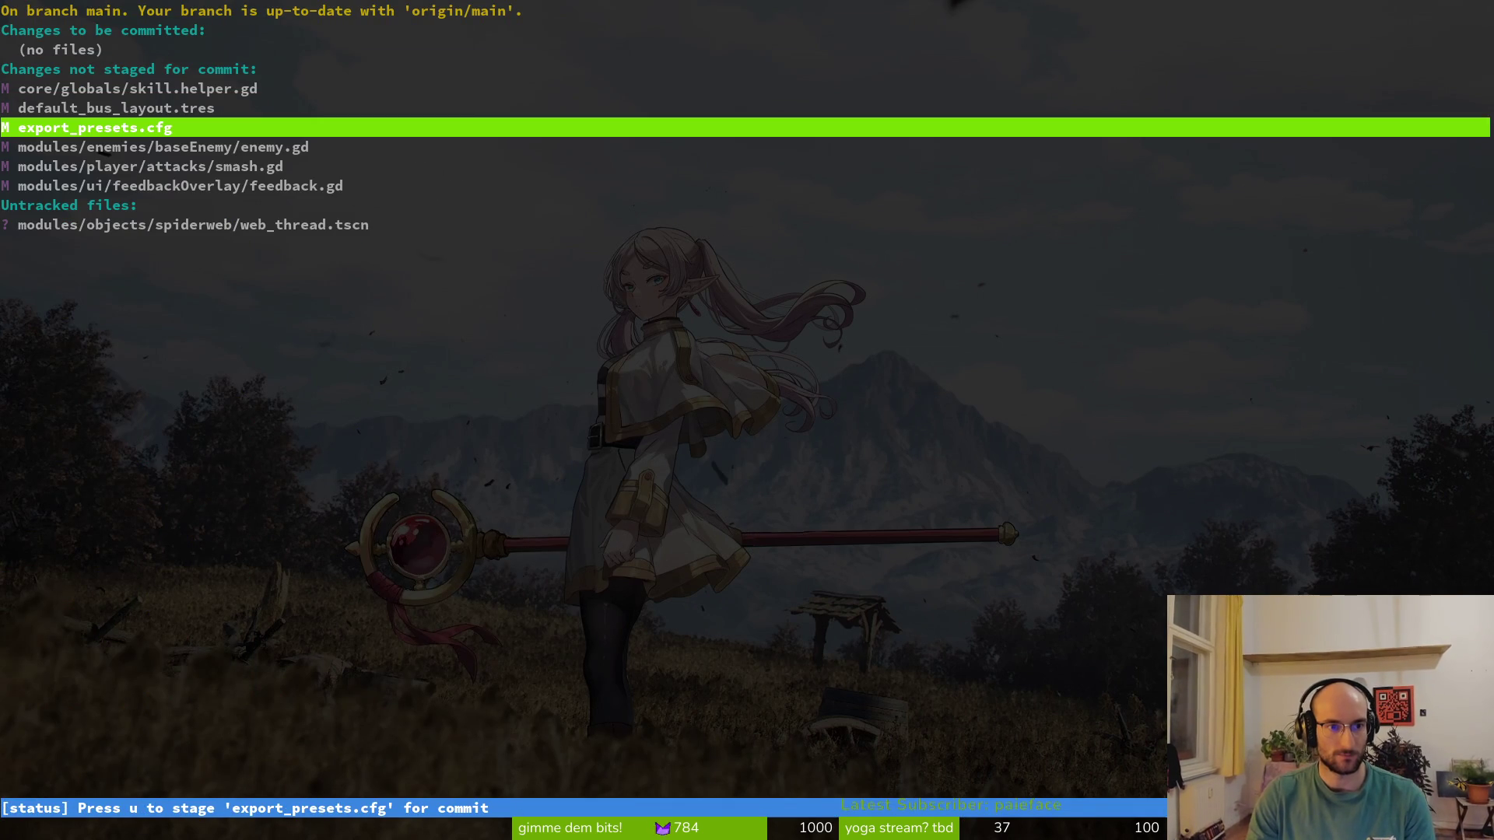
key(Return)
key(Down)
key(u)
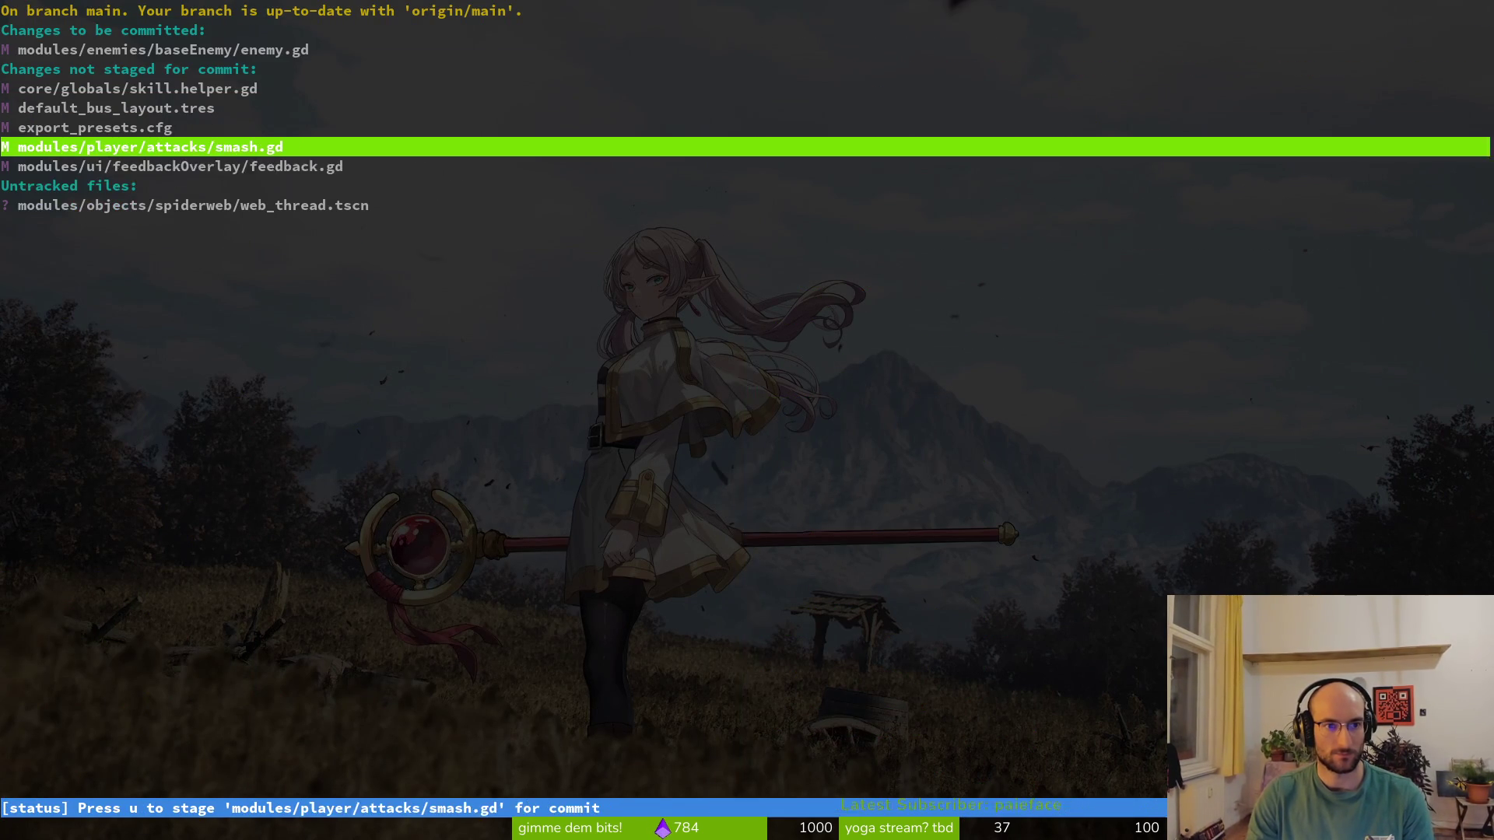
Review the feedback.gd and smash.gd diffs, then leave tig
key(Down)
key(Return)
key(q)
key(Up)
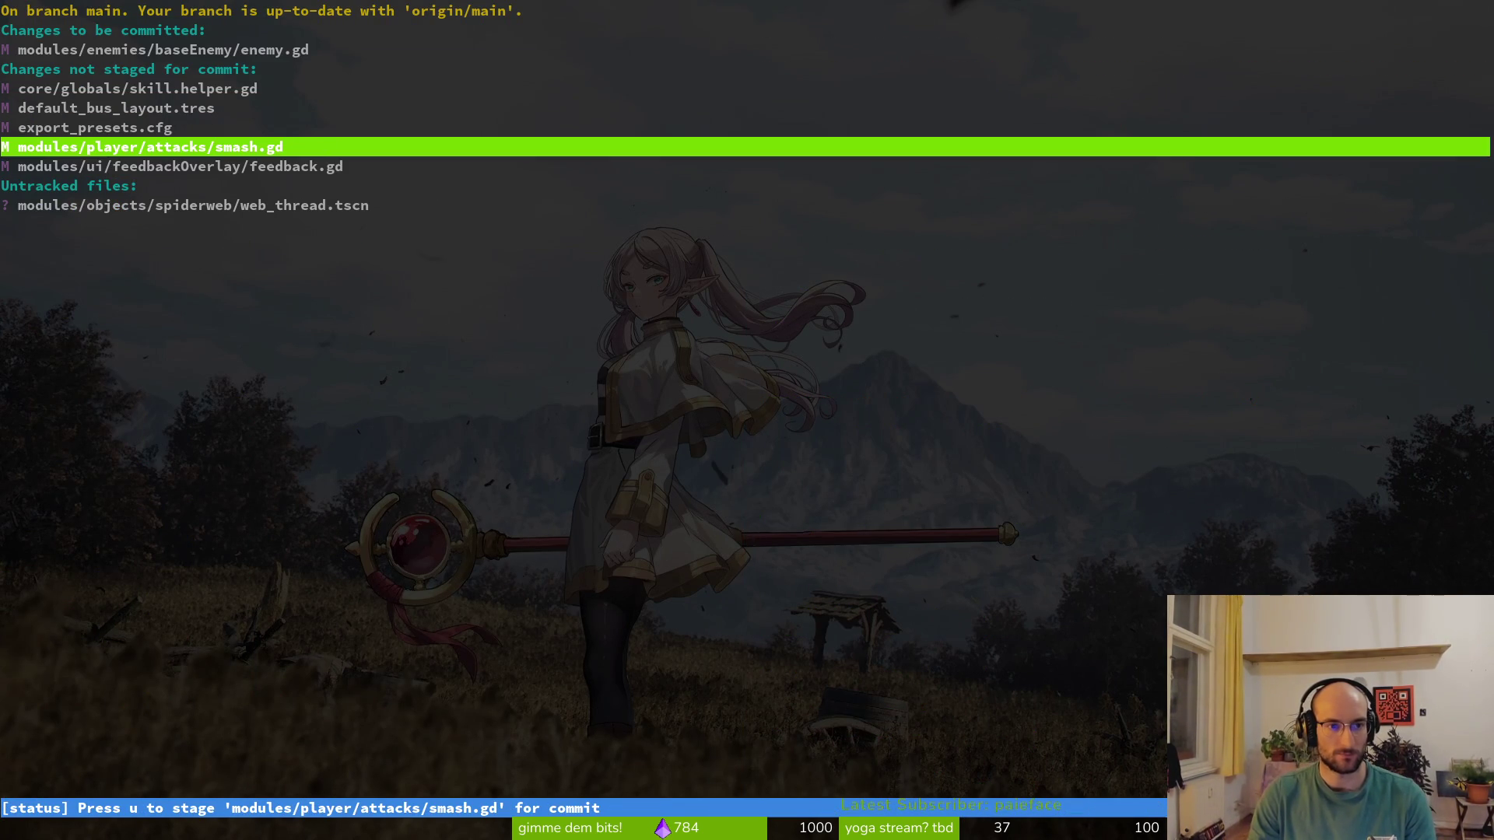
key(Return)
key(q)
key(q)
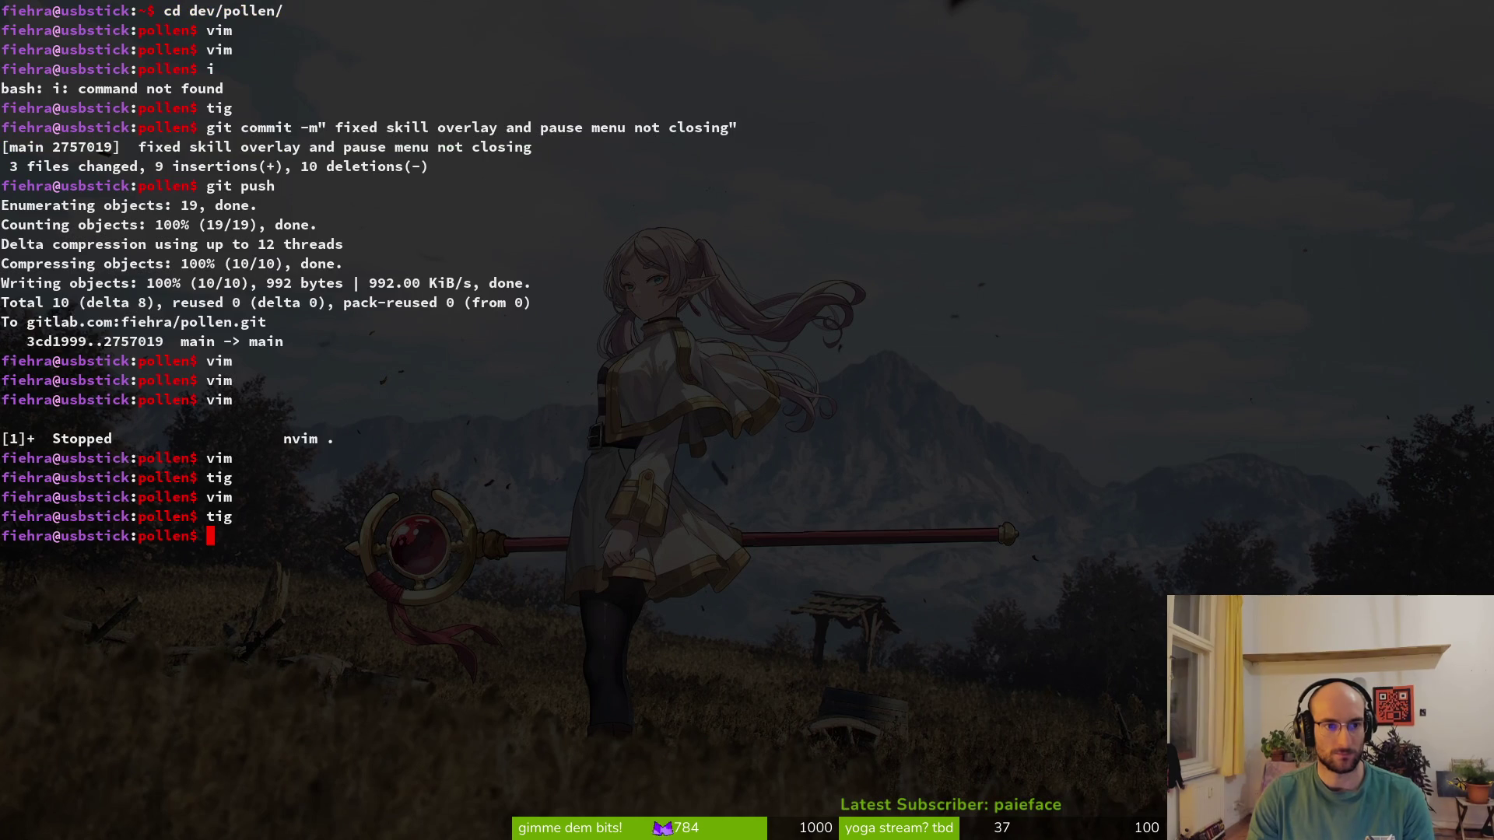
Search the project for 'print' and delete smash.gd's print_debug line, saving the file
key(ctrl+z)
text(print)
key(Return)
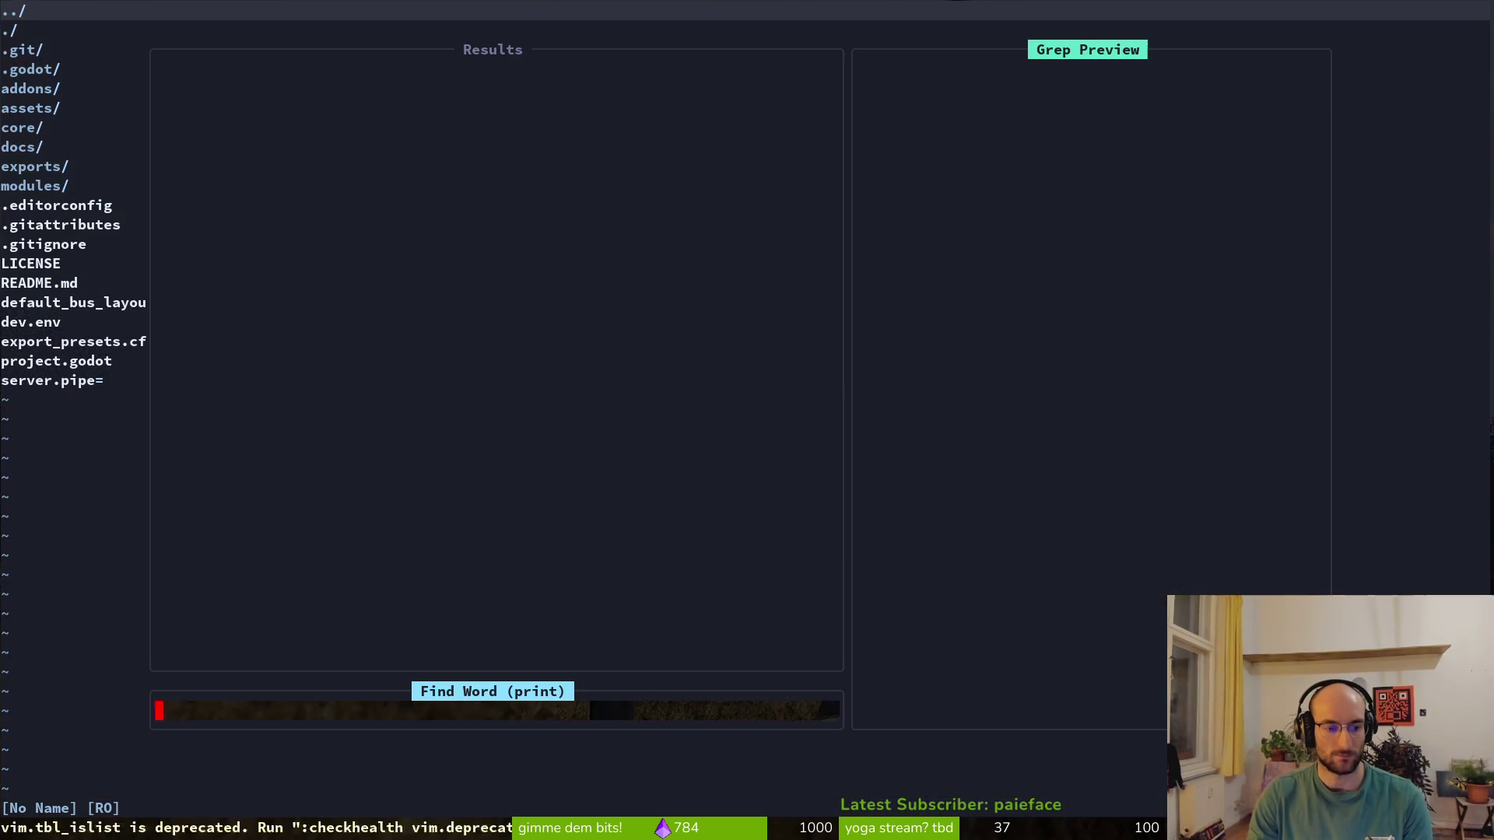
key(Down)
key(Down)
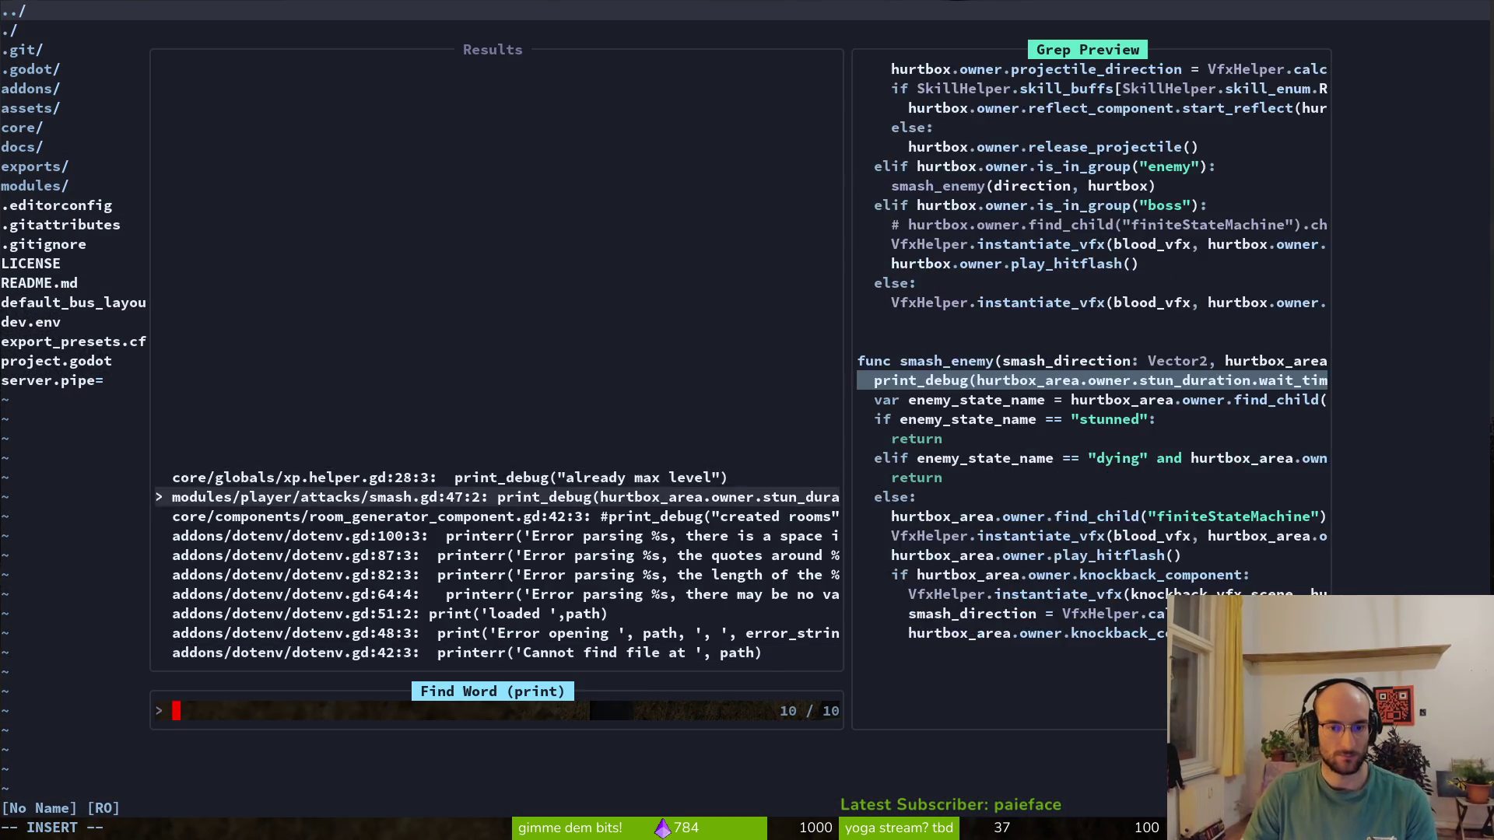
key(Return)
key(d)
key(d)
text(:w)
key(Return)
text(:q)
key(Return)
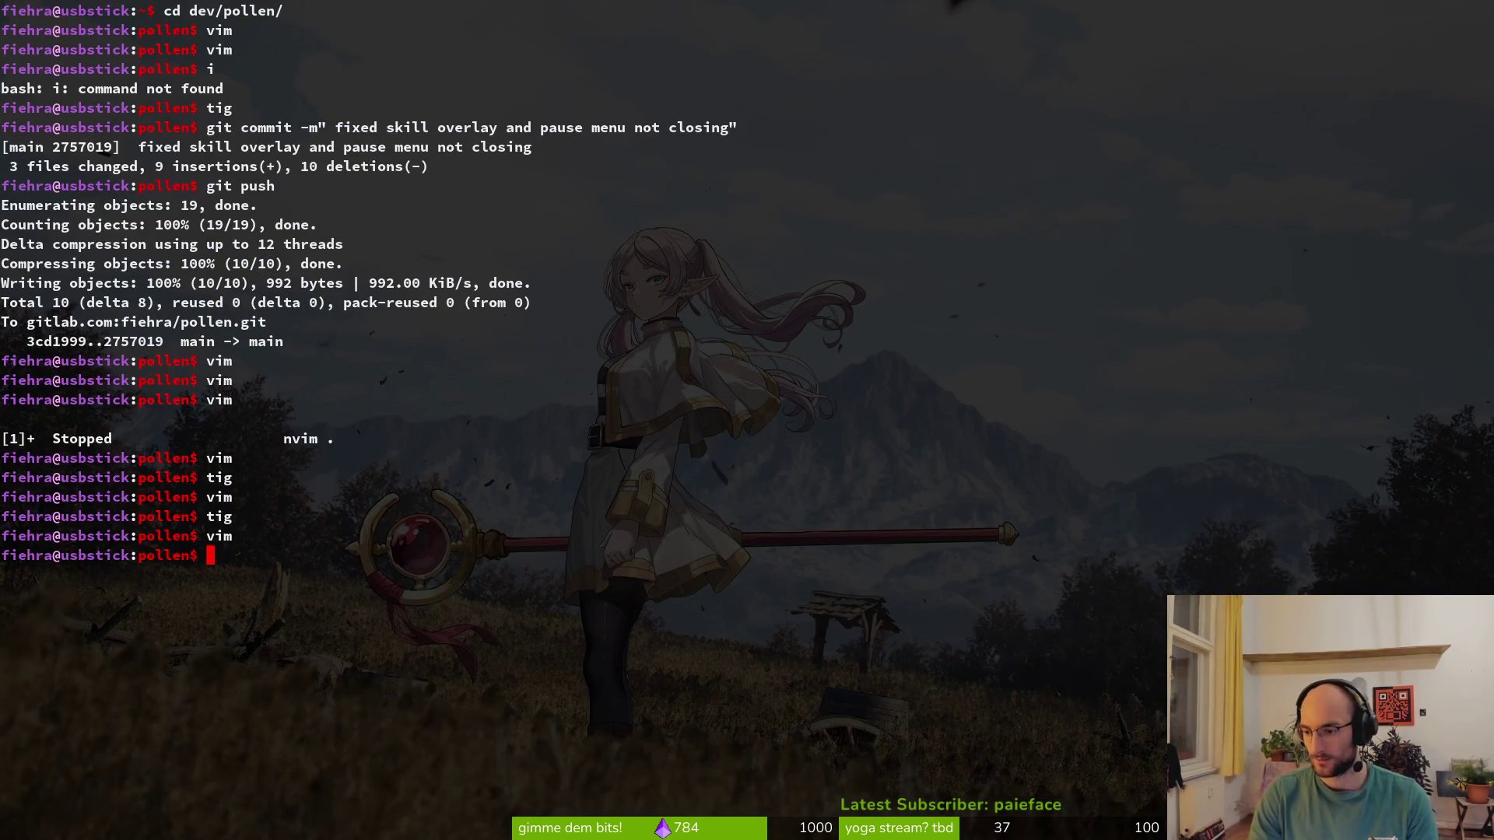
Relaunch tig, inspect skill.helper.gd's unstaged diff, then resume Neovim
text(i)
key(Return)
text(git)
key(BackSpace)
key(BackSpace)
key(BackSpace)
text(tig)
key(Return)
key(Down)
key(Down)
key(Down)
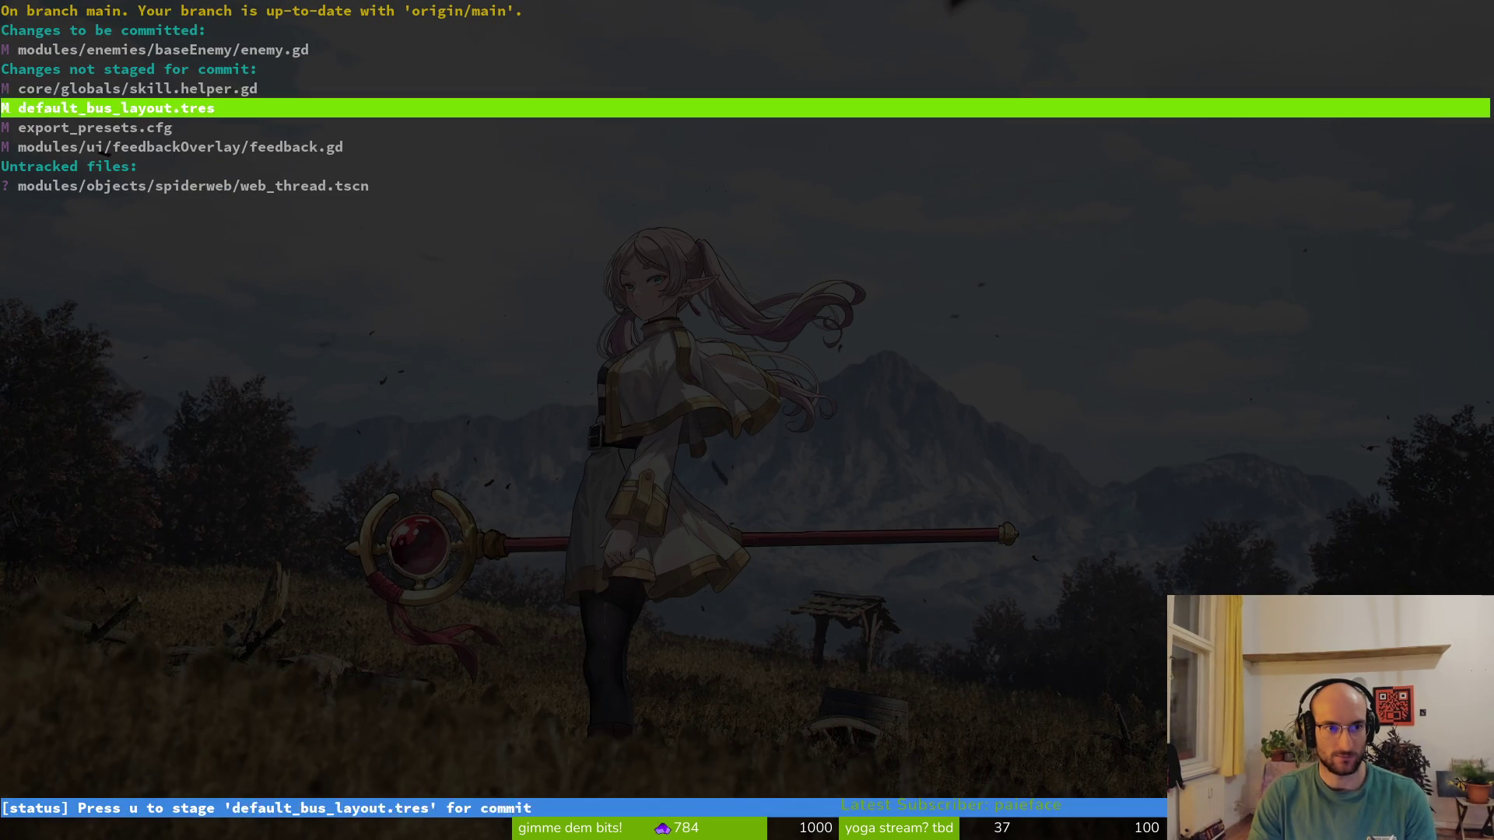
key(Down)
key(Up)
key(Up)
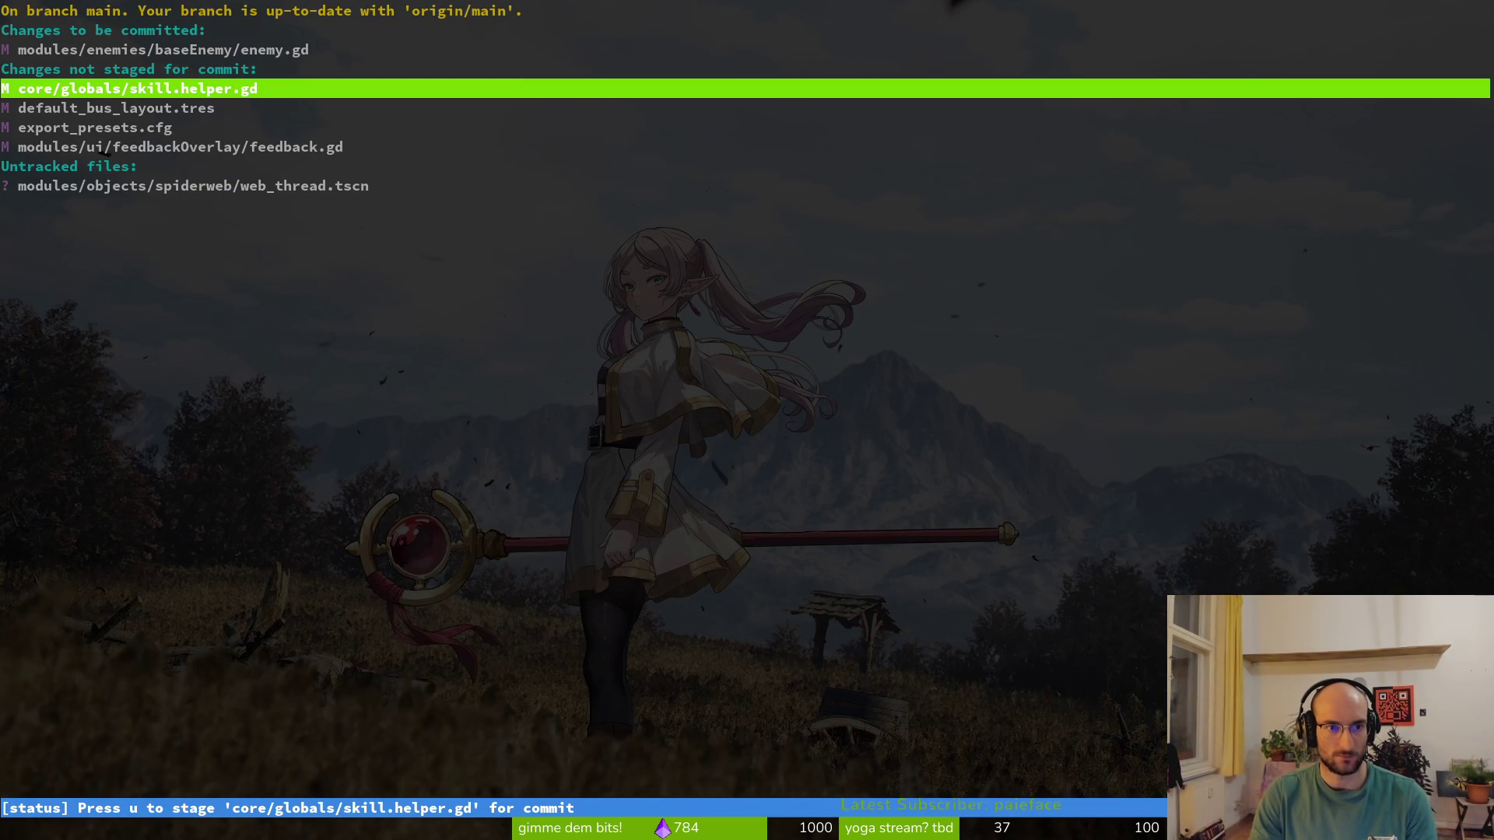
key(Return)
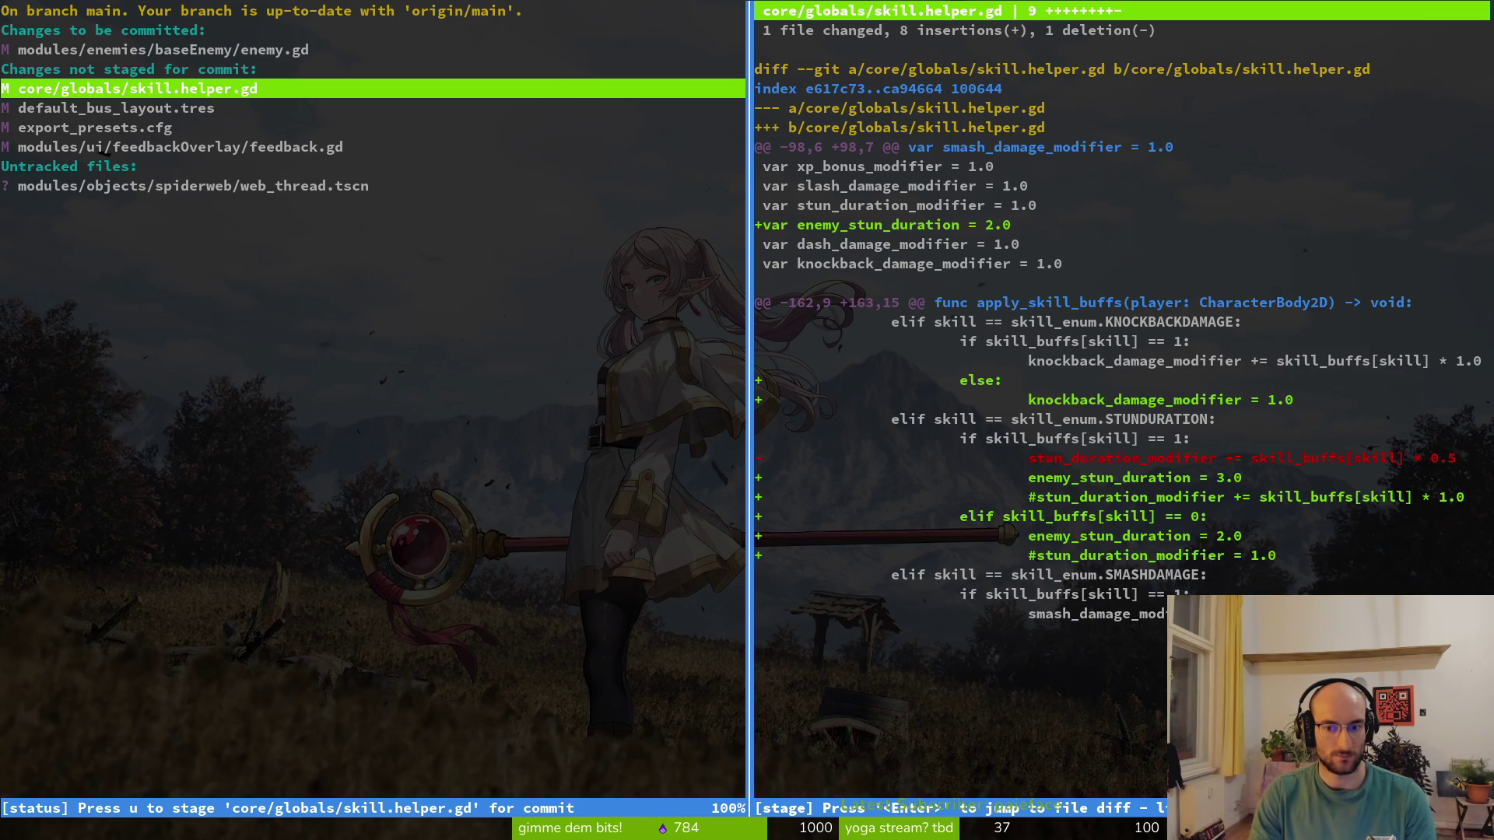
text(qfg)
key(Return)
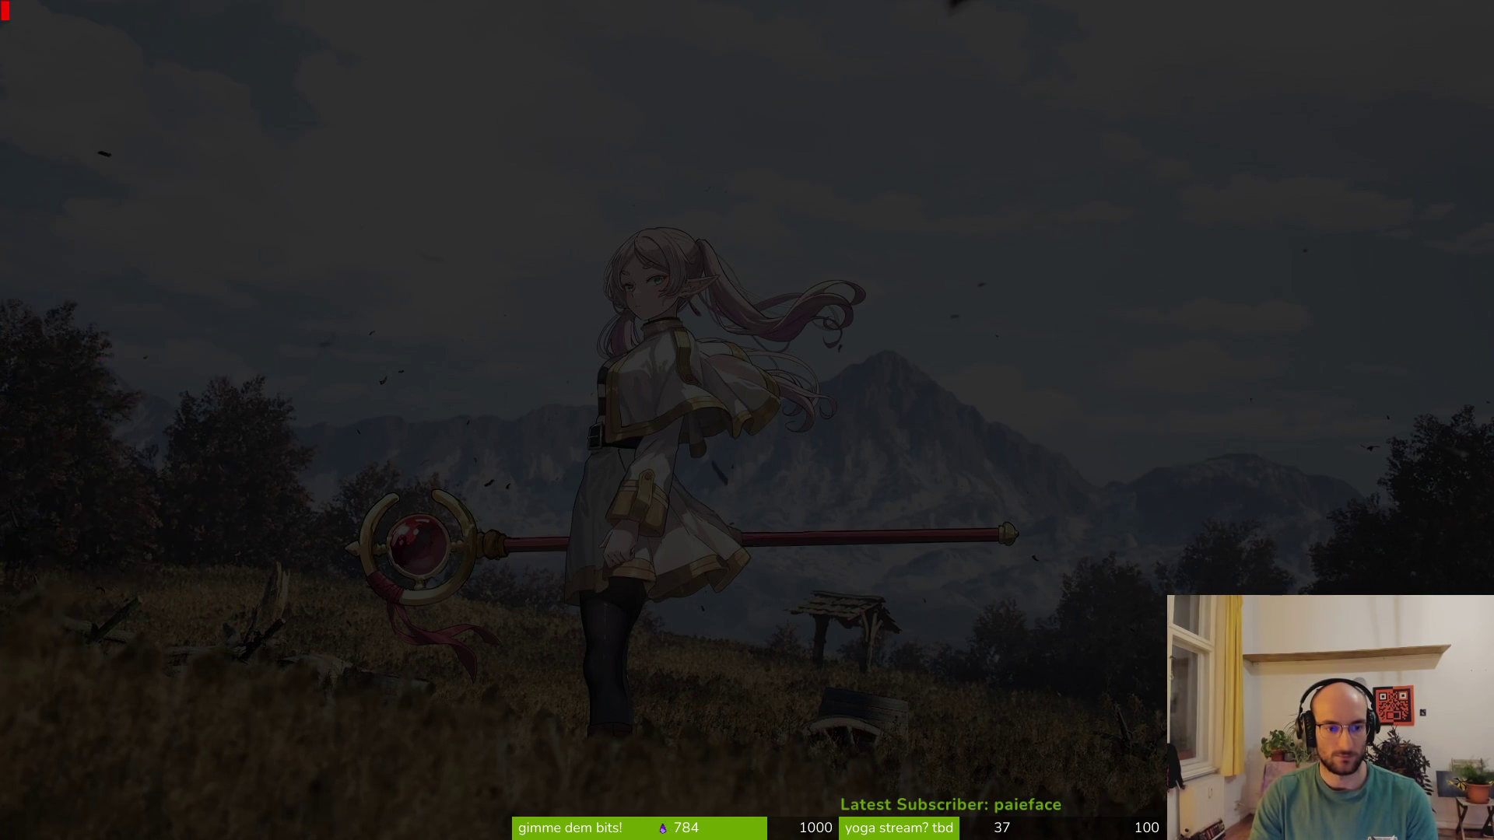
Open skill.helper.gd and locate the knockback_damage_modifier line in the upgrade variables
text(skihjlpe)
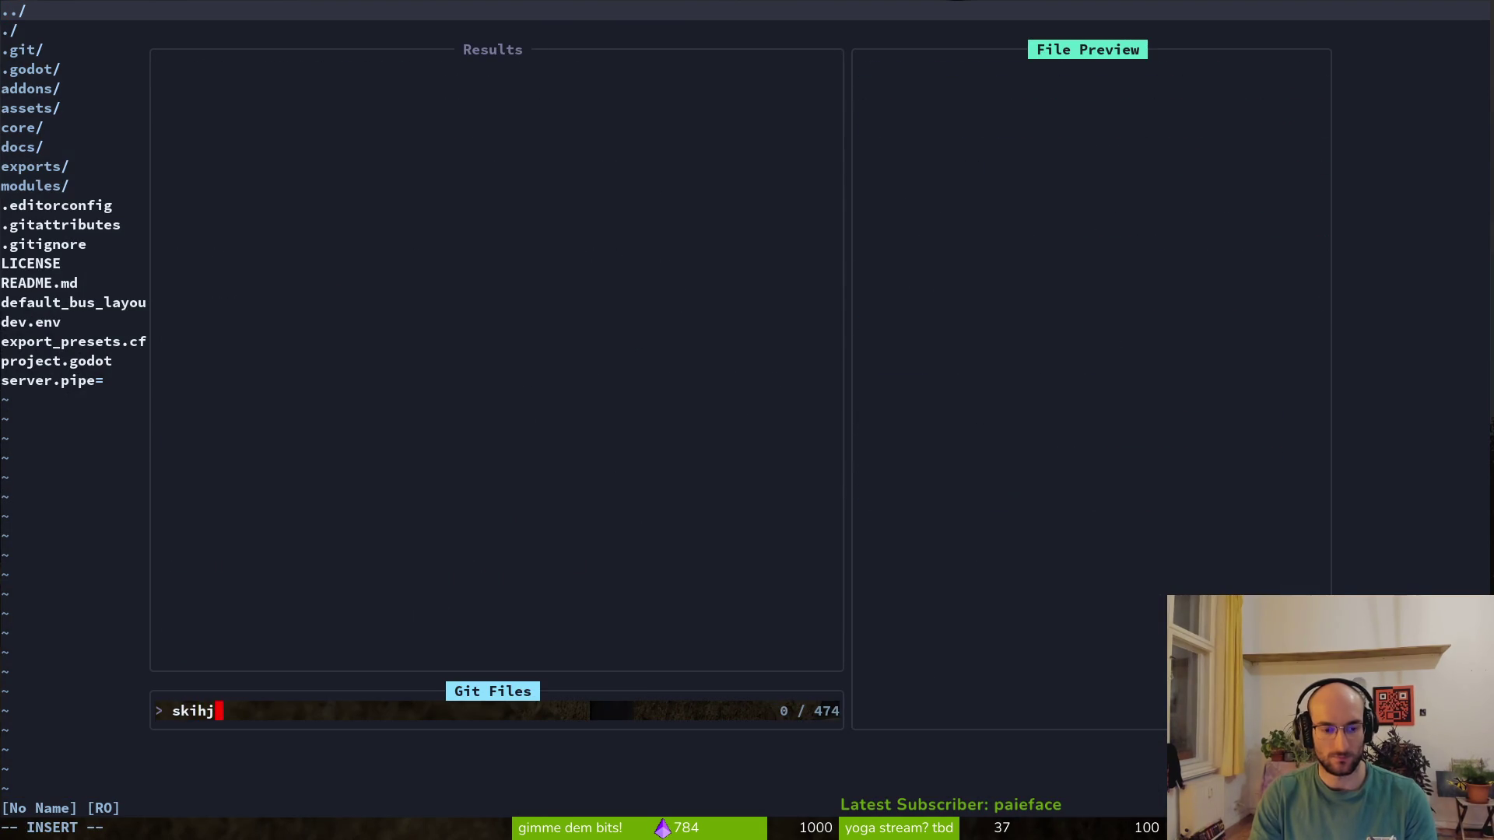
key(BackSpace)
key(BackSpace)
key(BackSpace)
key(BackSpace)
text(elp)
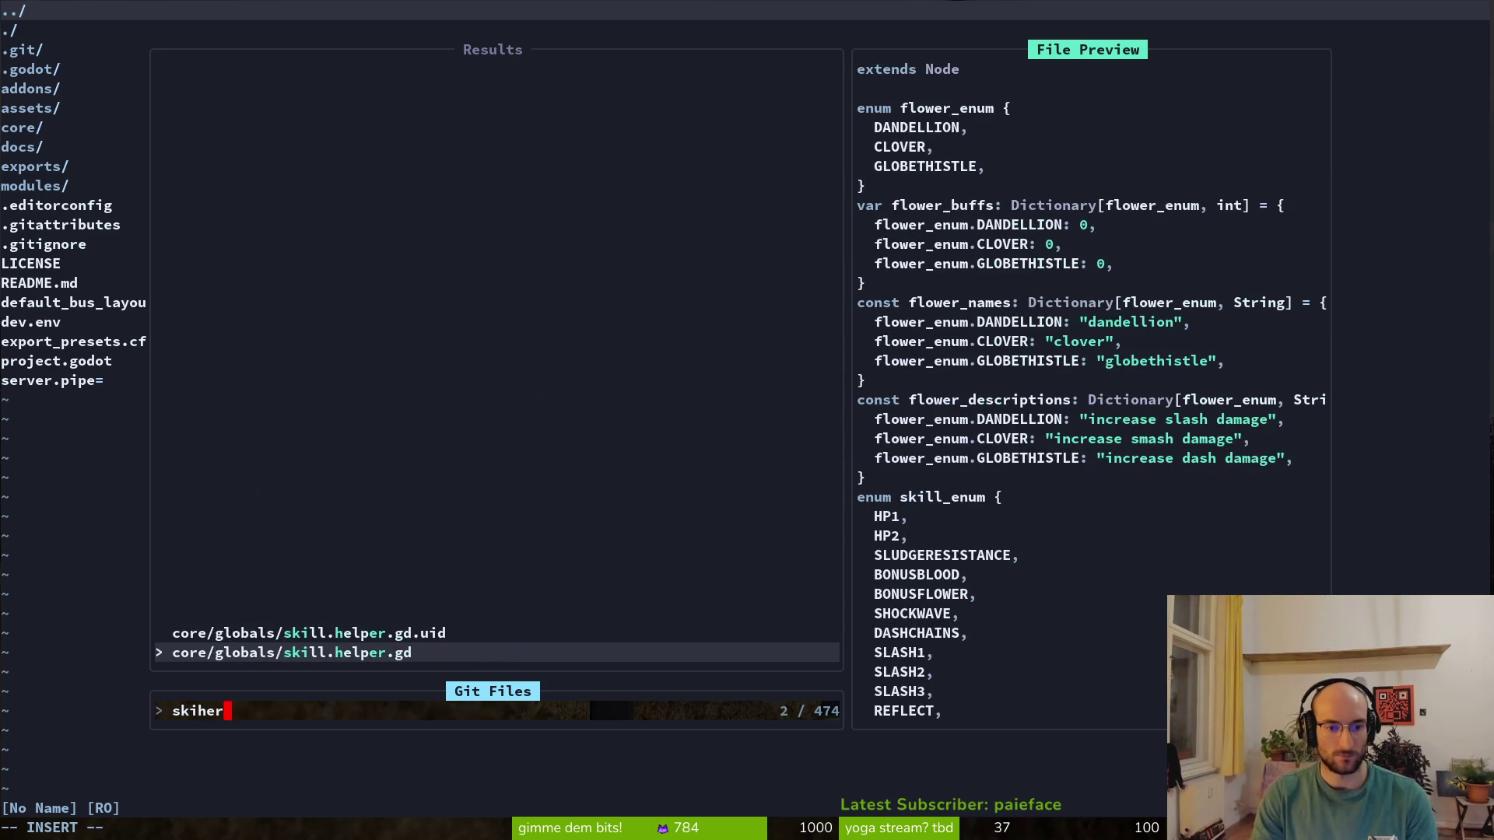
key(Return)
key(ctrl+d)
key(ctrl+d)
key(ctrl+d)
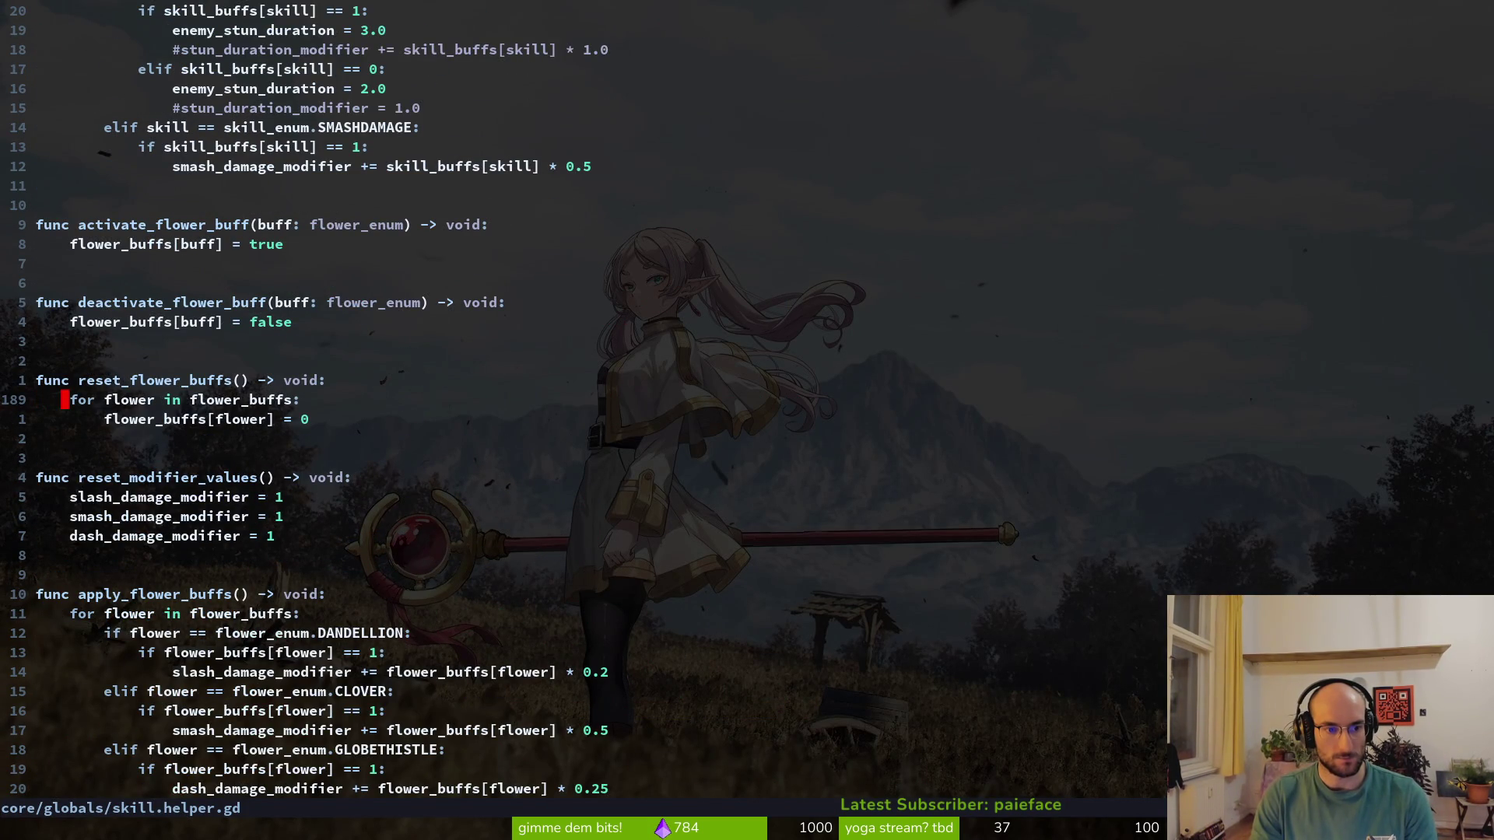
key(j)
key(j)
key(j)
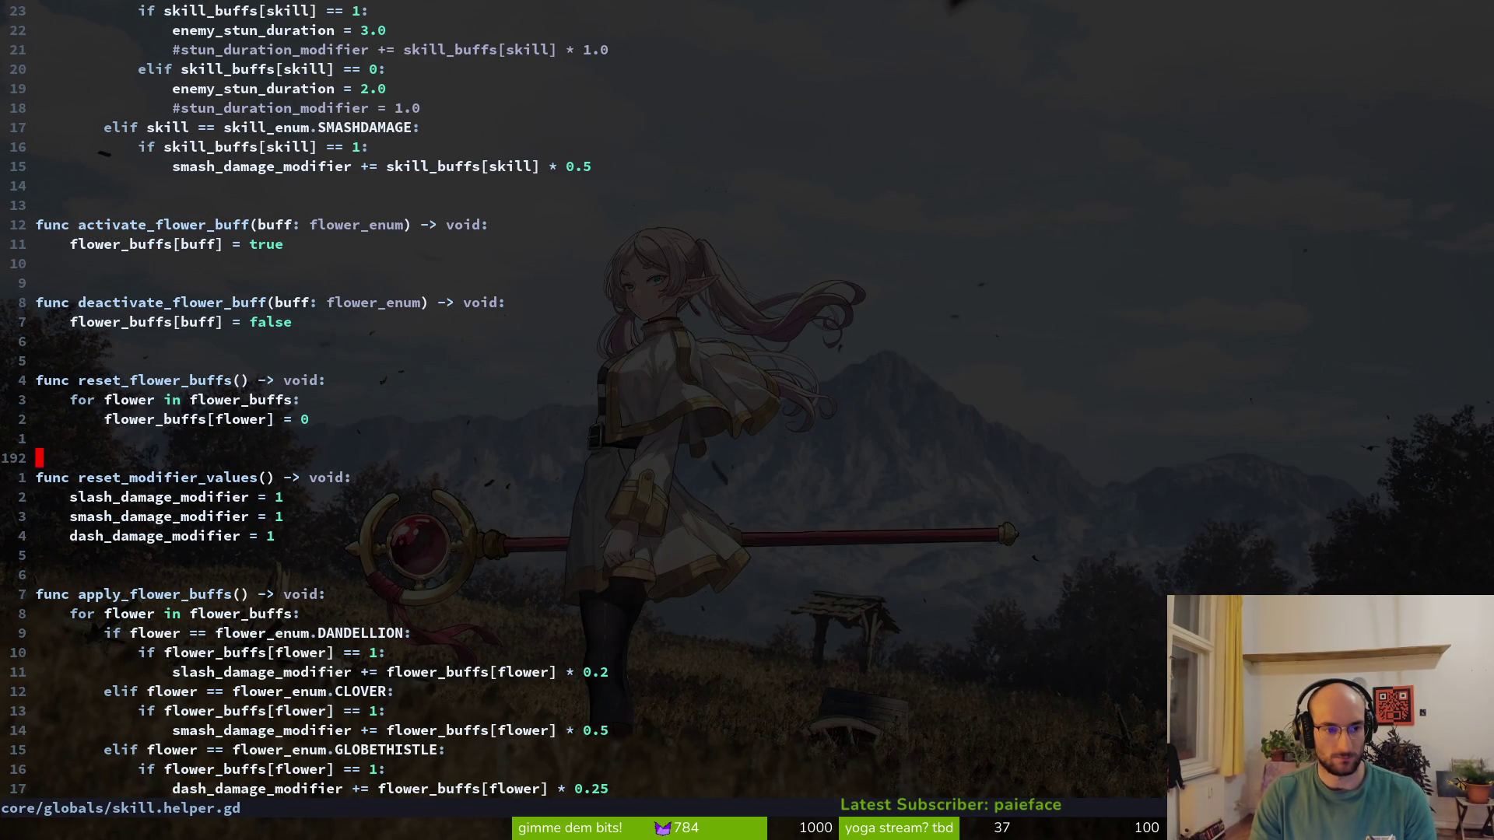
key(ctrl+u)
key(ctrl+u)
key(ctrl+u)
key(ctrl+u)
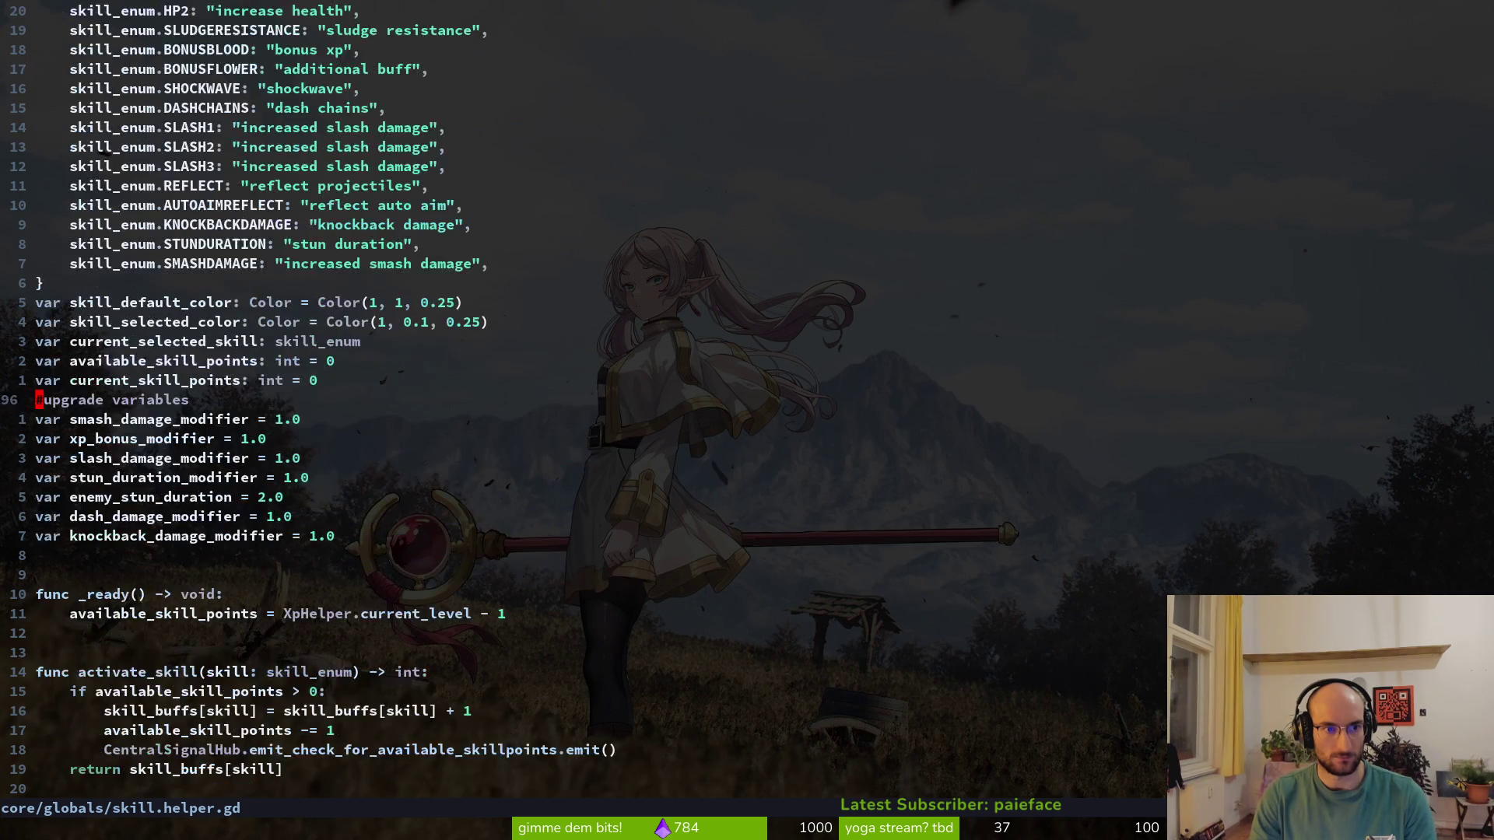
key(j)
key(j)
key(j)
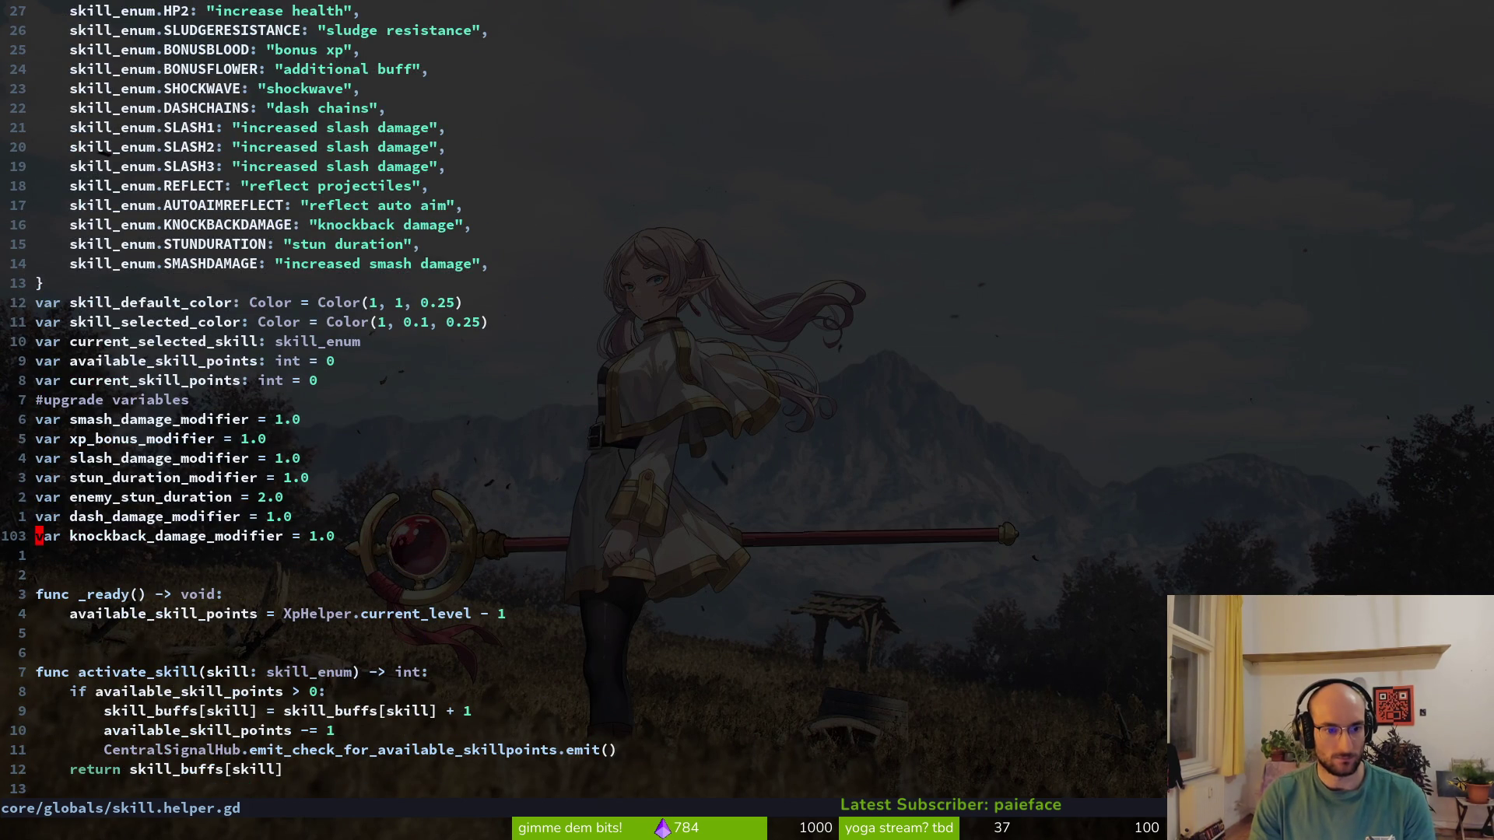
Move the dash and knockback modifier lines above enemy_stun_duration and save
key(shift+v)
key(k)
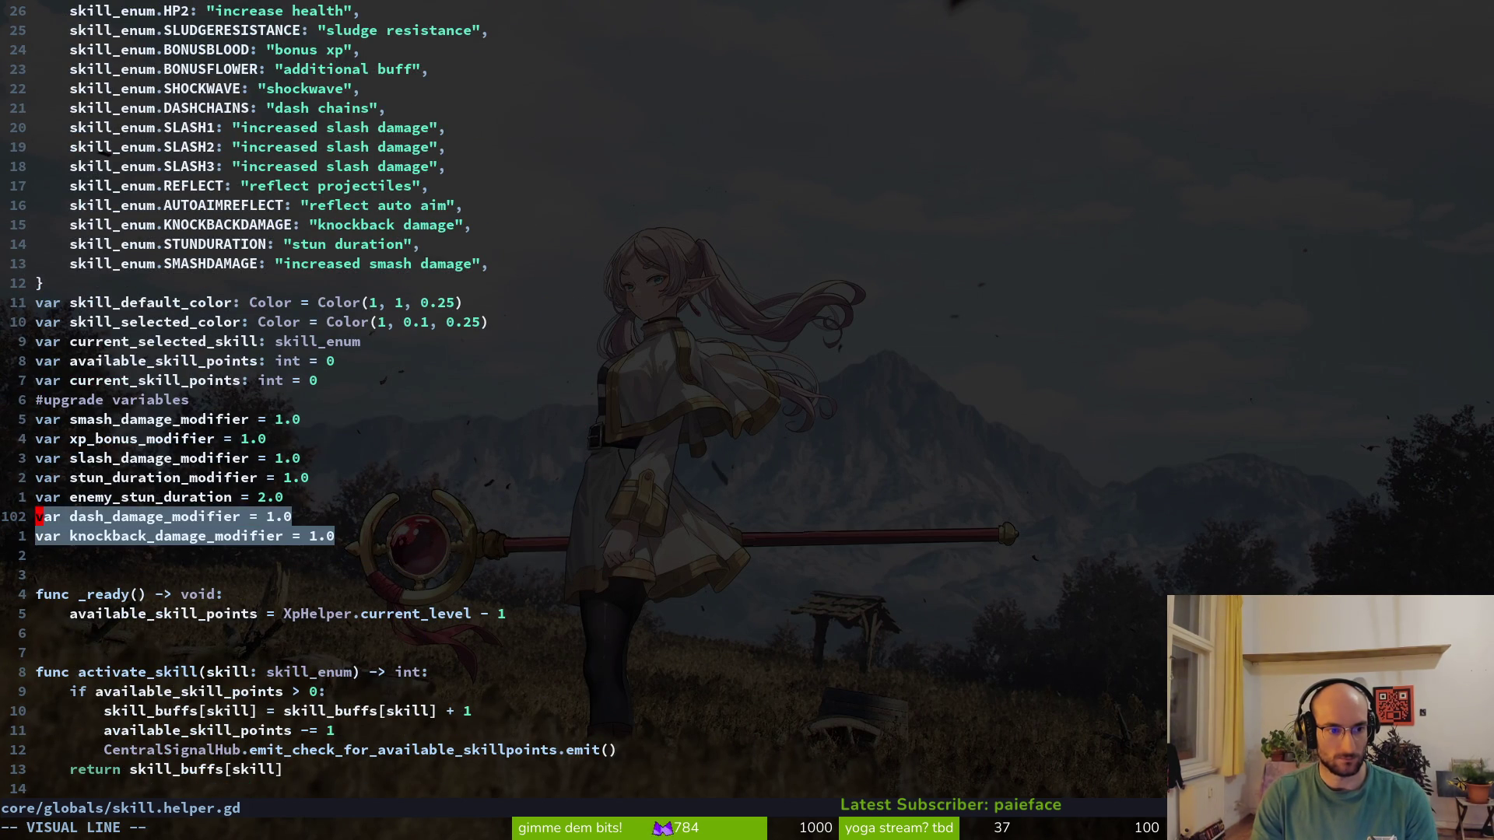
key(Escape)
key(k)
key(shift+v)
key(J)
key(J)
key(Return)
key(k)
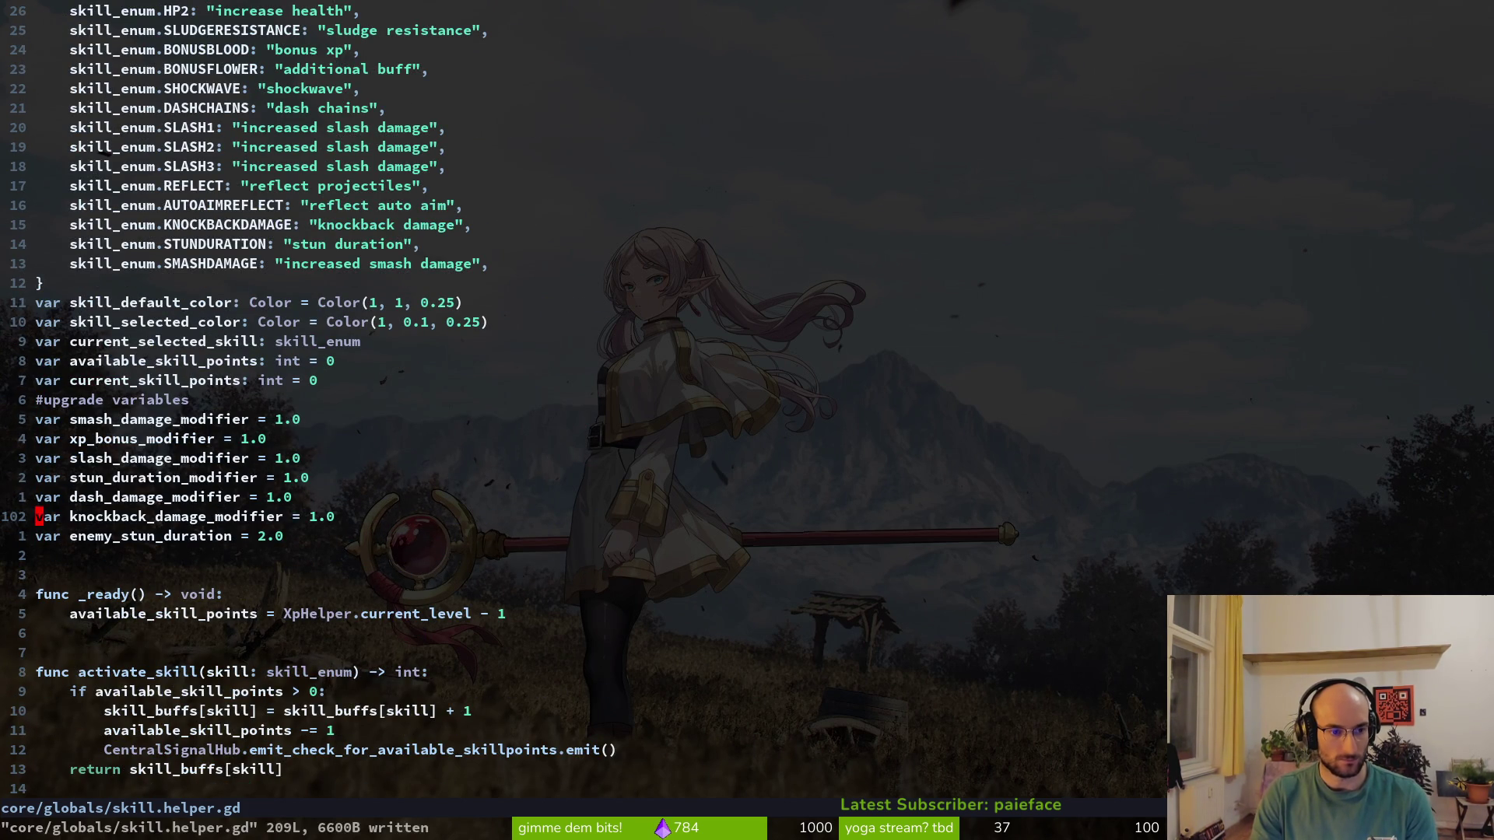
Yank the six modifier variable lines from smash through knockback
key(shift+v)
key(k)
key(k)
key(k)
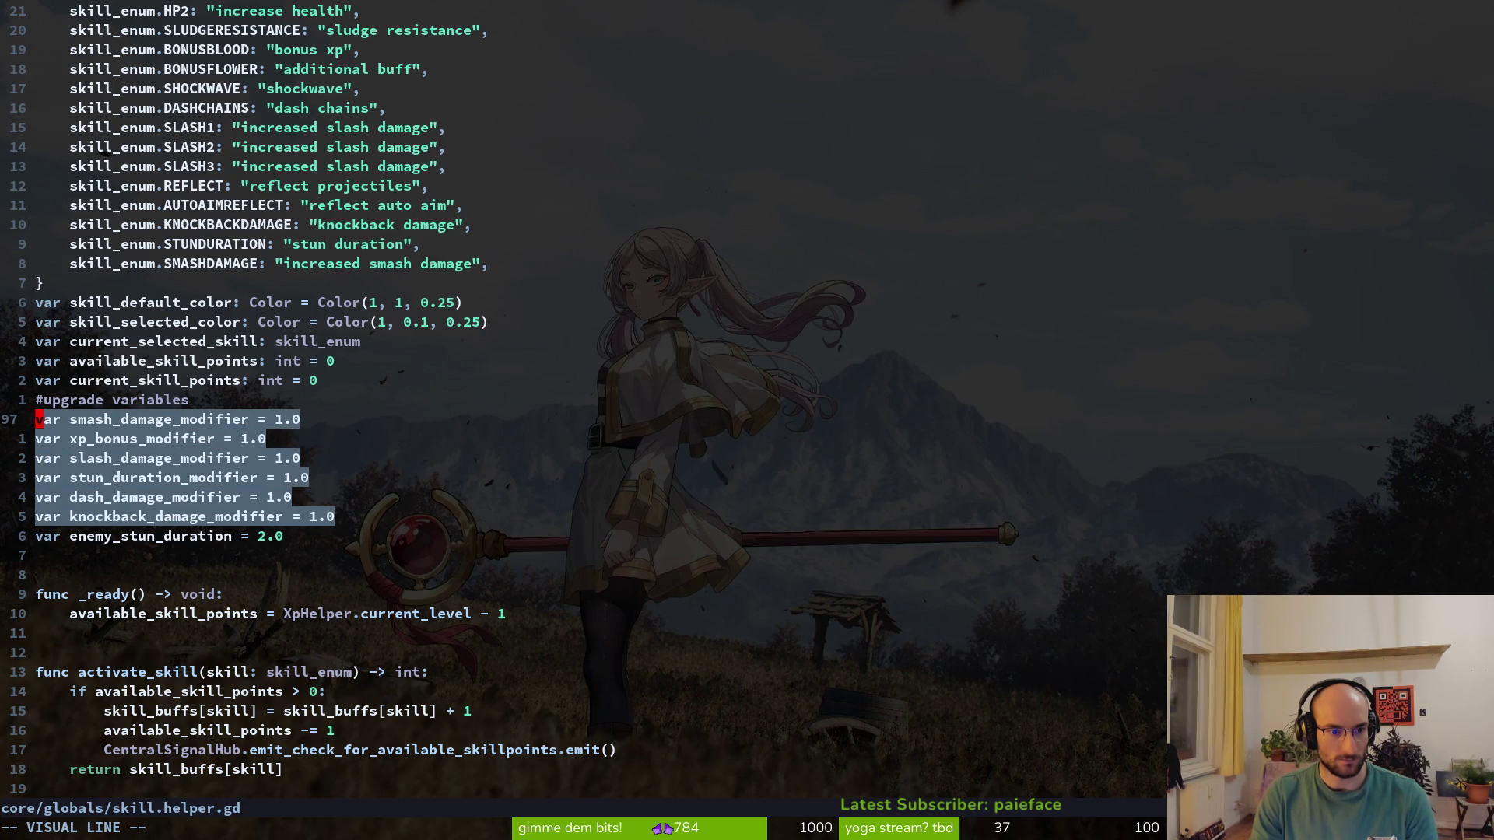
key(y)
key(j)
key(j)
key(j)
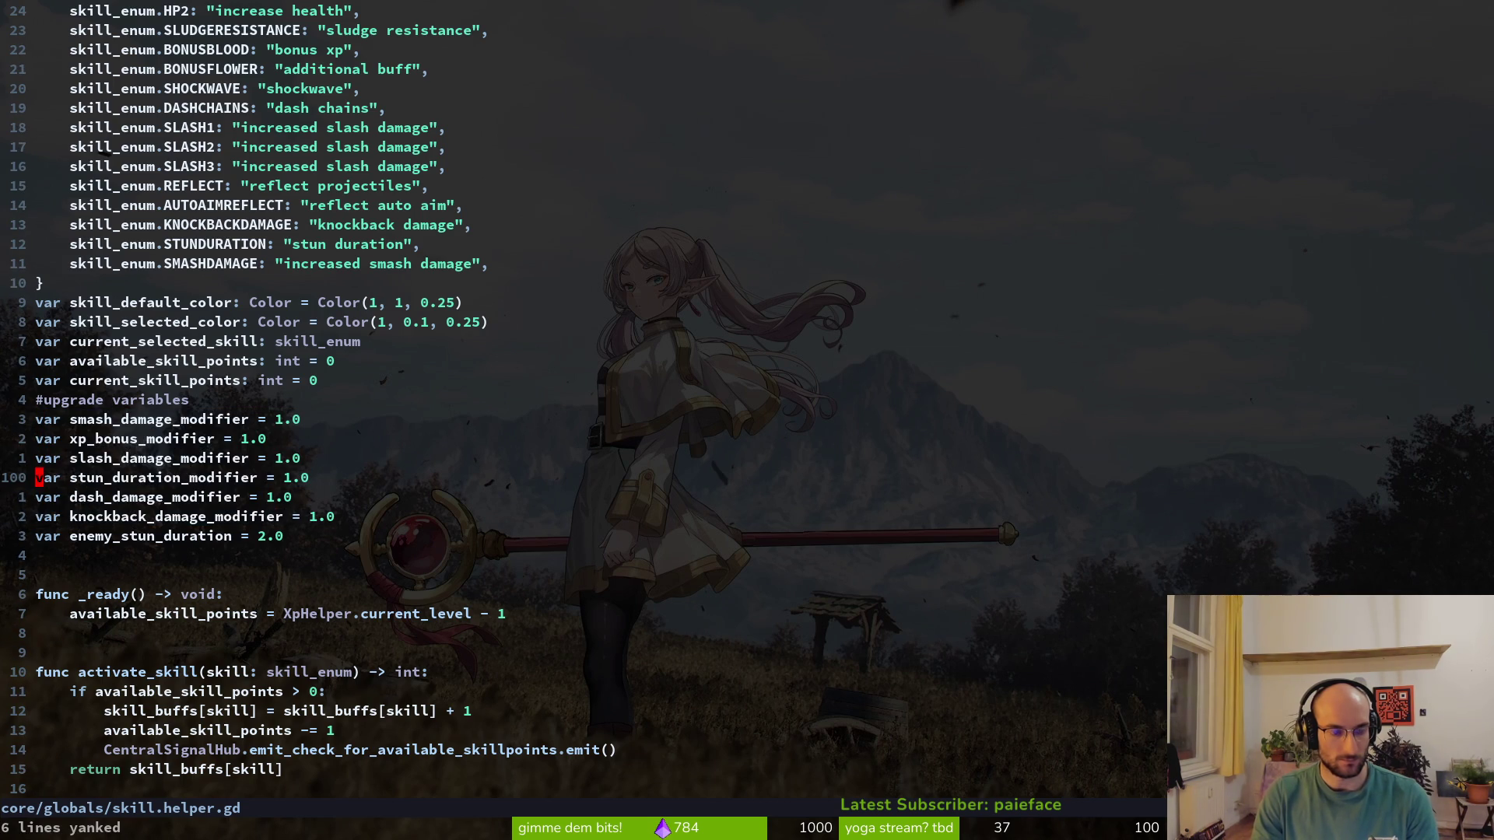
key(ctrl+d)
key(ctrl+d)
key(ctrl+d)
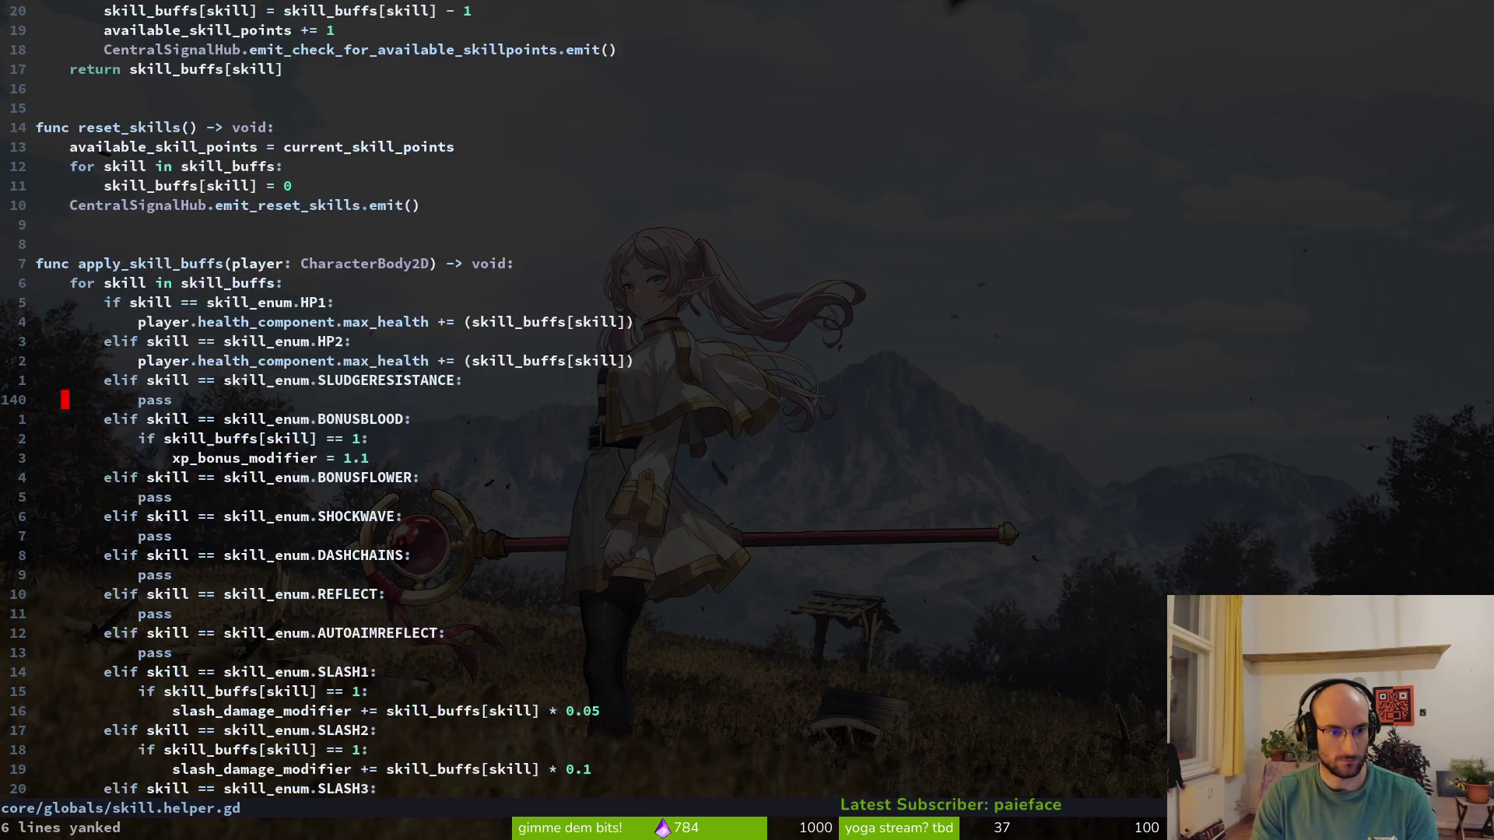
Add 'knockback_damage_modifier = 1.0' after dash_damage_modifier in reset_modifier_values
key(j)
key(j)
key(j)
key(k)
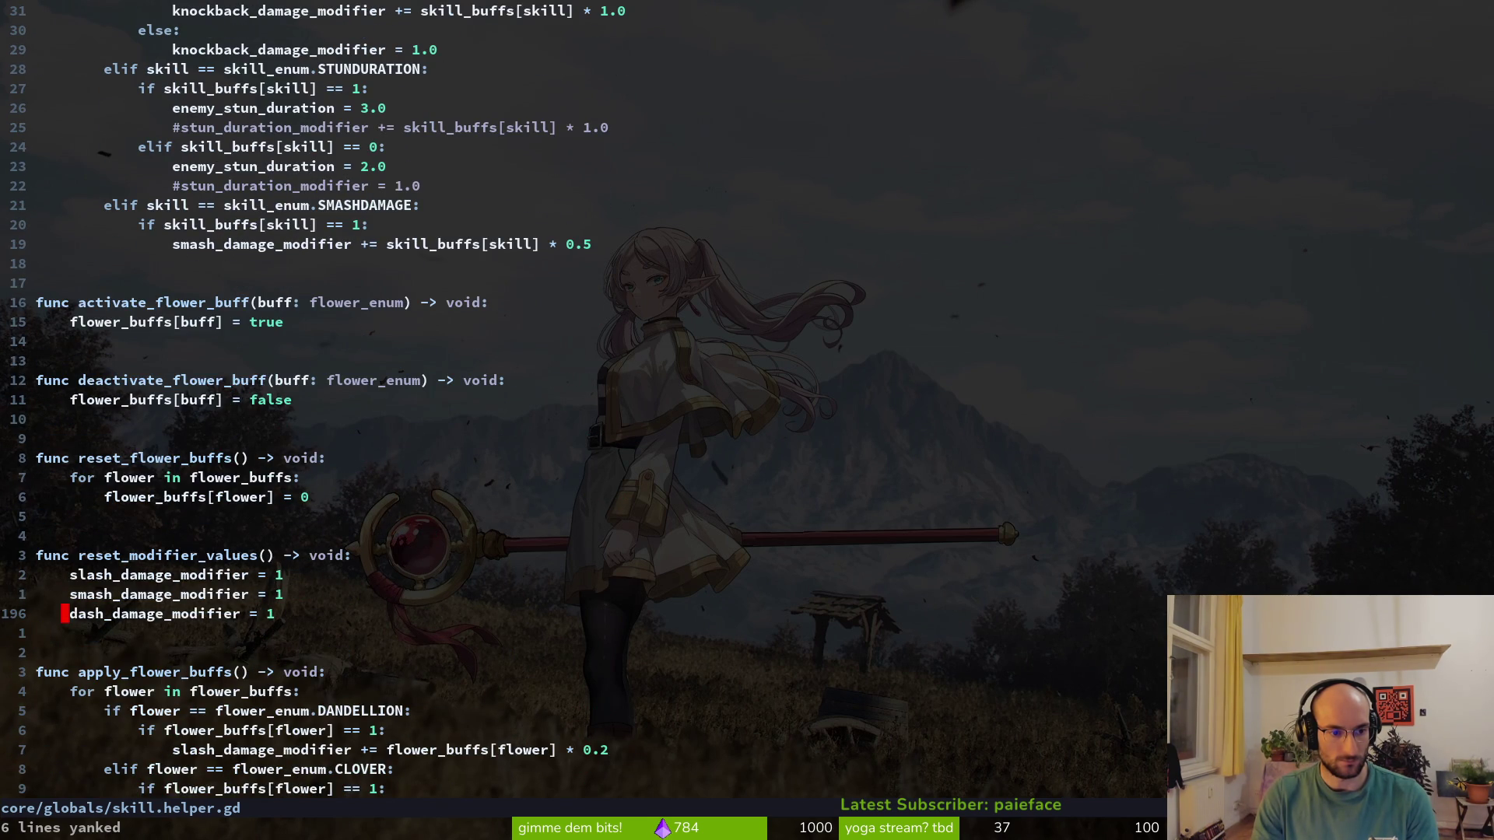
key(p)
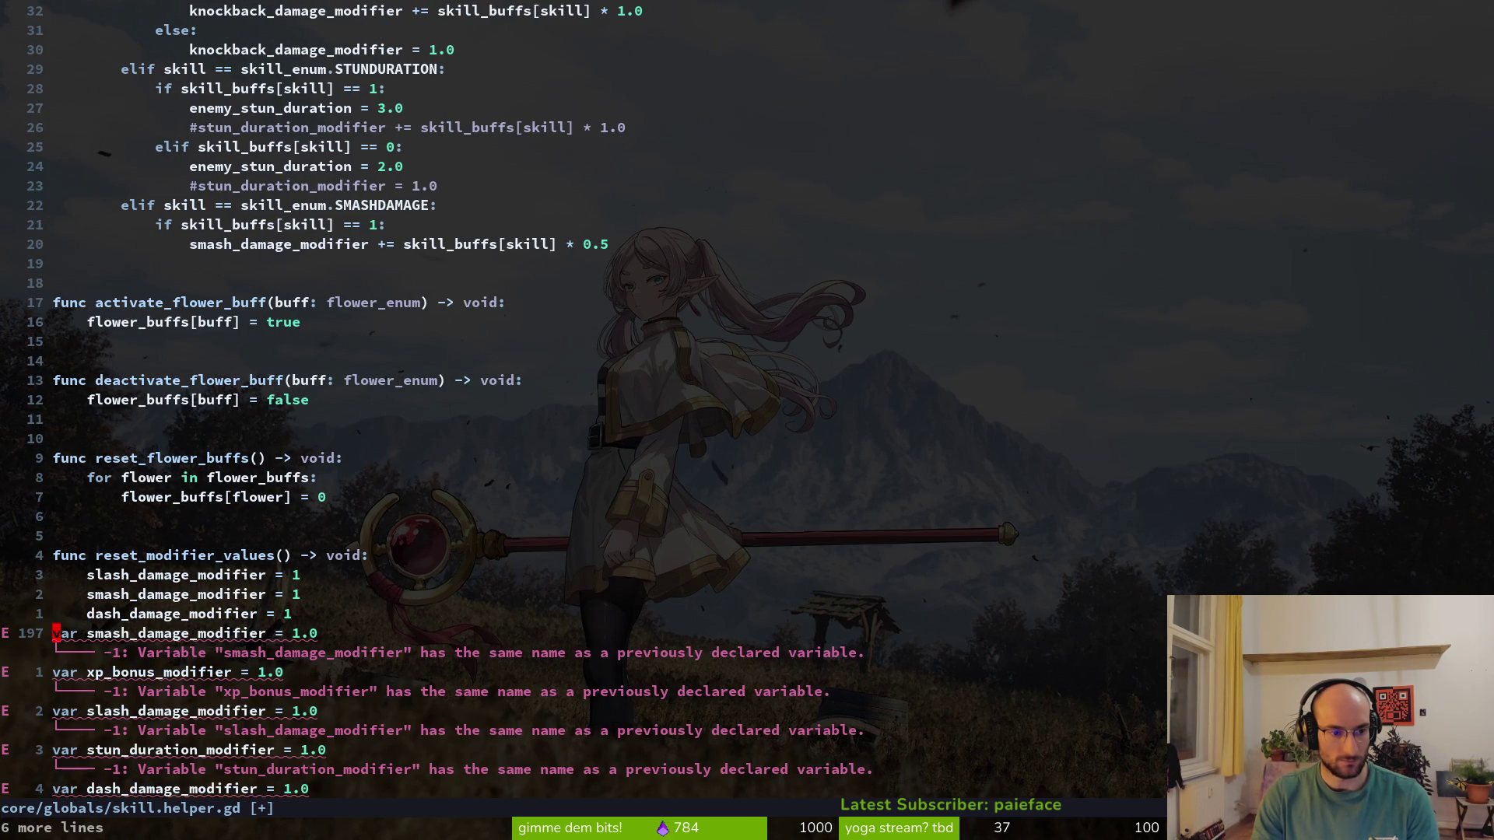
key(u)
key(o)
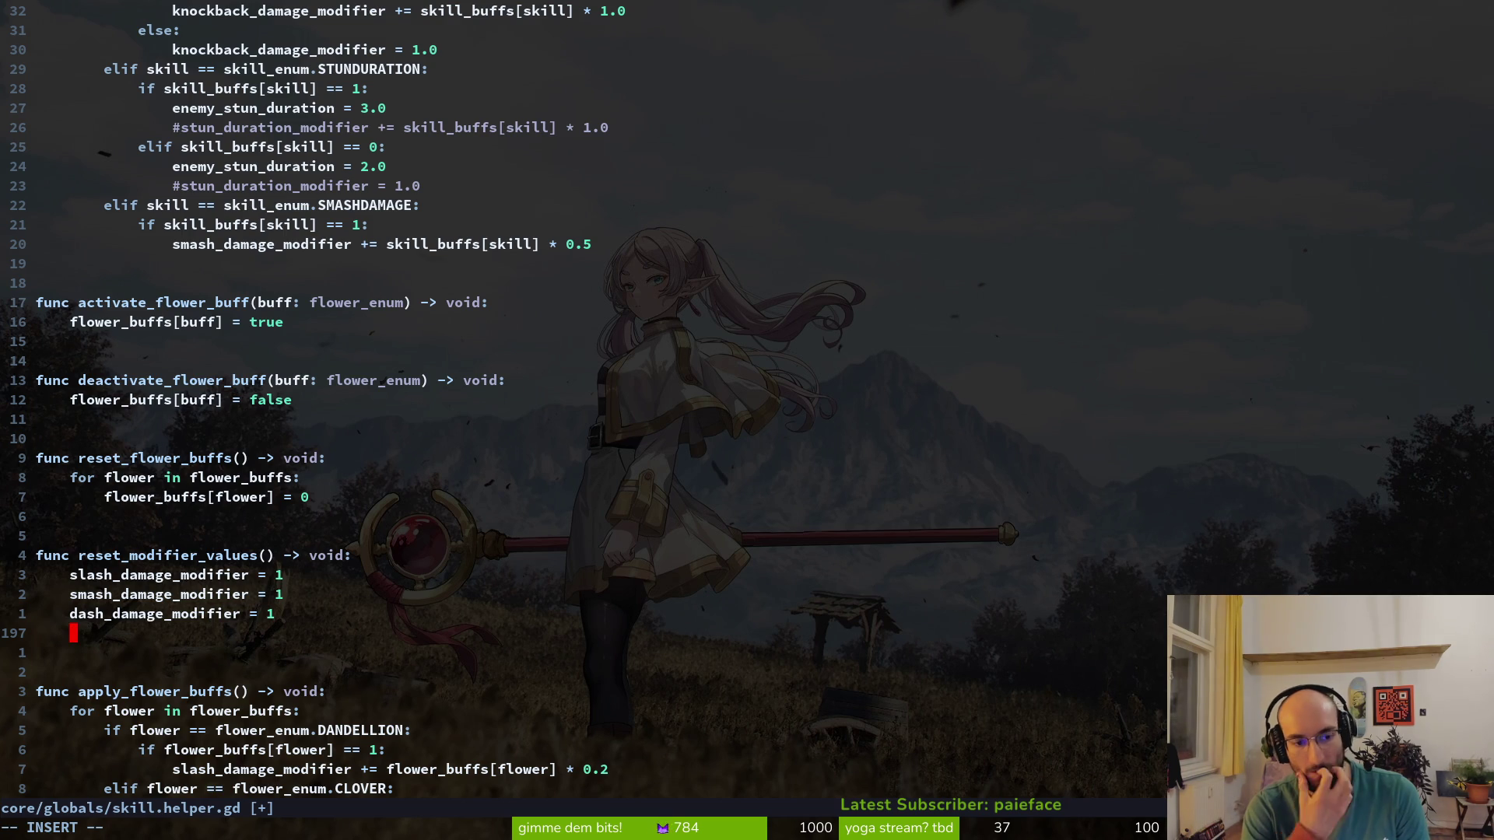
text(kno)
key(Tab)
key(Return)
text(= 1.0)
key(Escape)
Make the dash, smash and slash modifiers reset to 1.0 and save
text(ka.0)
key(Escape)
text(k)
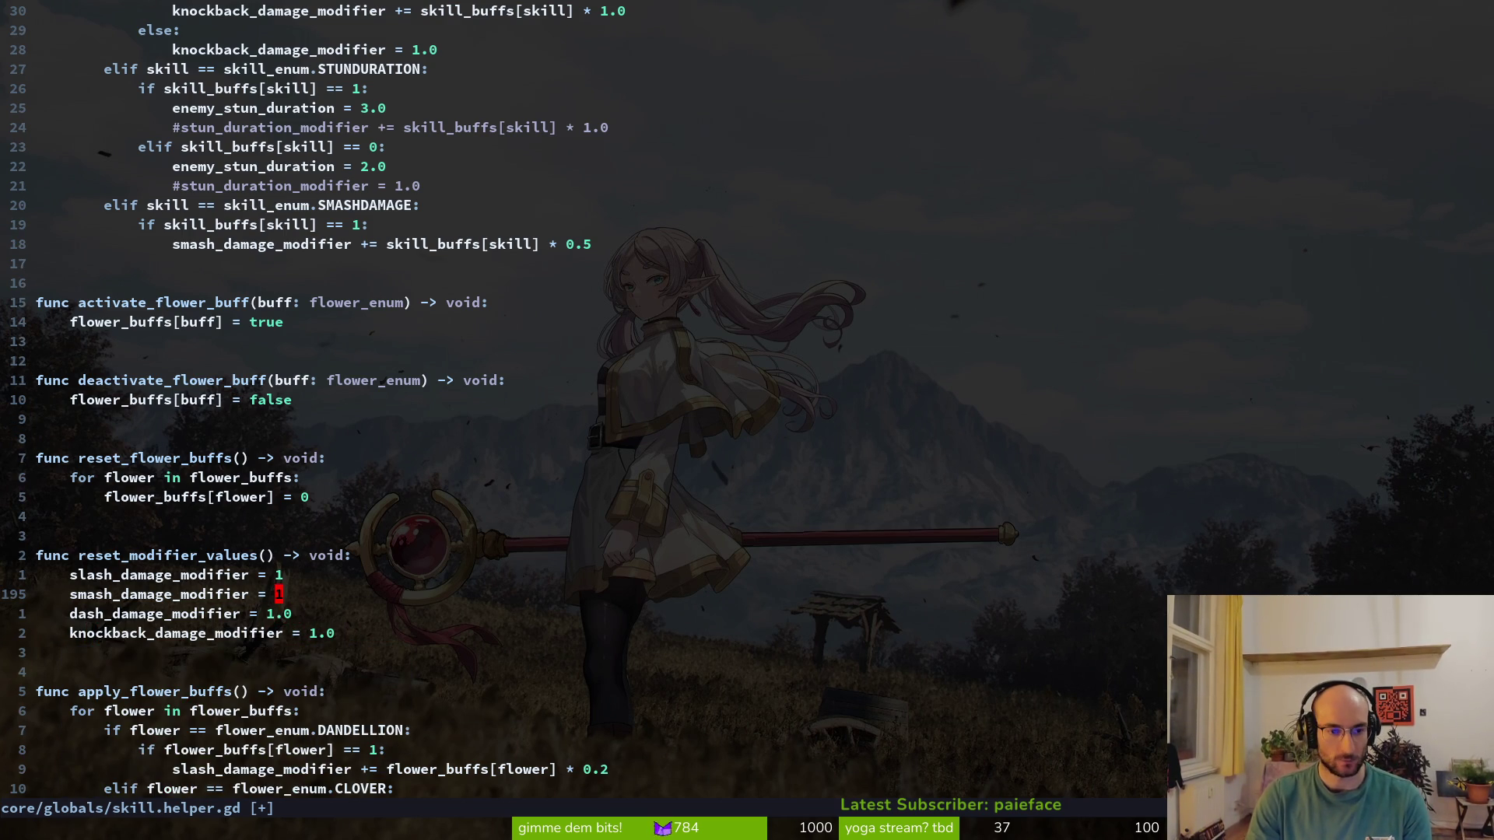
text(a.0)
key(Escape)
text(ka.0)
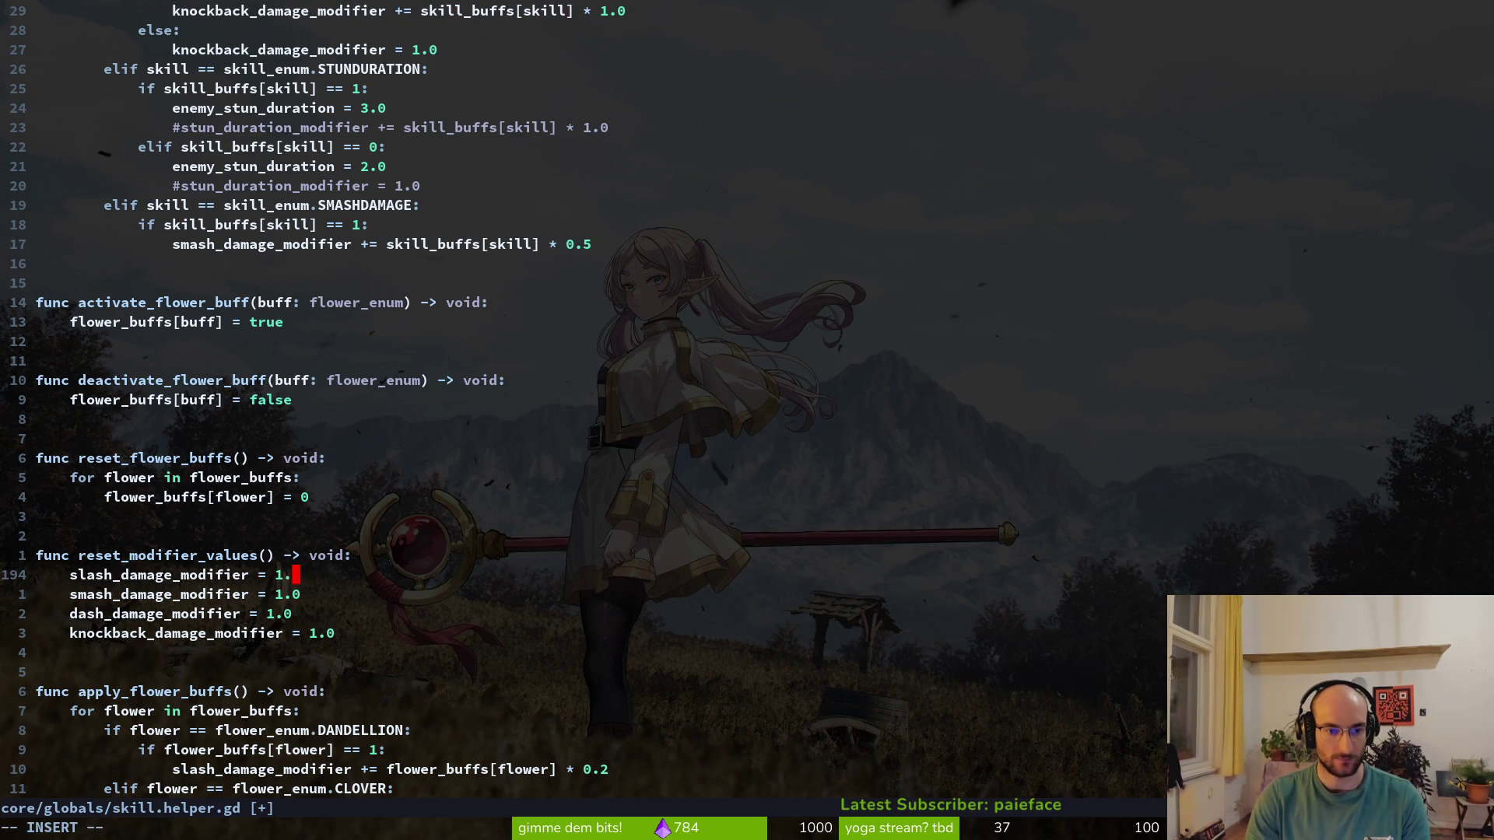
key(Escape)
text(:w)
key(Return)
Add 'stun_duration_modifier = 1.0' below the knockback reset and save
key(j)
key(j)
key(j)
text(ostun)
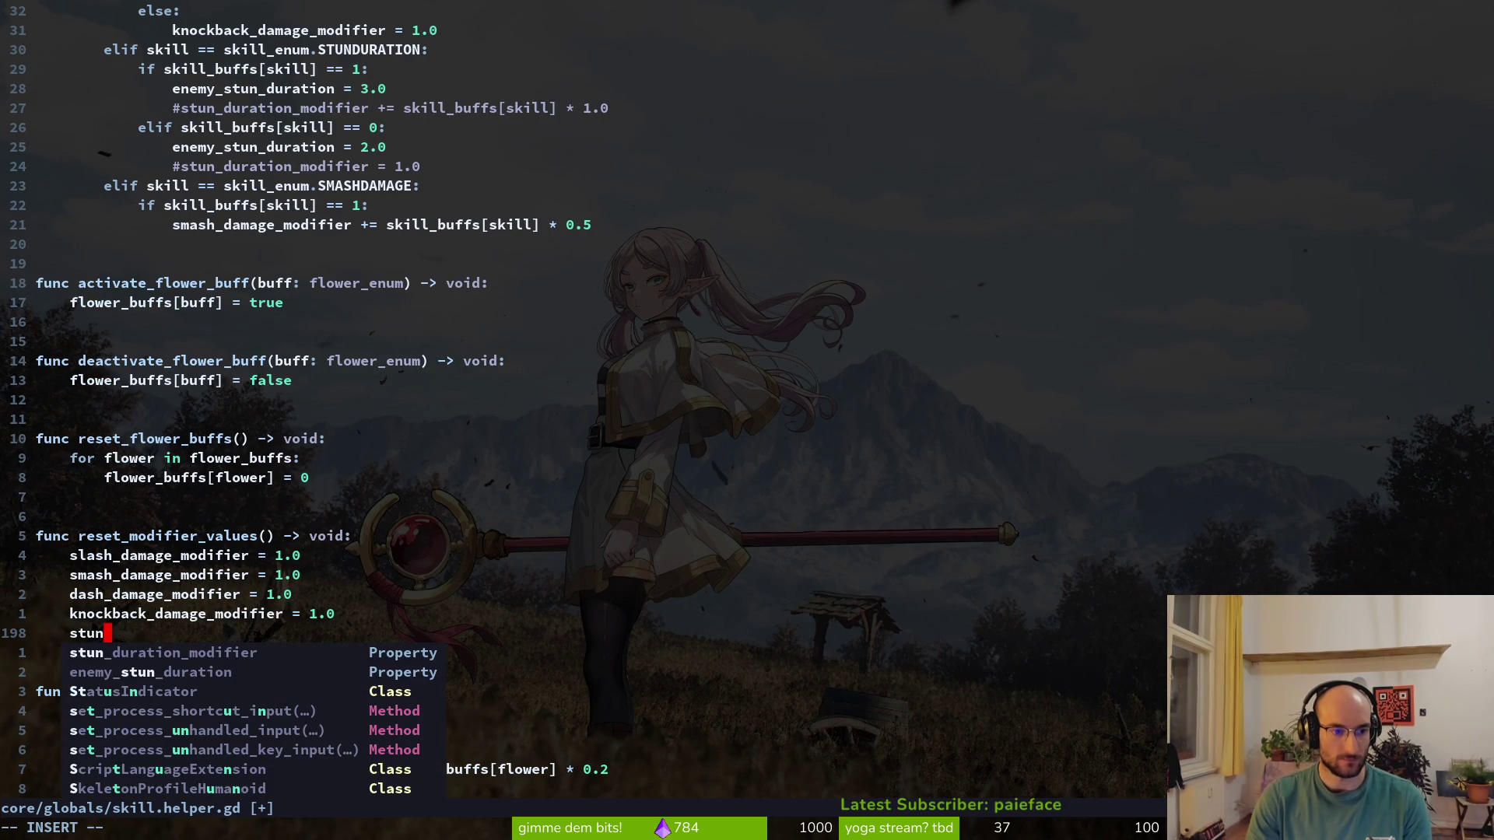
key(Return)
text(= 1.0)
key(Escape)
text(:w)
key(Return)
Move smash_damage_modifier below xp_bonus_modifier in the upgrade variables and save
key(k)
key(k)
key(k)
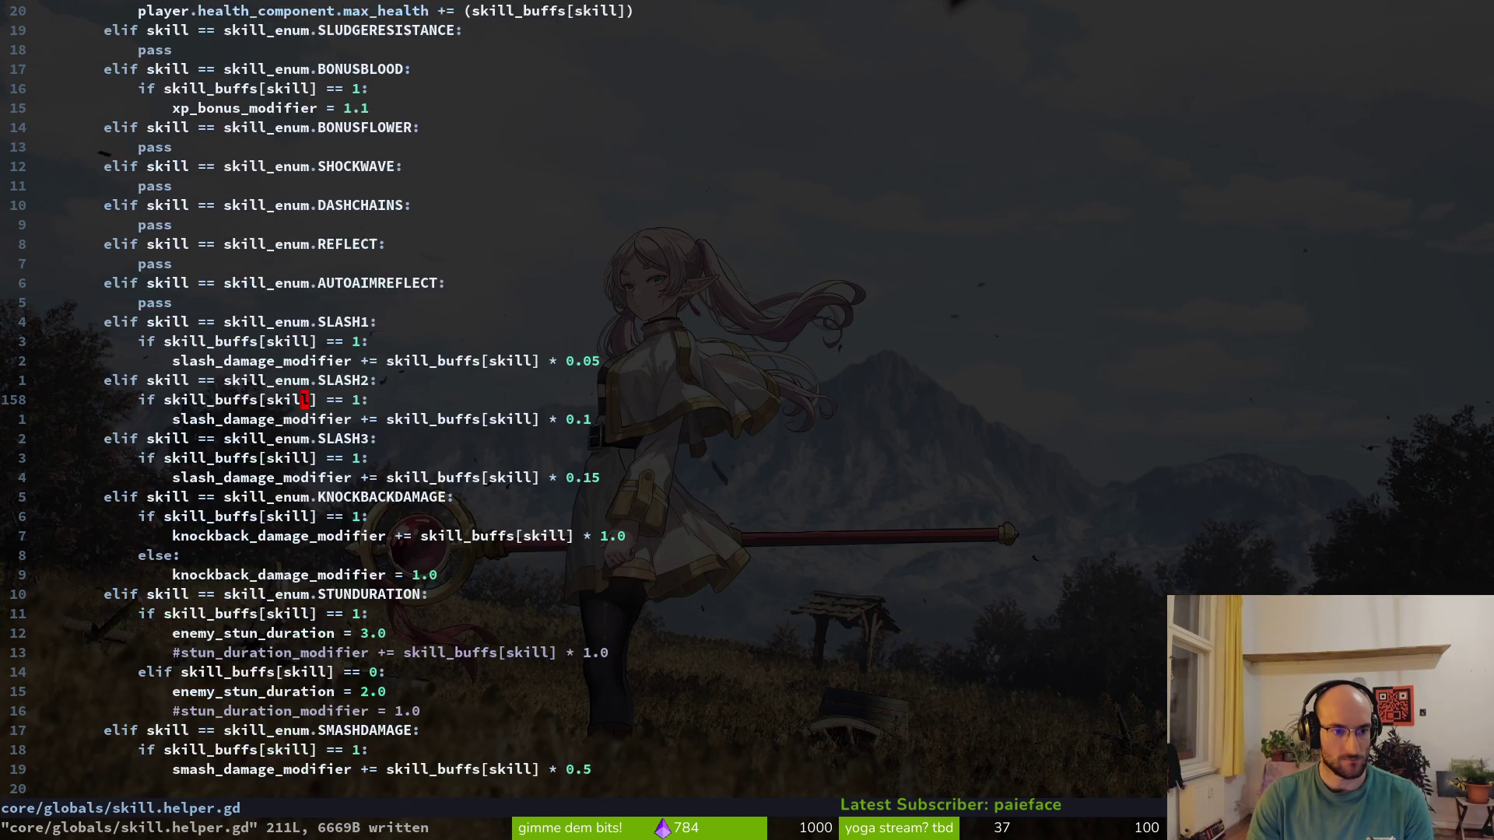
key(j)
key(k)
key(shift+v)
key(Escape)
key(k)
key(shift+v)
key(j)
key(Escape)
key(shift+v)
key(J)
key(Escape)
text(:w)
key(Return)
Move slash_damage_modifier above smash and dash_damage_modifier above stun_duration_modifier, saving each time
key(shift+v)
key(K)
key(Escape)
text(:w)
key(Return)
key(j)
Yank the knockback-to-dash variable lines and begin an xp_bonus line in reset_modifier_values
key(j)
key(j)
key(shift+v)
key(K)
key(Escape)
text(:w)
key(Return)
key(j)
key(j)
key(shift+v)
key(k)
key(k)
key(k)
key(k)
key(k)
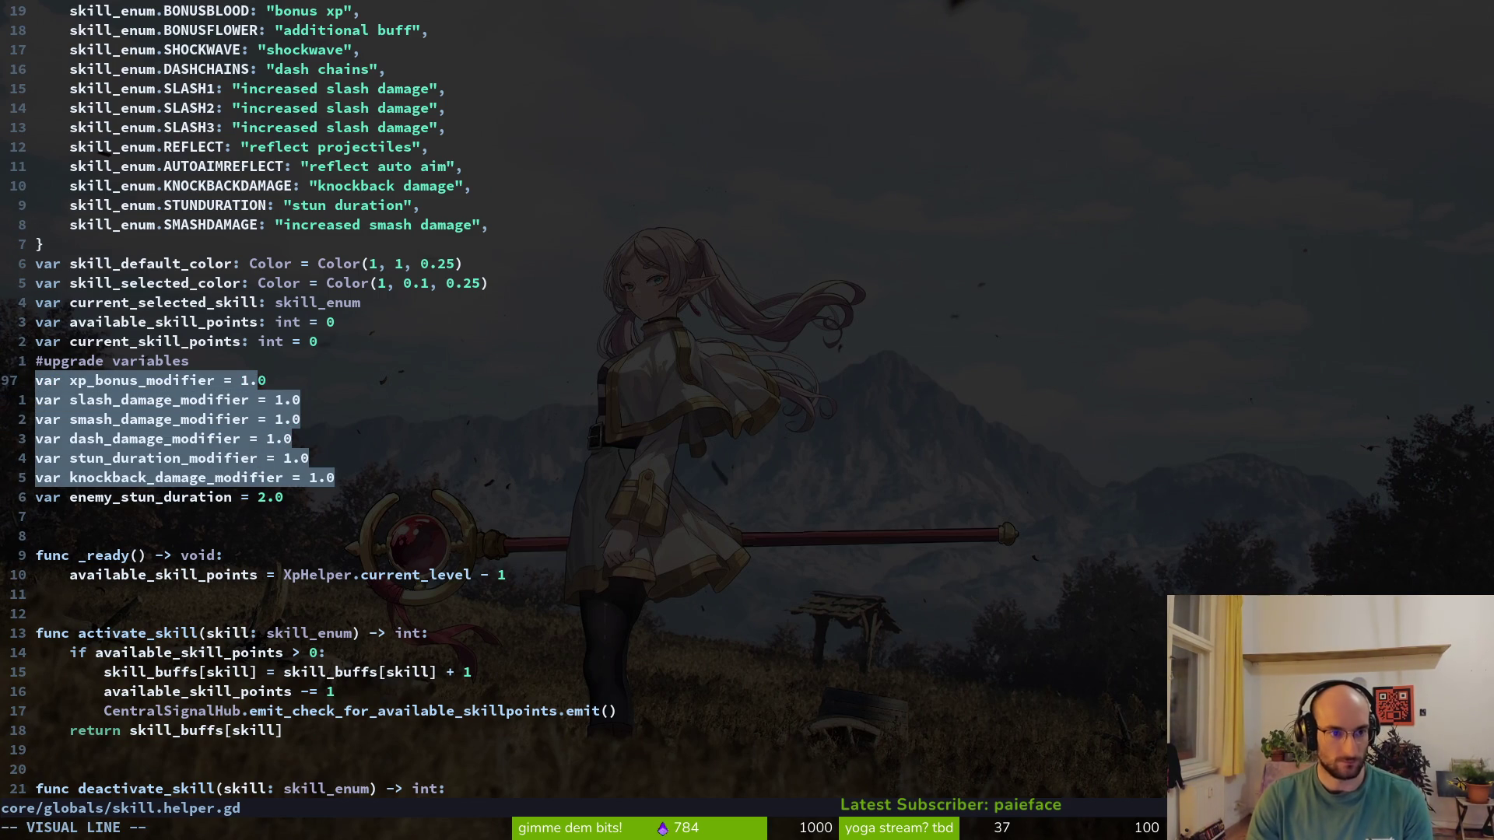
key(y)
key(ctrl+d)
key(ctrl+d)
key(ctrl+d)
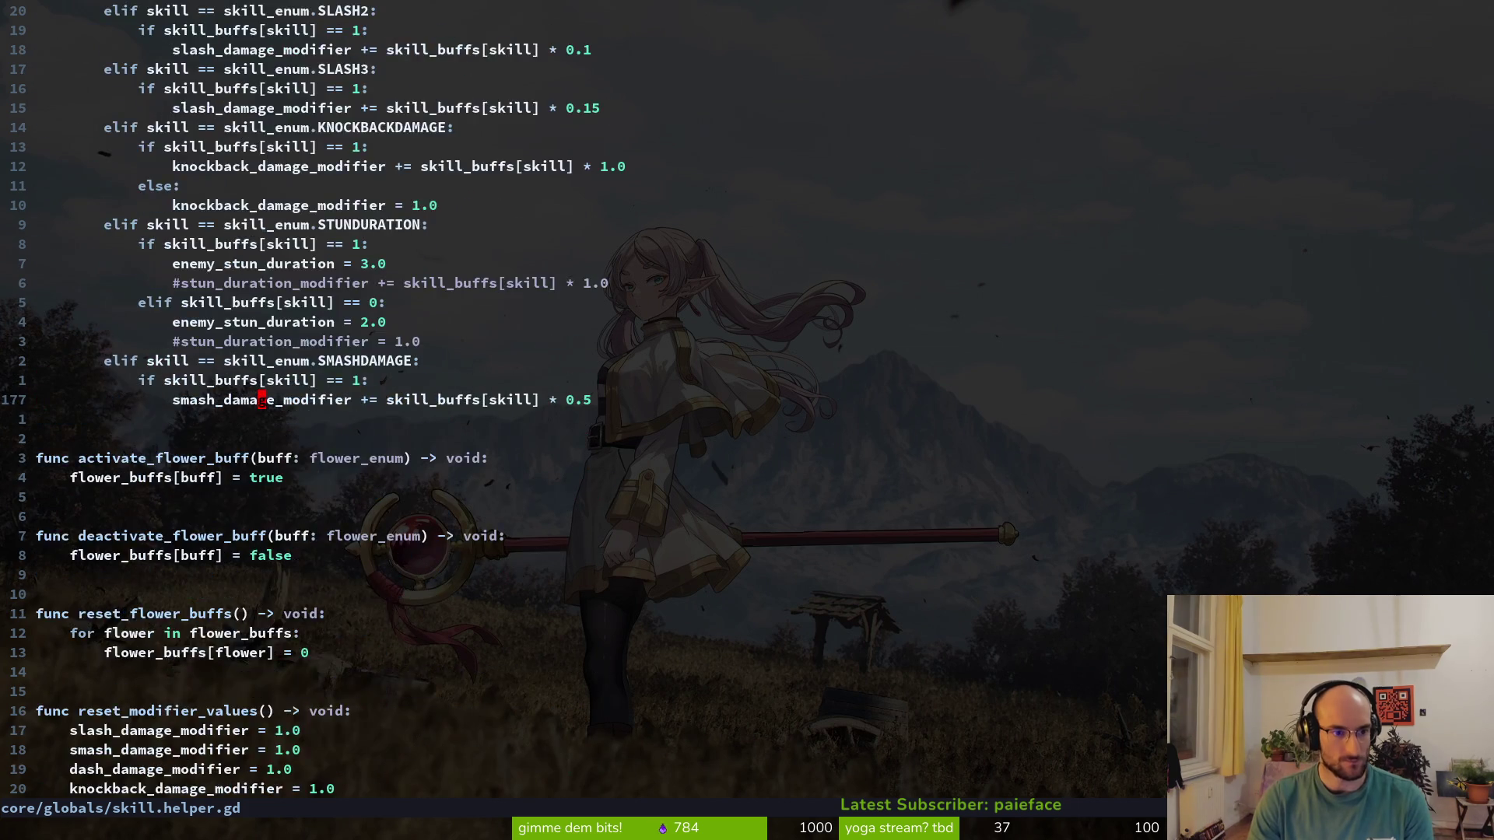
text(kjjo)
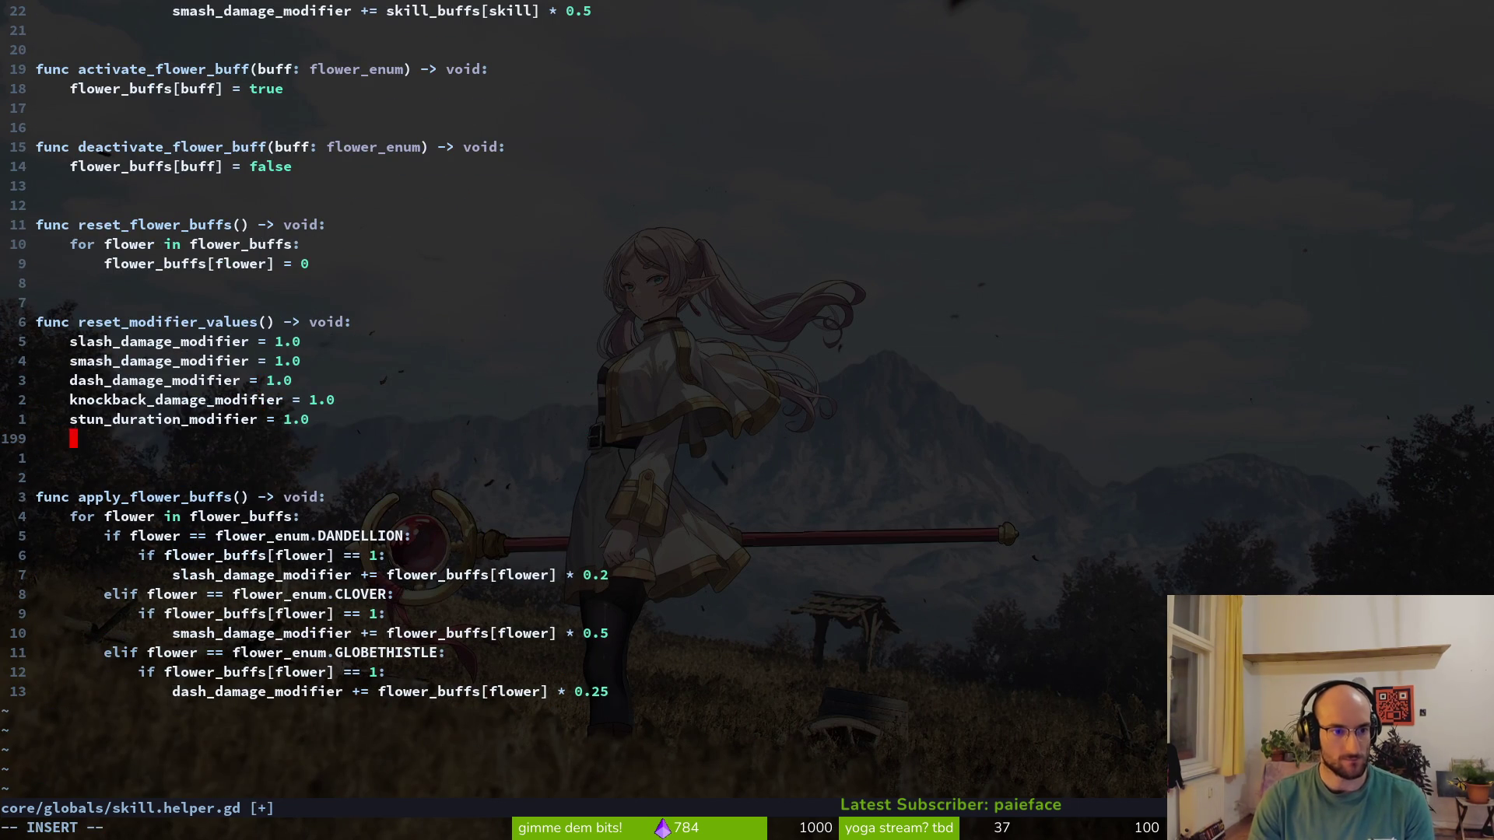